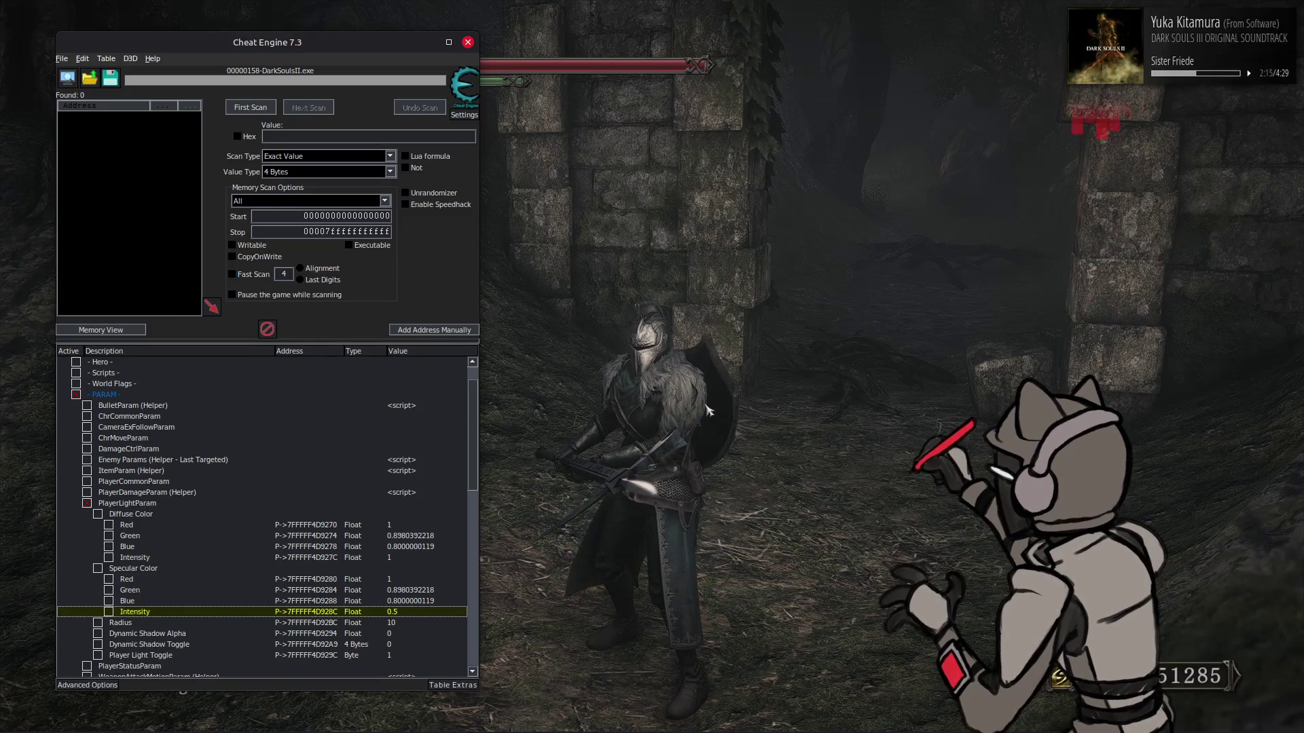
# Leave Cheat Engine for the game, then bring up Notepad++ showing 78da031be63e3acc-ps_replace.txt
pyautogui.click(722, 408)
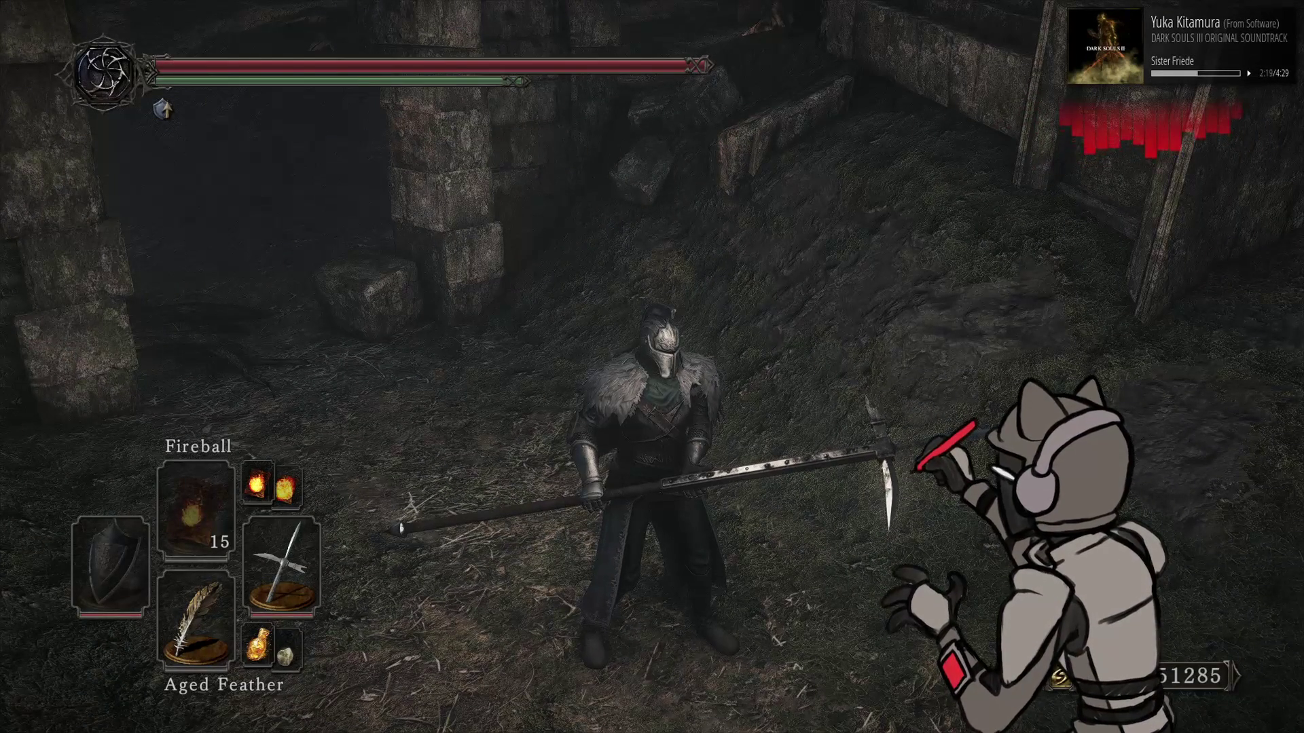
pyautogui.hotkey('alt', 'Tab')
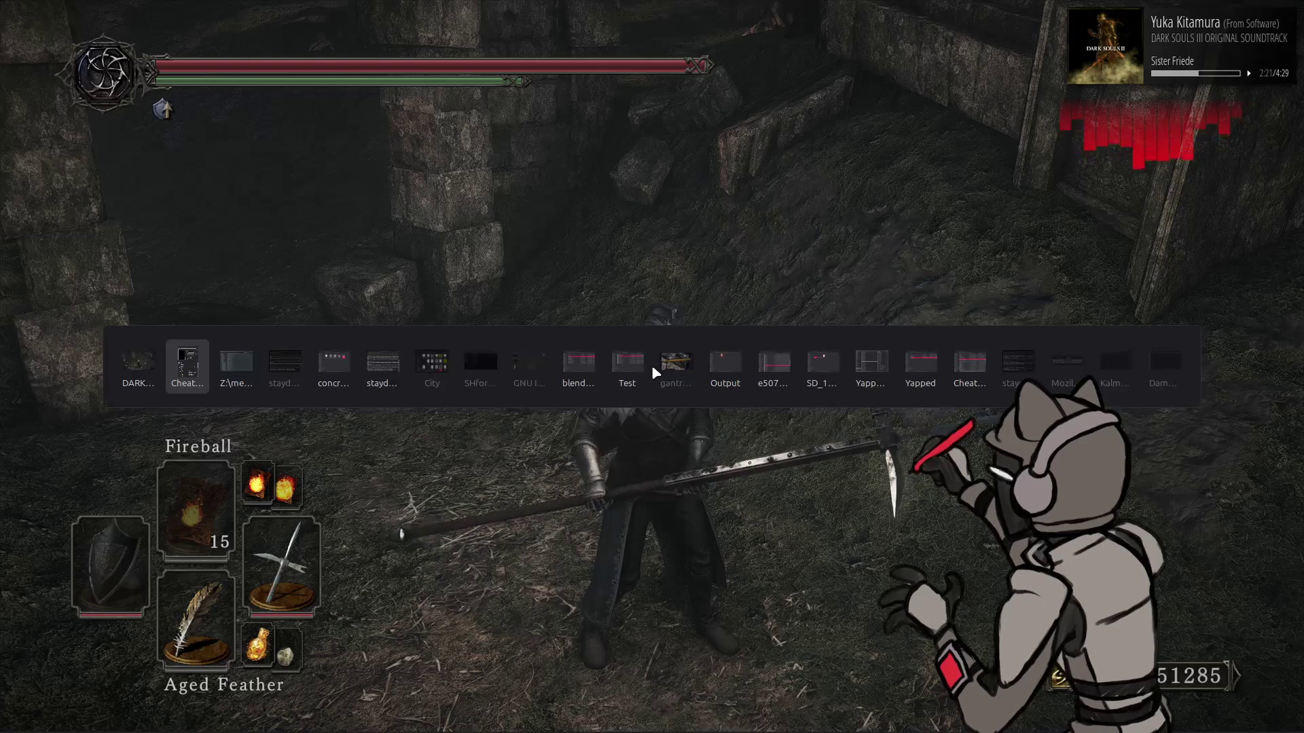
pyautogui.click(581, 342)
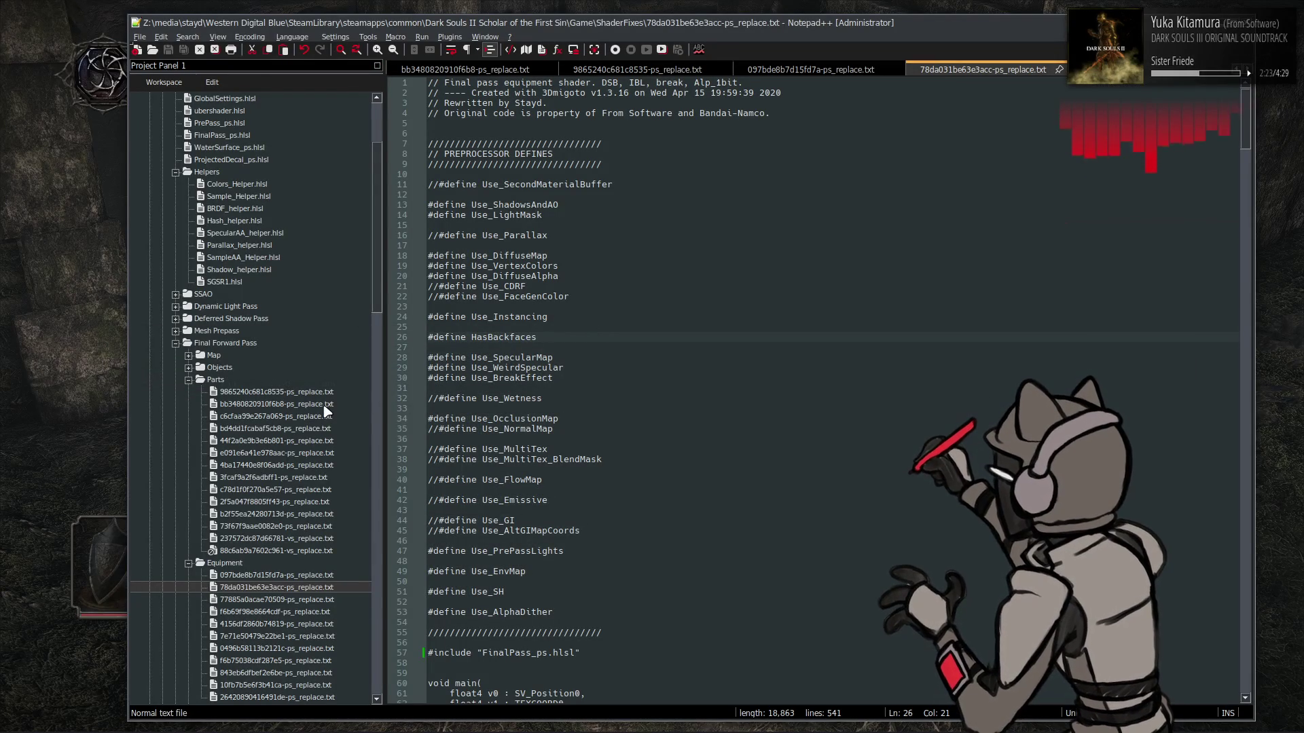
# Open the first SSAO shader, b68f1b22b74256f0-ps_replace.txt, with HLSL syntax highlighting
pyautogui.doubleClick(203, 294)
pyautogui.doubleClick(269, 308)
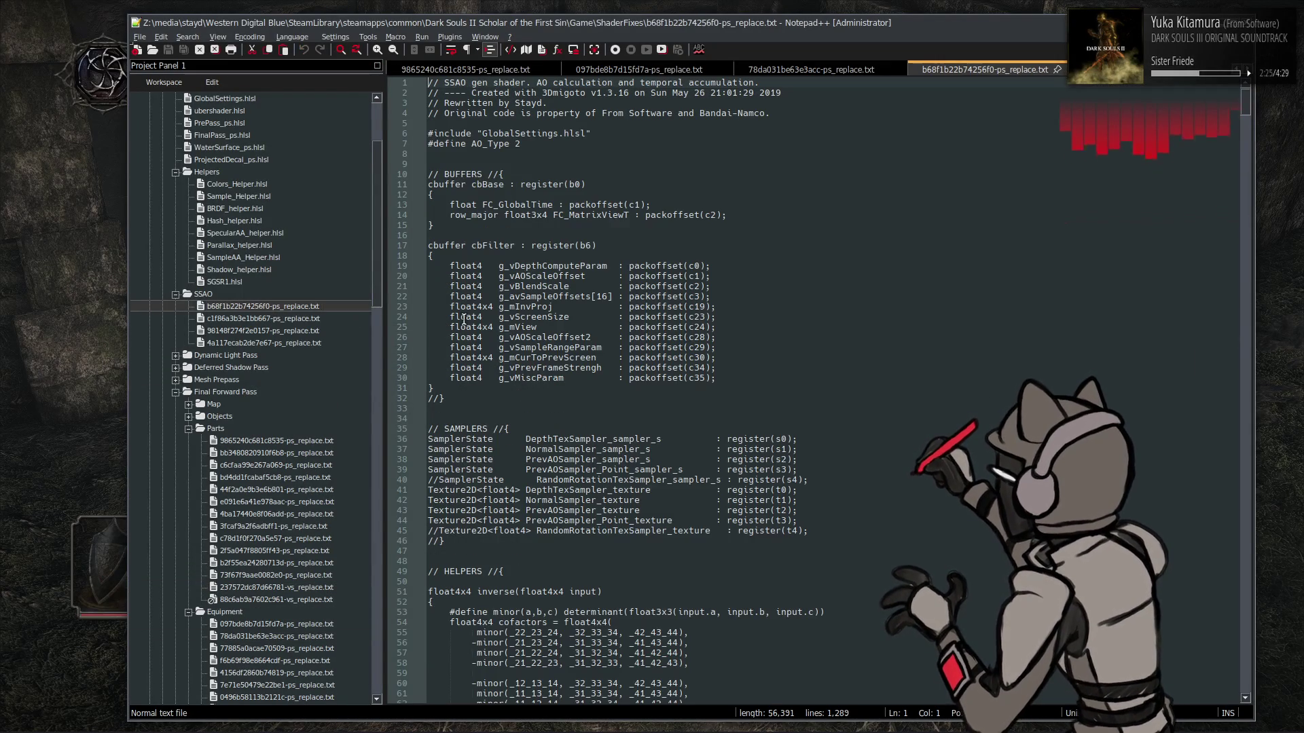
pyautogui.click(295, 37)
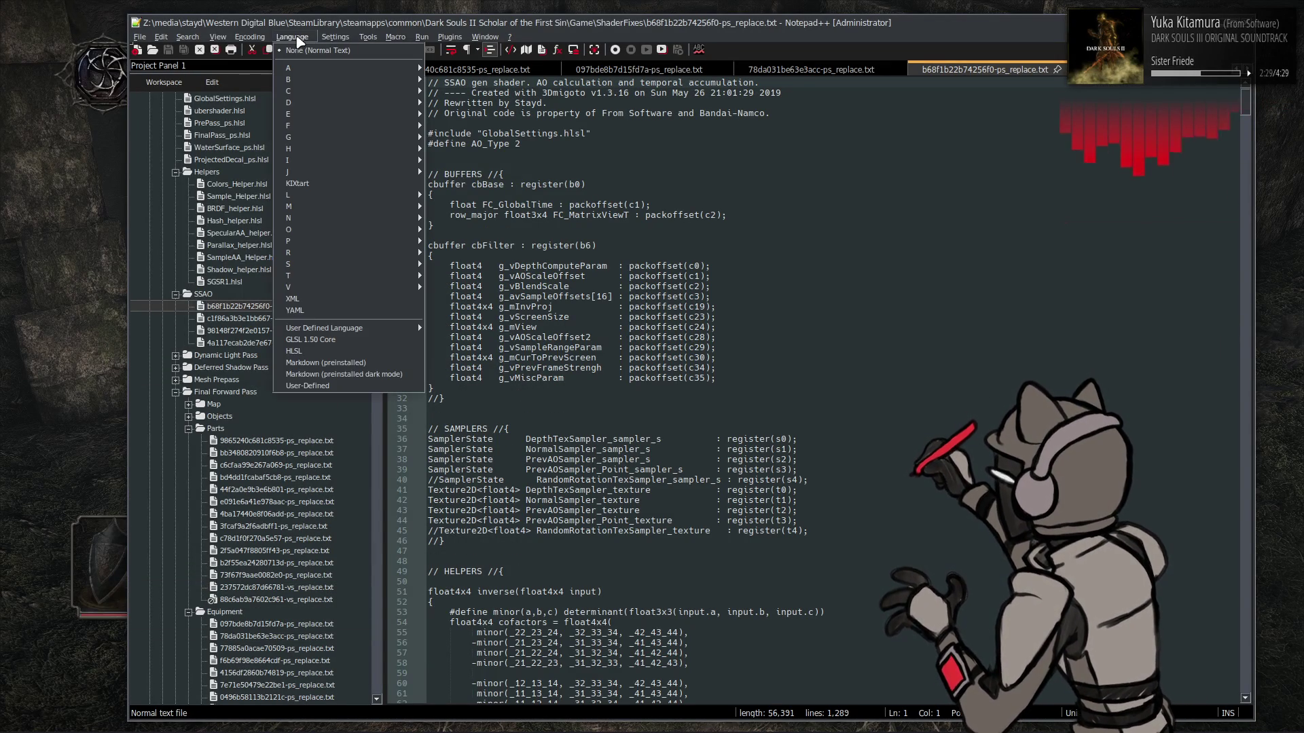
pyautogui.click(322, 354)
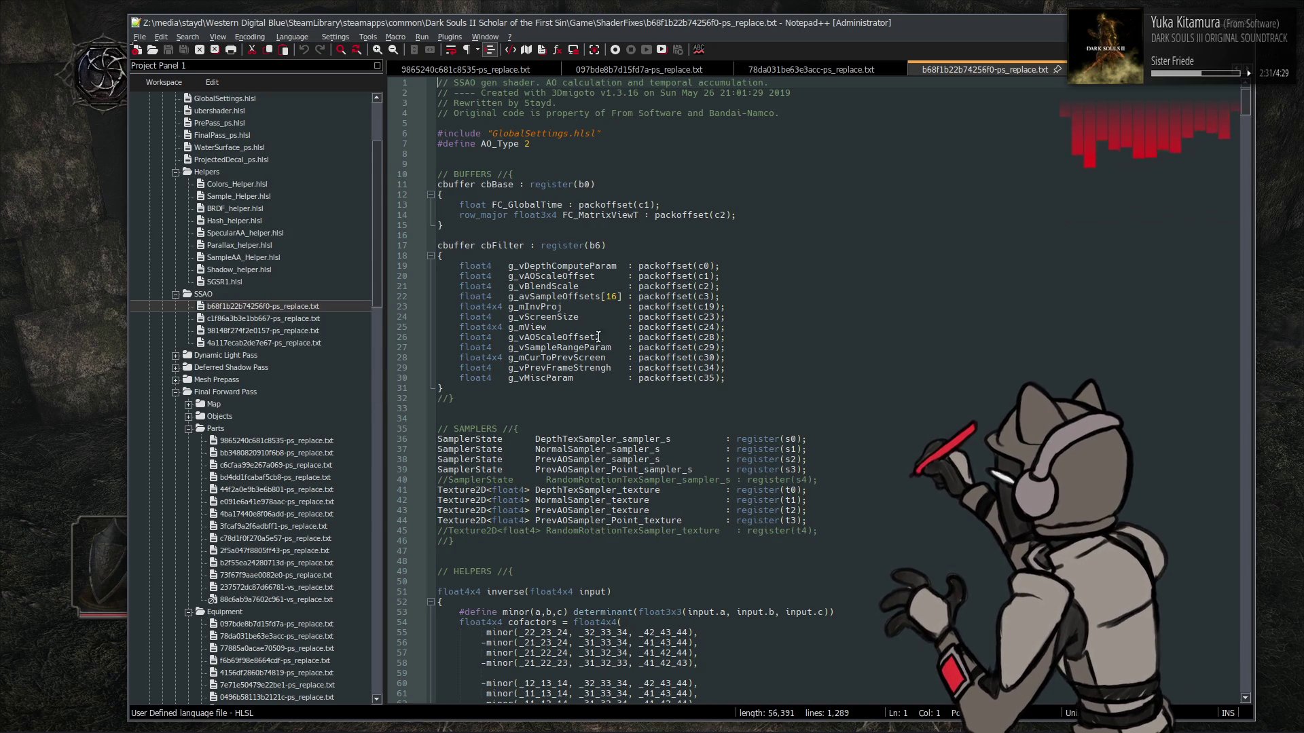
# Scroll down to the AO constants and search for SegmentsCompensationPower
pyautogui.scroll(-14, 633, 334)
pyautogui.scroll(-20, 634, 334)
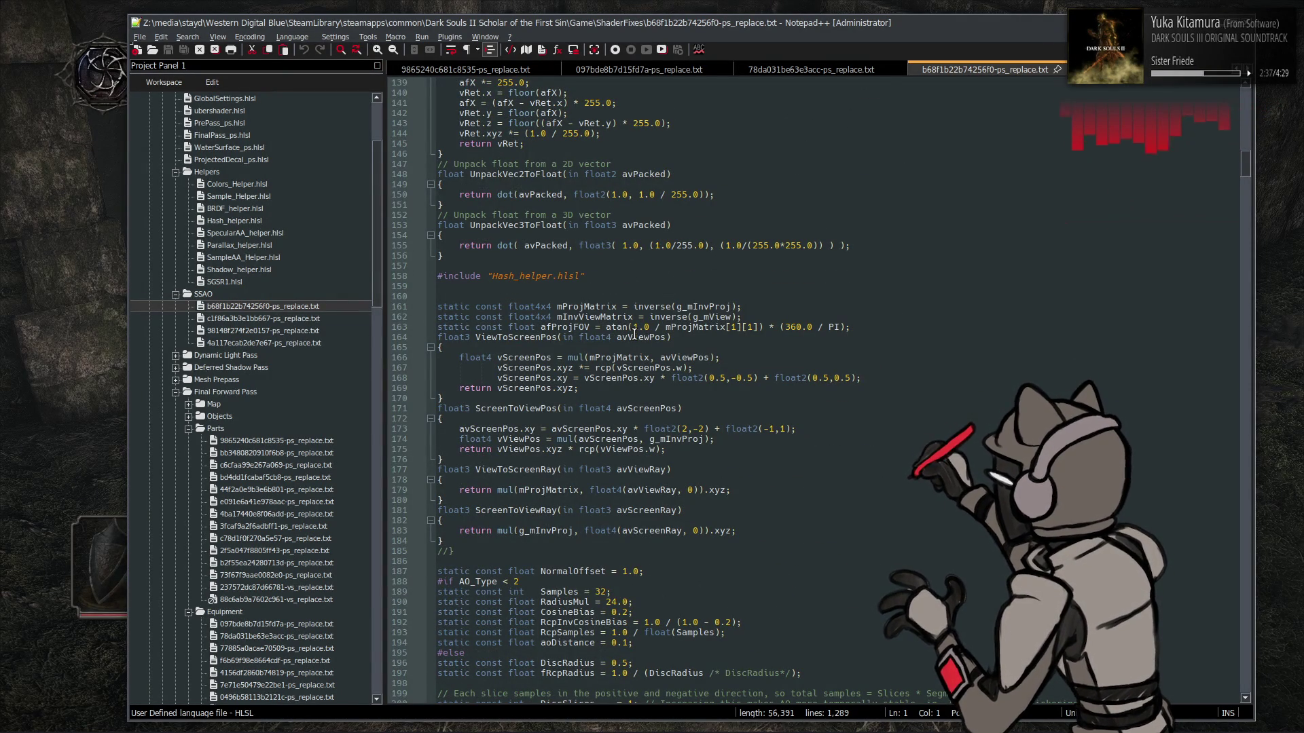
pyautogui.scroll(-9, 633, 335)
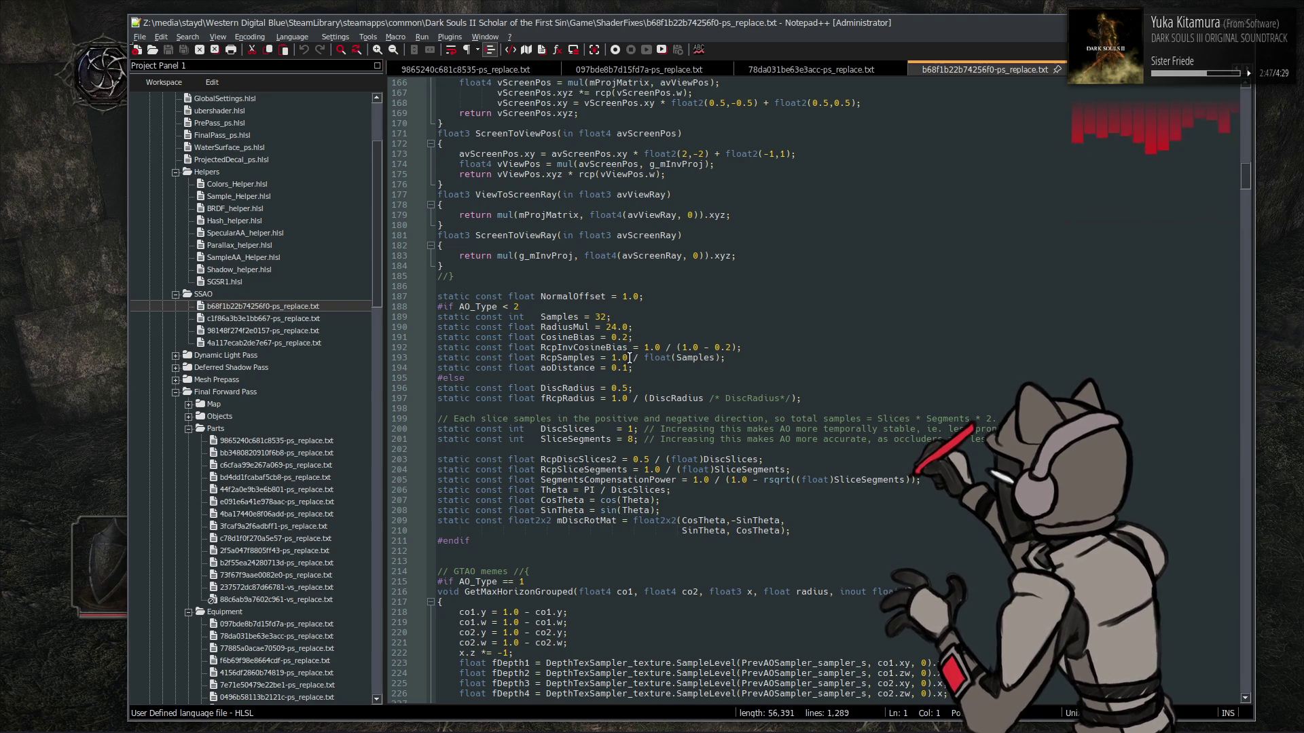
pyautogui.doubleClick(663, 481)
pyautogui.hotkey('ctrl', 'f')
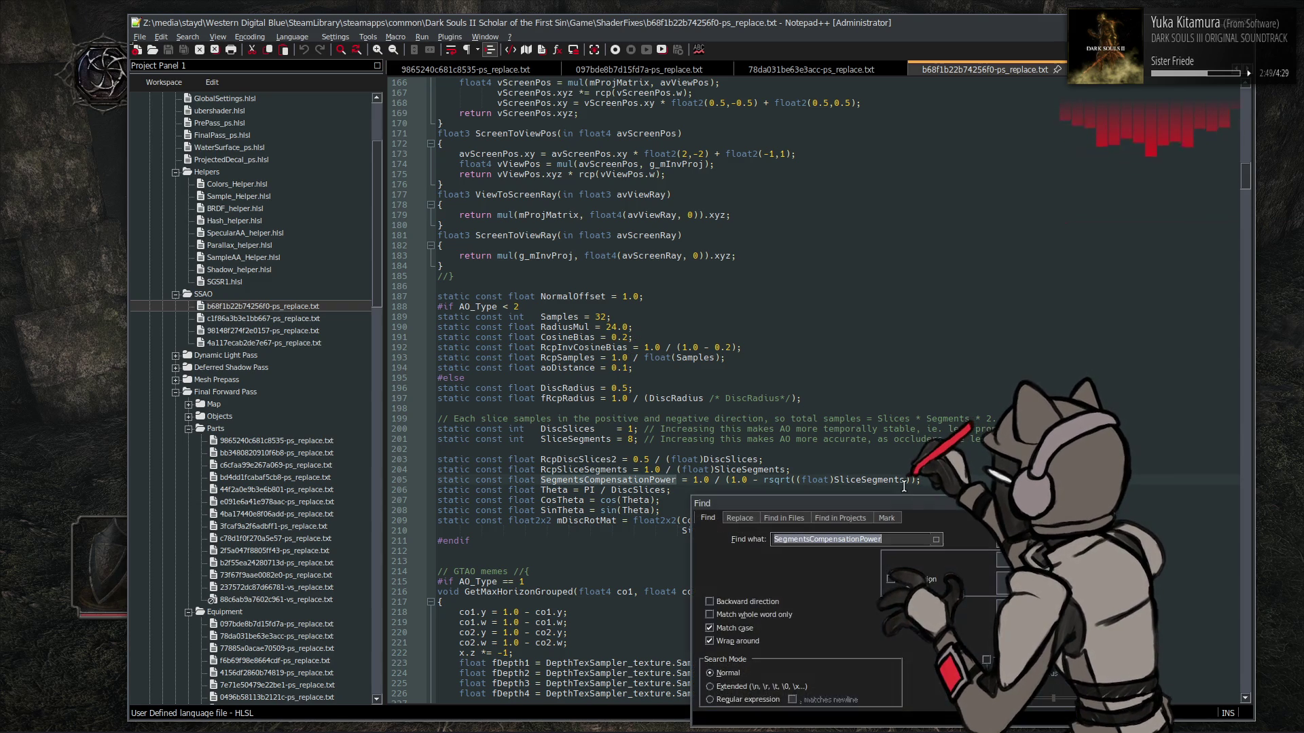
# Follow SegmentsCompensationPower and fCurrentFrameAO to line 843, then open c1f86a3b3e1bb667-ps_replace.txt
pyautogui.press('Return')
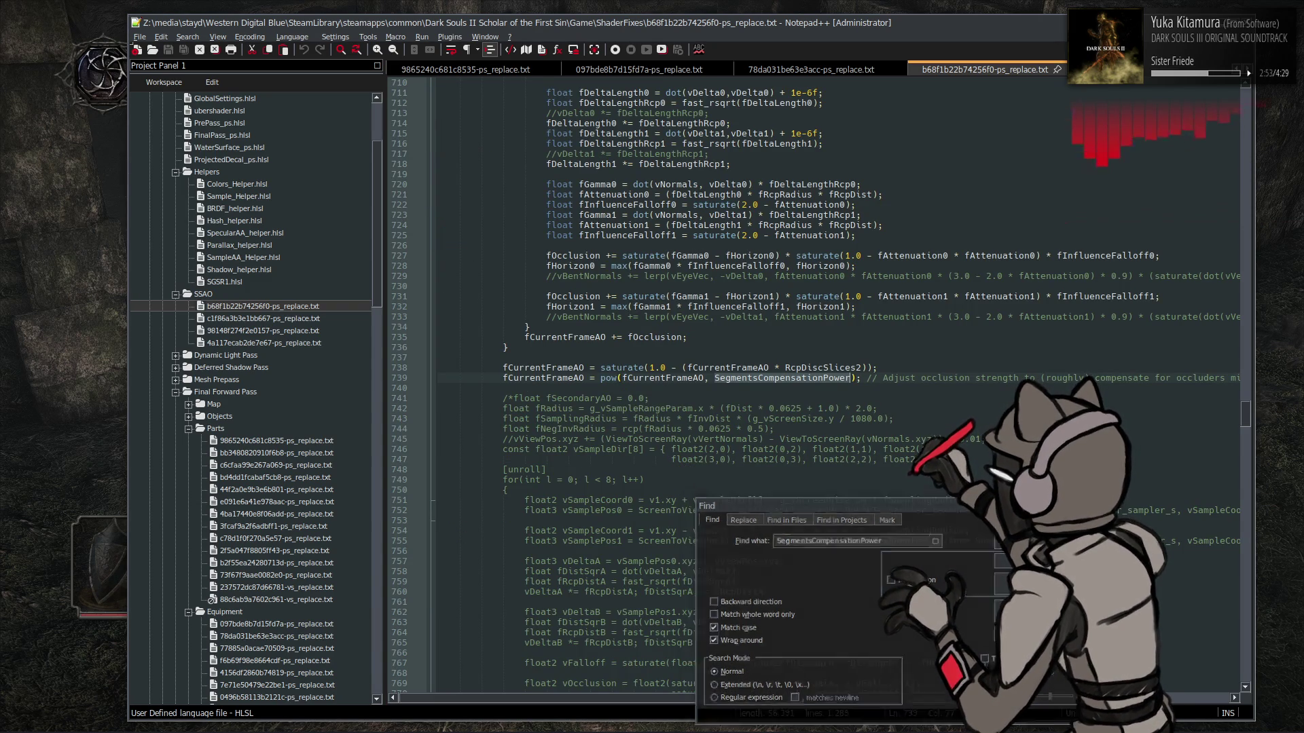
pyautogui.doubleClick(547, 378)
pyautogui.hotkey('ctrl', 'f')
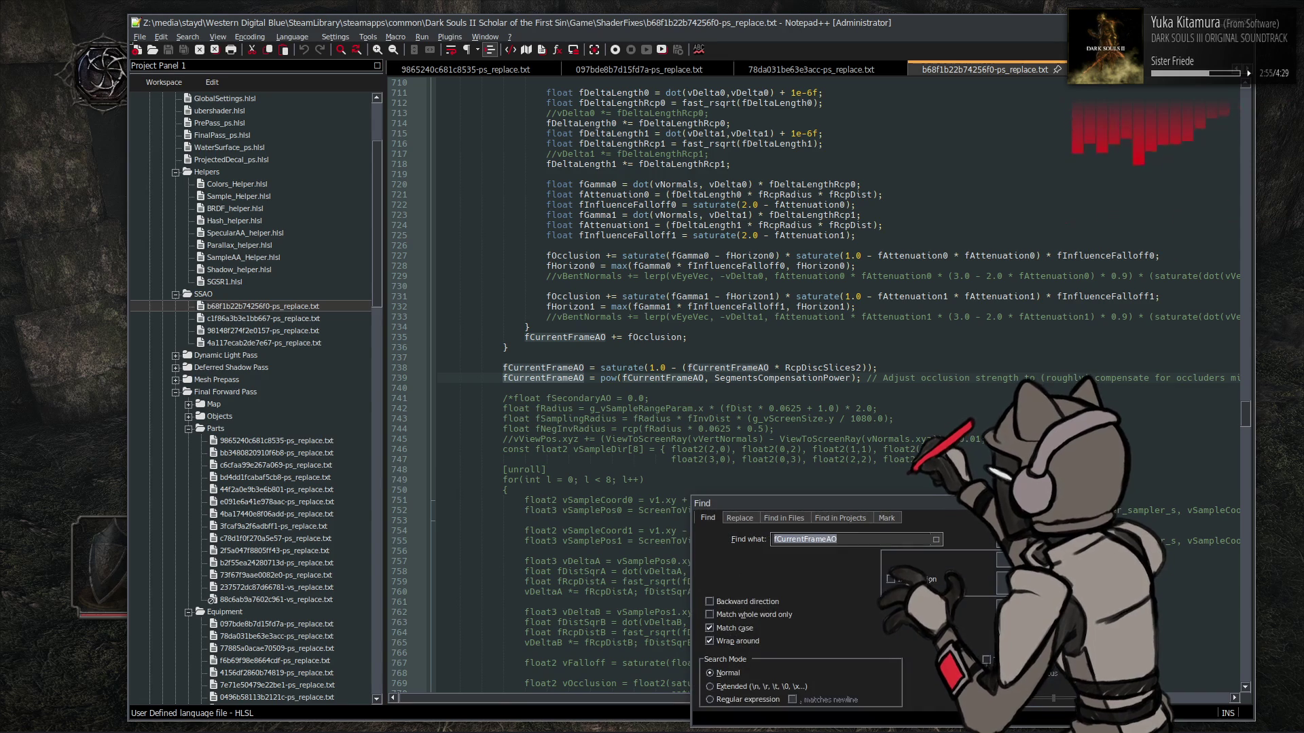
pyautogui.press('Return')
pyautogui.press('Return')
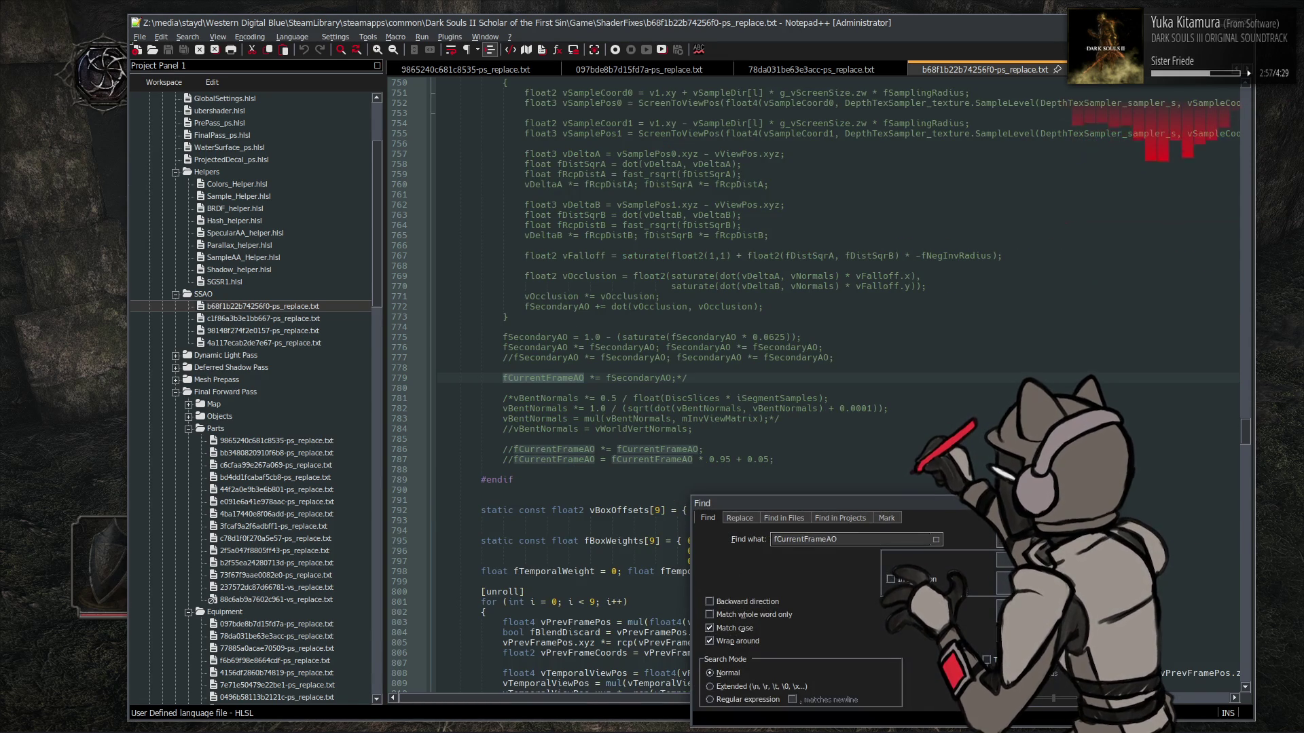
pyautogui.press('Return')
pyautogui.press('Return')
pyautogui.press('Return')
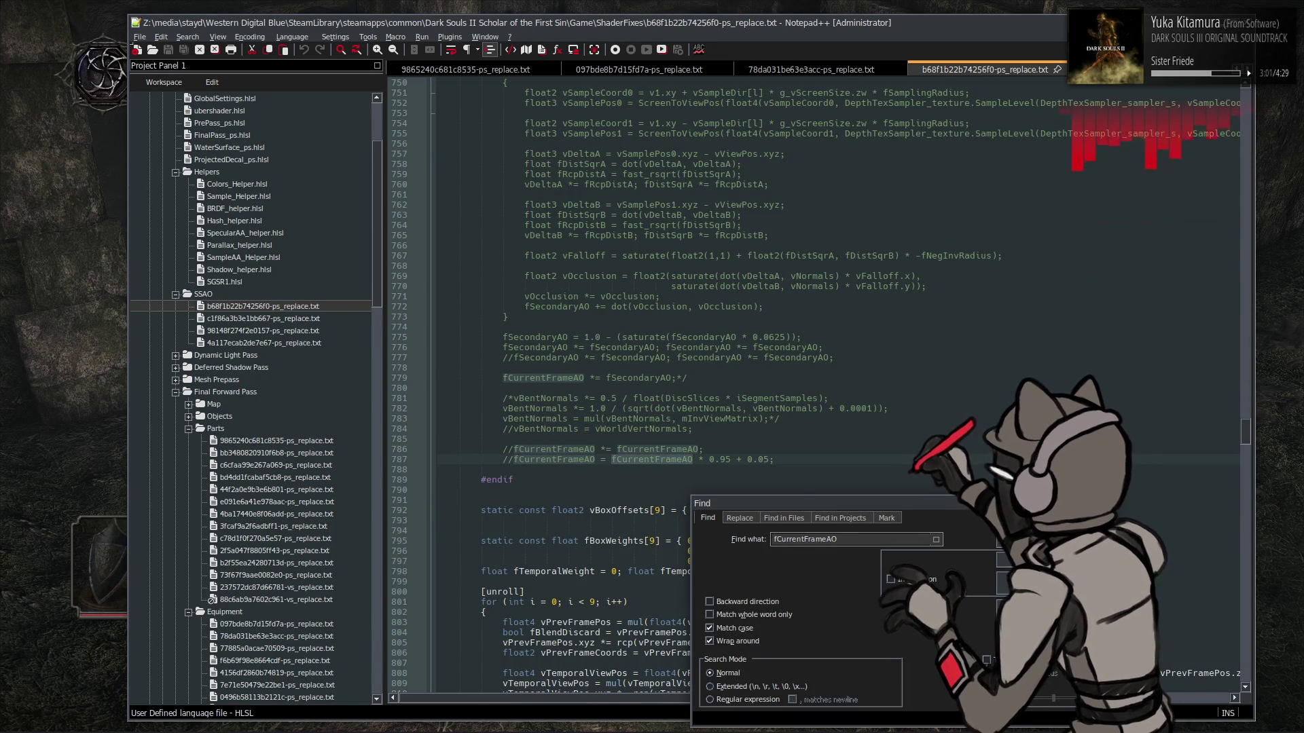
pyautogui.press('Return')
pyautogui.press('Escape')
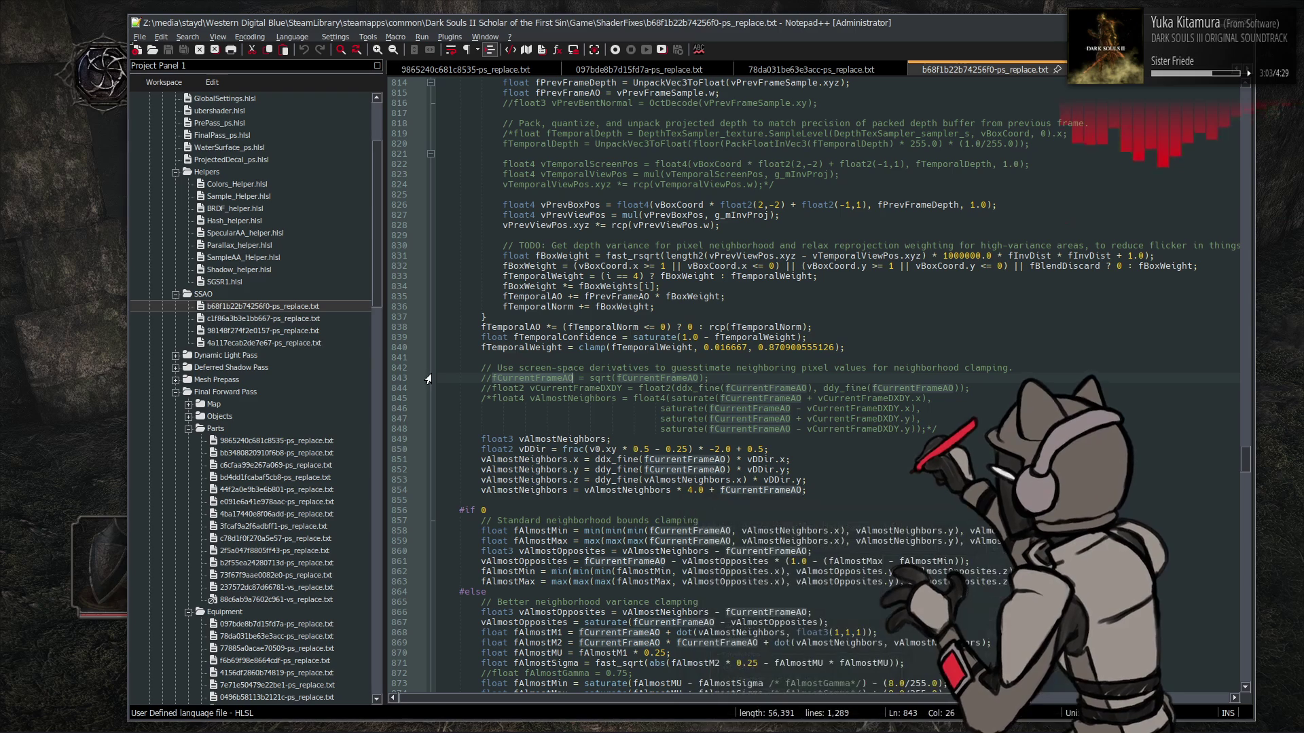
pyautogui.doubleClick(279, 319)
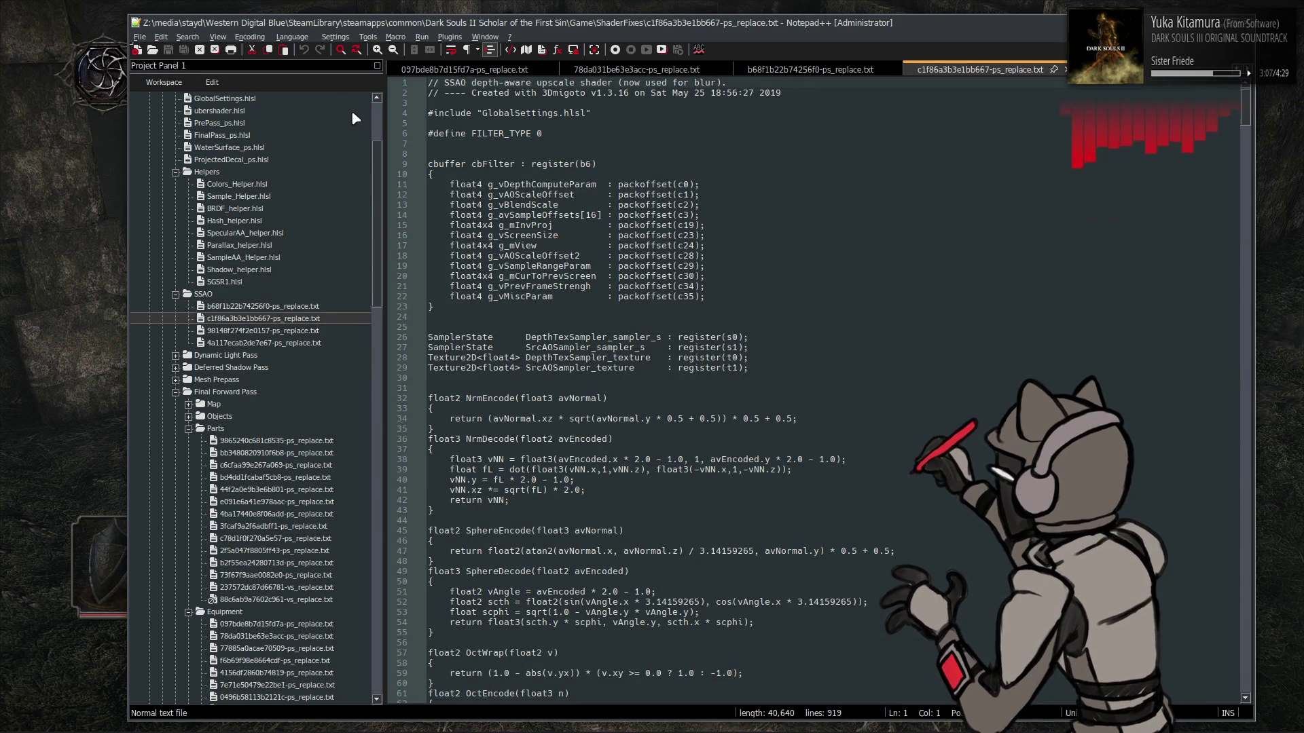
# Set the upscale shader to HLSL and select fUpAO on the o0.w output line 790
pyautogui.click(292, 37)
pyautogui.click(362, 351)
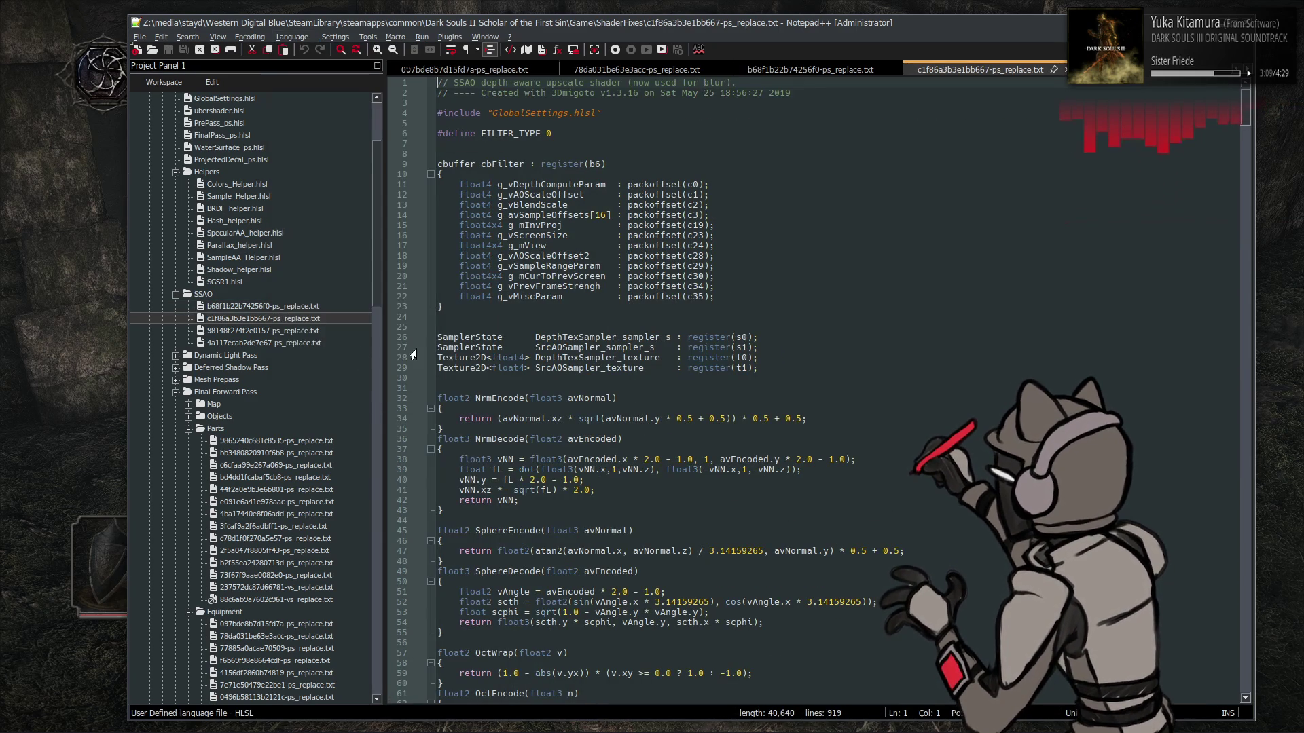
pyautogui.scroll(-20, 670, 349)
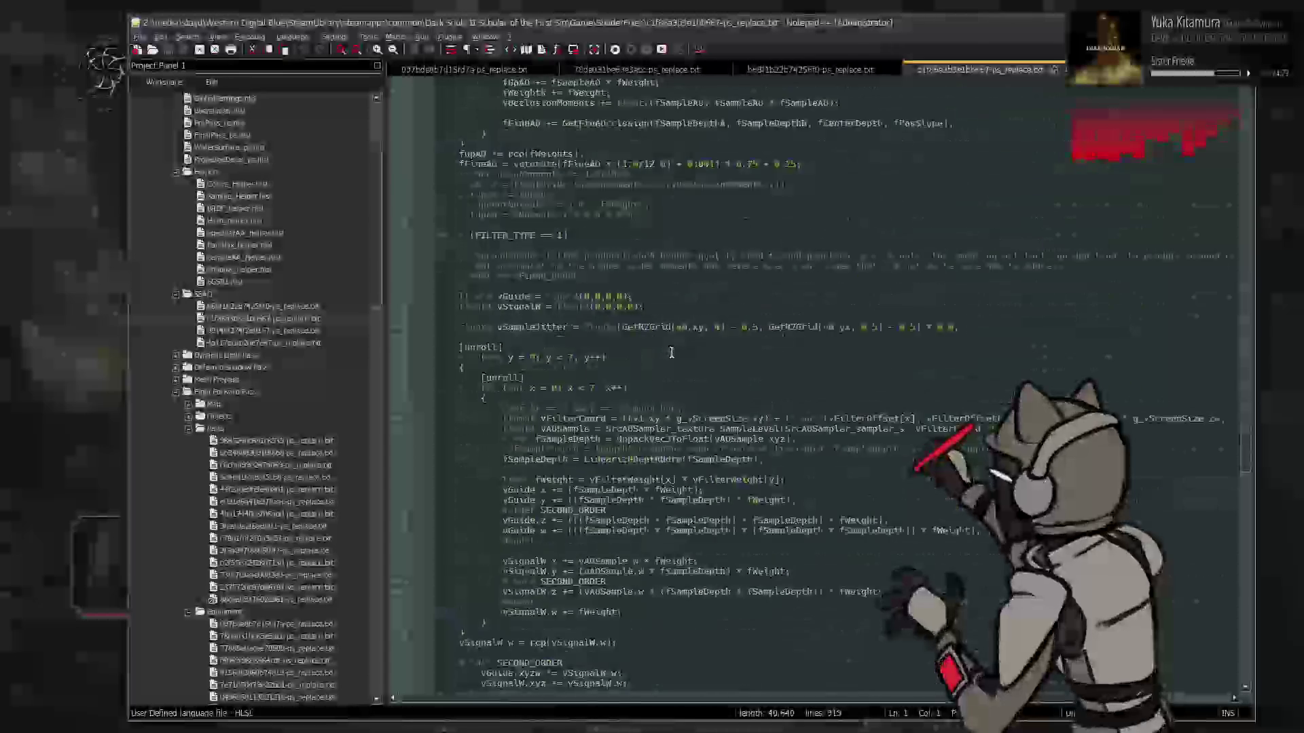
pyautogui.scroll(13, 670, 354)
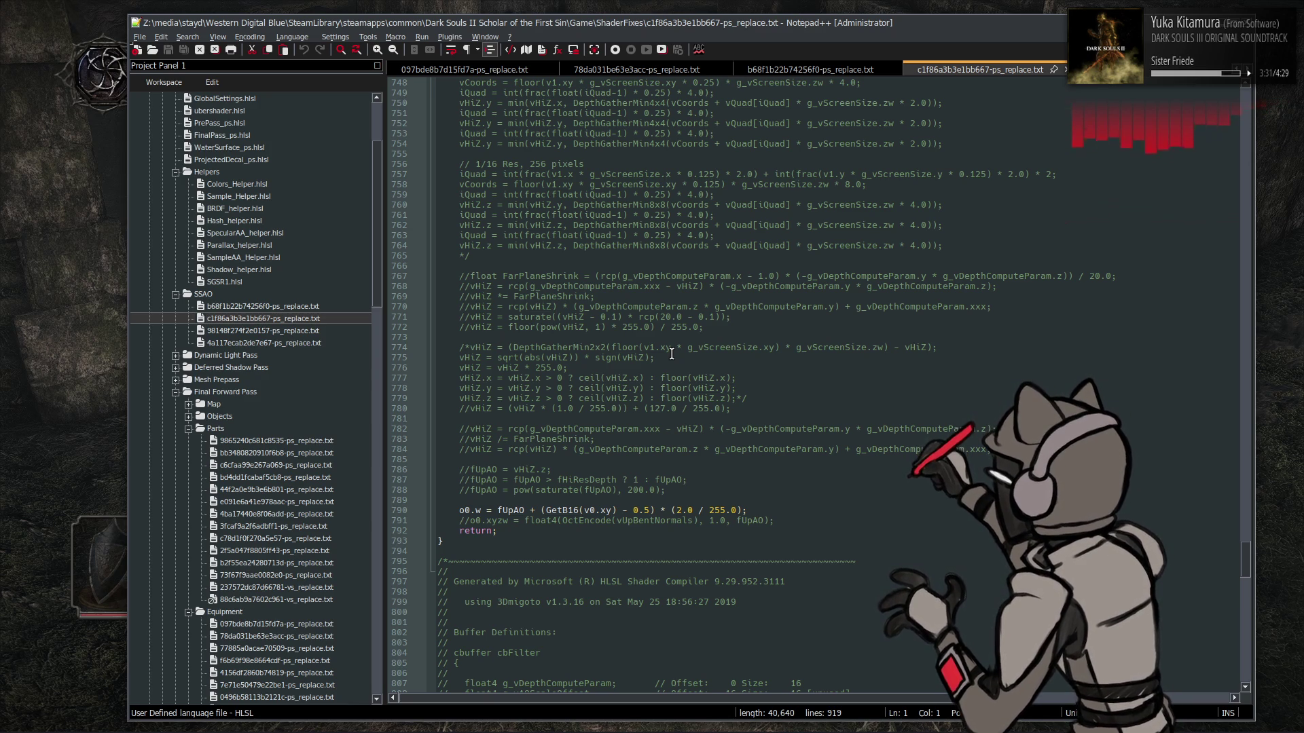
pyautogui.scroll(1, 672, 354)
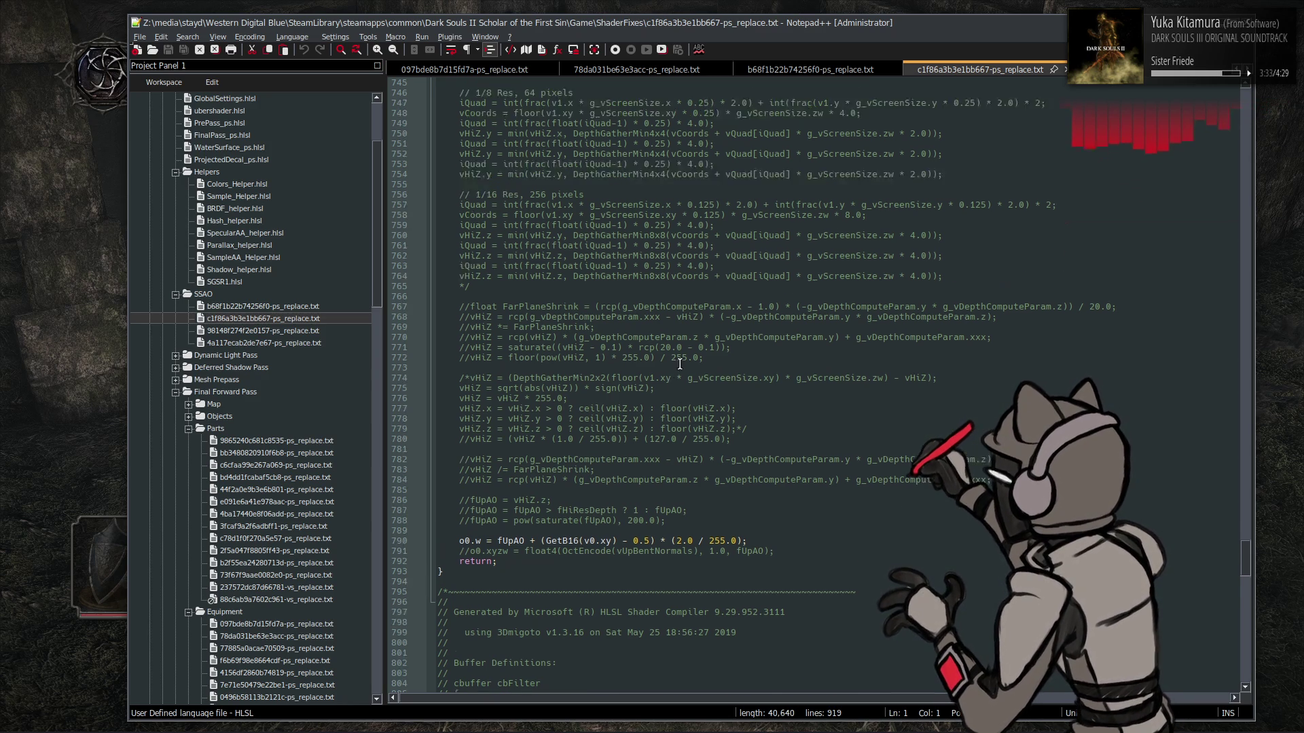
pyautogui.scroll(-1, 680, 363)
pyautogui.scroll(-2, 687, 384)
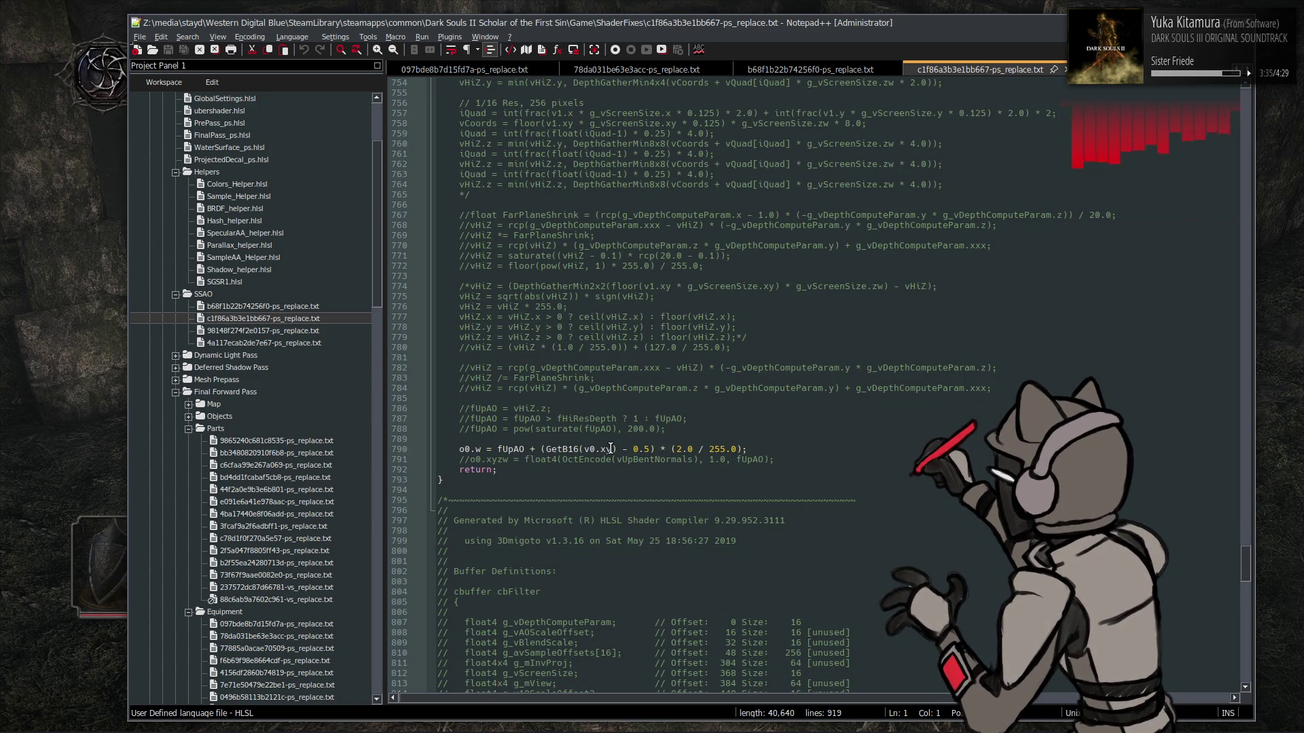
pyautogui.click(501, 449)
pyautogui.doubleClick(501, 449)
pyautogui.hotkey('ctrl', 'f')
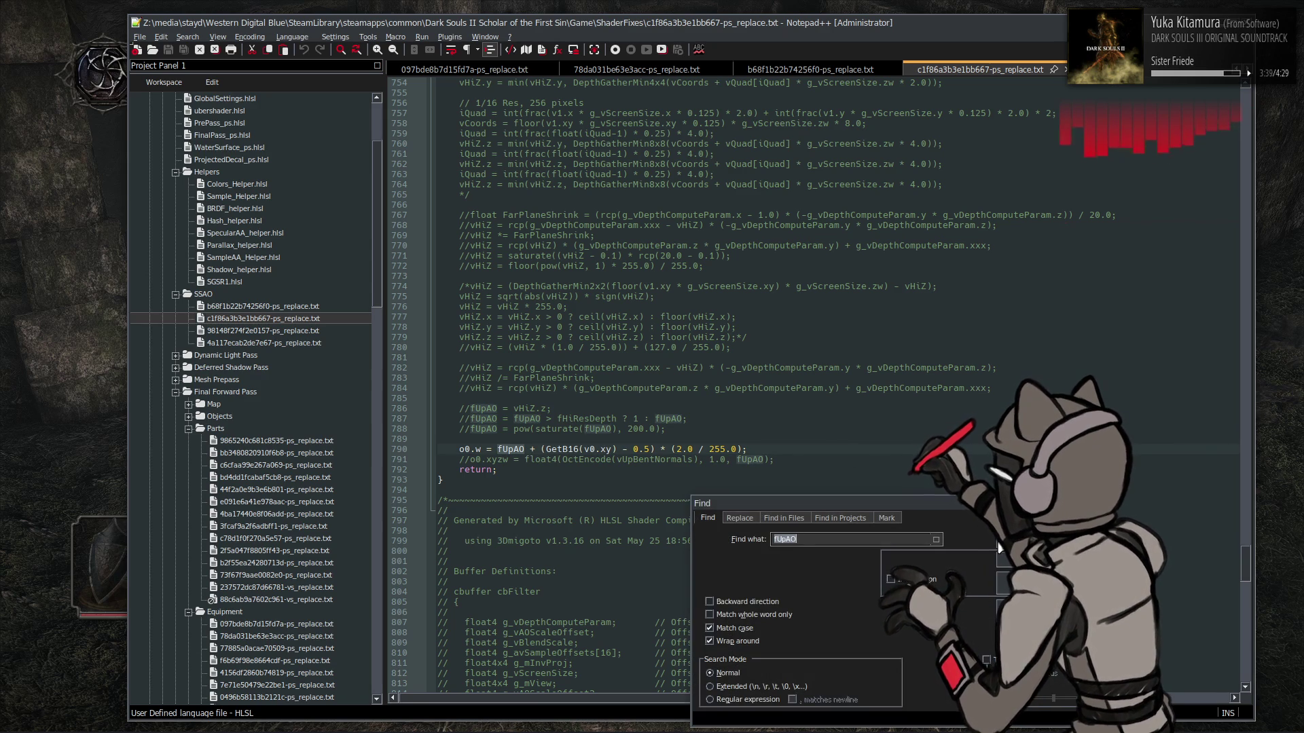
pyautogui.click(999, 545)
pyautogui.click(998, 545)
pyautogui.click(998, 544)
pyautogui.click(998, 544)
pyautogui.click(998, 545)
pyautogui.click(998, 544)
pyautogui.click(998, 544)
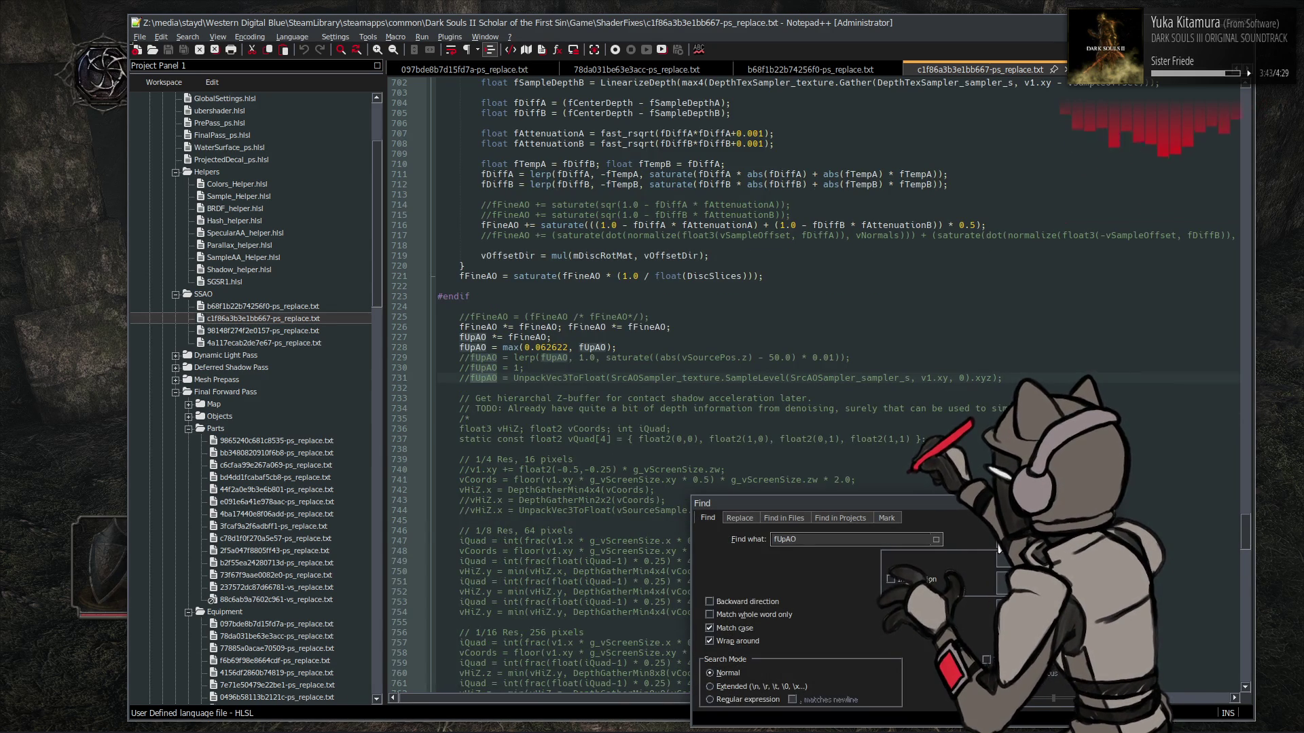
pyautogui.click(999, 546)
pyautogui.click(998, 545)
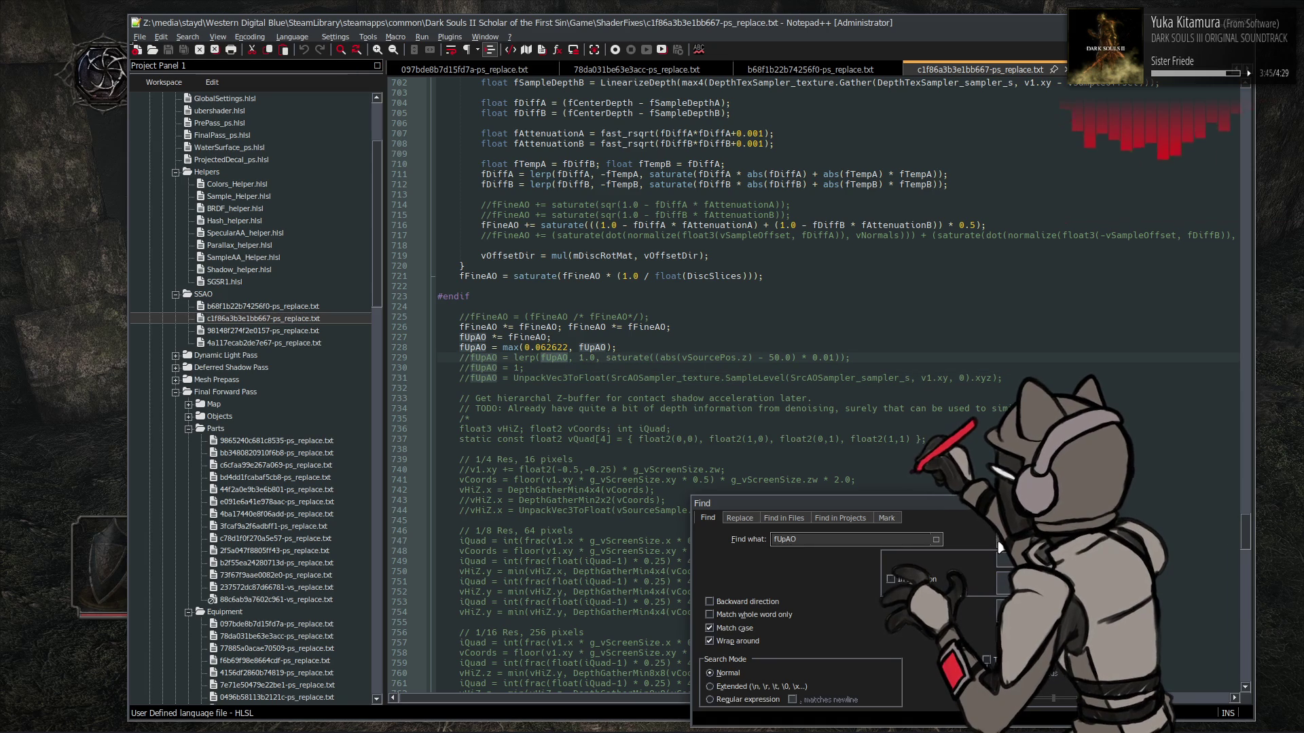
pyautogui.click(998, 545)
pyautogui.click(998, 545)
pyautogui.click(998, 546)
pyautogui.click(998, 545)
pyautogui.click(998, 546)
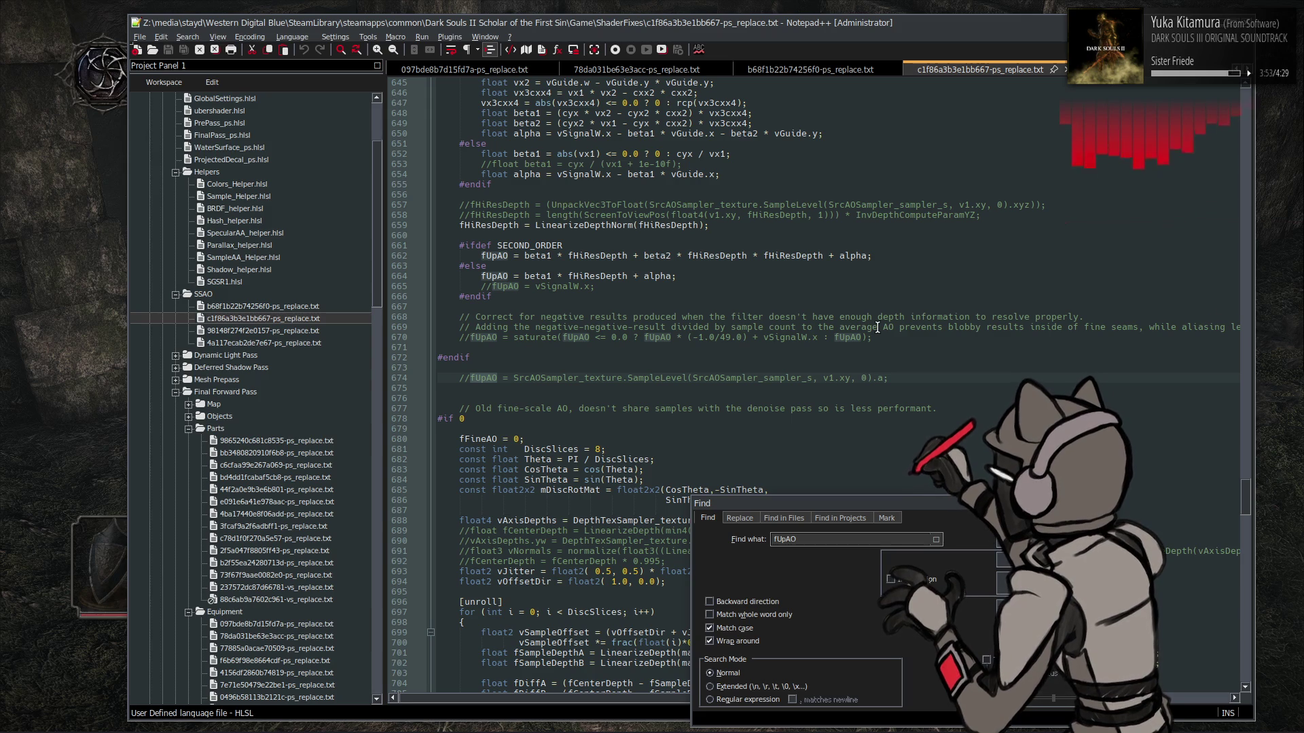
pyautogui.hotkey('shift', 'Return')
pyautogui.hotkey('shift', 'Return')
pyautogui.hotkey('shift', 'Return')
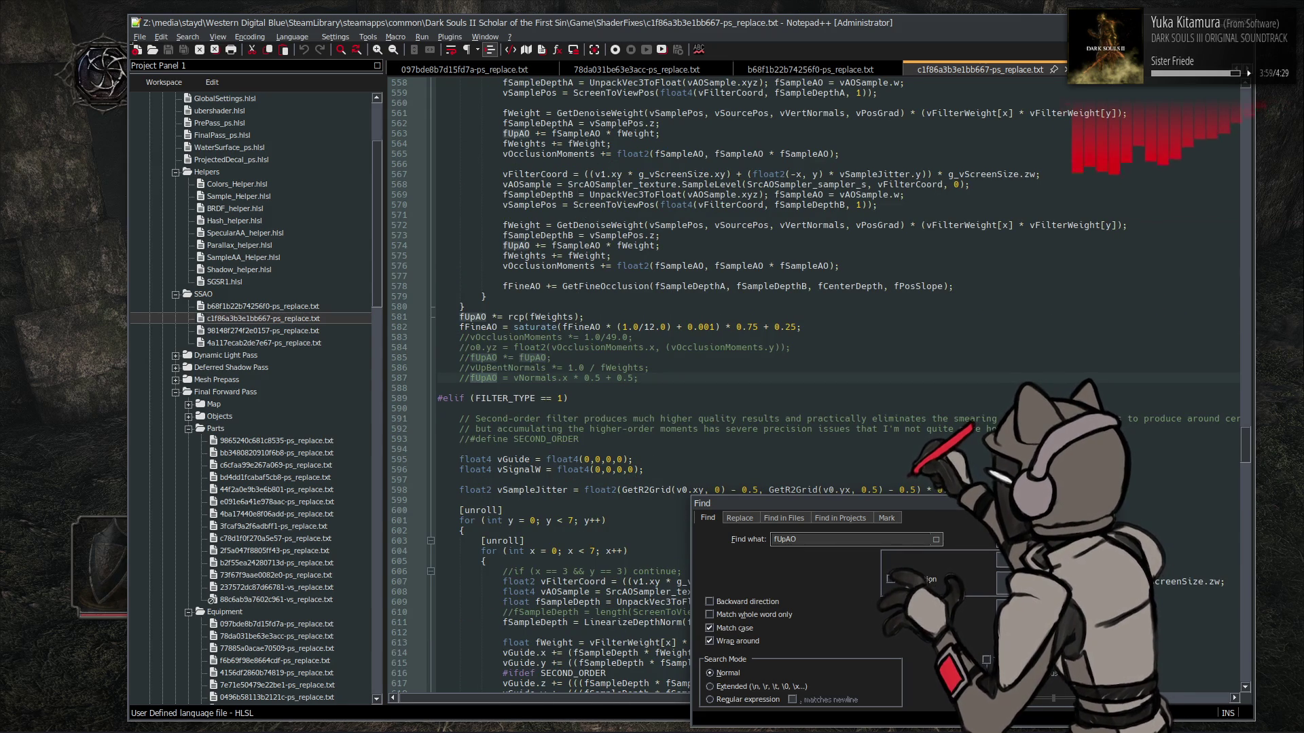
pyautogui.hotkey('shift', 'Return')
pyautogui.hotkey('shift', 'Return')
pyautogui.hotkey('shift', 'Return')
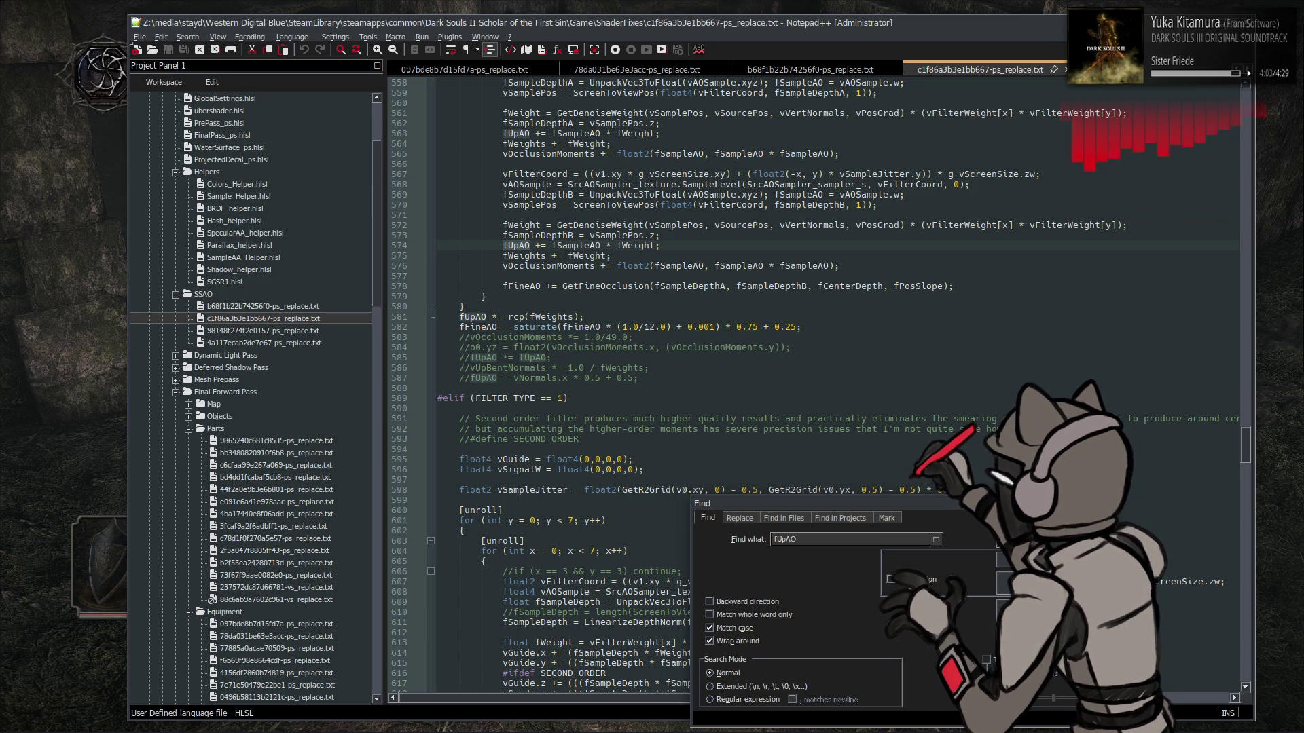
pyautogui.press('Escape')
pyautogui.click(268, 332)
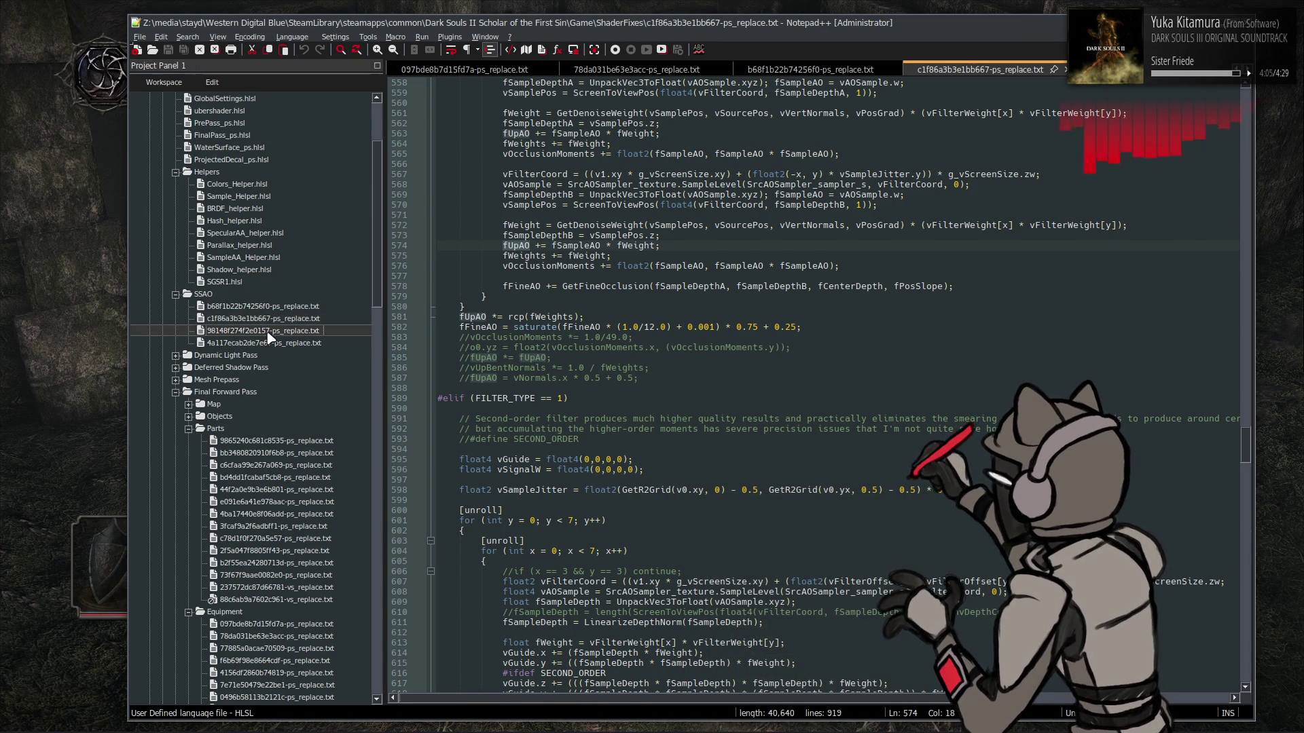
# Open SSAO shaders 98148f274f2e0157 and 4a117ecab2de7e67, then return to b68f1b22b74256f0
pyautogui.doubleClick(268, 333)
pyautogui.doubleClick(270, 344)
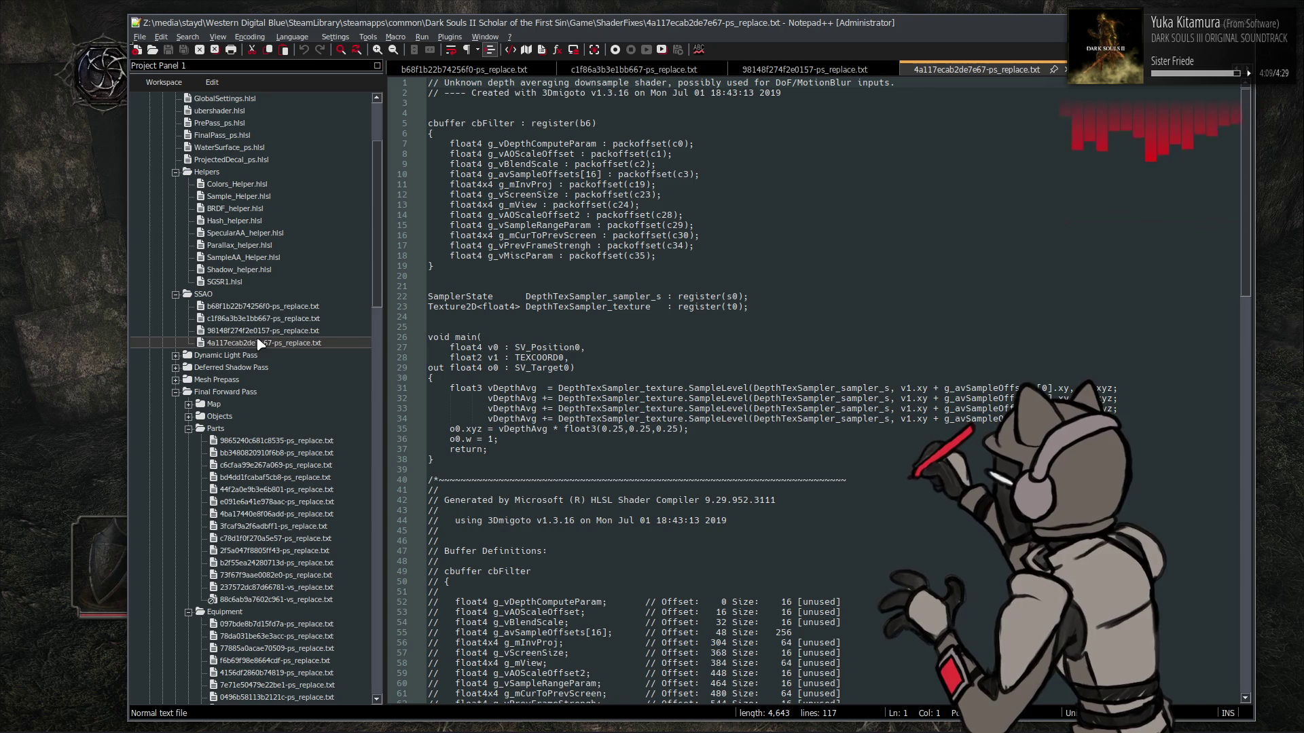
pyautogui.doubleClick(270, 306)
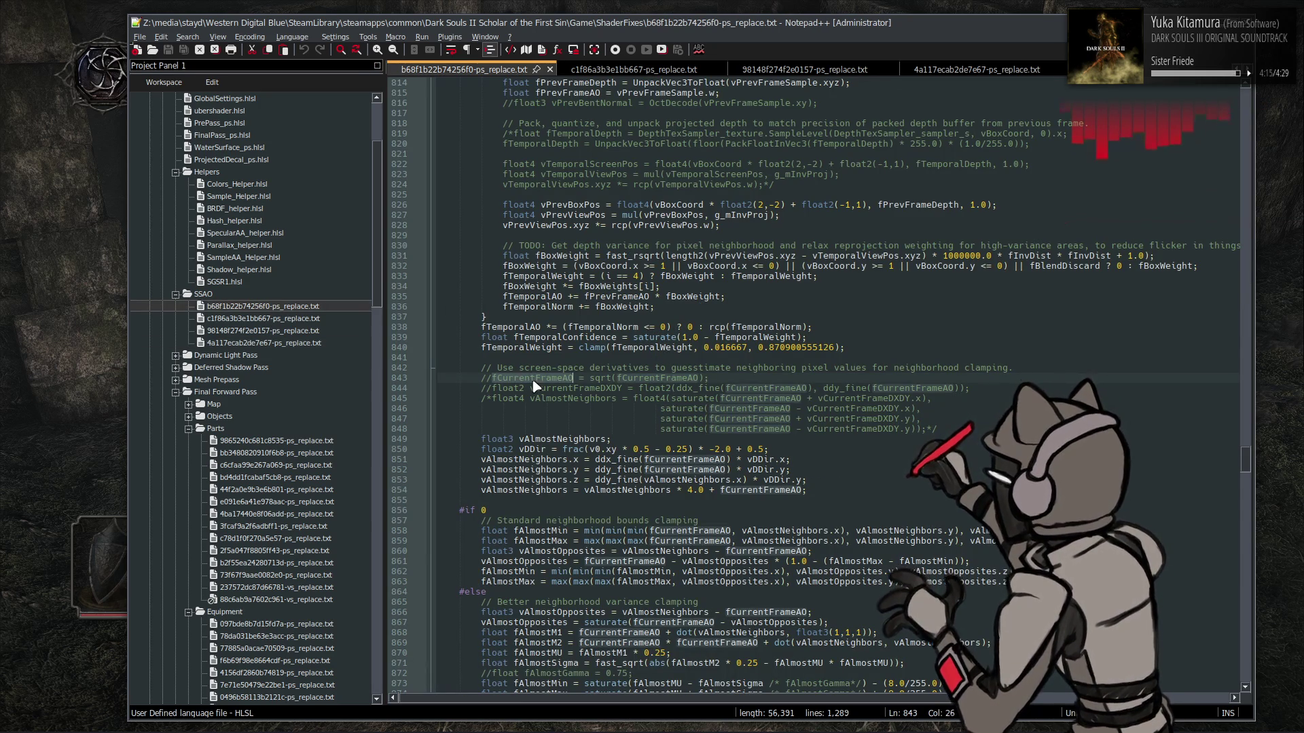
# Step back through every fCurrentFrameAO match to its reset to 0 on line 642
pyautogui.hotkey('ctrl', 'f')
pyautogui.scroll(-13, 778, 406)
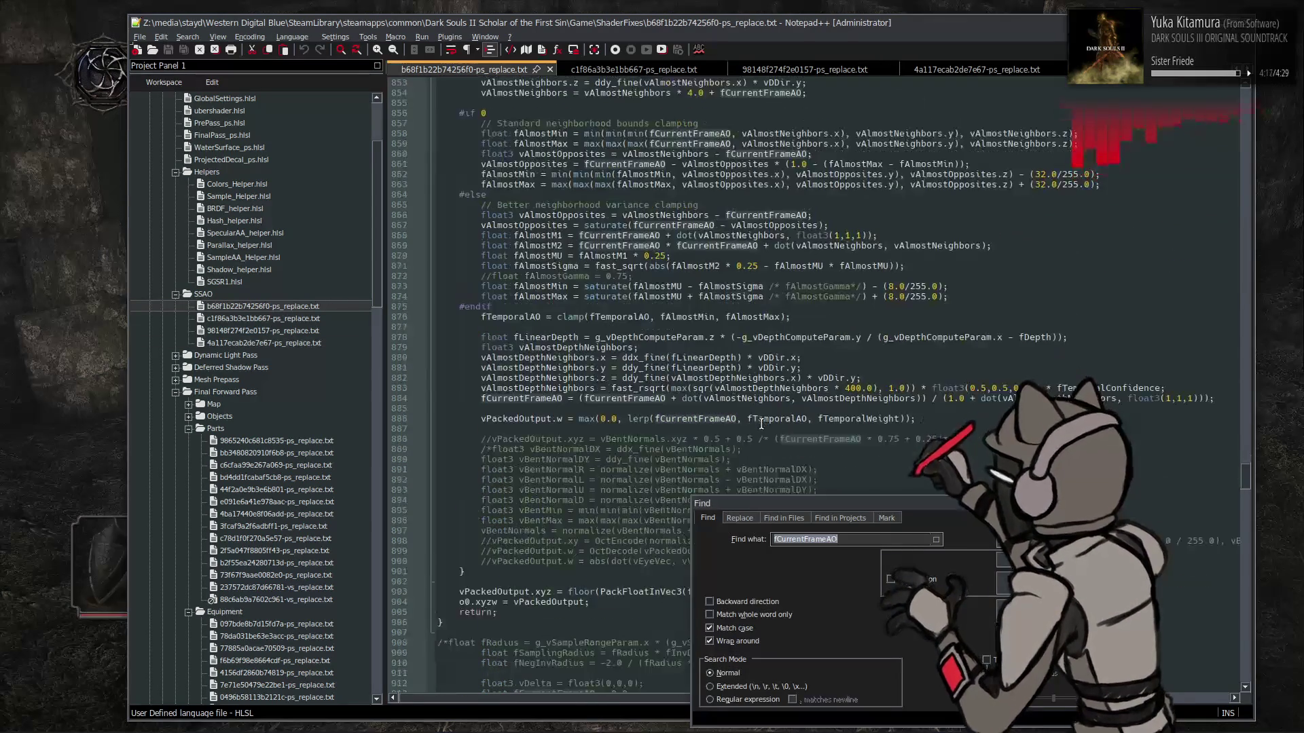
pyautogui.scroll(-4, 763, 422)
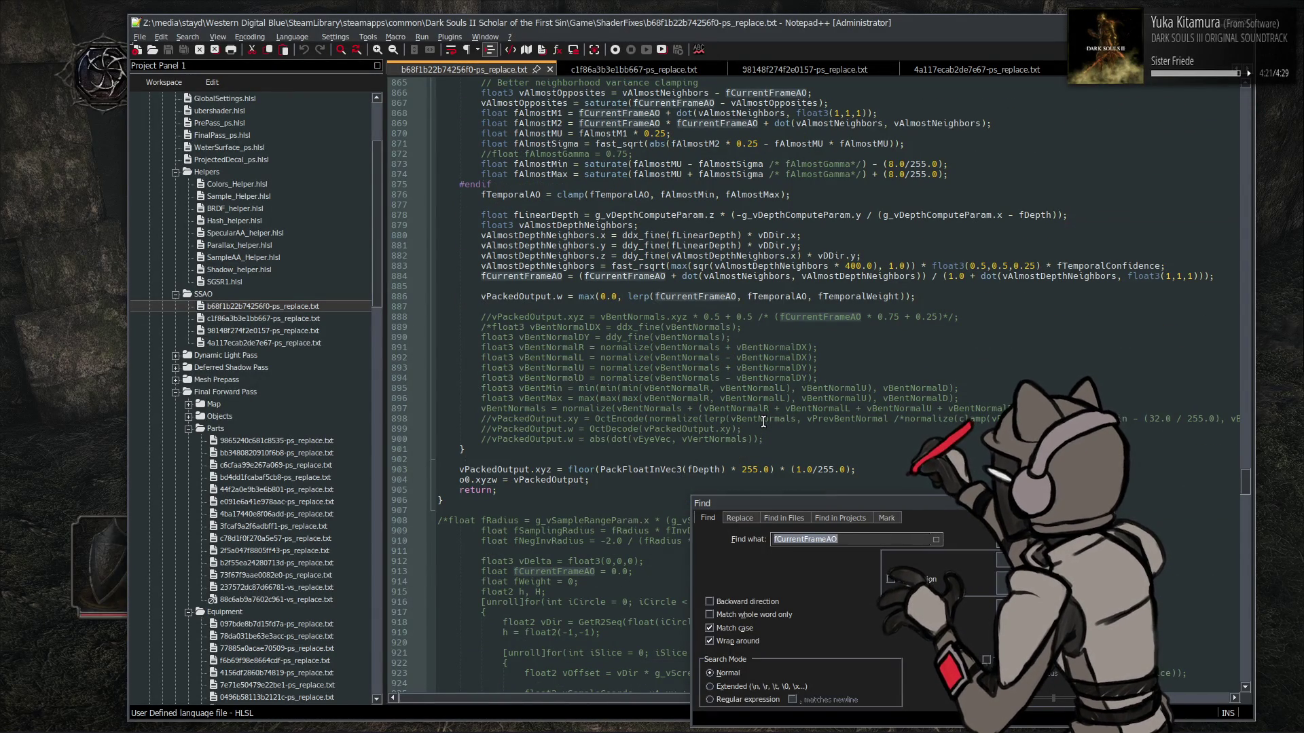
pyautogui.click(998, 542)
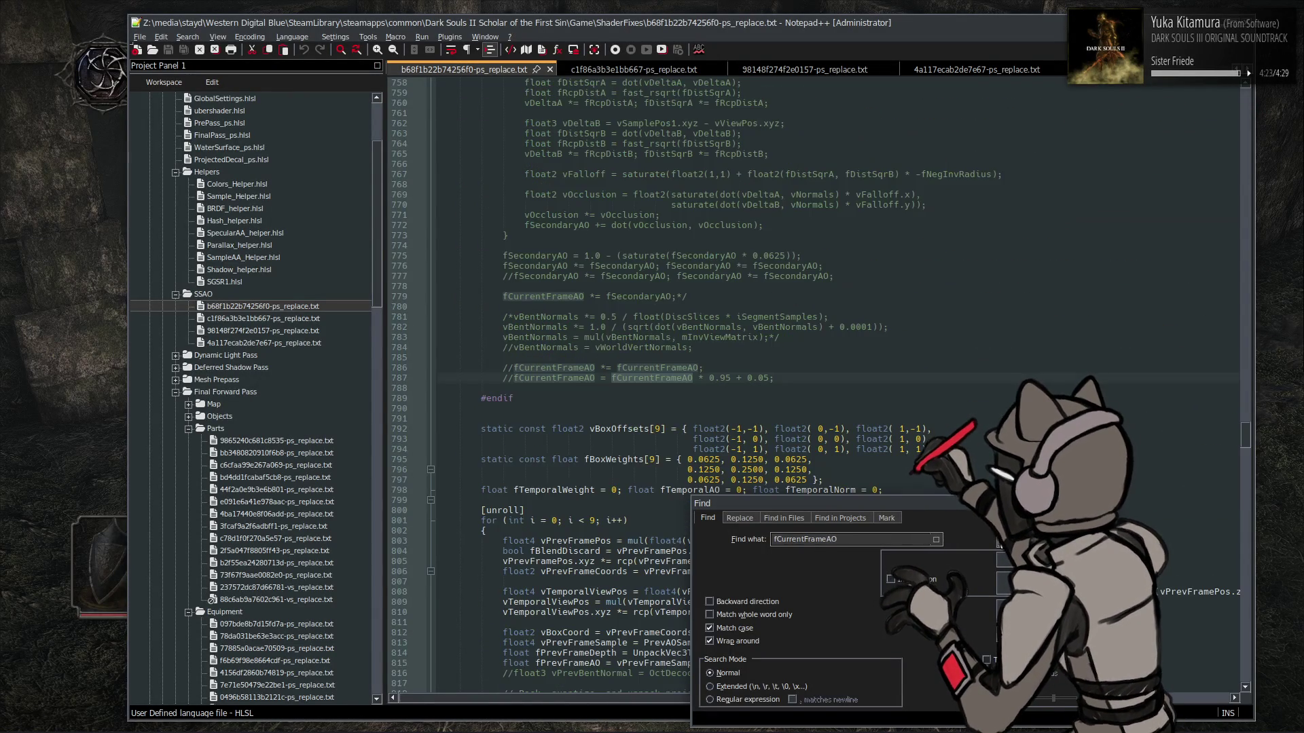
pyautogui.click(999, 542)
pyautogui.click(998, 541)
pyautogui.click(999, 542)
pyautogui.click(999, 542)
pyautogui.click(998, 542)
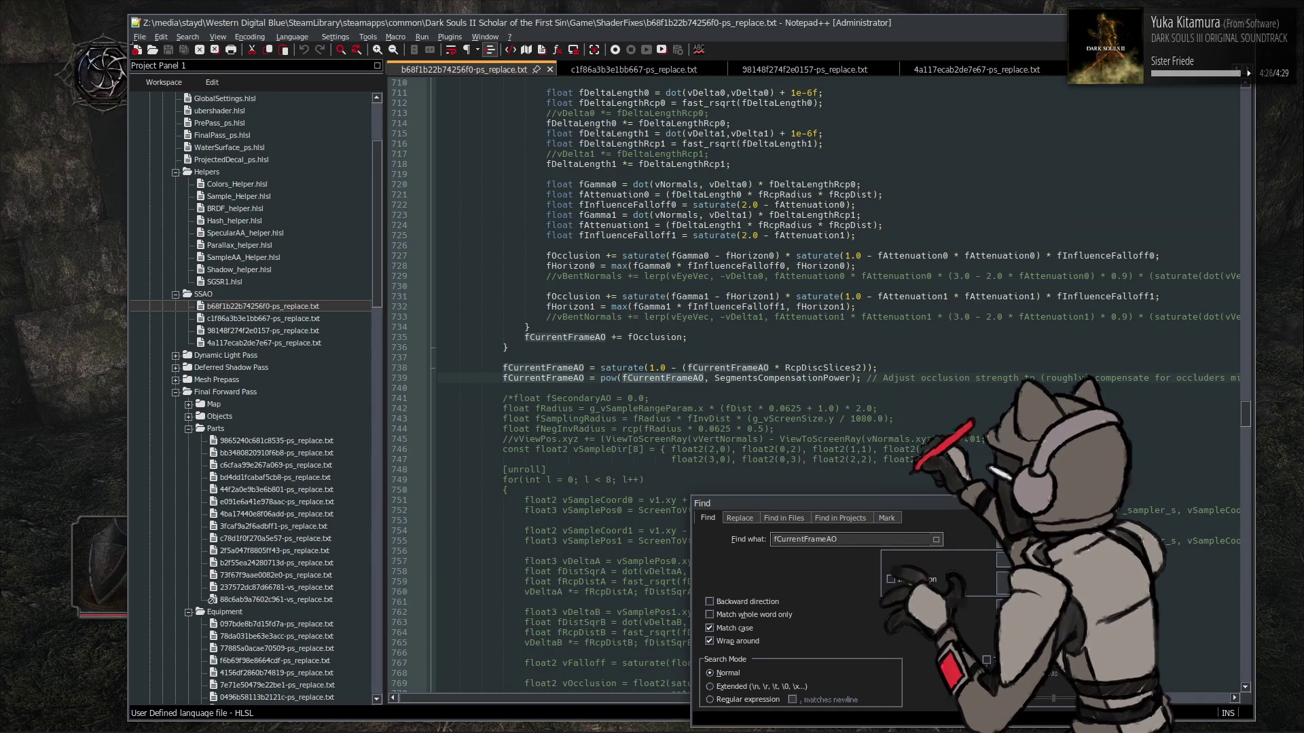
pyautogui.click(998, 541)
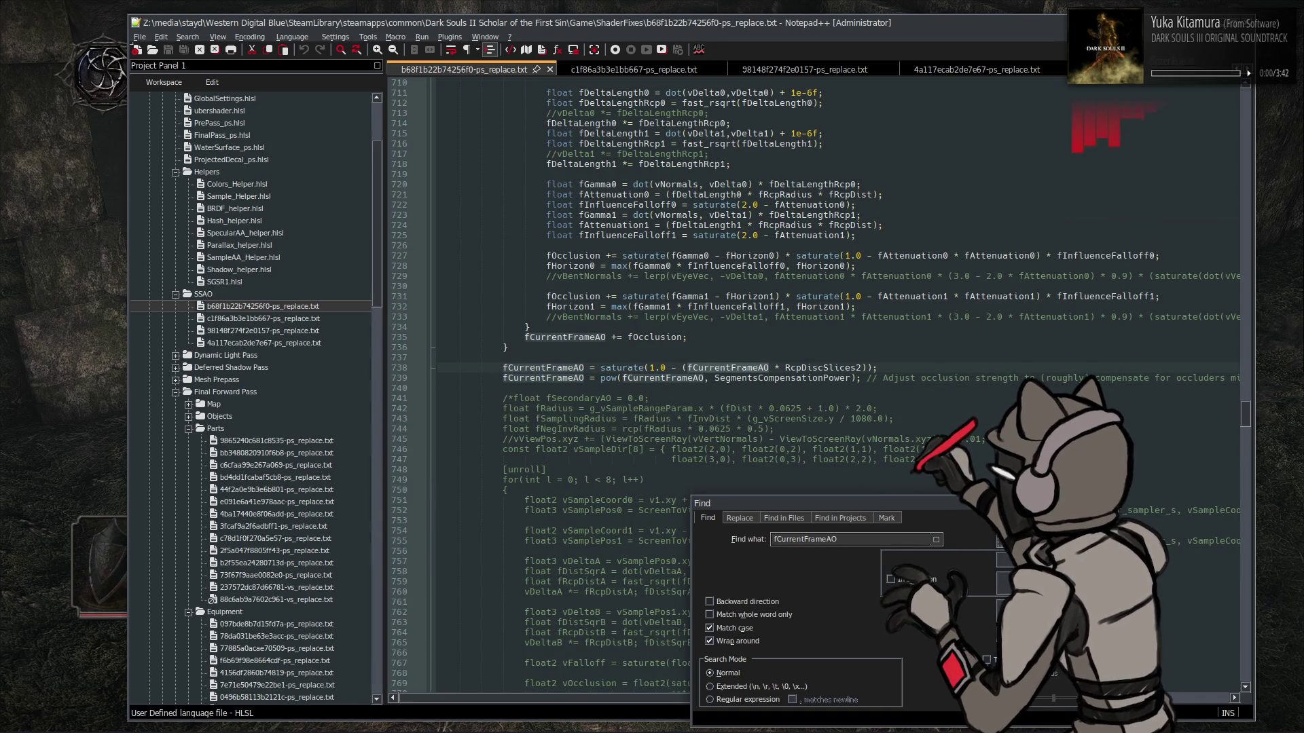
pyautogui.click(998, 542)
pyautogui.click(998, 542)
pyautogui.click(999, 541)
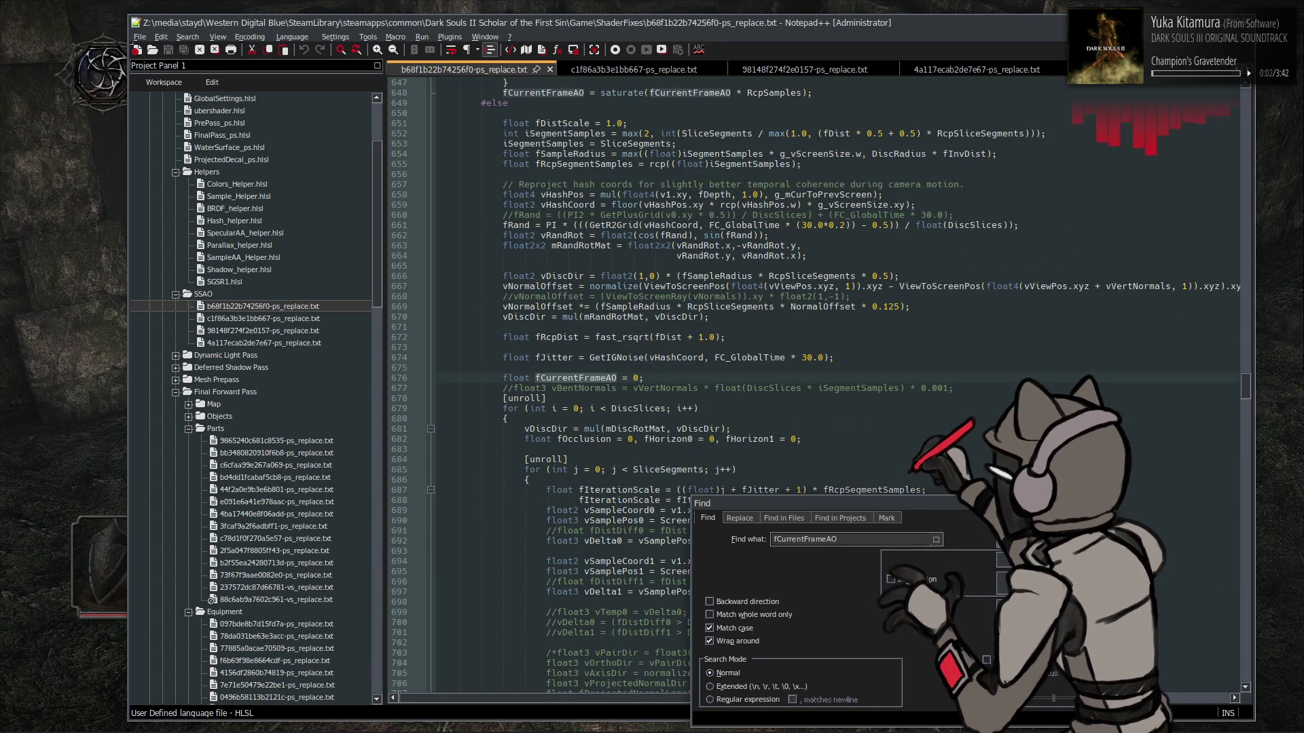
pyautogui.click(999, 542)
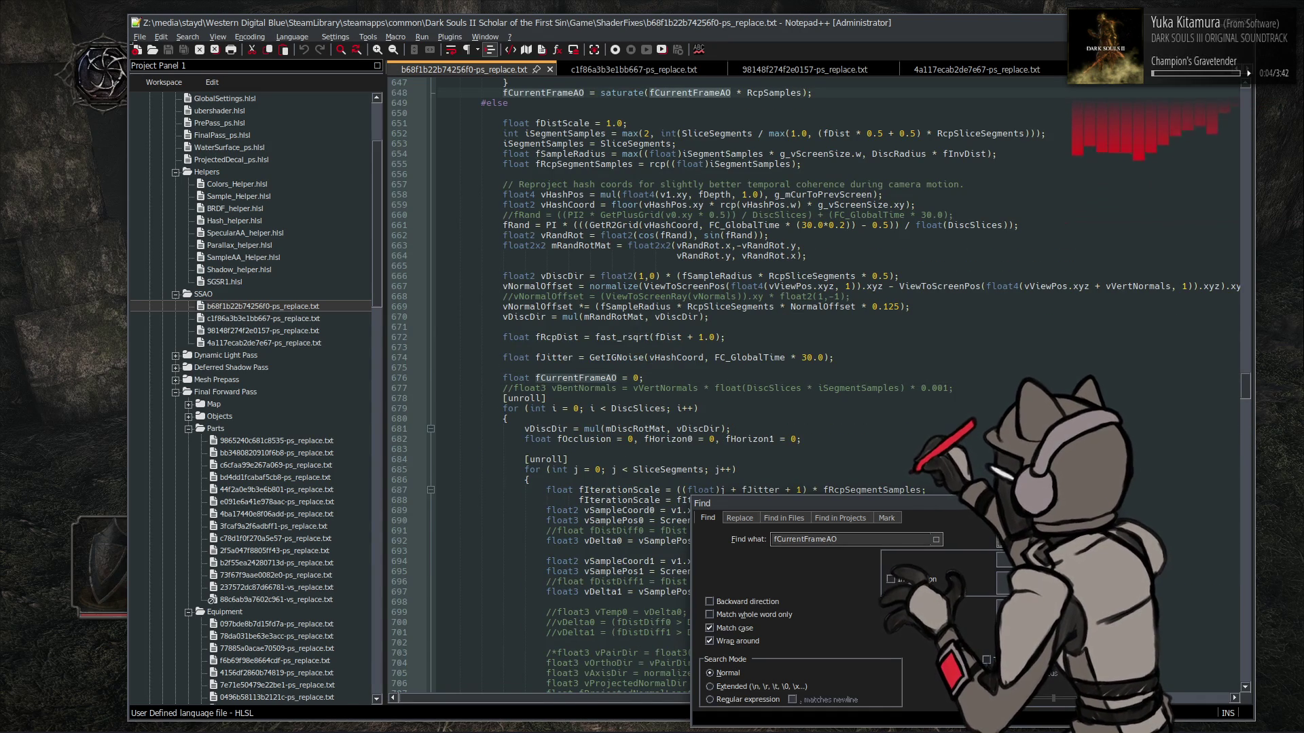
pyautogui.click(999, 542)
pyautogui.click(999, 542)
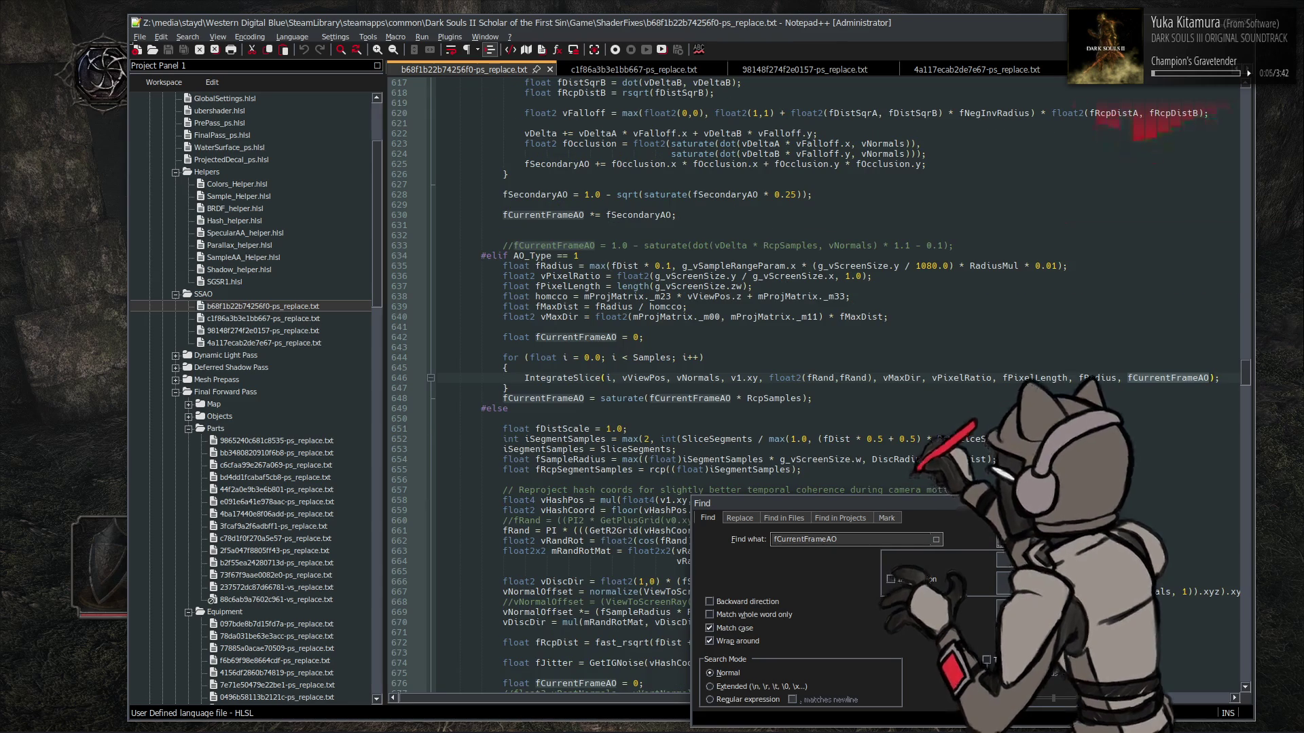
pyautogui.click(999, 542)
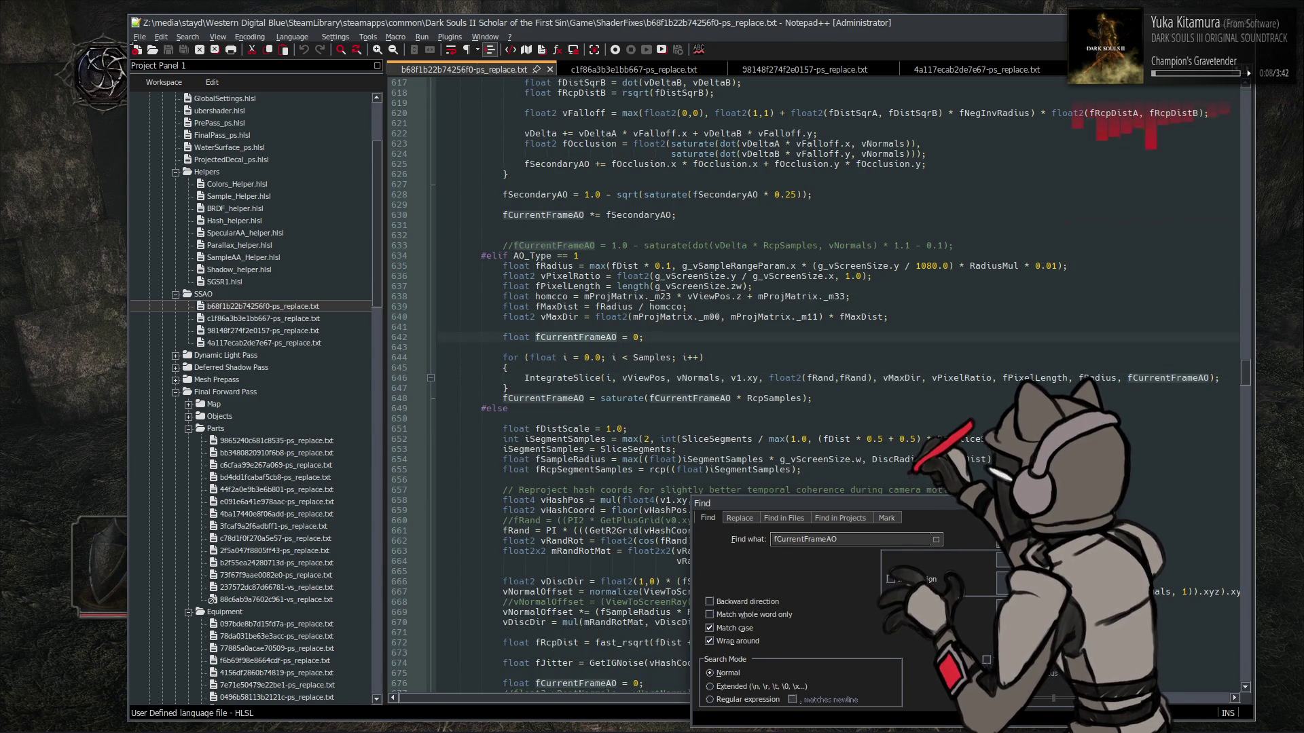
pyautogui.click(999, 541)
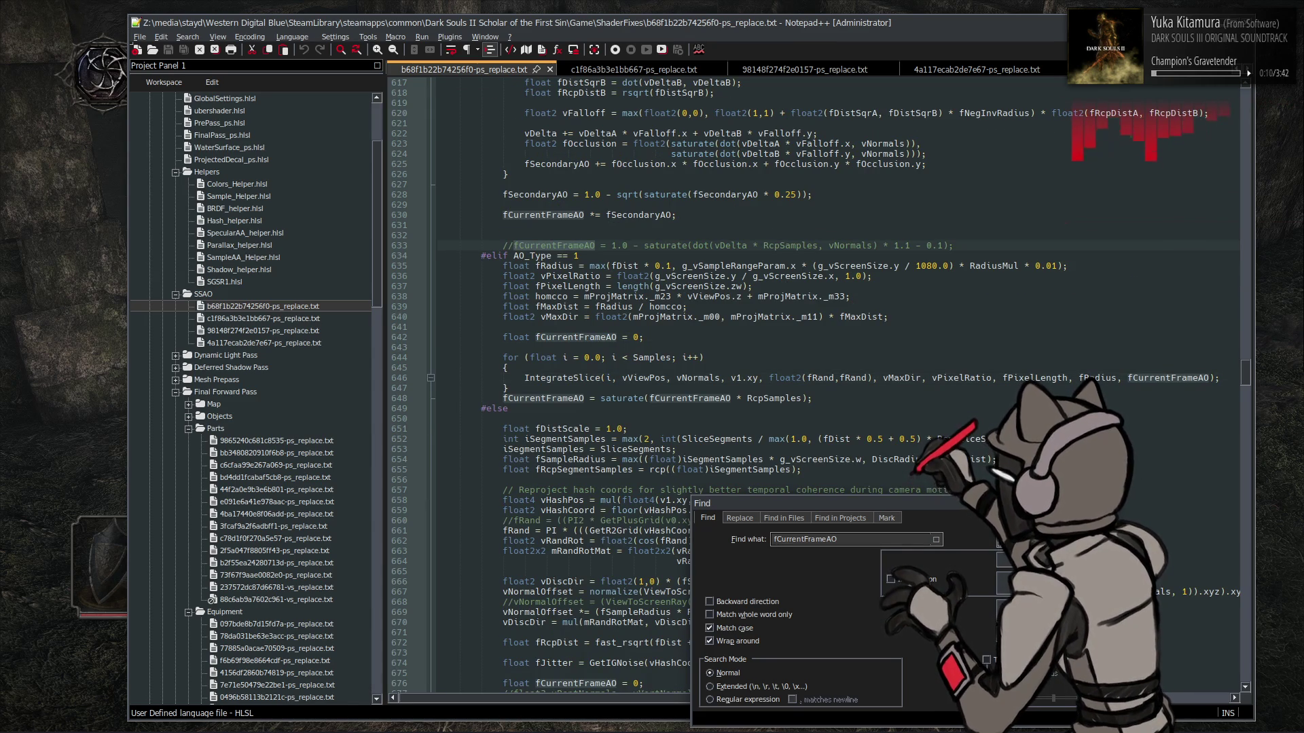
pyautogui.press('Escape')
pyautogui.scroll(15, 846, 484)
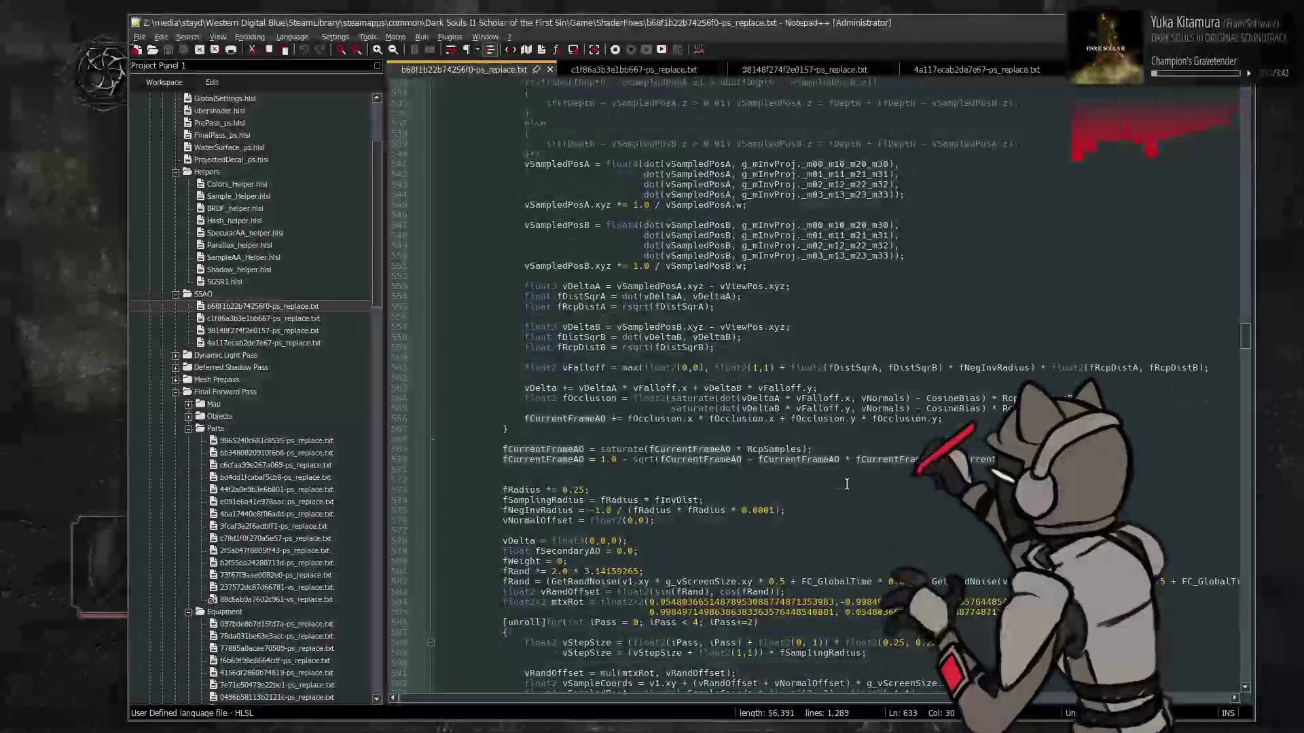
# Go to line 205 and select the 1.0 numerator of SegmentsCompensationPower
pyautogui.scroll(-15, 846, 484)
pyautogui.scroll(2, 853, 467)
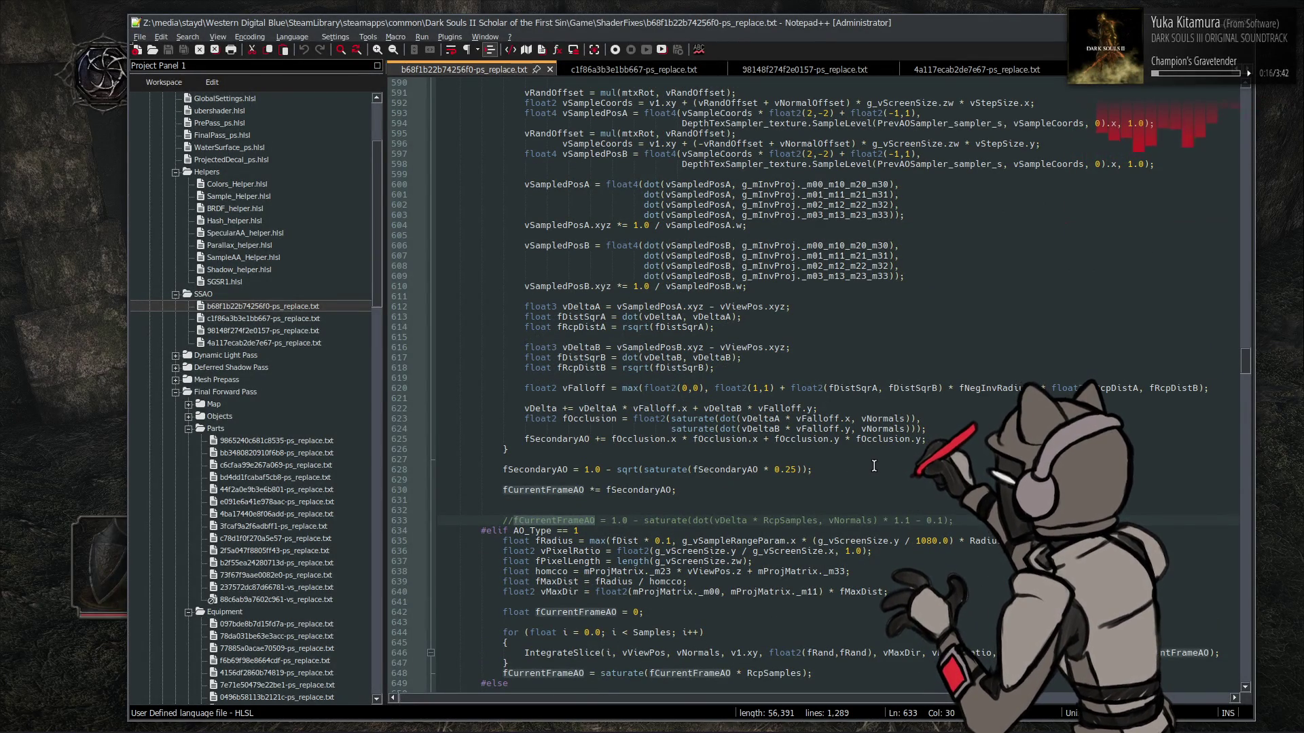
pyautogui.scroll(20, 874, 465)
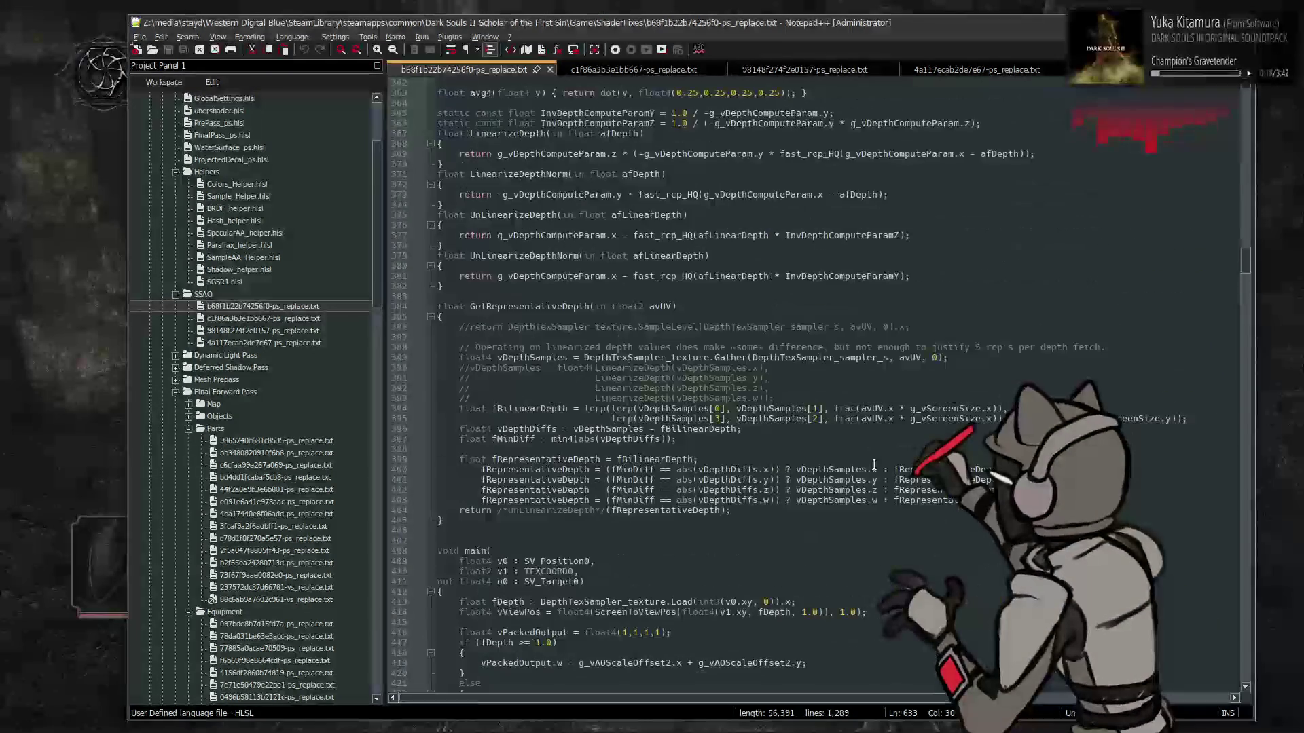
pyautogui.scroll(3, 874, 465)
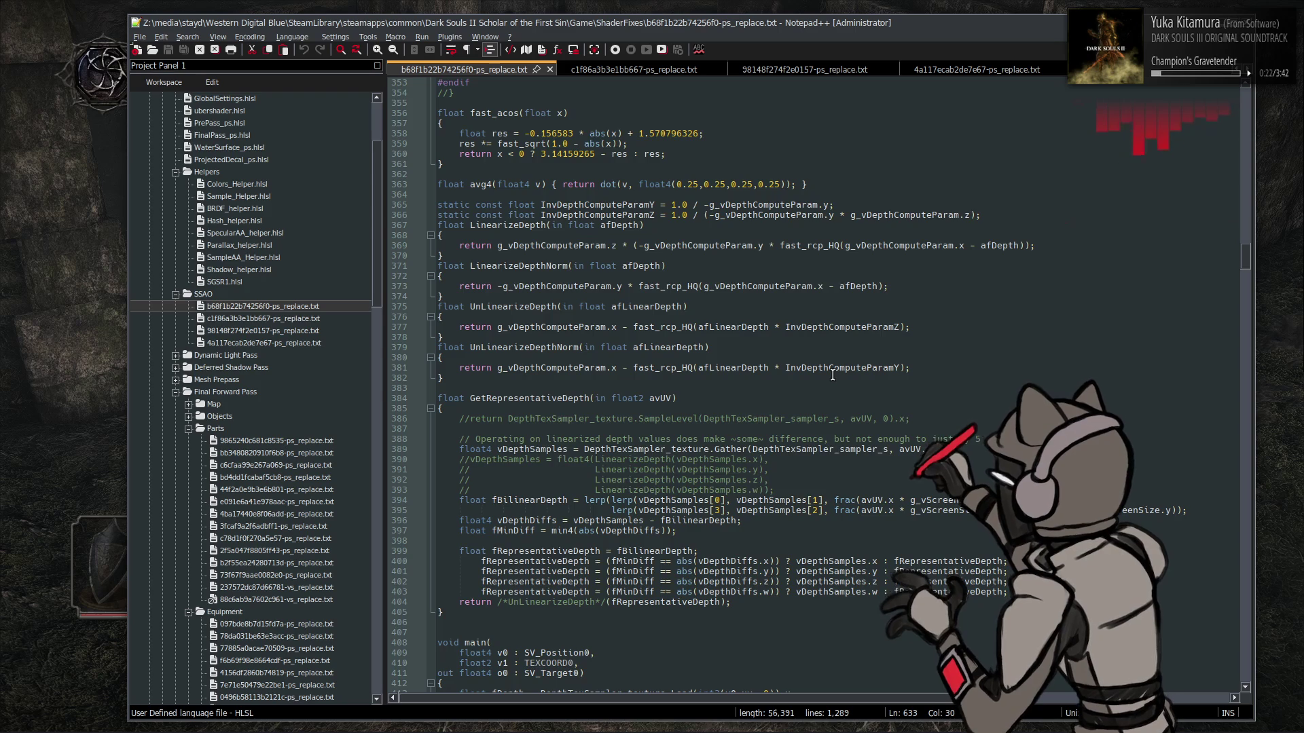
pyautogui.scroll(18, 832, 375)
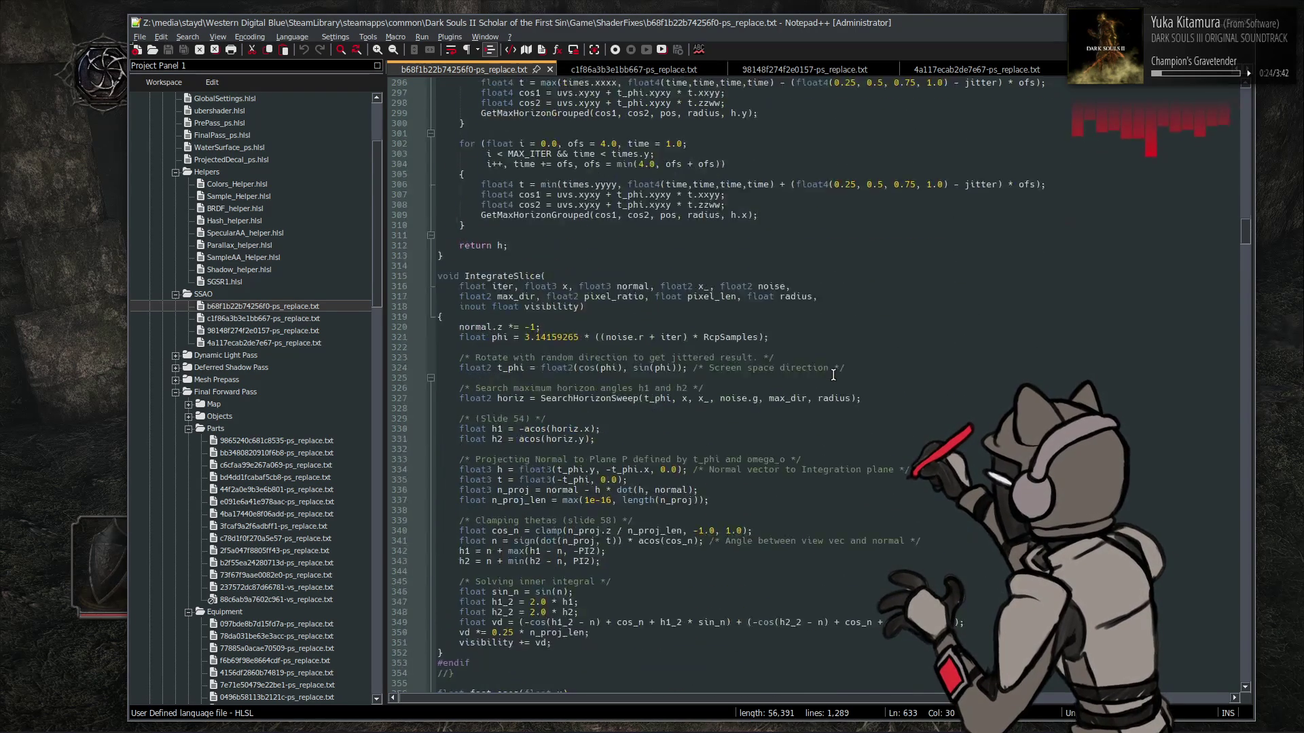
pyautogui.scroll(20, 833, 375)
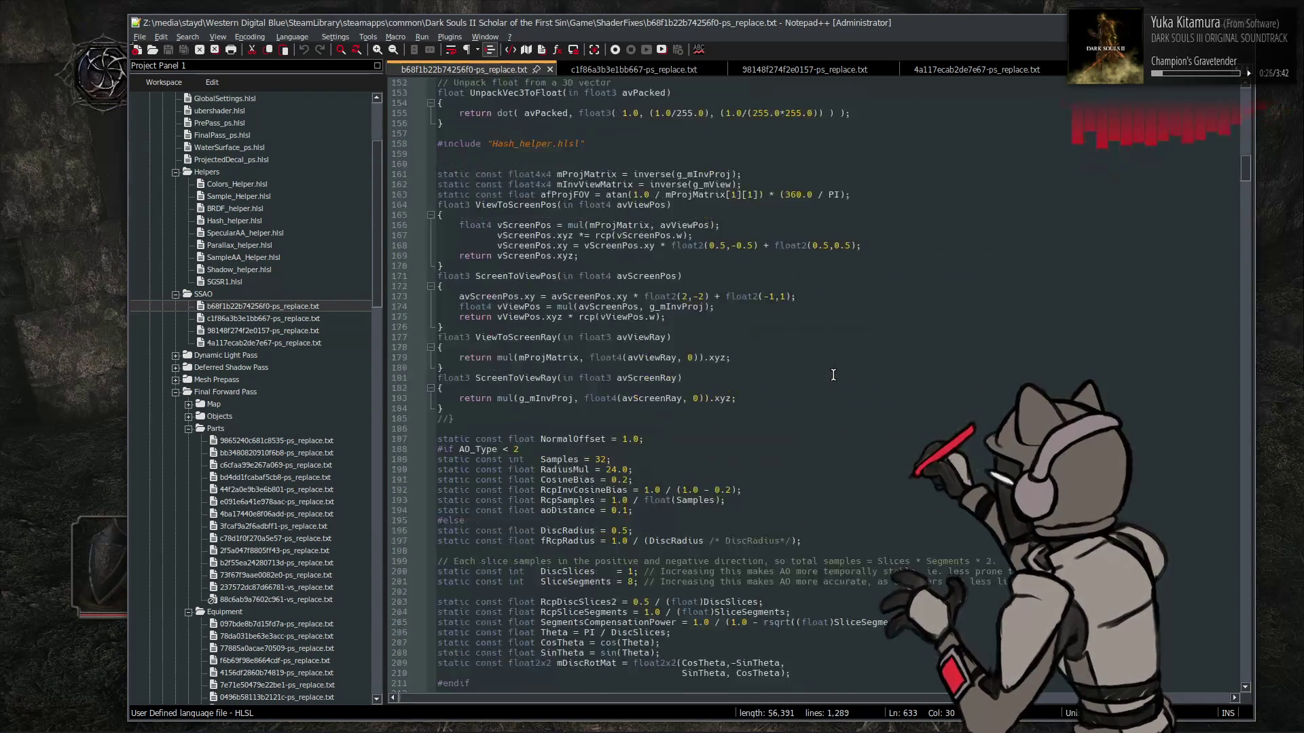
pyautogui.scroll(-5, 833, 374)
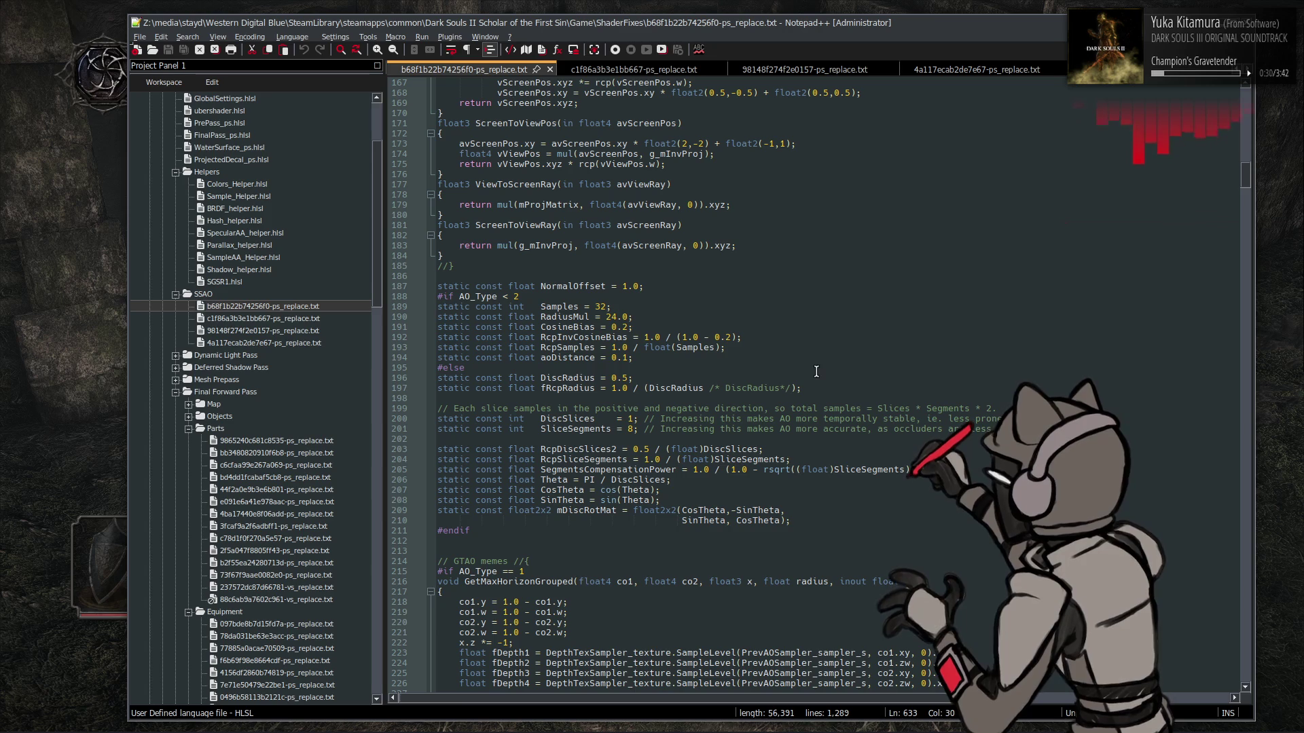
pyautogui.doubleClick(696, 469)
# Change the SegmentsCompensationPower numerator to 2.0, save, and reload shaders in game with F10
pyautogui.write('2')
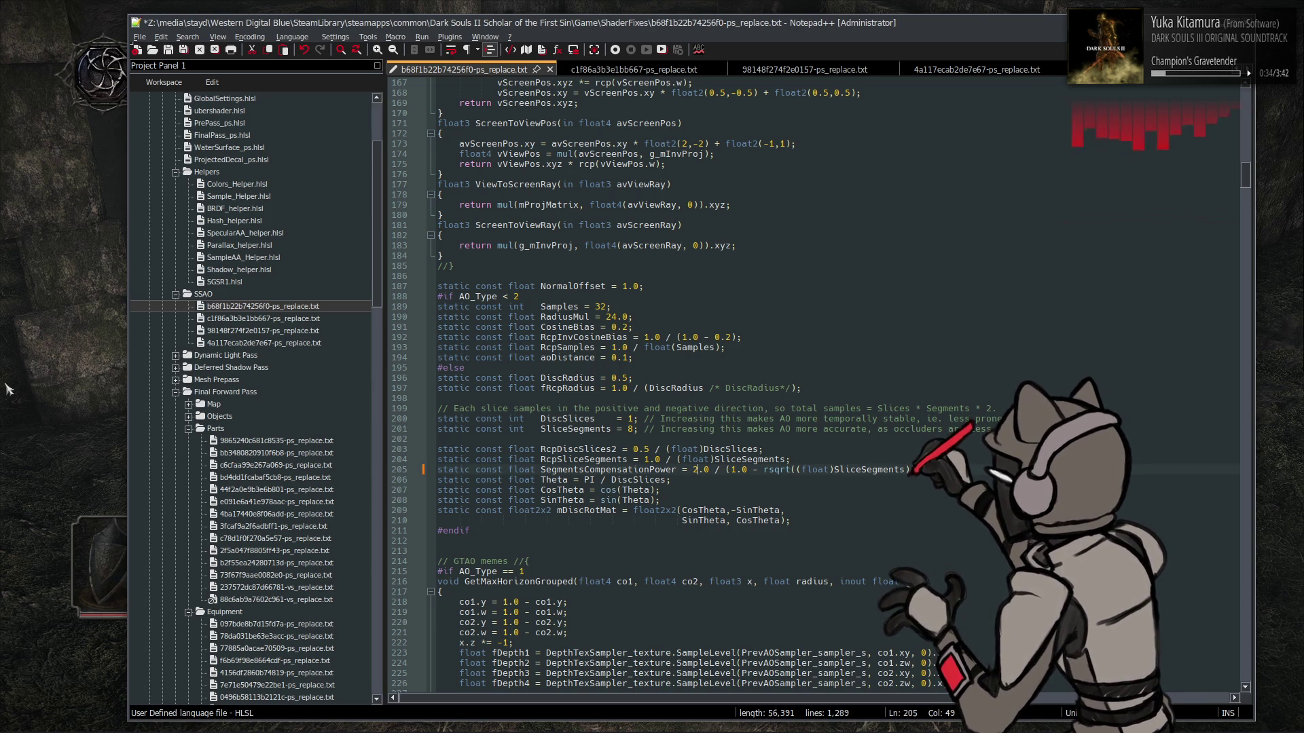
pyautogui.hotkey('ctrl', 's')
pyautogui.hotkey('alt', 'Tab')
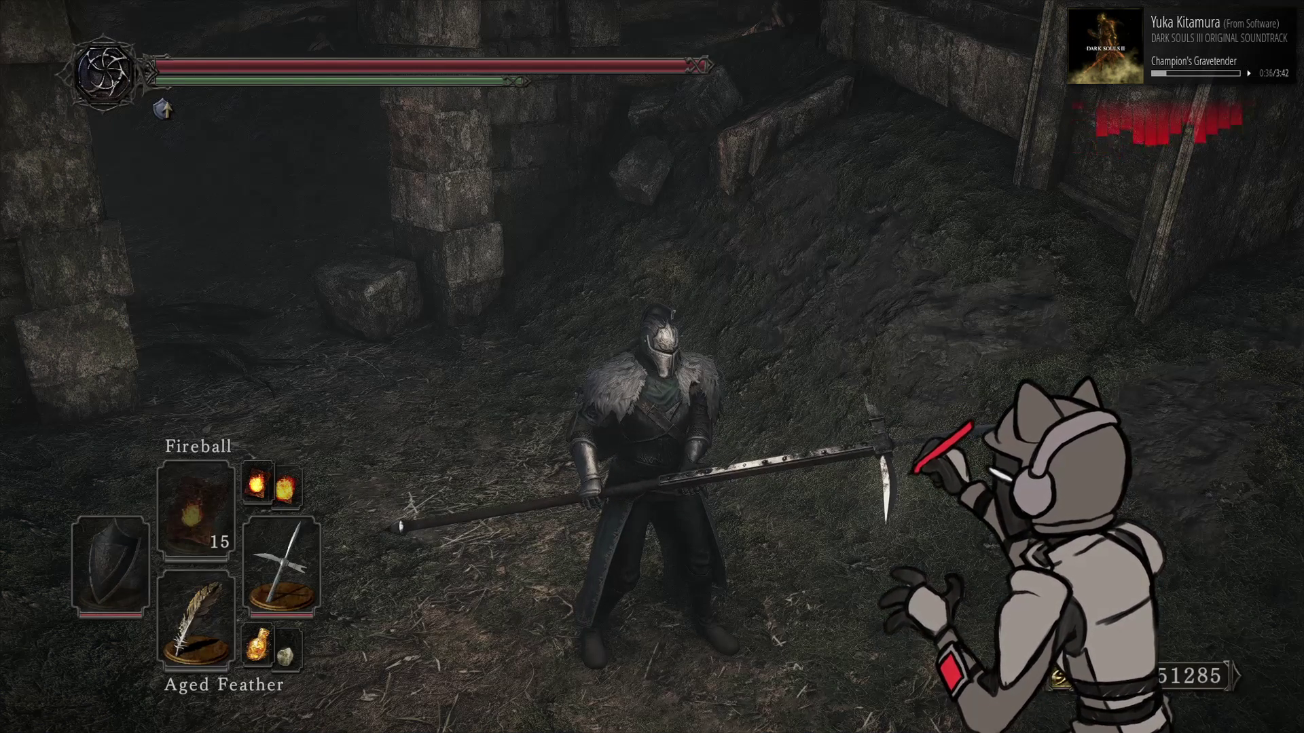
pyautogui.press('F10')
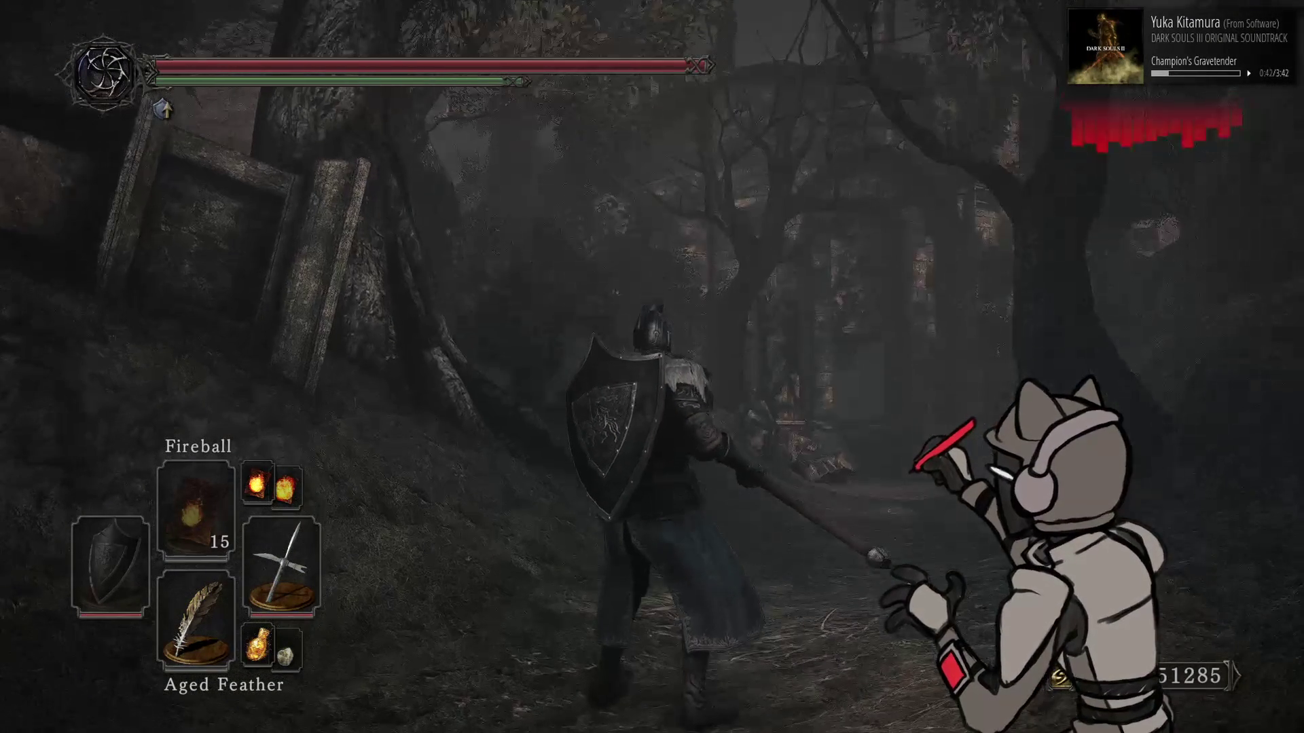
# Glance back at the shader, reload shaders in game again, then bring up Cheat Engine
pyautogui.hotkey('alt', 'Tab')
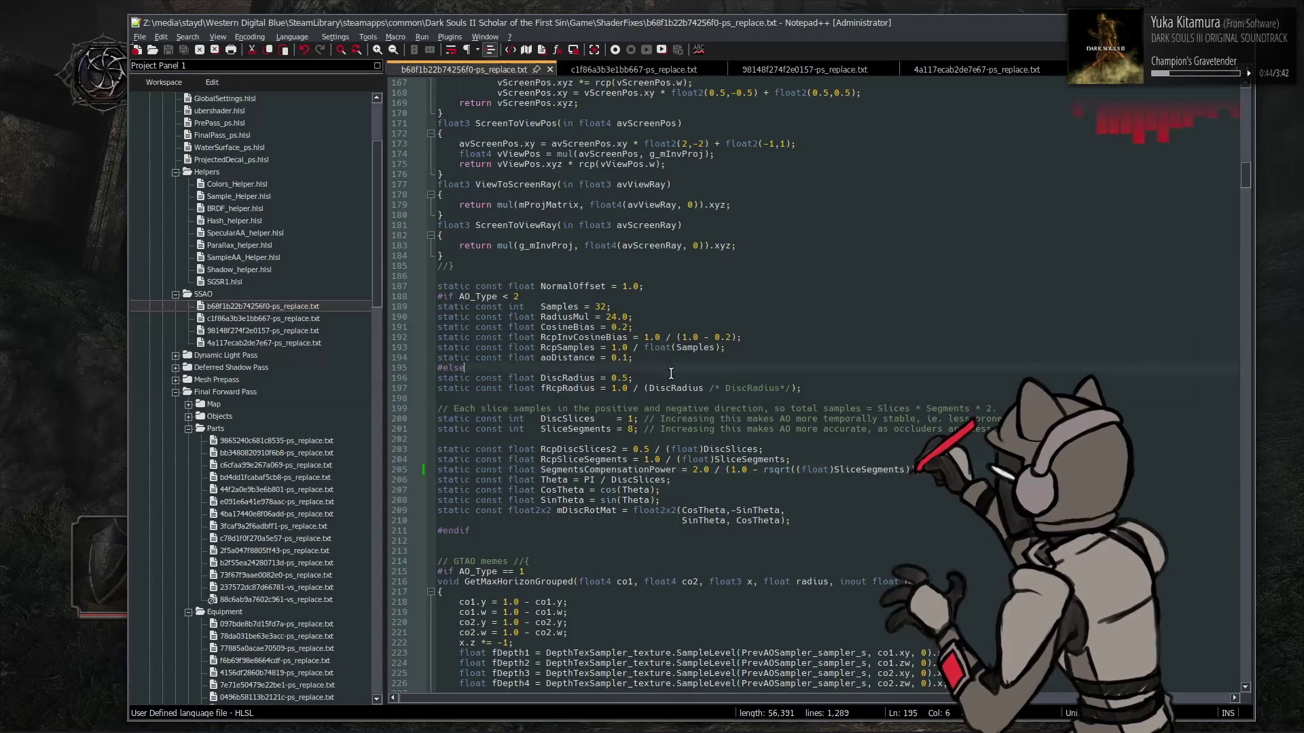
pyautogui.hotkey('alt', 'Tab')
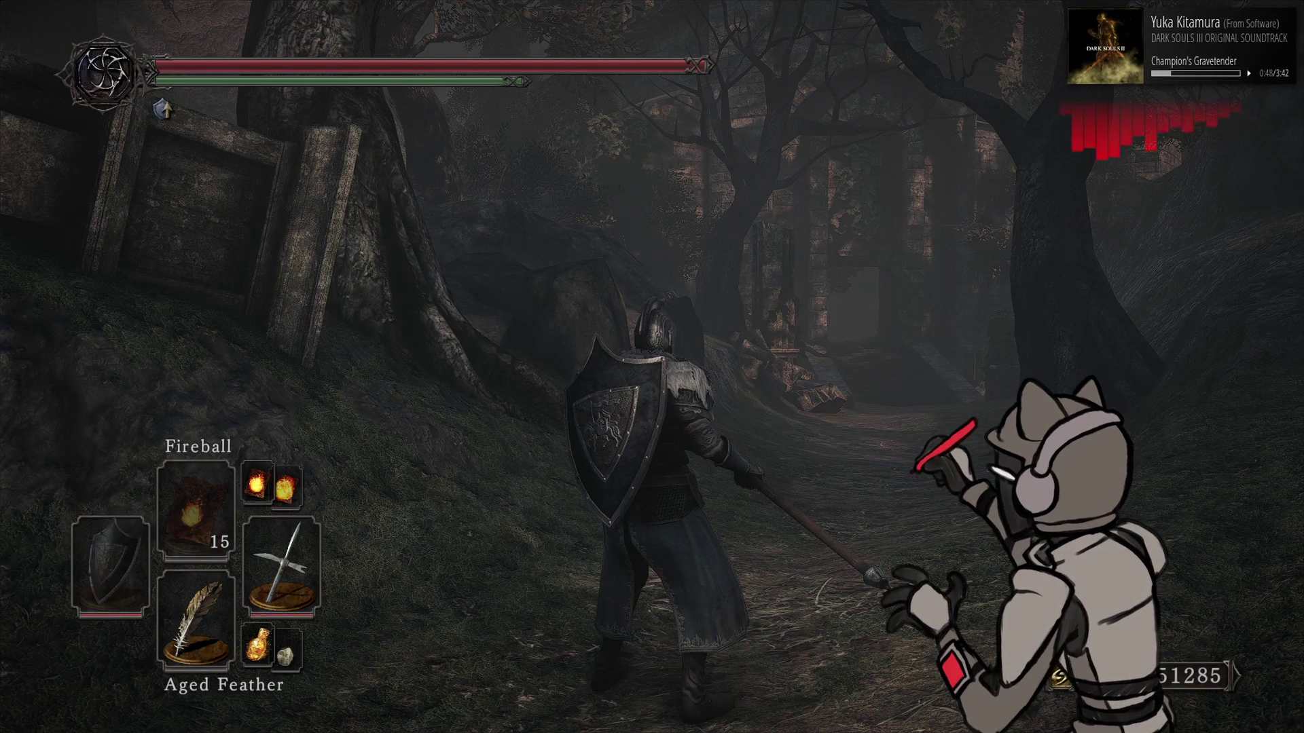
pyautogui.press('F10')
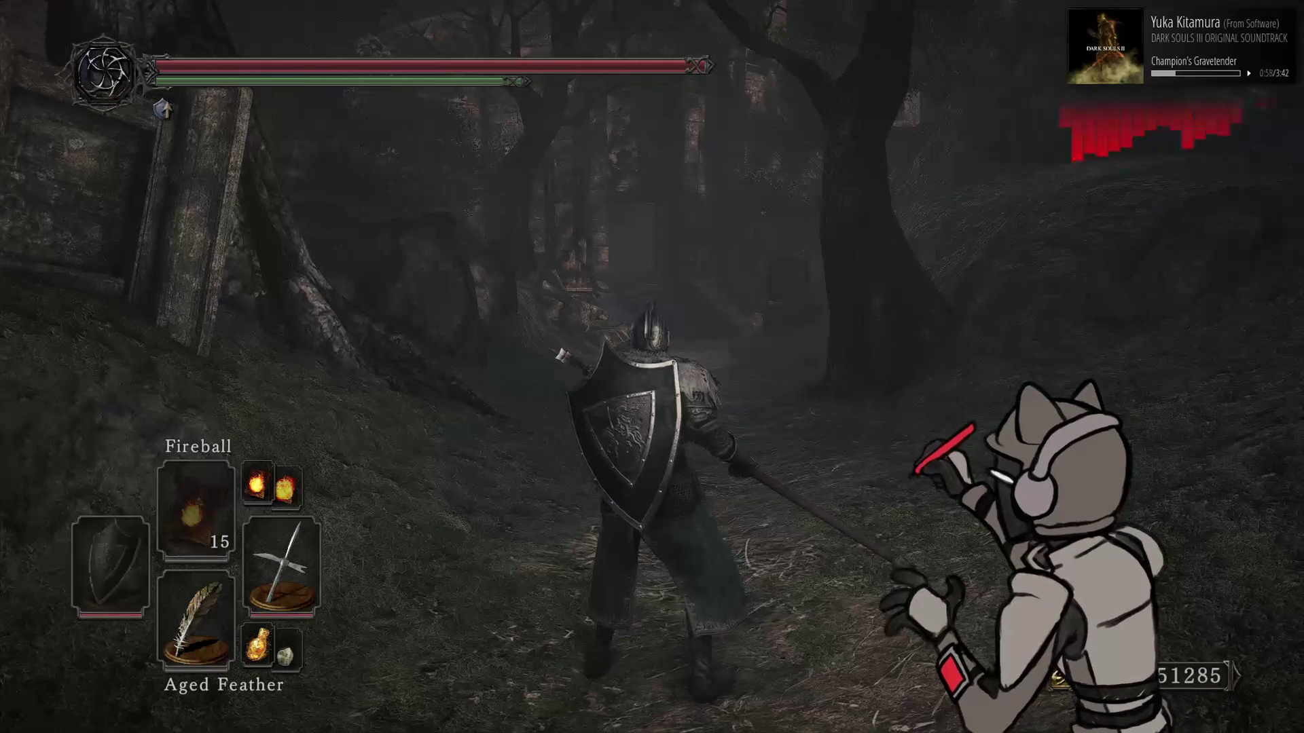
pyautogui.hotkey('alt', 'Tab')
pyautogui.hotkey('alt', 'Tab')
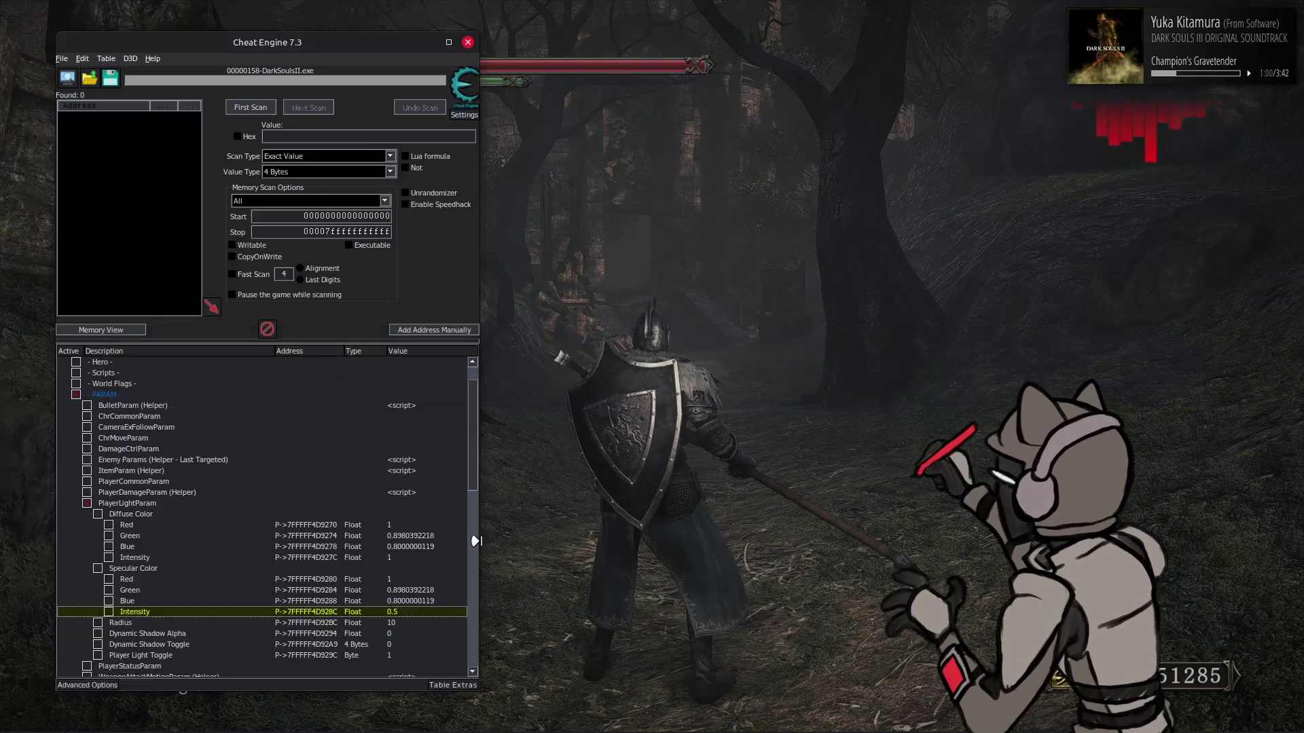
pyautogui.click(408, 525)
pyautogui.click(415, 580)
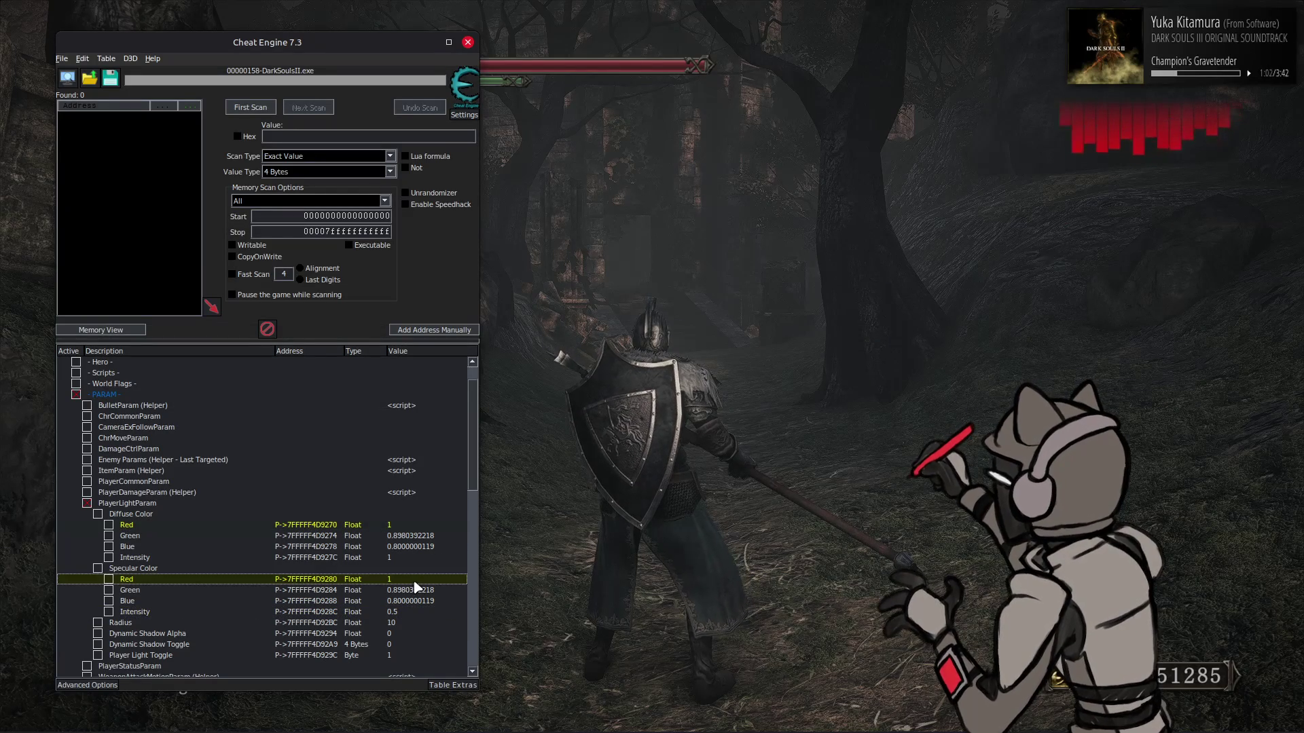
pyautogui.doubleClick(415, 581)
pyautogui.write('.8000000119')
pyautogui.click(407, 602)
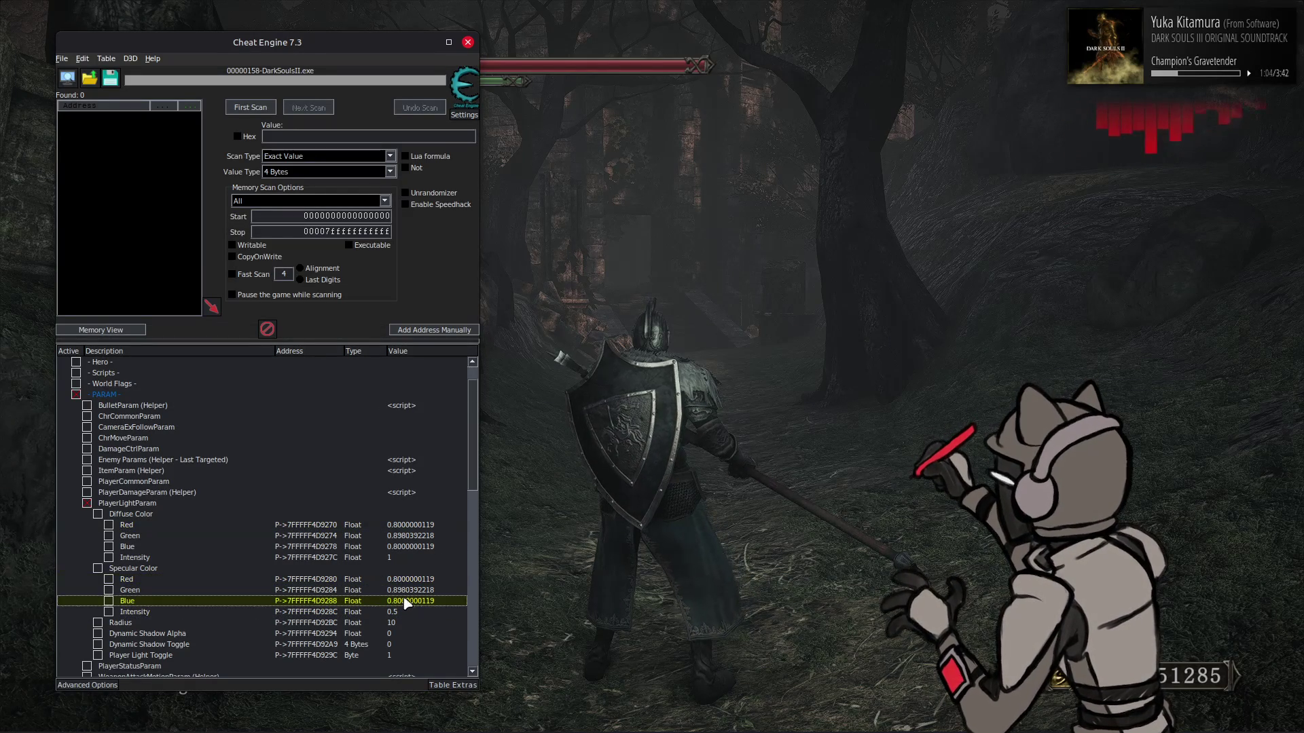
pyautogui.keyDown('ctrl'); pyautogui.click(409, 547); pyautogui.keyUp('ctrl')
pyautogui.doubleClick(417, 553)
pyautogui.press('Return')
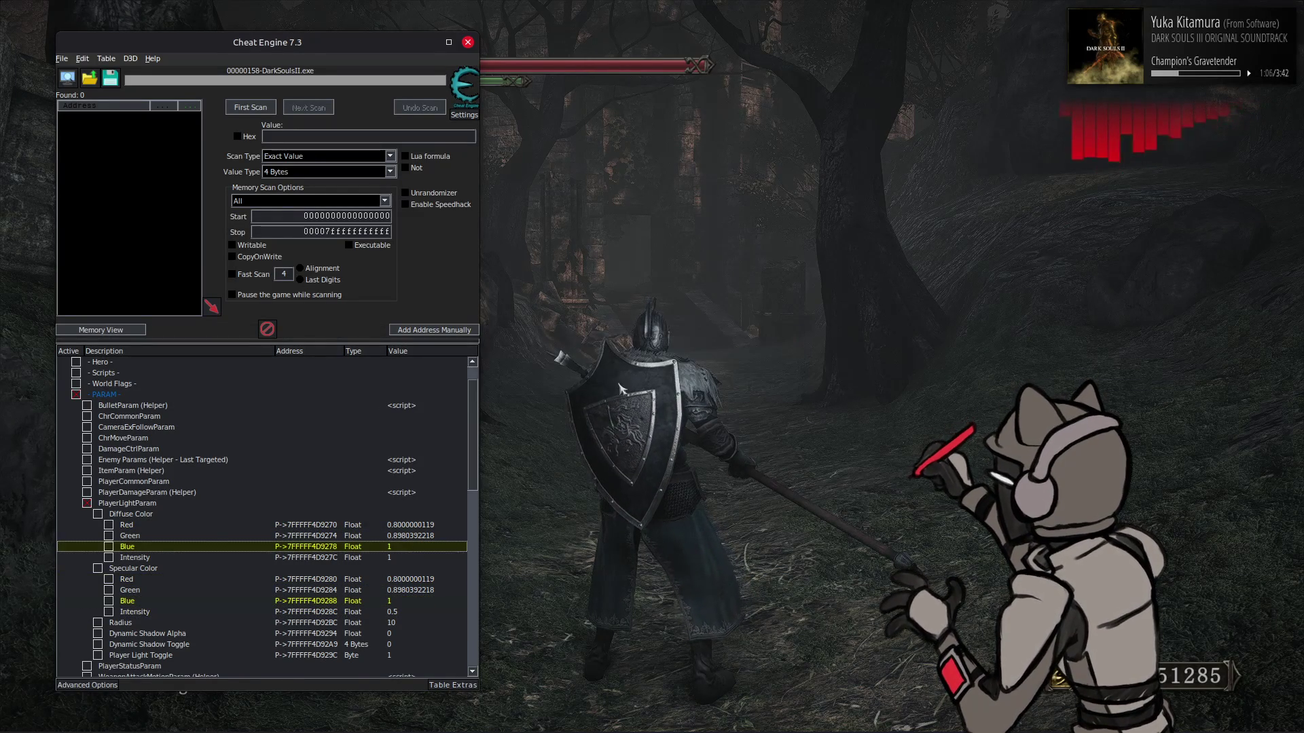
pyautogui.hotkey('alt', 'Tab')
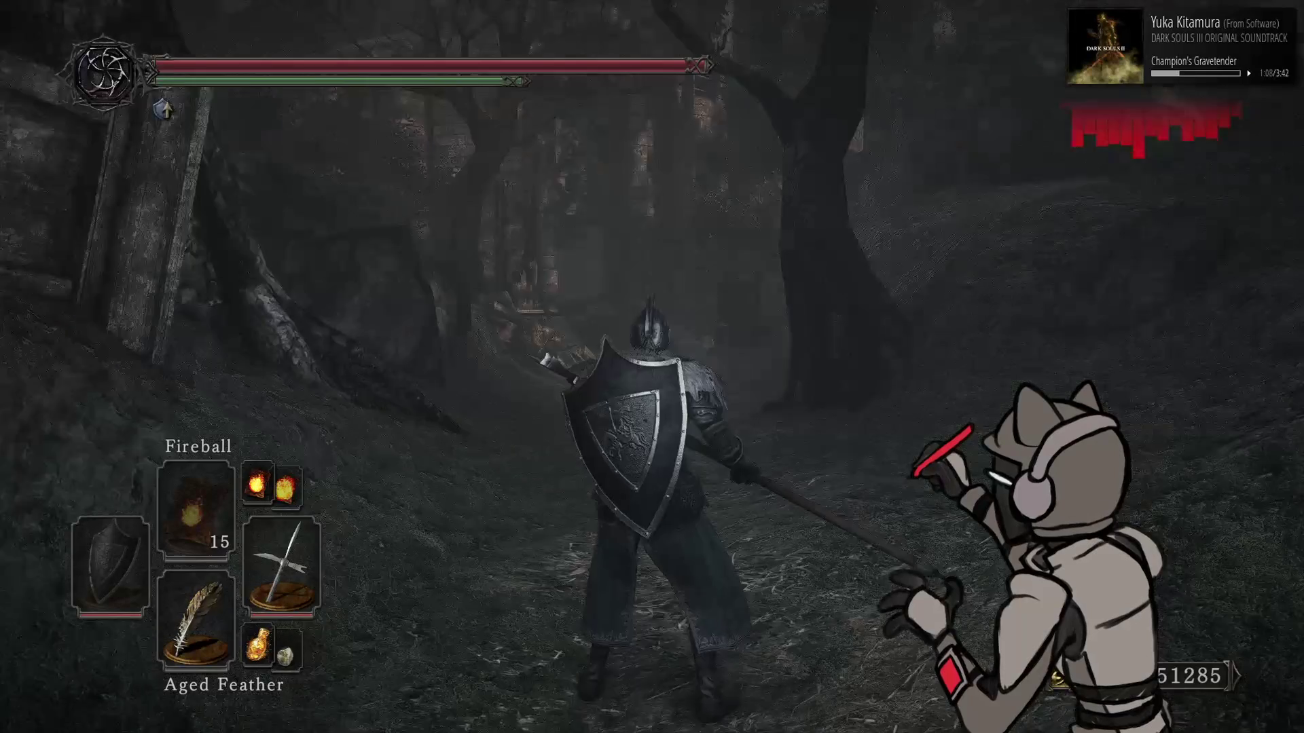
pyautogui.hotkey('alt', 'Tab')
pyautogui.click(417, 527)
pyautogui.keyDown('ctrl'); pyautogui.click(421, 580); pyautogui.keyUp('ctrl')
pyautogui.doubleClick(421, 579)
pyautogui.write('1')
pyautogui.press('Return')
pyautogui.click(414, 545)
pyautogui.keyDown('ctrl'); pyautogui.click(409, 601); pyautogui.keyUp('ctrl')
pyautogui.doubleClick(409, 601)
pyautogui.write('.8')
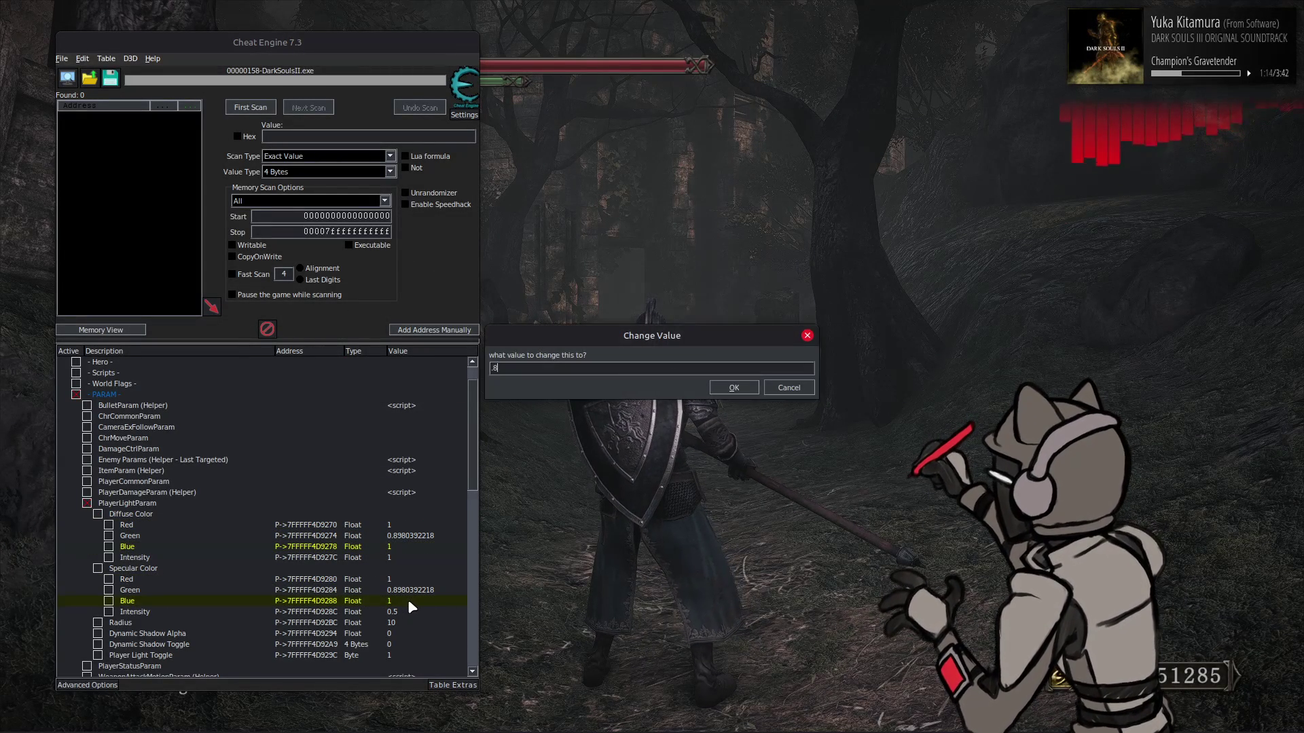
pyautogui.press('Return')
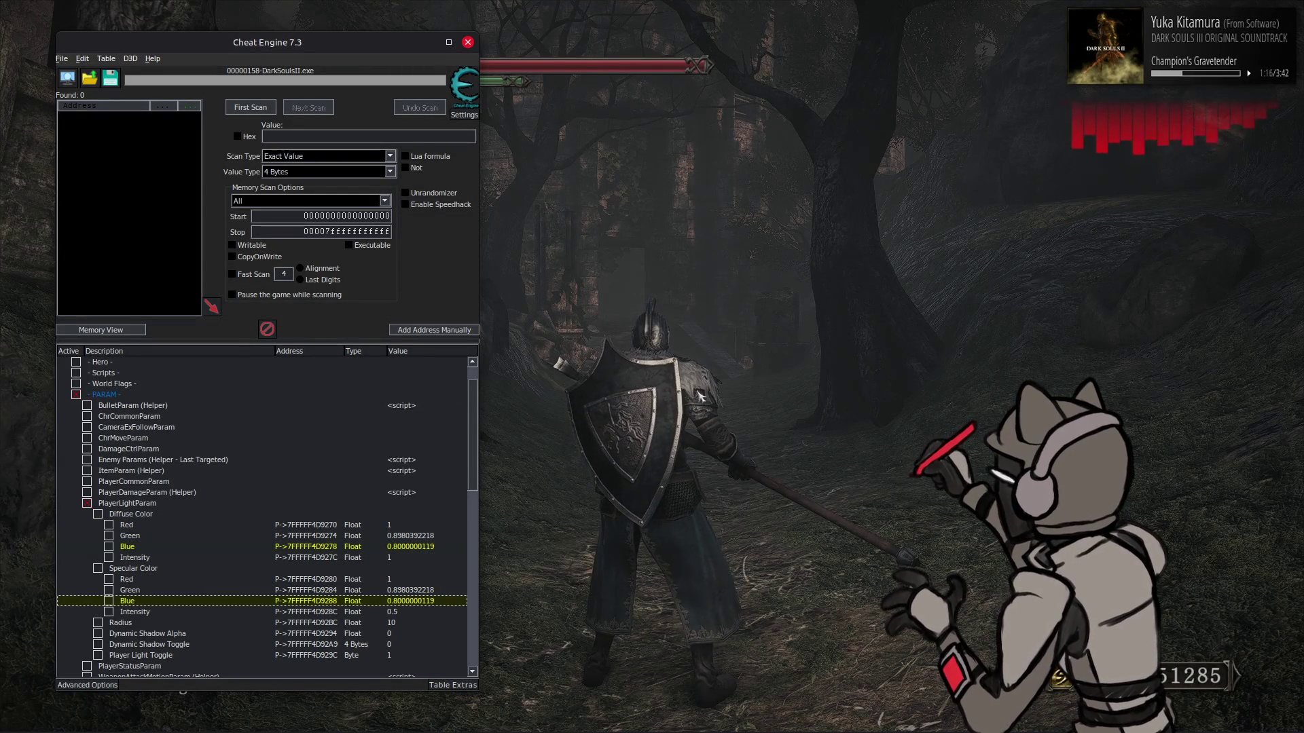
# Walk the knight past the stone doorway and up the forest path to judge the player light
pyautogui.click(724, 360)
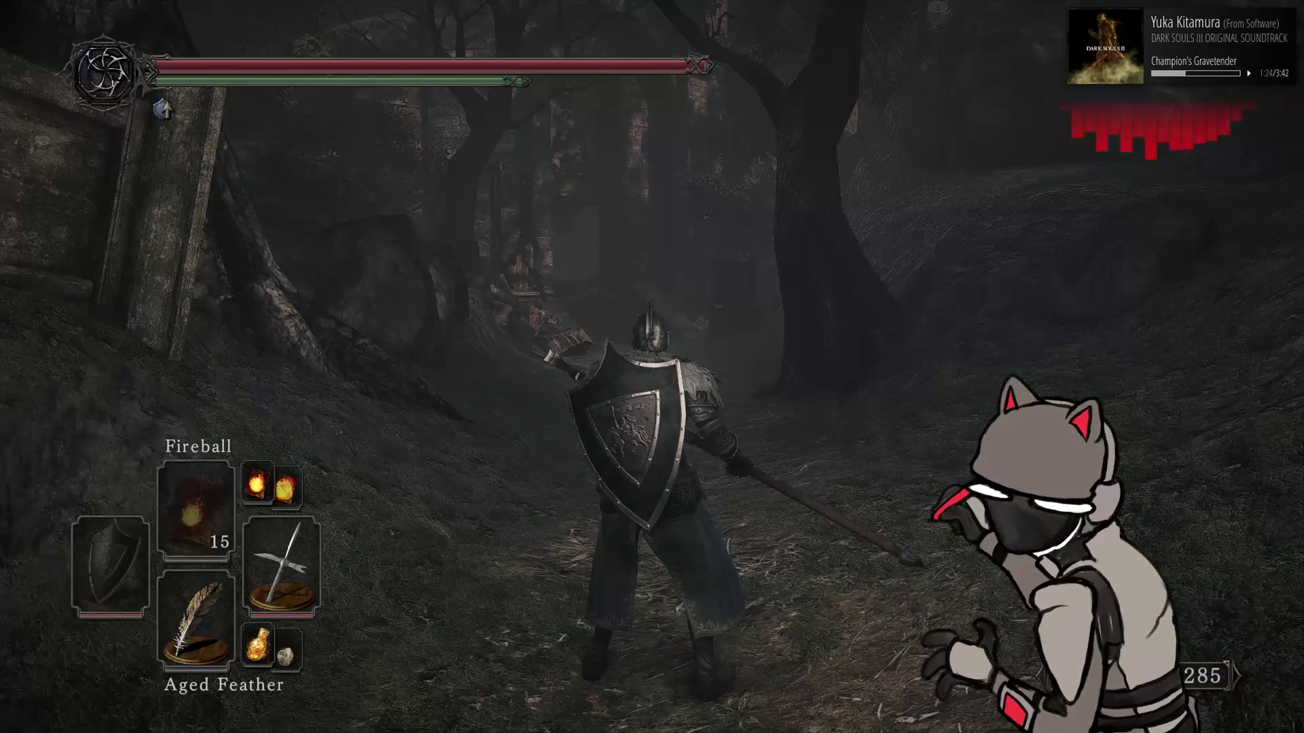
pyautogui.press('a')
pyautogui.press('w')
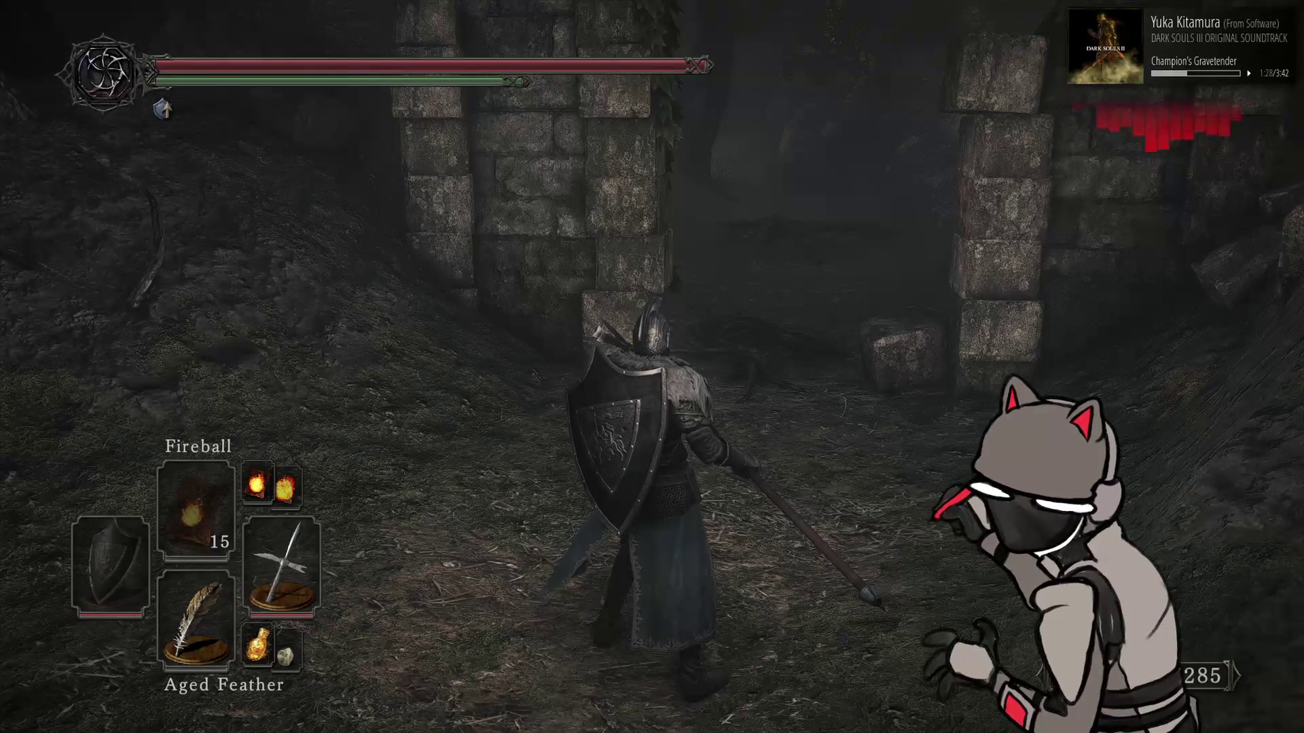
pyautogui.press('s')
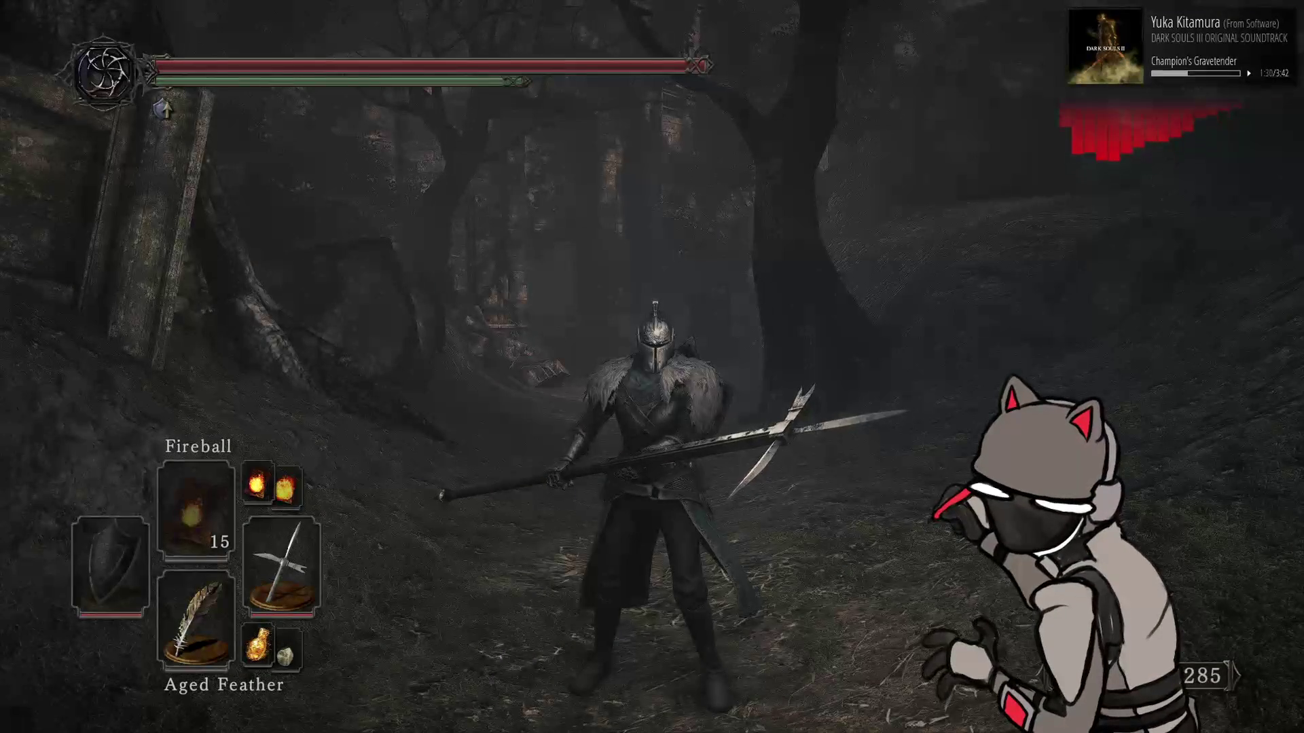
pyautogui.press('w')
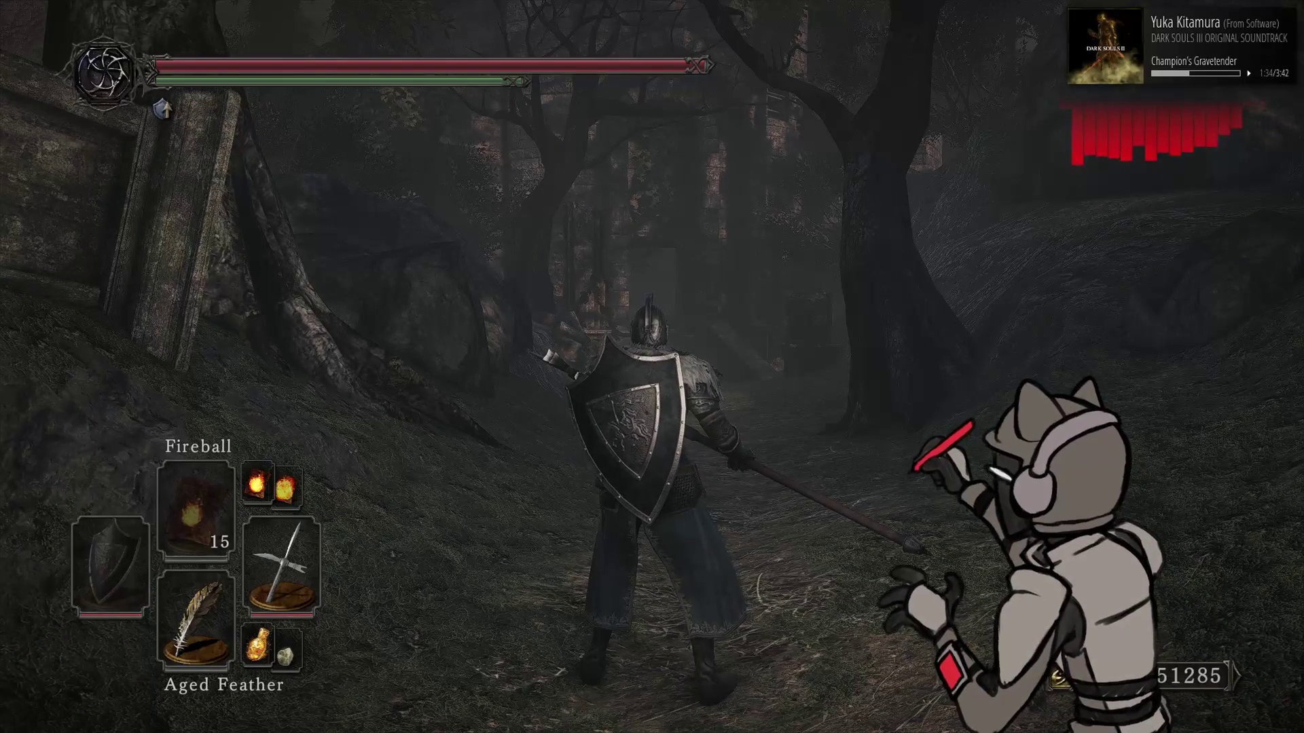
pyautogui.press('a')
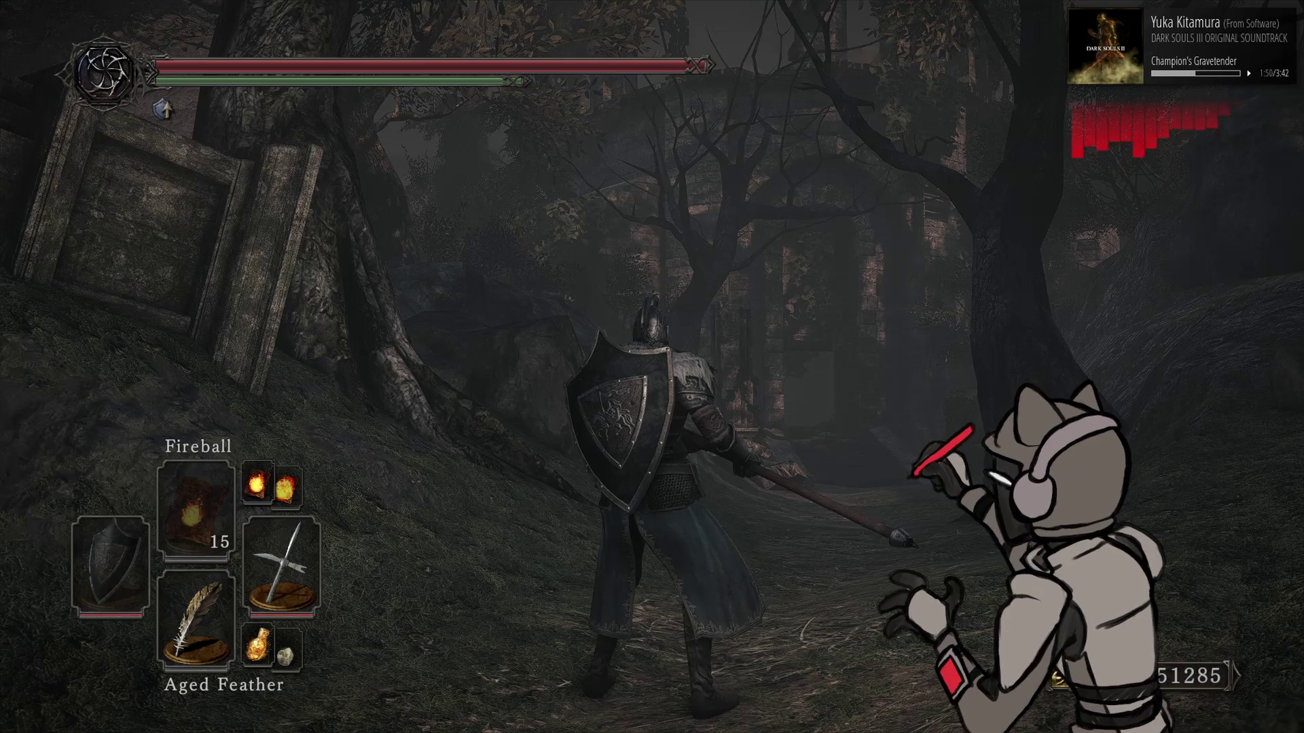
pyautogui.hotkey('alt', 'Tab')
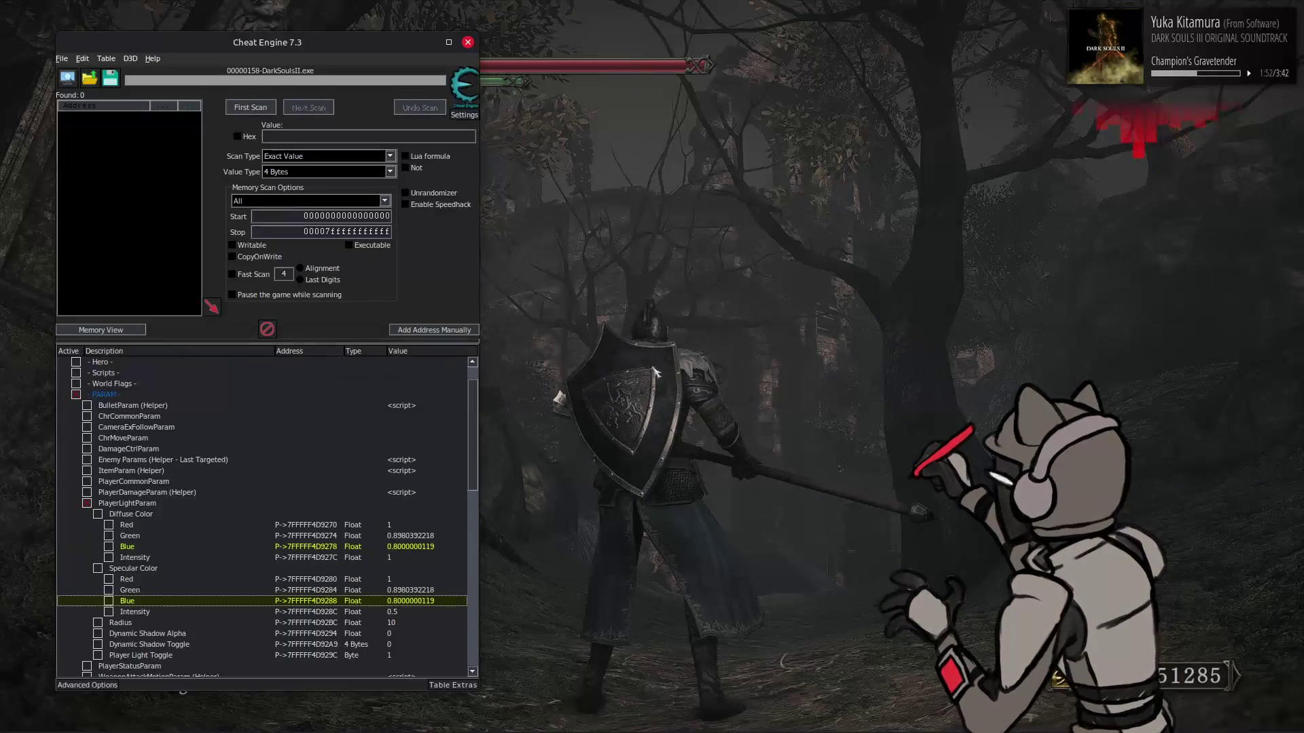
# Set both player light Intensity entries to 1
pyautogui.click(396, 556)
pyautogui.keyDown('ctrl'); pyautogui.doubleClick(401, 613); pyautogui.keyUp('ctrl')
pyautogui.write('0')
pyautogui.press('Return')
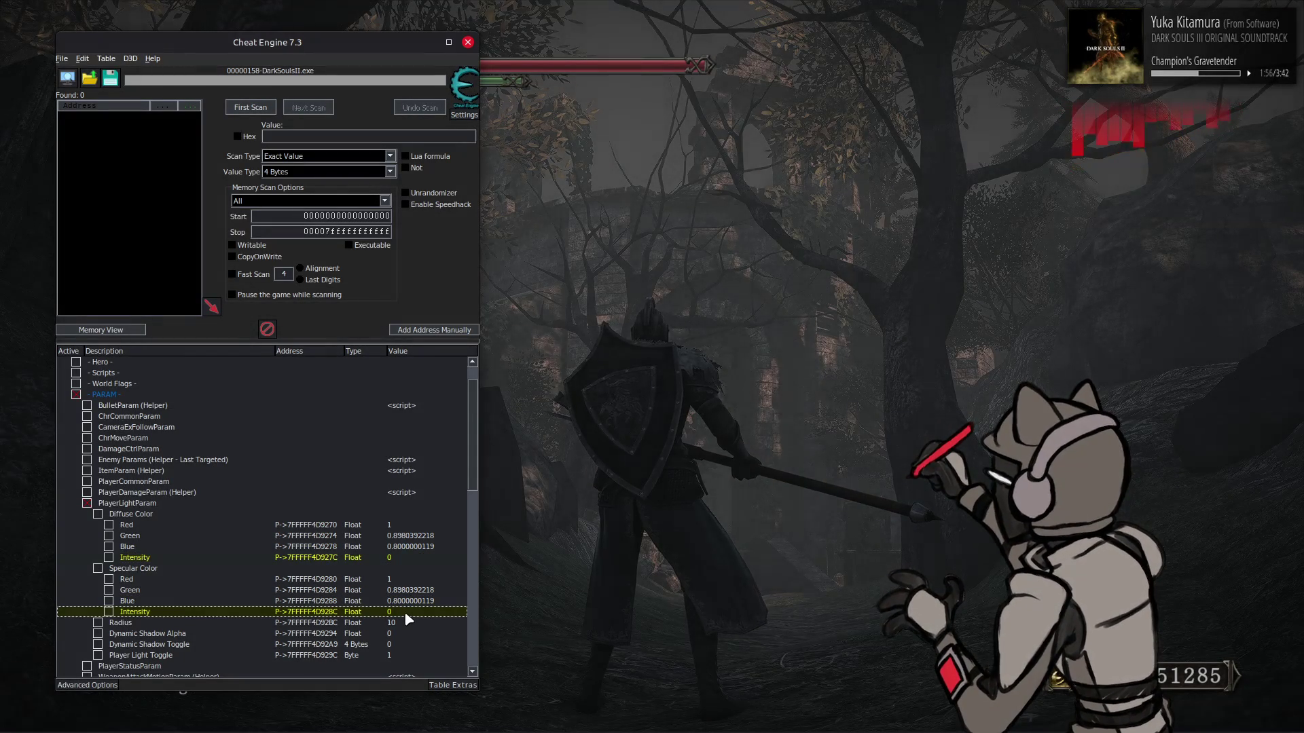
pyautogui.doubleClick(404, 612)
pyautogui.write('1')
pyautogui.press('Return')
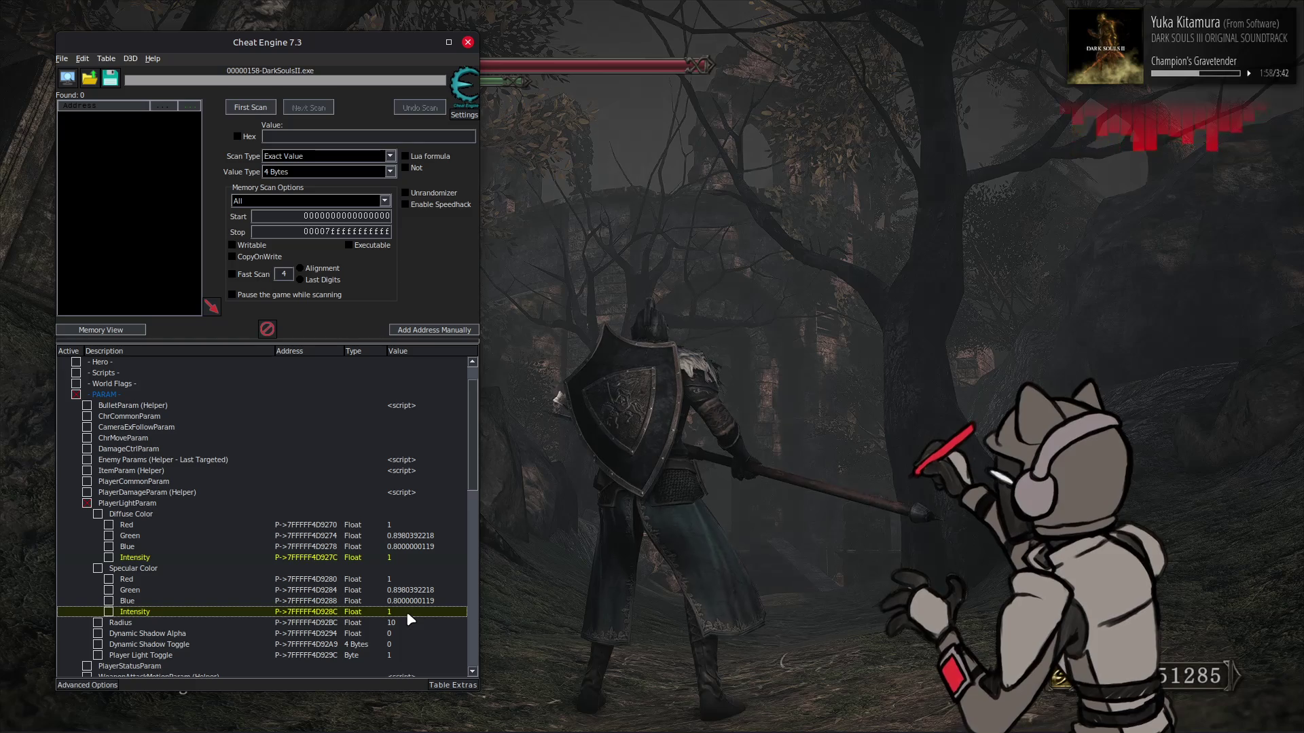
# Reduce the light Radius from 10 to 6, check it in game, then set it to 4
pyautogui.doubleClick(404, 622)
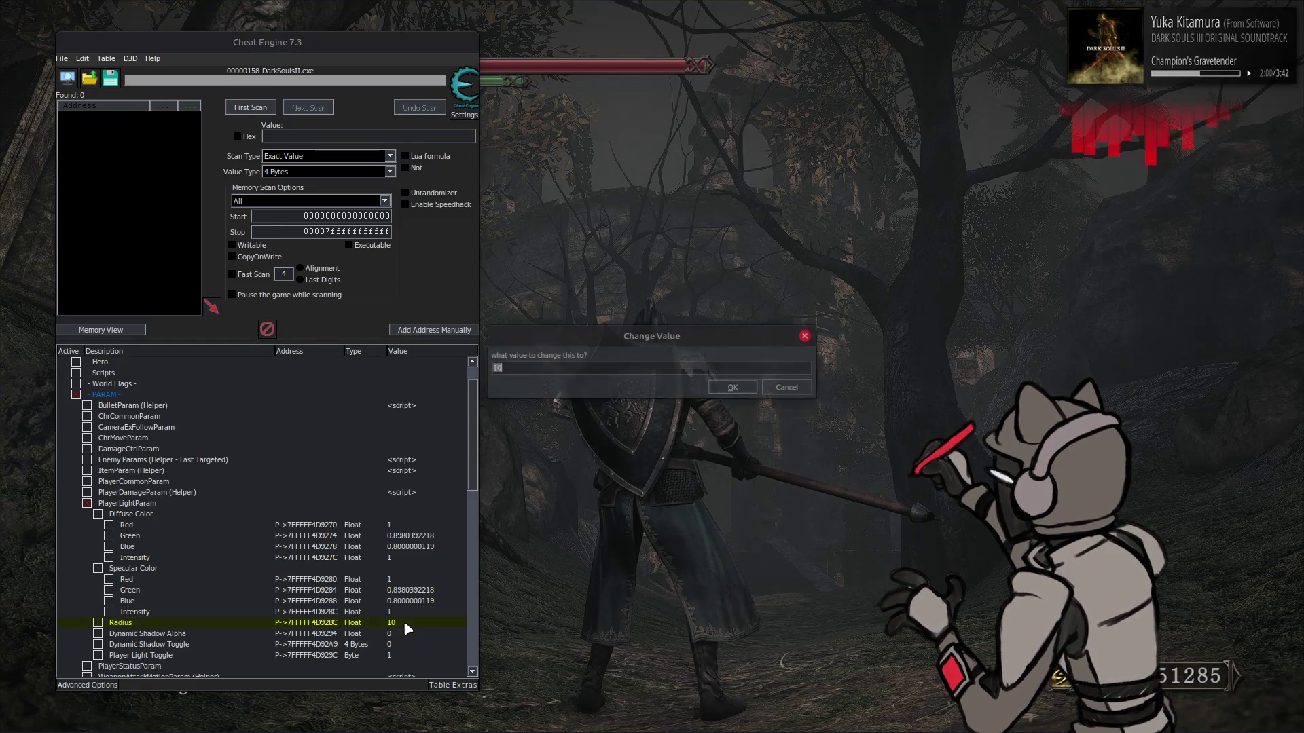
pyautogui.write('6')
pyautogui.press('Return')
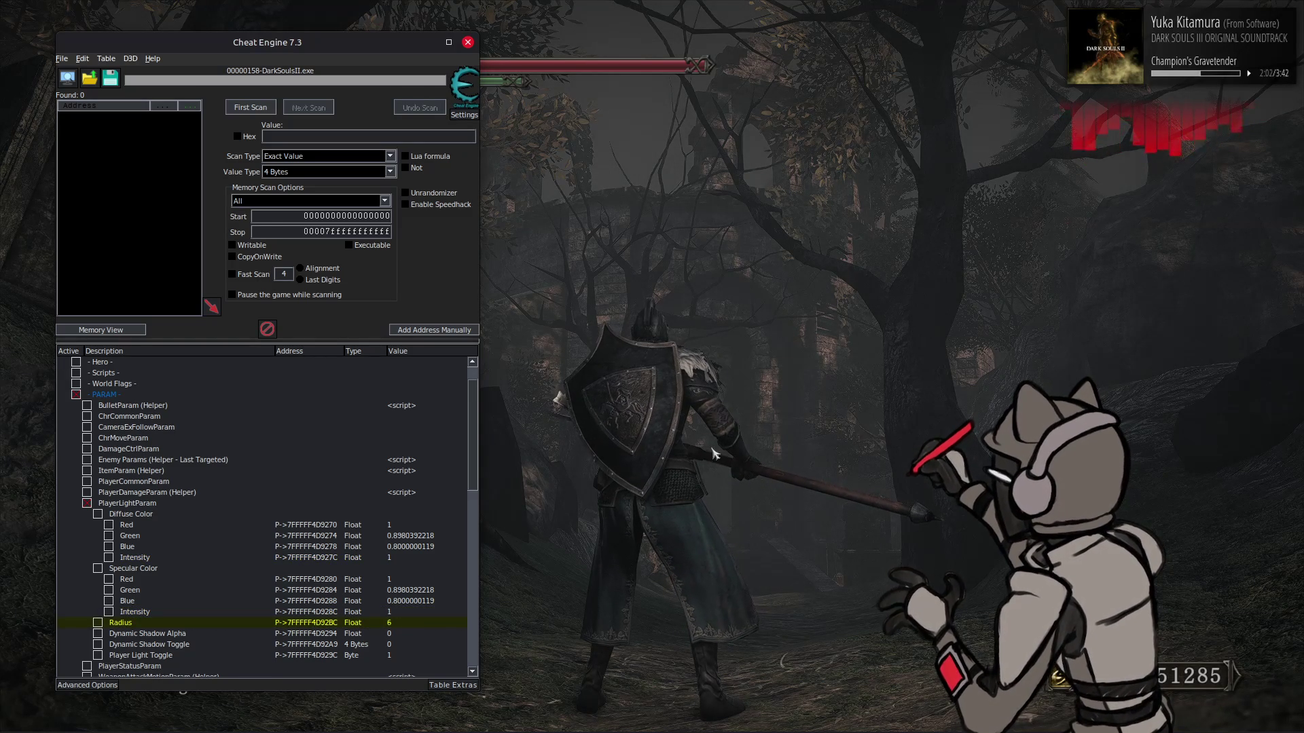
pyautogui.click(733, 415)
pyautogui.hotkey('alt', 'Tab')
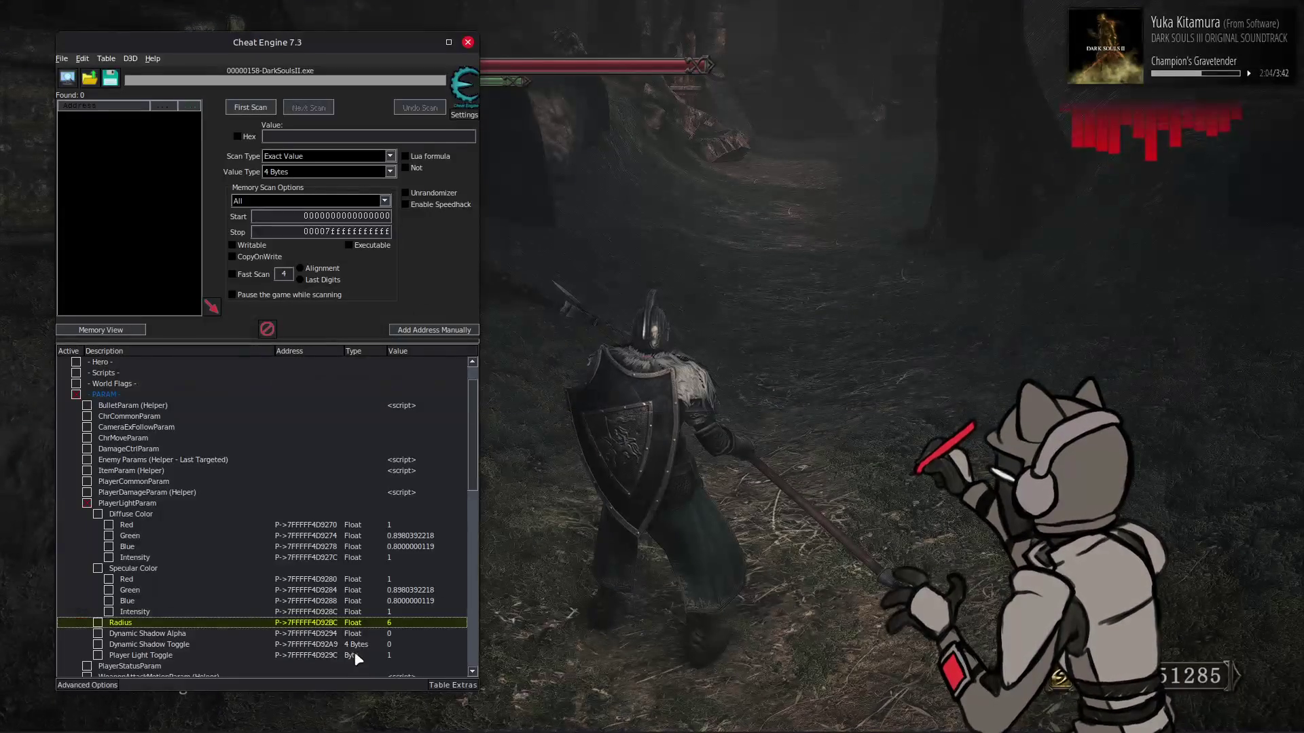
pyautogui.doubleClick(405, 623)
pyautogui.write('4')
pyautogui.press('Return')
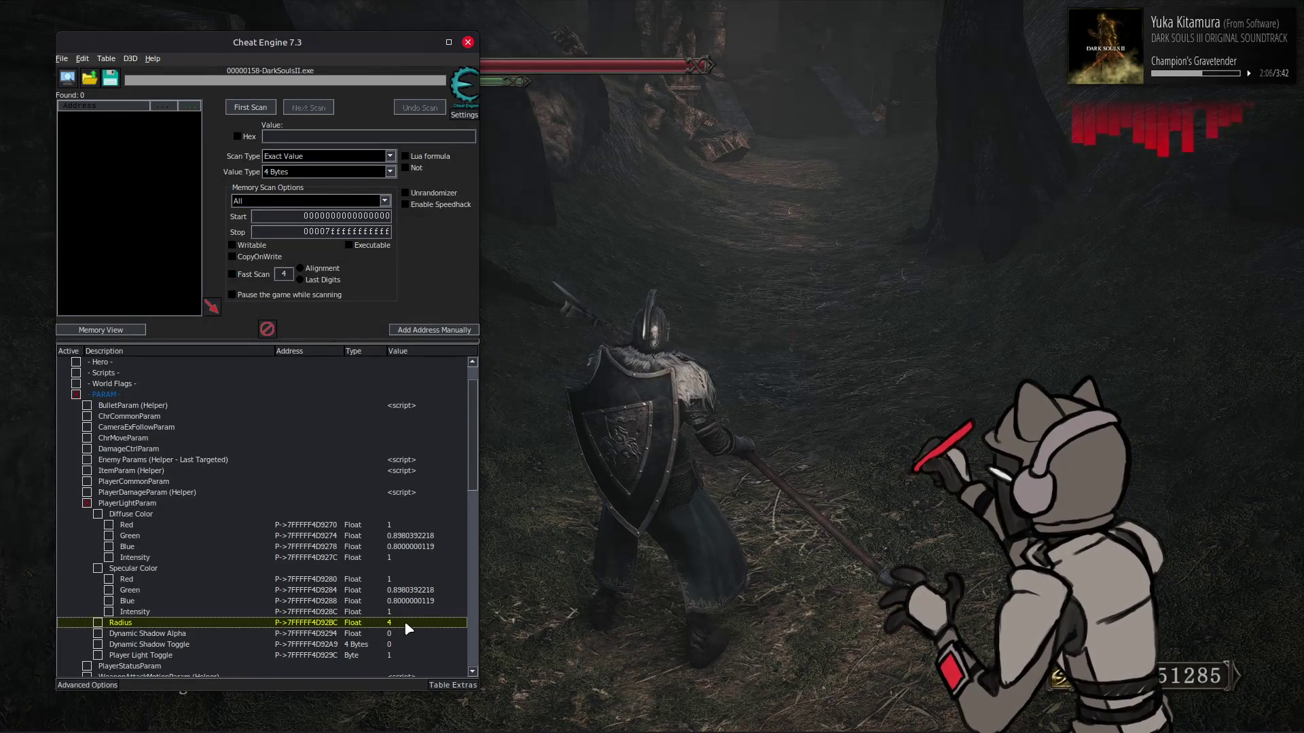
pyautogui.hotkey('alt', 'Tab')
# Walk the knight along the forest path toward the stone pillars
pyautogui.press('w')
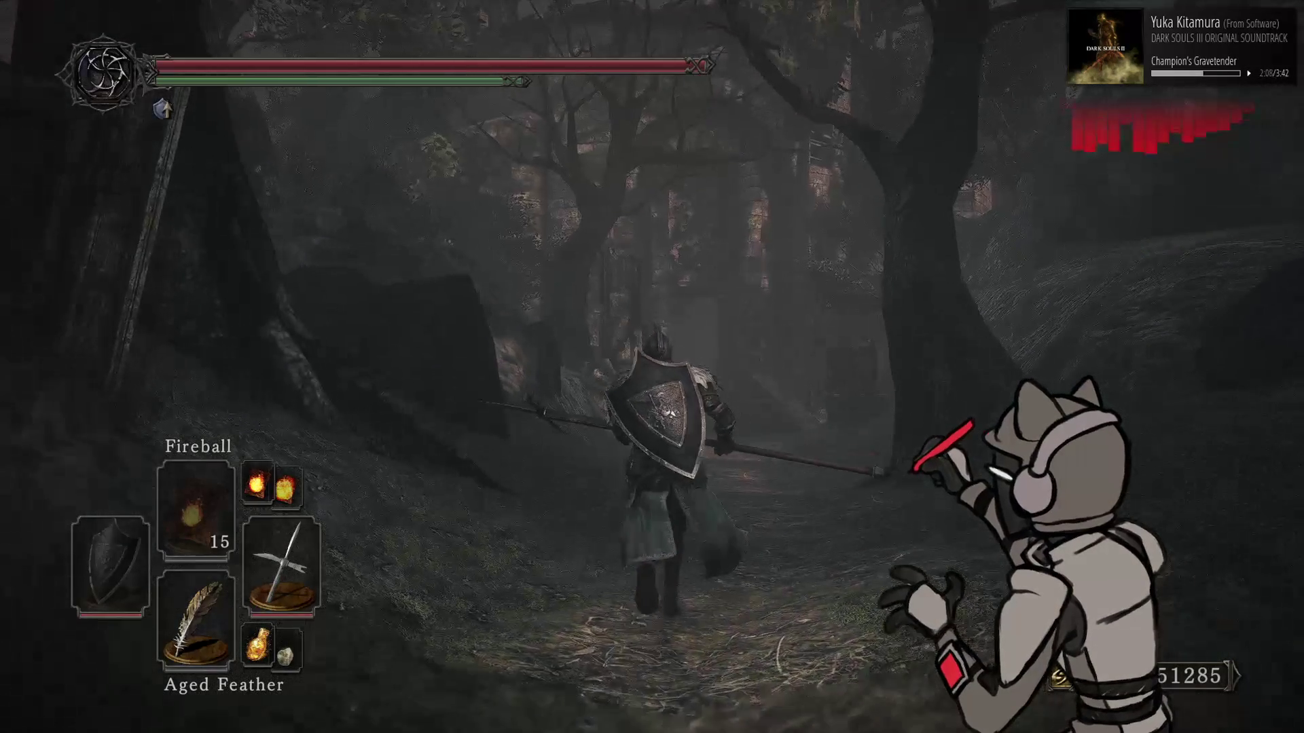
pyautogui.press('w')
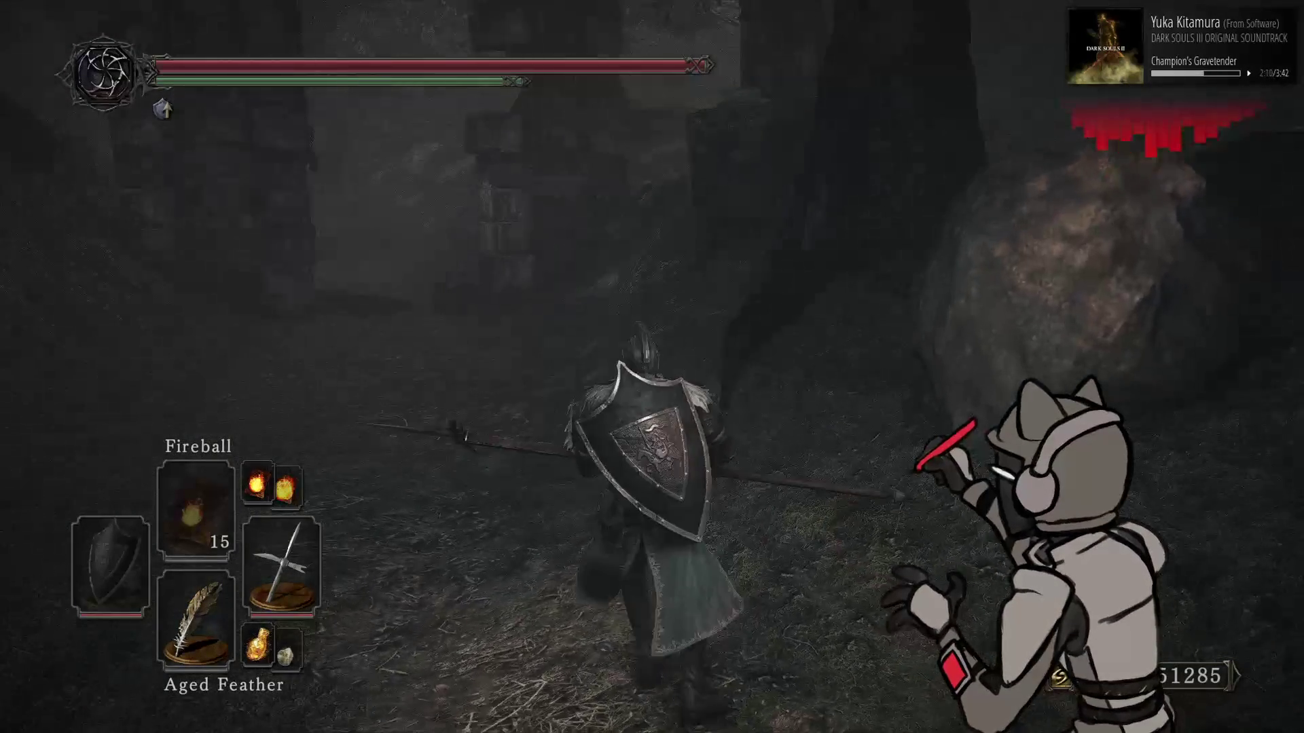
pyautogui.press('w')
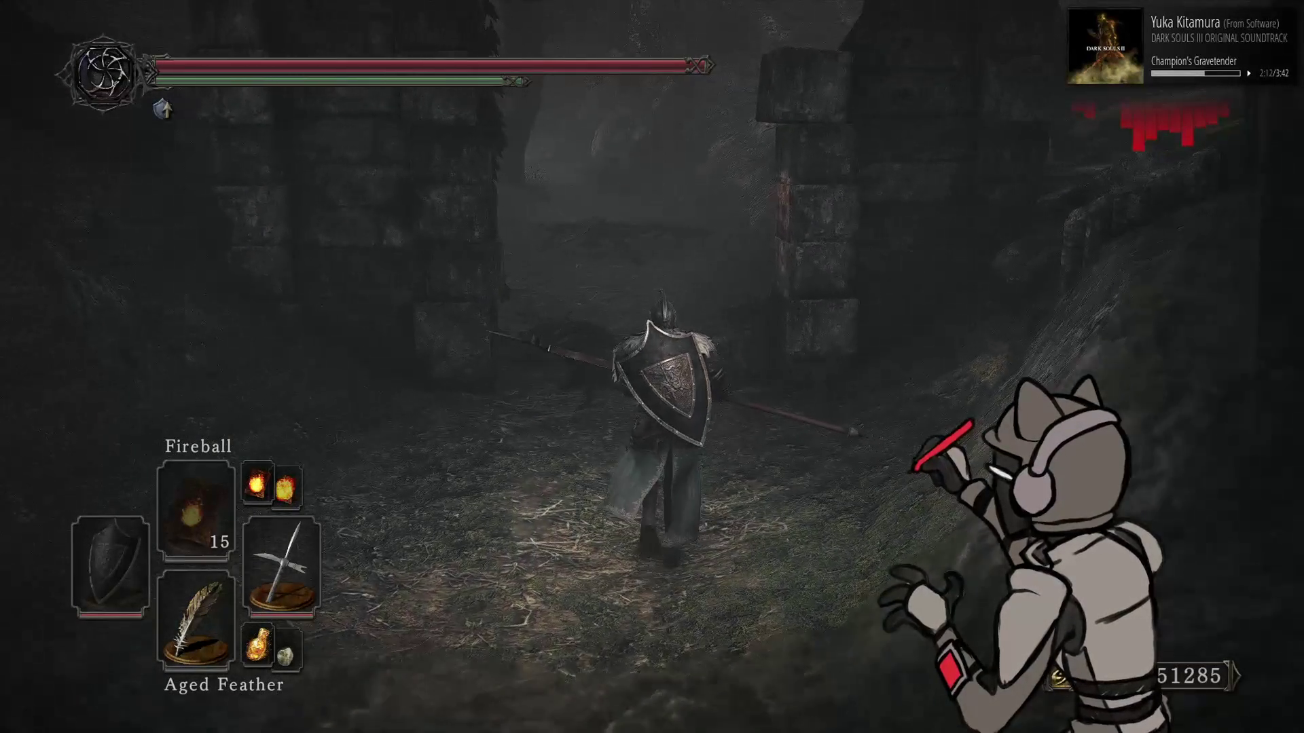
pyautogui.press('w')
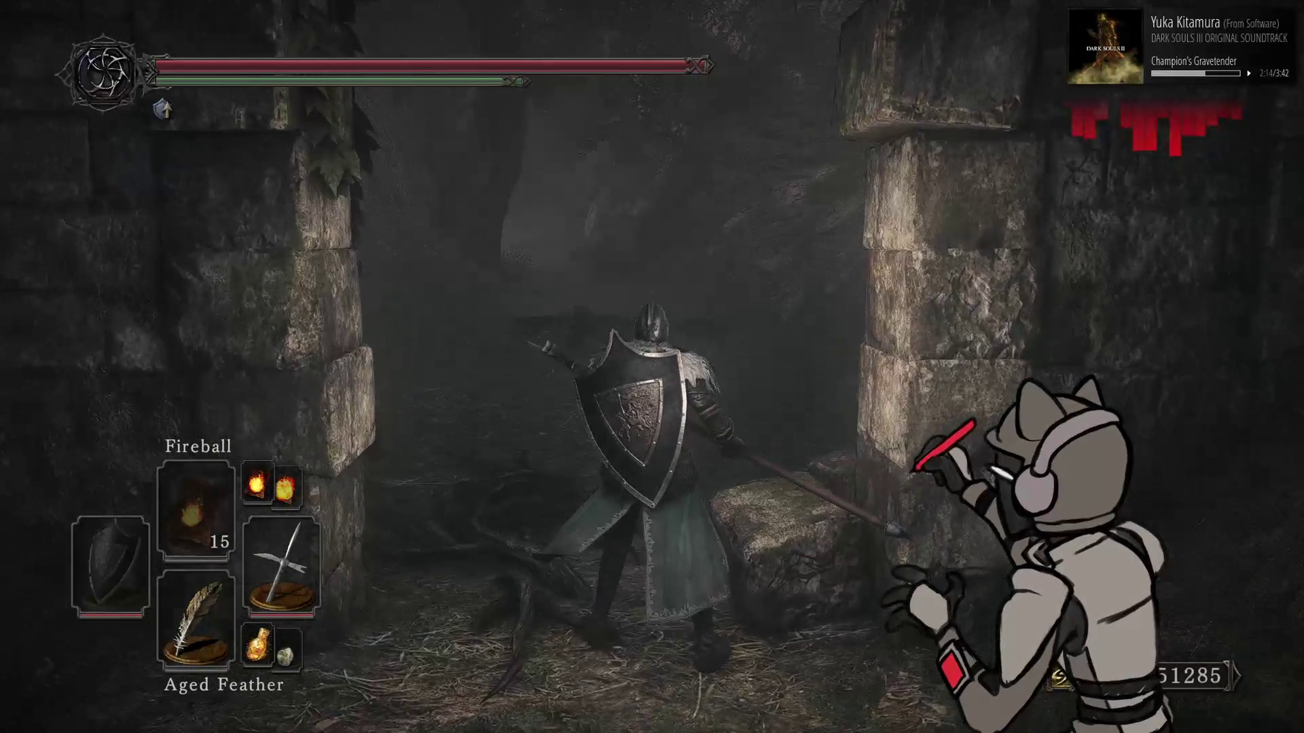
# Lower the player light Radius to 3 and walk through the stone doorway to test it
pyautogui.hotkey('alt', 'Tab')
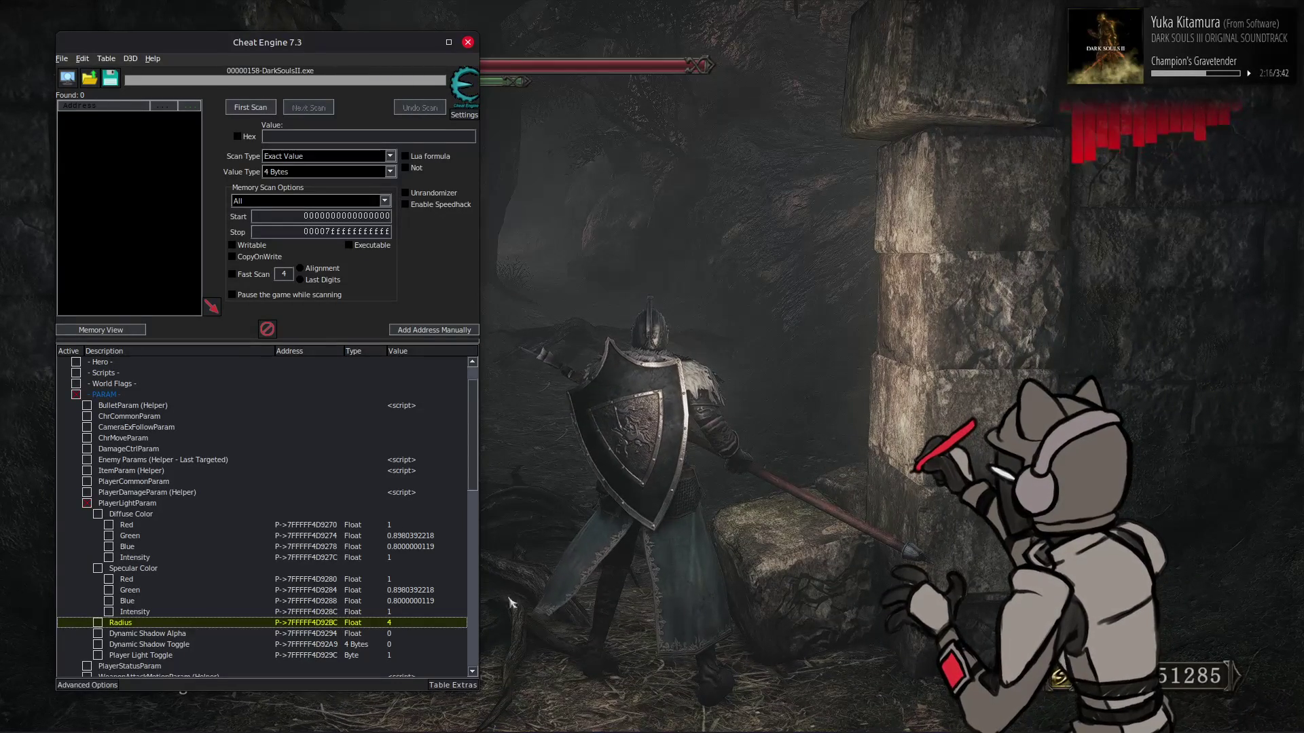
pyautogui.doubleClick(410, 622)
pyautogui.write('3')
pyautogui.press('Return')
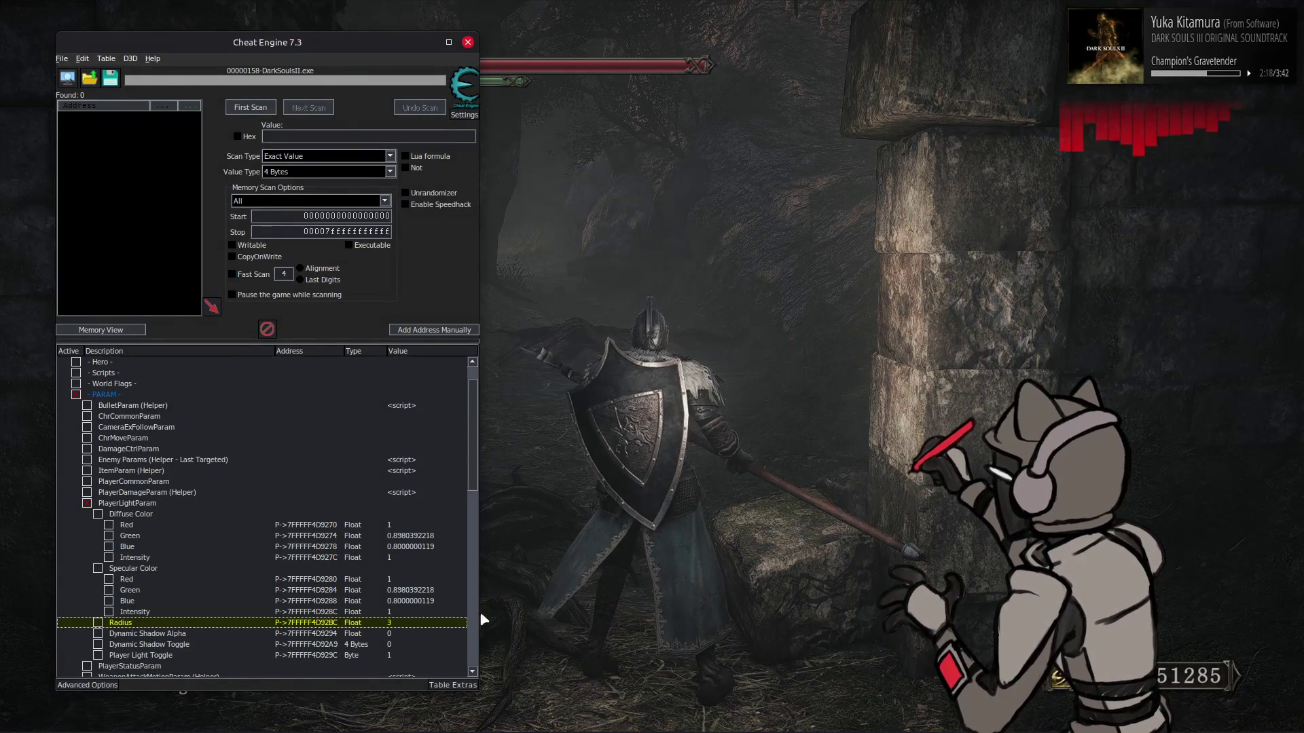
pyautogui.hotkey('alt', 'Tab')
pyautogui.press('w')
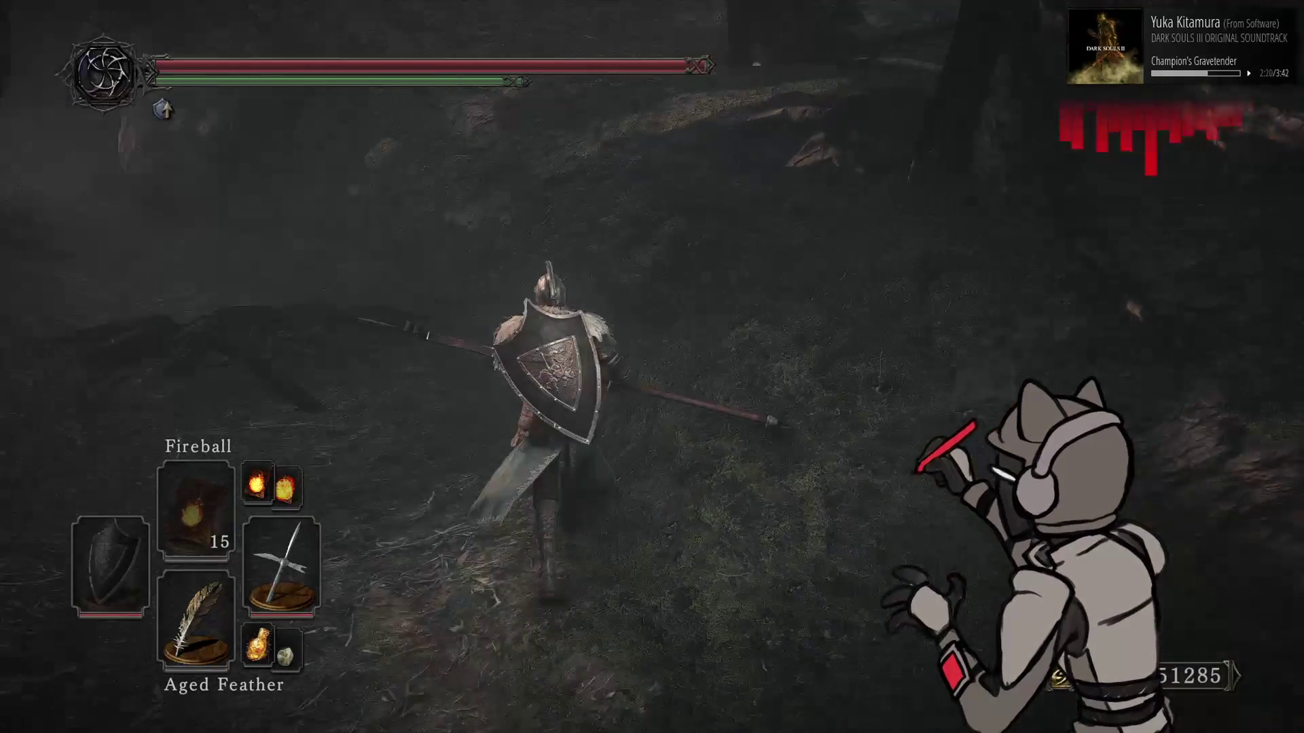
pyautogui.press('w')
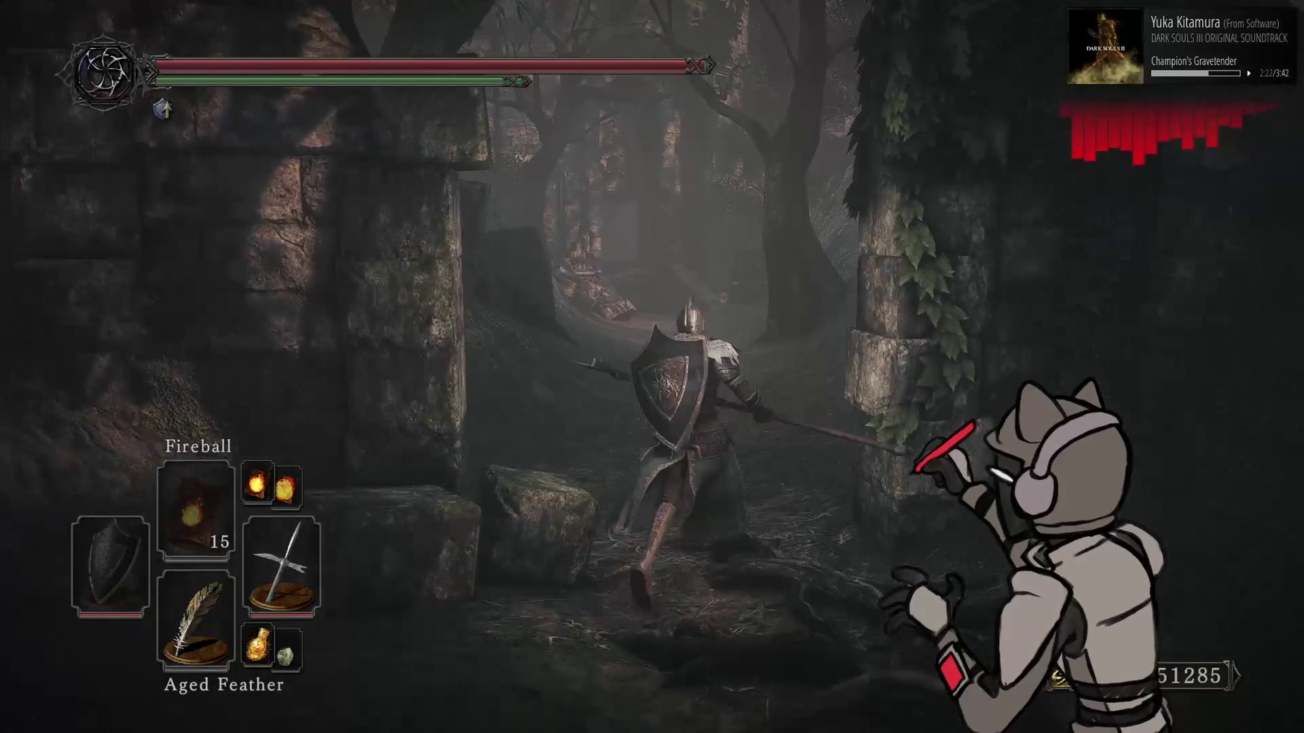
pyautogui.press('w')
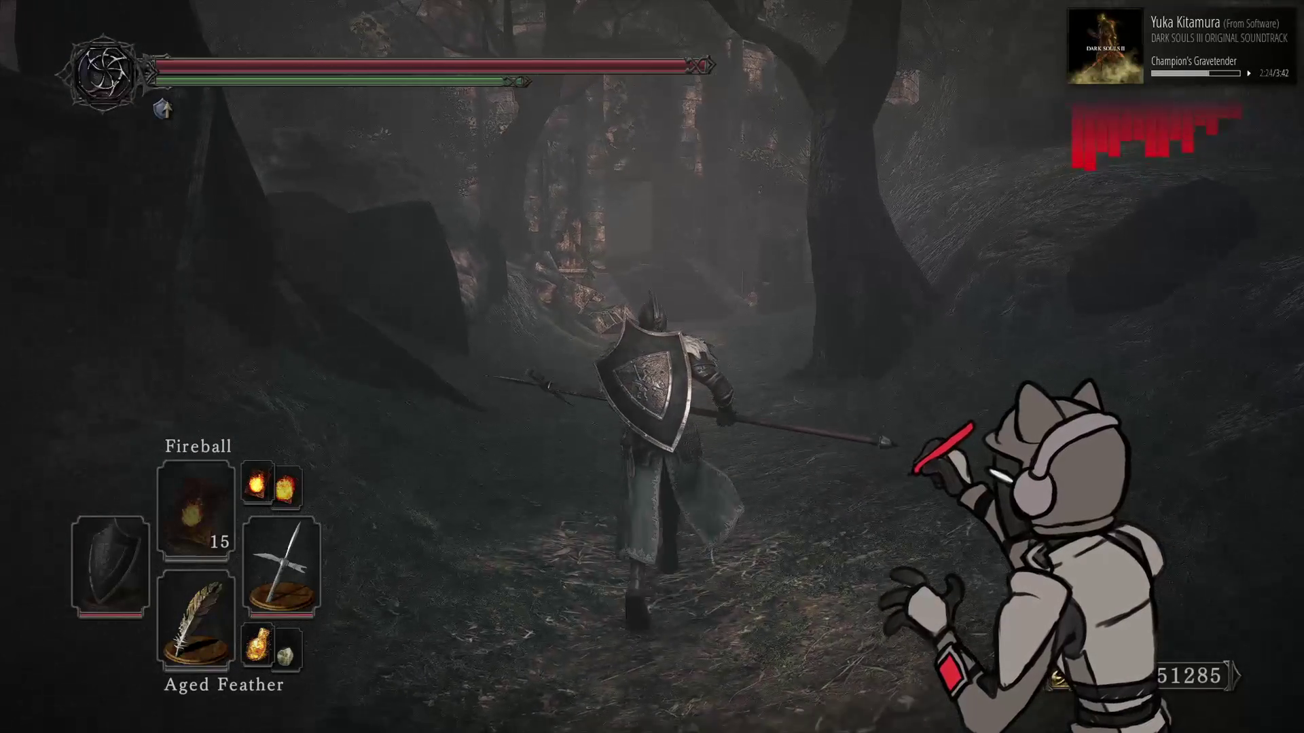
pyautogui.press('a')
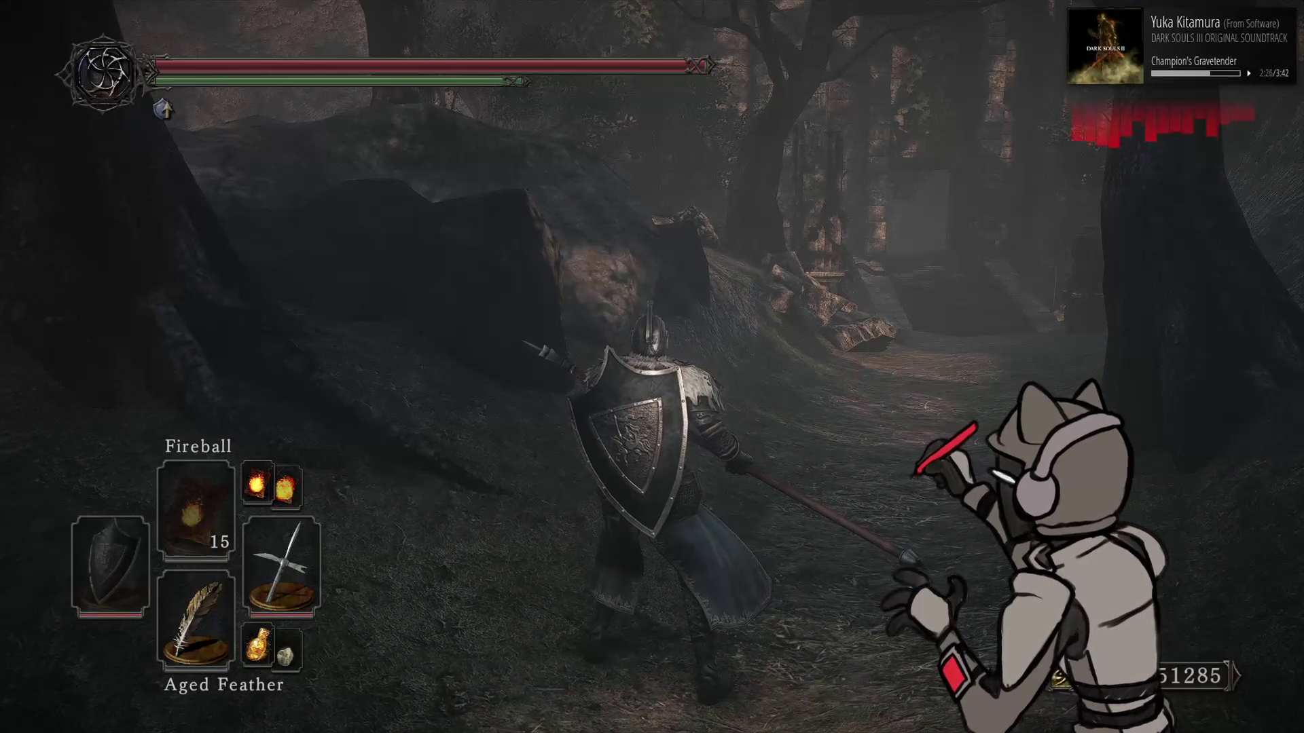
# Lower the PlayerLightParam Radius further to 2
pyautogui.hotkey('alt', 'Tab')
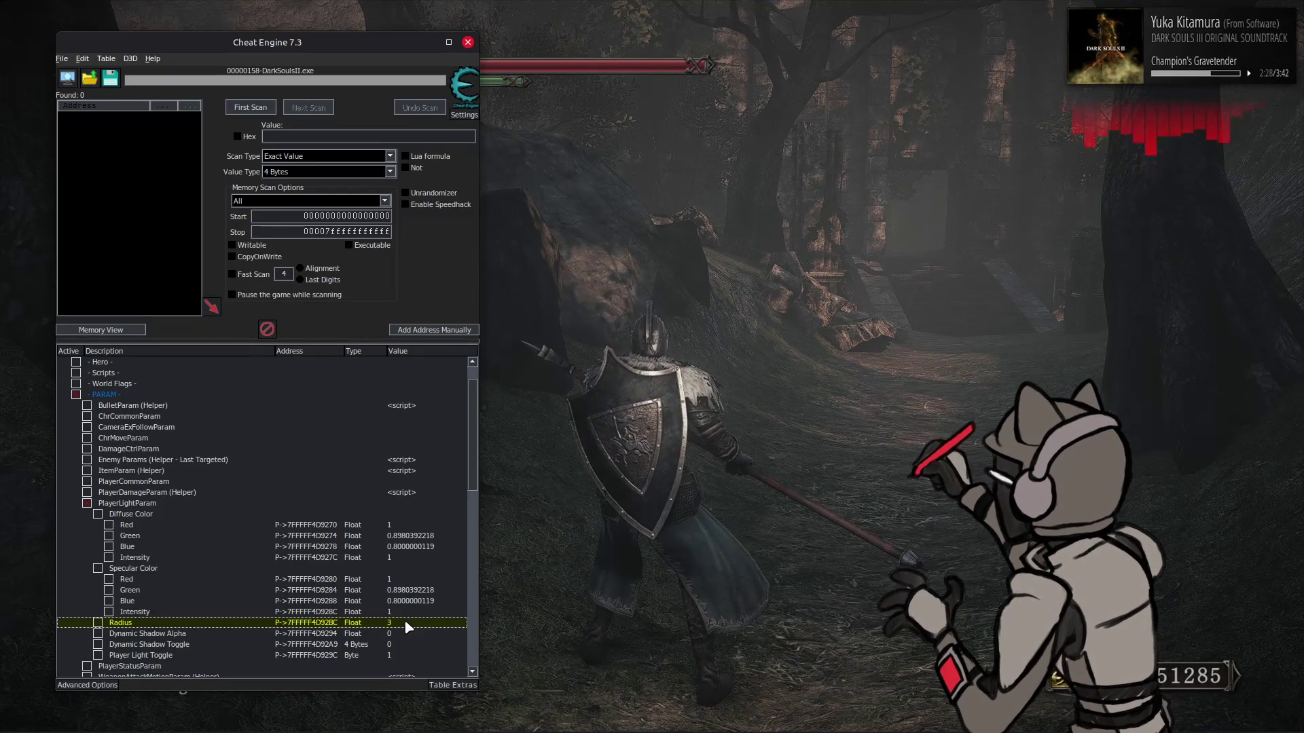
pyautogui.doubleClick(405, 622)
pyautogui.press('Return')
pyautogui.hotkey('alt', 'Tab')
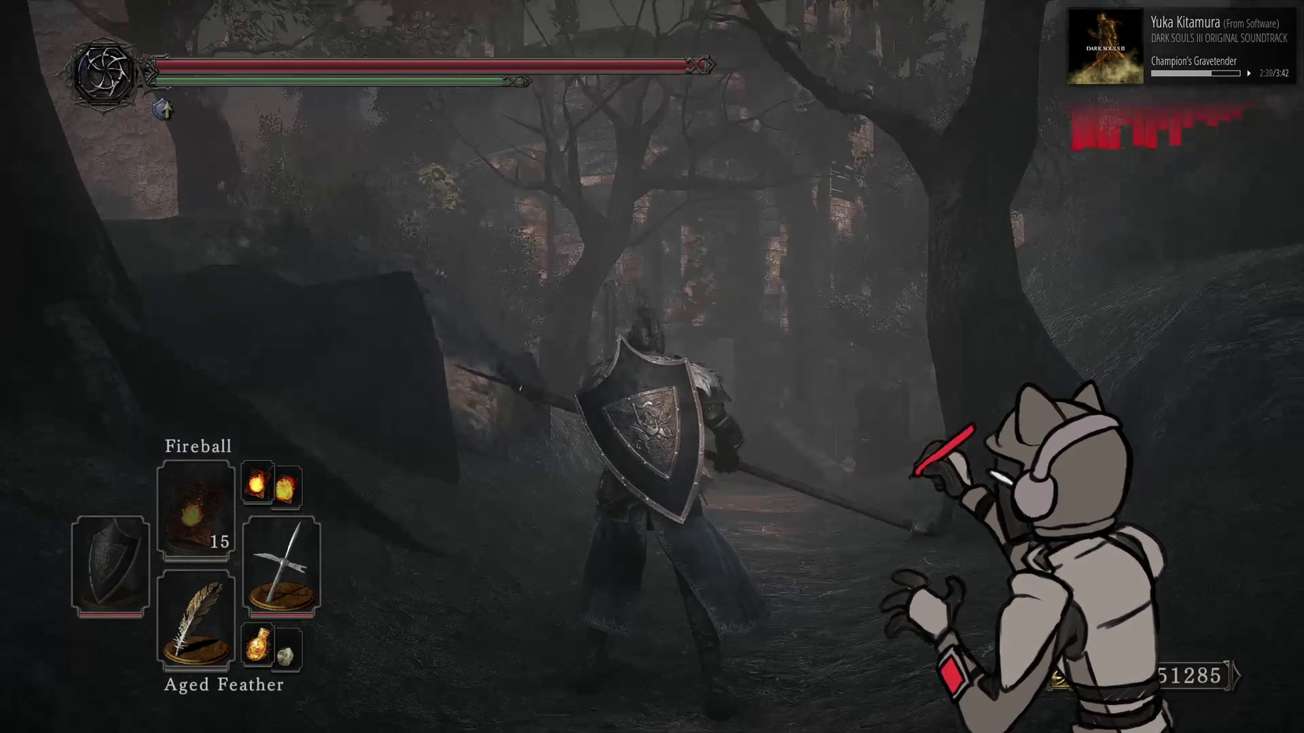
# Circle the knight around the forest path and back to the stone archway under the Radius 2 light
pyautogui.press('s')
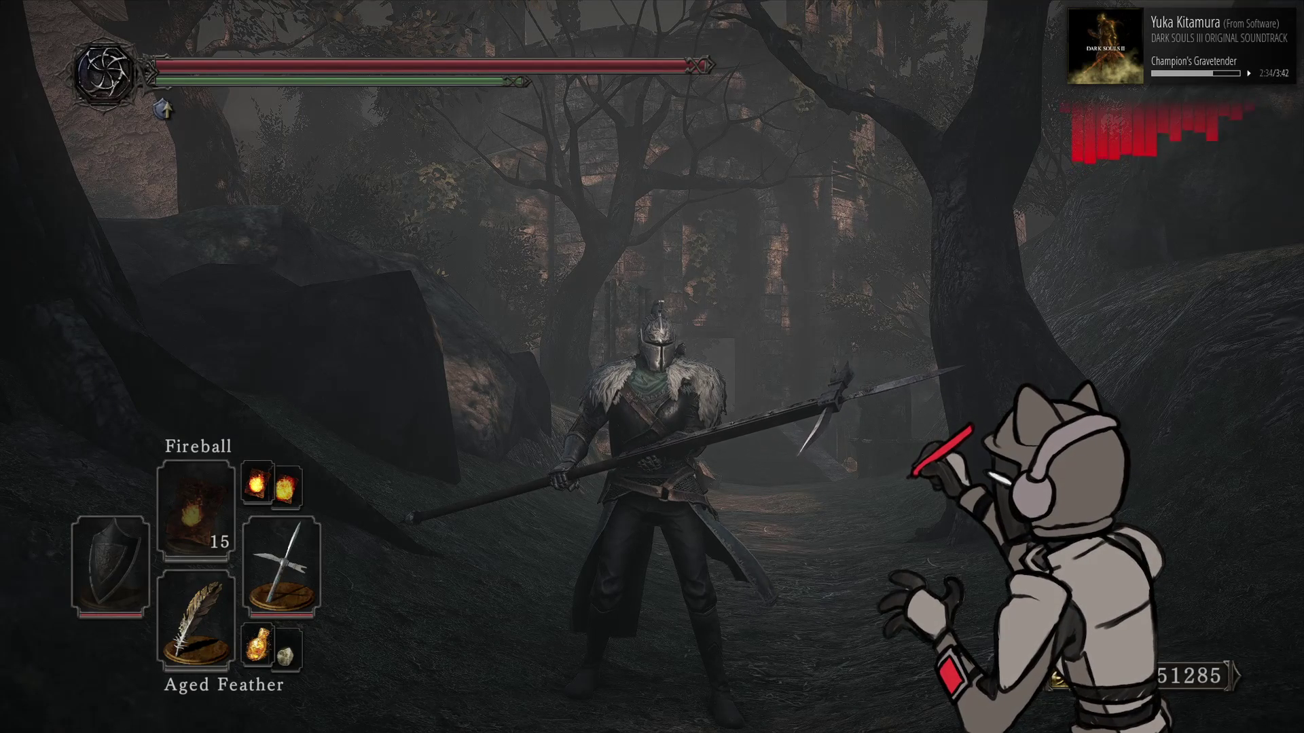
pyautogui.press('w')
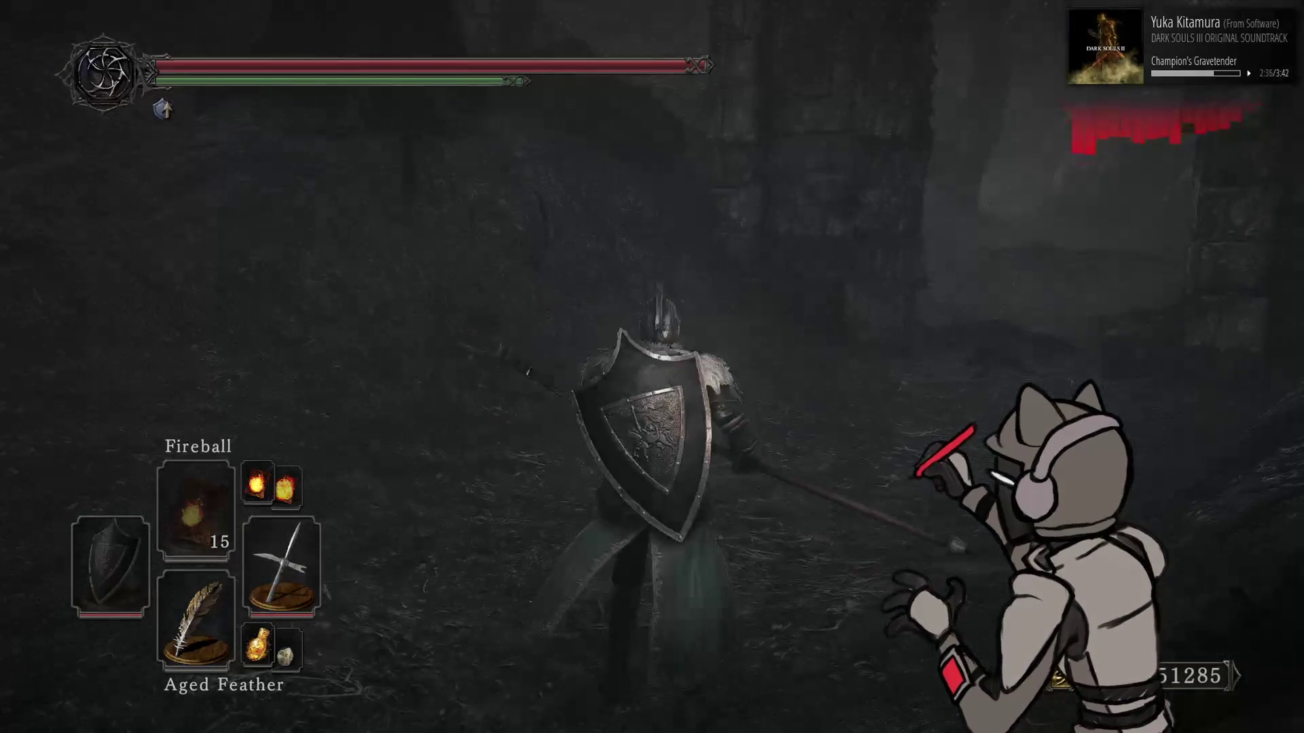
pyautogui.press('s')
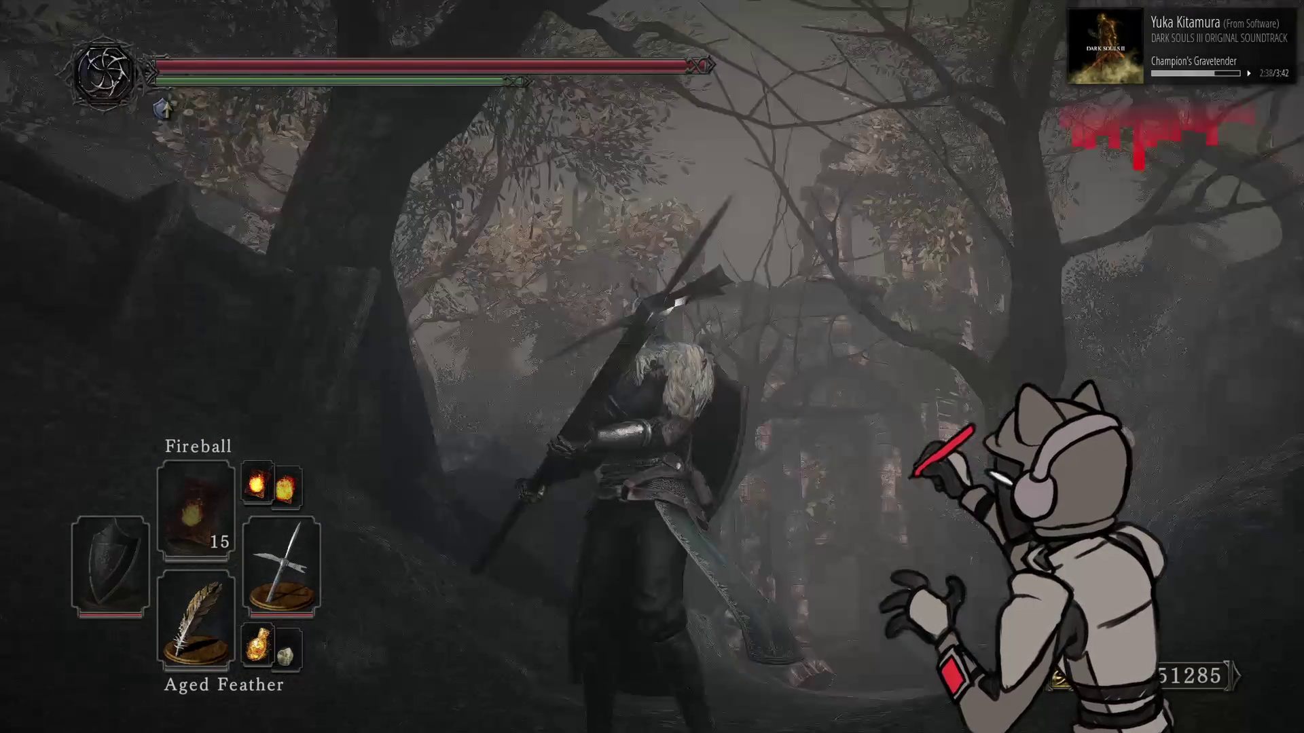
pyautogui.press('w')
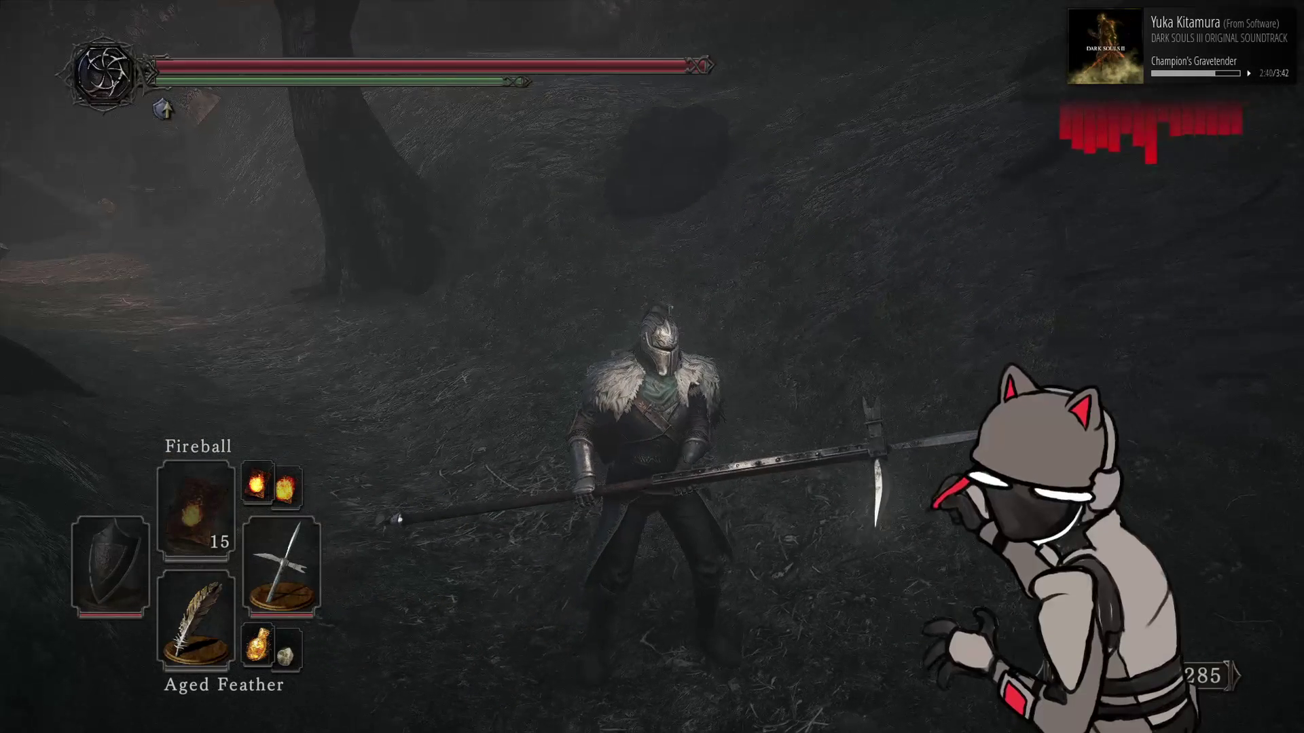
pyautogui.press('s')
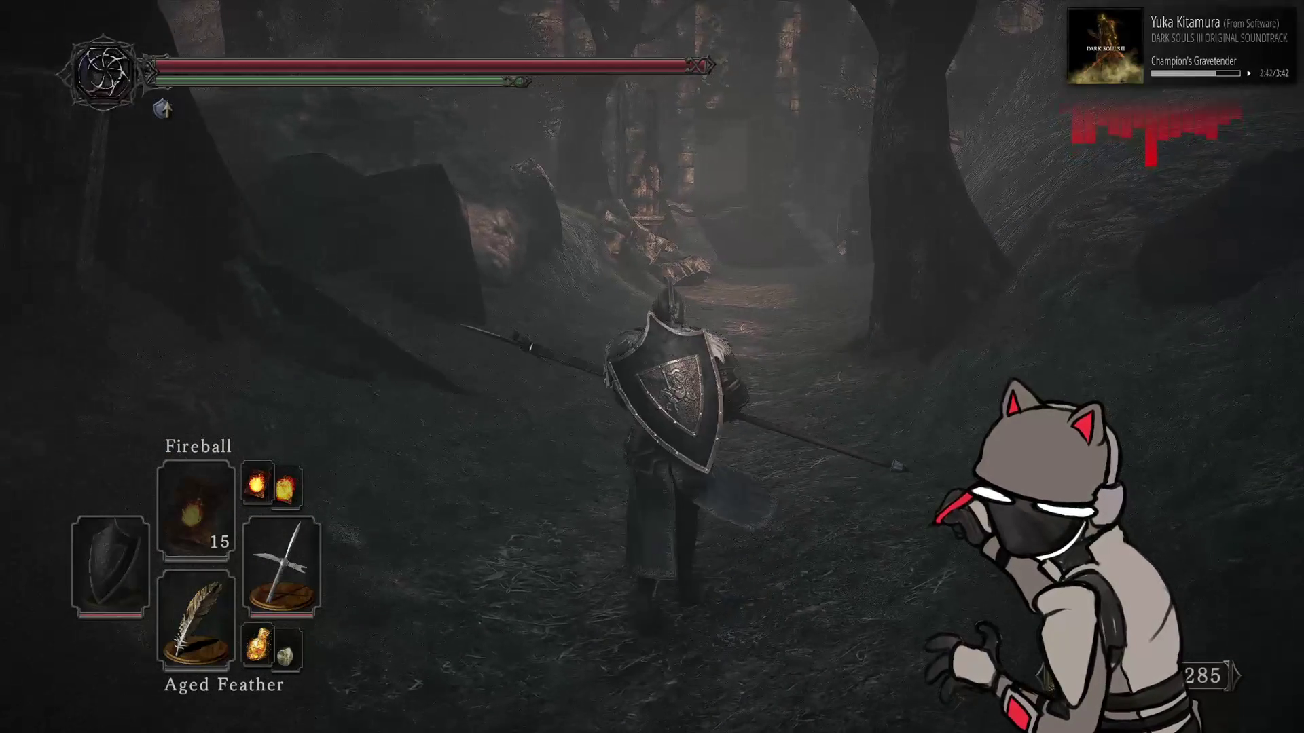
pyautogui.press('s')
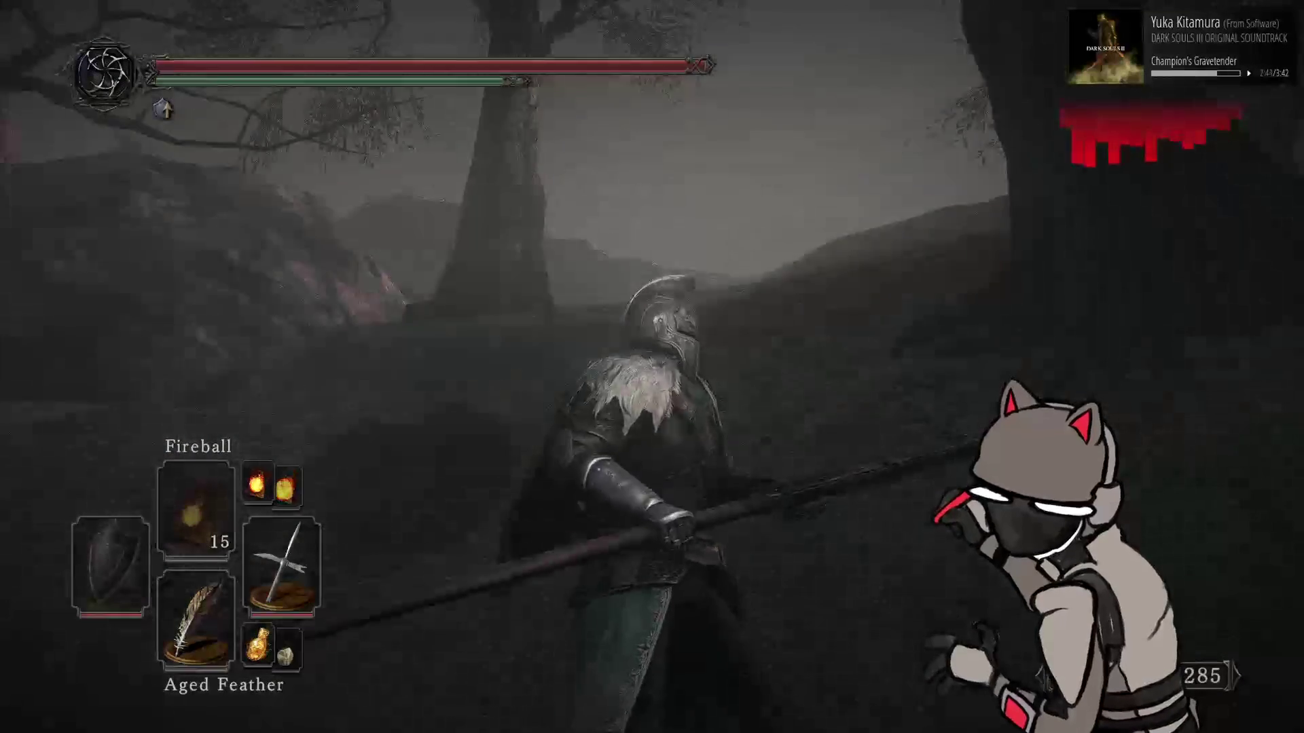
pyautogui.press('w')
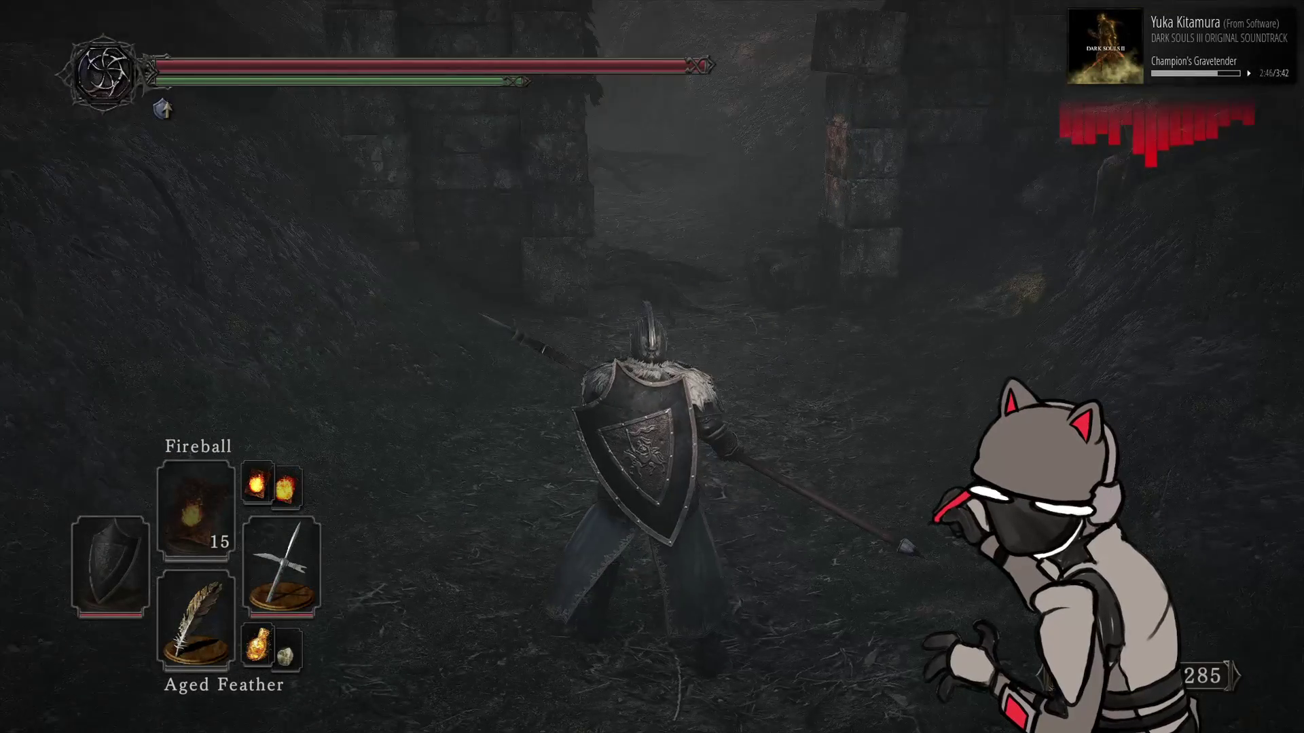
pyautogui.press('s')
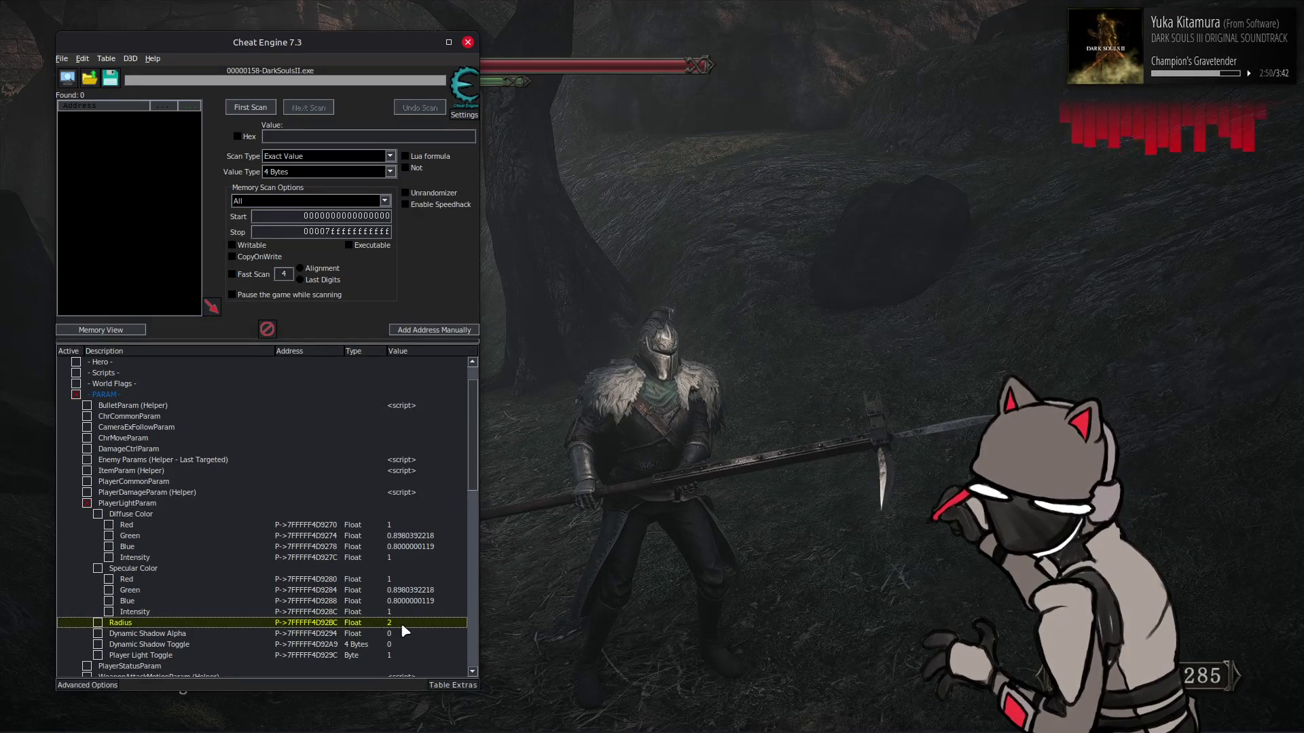
# Try a player light Radius of 0 and view it in the game
pyautogui.doubleClick(401, 622)
pyautogui.write('0')
pyautogui.press('Return')
pyautogui.doubleClick(401, 622)
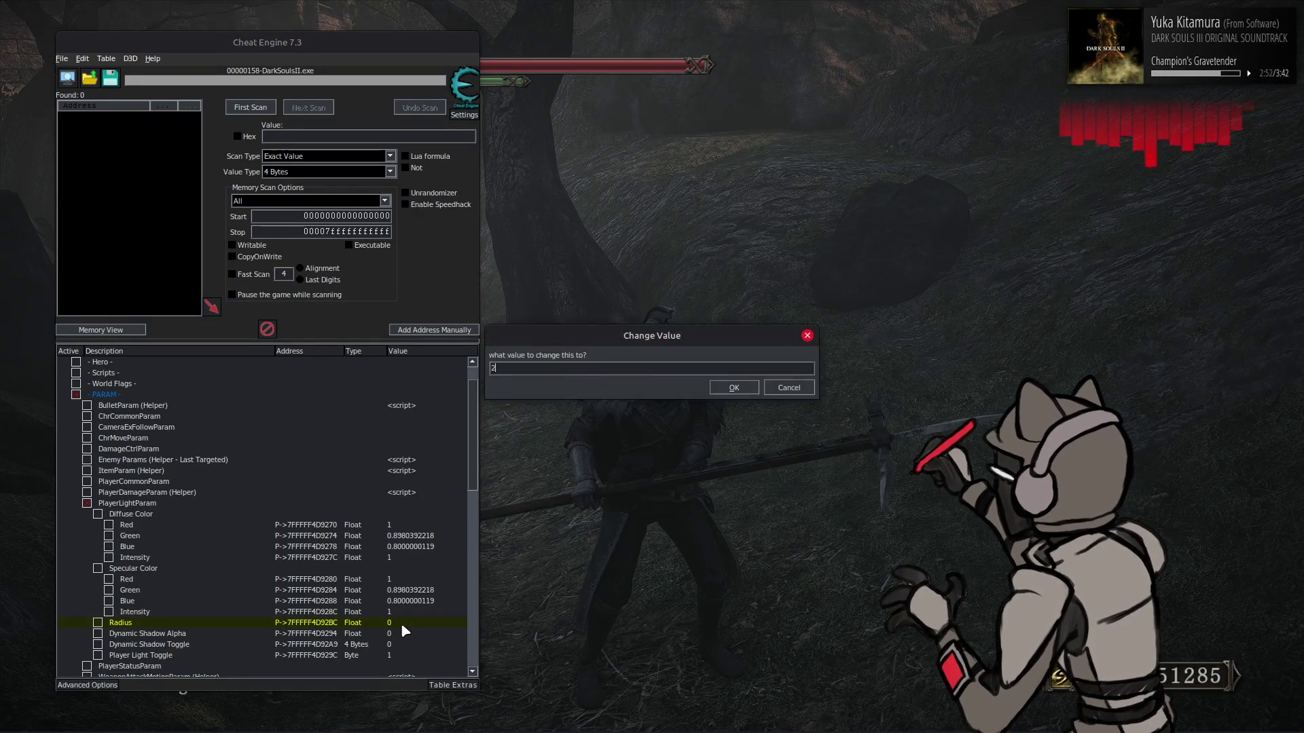
pyautogui.press('Return')
pyautogui.hotkey('alt', 'Tab')
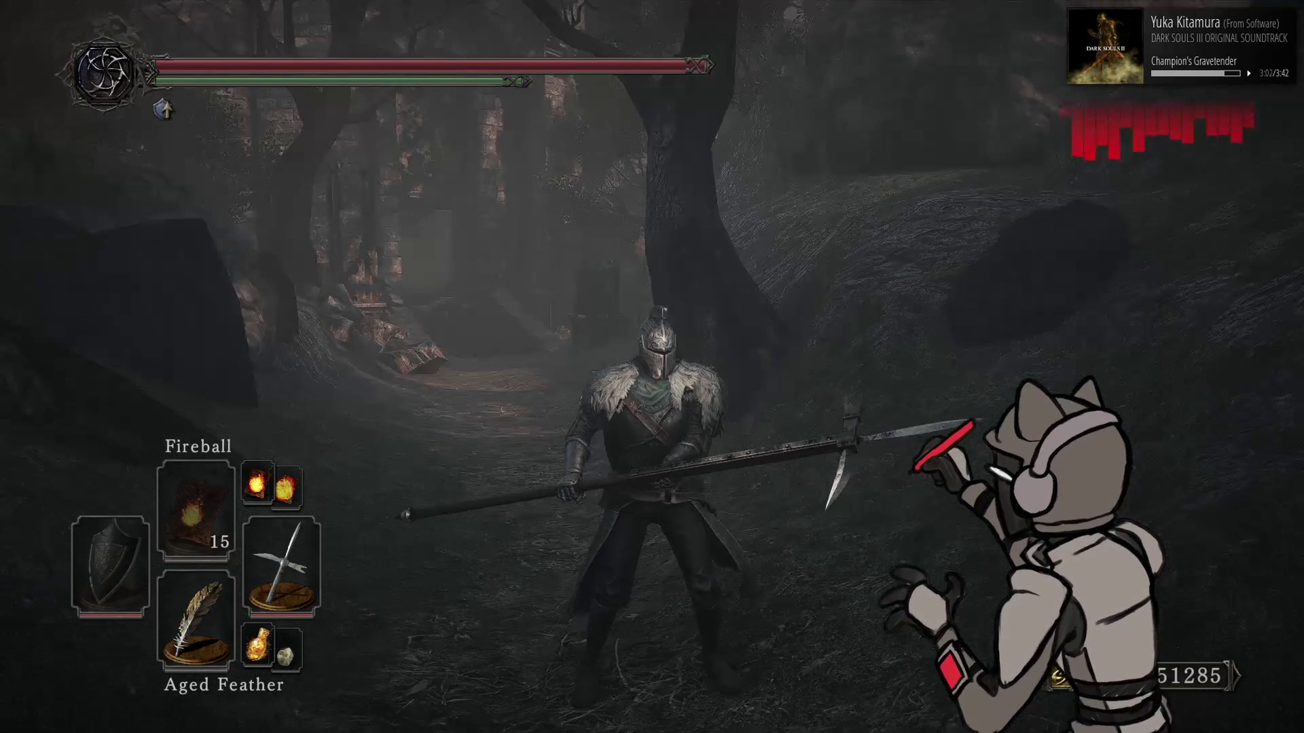
# Set the Radius to 2.5, then 3, and check the larger light in Dark Souls II
pyautogui.hotkey('alt', 'Tab')
pyautogui.doubleClick(398, 624)
pyautogui.write('2.5')
pyautogui.press('Return')
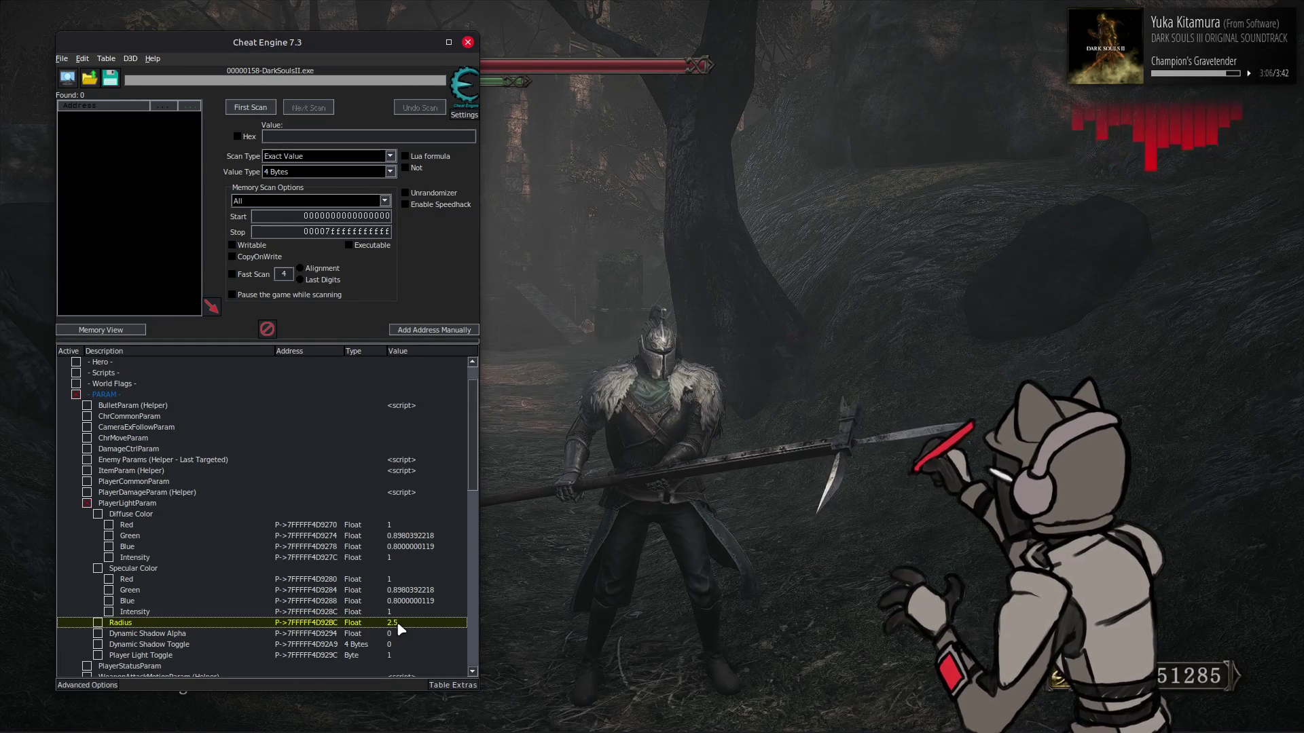
pyautogui.doubleClick(398, 623)
pyautogui.write('3')
pyautogui.press('Return')
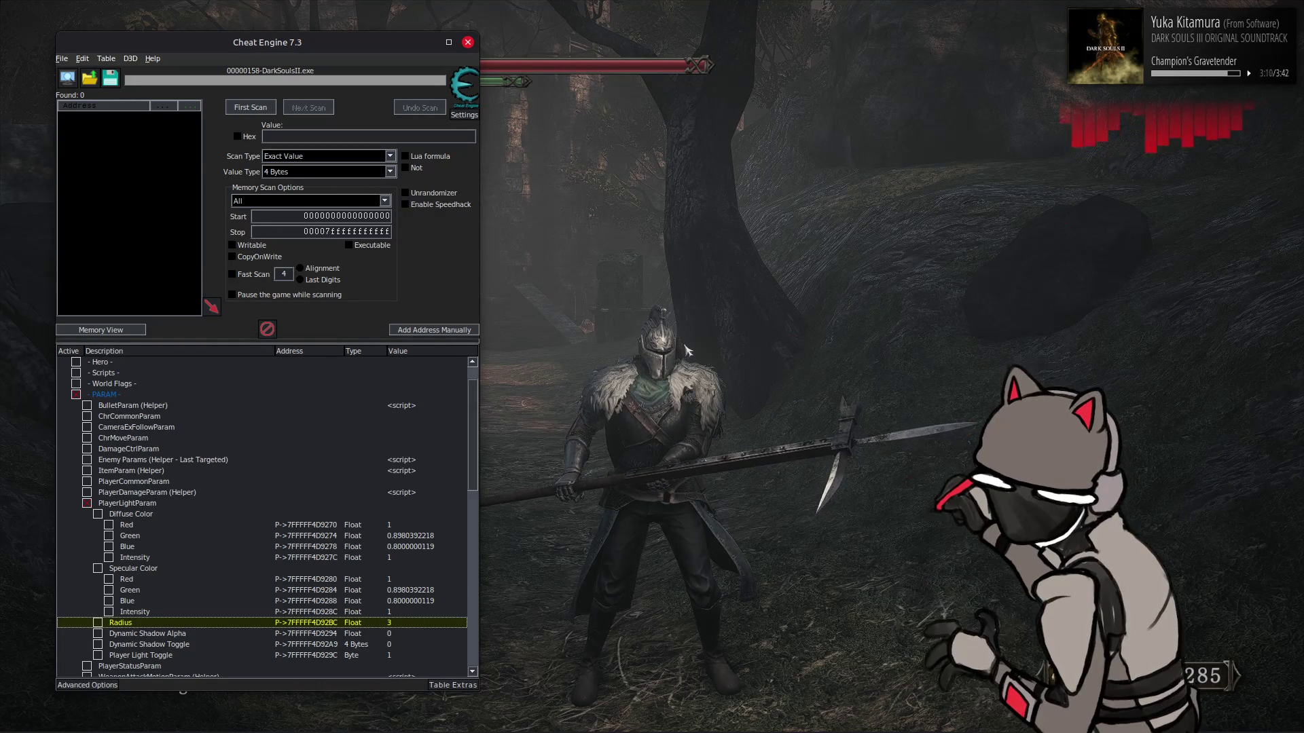
pyautogui.hotkey('alt', 'Tab')
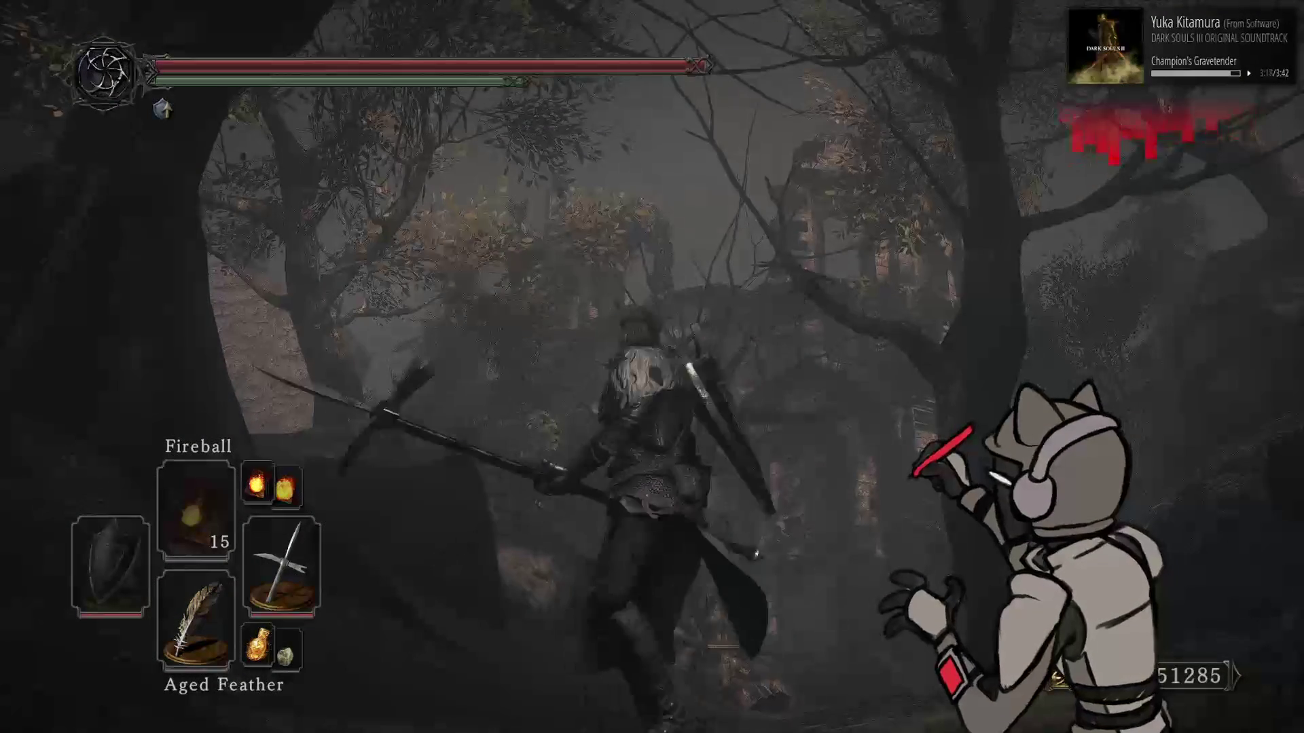
pyautogui.hotkey('alt', 'Tab')
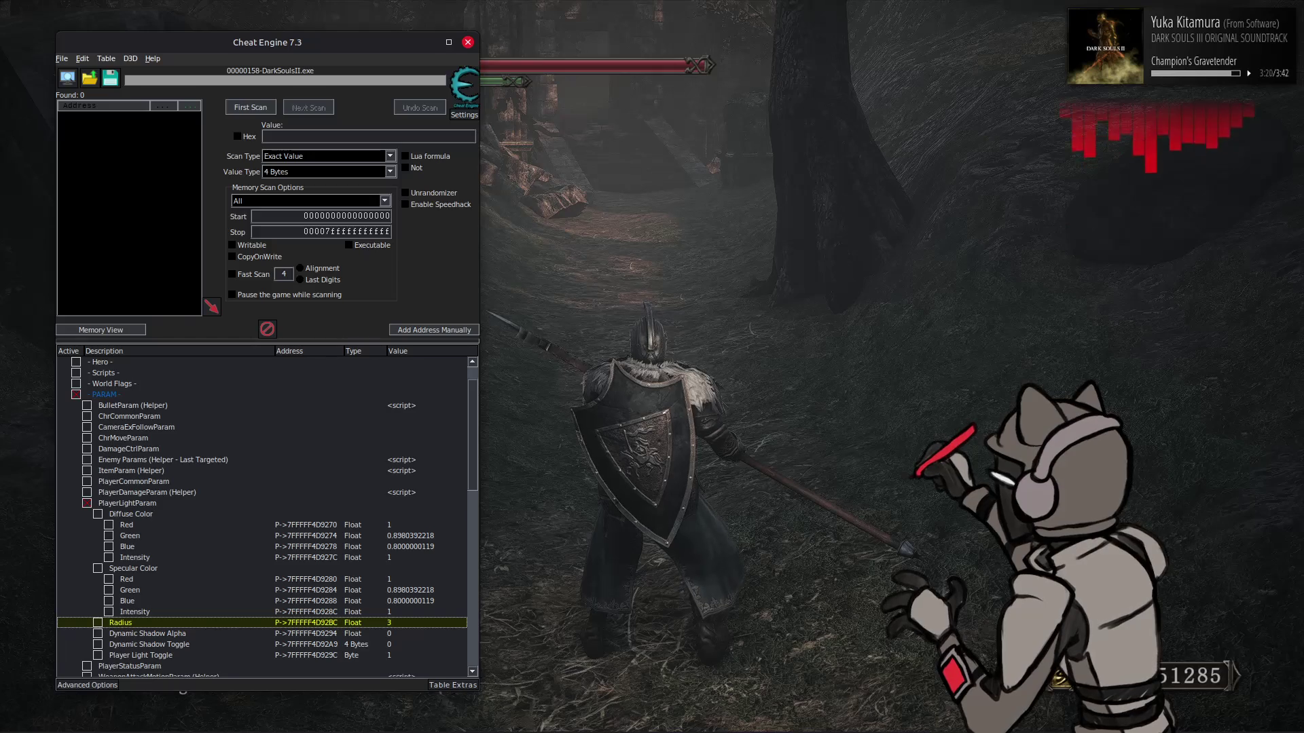
pyautogui.hotkey('alt', 'Tab')
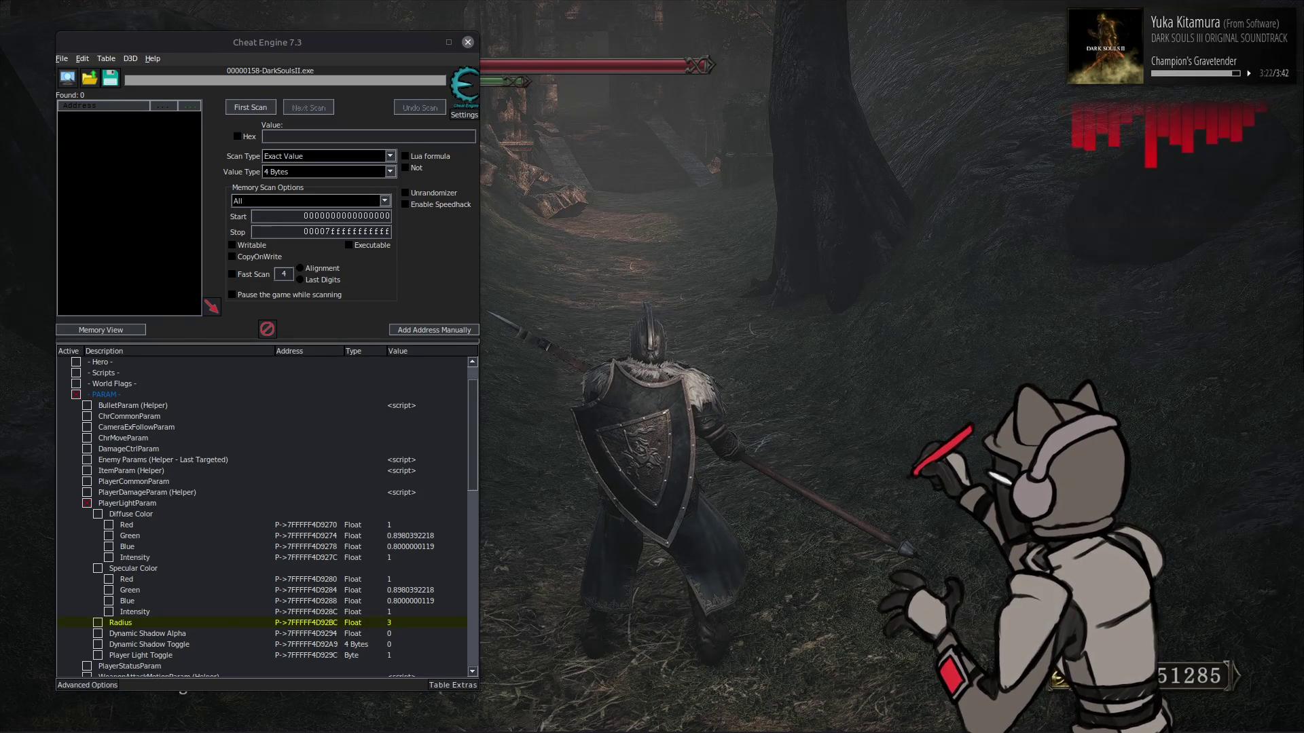
# Try specular Intensity values of 0.5, 0.25, then 0.1 and judge the light in game
pyautogui.doubleClick(399, 611)
pyautogui.write('5')
pyautogui.press('Return')
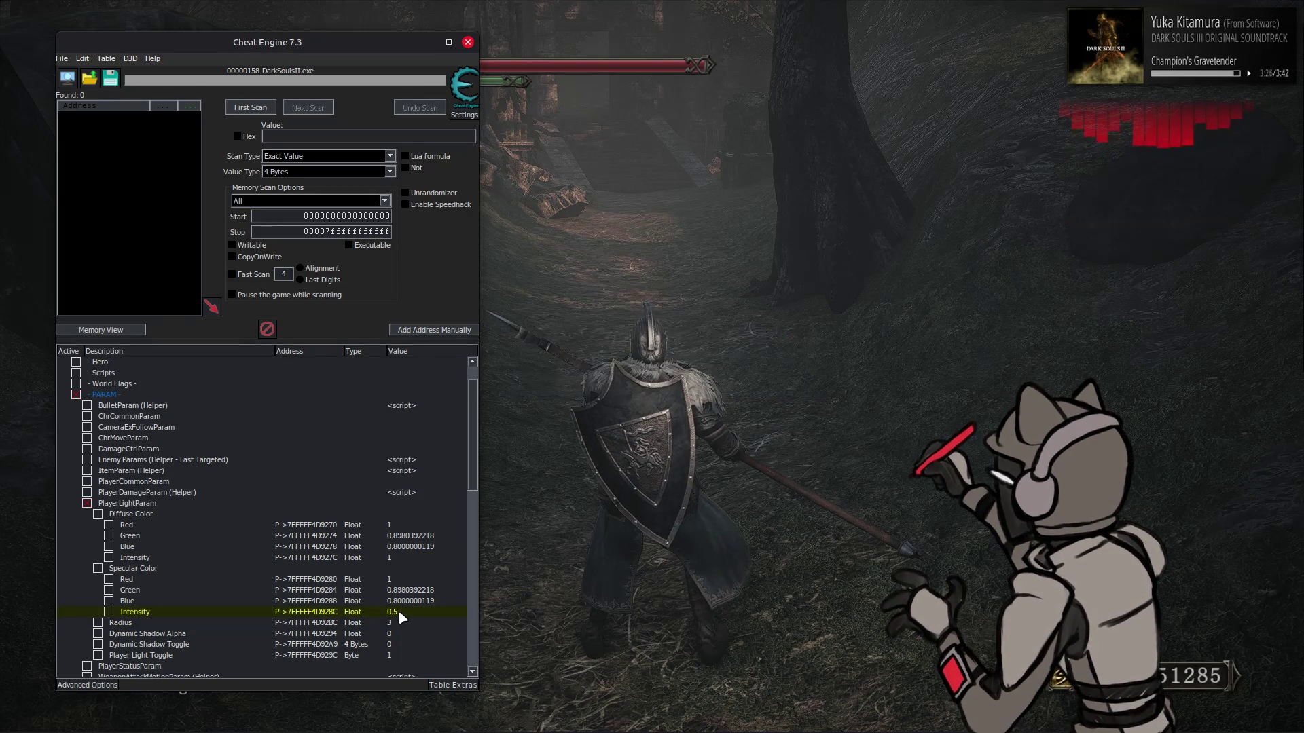
pyautogui.doubleClick(398, 610)
pyautogui.write('0.25')
pyautogui.press('Return')
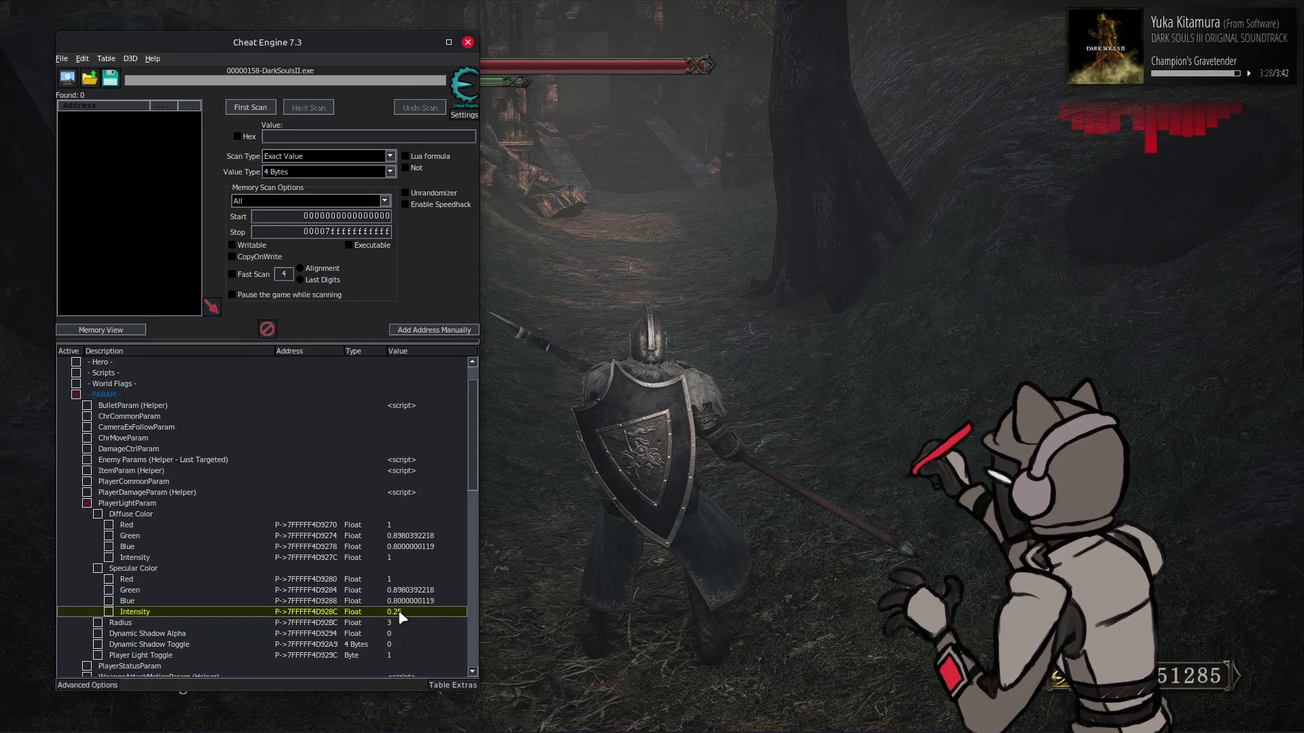
pyautogui.doubleClick(399, 612)
pyautogui.write('0.1')
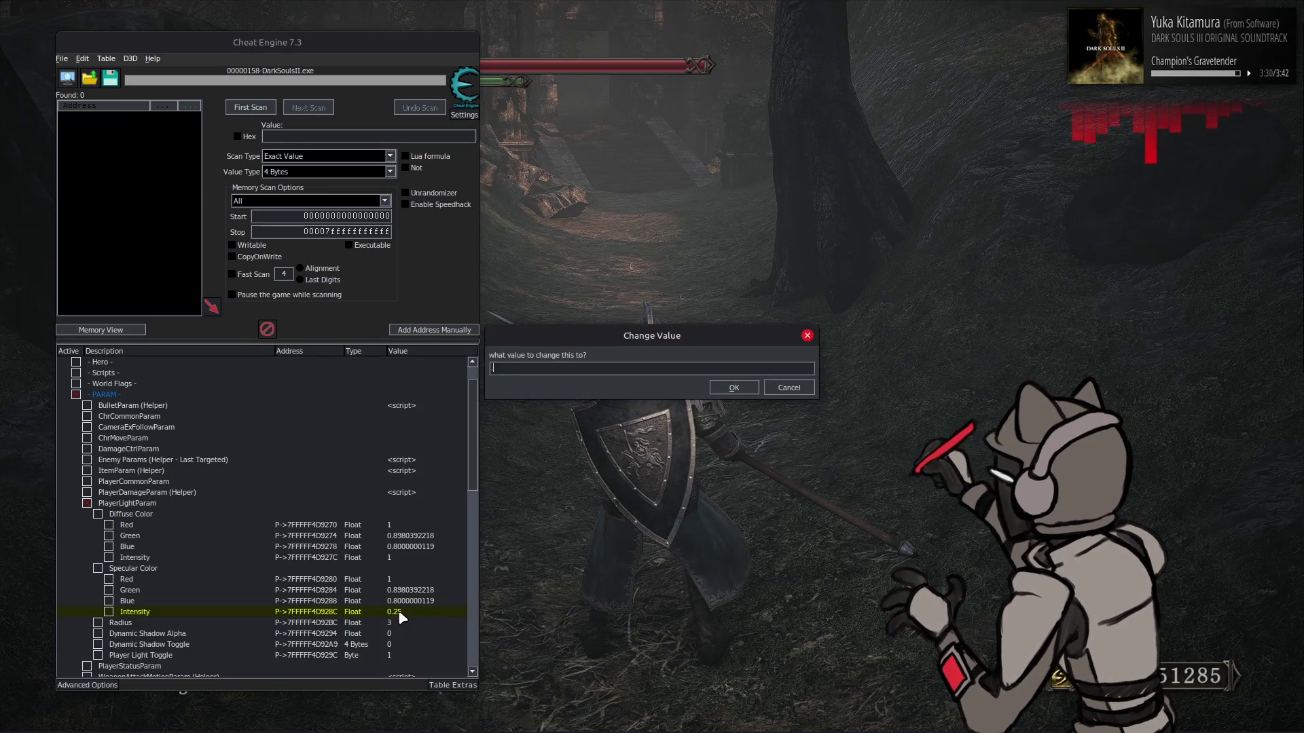
pyautogui.press('Return')
pyautogui.click(609, 475)
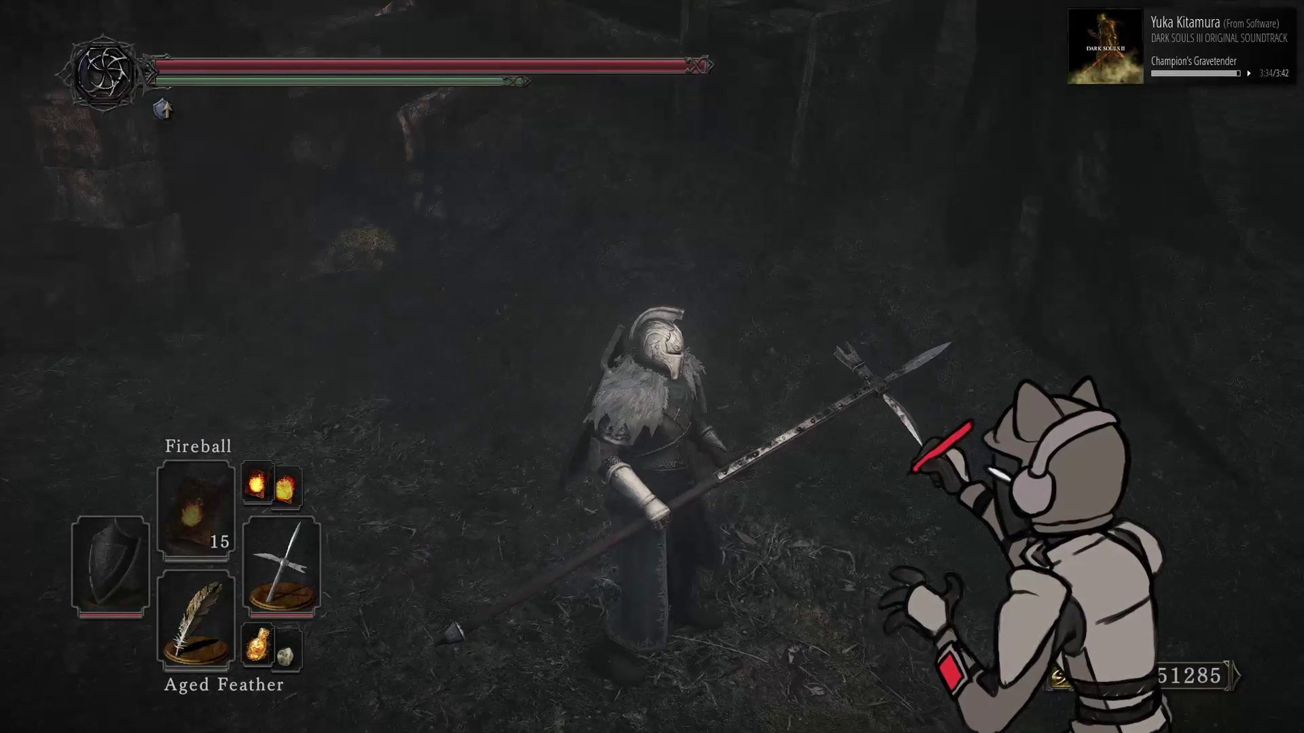
# Restore specular Intensity to 0.5 and walk the knight toward the ruins to test it
pyautogui.hotkey('alt', 'Tab')
pyautogui.doubleClick(415, 613)
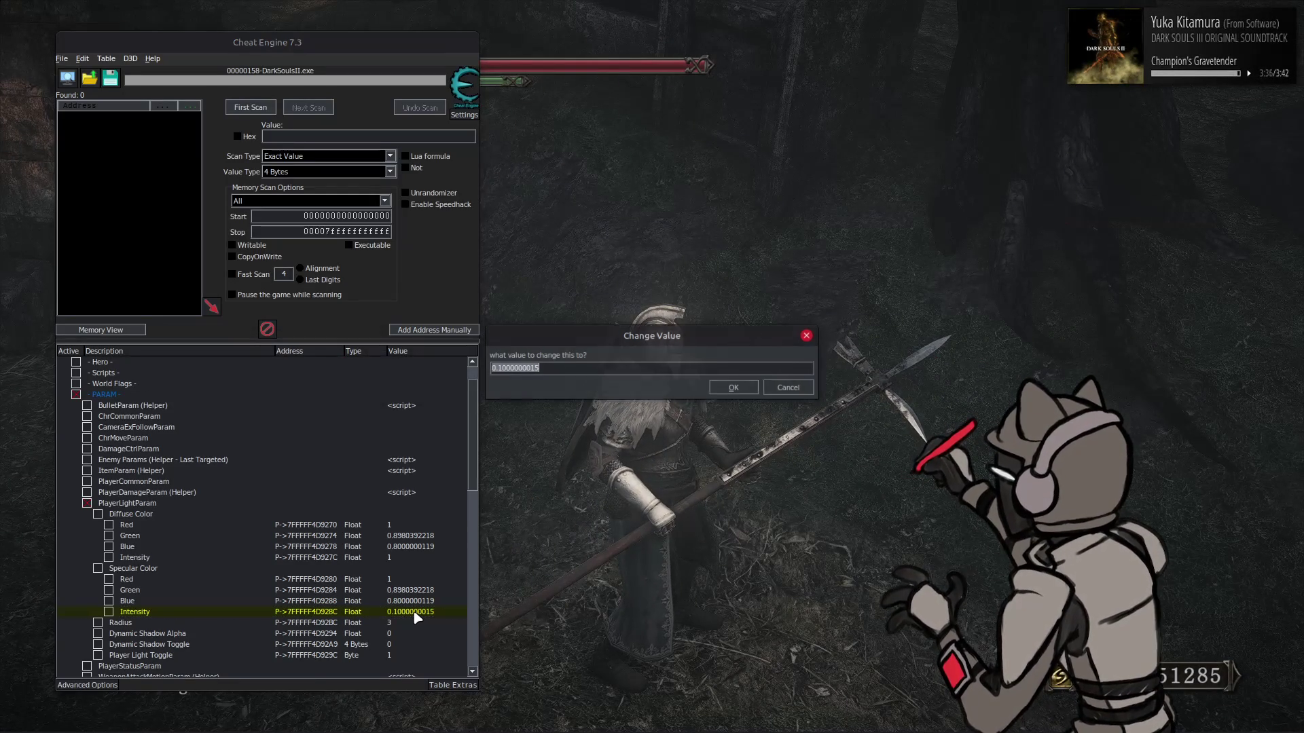
pyautogui.write('0.5')
pyautogui.press('Return')
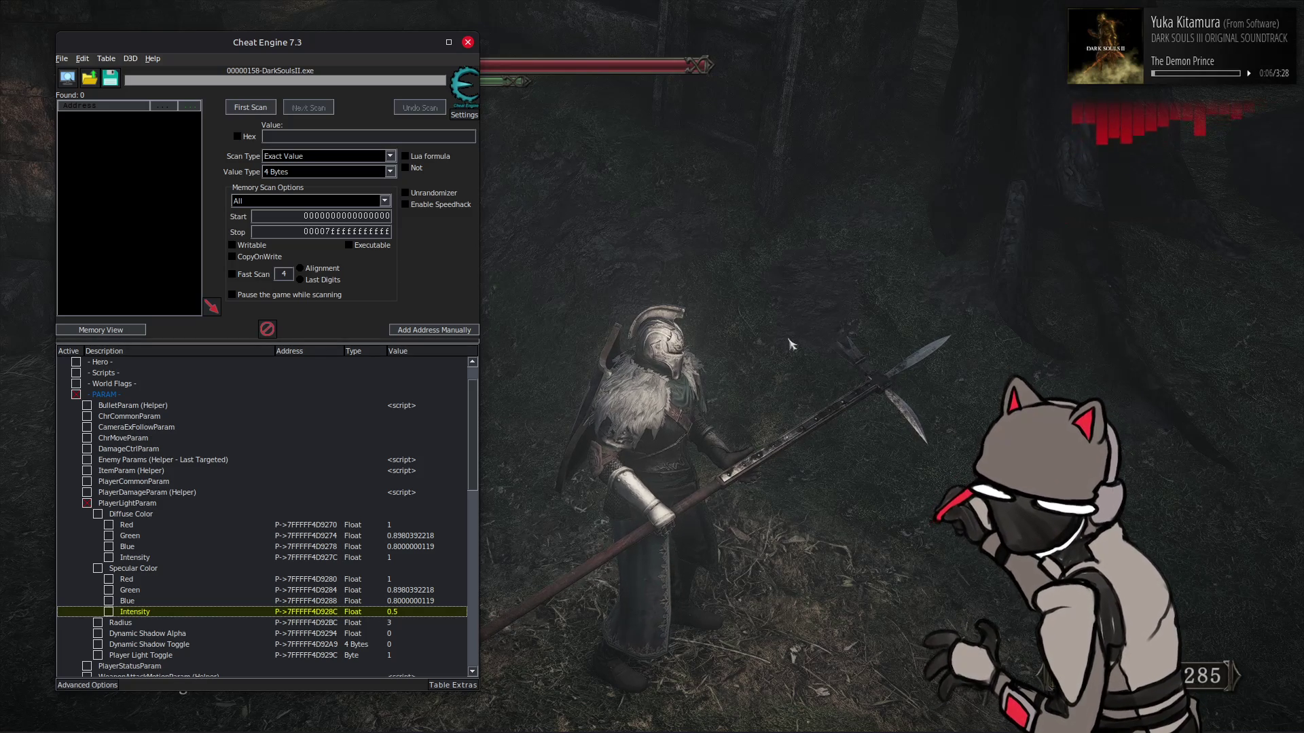
pyautogui.click(823, 335)
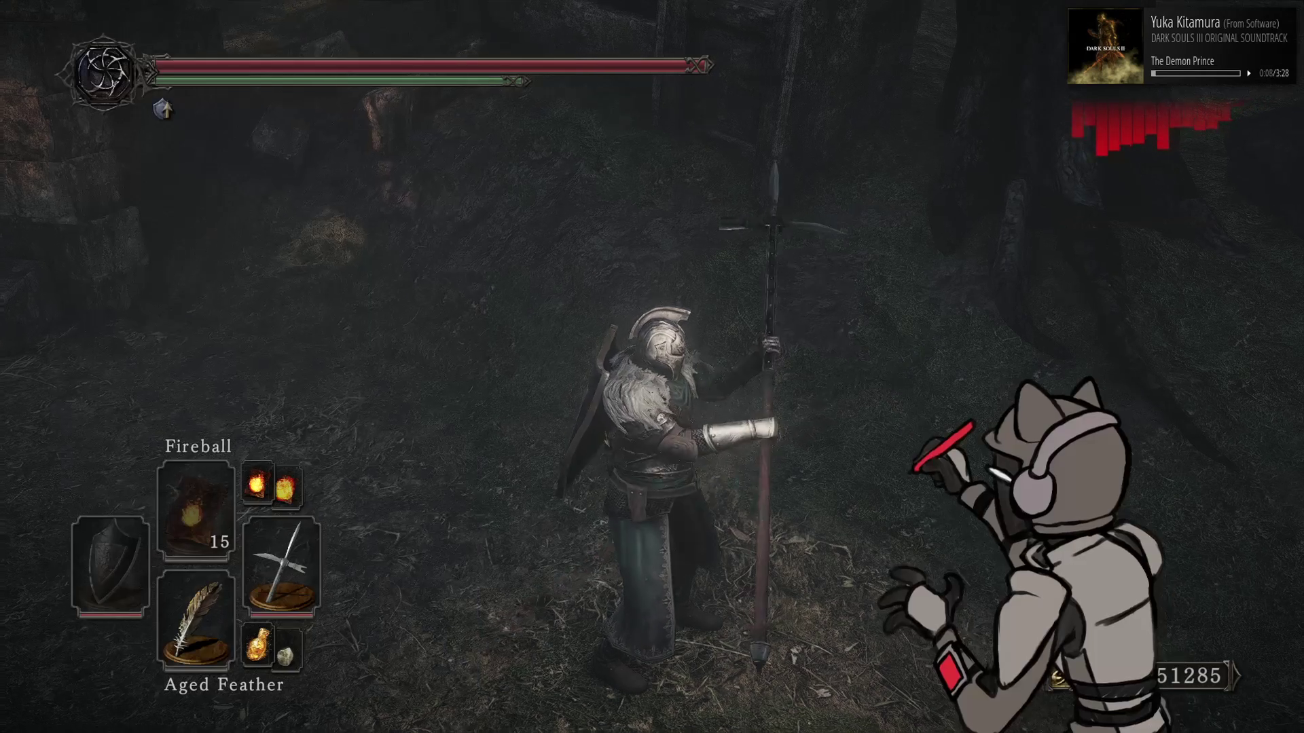
pyautogui.press('q')
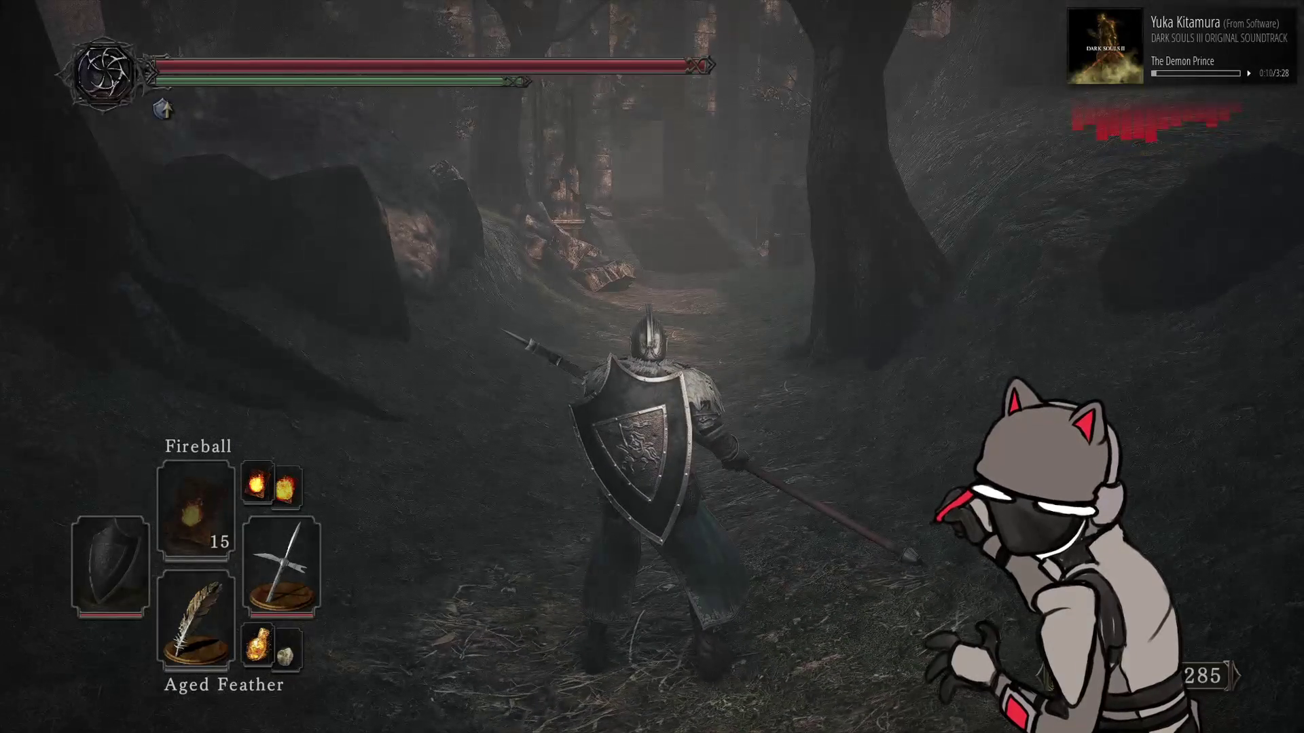
pyautogui.press('w')
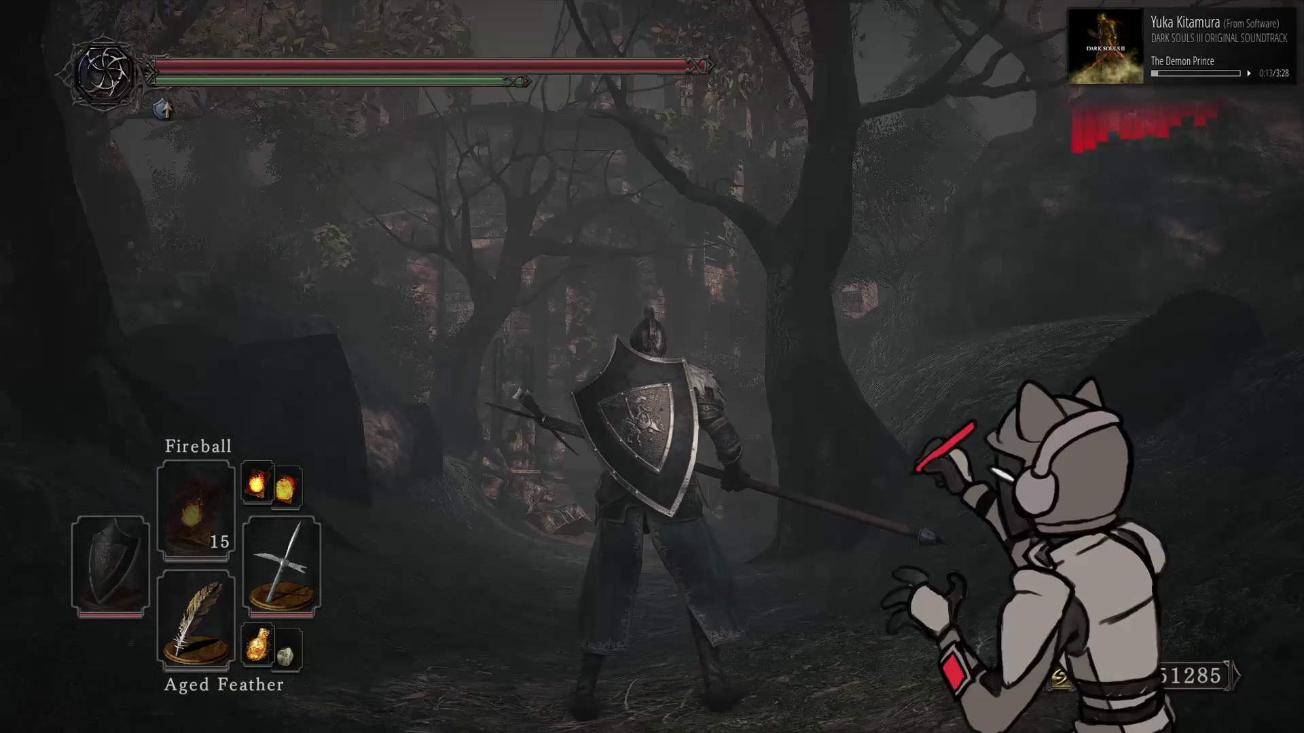
pyautogui.press('w')
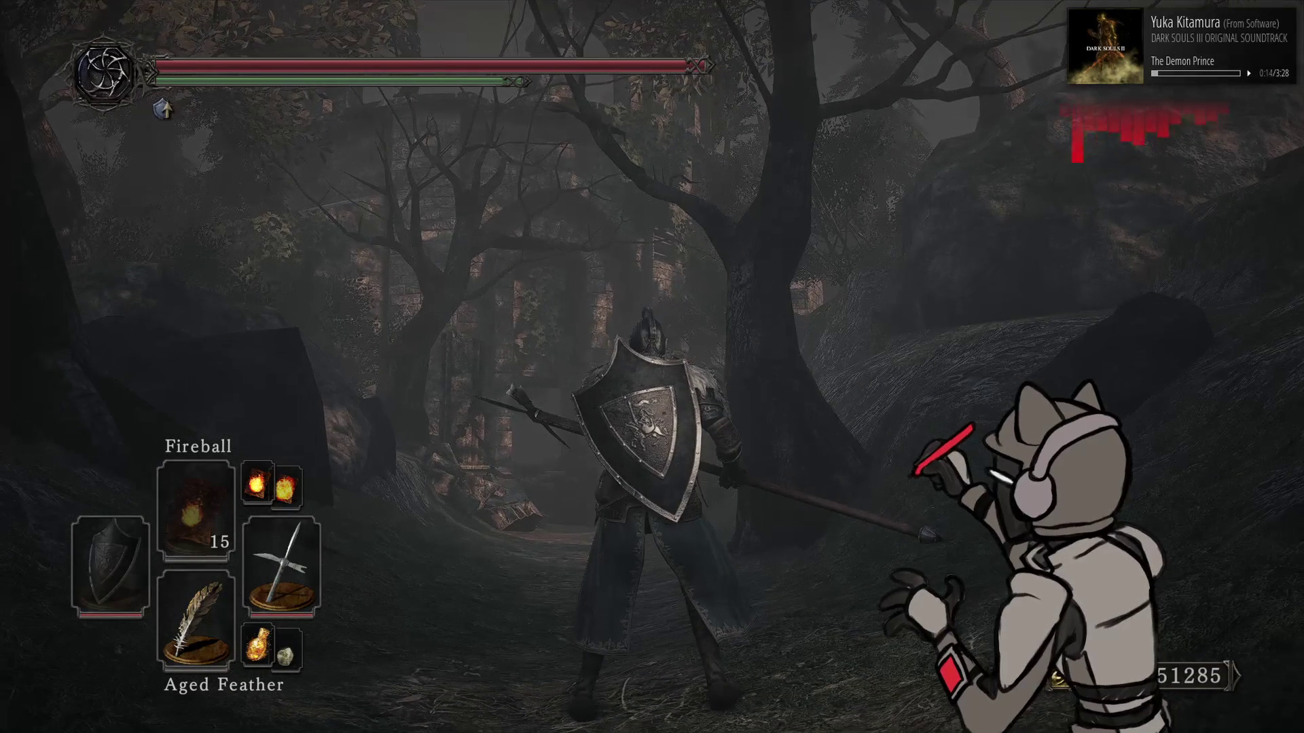
pyautogui.hotkey('alt', 'Tab')
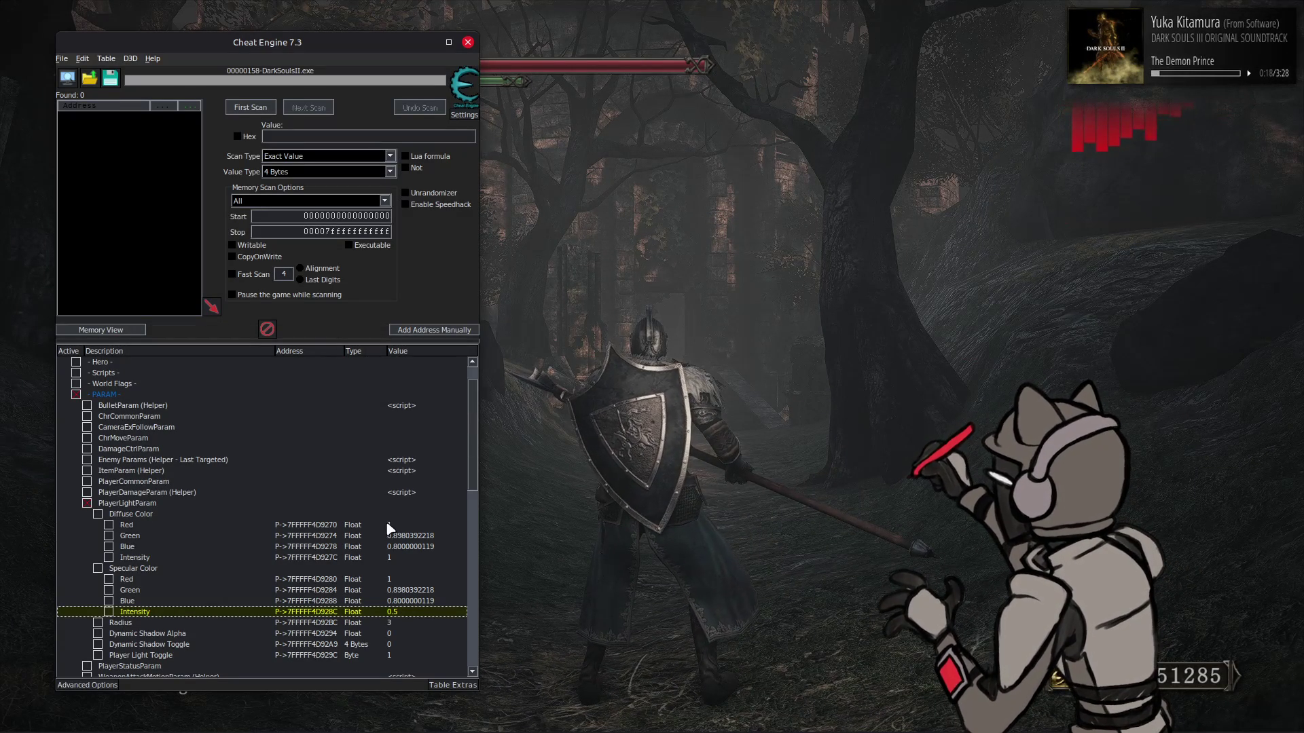
# Set both the diffuse and specular Green values to 0.8
pyautogui.click(411, 536)
pyautogui.keyDown('ctrl'); pyautogui.click(412, 590); pyautogui.keyUp('ctrl')
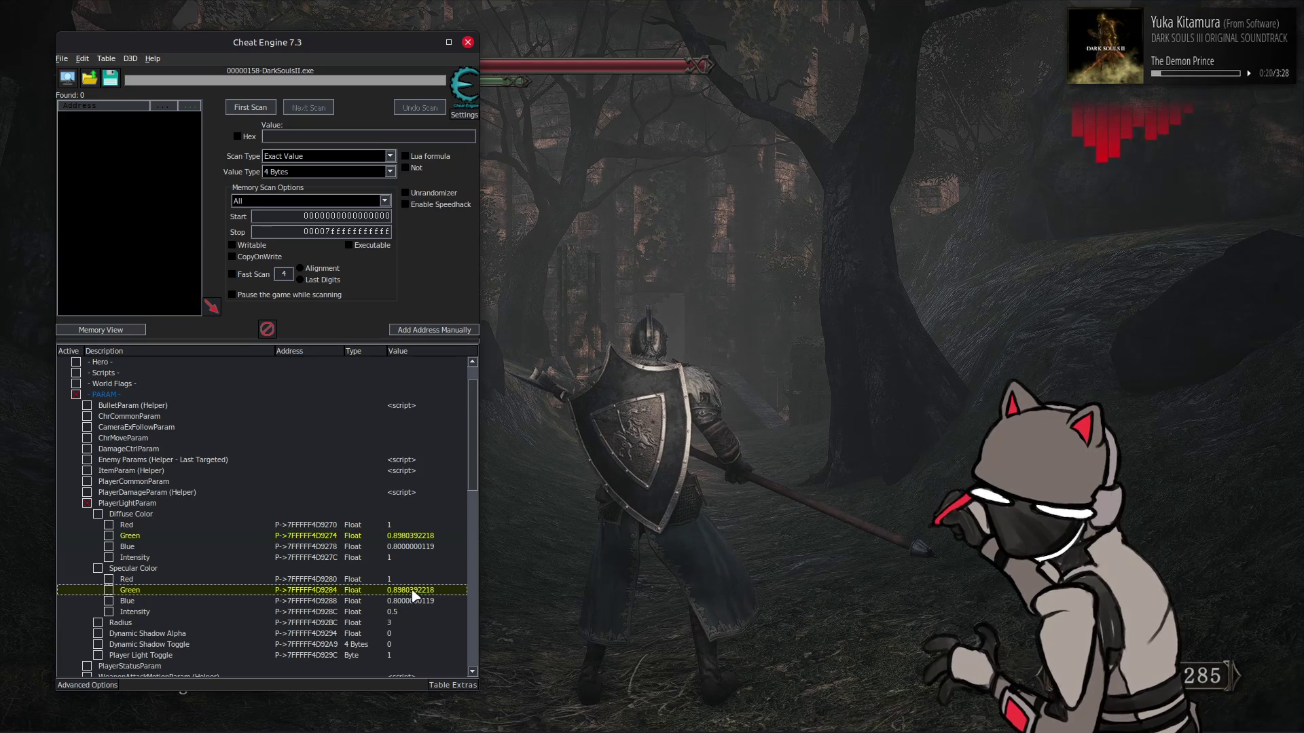
pyautogui.doubleClick(412, 591)
pyautogui.press('Return')
# Set both Blue values to 0.7, then 0.6, and check the warmer tint in game
pyautogui.click(412, 548)
pyautogui.keyDown('ctrl'); pyautogui.click(408, 603); pyautogui.keyUp('ctrl')
pyautogui.doubleClick(415, 603)
pyautogui.write('0.7')
pyautogui.press('Return')
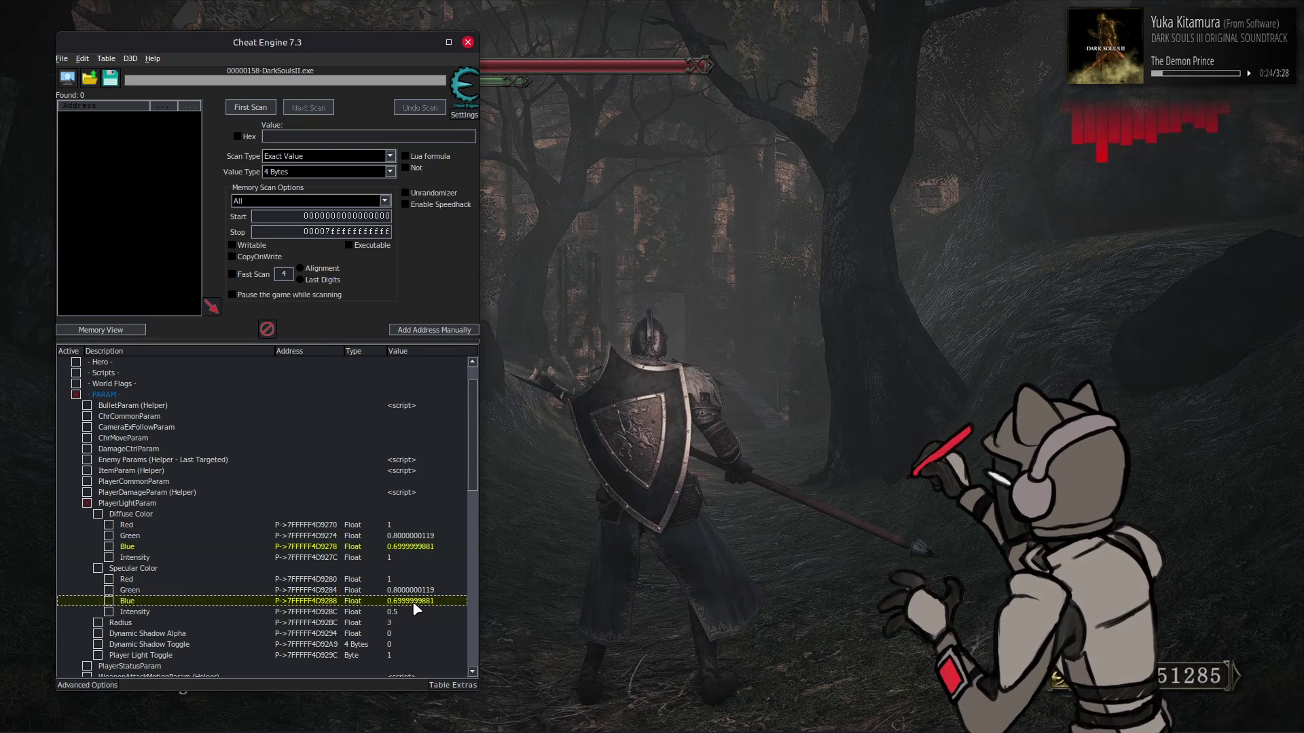
pyautogui.doubleClick(414, 604)
pyautogui.write('0.6')
pyautogui.press('Return')
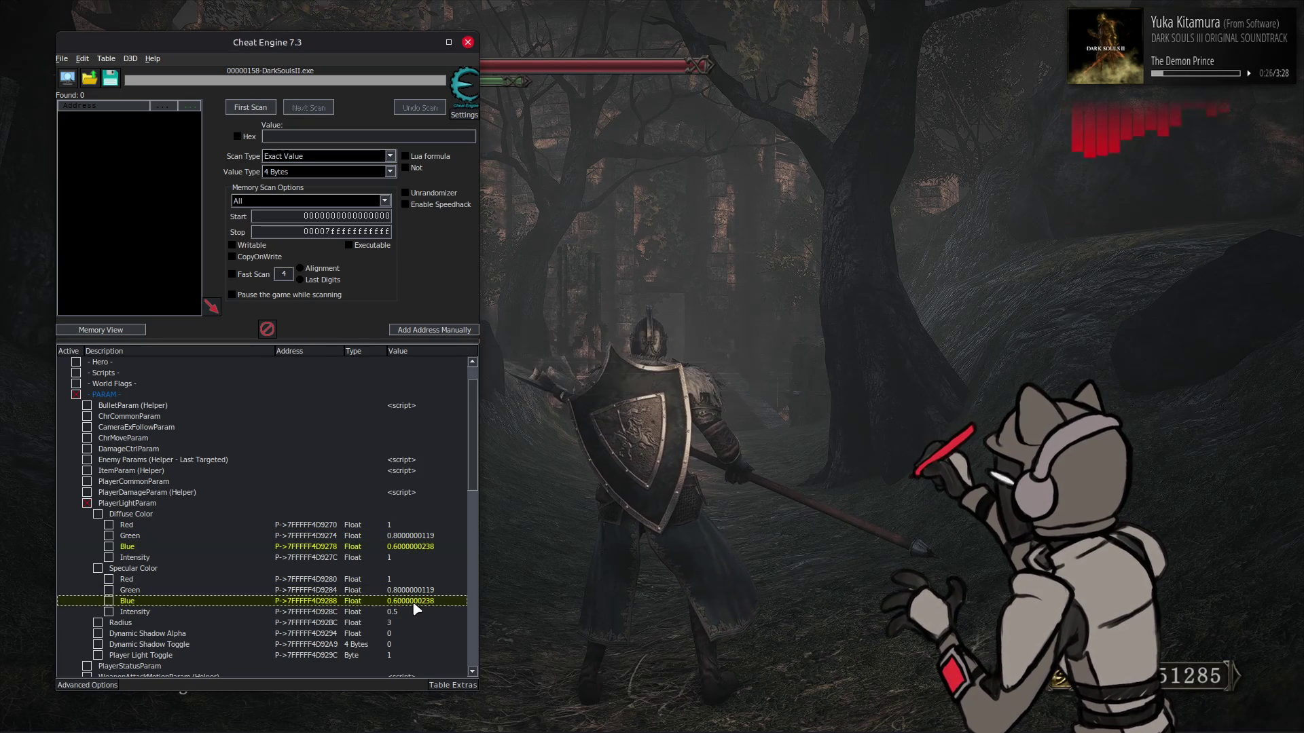
pyautogui.click(652, 415)
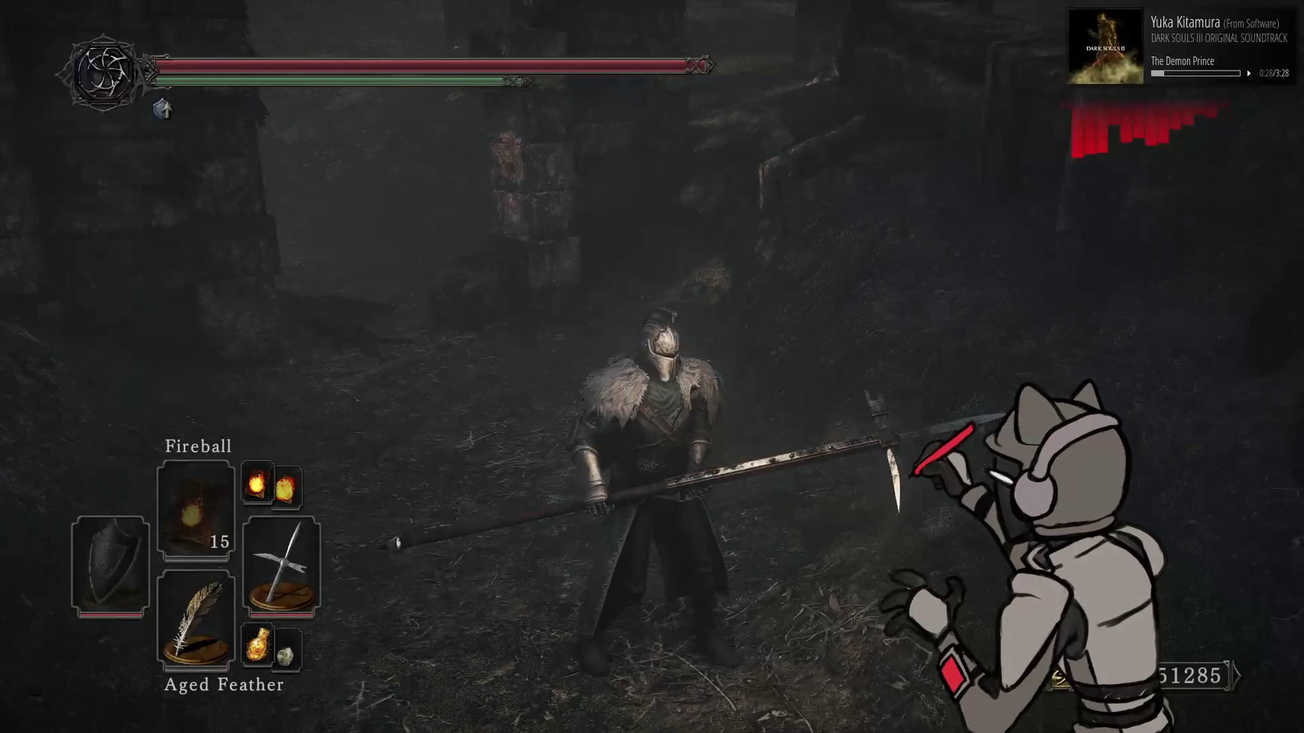
pyautogui.hotkey('alt', 'Tab')
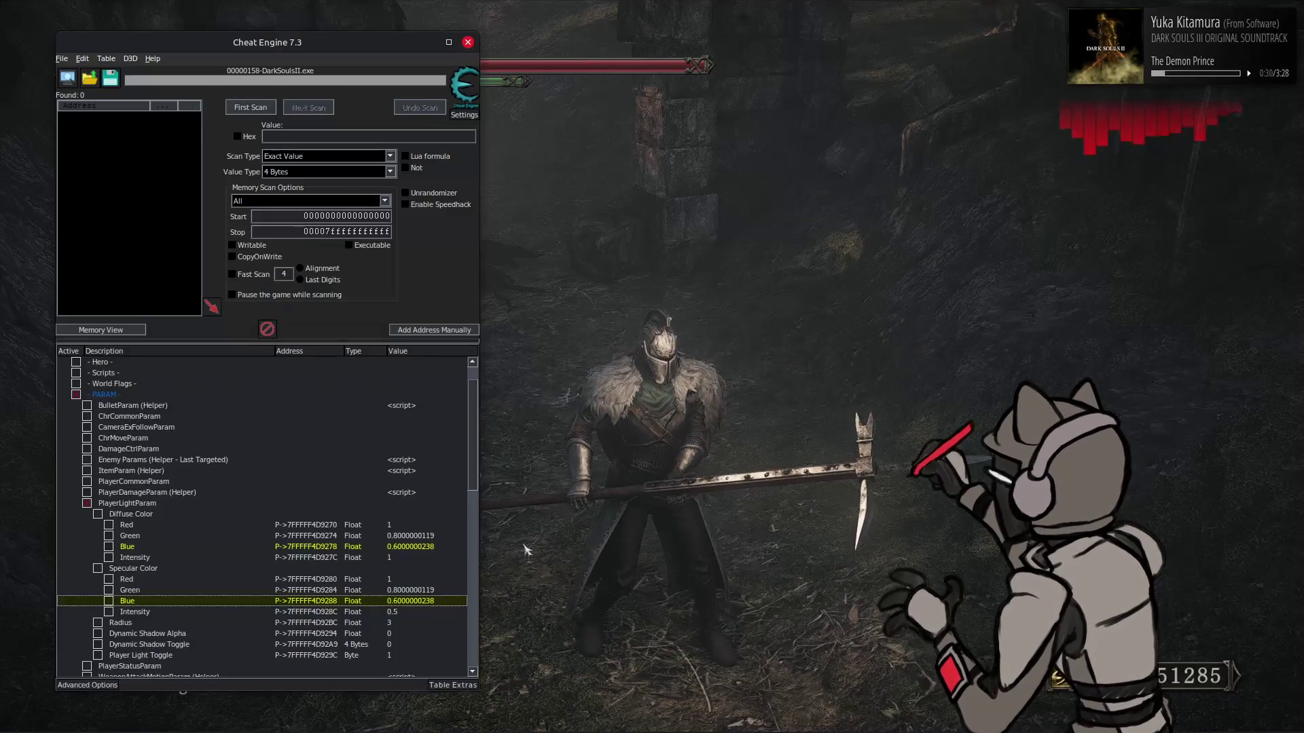
# Lower specular Intensity to 0.1 and walk the forest path to test it
pyautogui.doubleClick(405, 611)
pyautogui.write('1')
pyautogui.press('Return')
pyautogui.hotkey('alt', 'Tab')
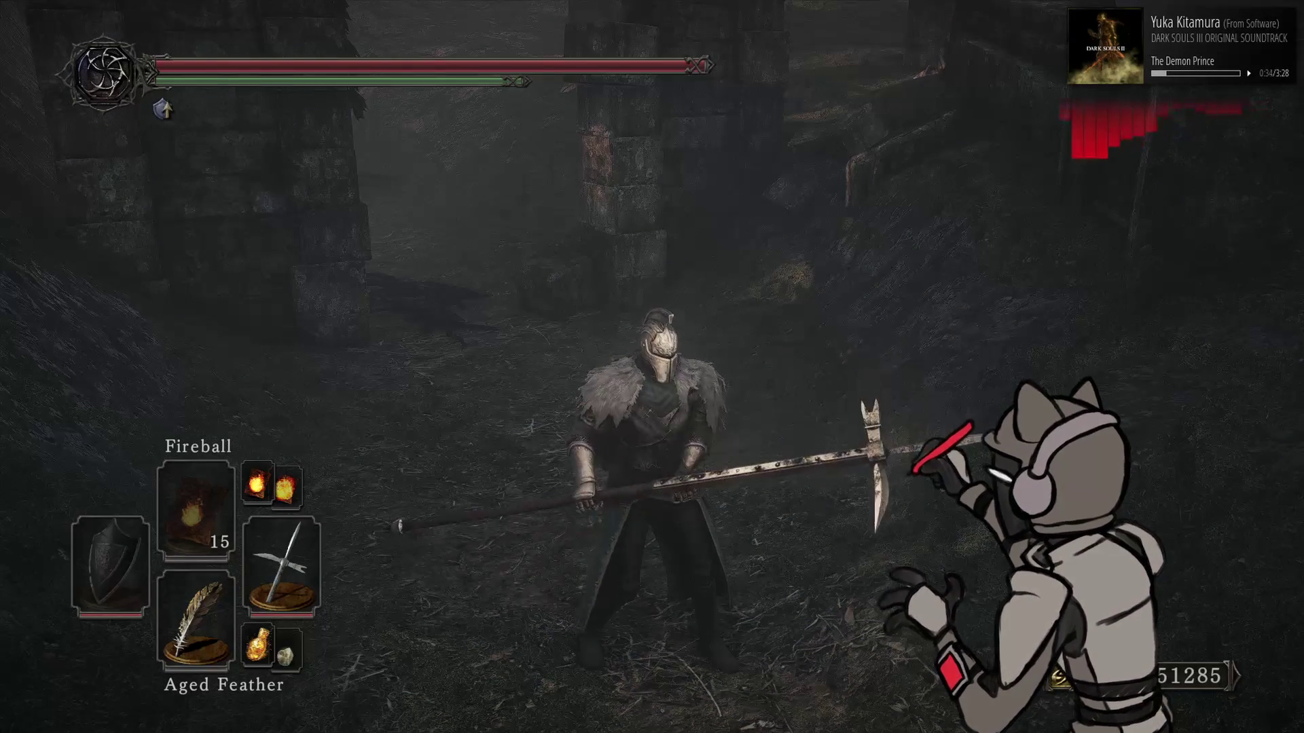
pyautogui.press('w')
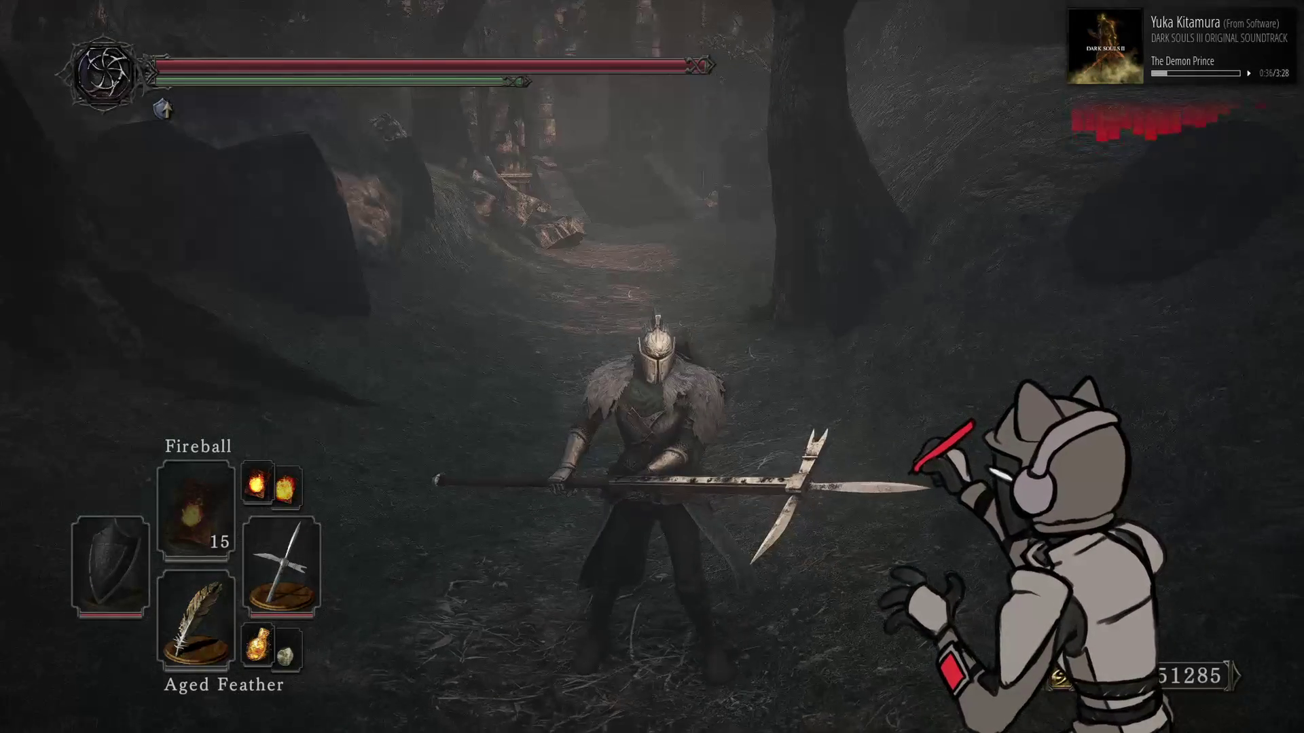
pyautogui.hotkey('alt', 'Tab')
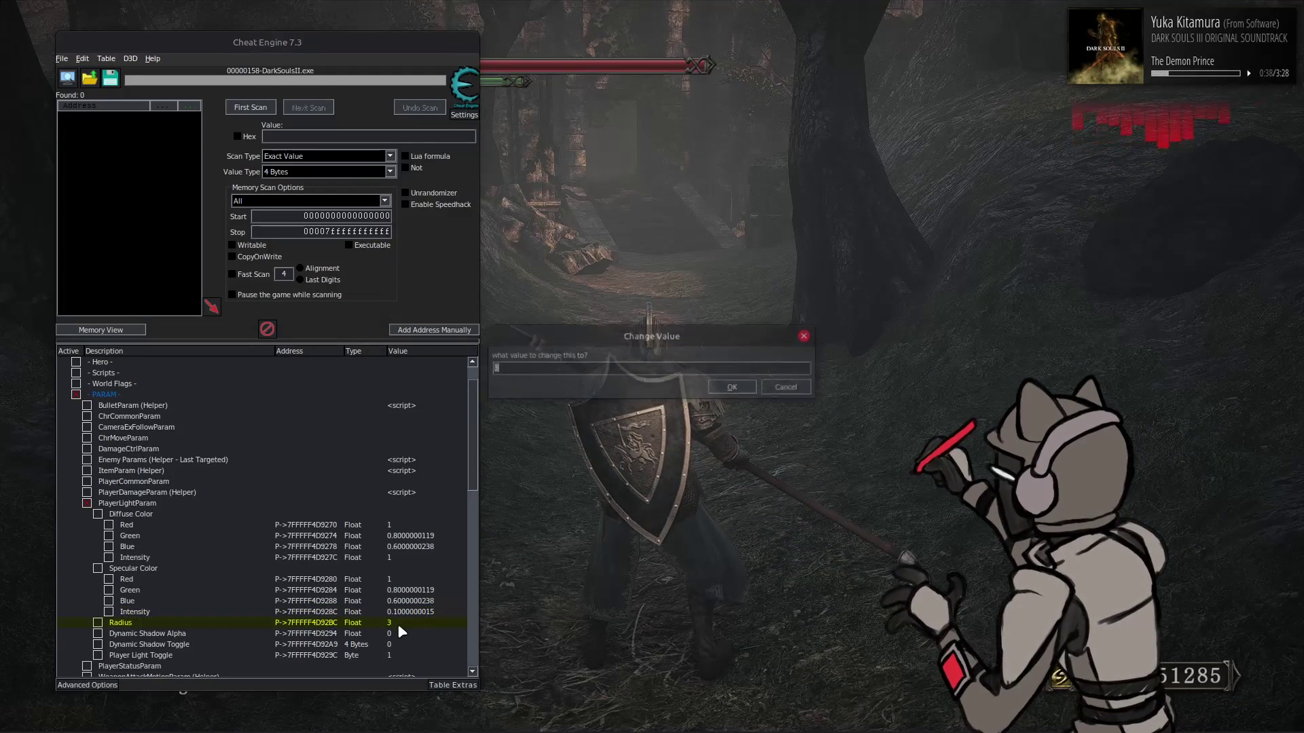
# Walk the knight toward the stone archway, then set specular Intensity to 0.2
pyautogui.hotkey('alt', 'Tab')
pyautogui.press('w')
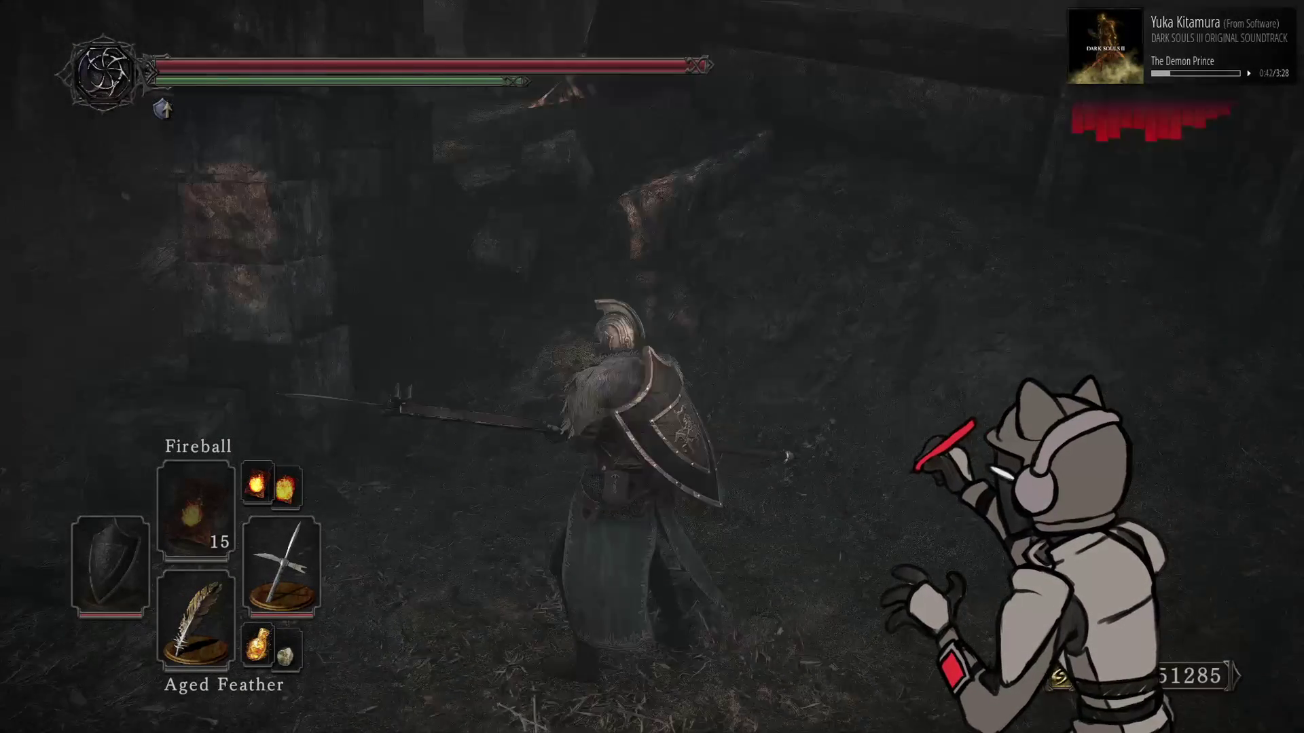
pyautogui.hotkey('alt', 'Tab')
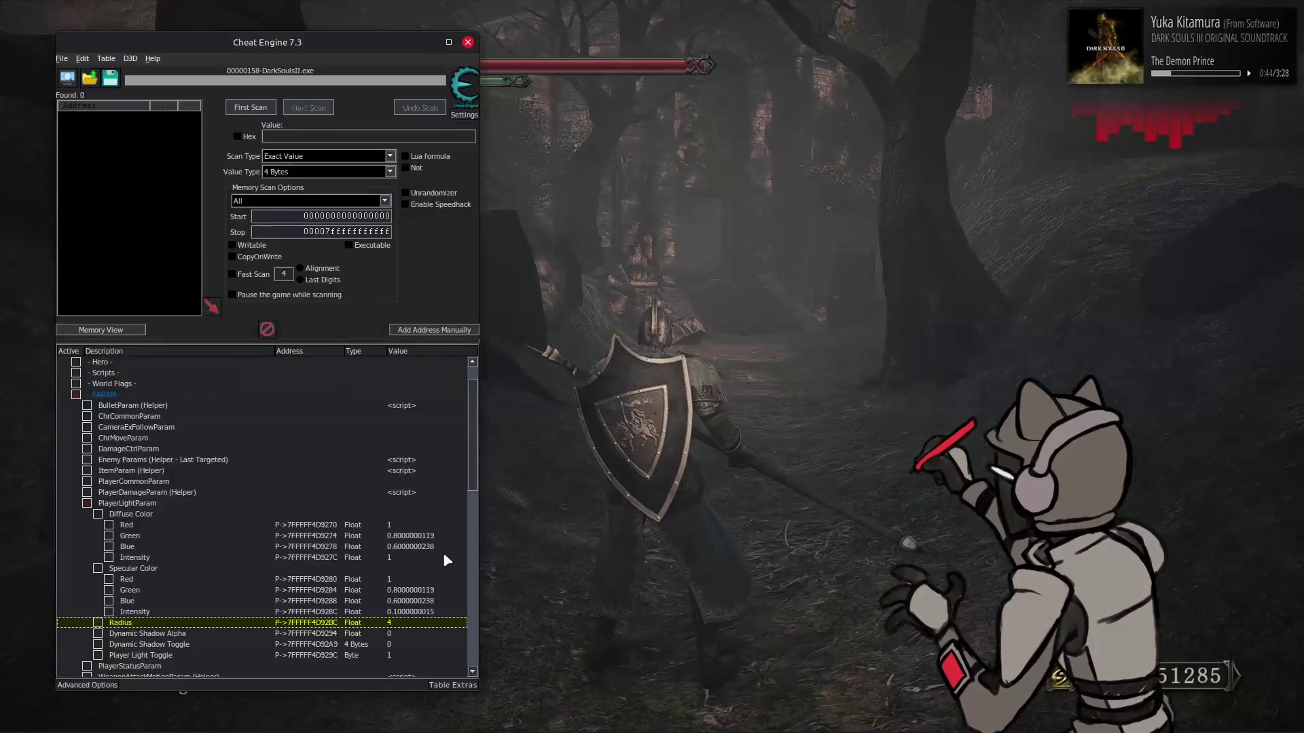
pyautogui.doubleClick(409, 612)
pyautogui.press('BackSpace')
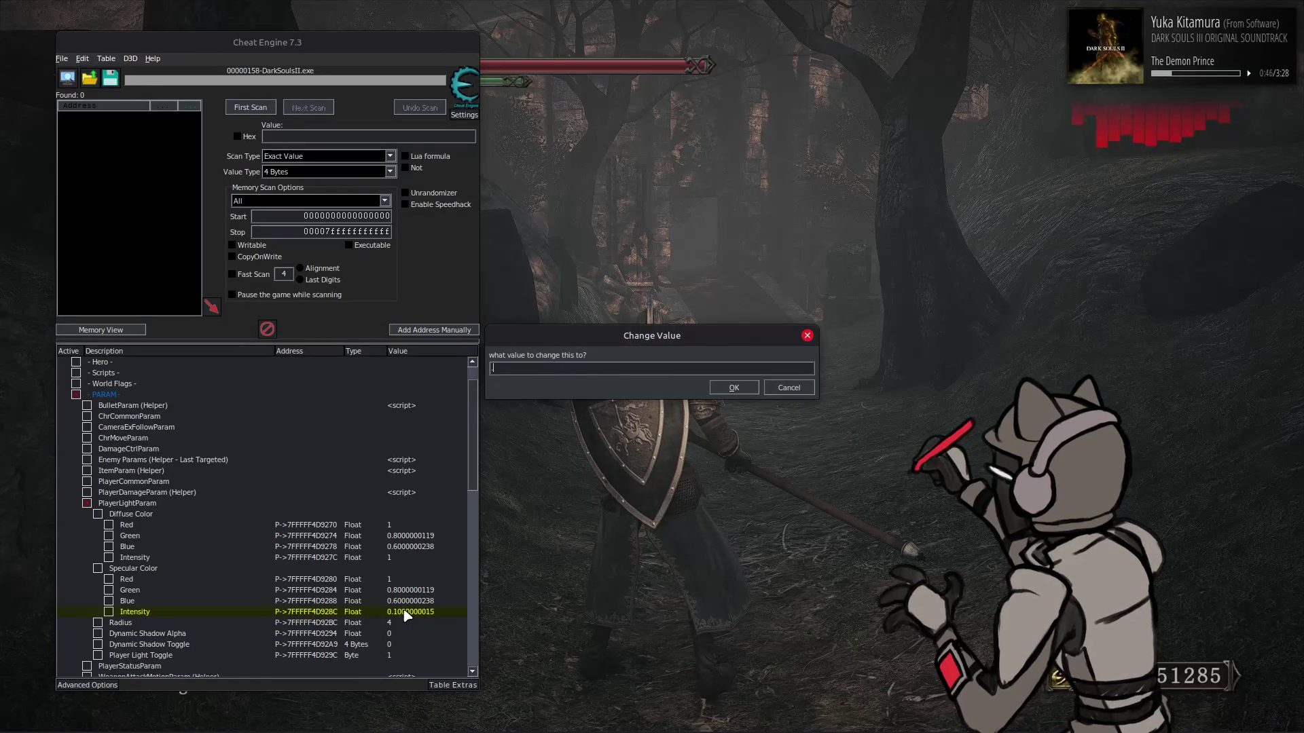
pyautogui.write('2')
pyautogui.press('Return')
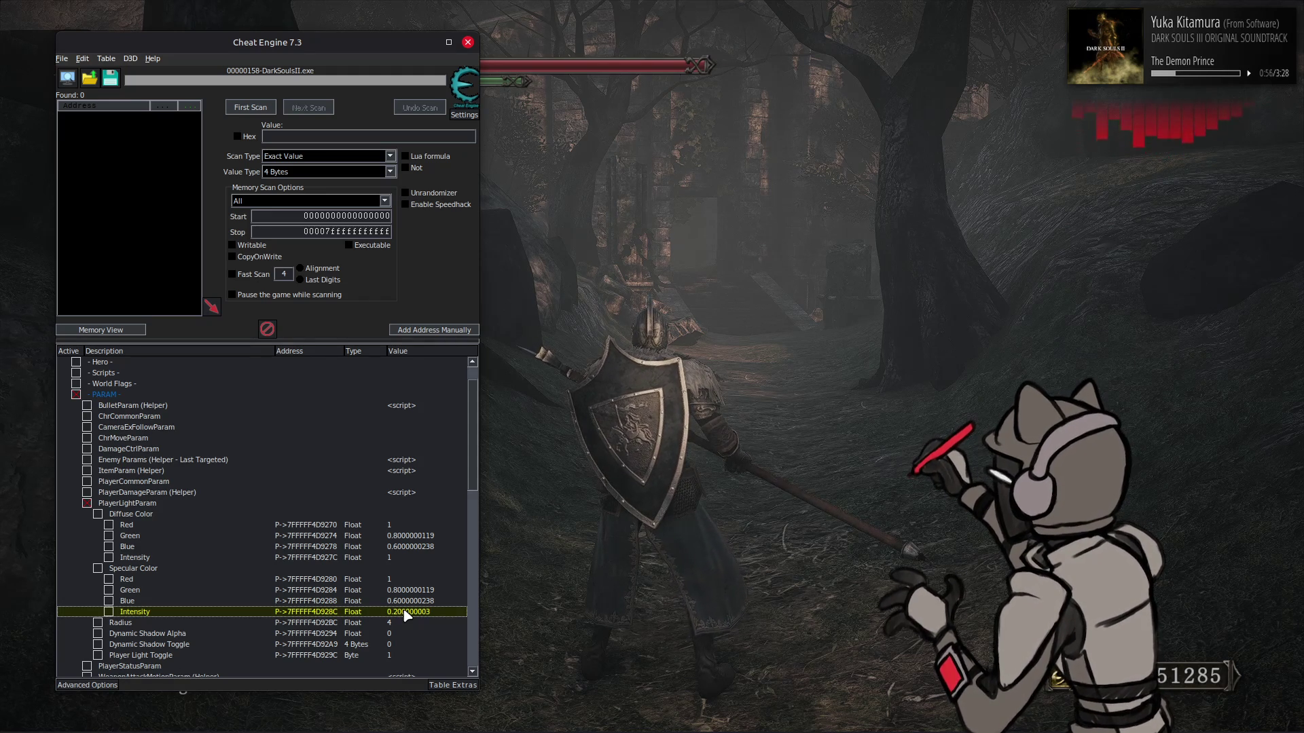
# Test the 0.2 specular light in game, then select the Green entry in Cheat Engine
pyautogui.click(692, 426)
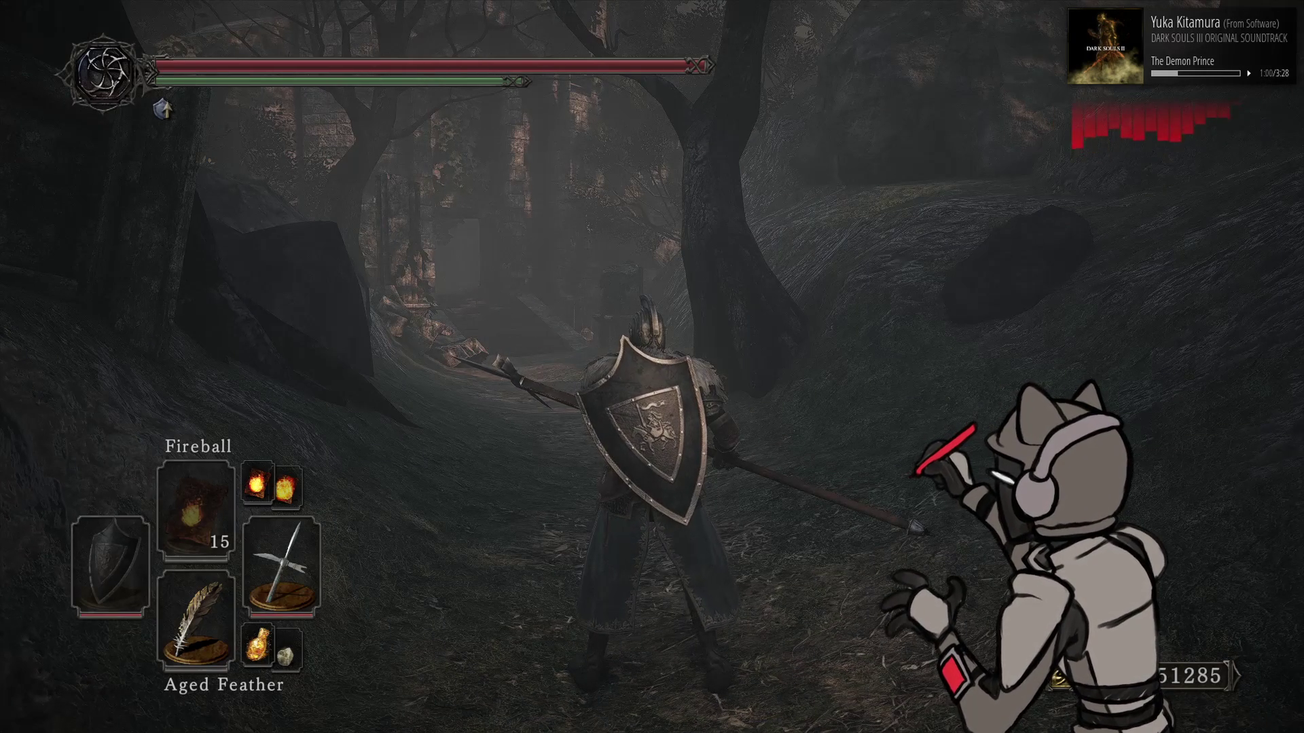
pyautogui.press('s')
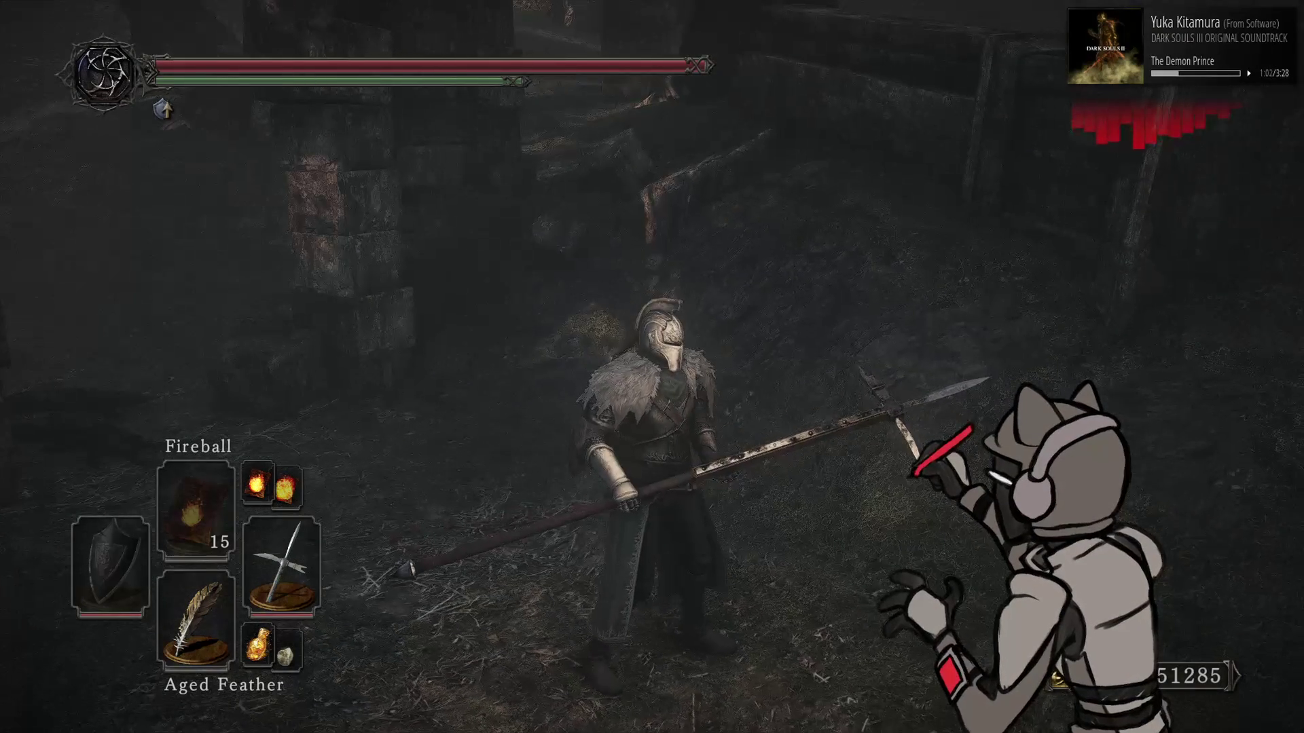
pyautogui.hotkey('alt', 'Tab')
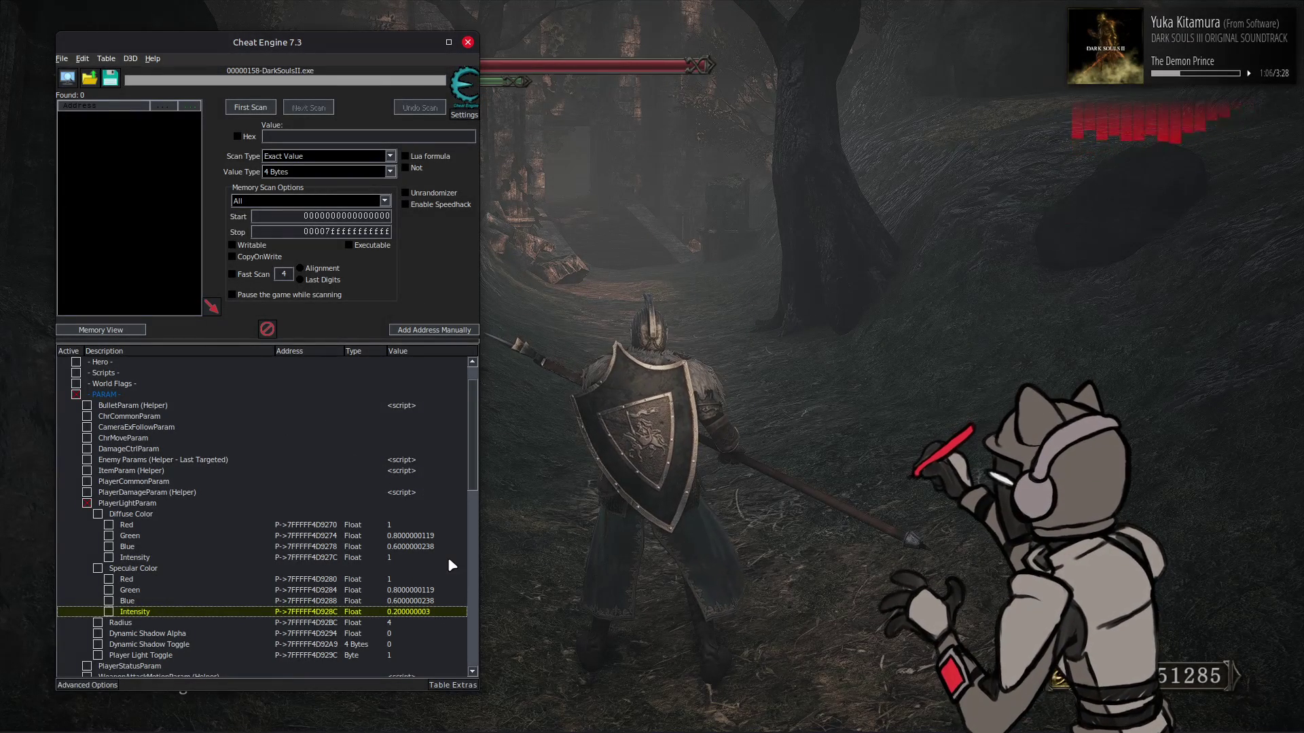
pyautogui.click(411, 590)
# Change diffuse Green, compare in game, restore it to 0.8, and walk into the ruins
pyautogui.doubleClick(410, 536)
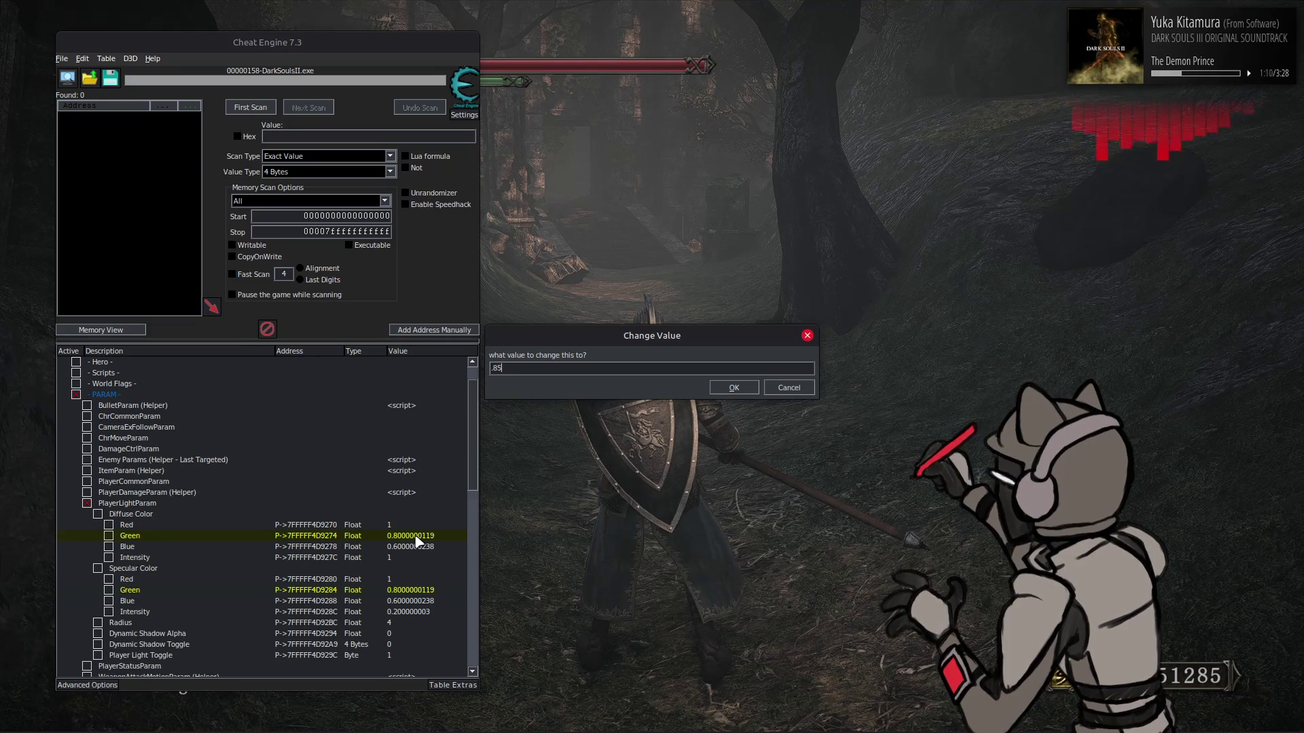
pyautogui.press('Return')
pyautogui.hotkey('alt', 'Tab')
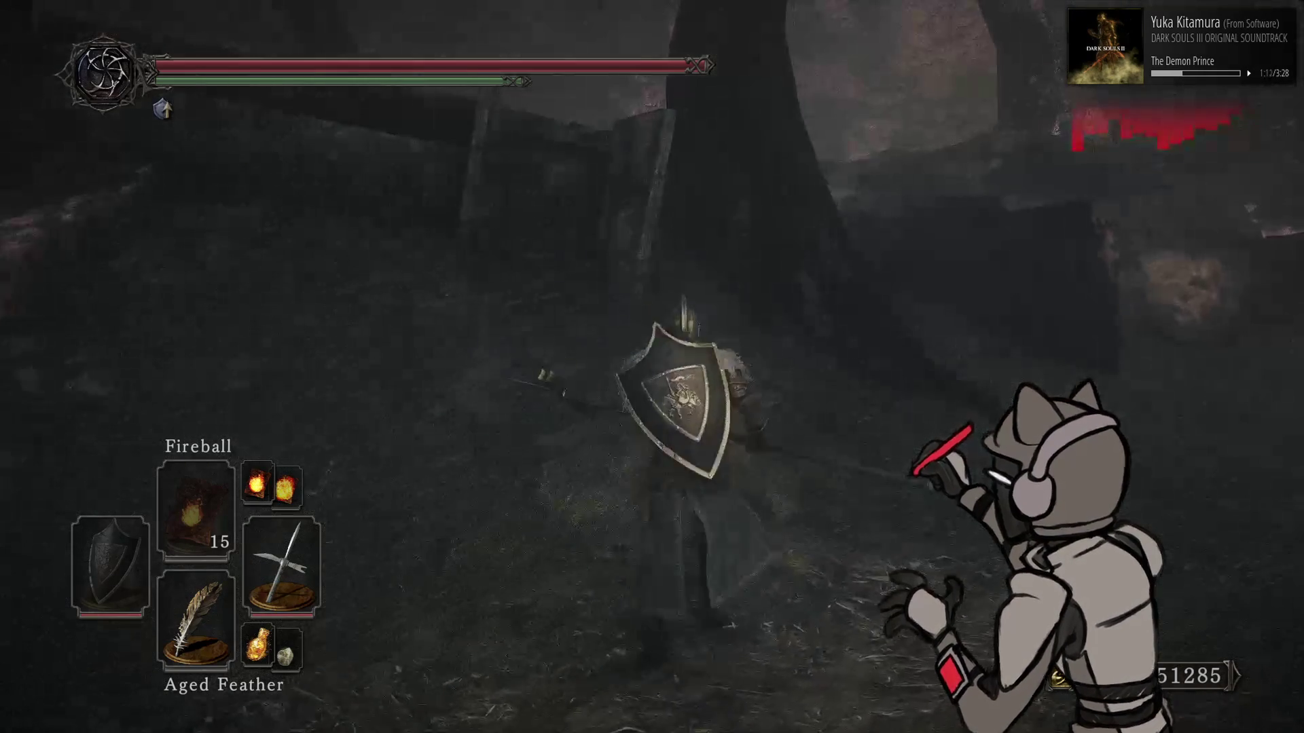
pyautogui.hotkey('alt', 'Tab')
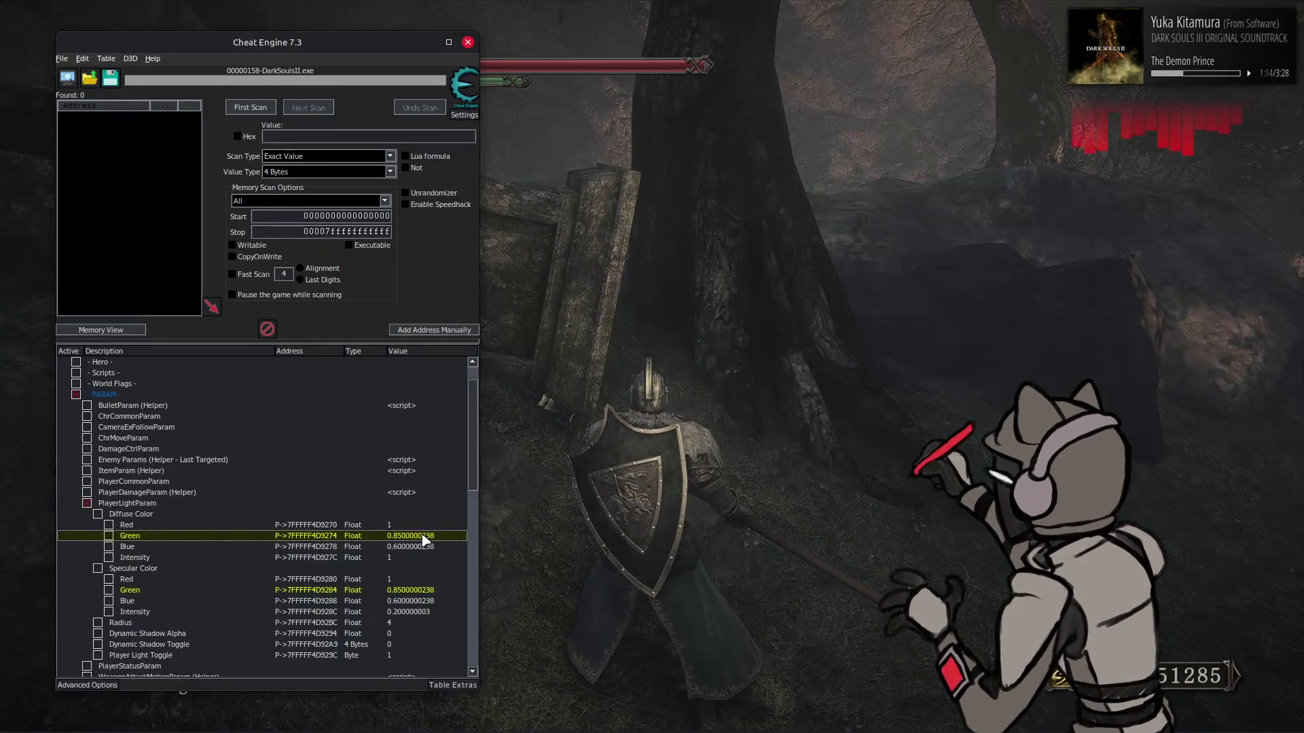
pyautogui.doubleClick(411, 536)
pyautogui.press('Return')
pyautogui.hotkey('alt', 'Tab')
pyautogui.press('w')
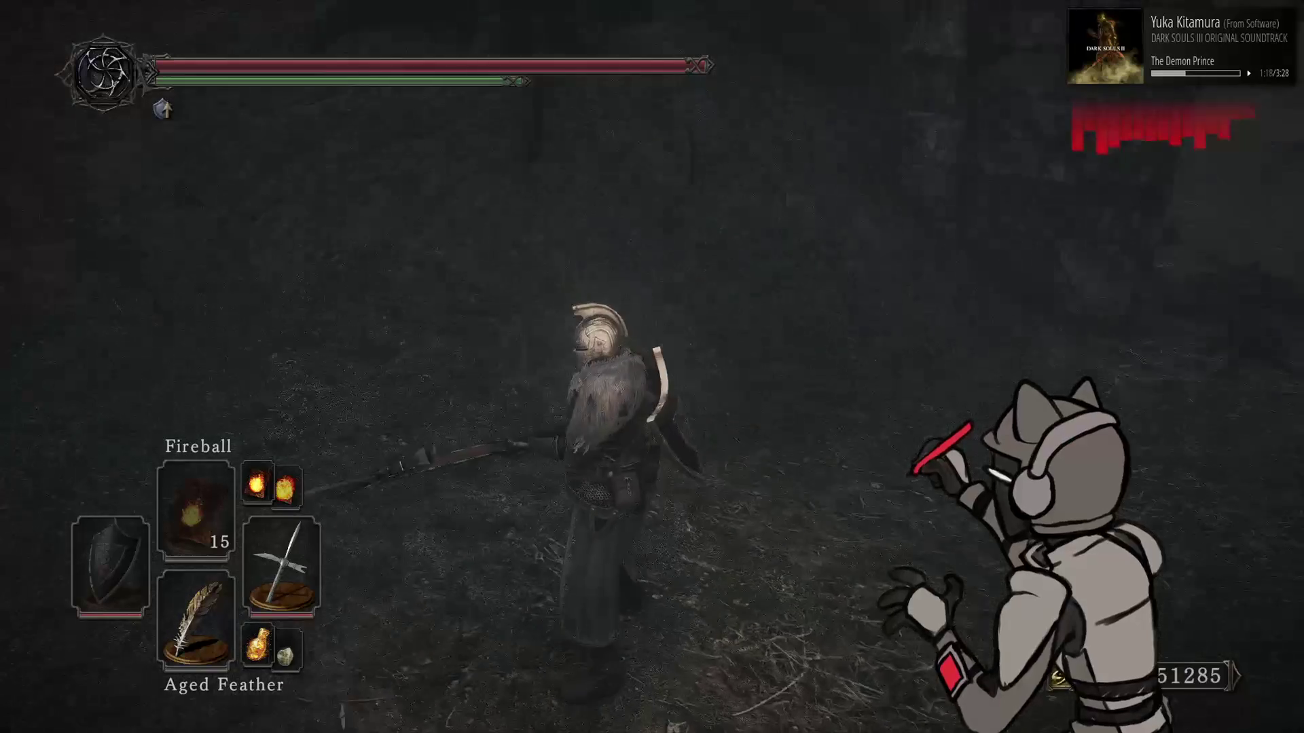
pyautogui.press('w')
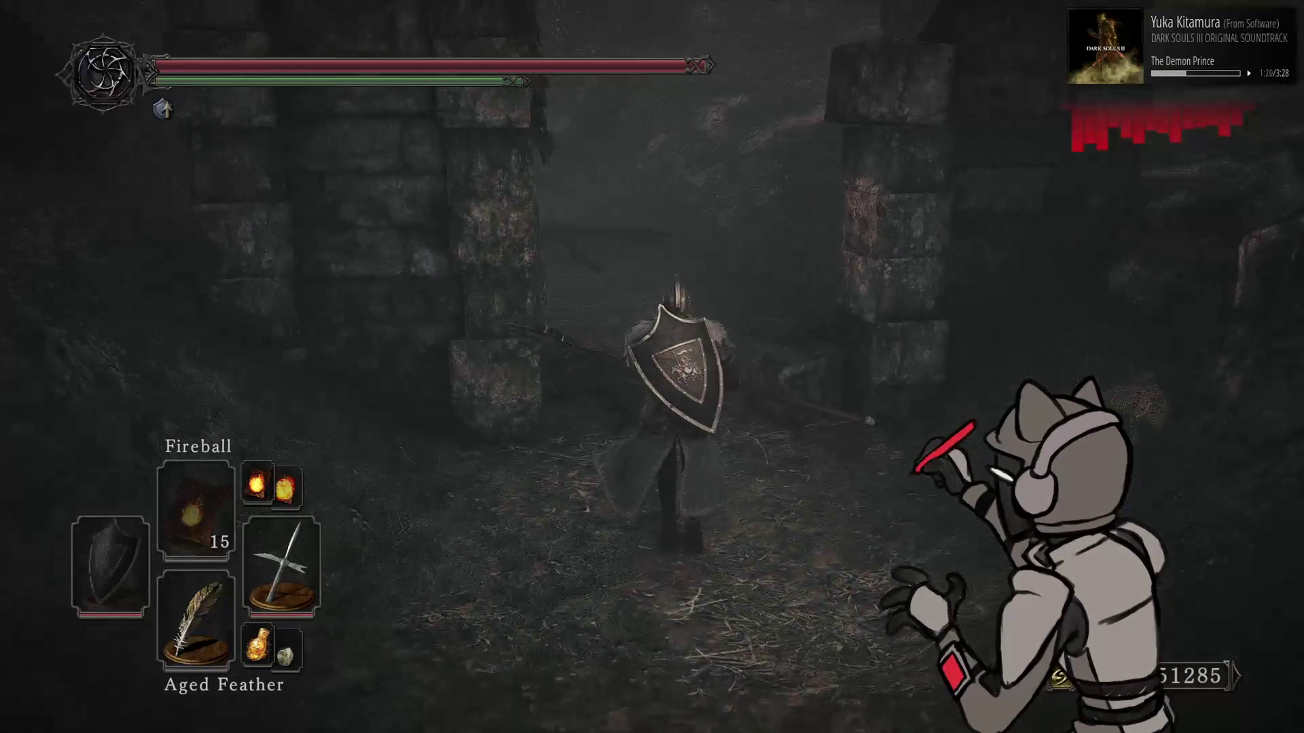
pyautogui.hotkey('alt', 'Tab')
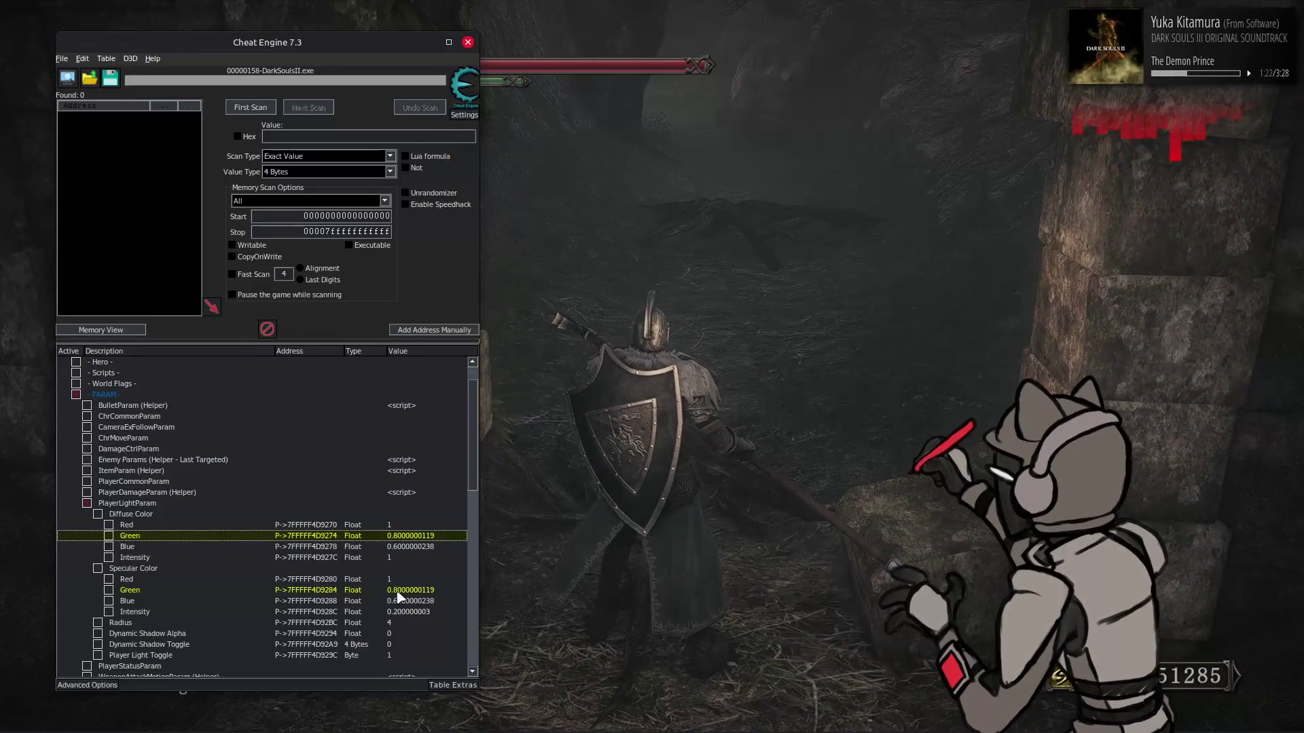
# Set specular Intensity to 0.5 and walk the forest path to check it
pyautogui.doubleClick(408, 613)
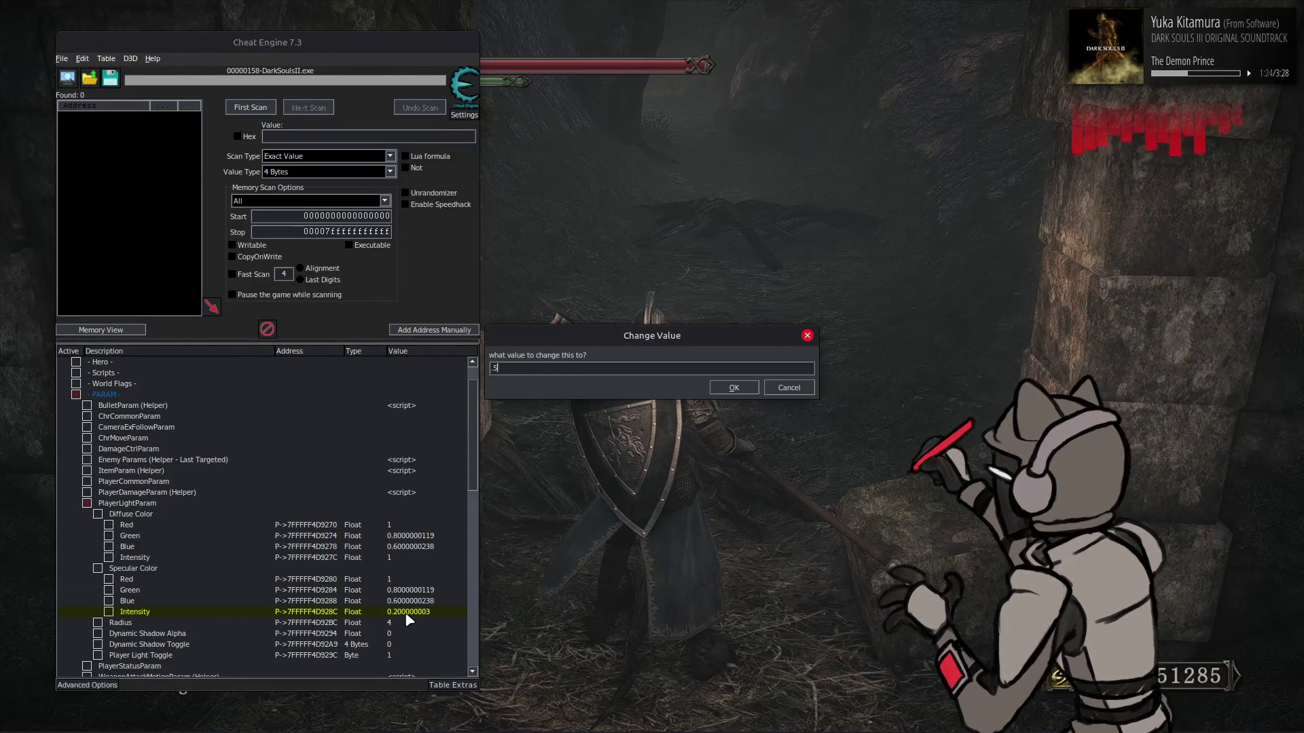
pyautogui.write('0.5')
pyautogui.press('Return')
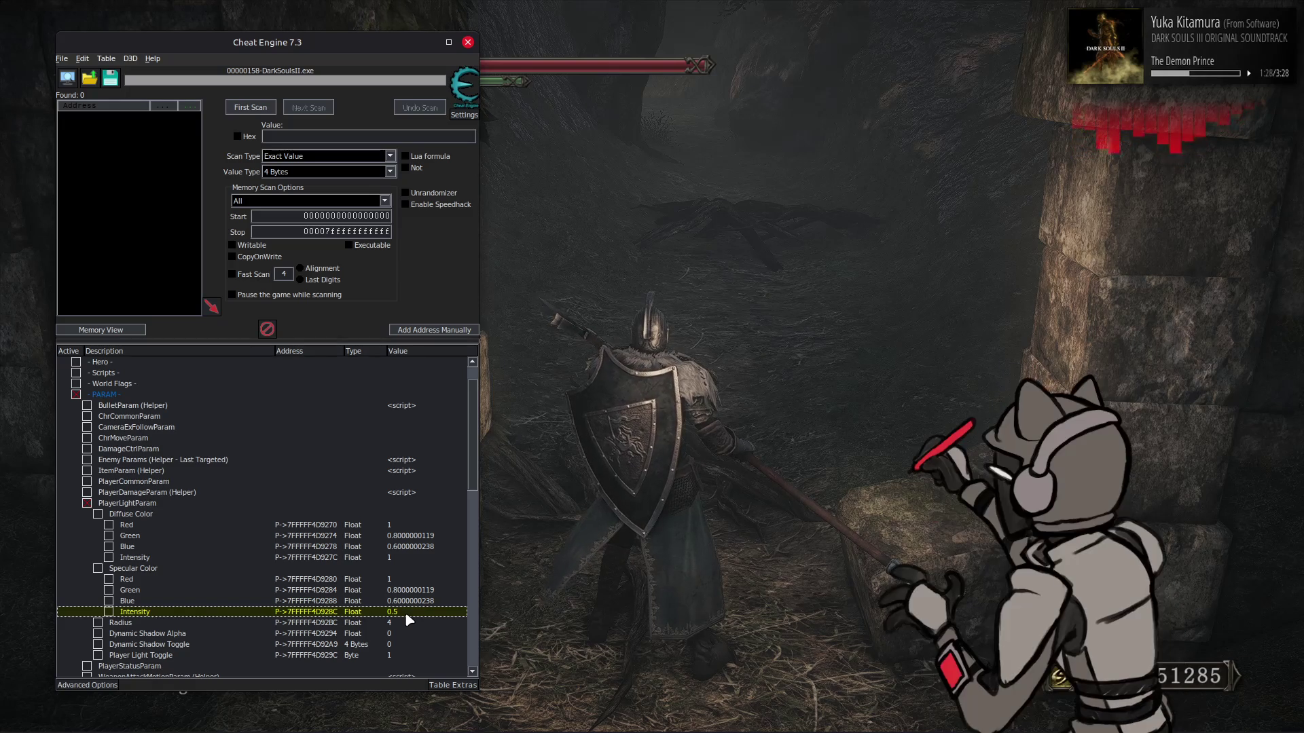
pyautogui.hotkey('alt', 'Tab')
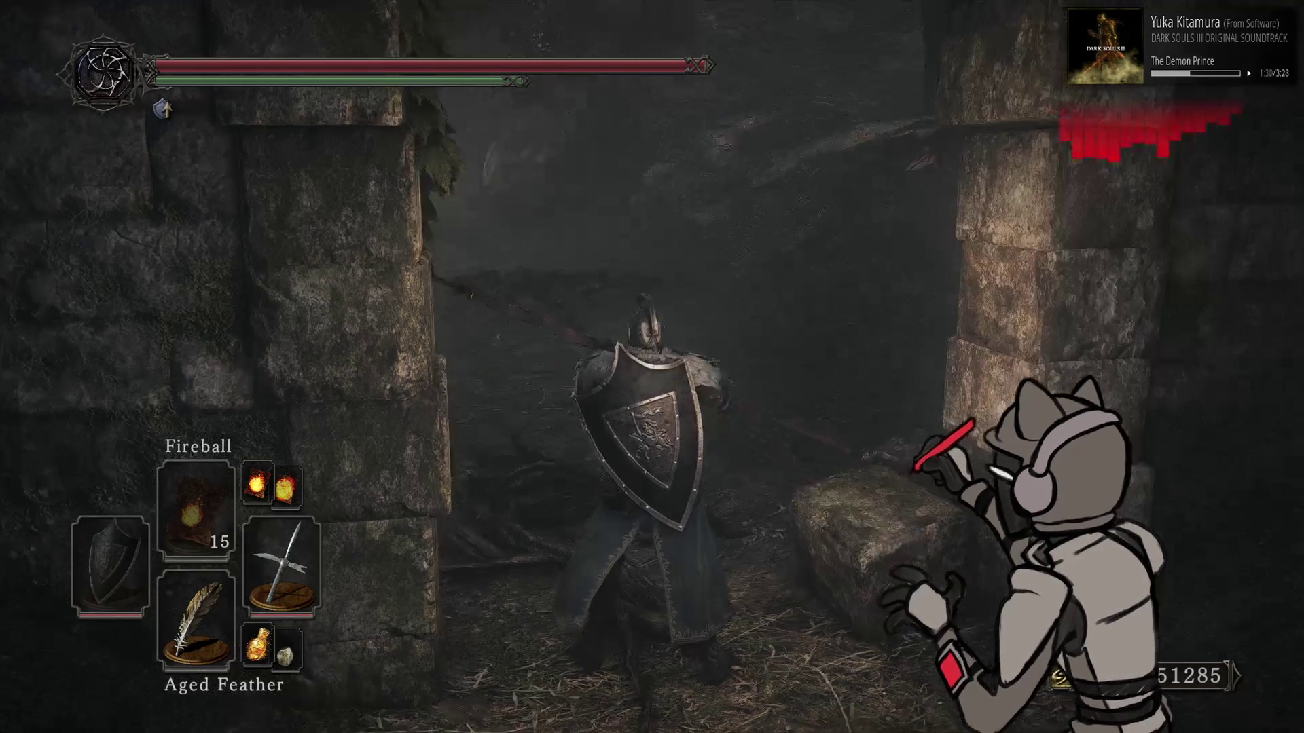
pyautogui.press('w')
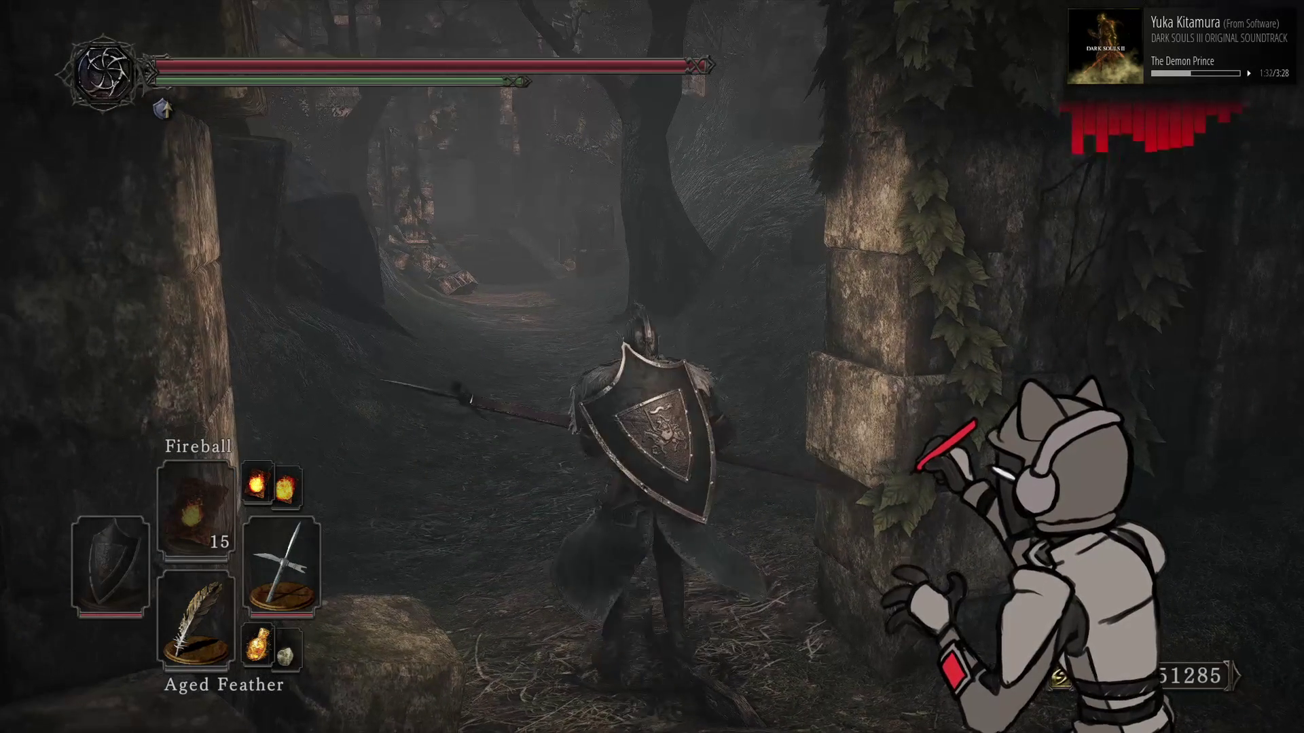
pyautogui.press('w')
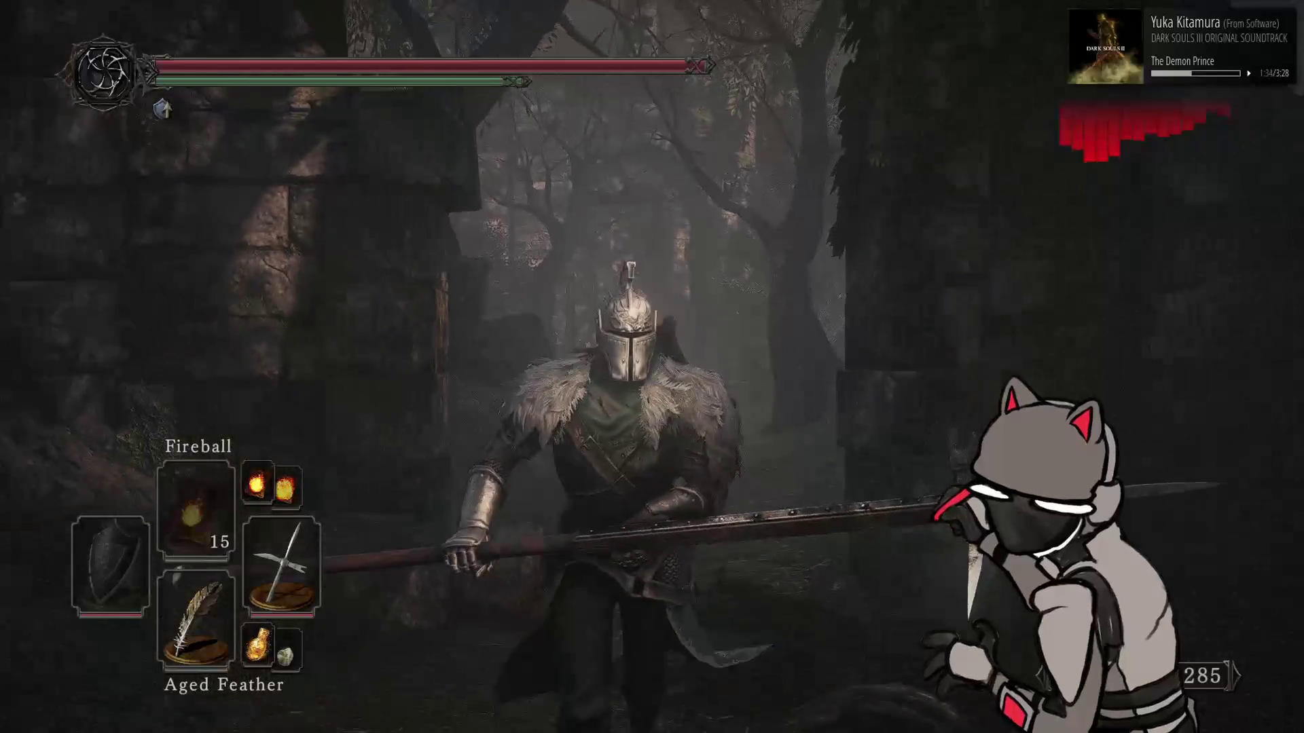
pyautogui.press('w')
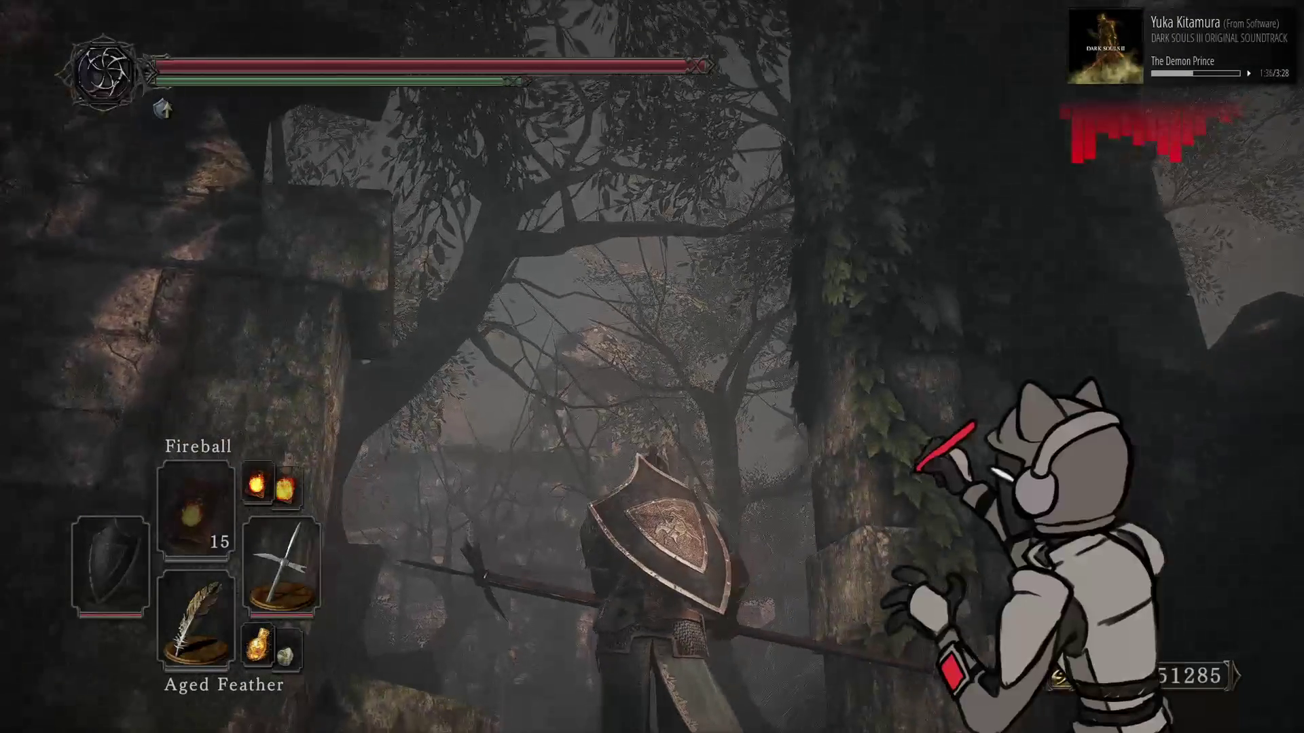
pyautogui.hotkey('alt', 'Tab')
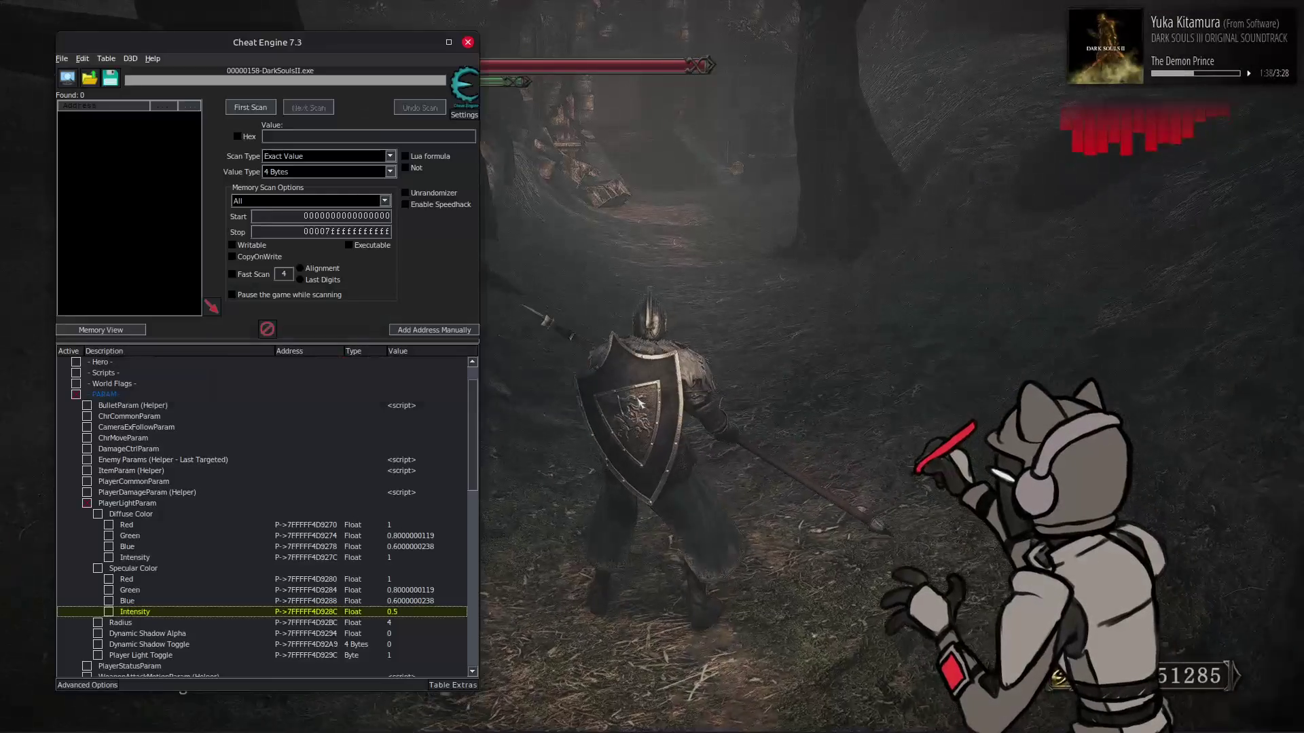
# Set the light Radius to 6 and test it walking through the stone passage
pyautogui.doubleClick(422, 619)
pyautogui.write('6')
pyautogui.press('Return')
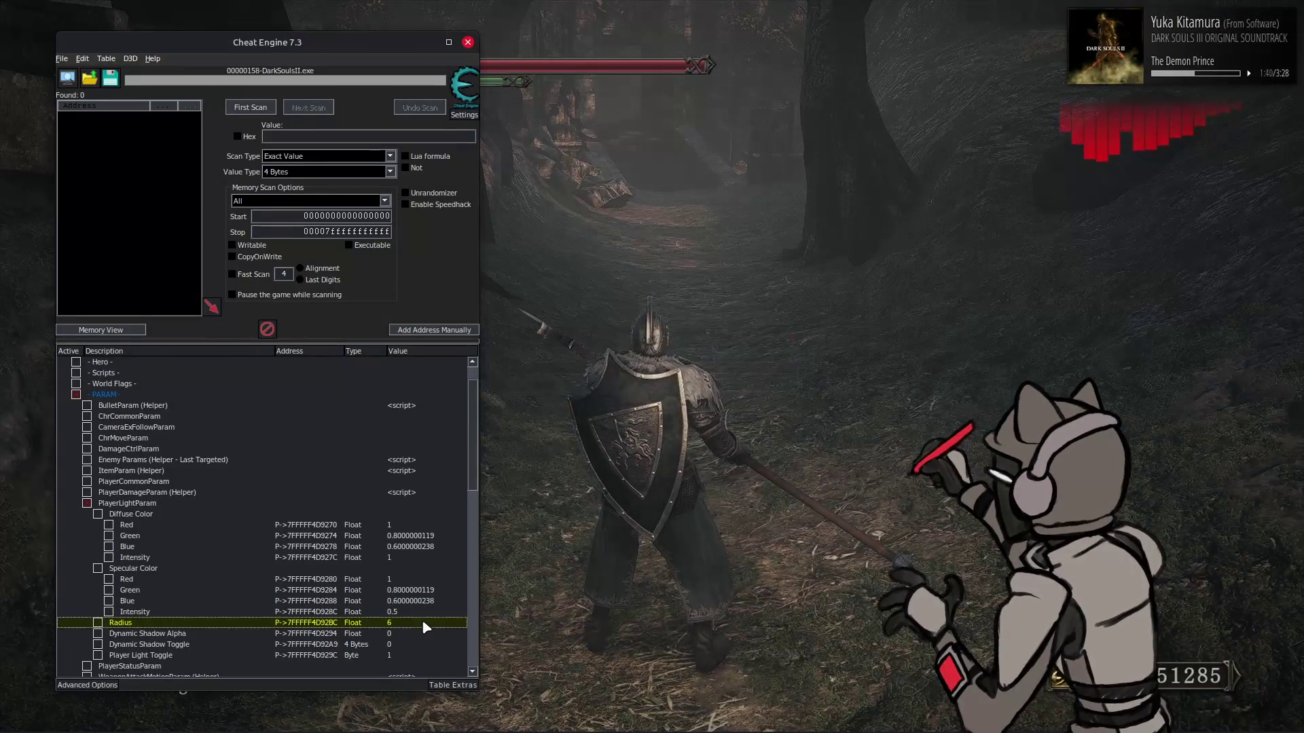
pyautogui.hotkey('alt', 'Tab')
pyautogui.press('s')
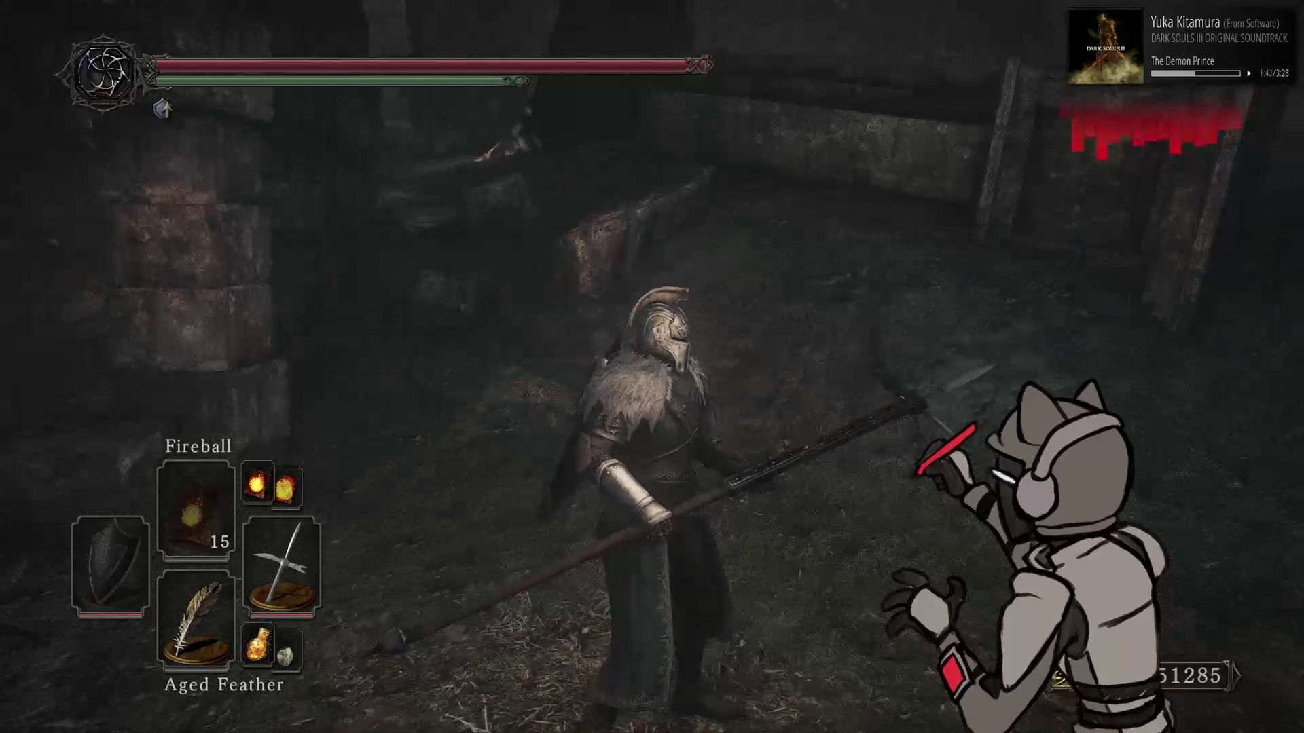
pyautogui.press('w')
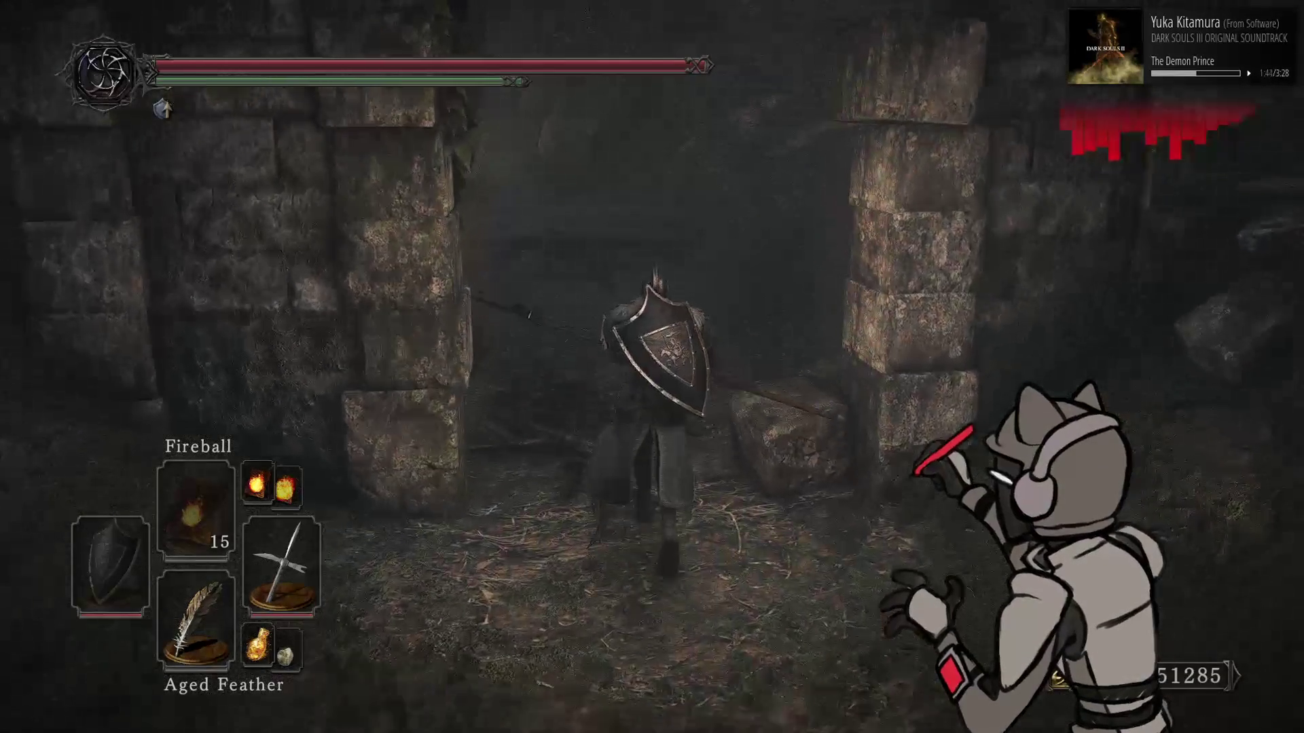
pyautogui.press('w')
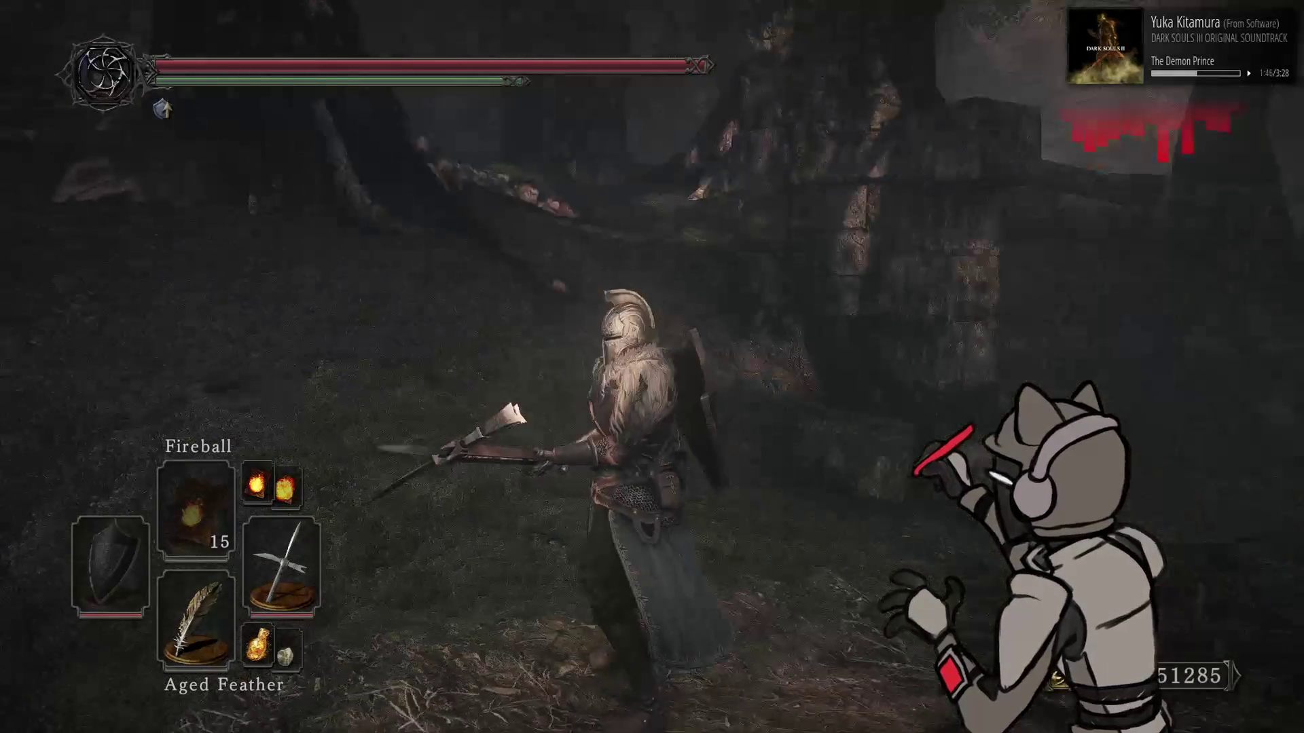
pyautogui.press('w')
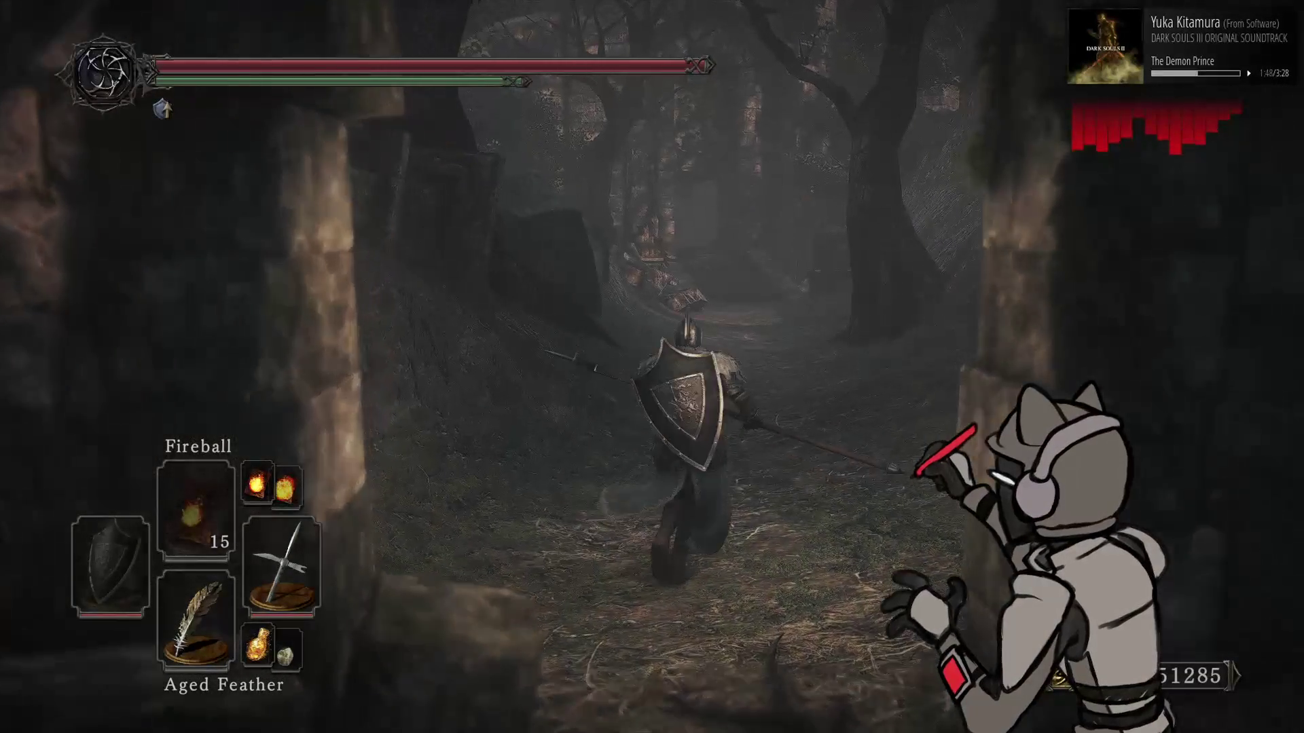
pyautogui.hotkey('alt', 'Tab')
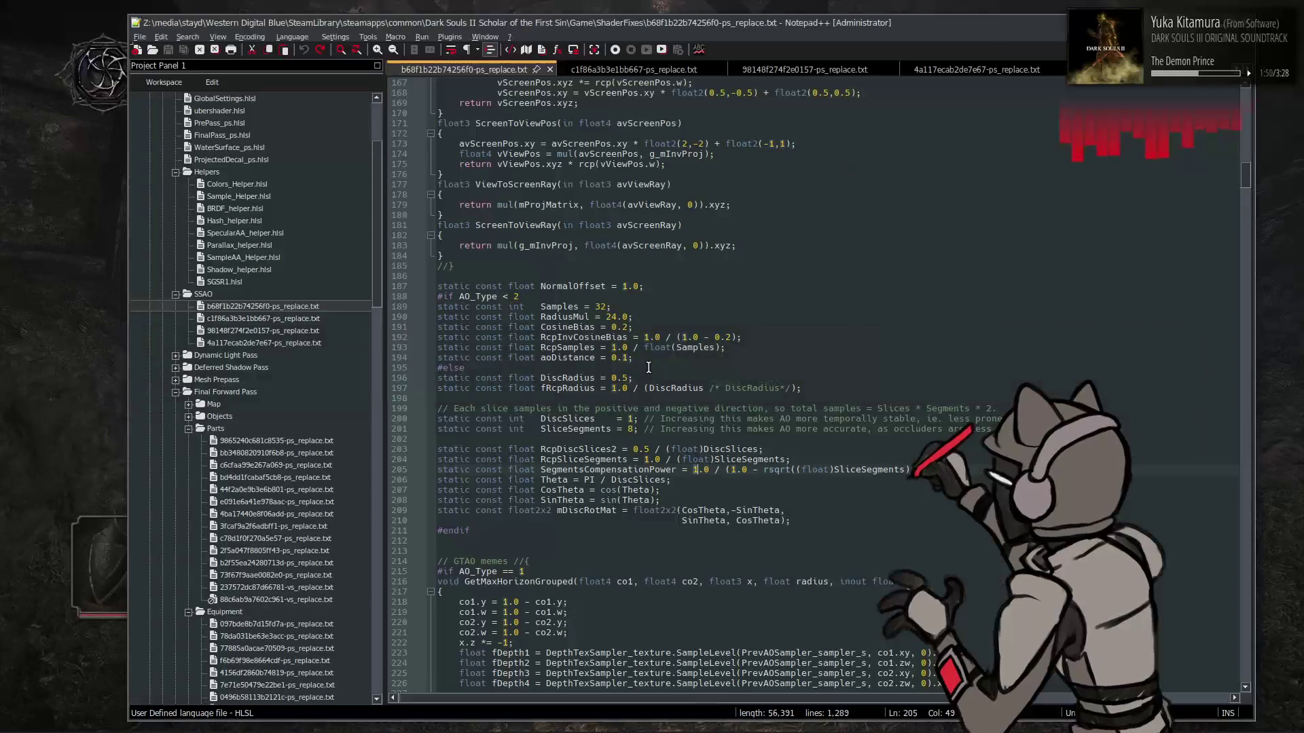
# Open b5d369d1a680e658-ps_replace.txt from Dynamic Light Pass with HLSL syntax highlighting
pyautogui.click(239, 344)
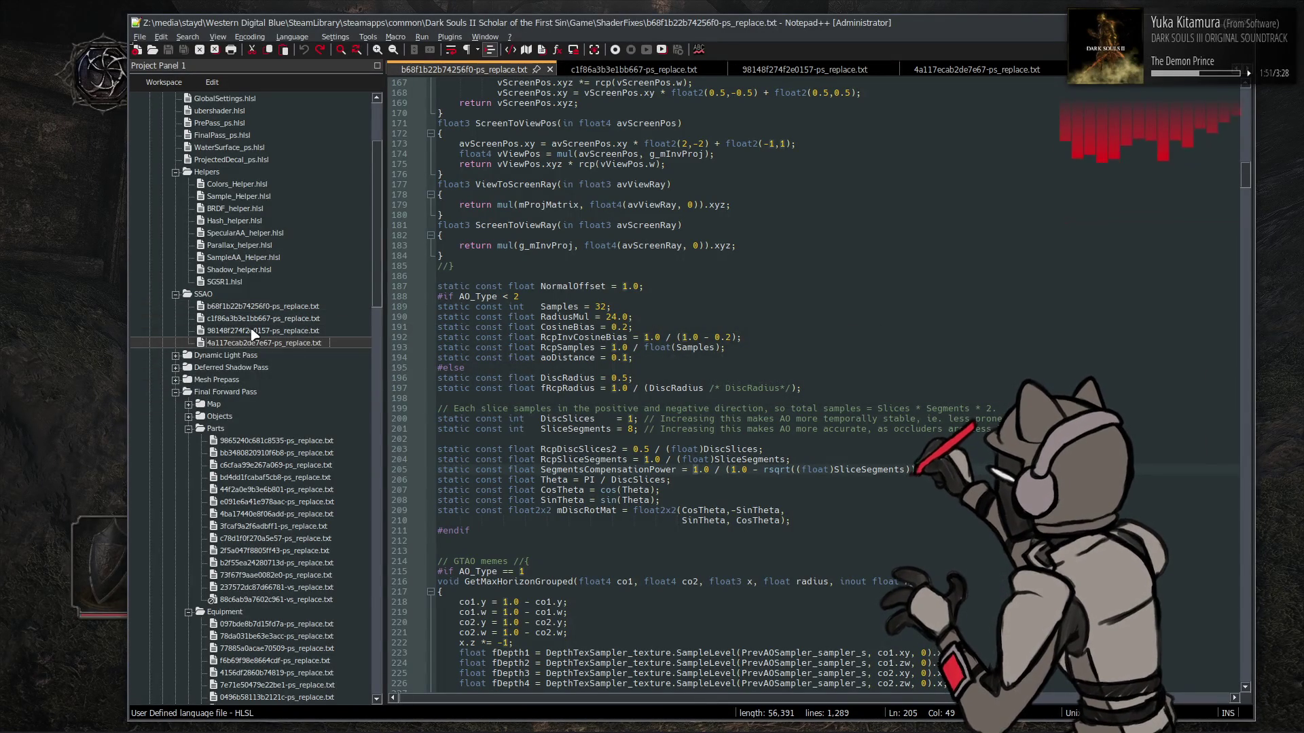
pyautogui.click(175, 355)
pyautogui.doubleClick(236, 370)
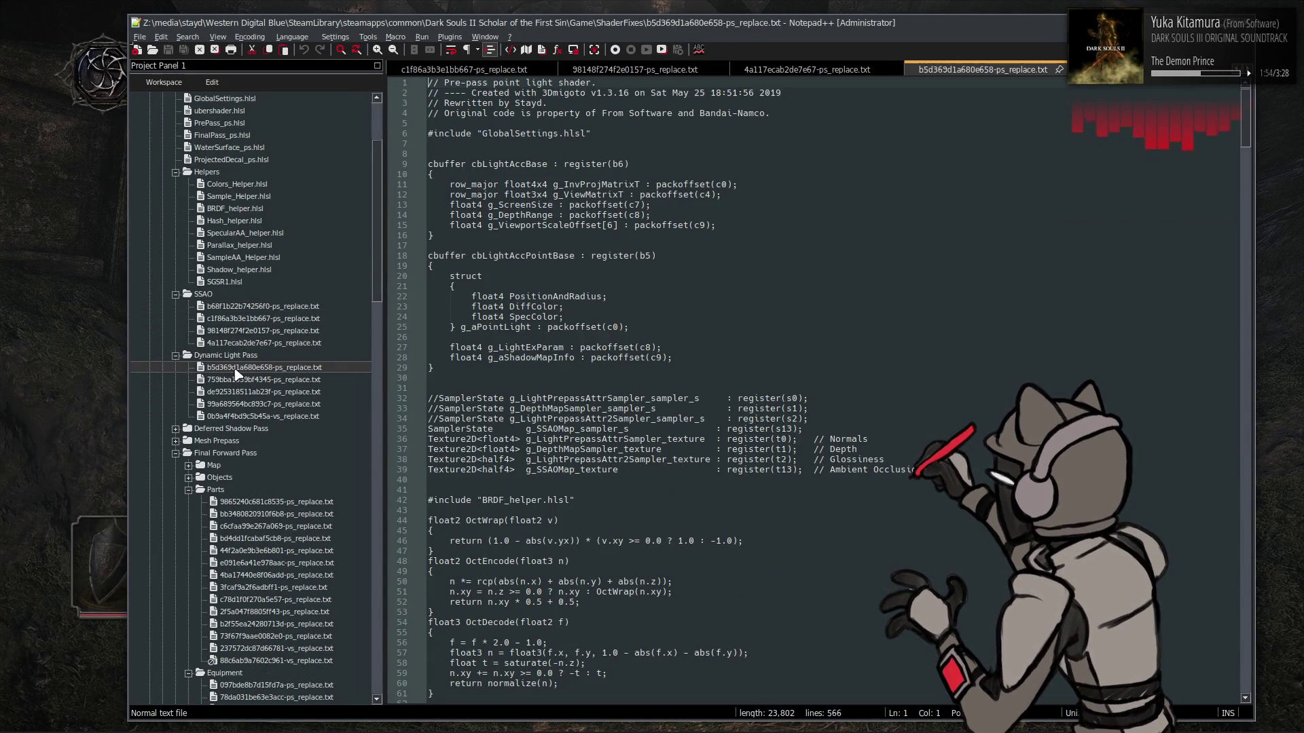
pyautogui.click(300, 38)
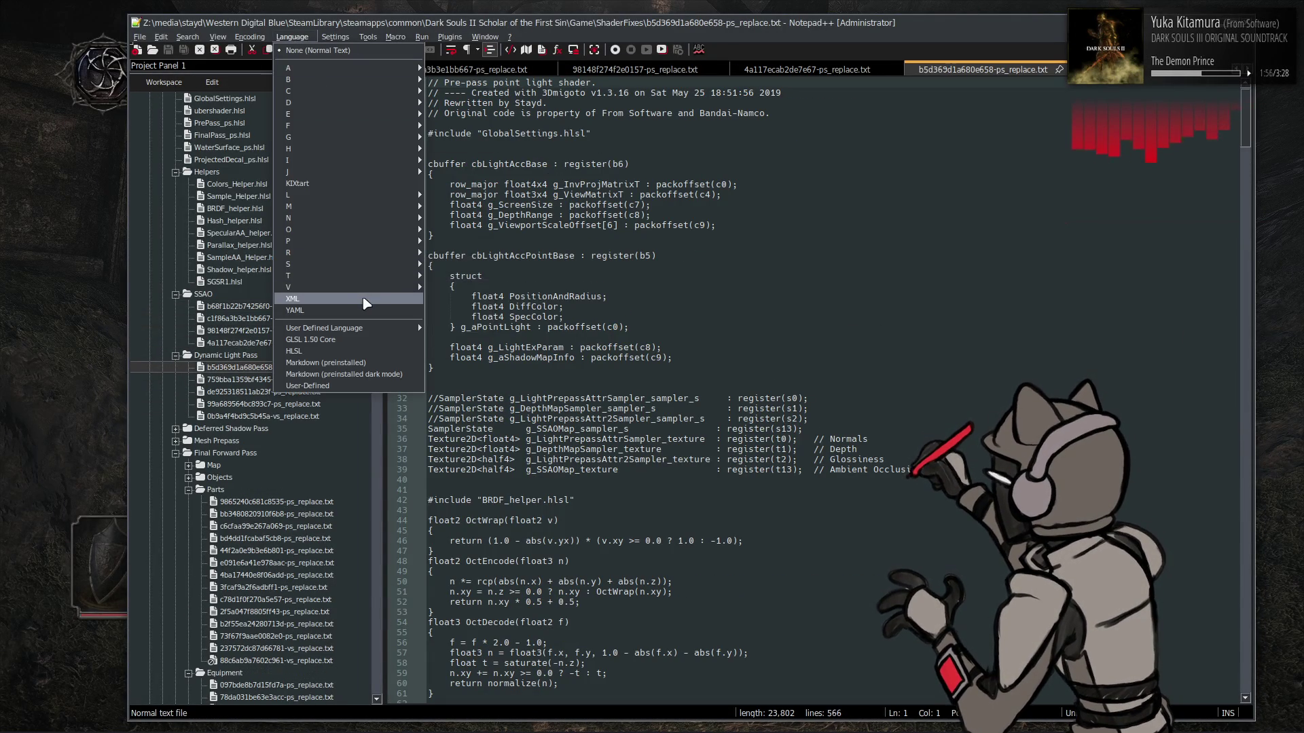
pyautogui.click(353, 350)
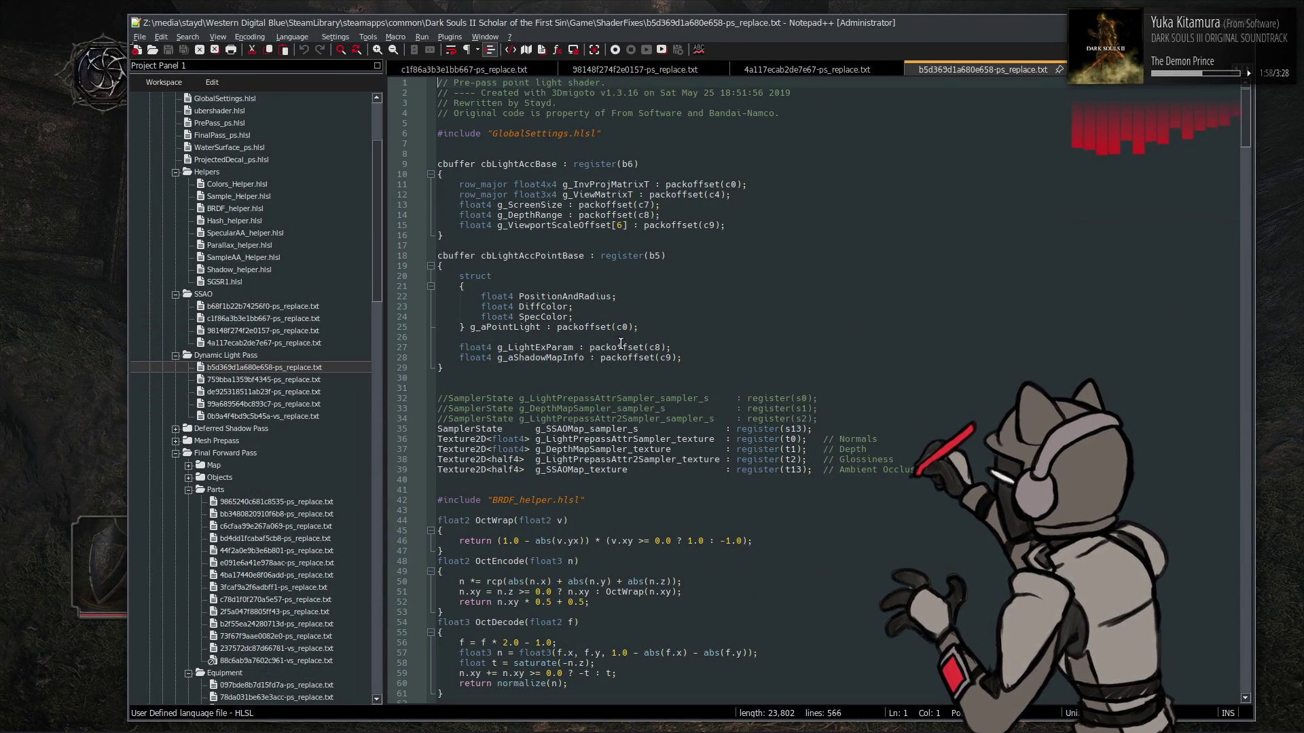
# Scroll down to the attenuation code and highlight every use of g_LightExParam
pyautogui.scroll(-6, 665, 348)
pyautogui.scroll(-18, 665, 349)
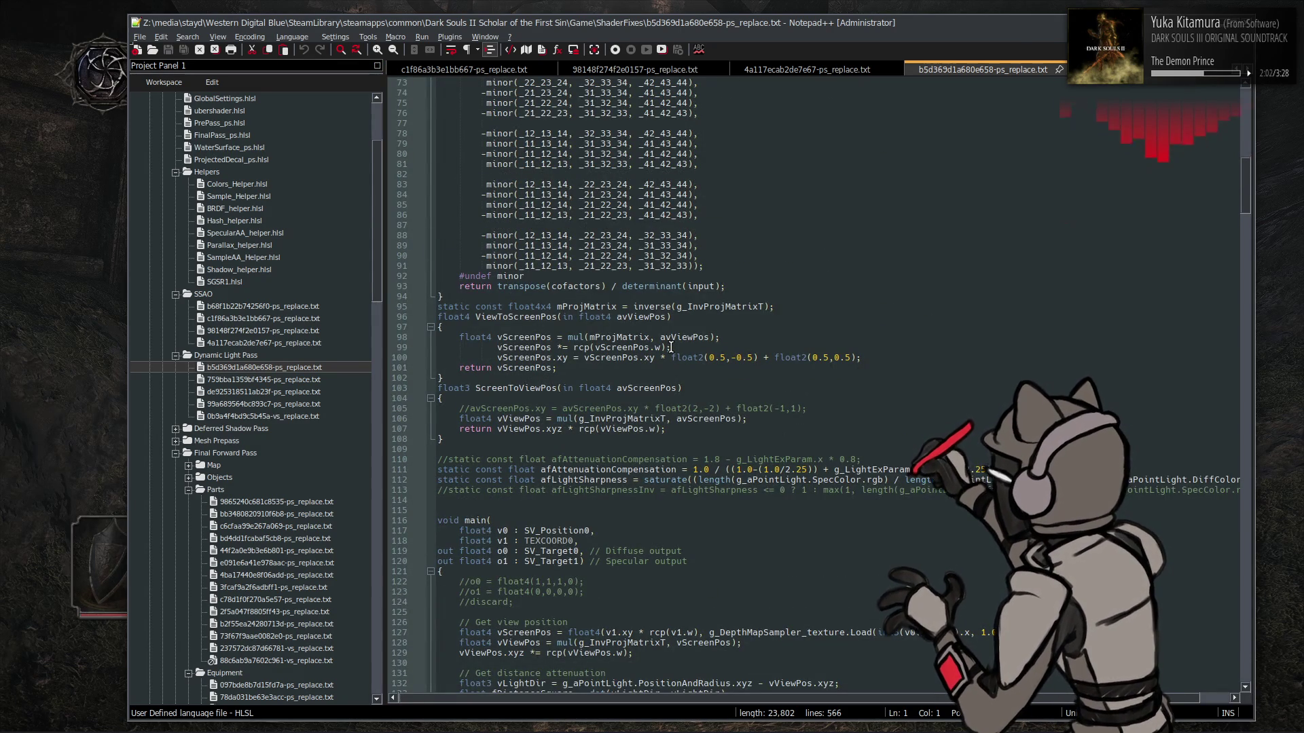
pyautogui.scroll(-2, 671, 347)
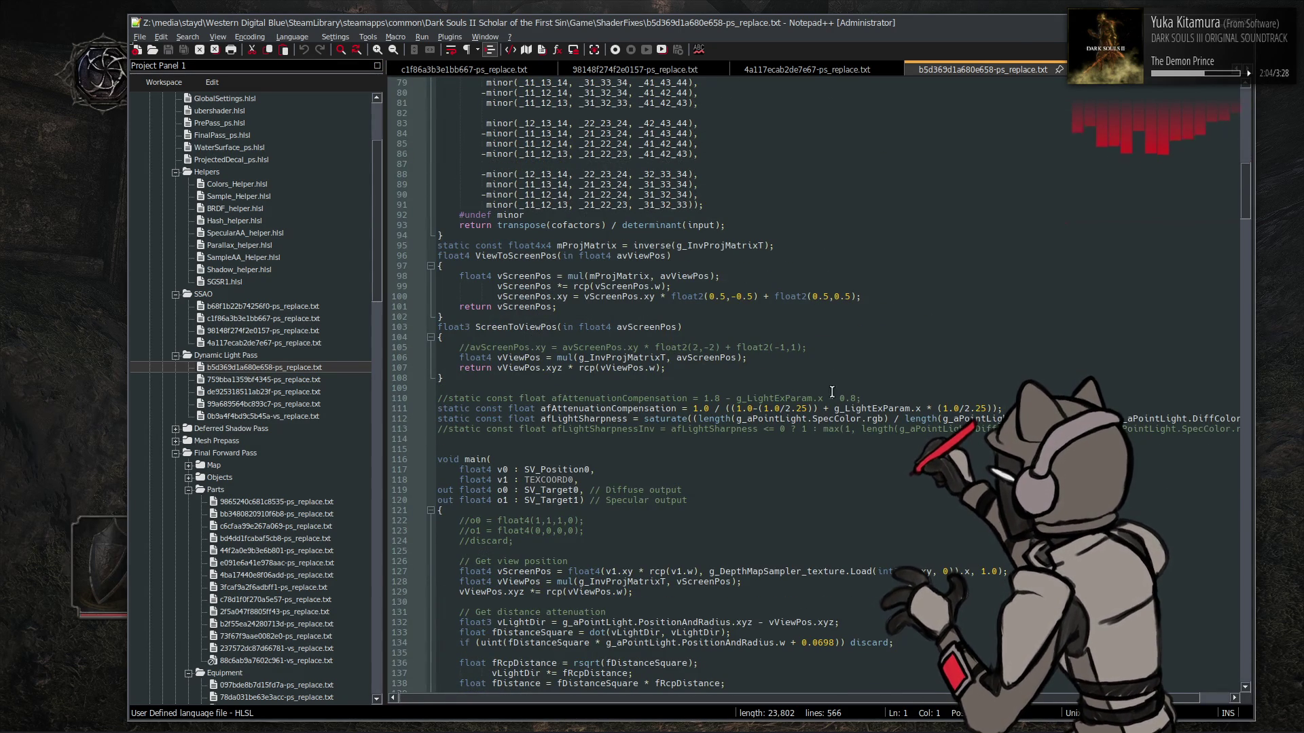
pyautogui.doubleClick(859, 408)
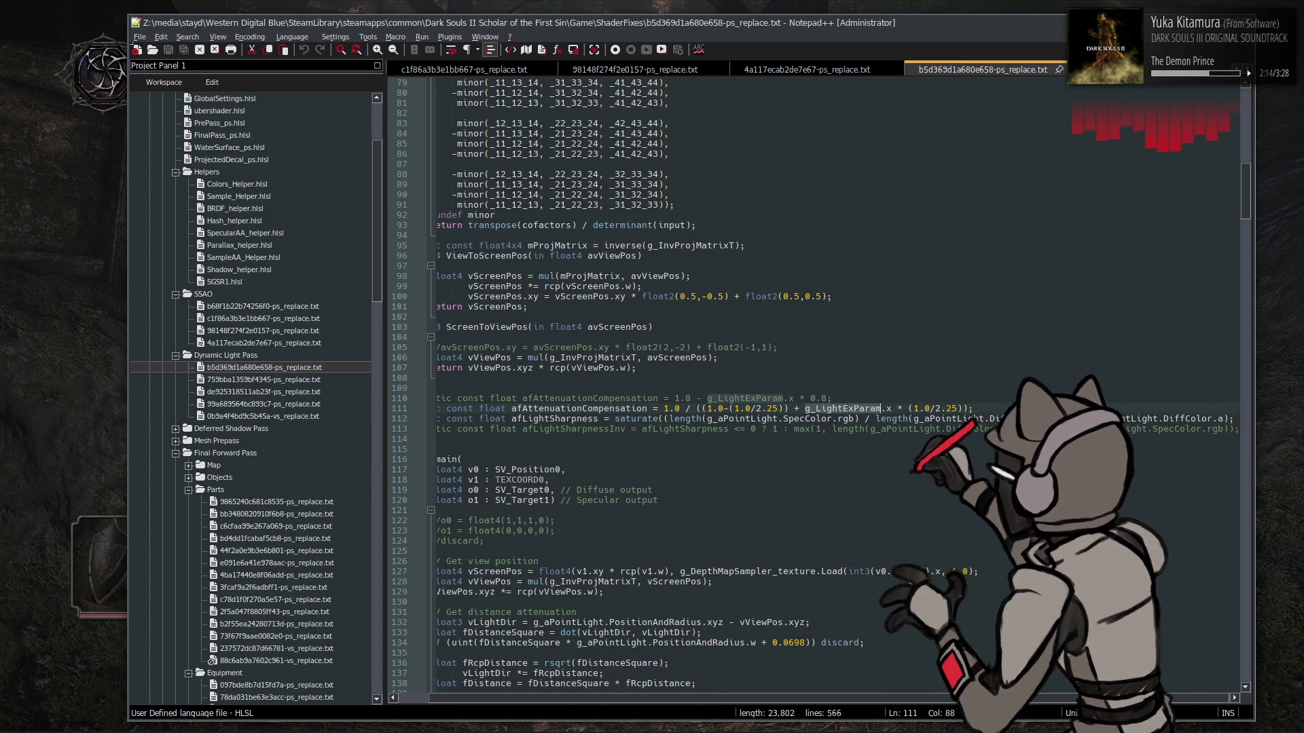
pyautogui.click(872, 411)
pyautogui.doubleClick(873, 411)
pyautogui.hotkey('ctrl', 'f')
pyautogui.press('Return')
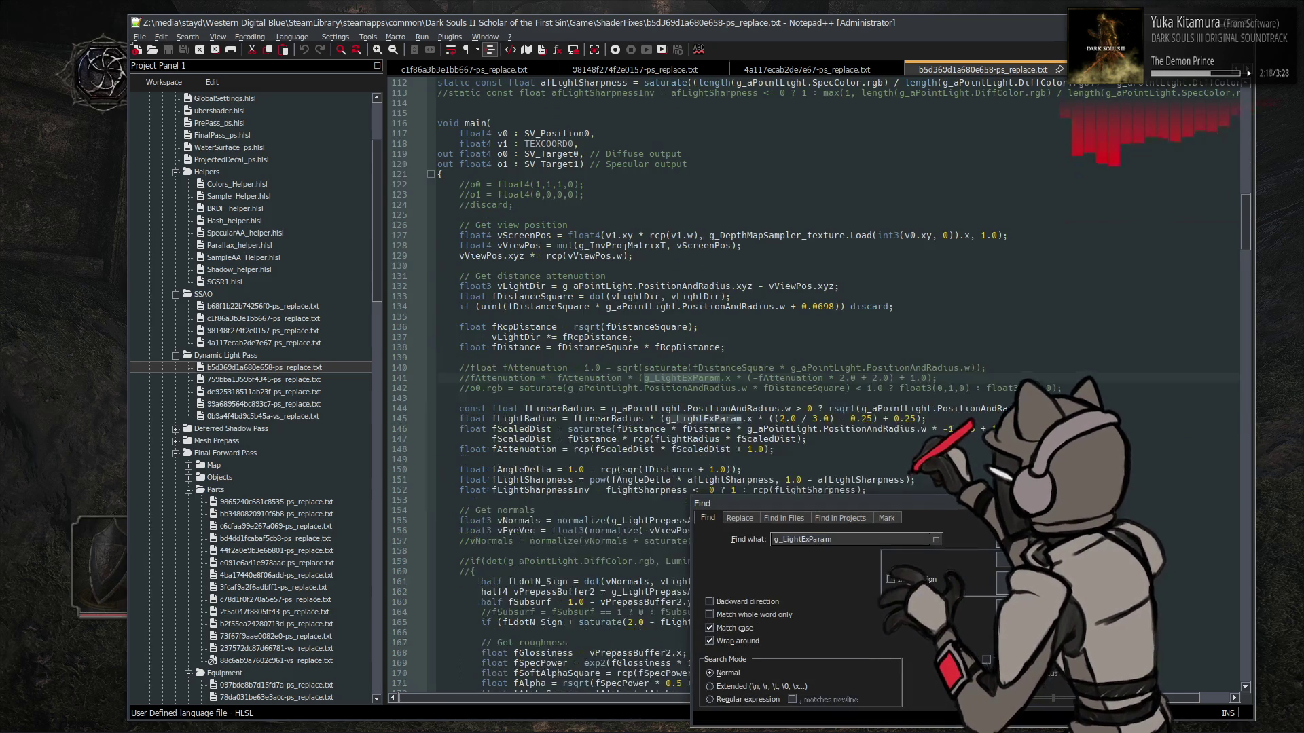
pyautogui.press('Return')
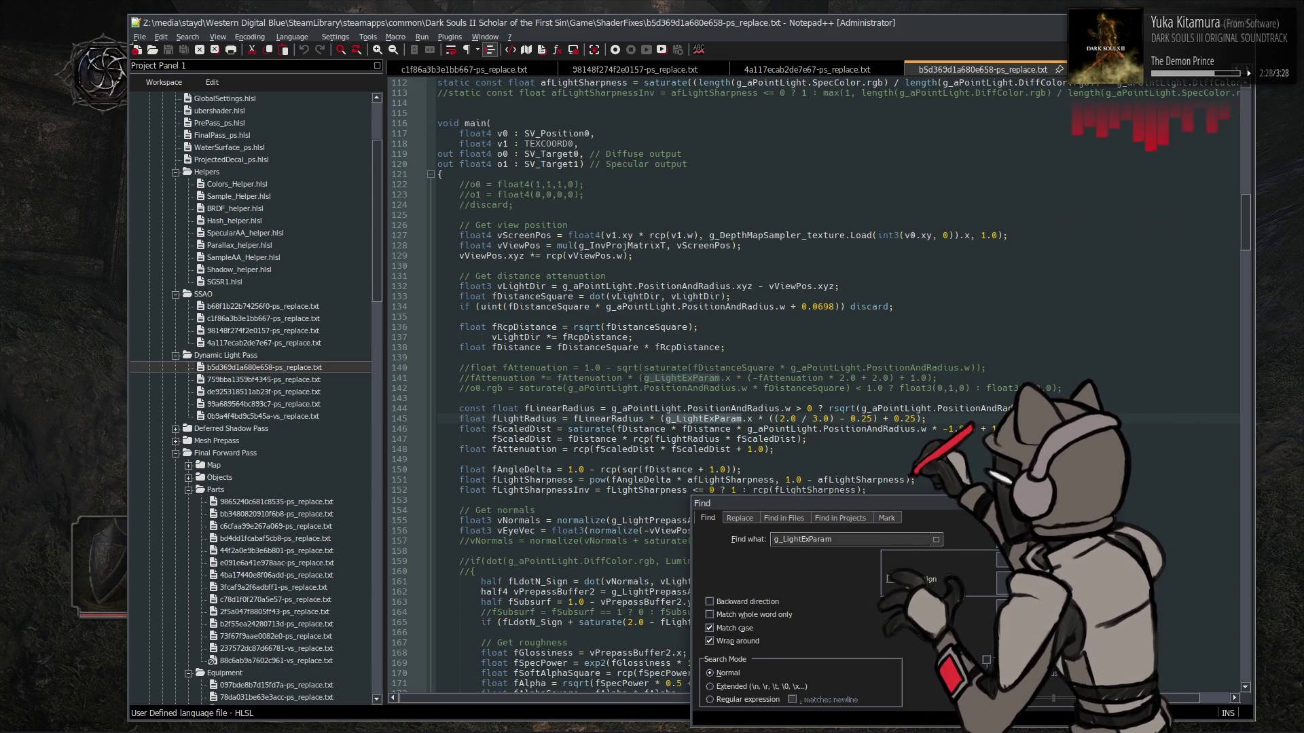
pyautogui.hotkey('shift', 'Return')
pyautogui.hotkey('shift', 'Return')
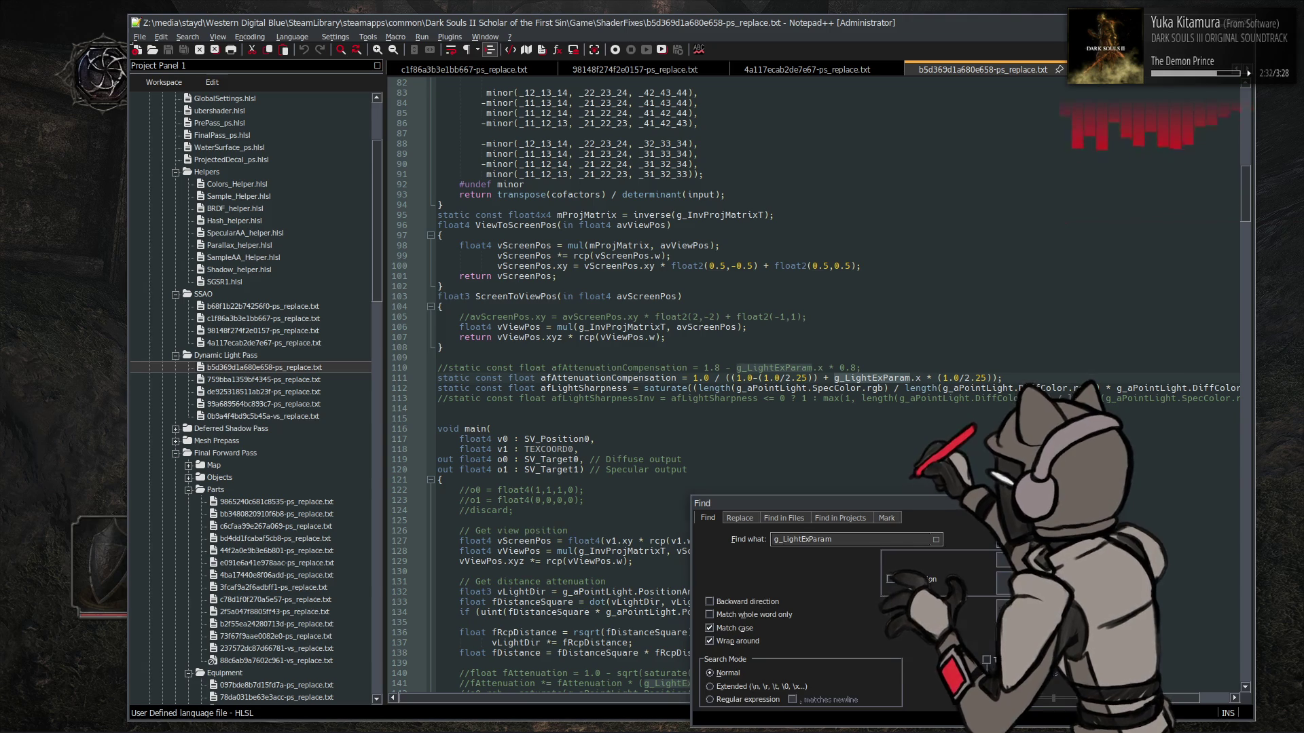
pyautogui.press('Escape')
pyautogui.click(832, 379)
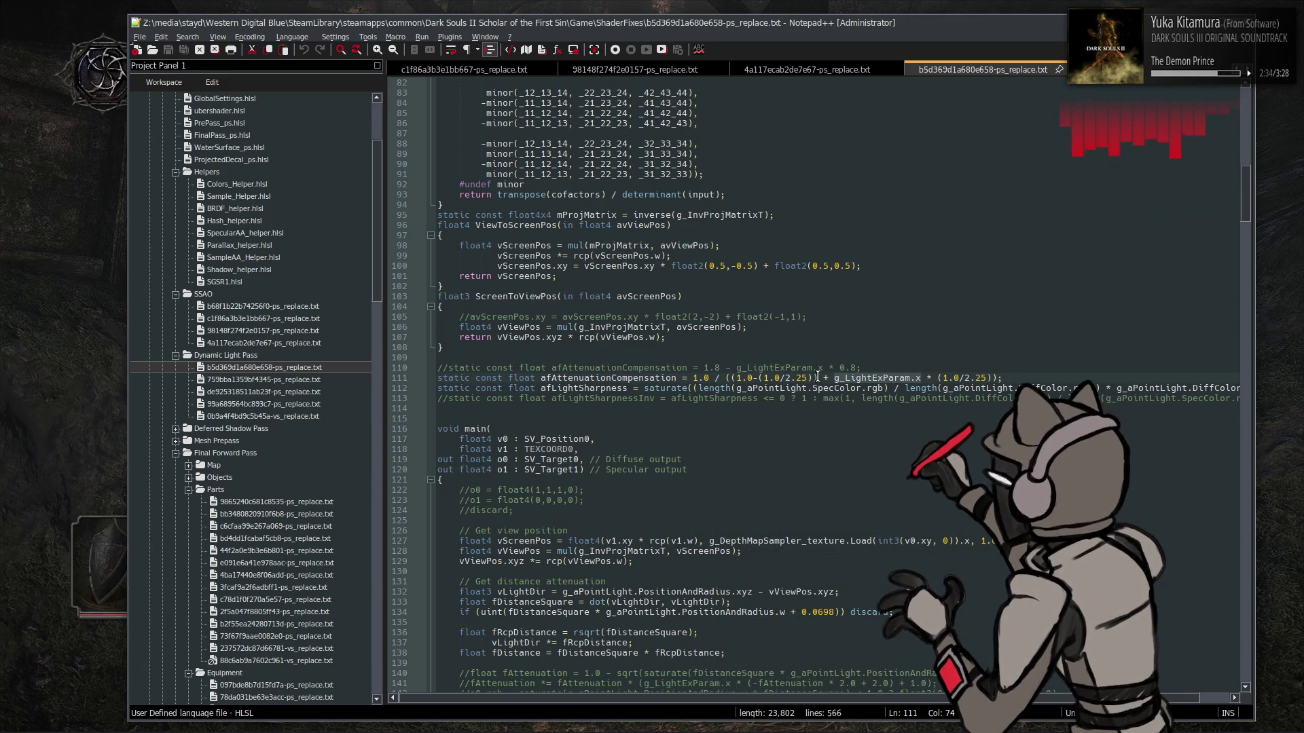
pyautogui.click(663, 358)
pyautogui.scroll(20, 672, 350)
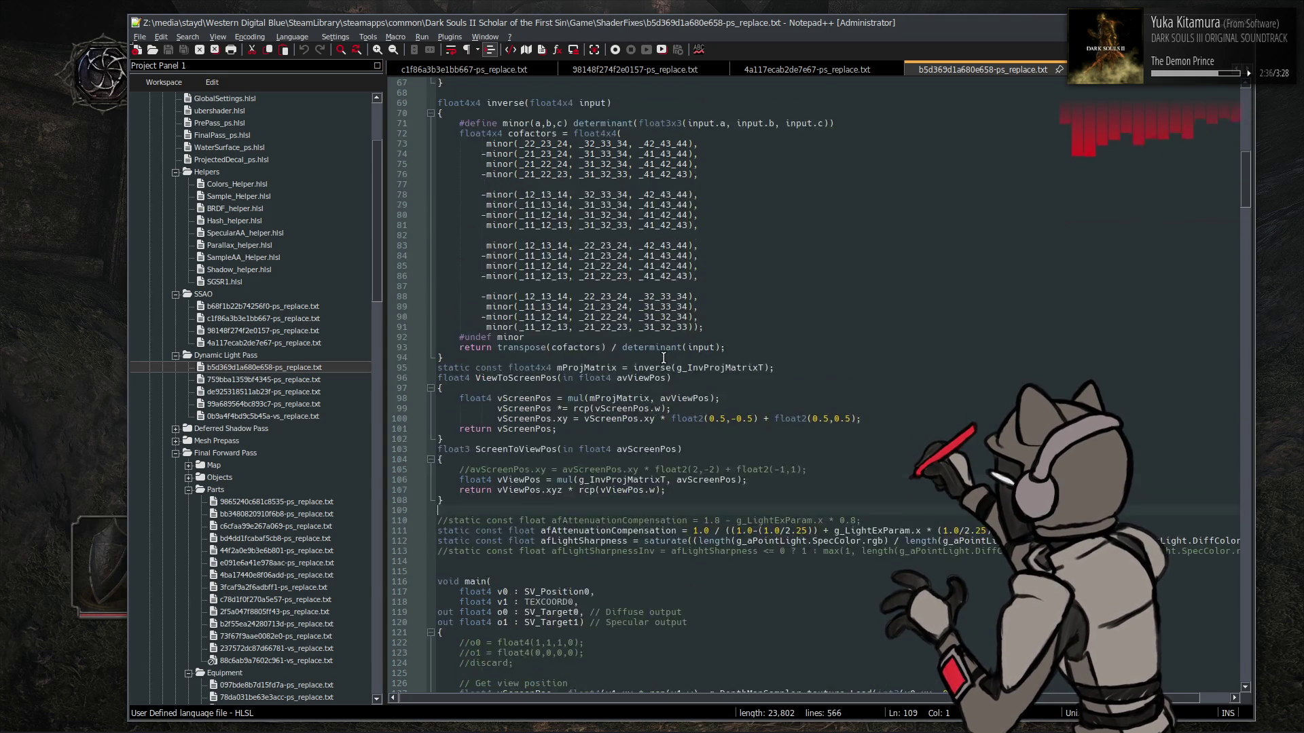
pyautogui.scroll(6, 686, 339)
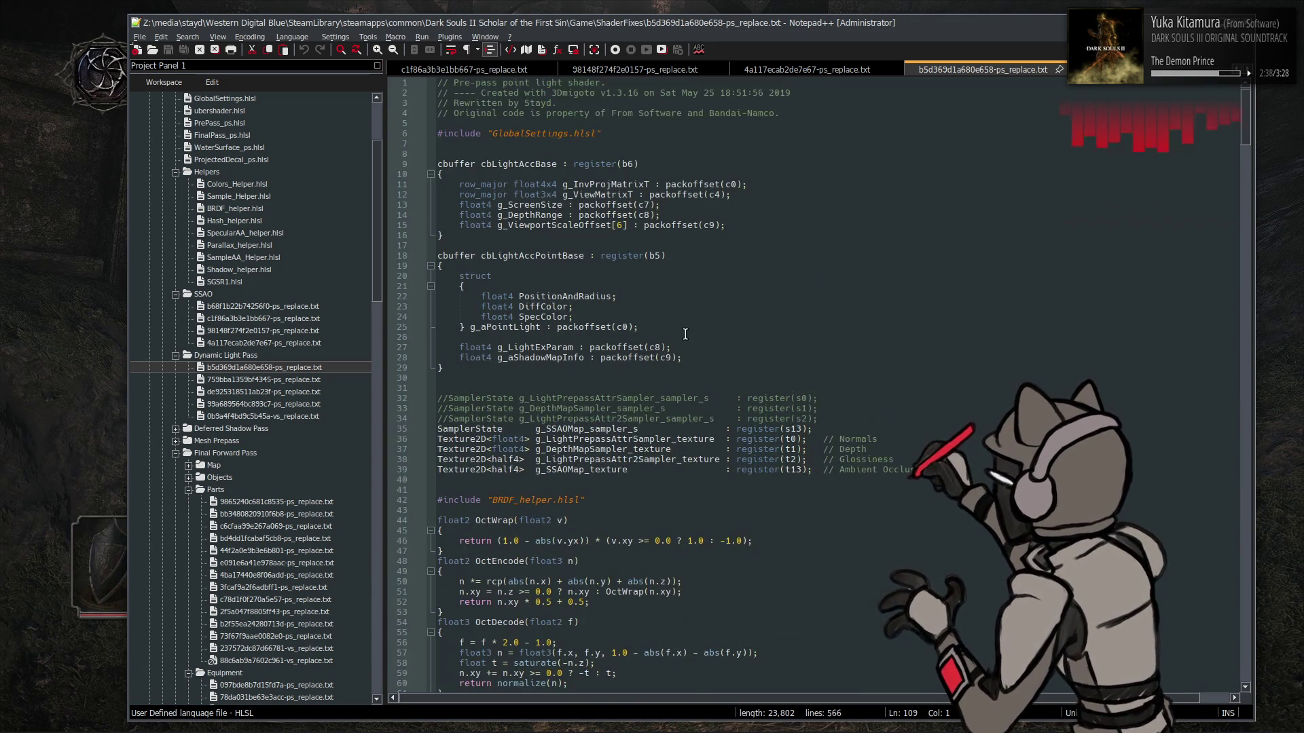
pyautogui.scroll(-20, 686, 335)
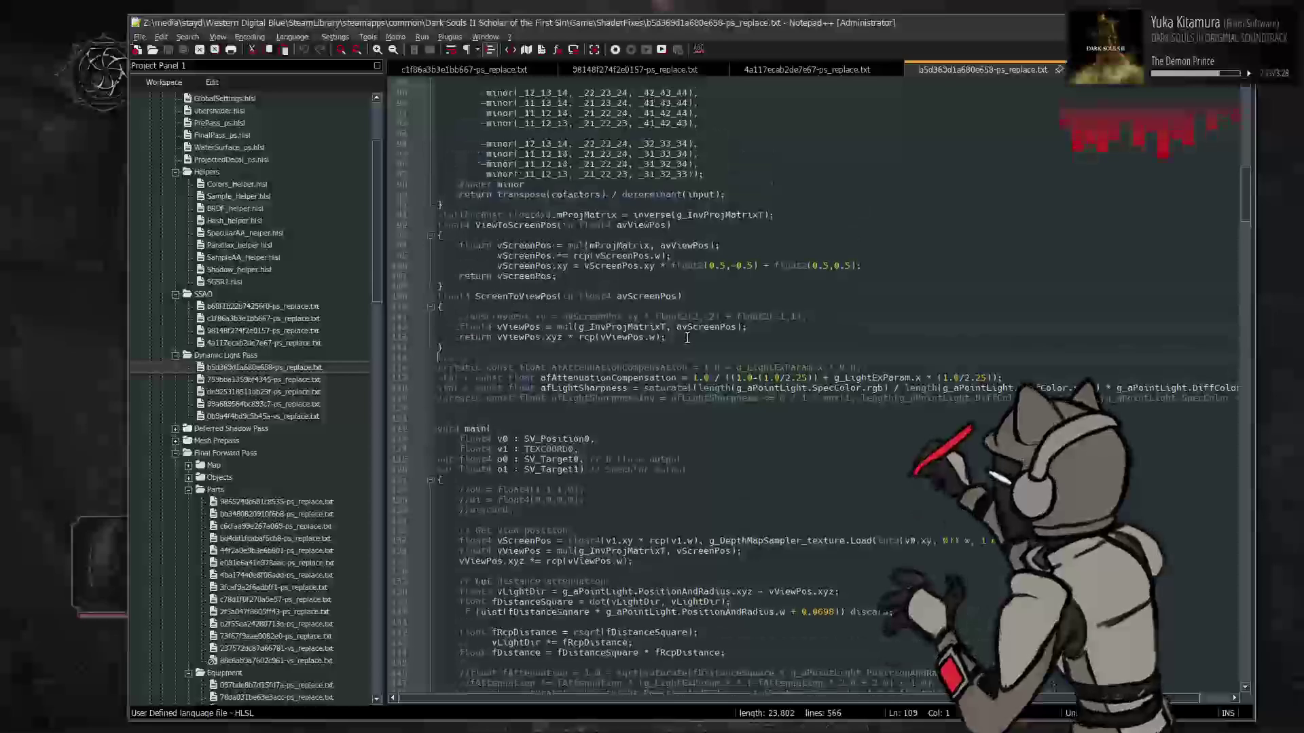
# Add a g_LightExParam define after ScreenToViewPos, save, and reload shaders in game with F10
pyautogui.press('Return')
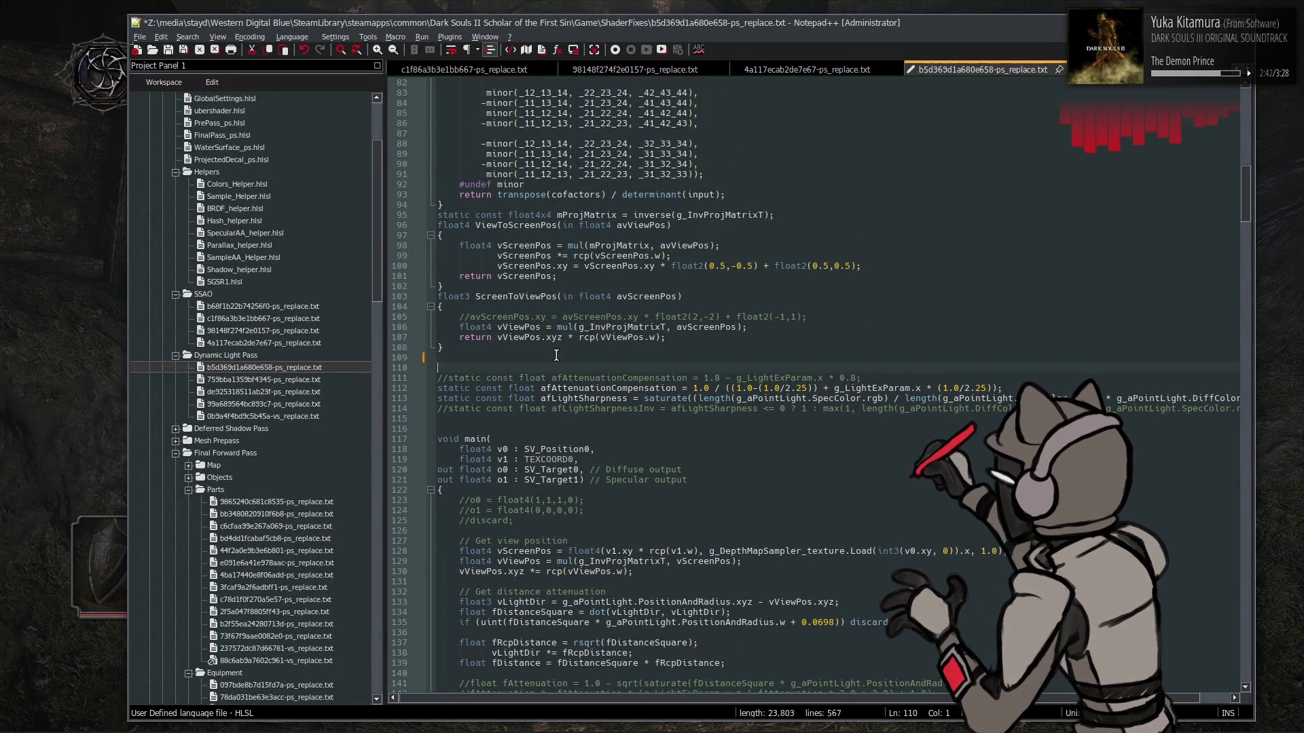
pyautogui.write('#define g_LightExParam.x 0.0')
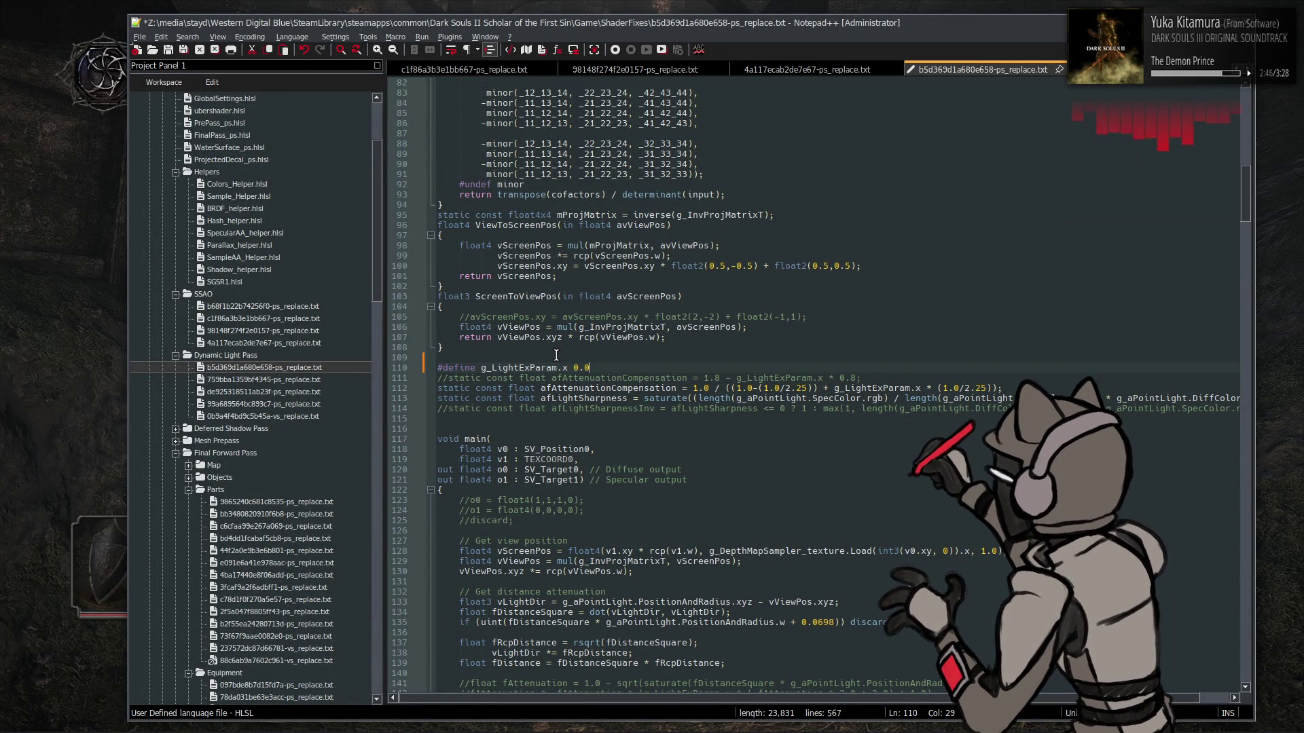
pyautogui.hotkey('ctrl', 's')
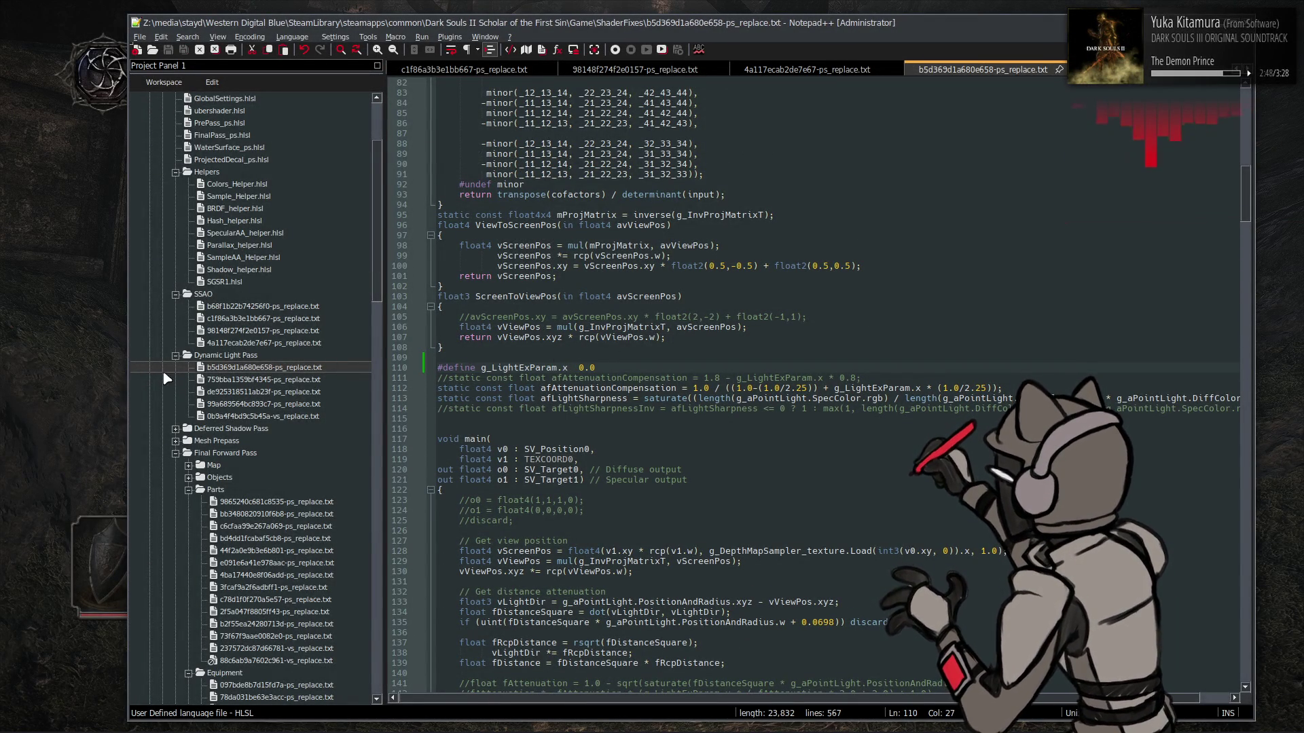
pyautogui.hotkey('alt', 'Tab')
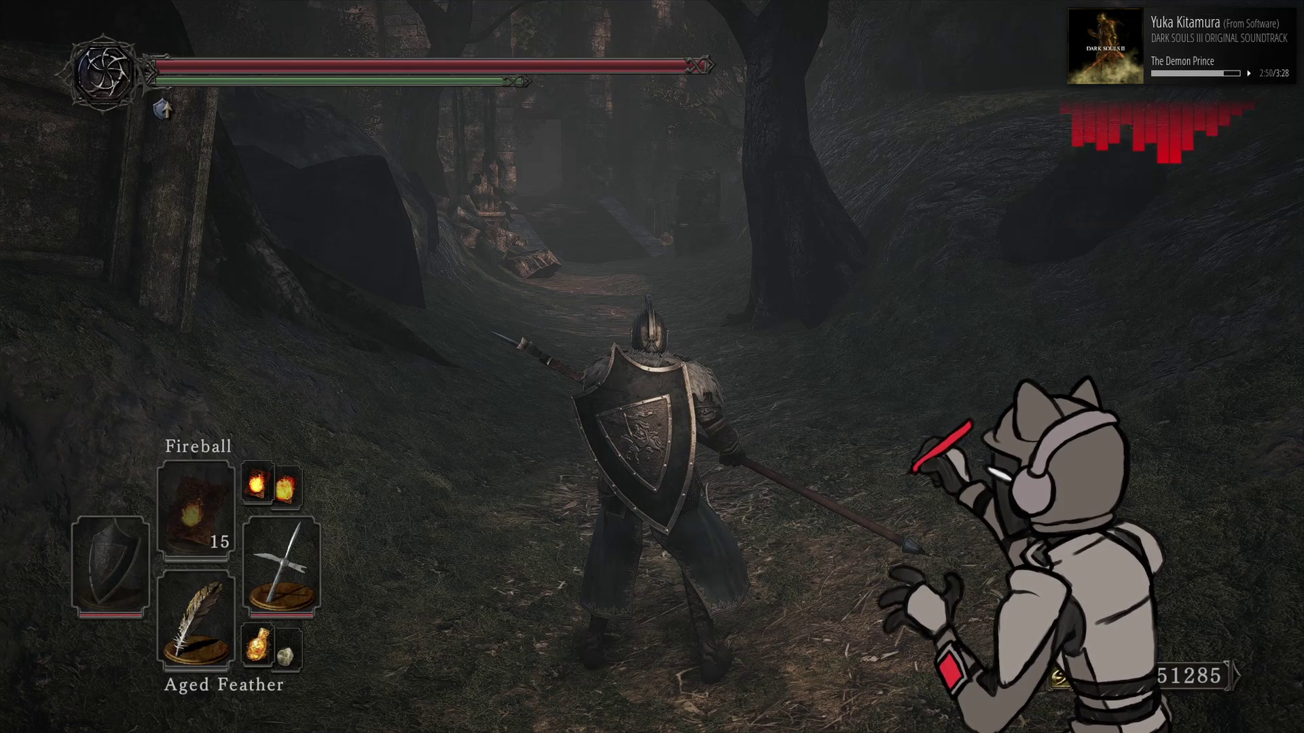
pyautogui.press('F10')
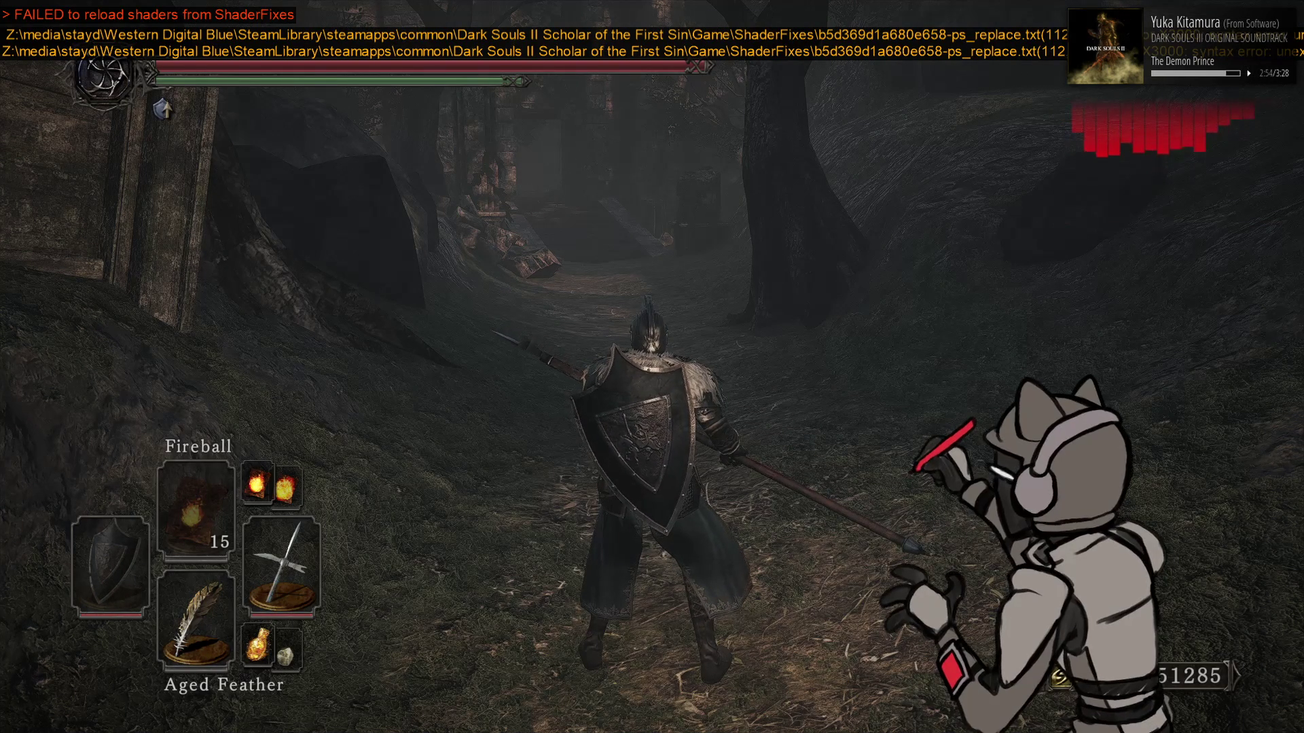
# Fix the define to '#define g_LightExParam 0.0', save, and reload the shaders successfully
pyautogui.hotkey('alt', 'Tab')
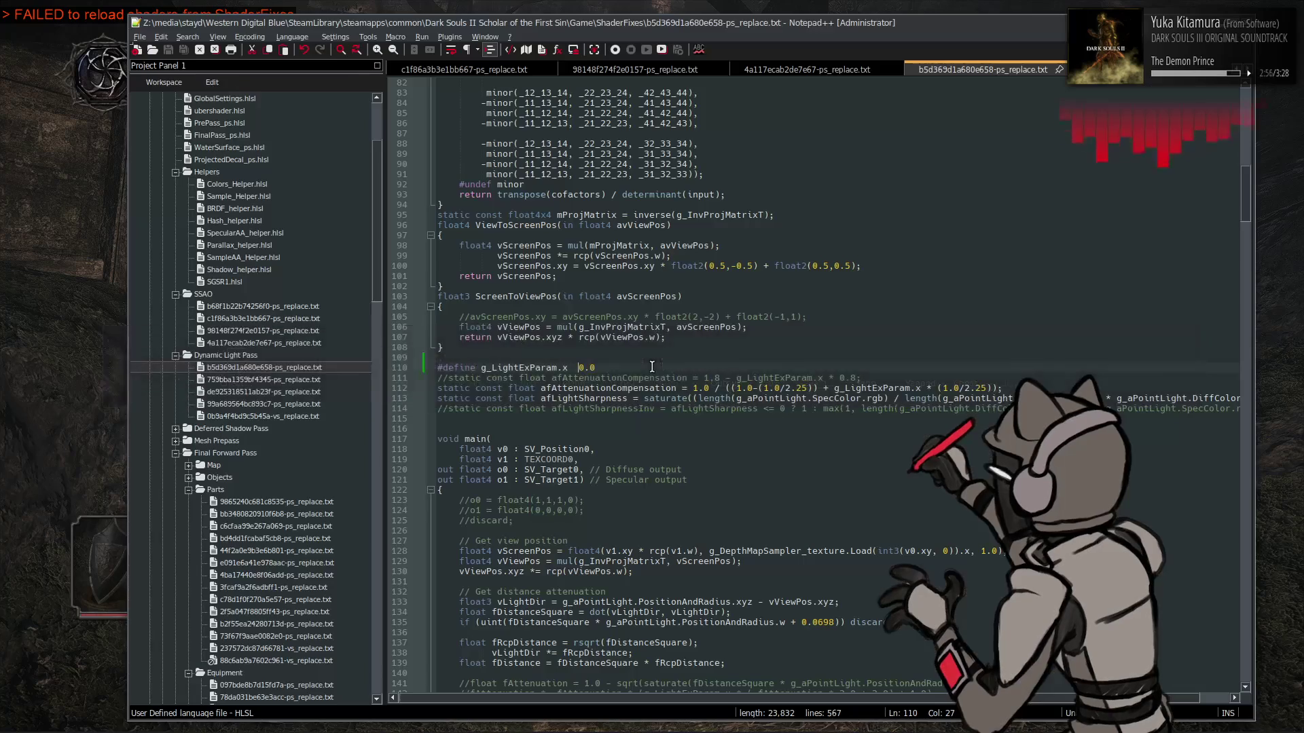
pyautogui.press('BackSpace')
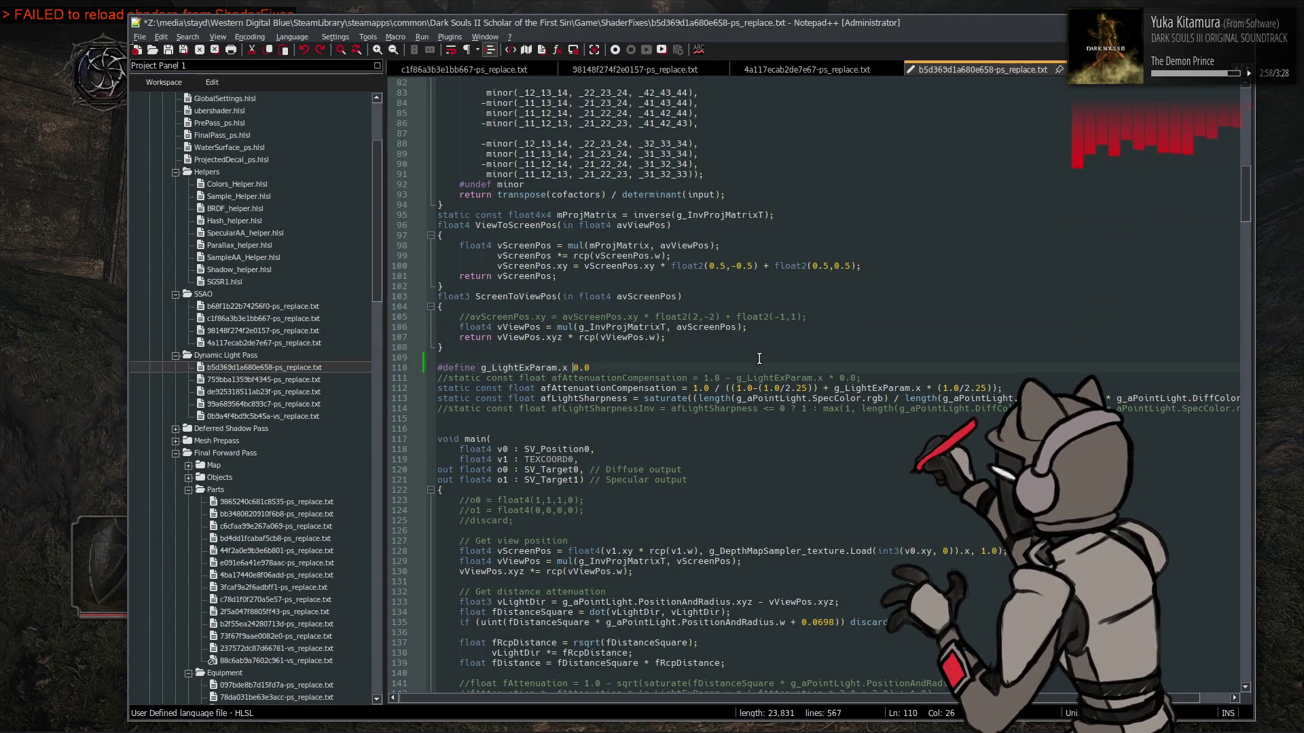
pyautogui.hotkey('ctrl', 's')
pyautogui.press('BackSpace')
pyautogui.hotkey('ctrl', 's')
pyautogui.click(59, 370)
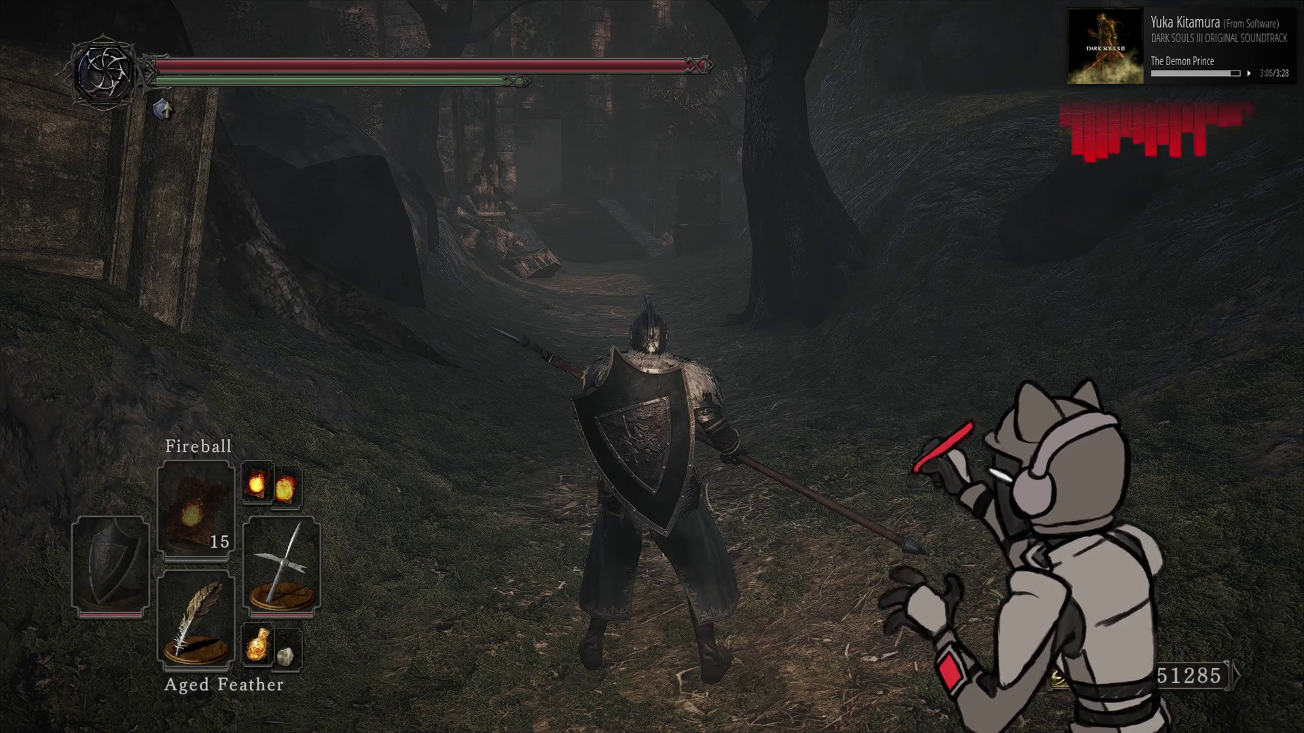
pyautogui.press('F10')
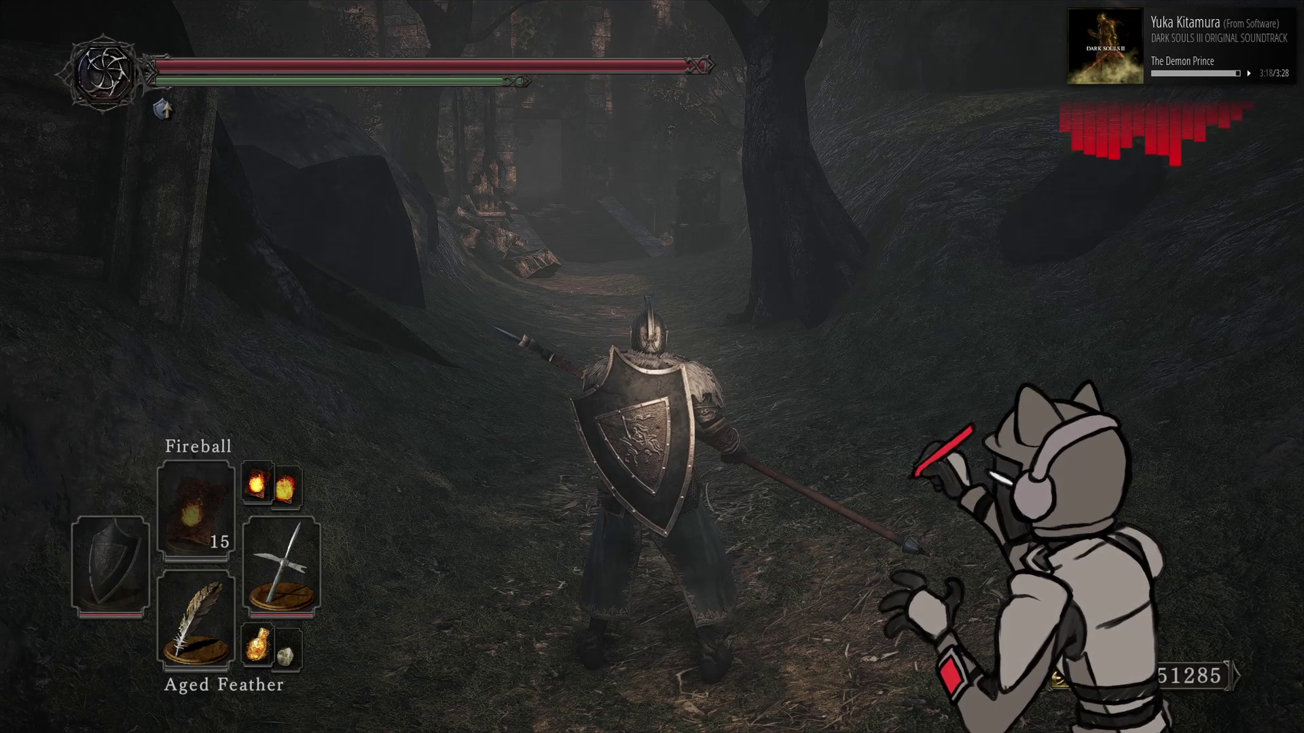
pyautogui.hotkey('alt', 'Tab')
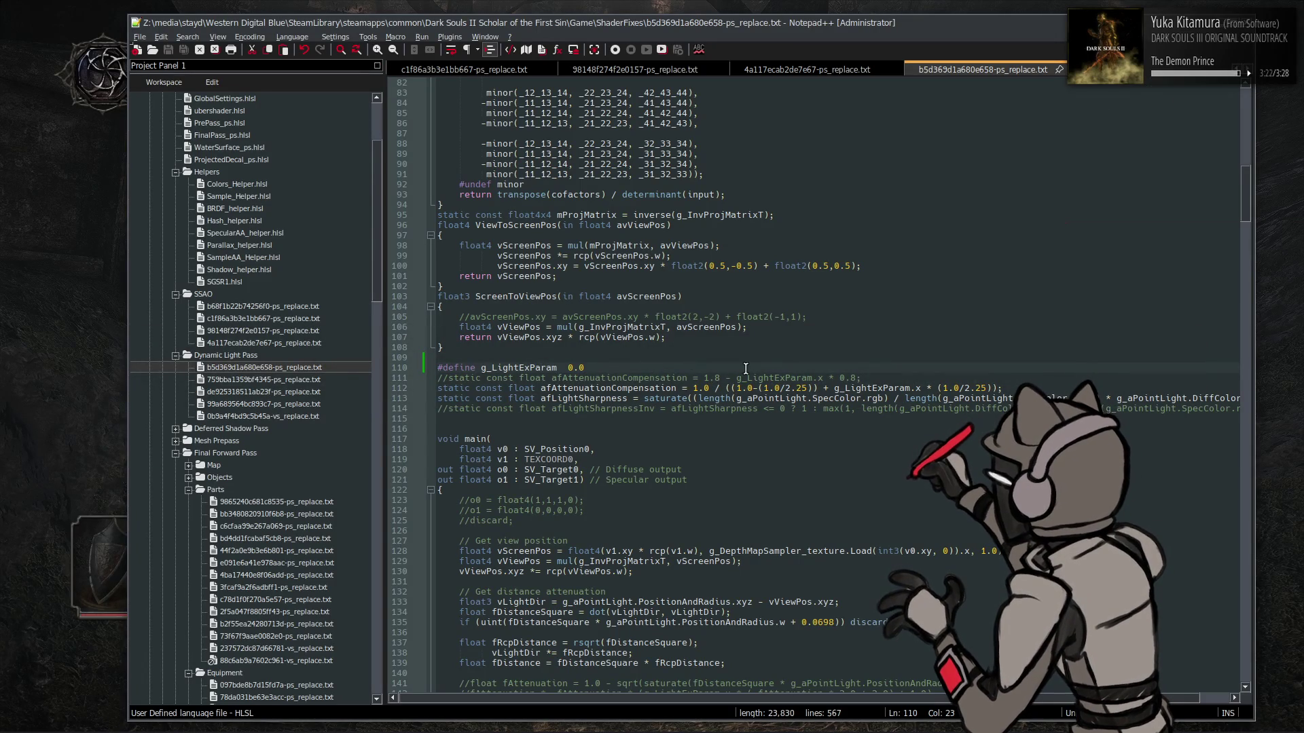
# Append '// Falloff factor, 1 for playerlight, 0 otherwise.' to the line 27 g_LightExParam declaration and save
pyautogui.doubleClick(864, 388)
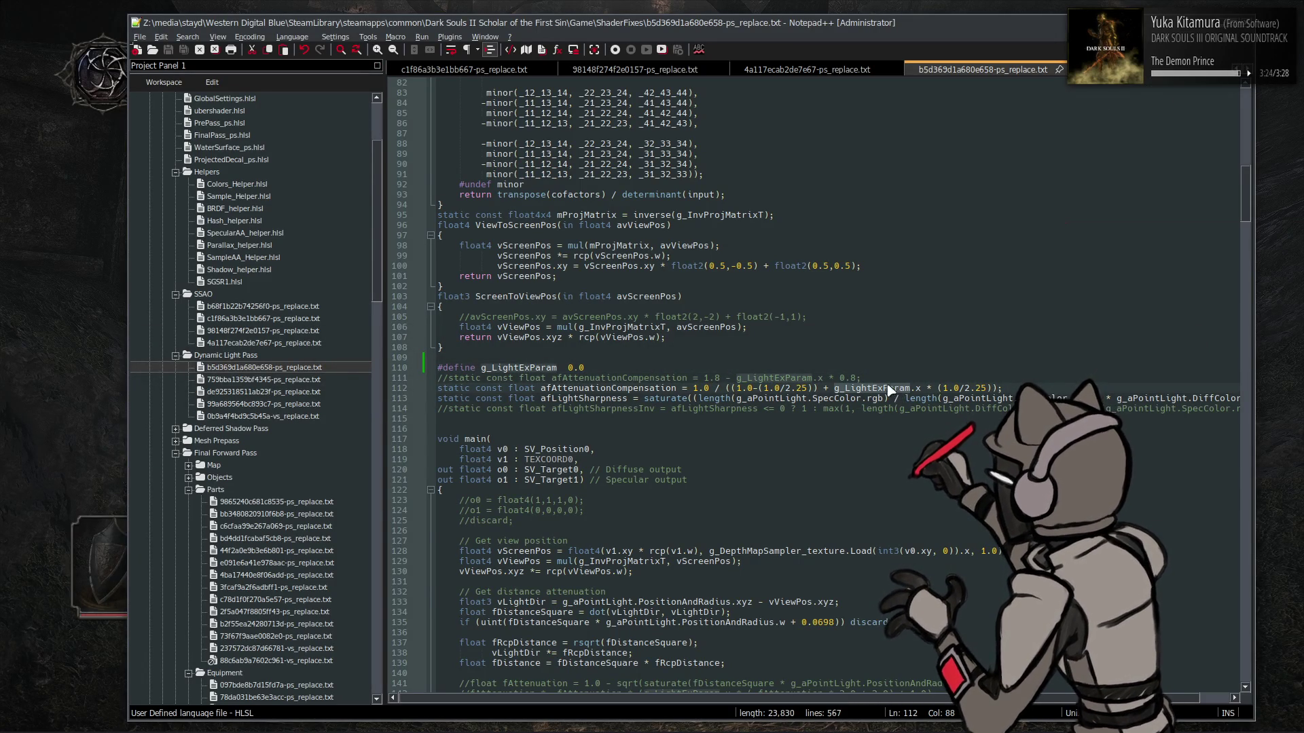
pyautogui.scroll(20, 892, 389)
pyautogui.click(712, 348)
pyautogui.write('// Falloff')
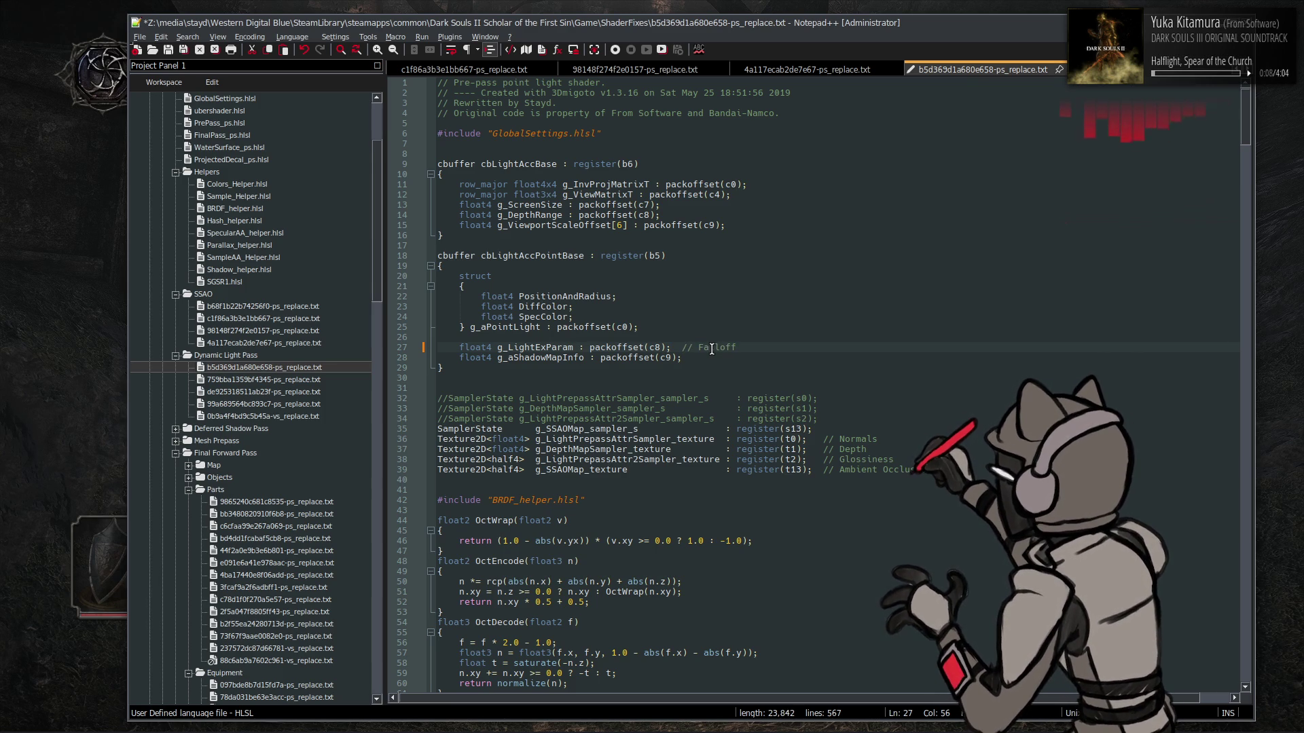
pyautogui.write(' modifier')
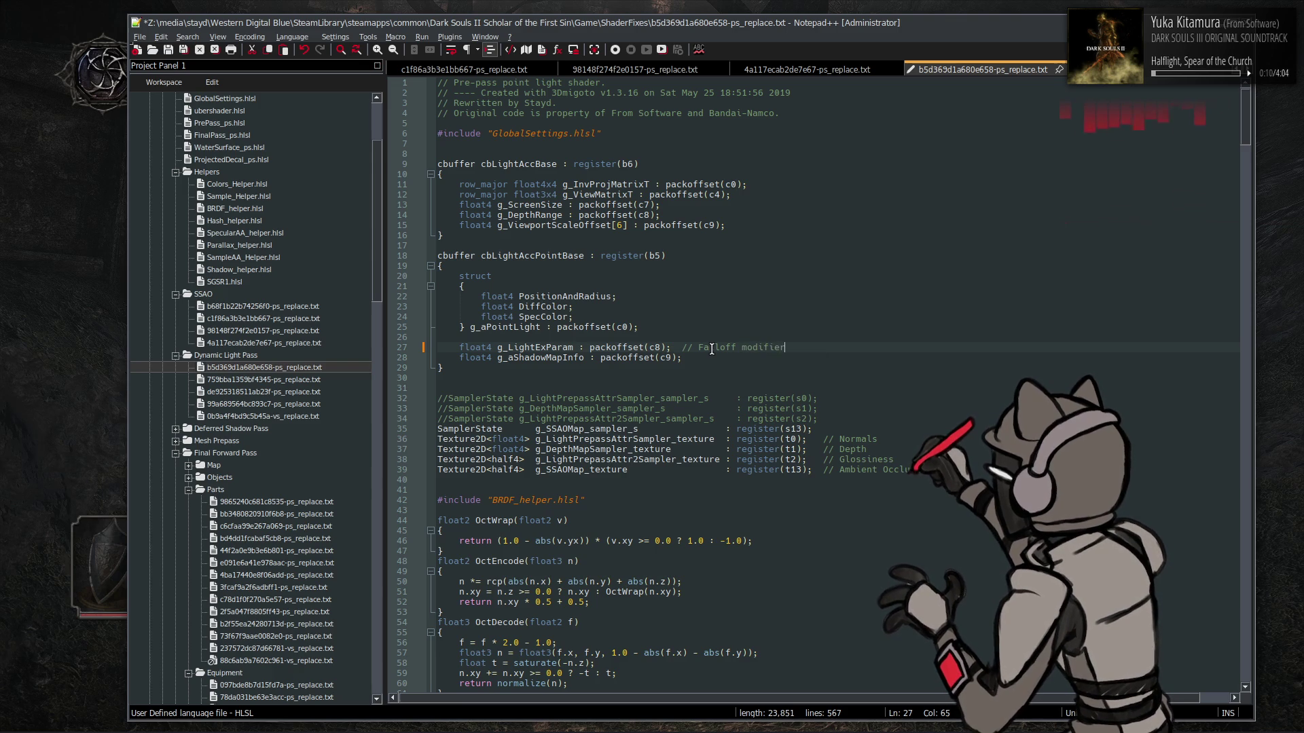
pyautogui.press('BackSpace')
pyautogui.press('BackSpace')
pyautogui.press('BackSpace')
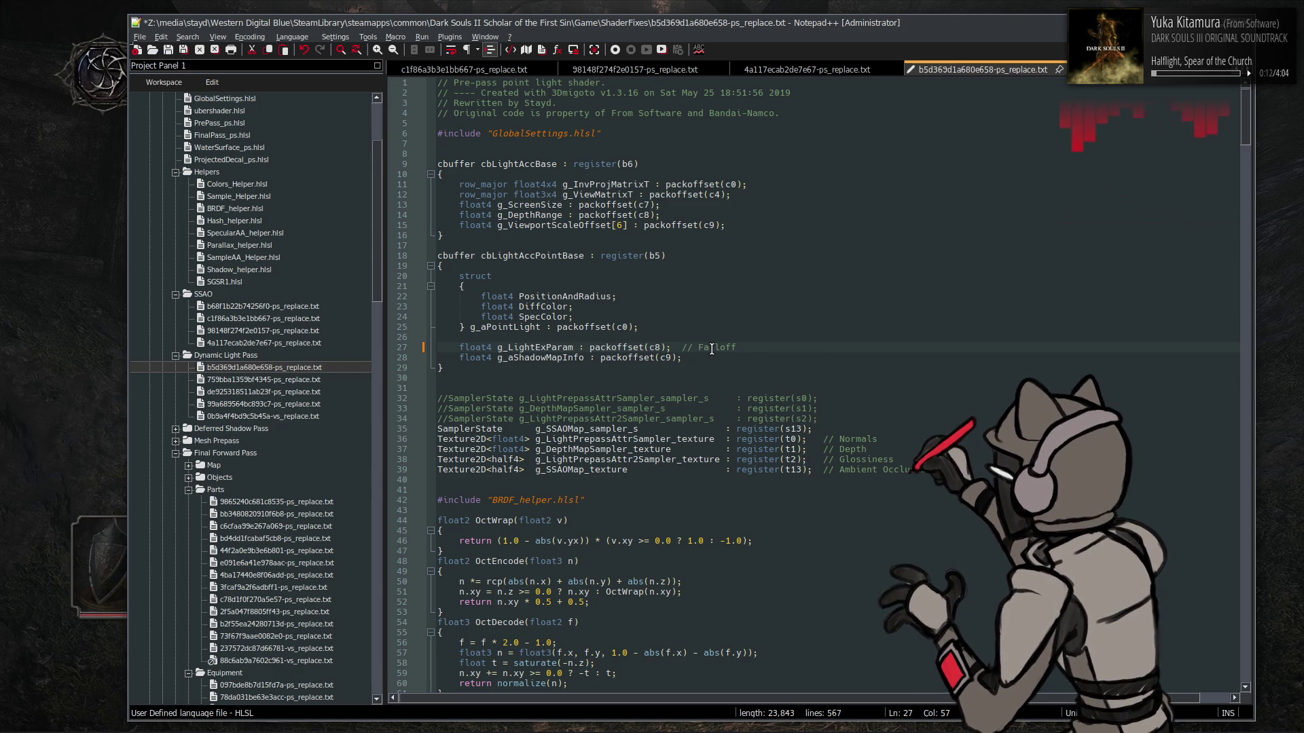
pyautogui.write('factor,')
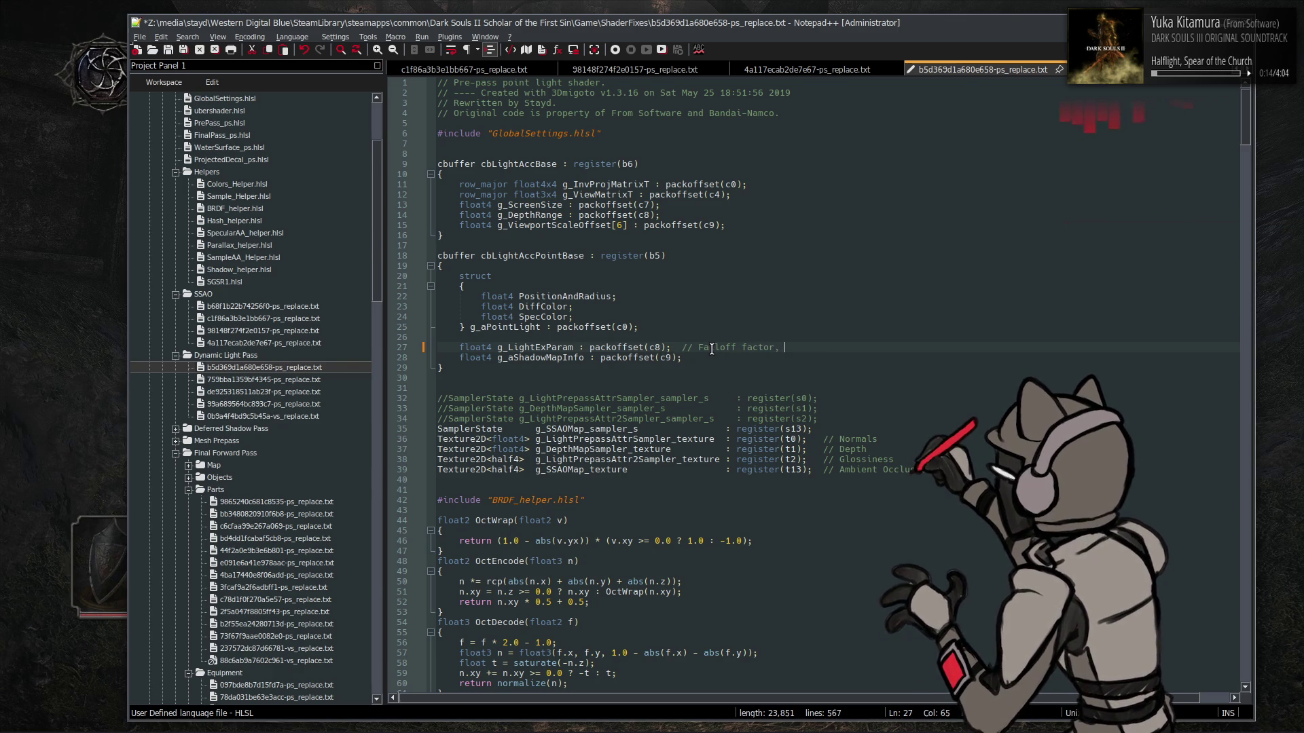
pyautogui.write('for playerlight,')
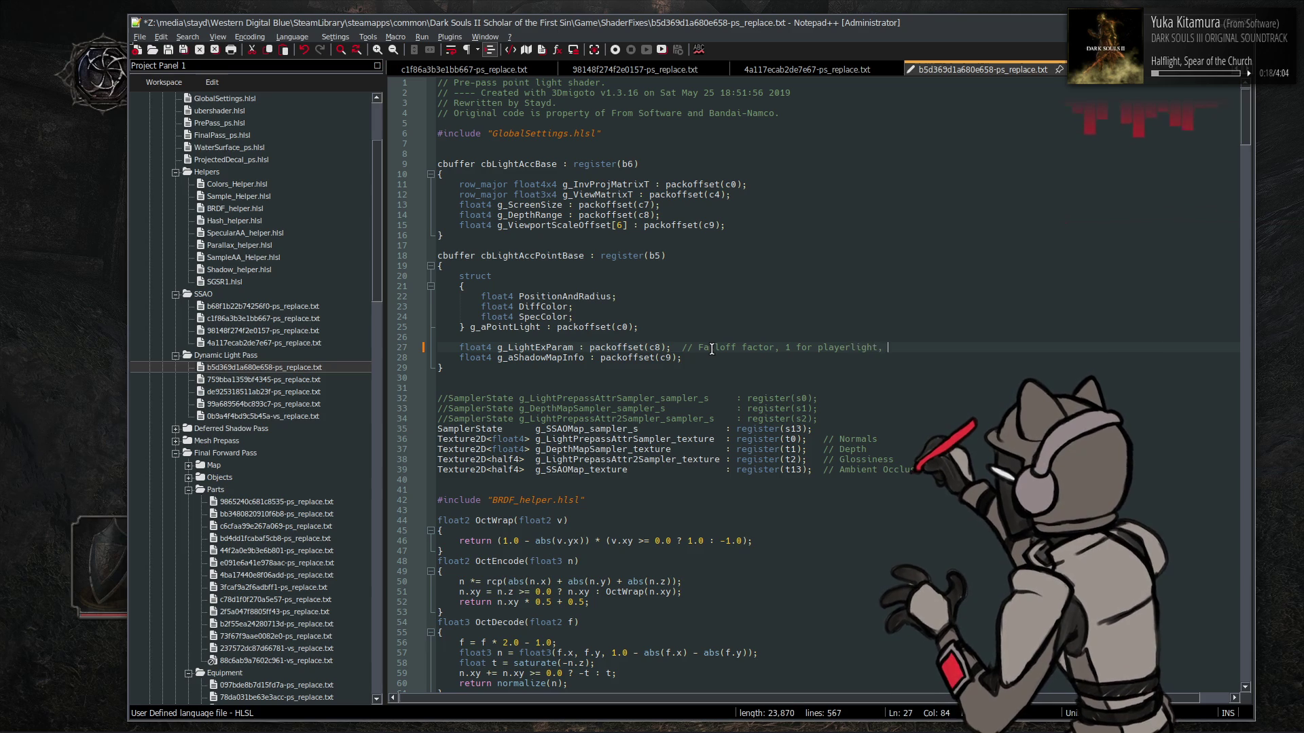
pyautogui.write('ise.')
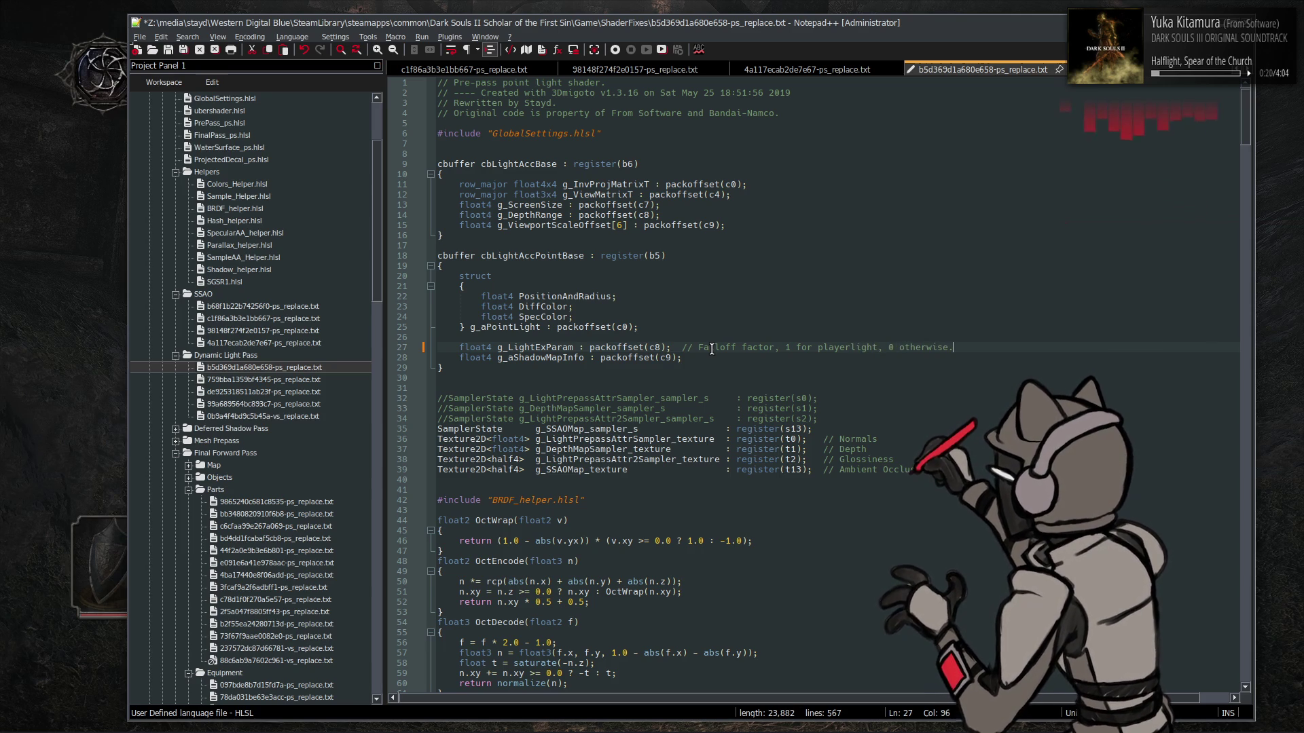
pyautogui.hotkey('ctrl', 's')
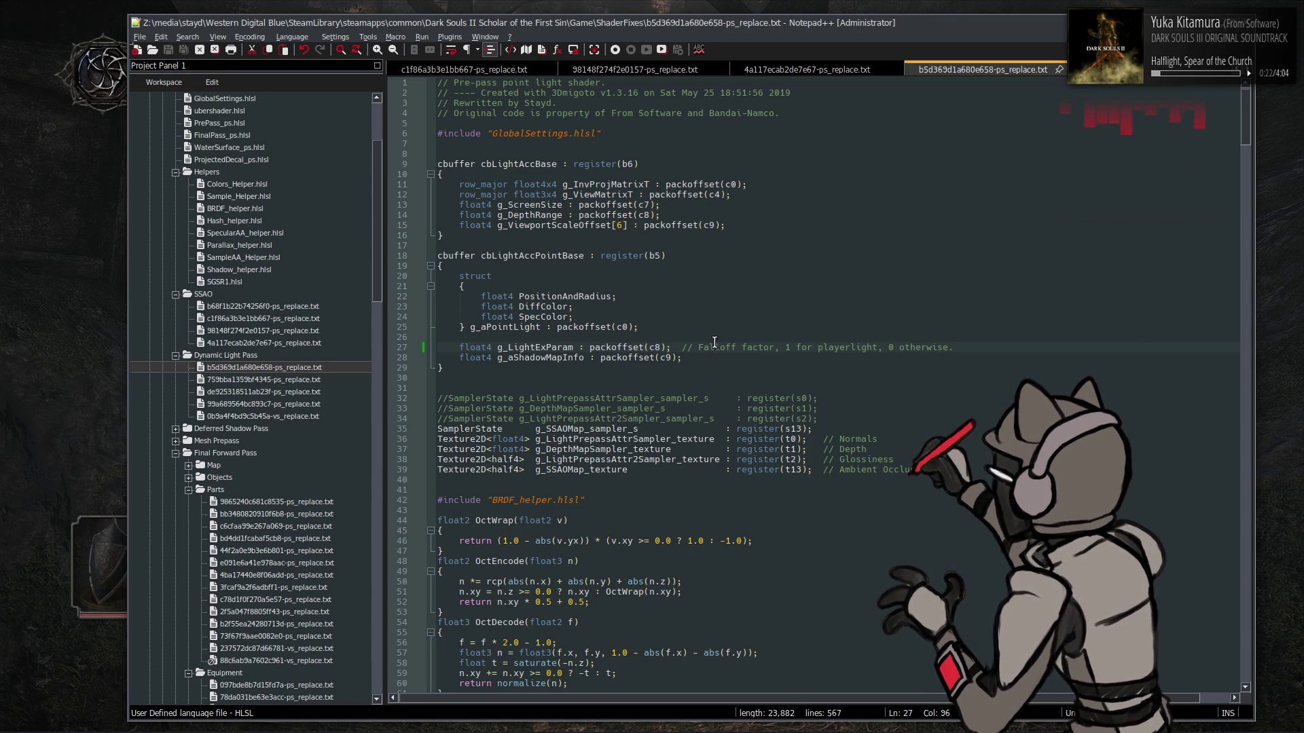
# Rewrite the line 110 g_LightExParam define as ((float4)0.0), save, and switch to Dark Souls II
pyautogui.doubleClick(549, 347)
pyautogui.scroll(-8, 611, 344)
pyautogui.scroll(-14, 611, 344)
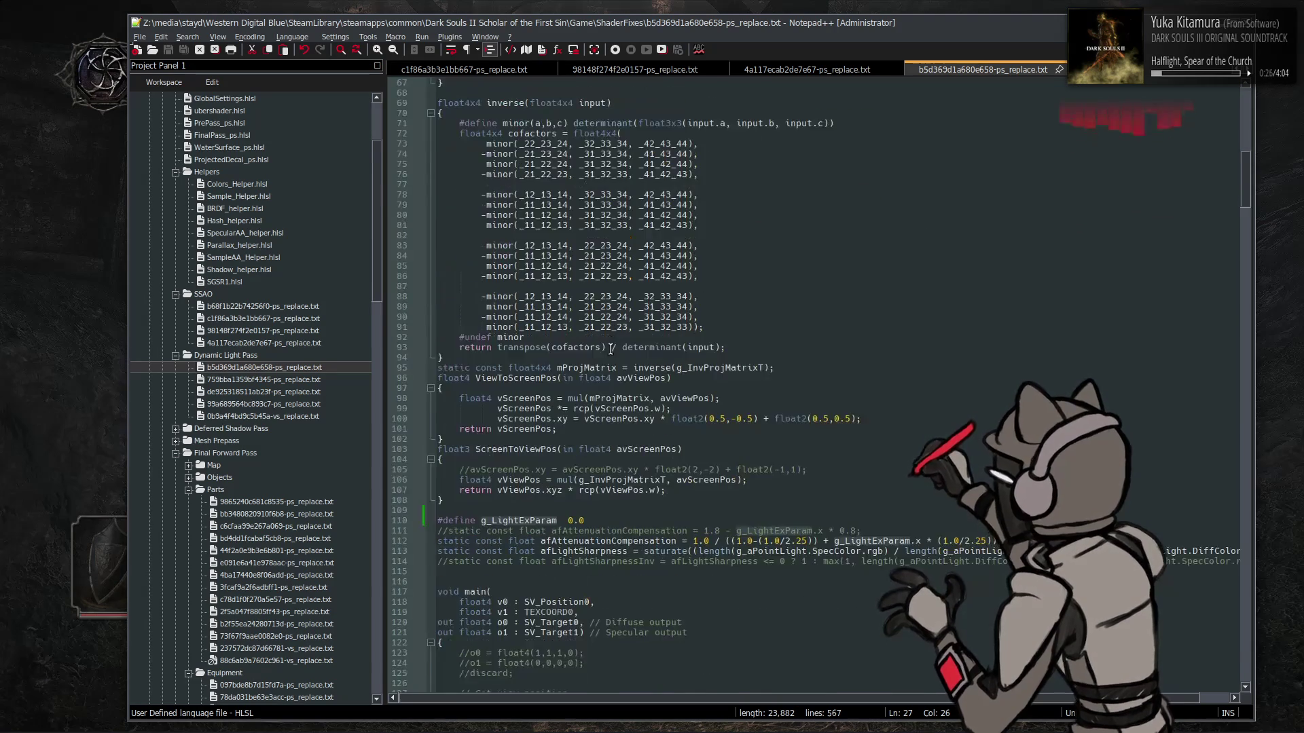
pyautogui.scroll(20, 609, 370)
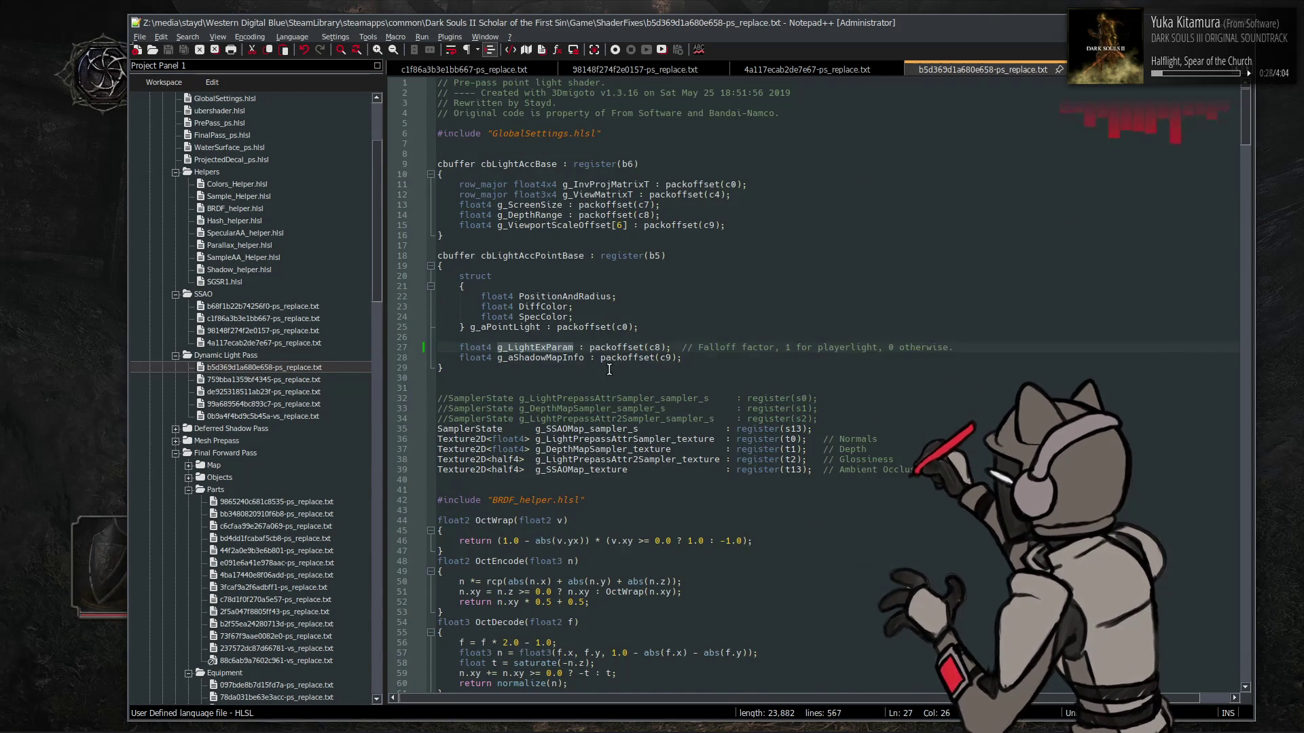
pyautogui.scroll(-20, 609, 370)
pyautogui.scroll(4, 609, 370)
pyautogui.click(568, 428)
pyautogui.write('(')
pyautogui.press('End')
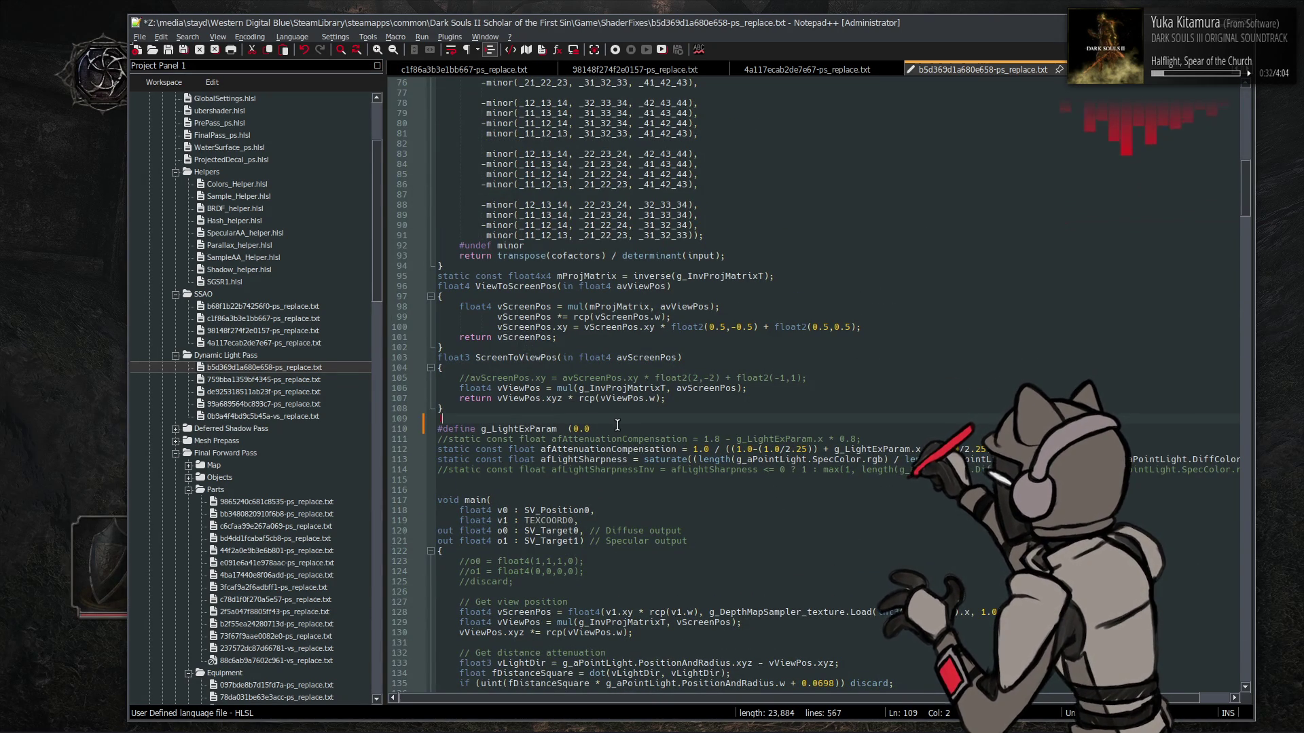
pyautogui.write(')')
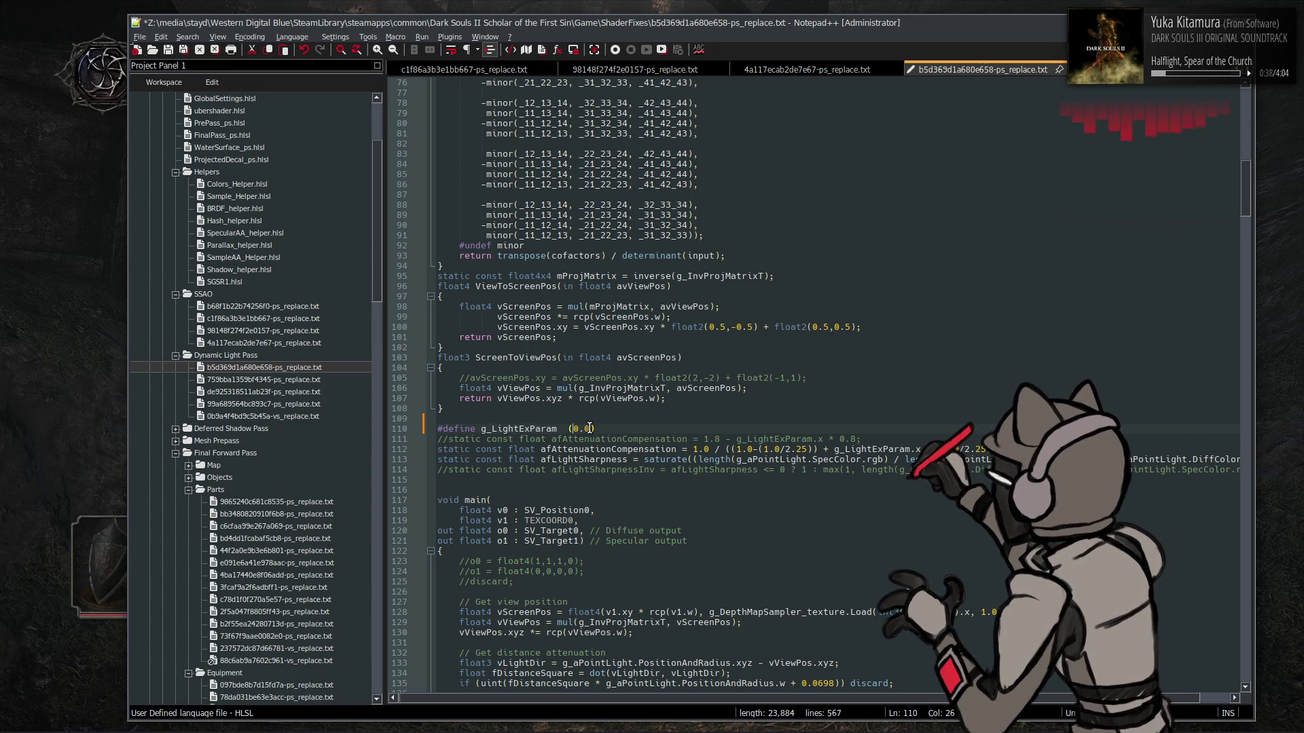
pyautogui.write('(float')
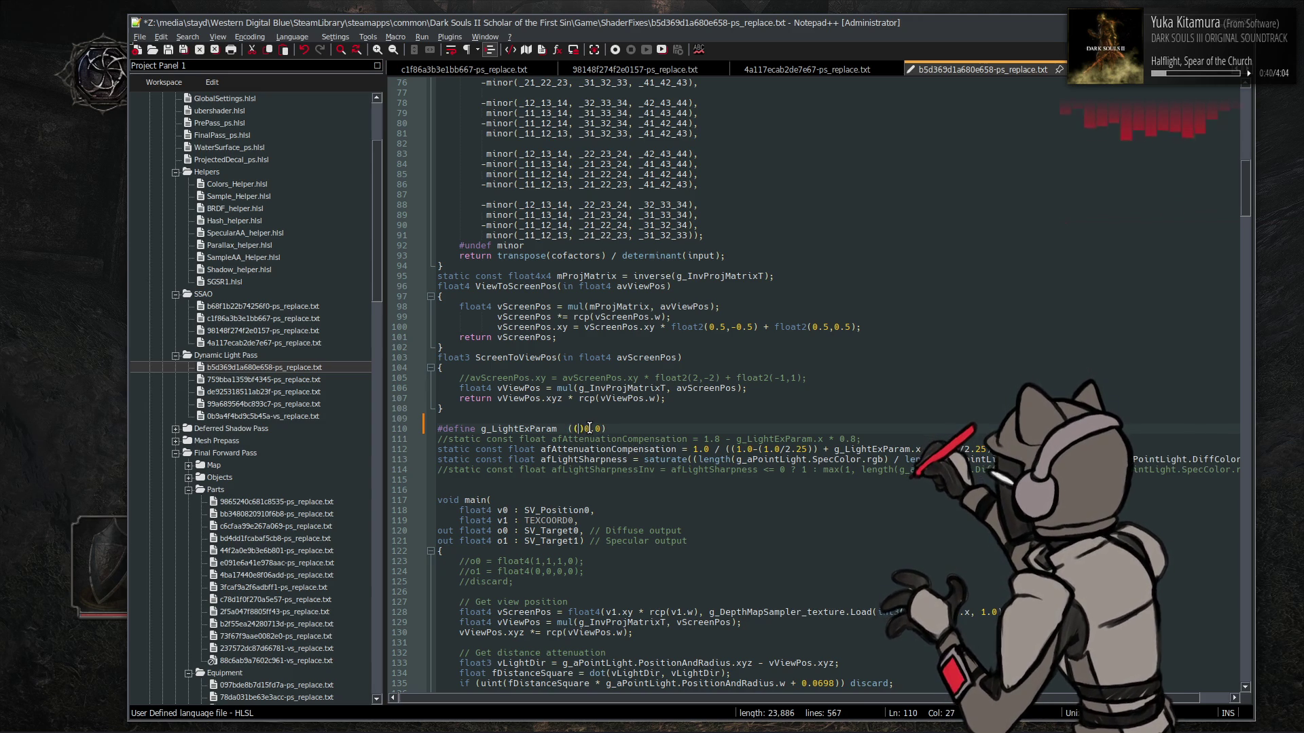
pyautogui.write('4')
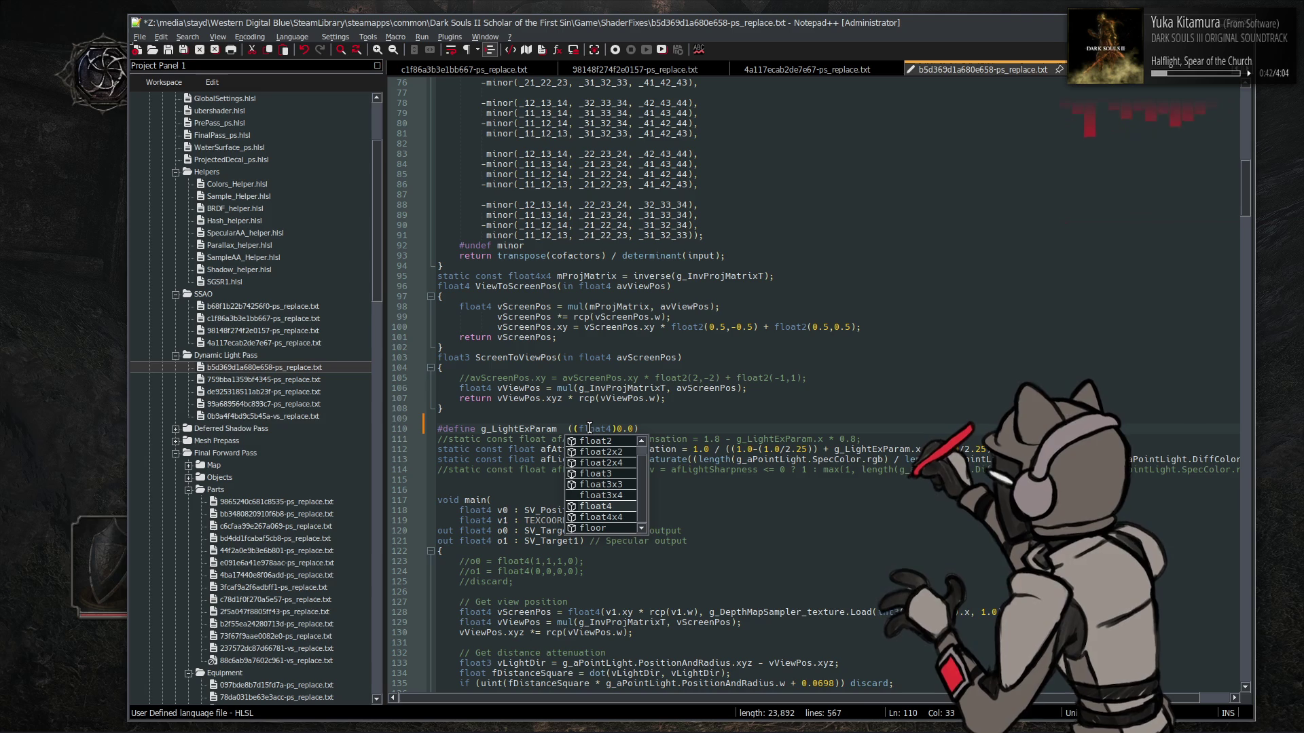
pyautogui.hotkey('ctrl', 's')
pyautogui.hotkey('alt', 'Tab')
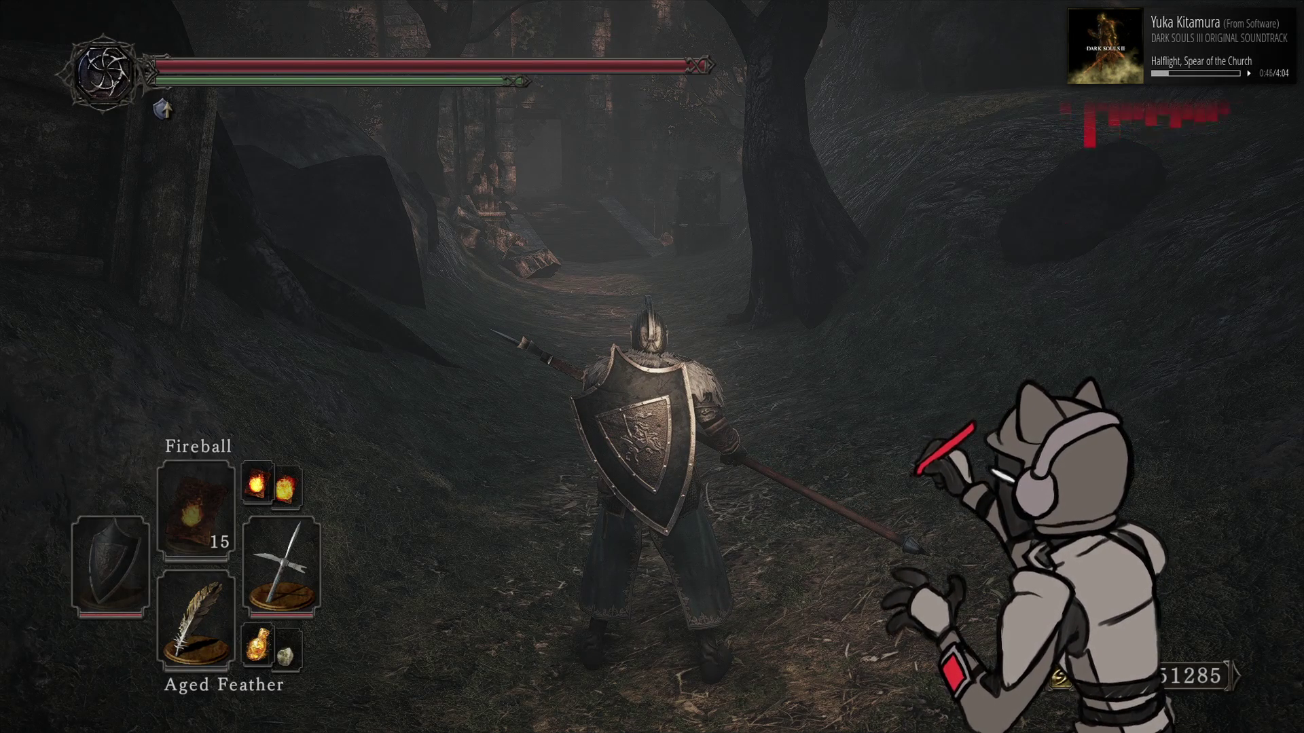
# Reload shaders, then comment out the line 110 define, save, and reload again with F10
pyautogui.press('F10')
pyautogui.hotkey('alt', 'Tab')
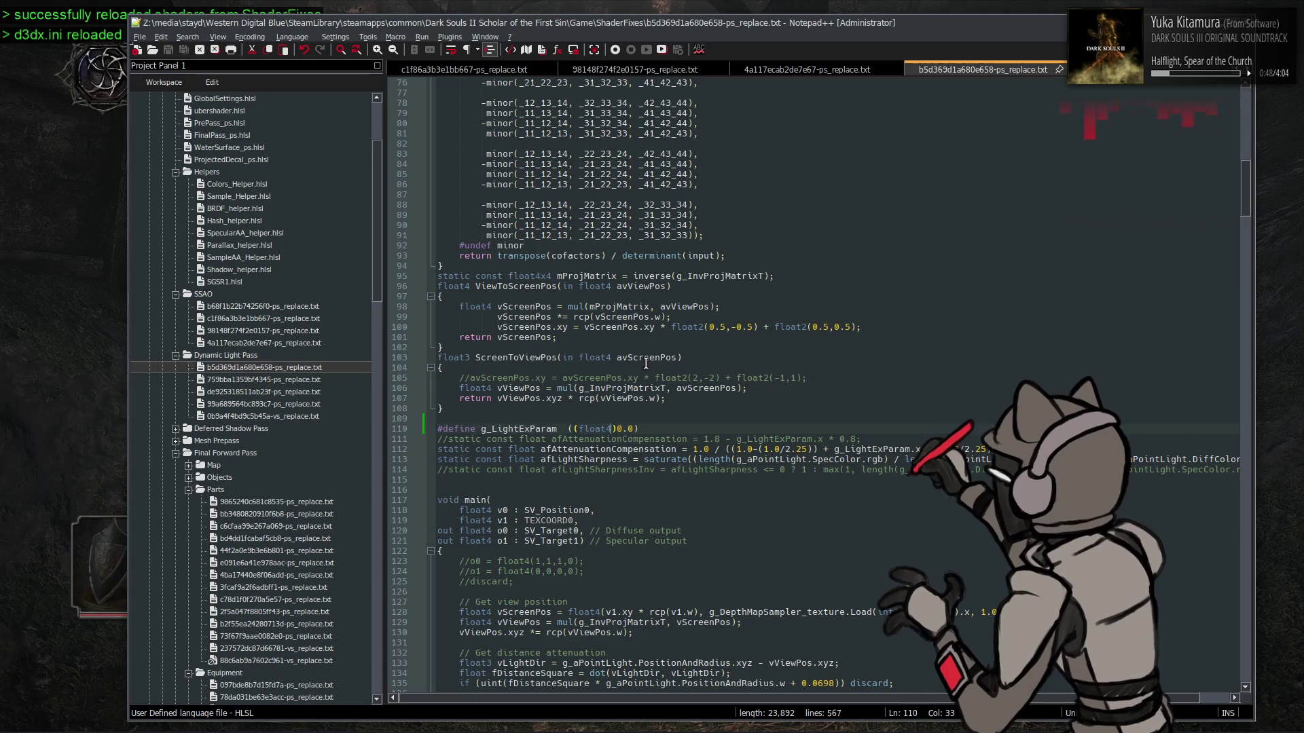
pyautogui.press('Home')
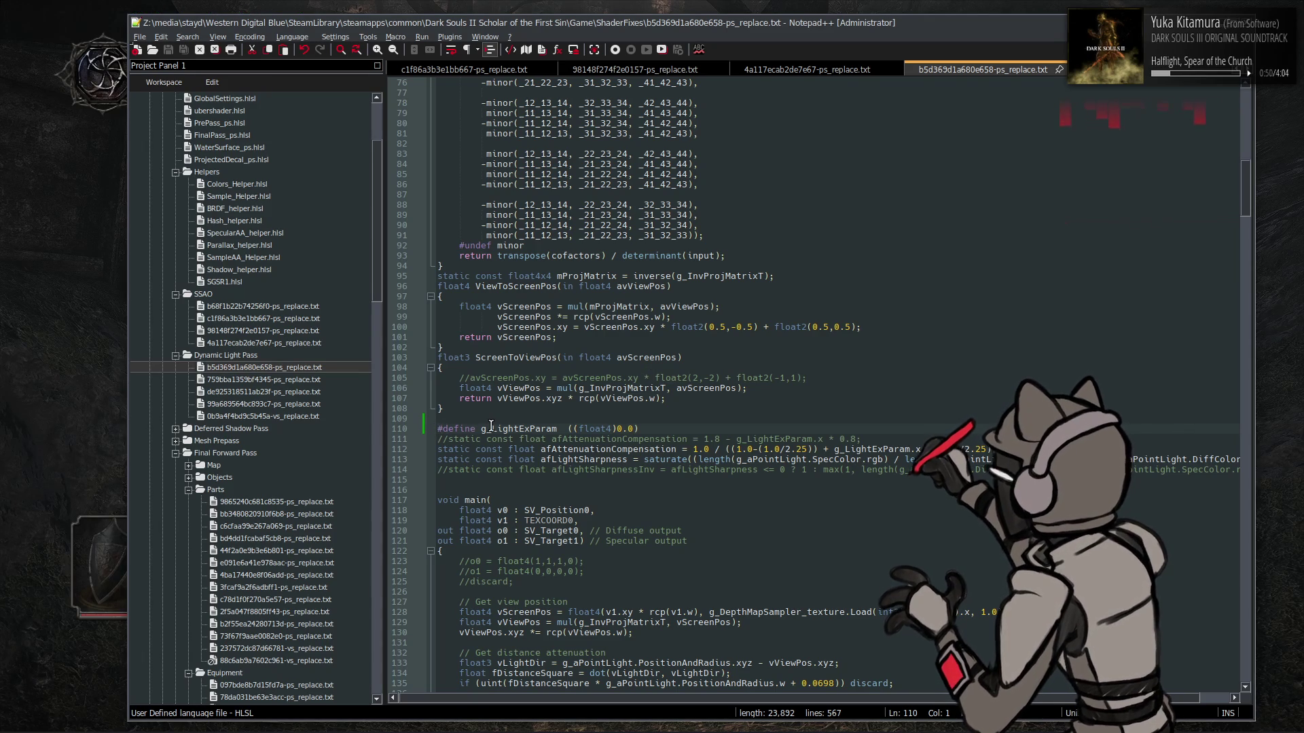
pyautogui.write('//')
pyautogui.hotkey('ctrl', 's')
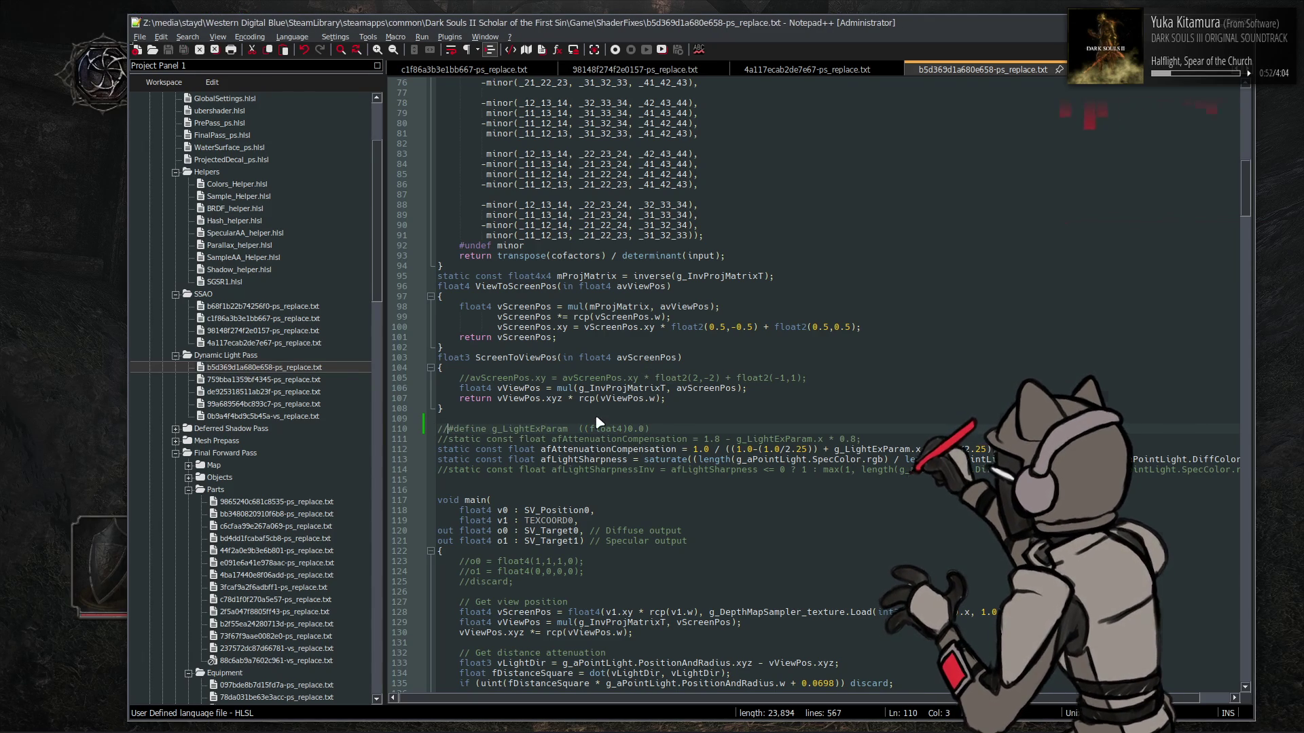
pyautogui.hotkey('alt', 'Tab')
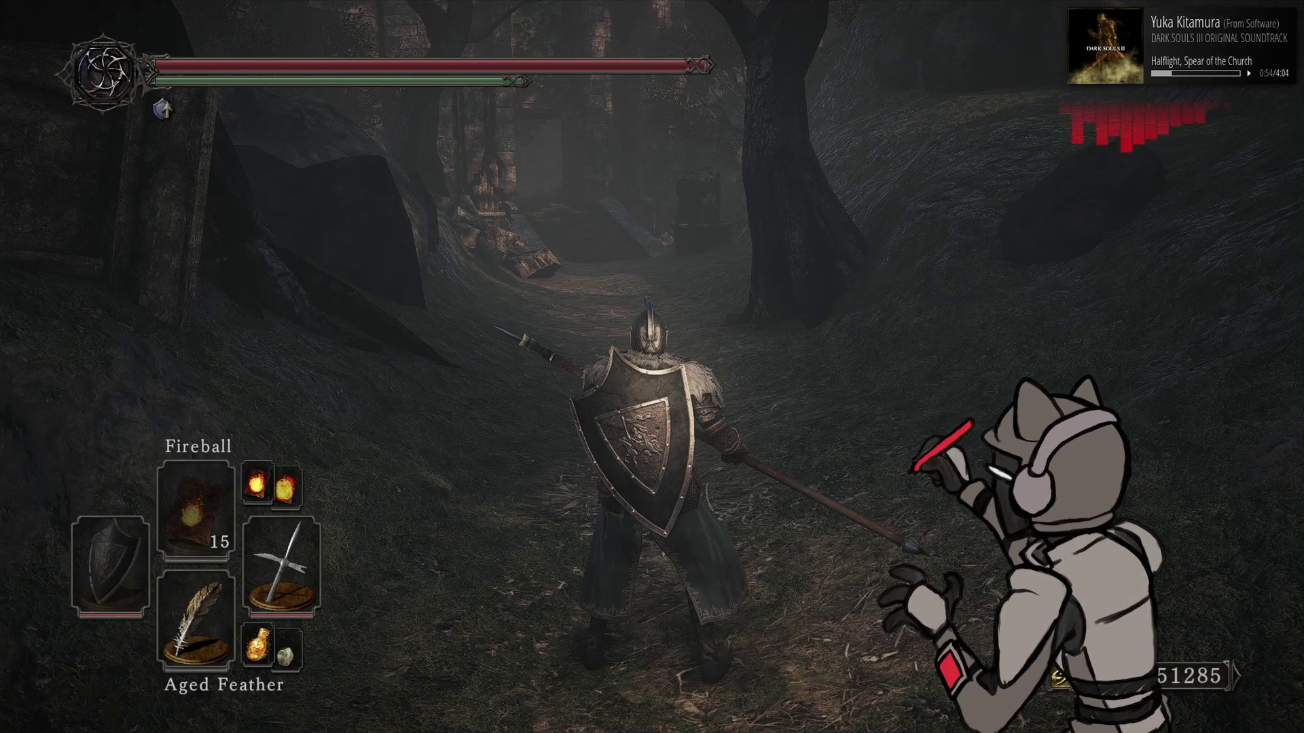
pyautogui.press('F10')
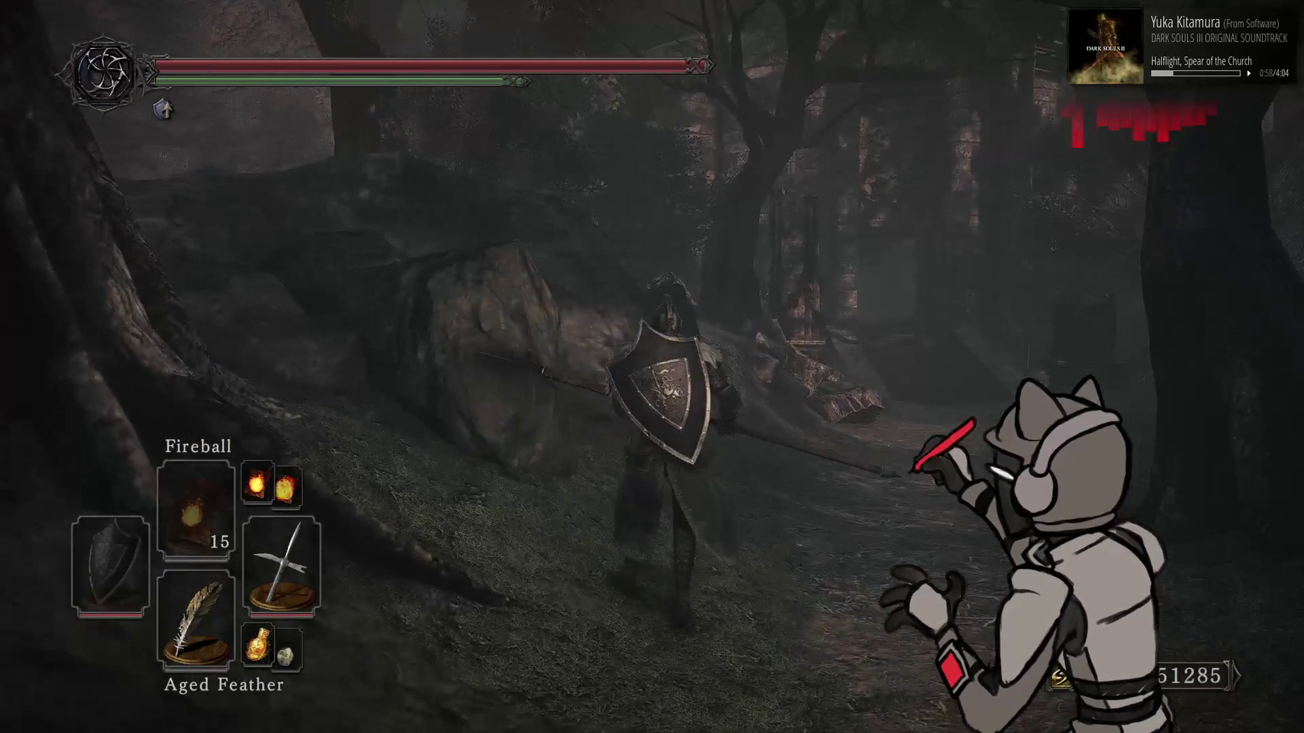
# Walk the knight through the stone archway into the dark cave passage
pyautogui.press('w')
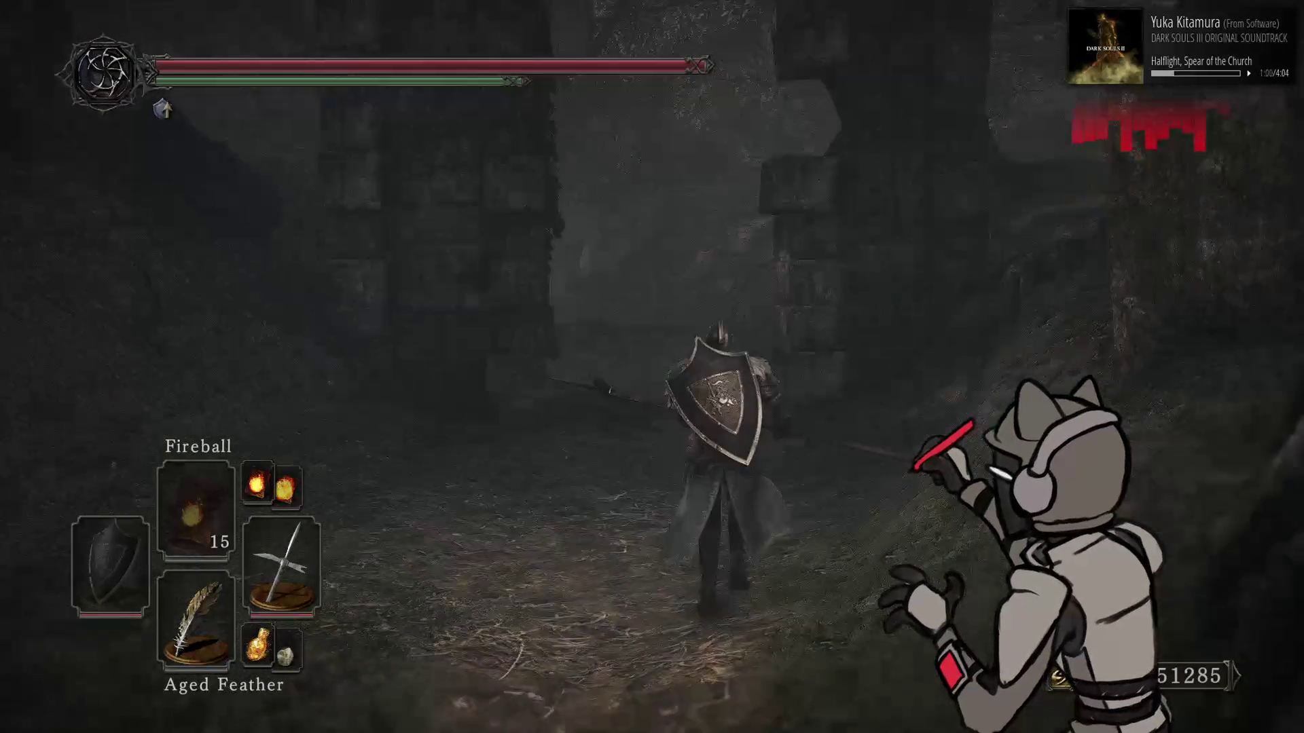
pyautogui.press('w')
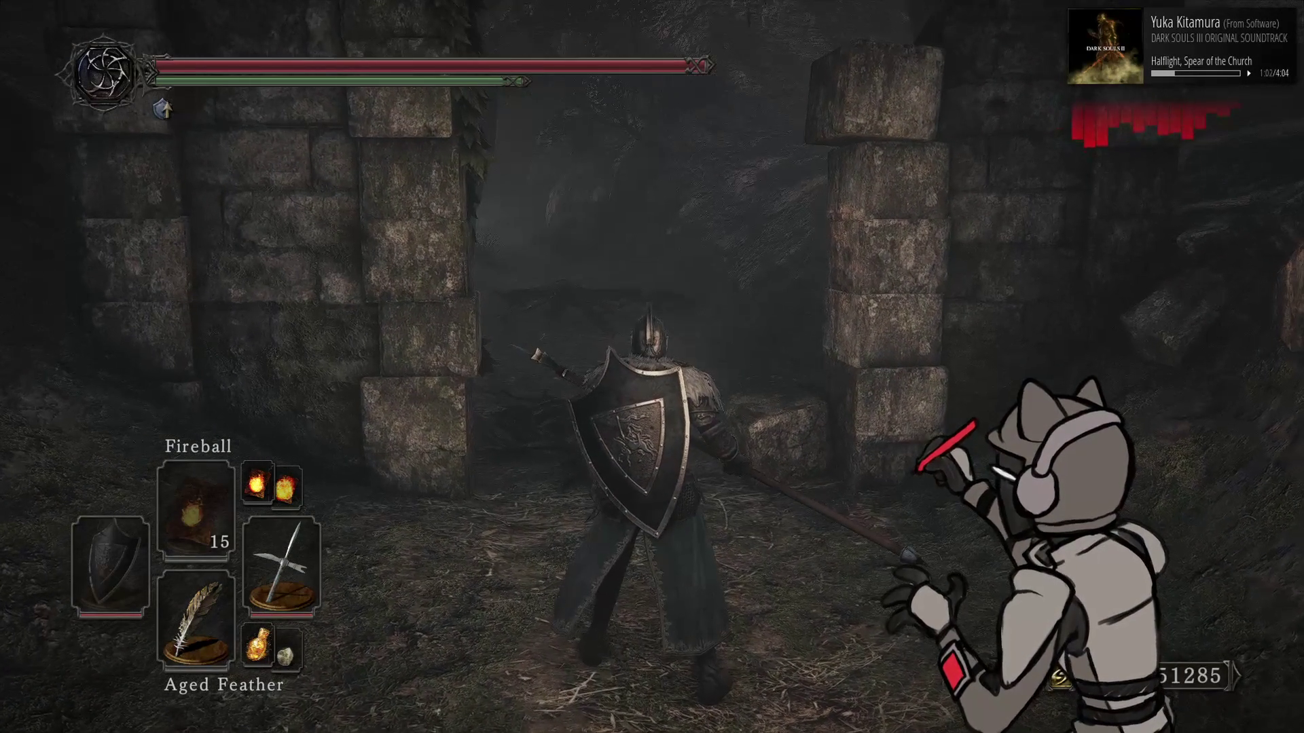
pyautogui.press('w')
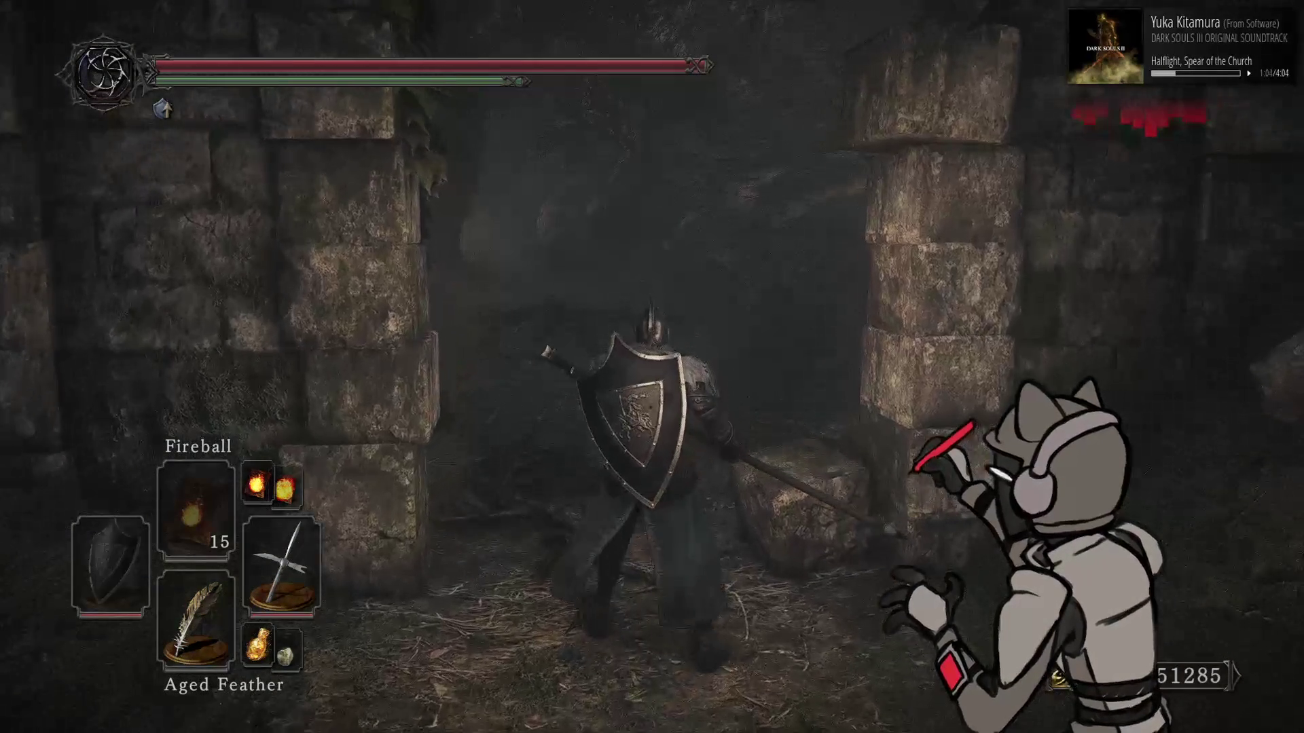
pyautogui.press('w')
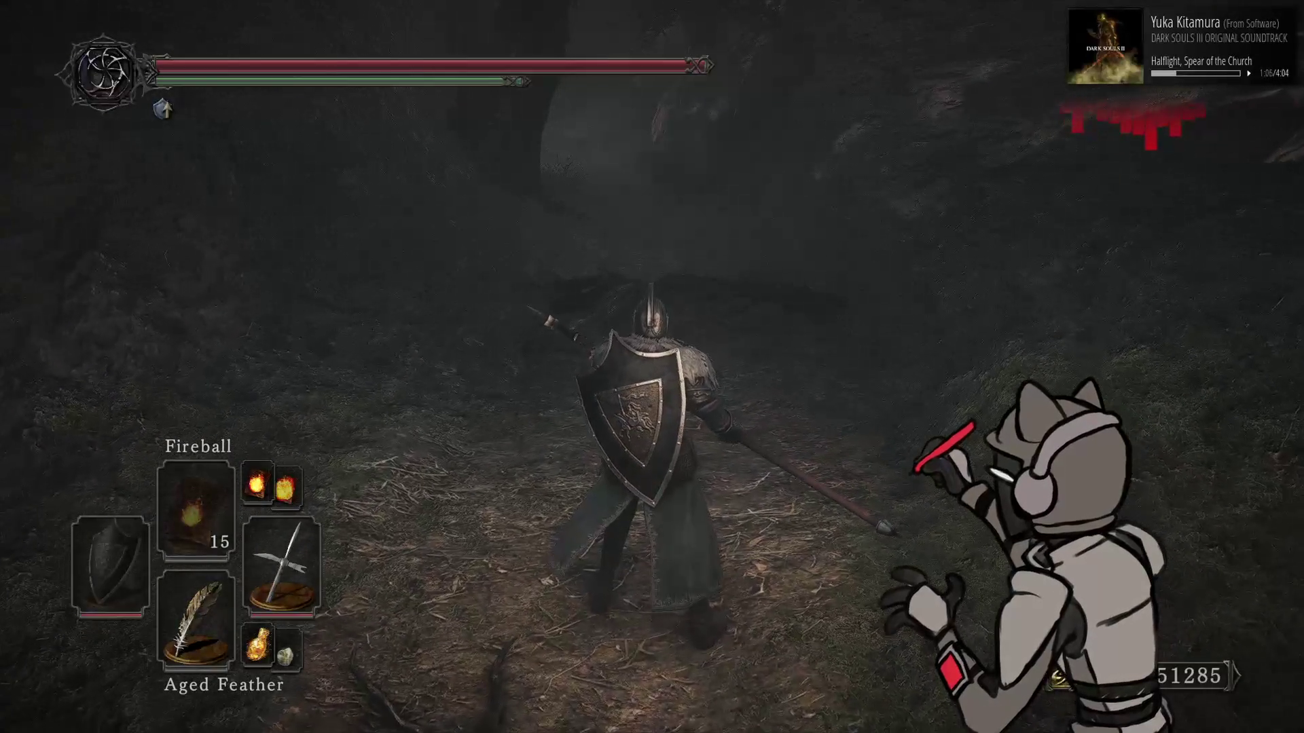
pyautogui.press('w')
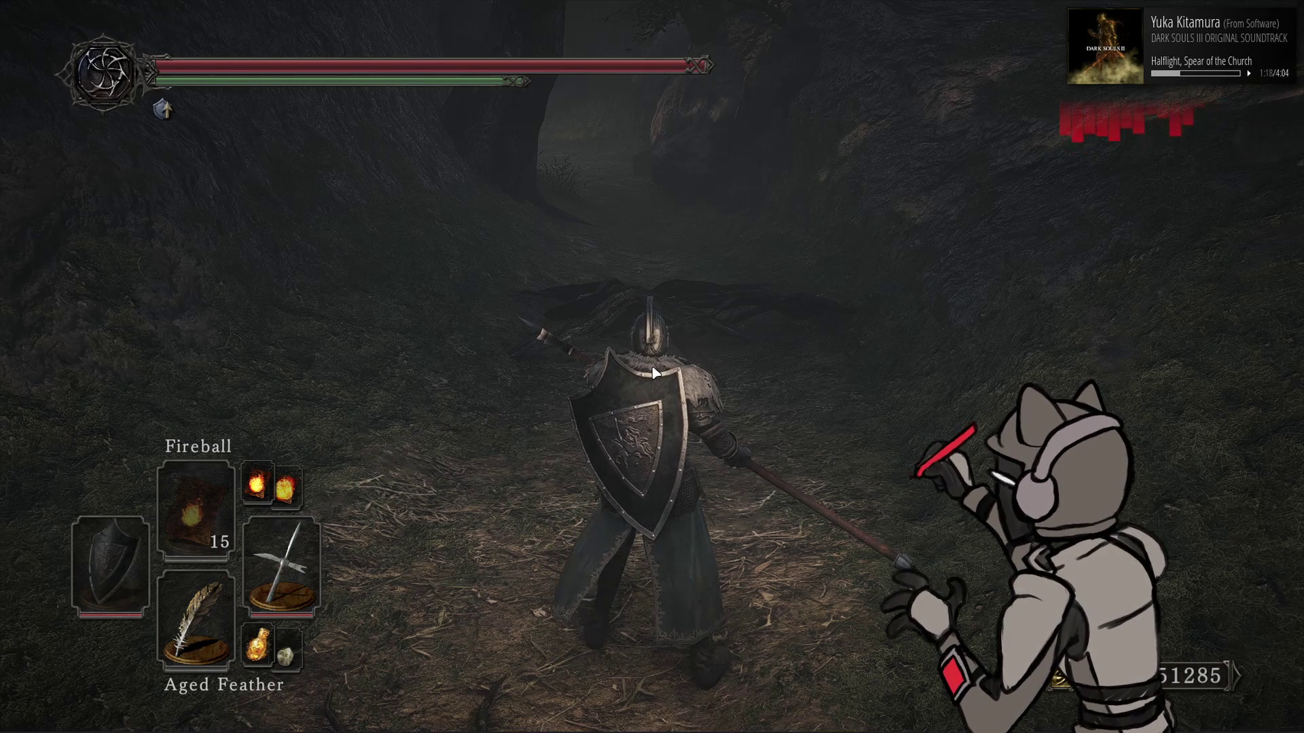
# Resave the shader in Notepad++ and reload the shader fixes in the game
pyautogui.hotkey('alt', 'Tab')
pyautogui.hotkey('ctrl', 's')
pyautogui.hotkey('alt', 'Tab')
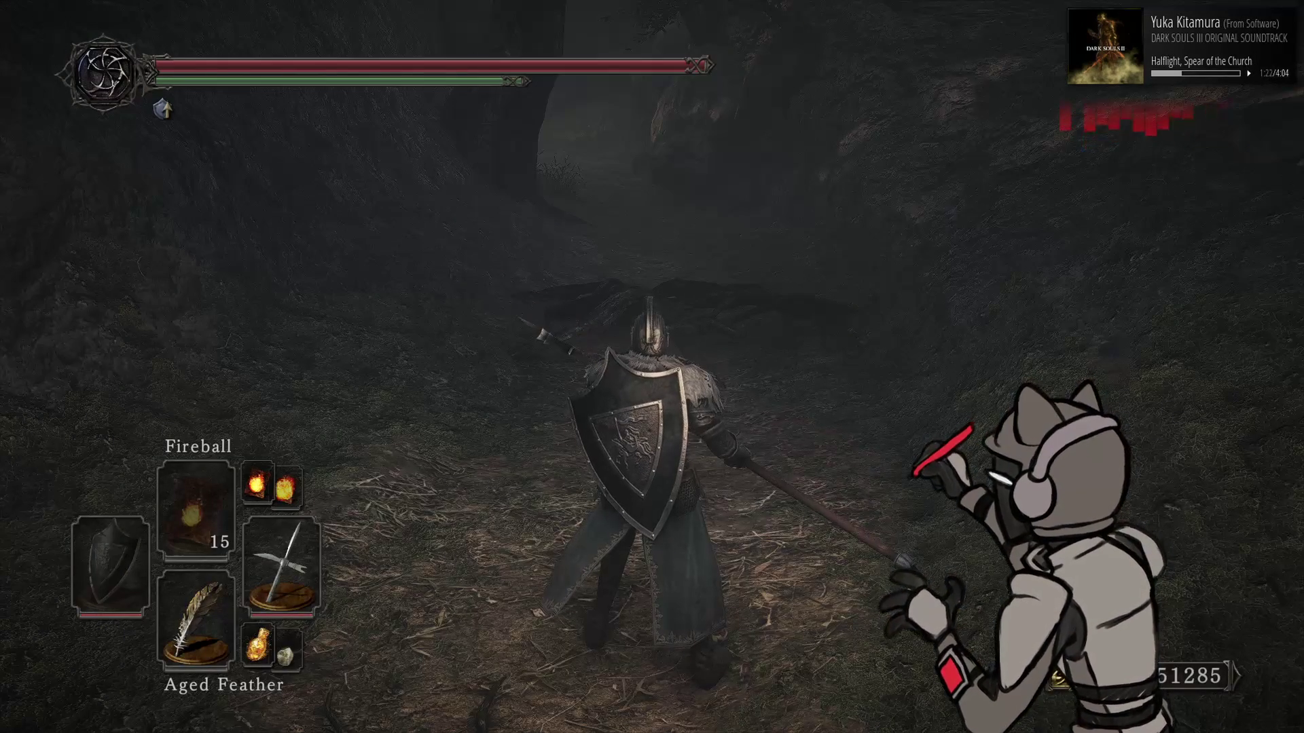
pyautogui.press('F10')
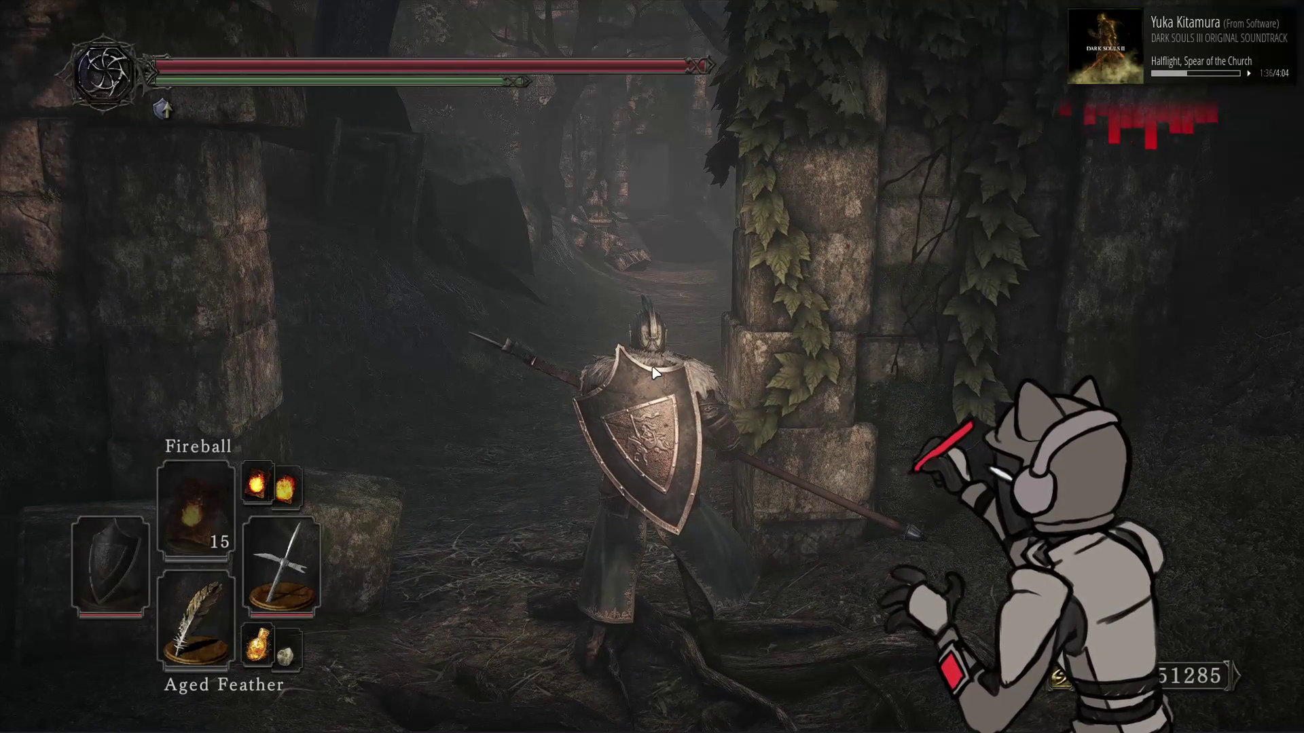
# Comment out the line 110 g_LightExParam define, reload shaders, and walk onto the forest path
pyautogui.hotkey('alt', 'Tab')
pyautogui.press('Down')
pyautogui.press('Down')
pyautogui.press('Down')
pyautogui.press('Home')
pyautogui.write('//')
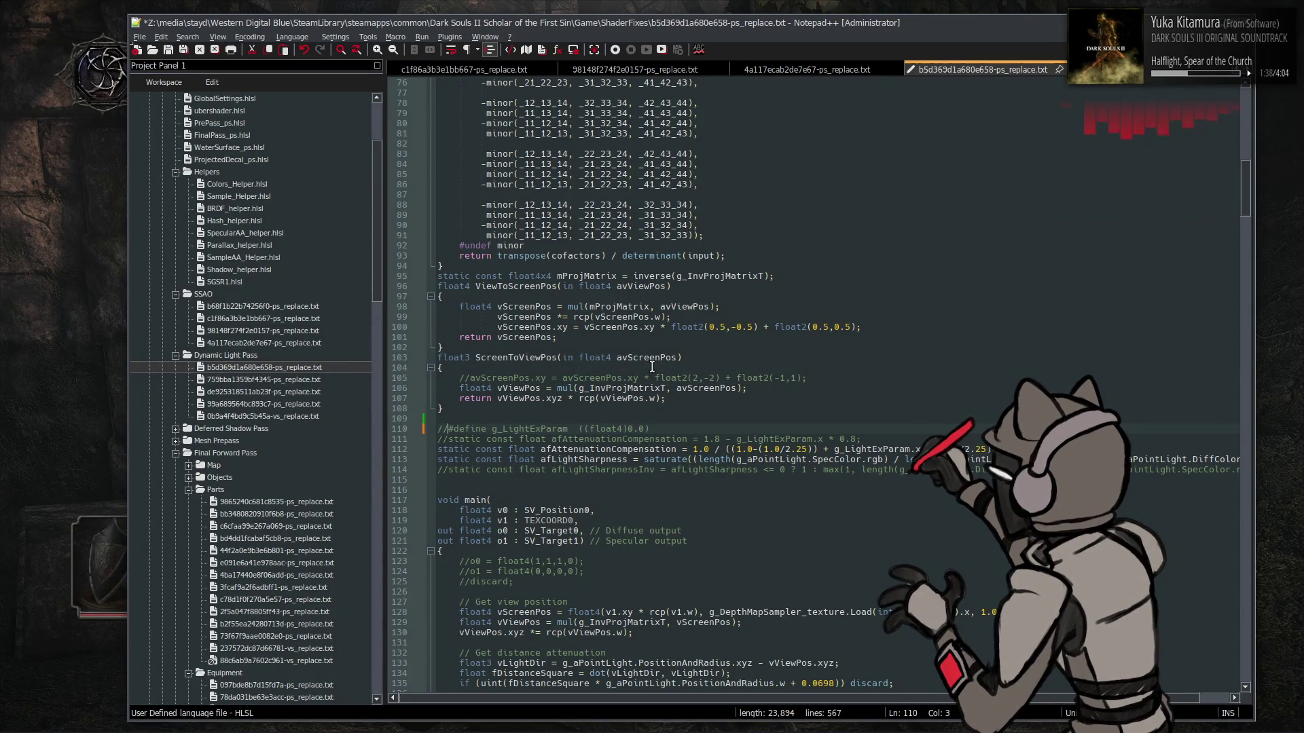
pyautogui.hotkey('alt', 'Tab')
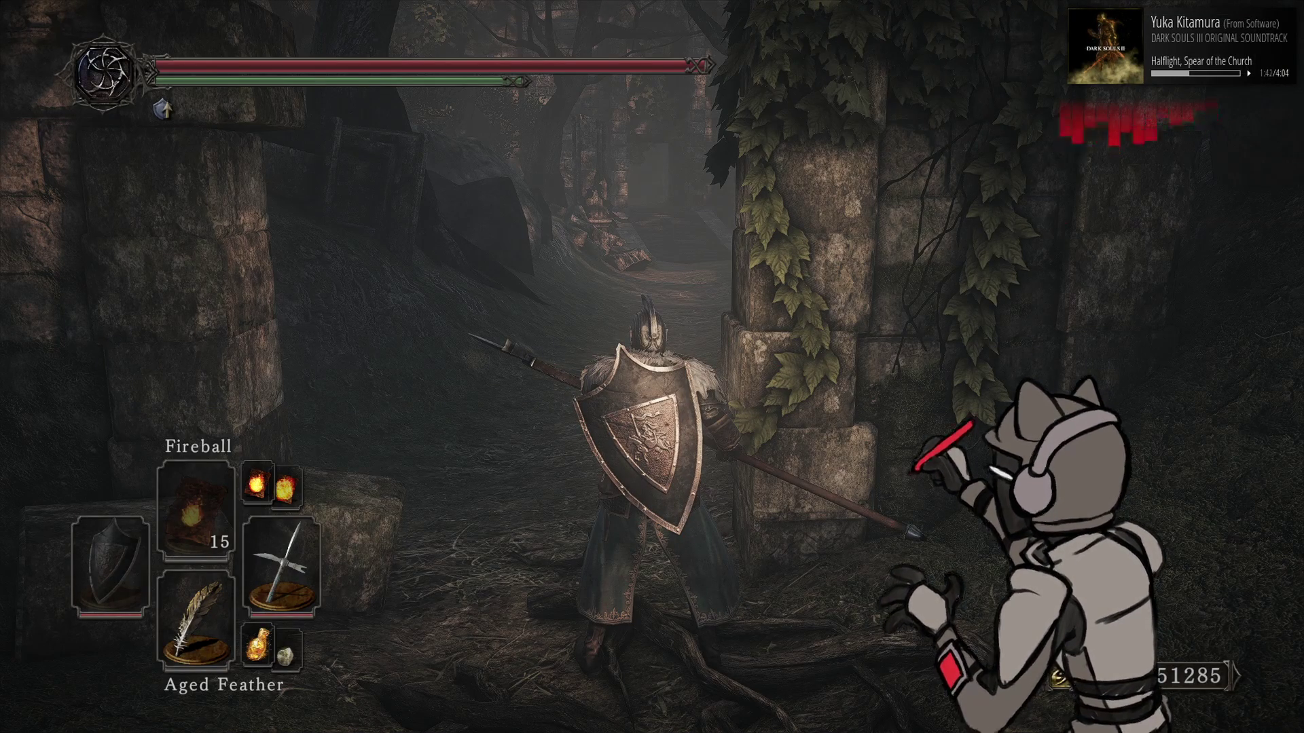
pyautogui.press('F10')
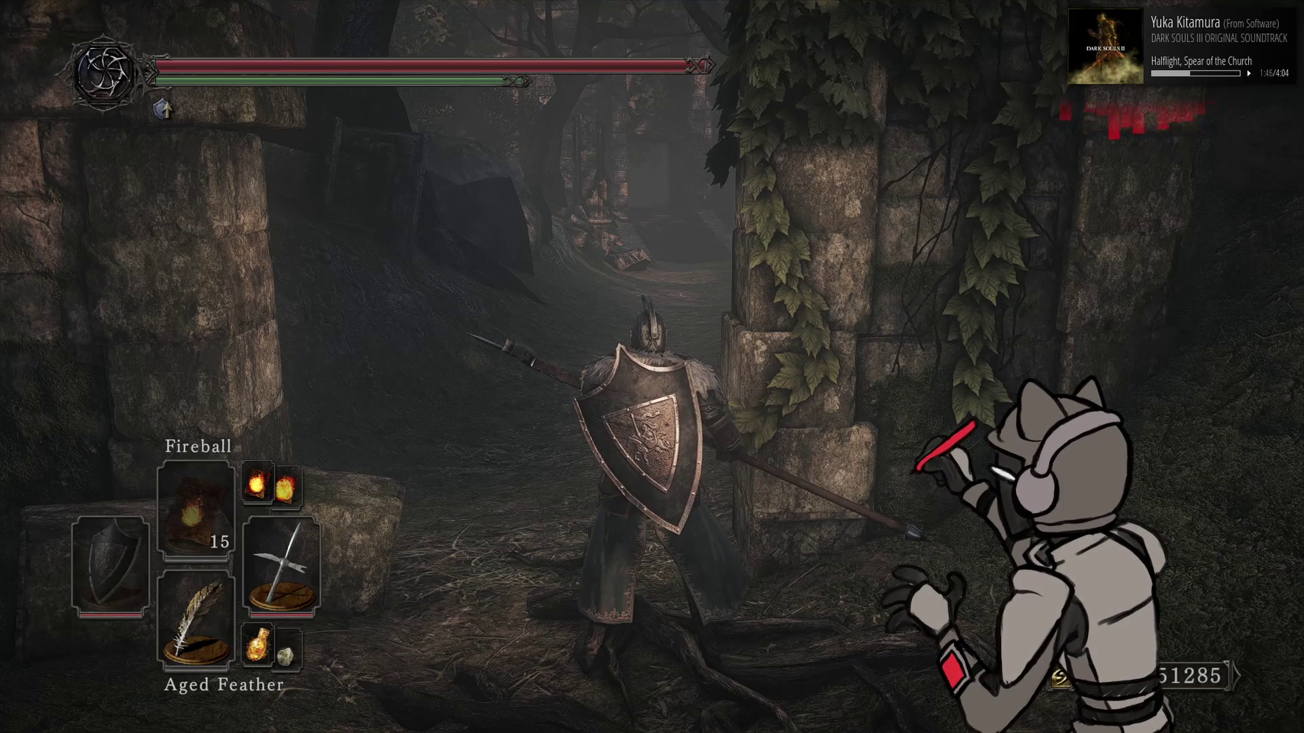
pyautogui.press('w')
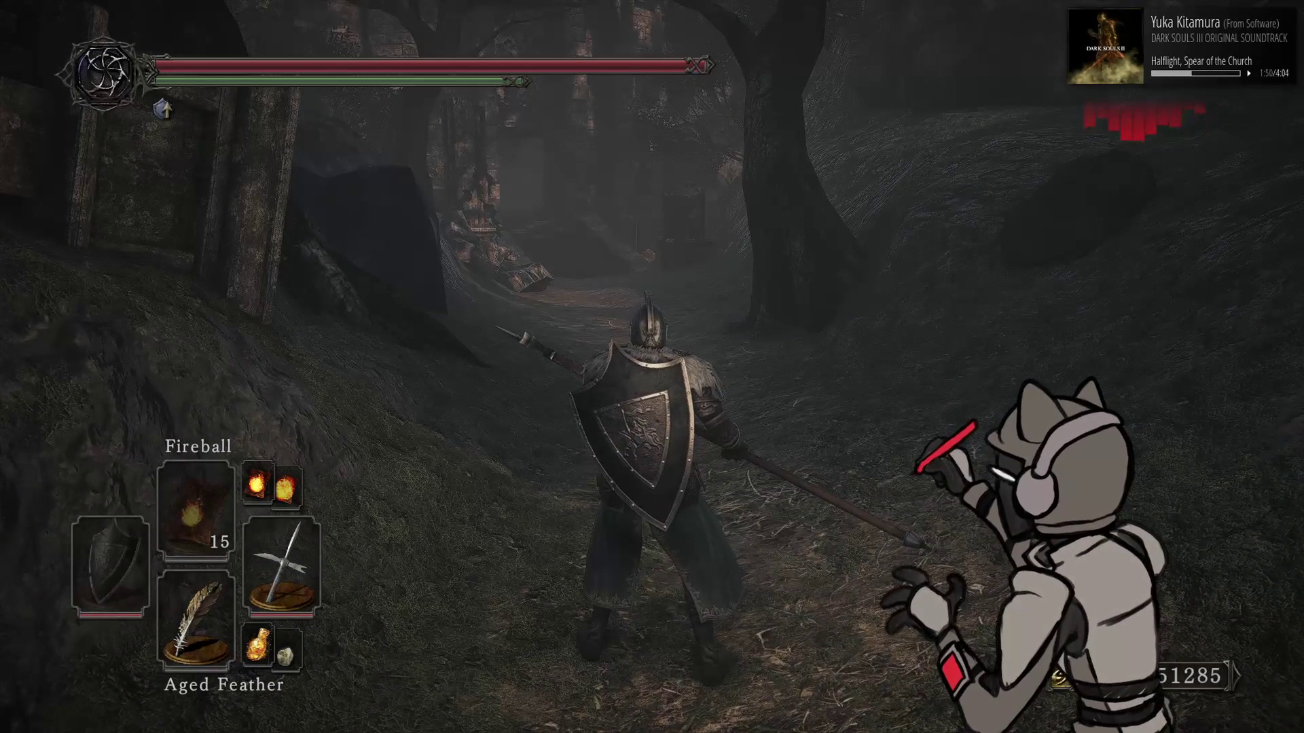
# Uncomment the line 110 g_LightExParam define with Ctrl+Q and save the shader
pyautogui.hotkey('alt', 'Tab')
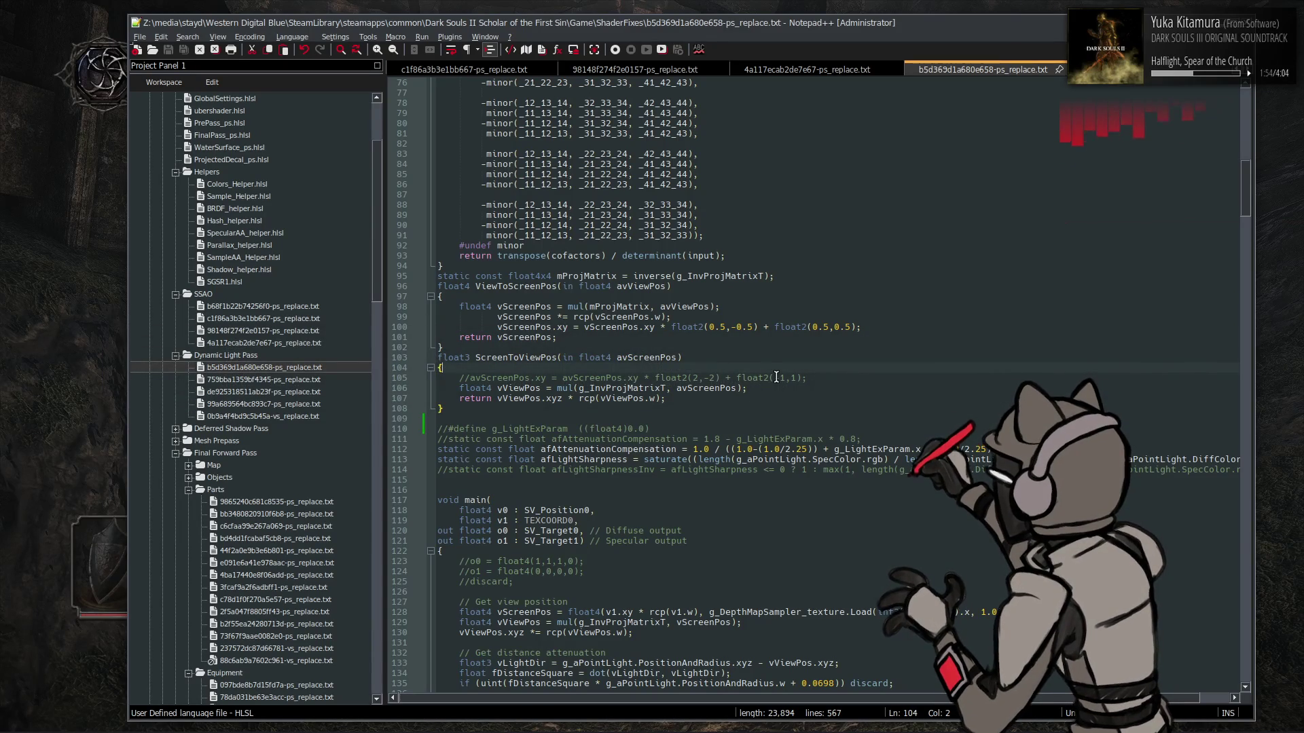
pyautogui.press('Down')
pyautogui.press('Down')
pyautogui.press('Down')
pyautogui.hotkey('ctrl', 'q')
pyautogui.hotkey('ctrl', 's')
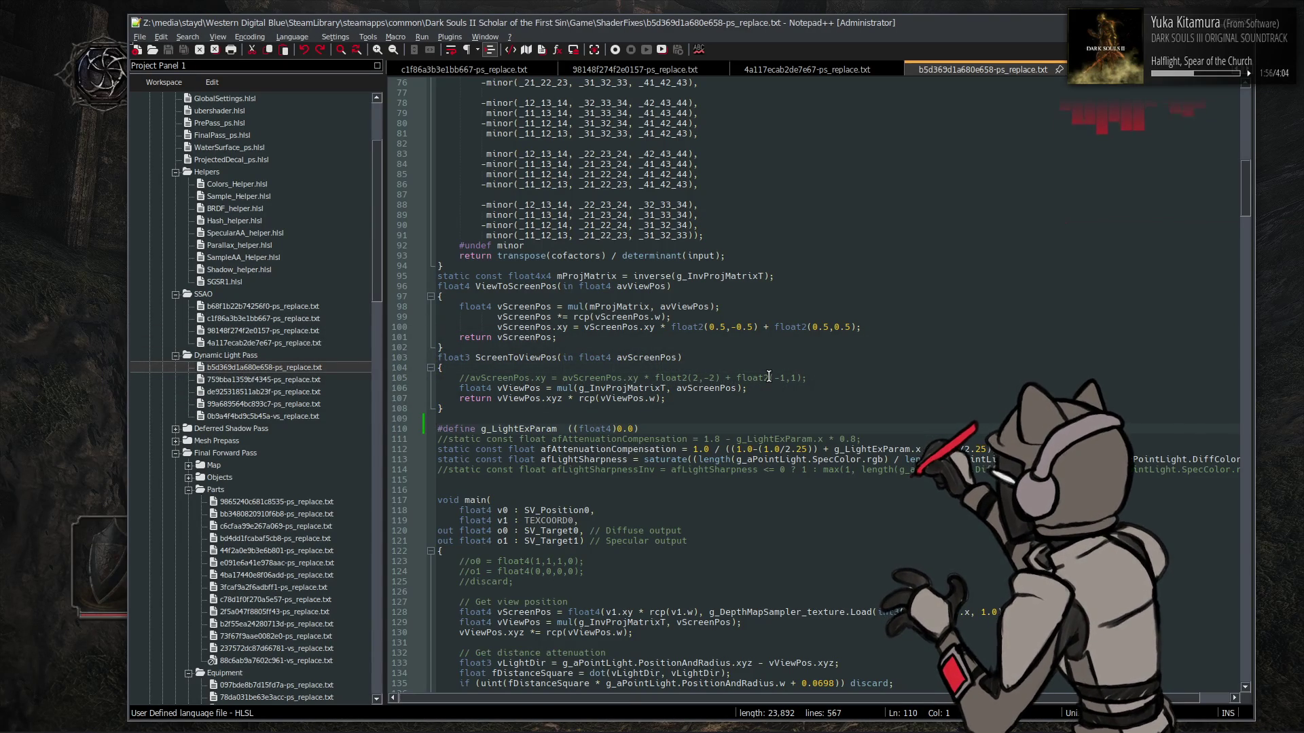
pyautogui.scroll(-6, 769, 376)
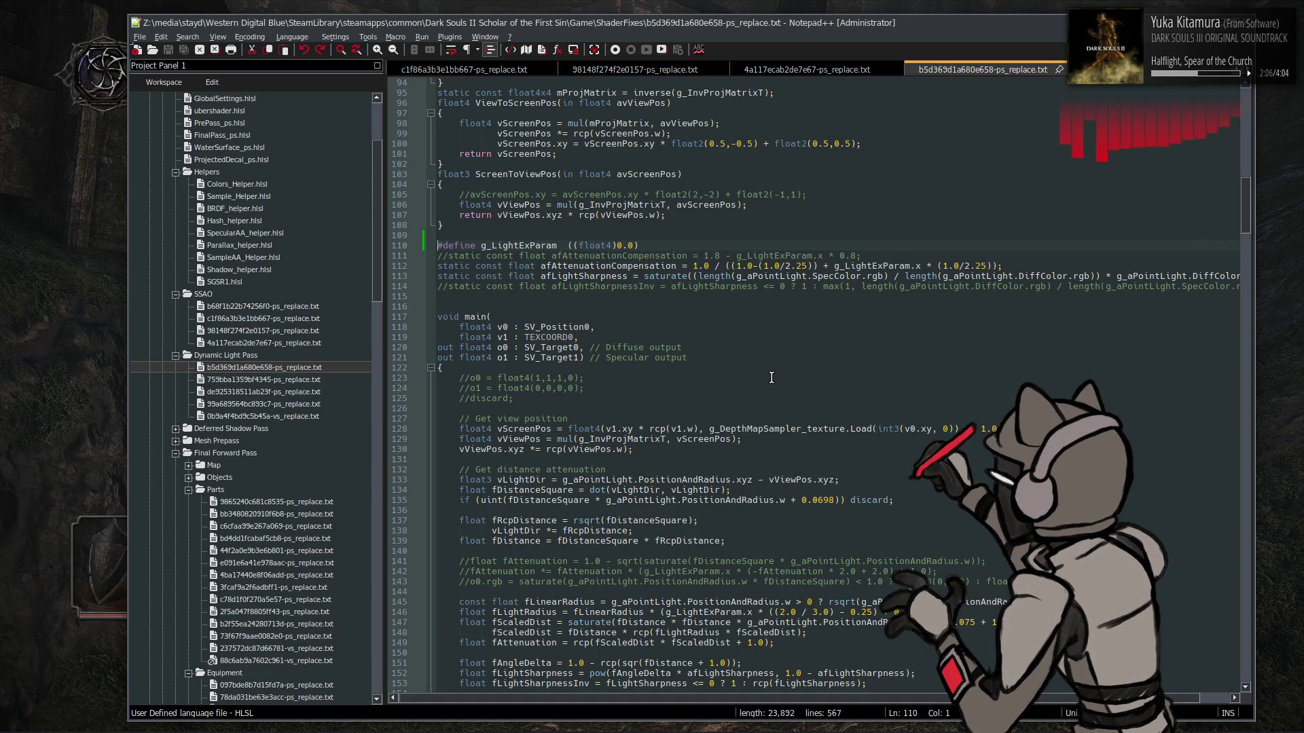
pyautogui.scroll(-2, 771, 378)
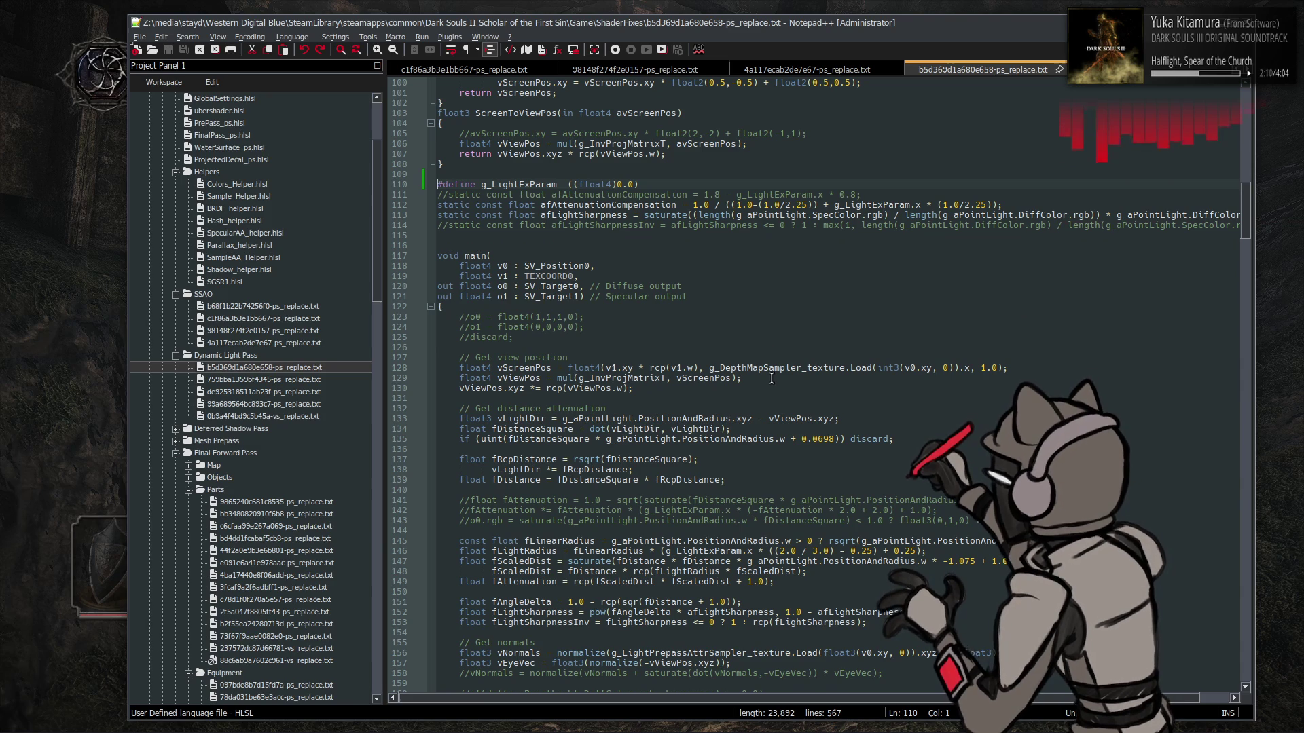
pyautogui.scroll(-3, 771, 378)
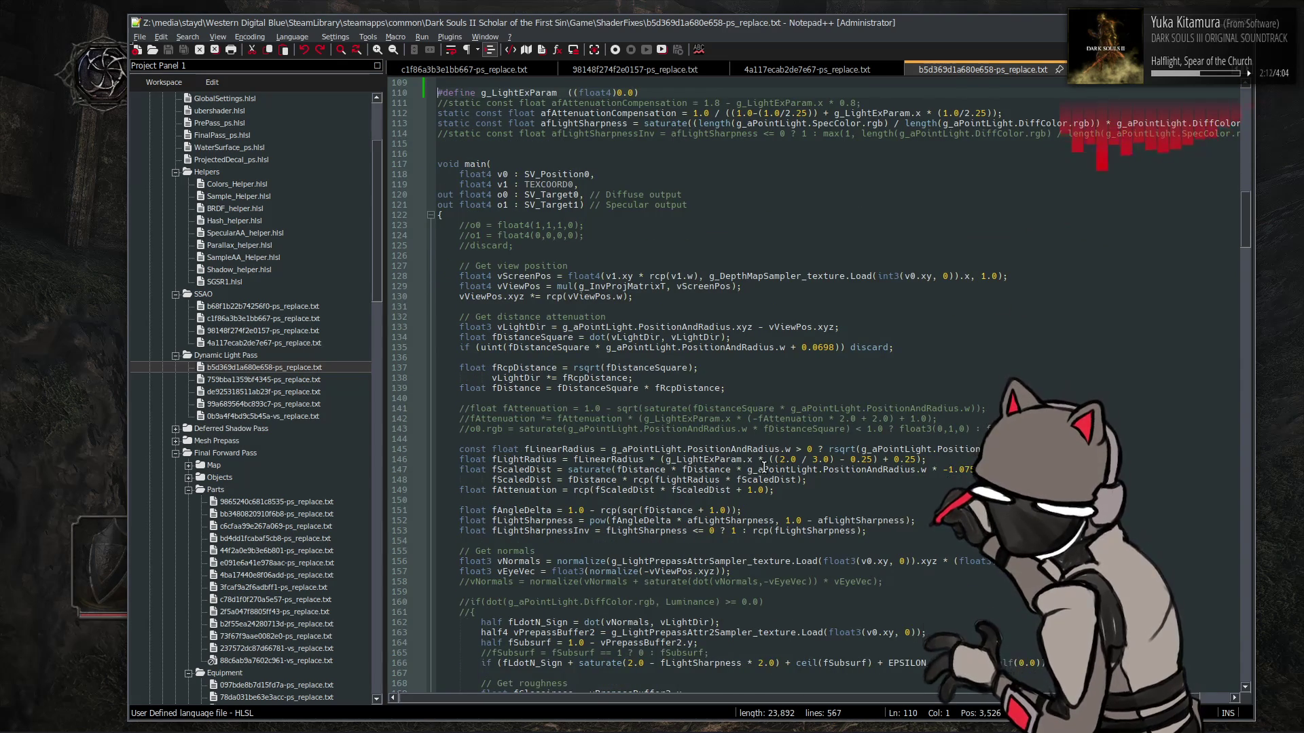
# Wrap the line 146 light radius in lerp(0.25, 2.0 / 3.0, g_LightExParam.x)
pyautogui.moveTo(661, 459); pyautogui.dragTo(922, 459)
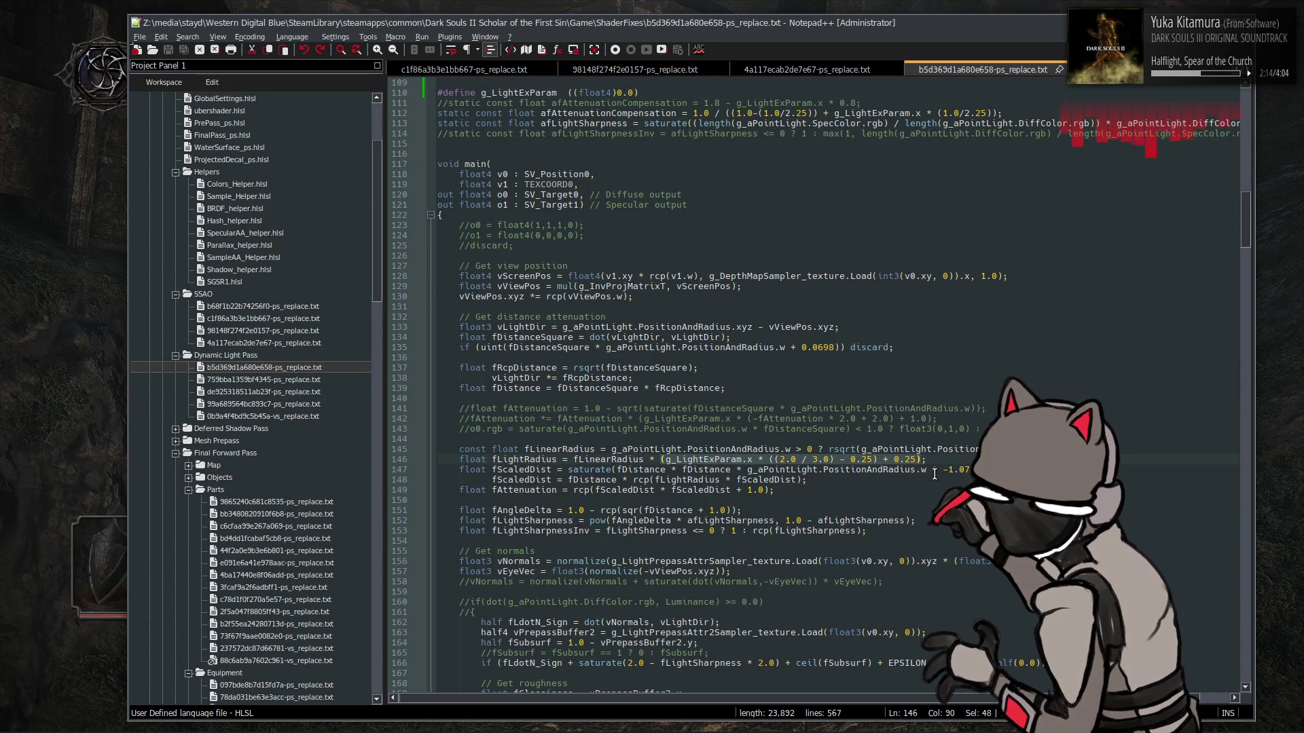
pyautogui.click(851, 489)
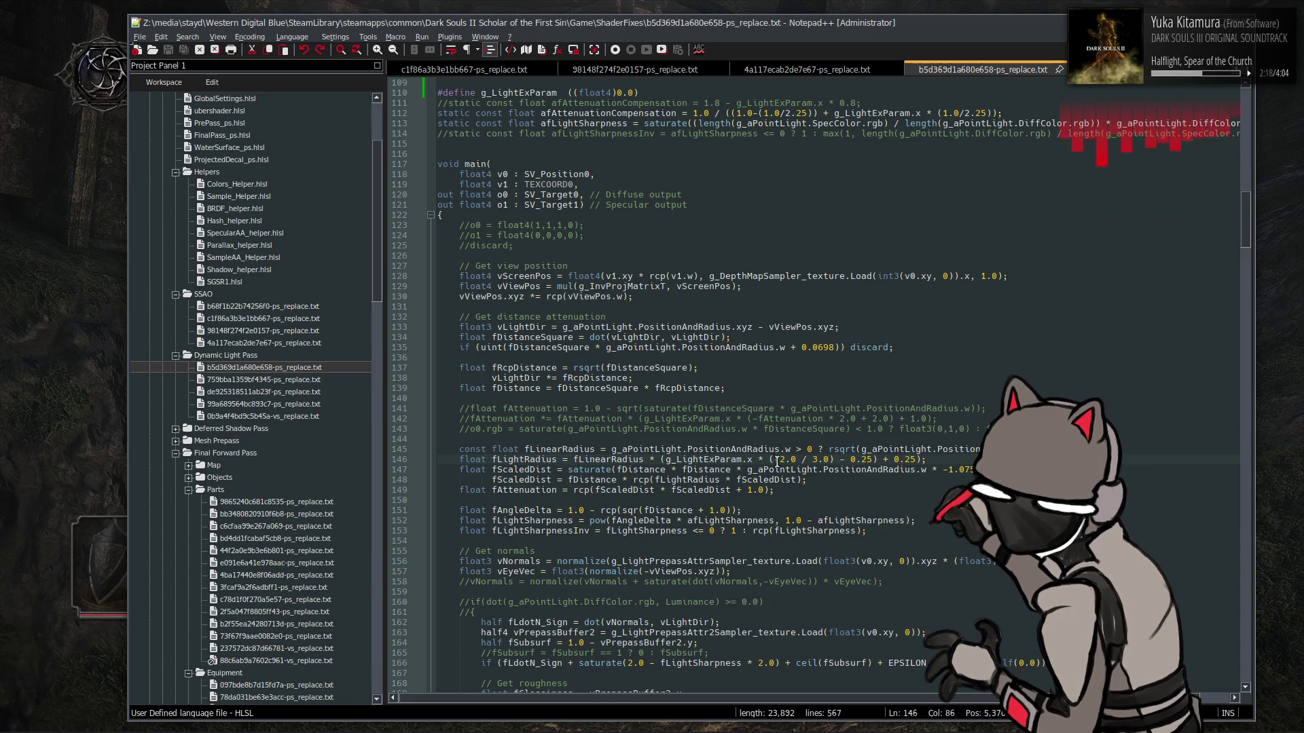
pyautogui.click(671, 460)
pyautogui.moveTo(670, 460); pyautogui.dragTo(759, 461)
pyautogui.click(836, 490)
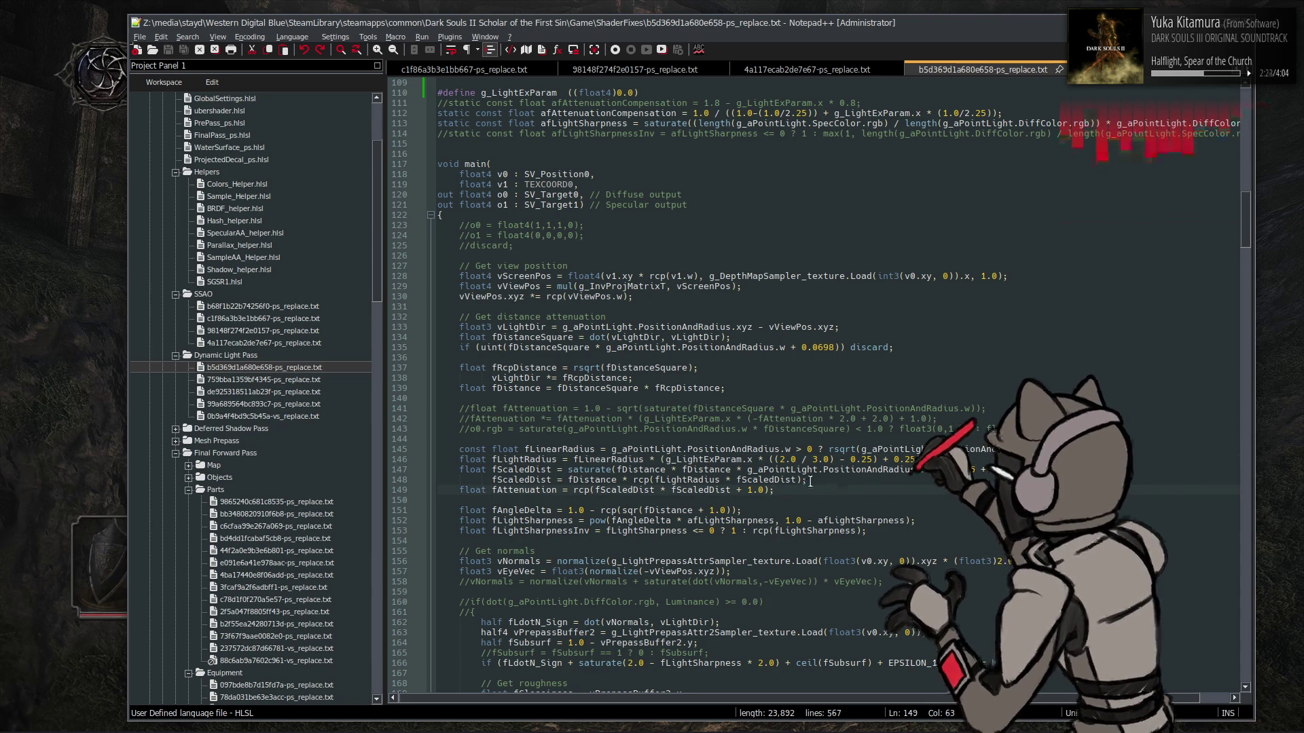
pyautogui.click(658, 459)
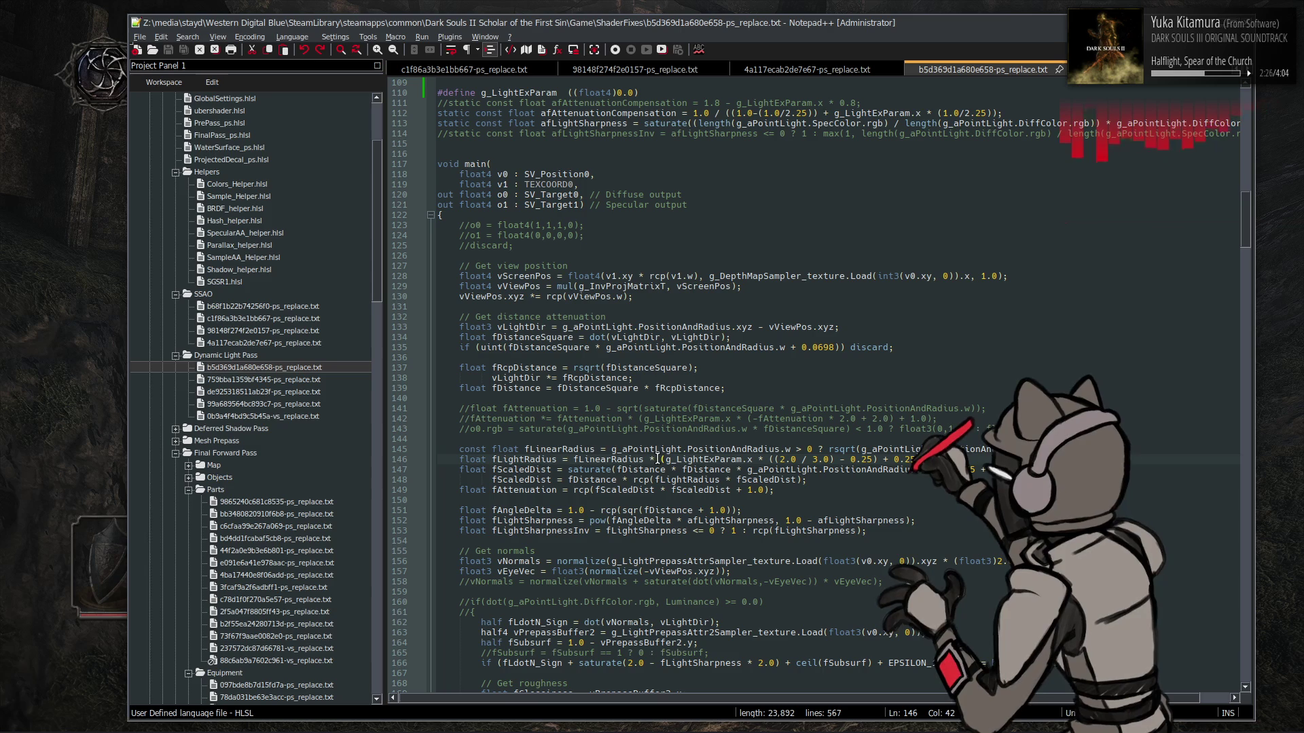
pyautogui.write('lerp')
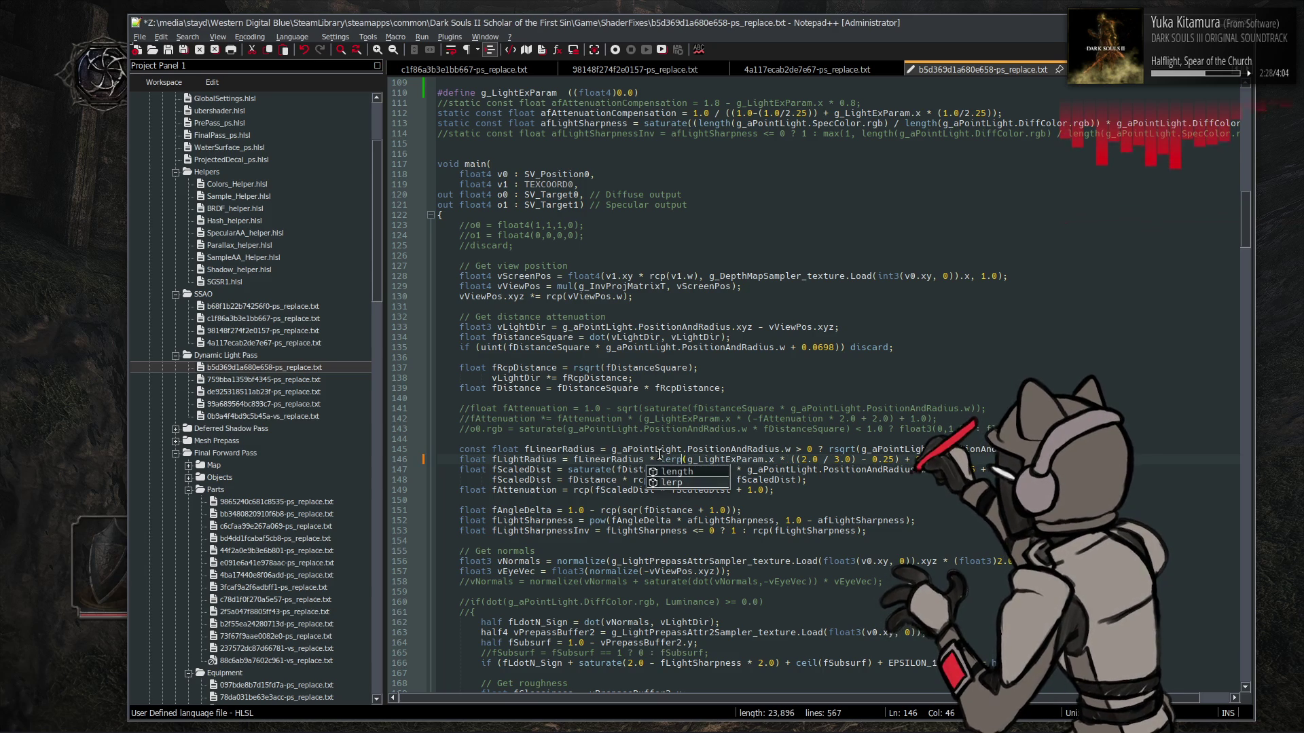
pyautogui.press('Right')
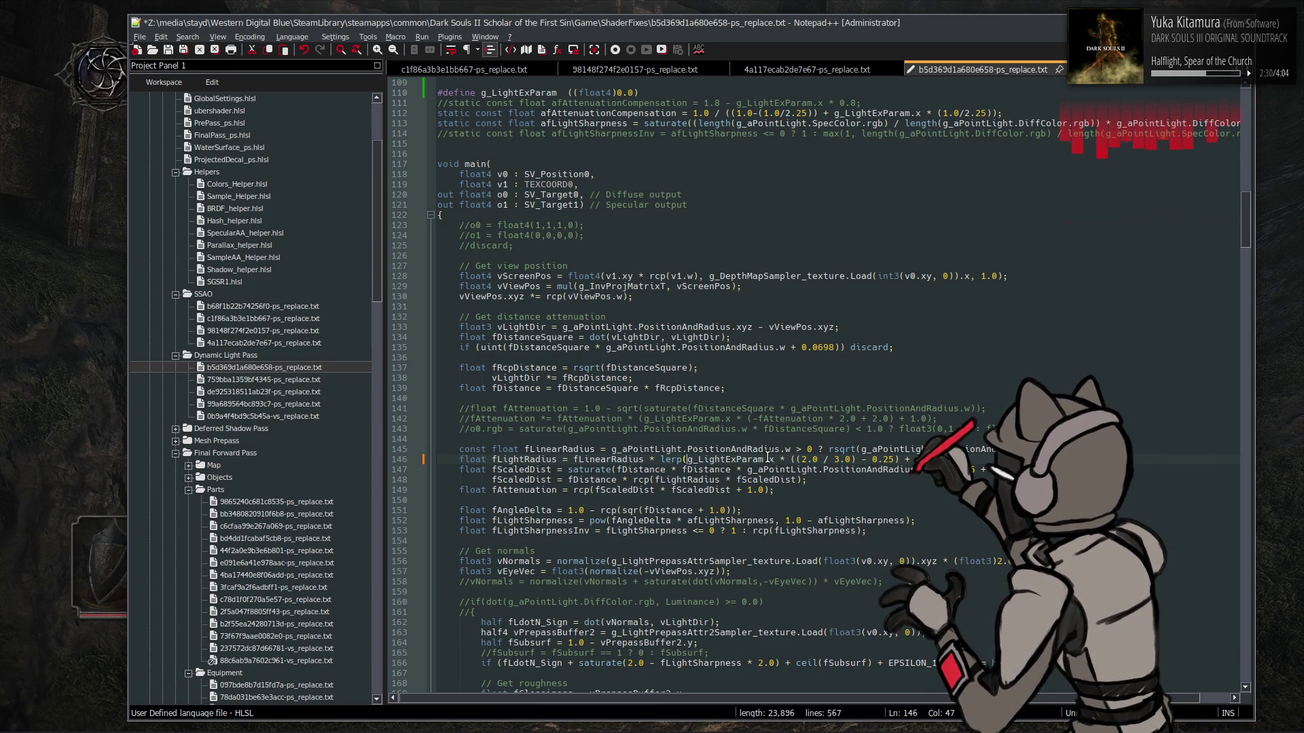
pyautogui.write('0.25, ')
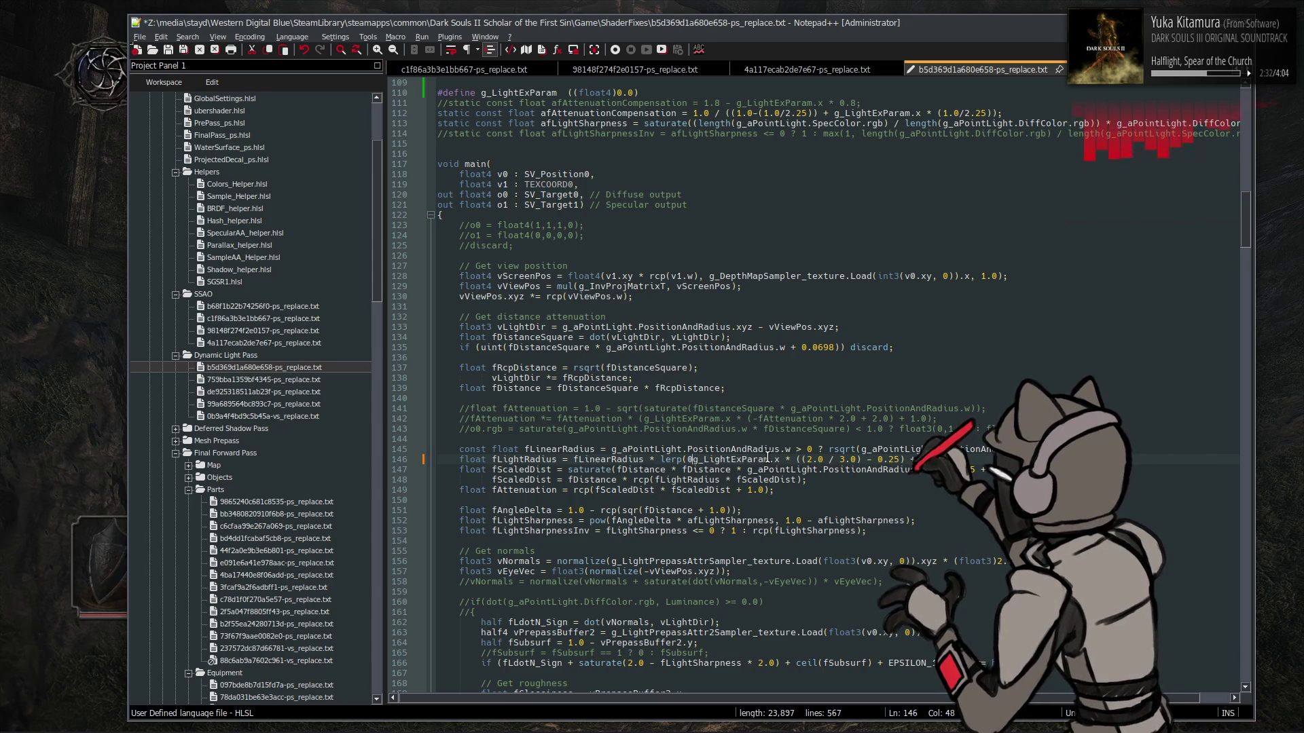
pyautogui.write('2.0 / 3.0')
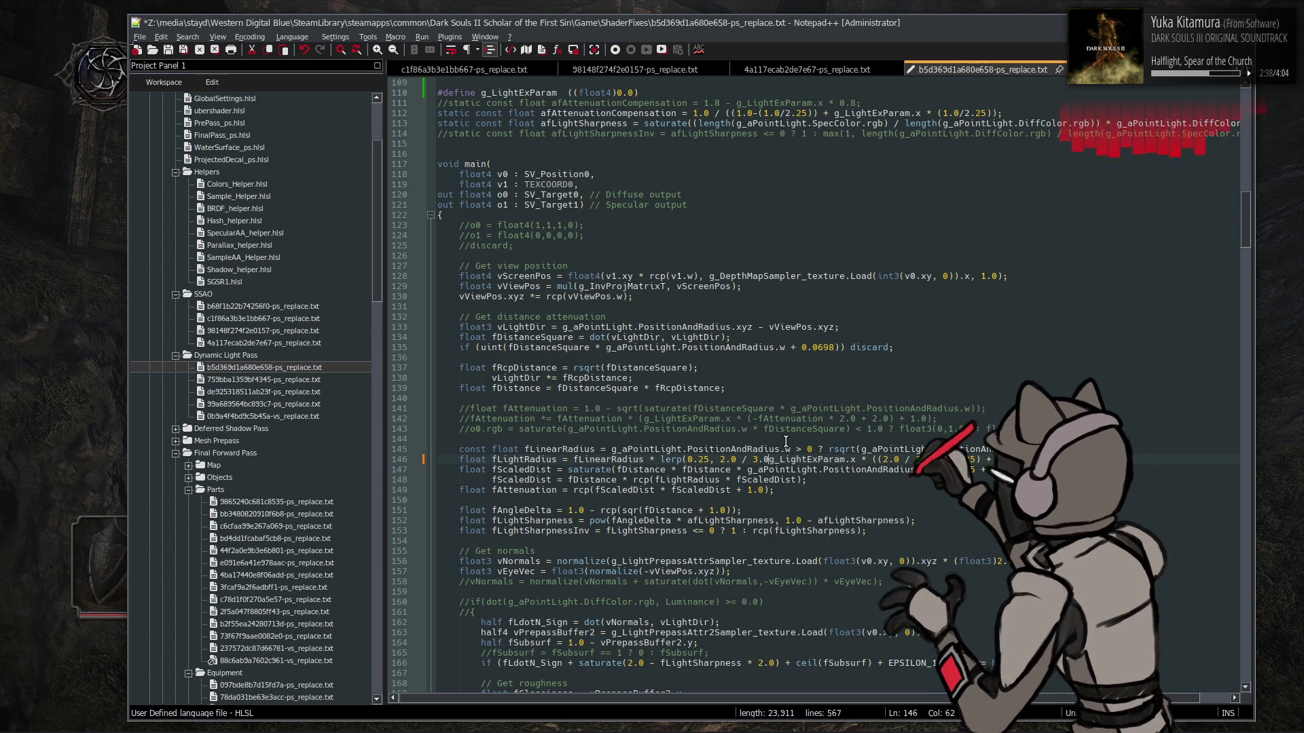
pyautogui.write(',')
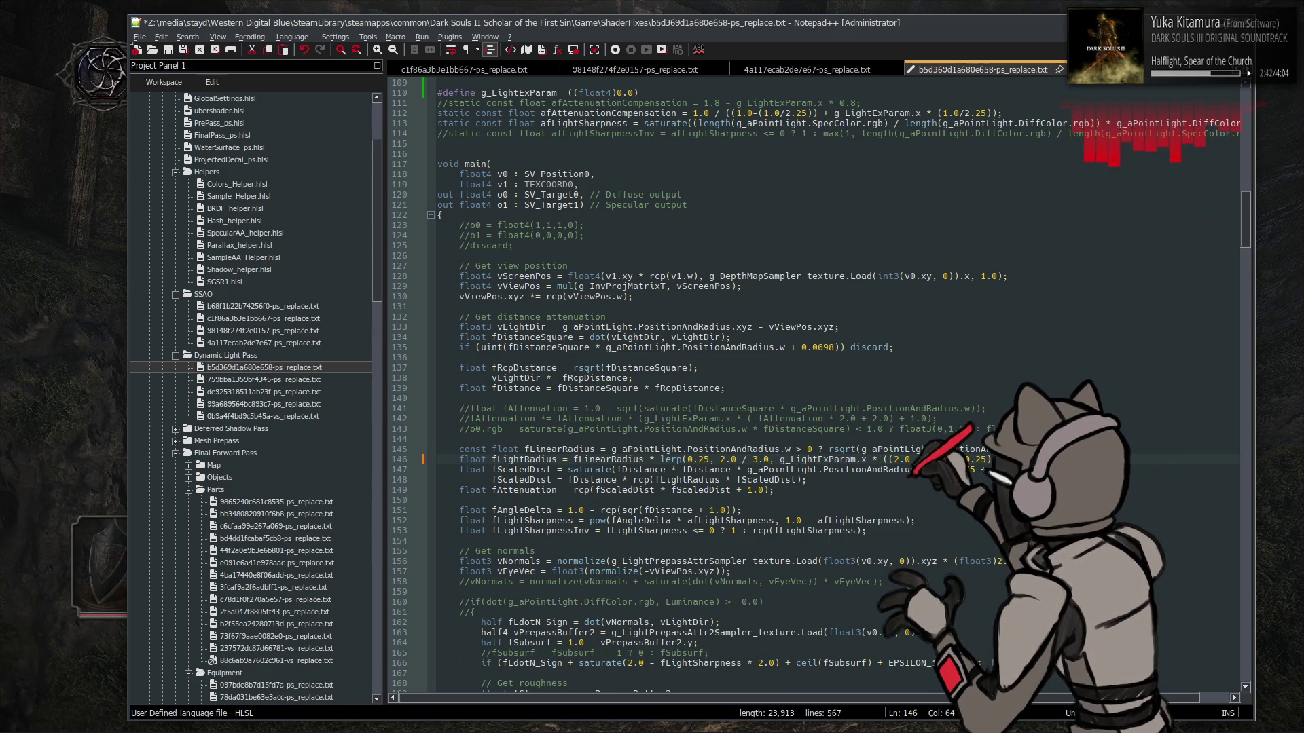
# Comment out the line 110 g_LightExParam define, save, and return to the game
pyautogui.click(438, 93)
pyautogui.write('//')
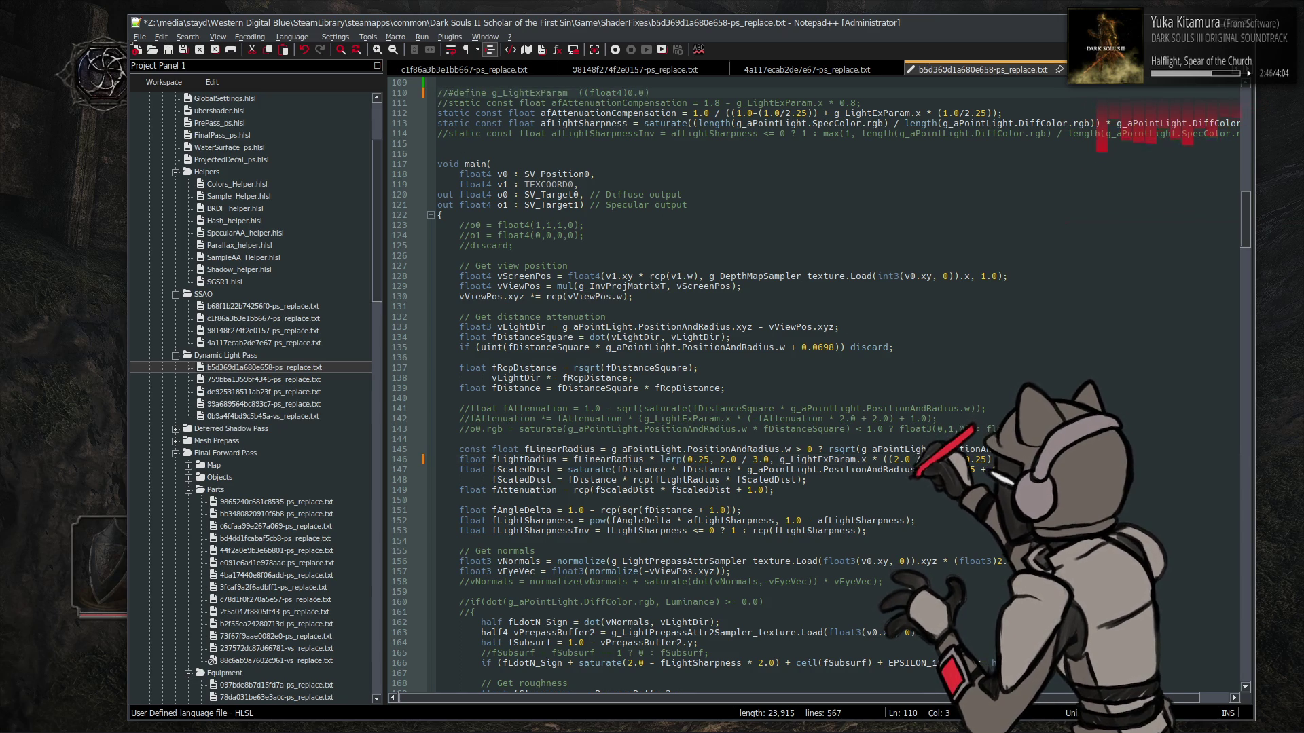
pyautogui.click(868, 460)
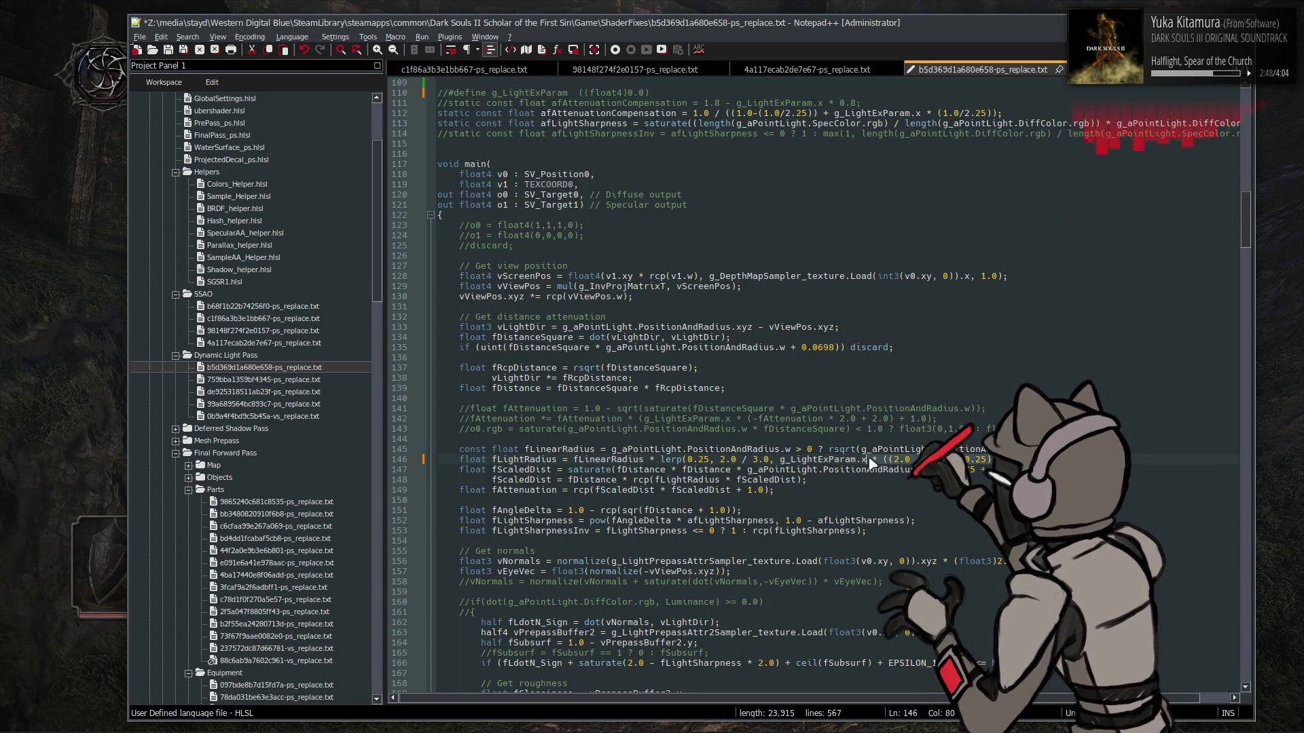
pyautogui.hotkey('ctrl', 's')
pyautogui.click(2, 350)
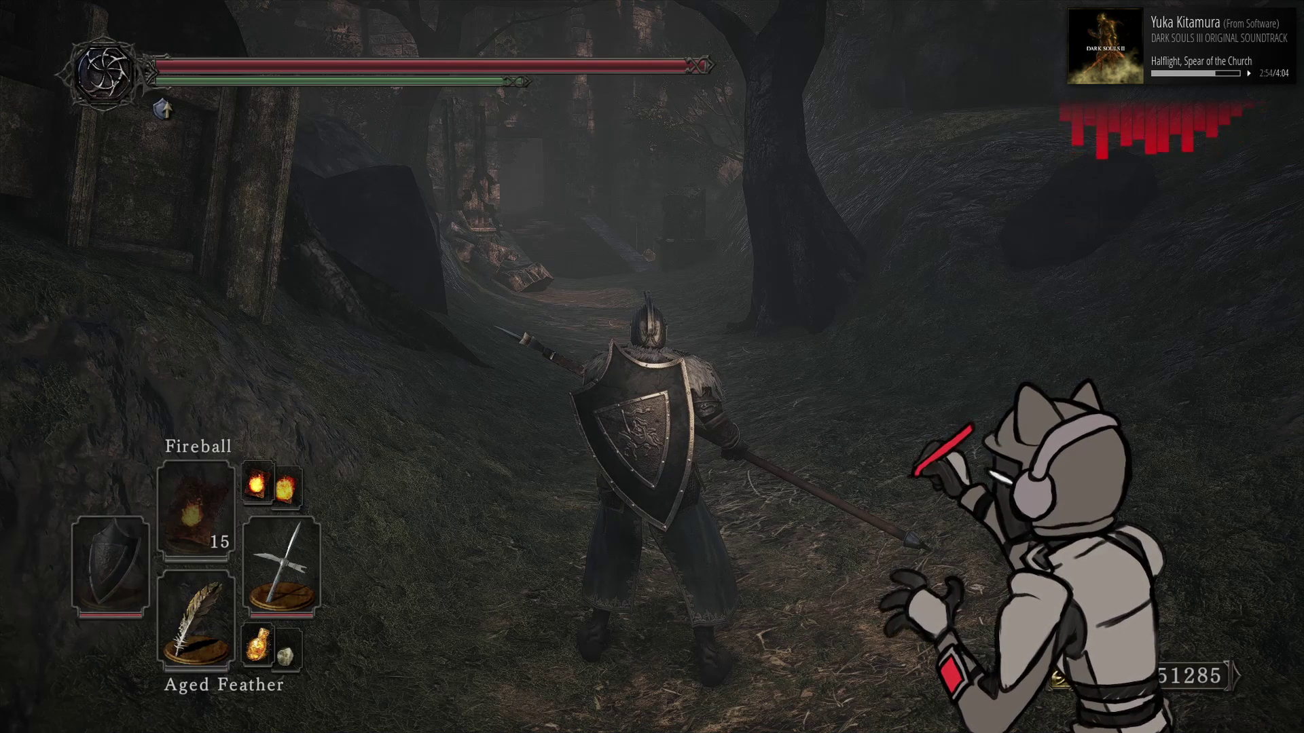
# Reload shaders with F10 to test the lerp(0.25, 2.0 / 3.0) radius, then return to Notepad++
pyautogui.press('F10')
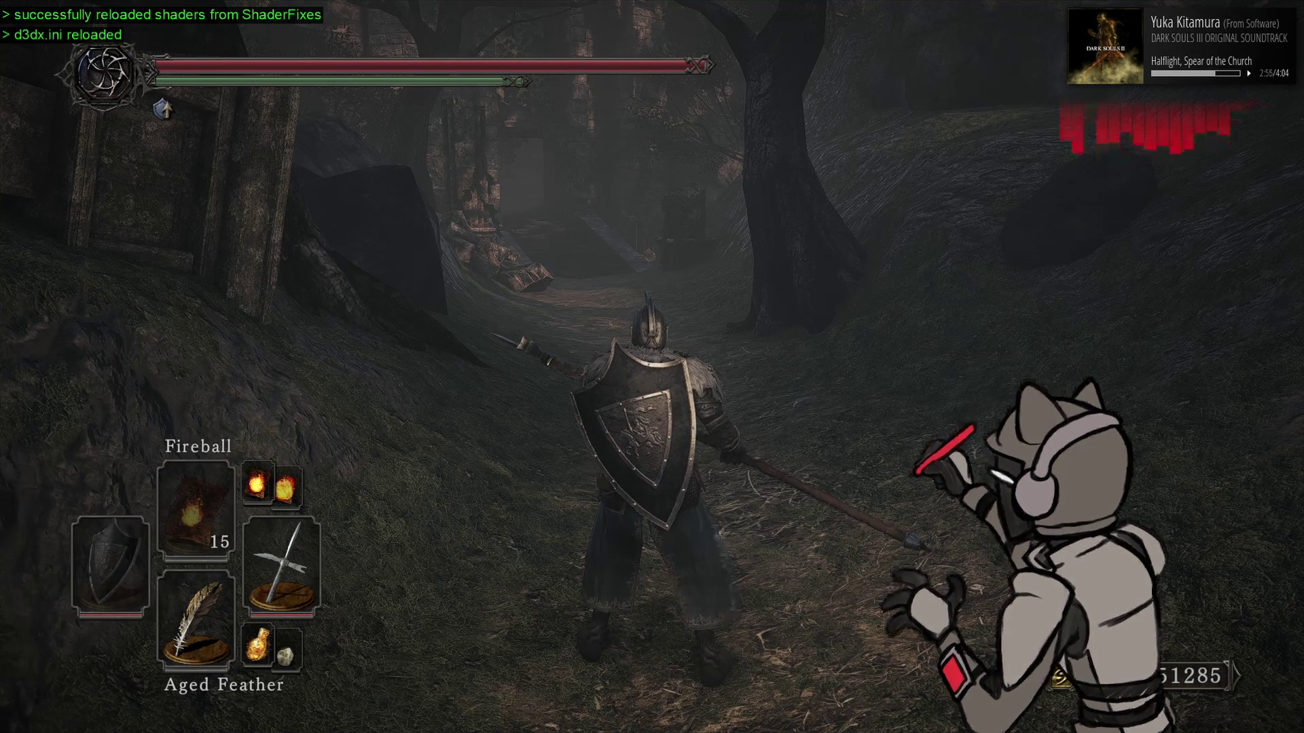
pyautogui.hotkey('alt', 'Tab')
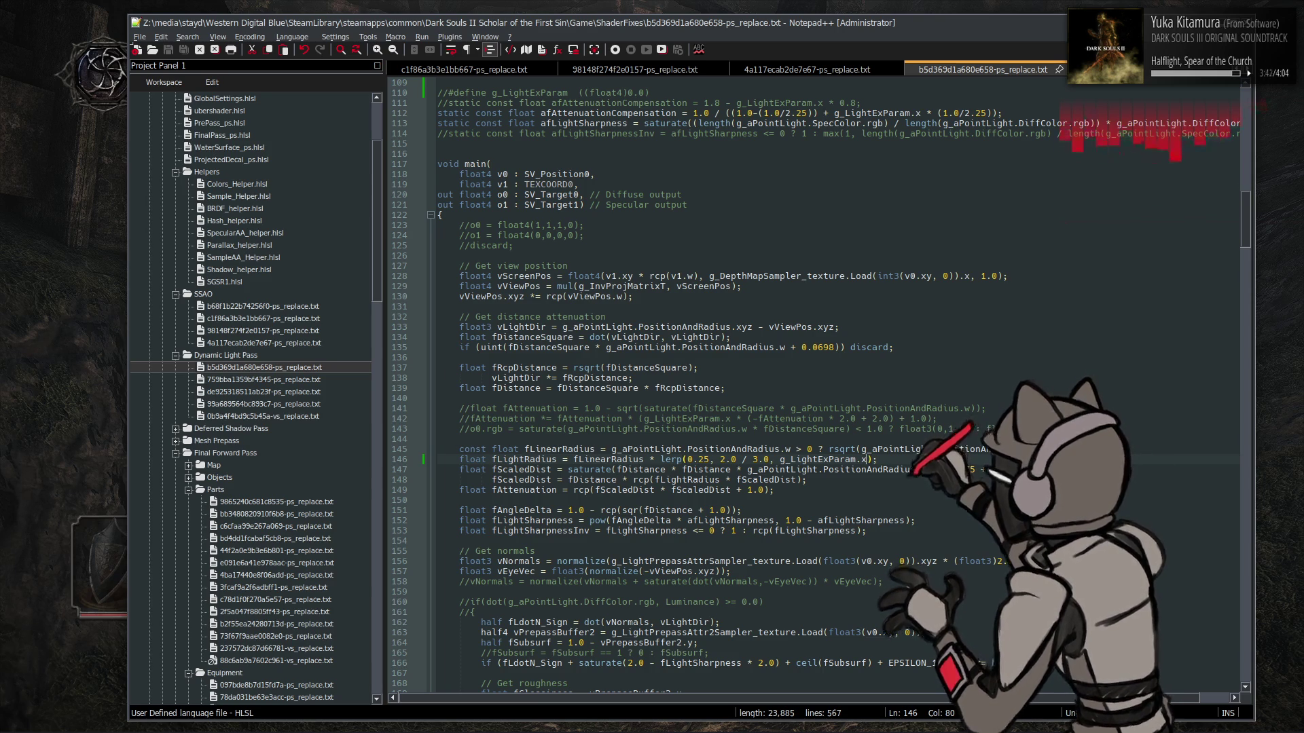
# Reload shaders, then uncomment the line 110 g_LightExParam define, save, and reload again in game
pyautogui.hotkey('alt', 'Tab')
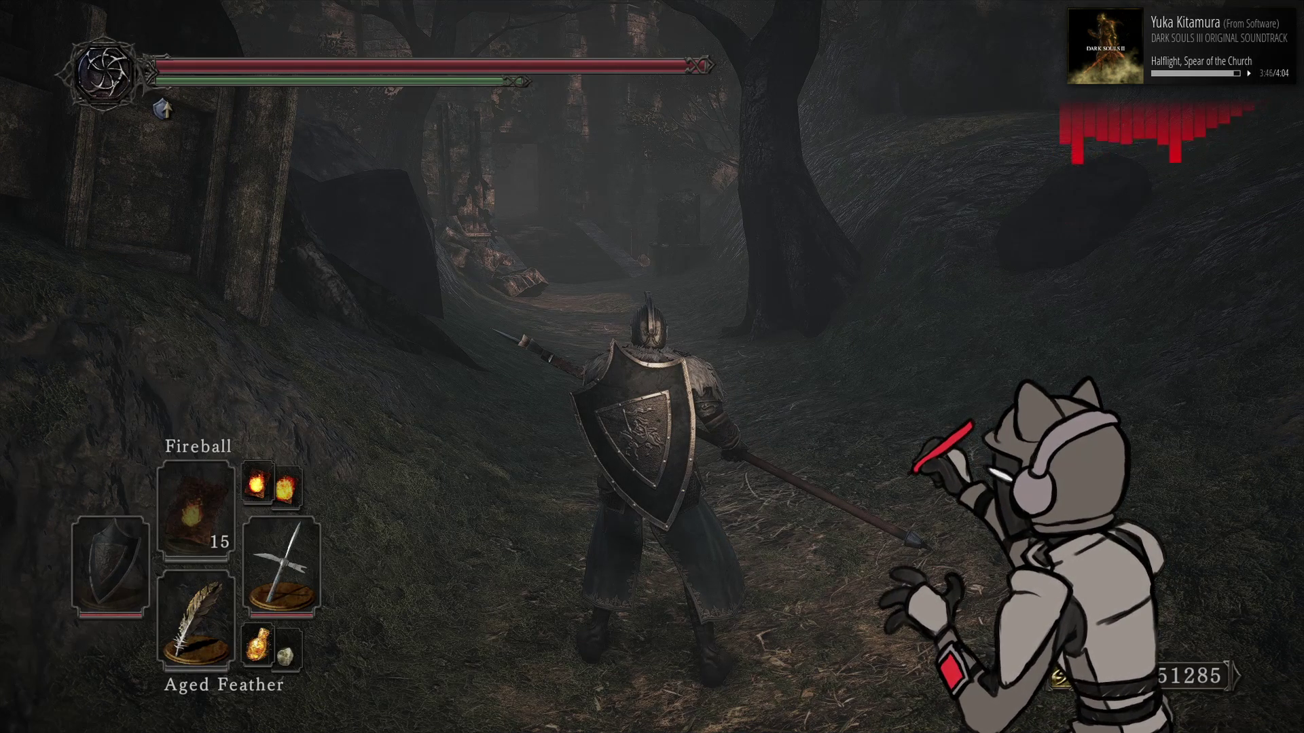
pyautogui.press('F10')
pyautogui.hotkey('alt', 'Tab')
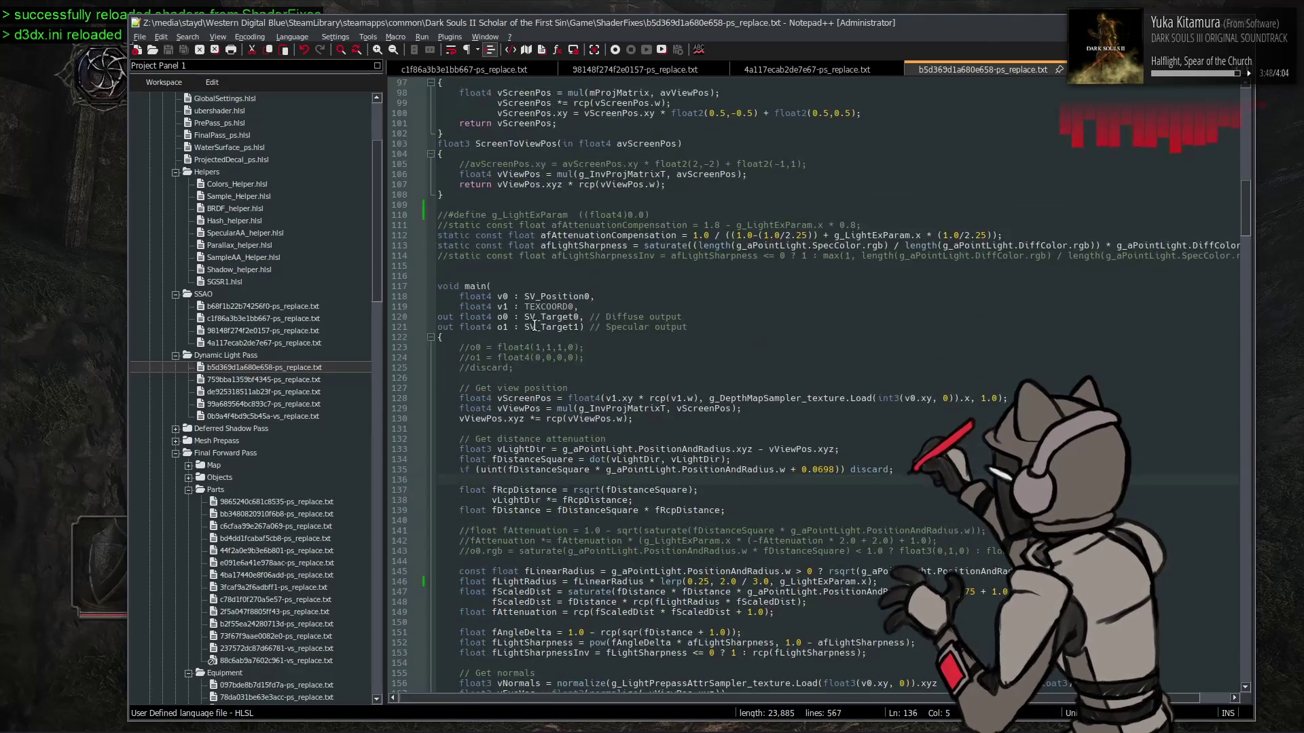
pyautogui.scroll(3, 547, 329)
pyautogui.click(449, 307)
pyautogui.press('BackSpace')
pyautogui.press('BackSpace')
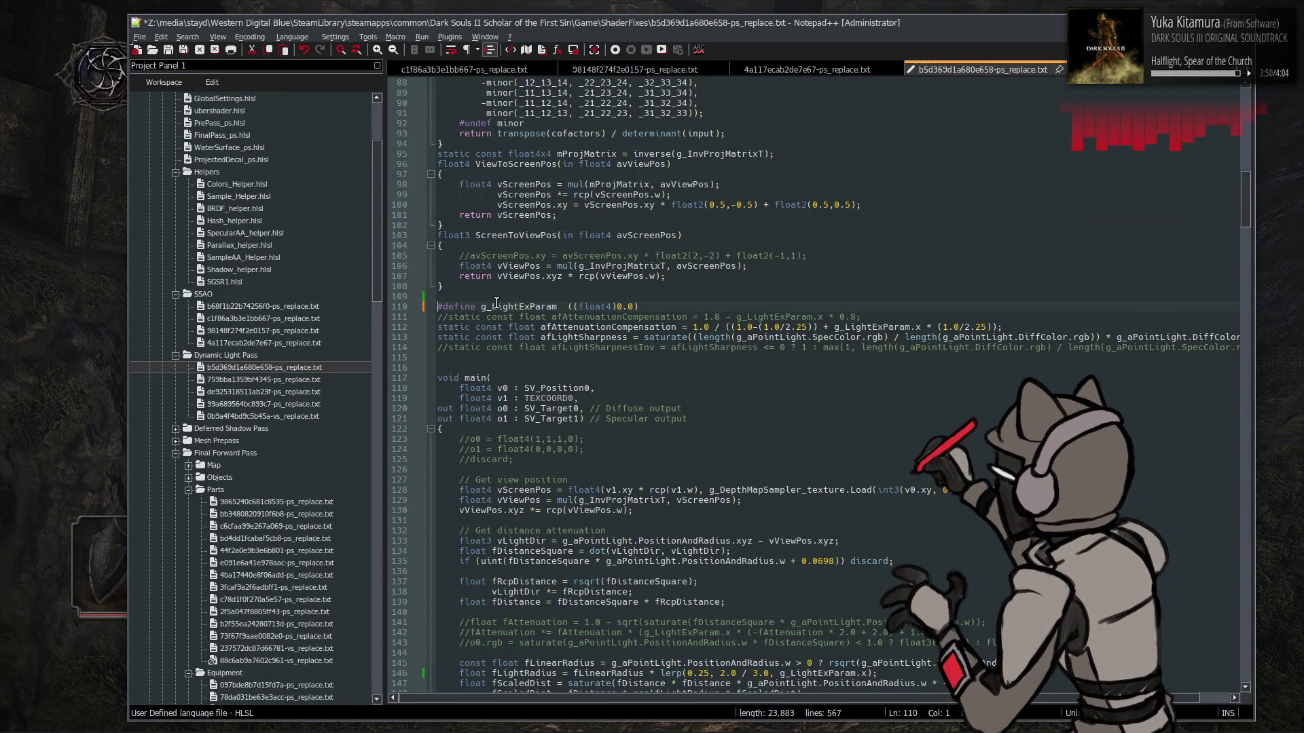
pyautogui.hotkey('ctrl', 's')
pyautogui.hotkey('alt', 'Tab')
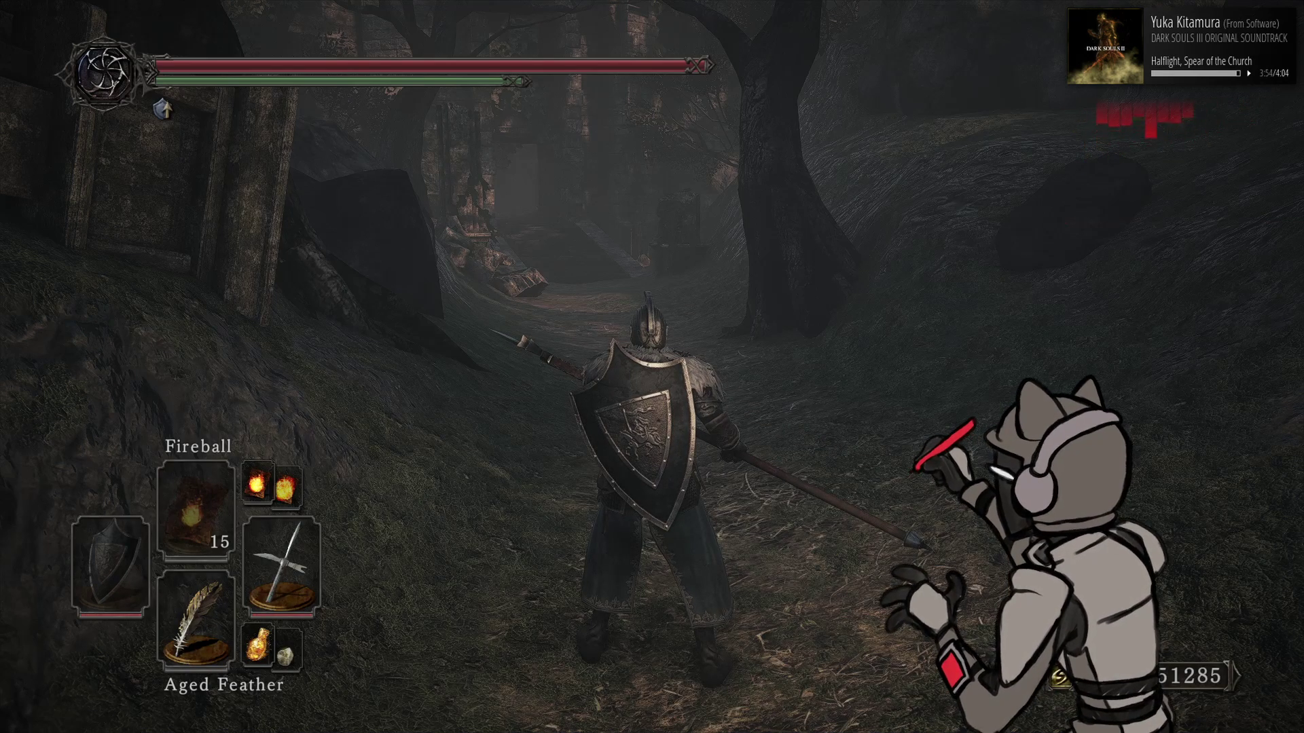
pyautogui.press('F10')
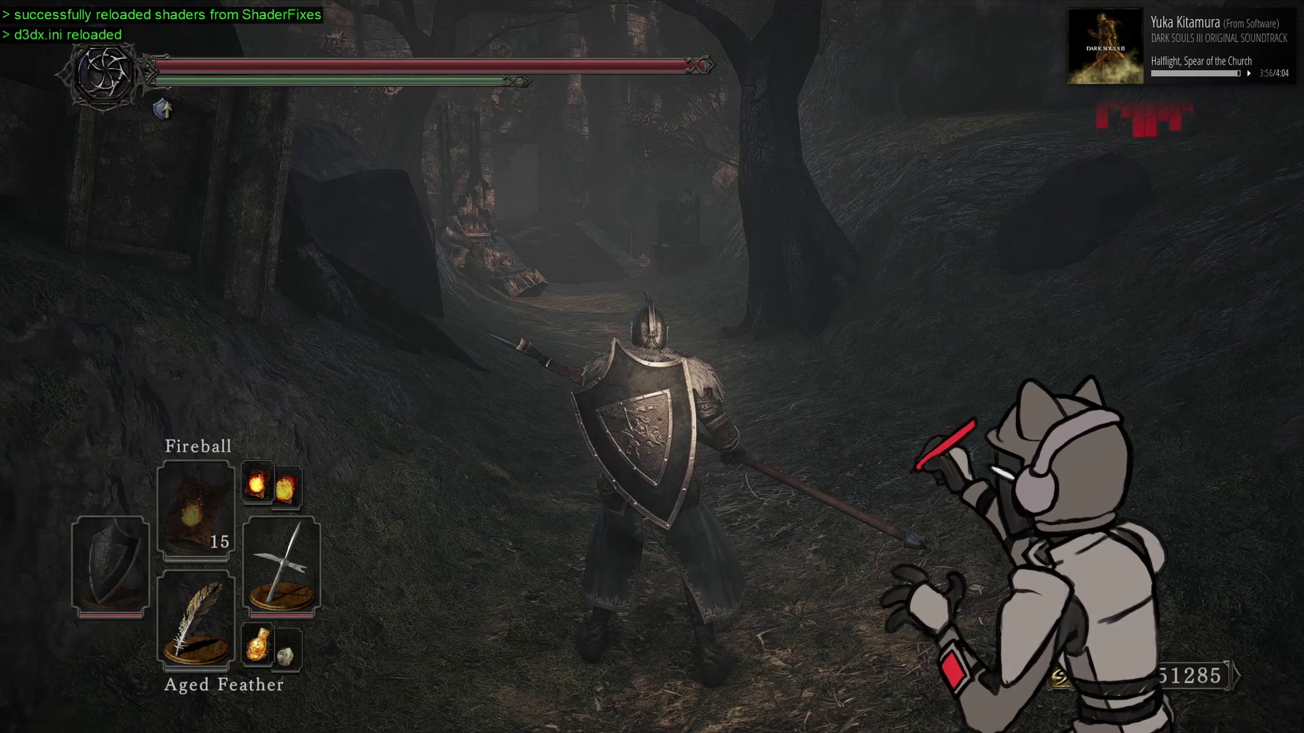
pyautogui.hotkey('alt', 'Tab')
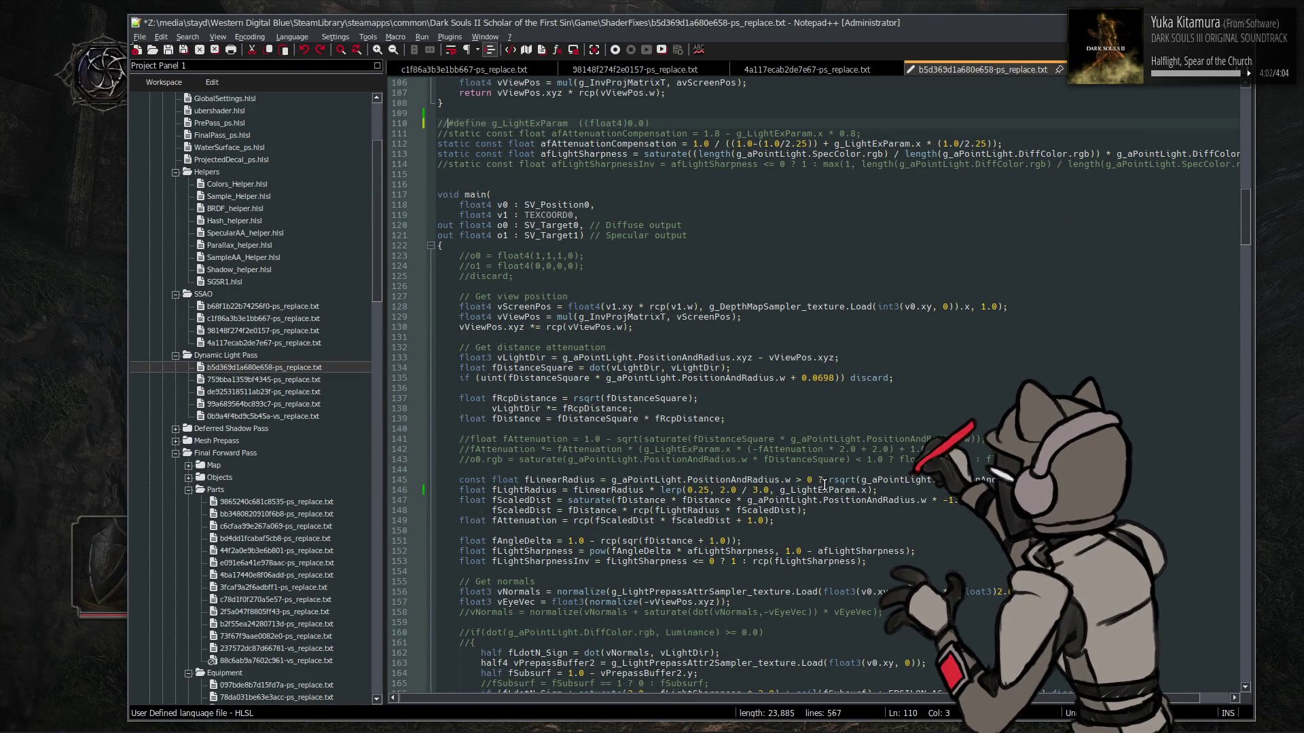
# Change the line 146 lerp's 2.0 / 3.0 to 0.5, save, and reload shaders in game
pyautogui.moveTo(716, 489); pyautogui.dragTo(764, 489)
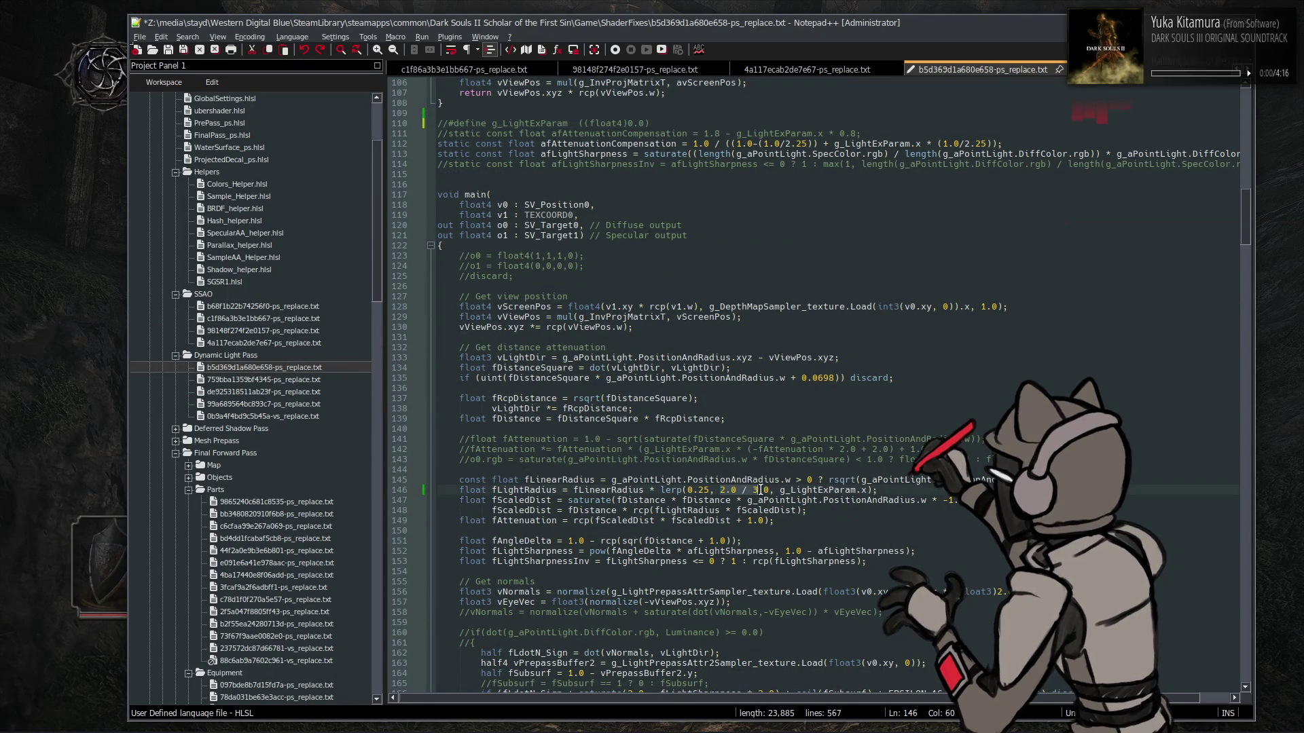
pyautogui.write('0.5')
pyautogui.hotkey('ctrl', 's')
pyautogui.hotkey('alt', 'Tab')
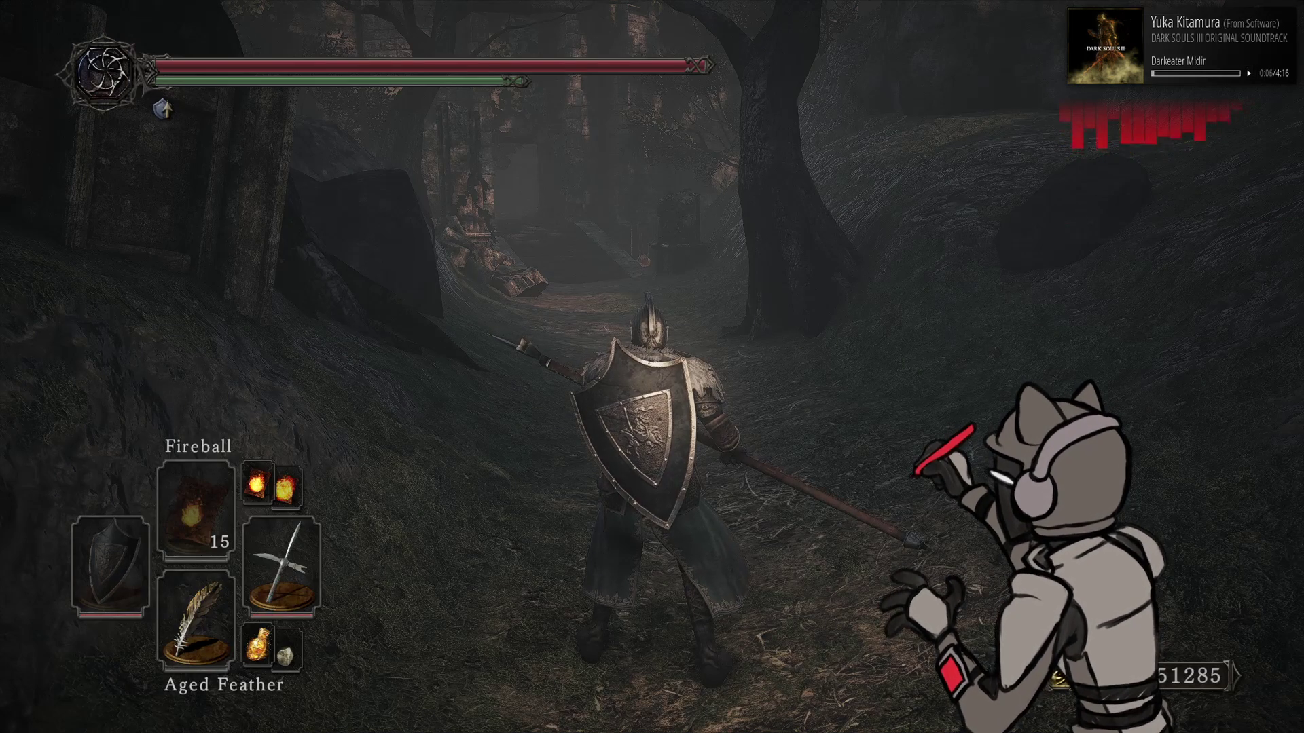
pyautogui.press('F10')
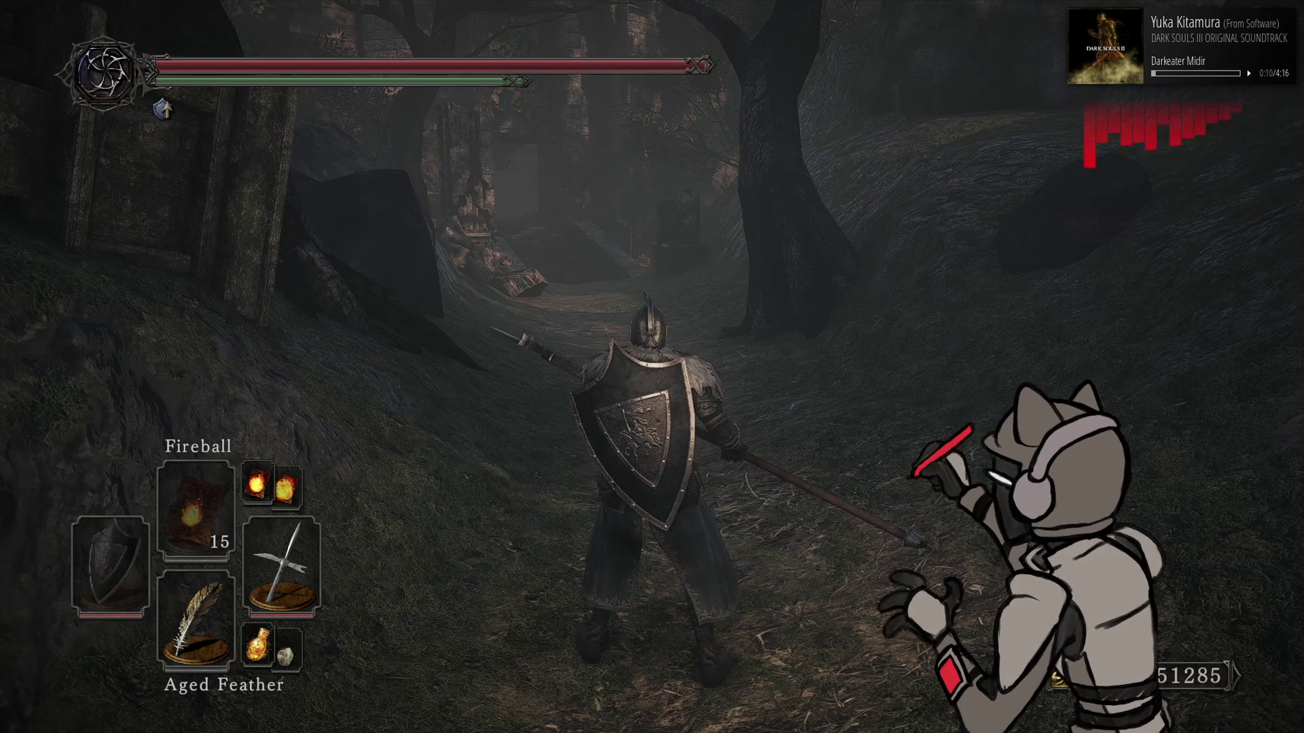
pyautogui.hotkey('alt', 'Tab')
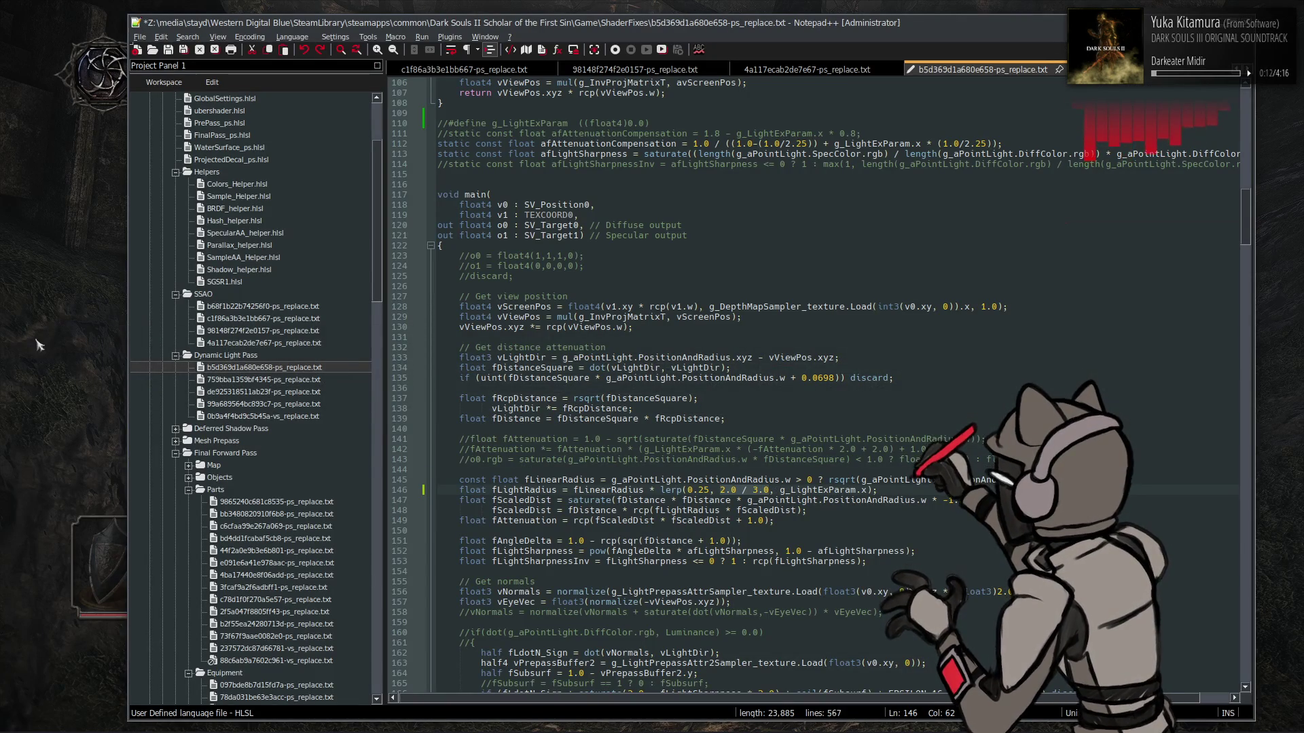
# Resave, reload shaders, and throw a Flame Butterfly with the torch to light the scene
pyautogui.hotkey('ctrl', 's')
pyautogui.hotkey('alt', 'Tab')
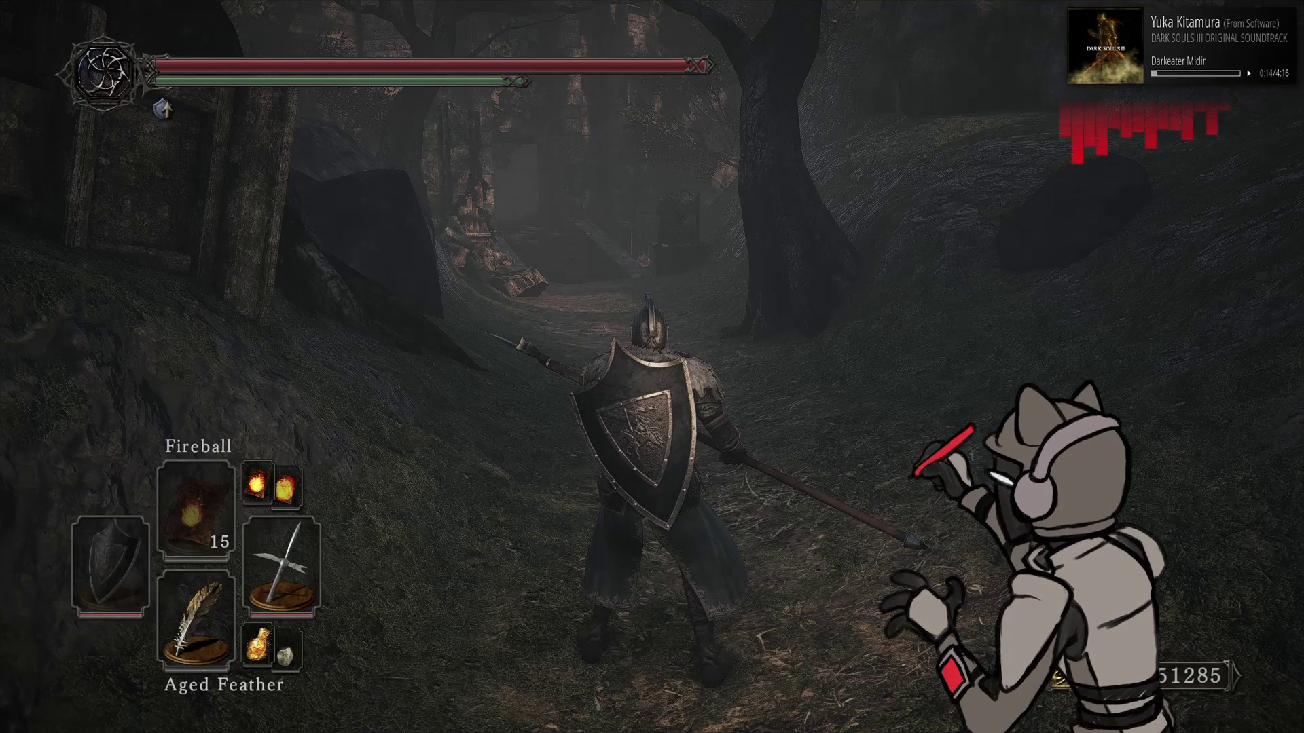
pyautogui.press('F10')
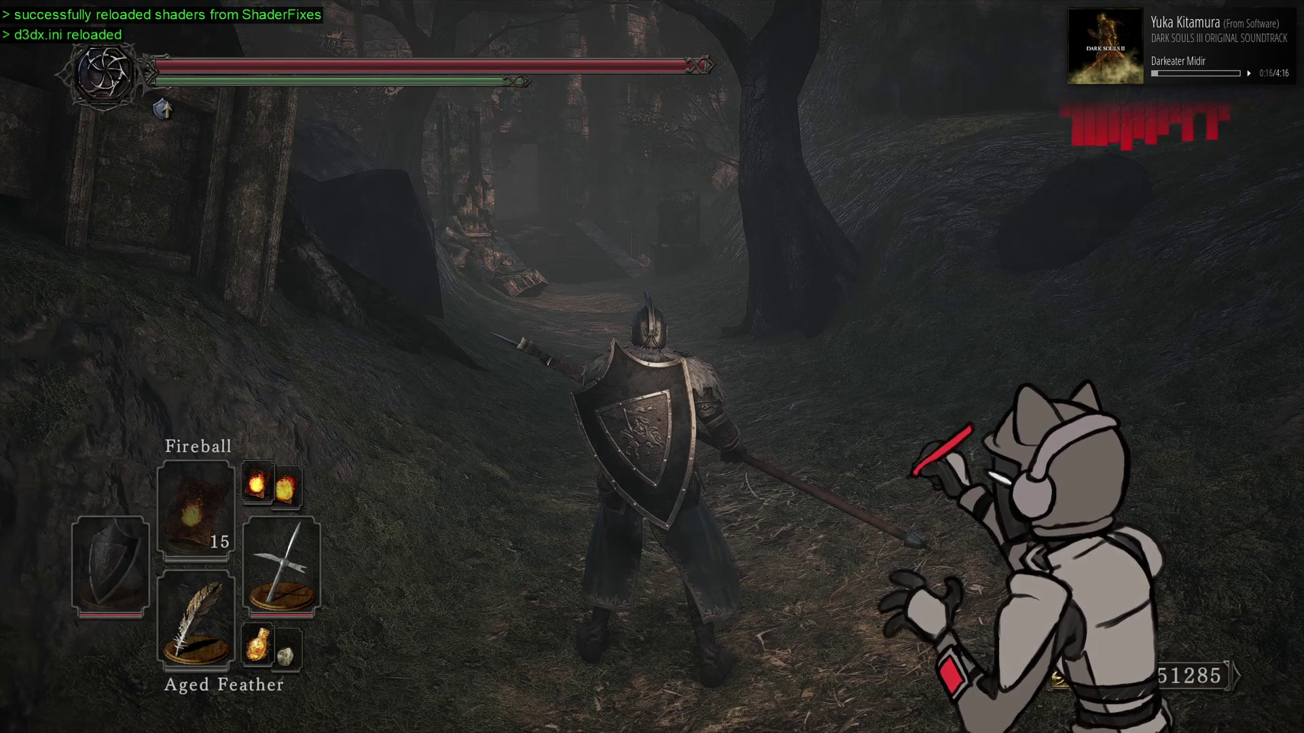
pyautogui.press('Down')
pyautogui.press('Down')
pyautogui.press('Down')
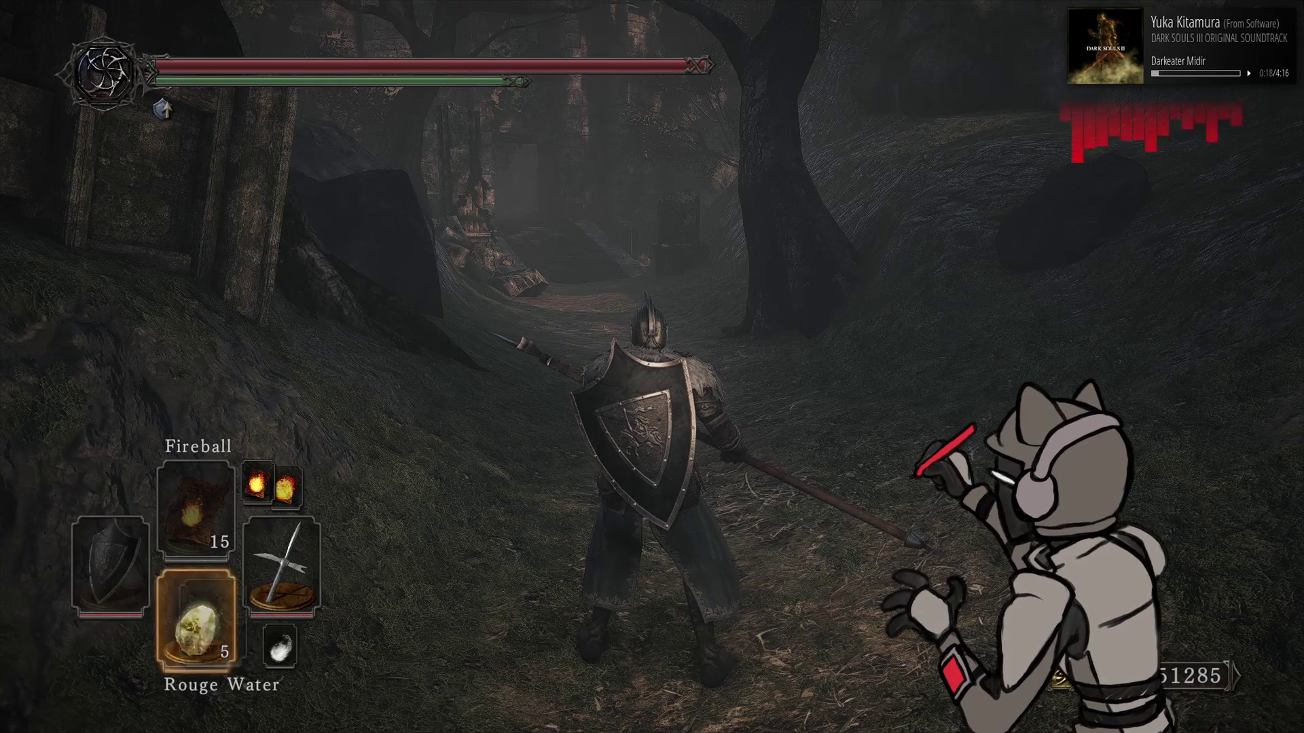
pyautogui.press('Down')
pyautogui.press('Down')
pyautogui.press('Left')
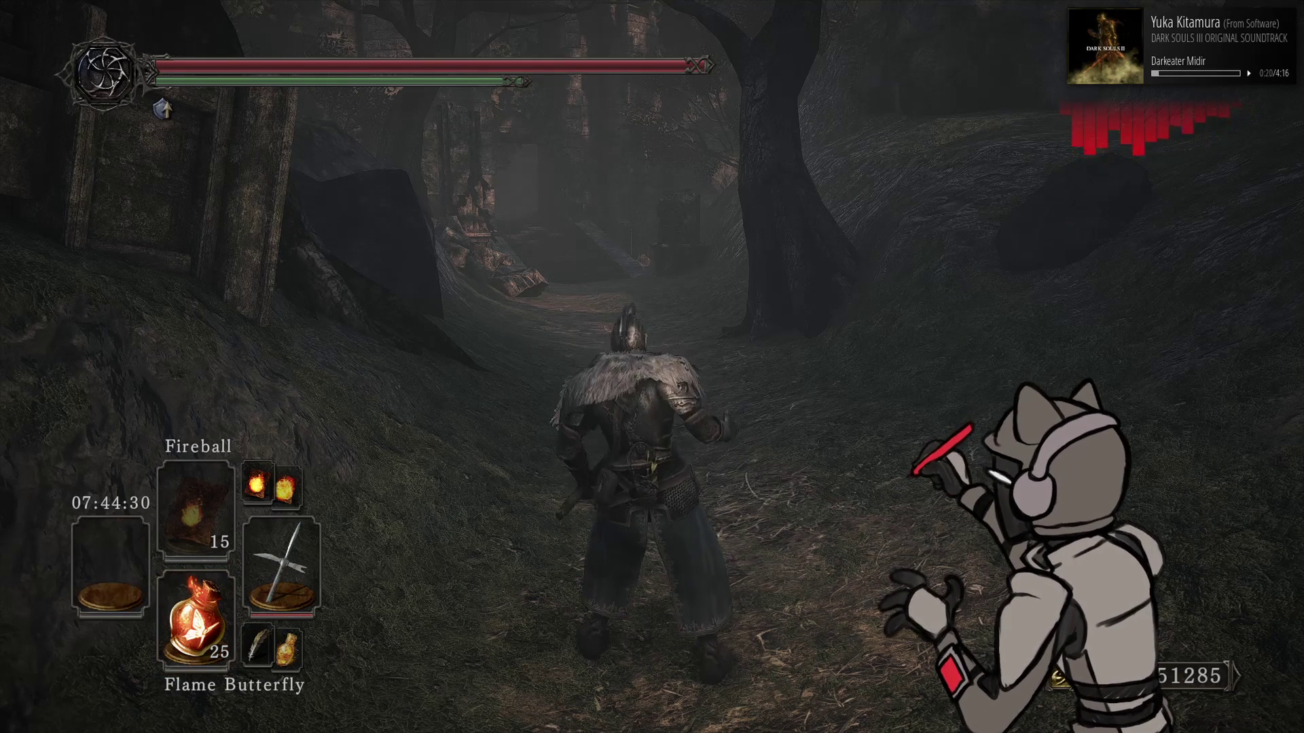
pyautogui.press('r')
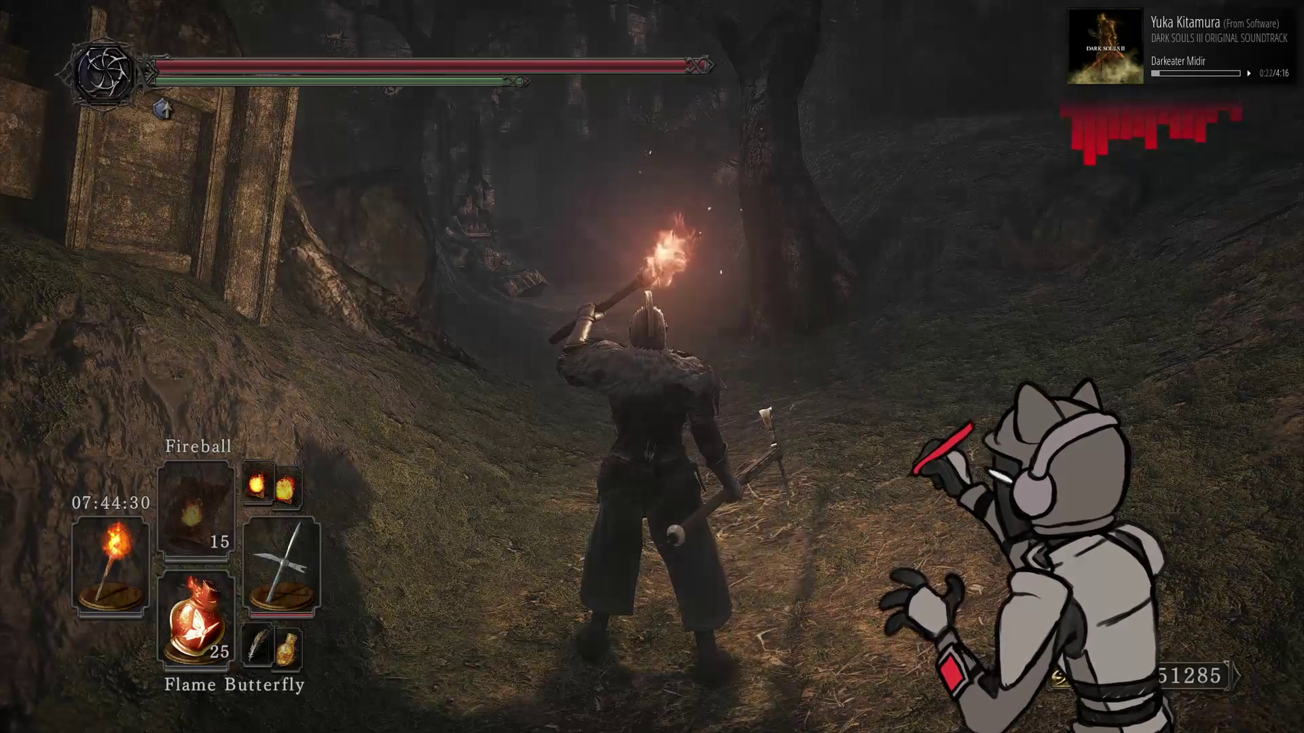
# Redo the 0.5 lerp value and reload the shaders in game to compare lighting
pyautogui.hotkey('alt', 'Tab')
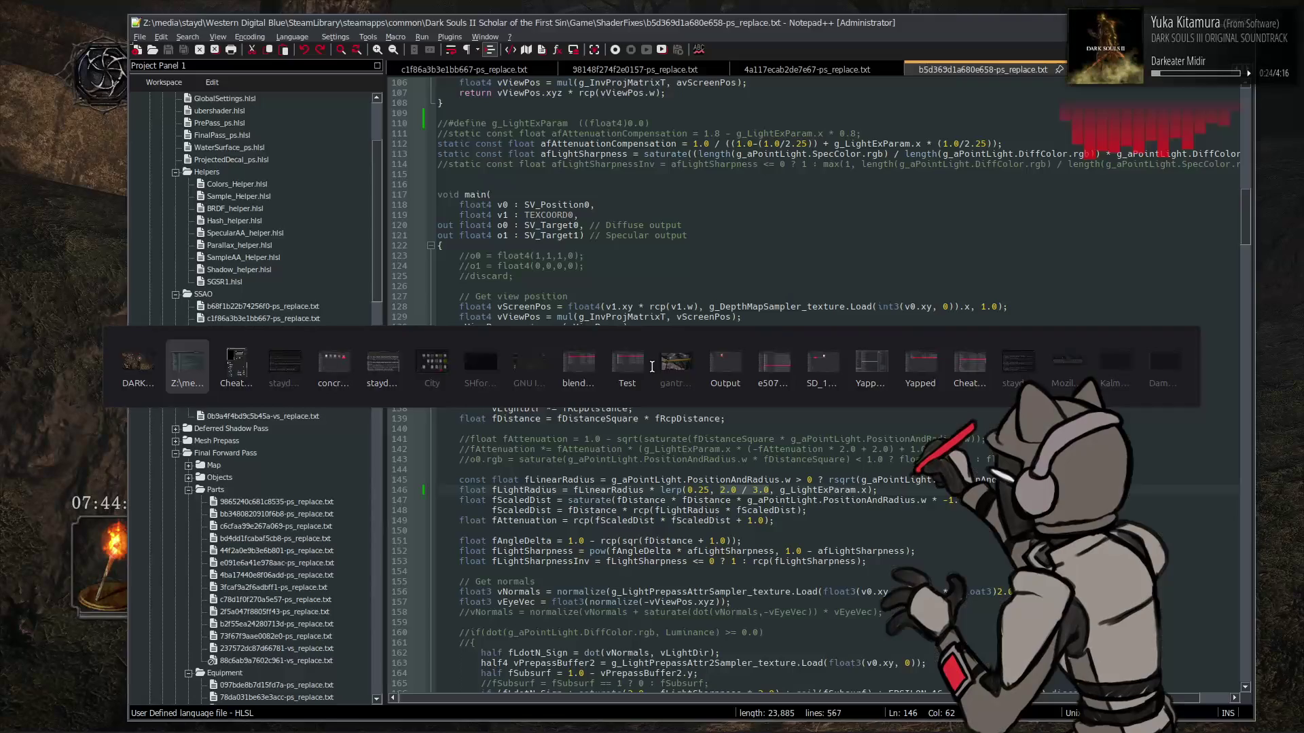
pyautogui.hotkey('ctrl', 'y')
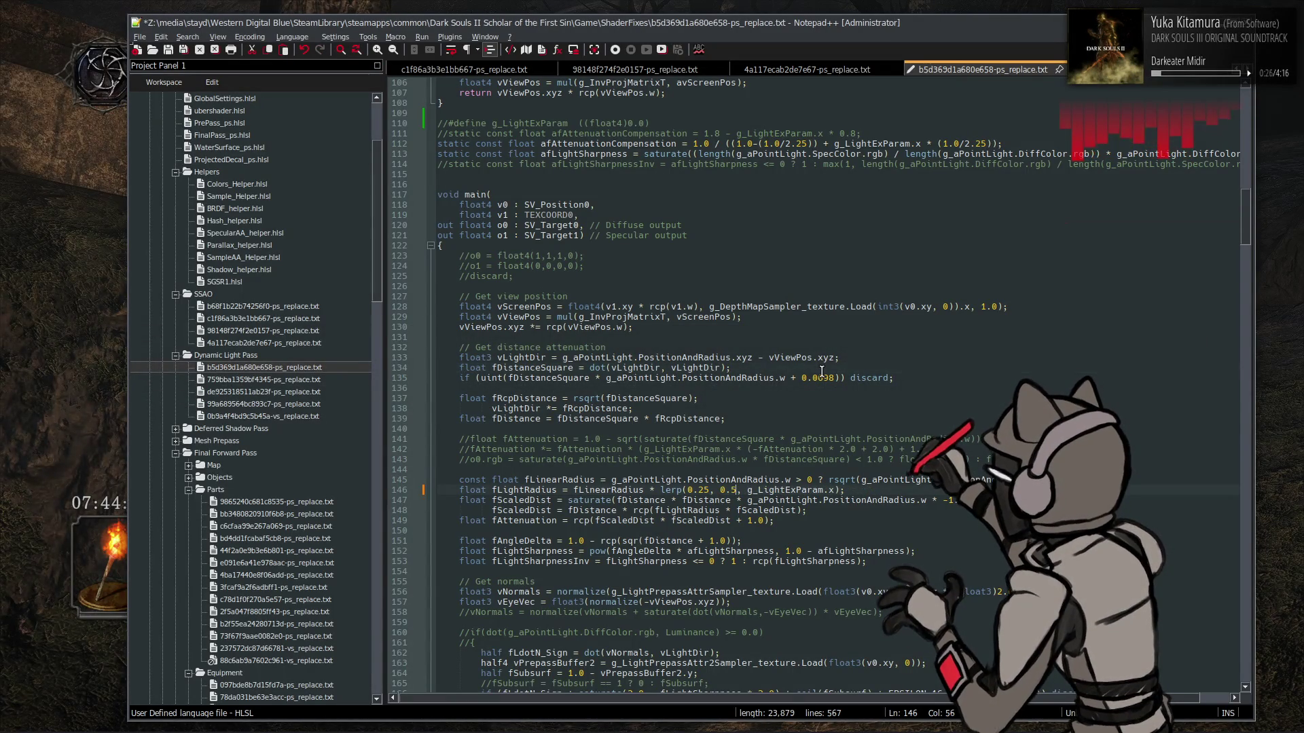
pyautogui.hotkey('alt', 'Tab')
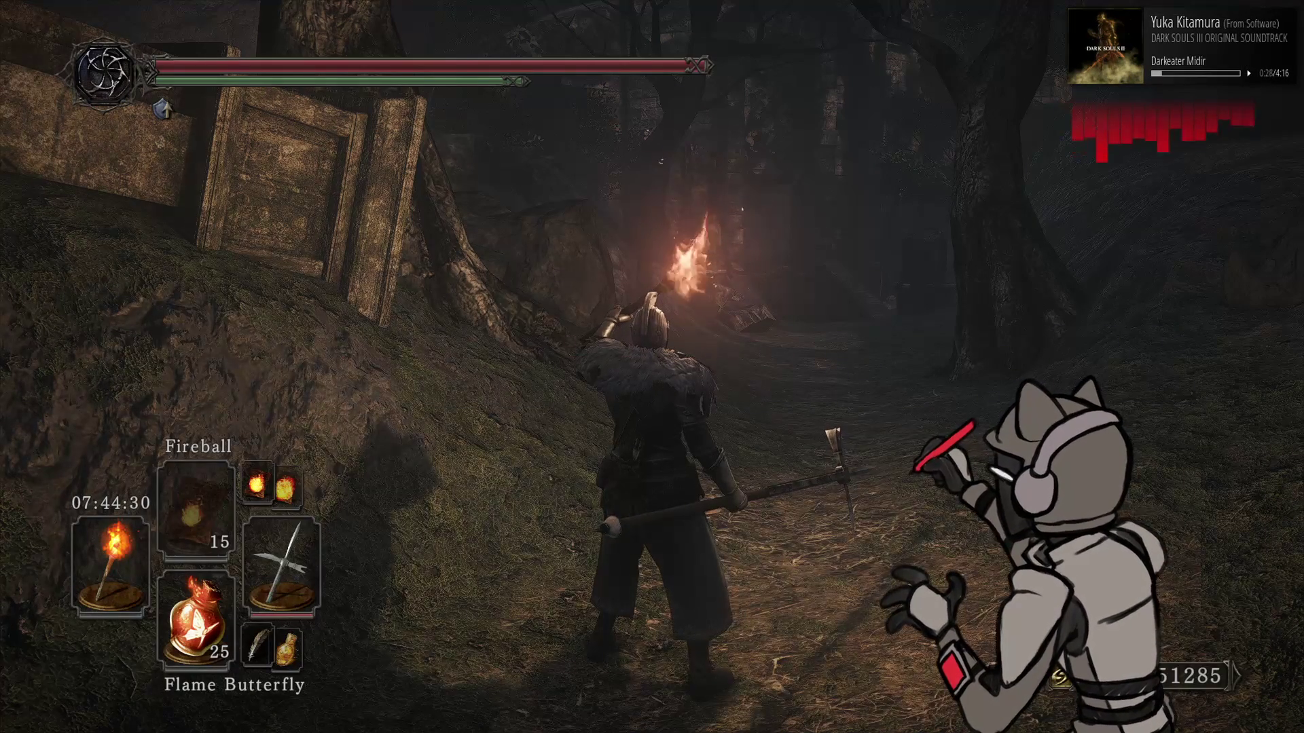
pyautogui.press('F10')
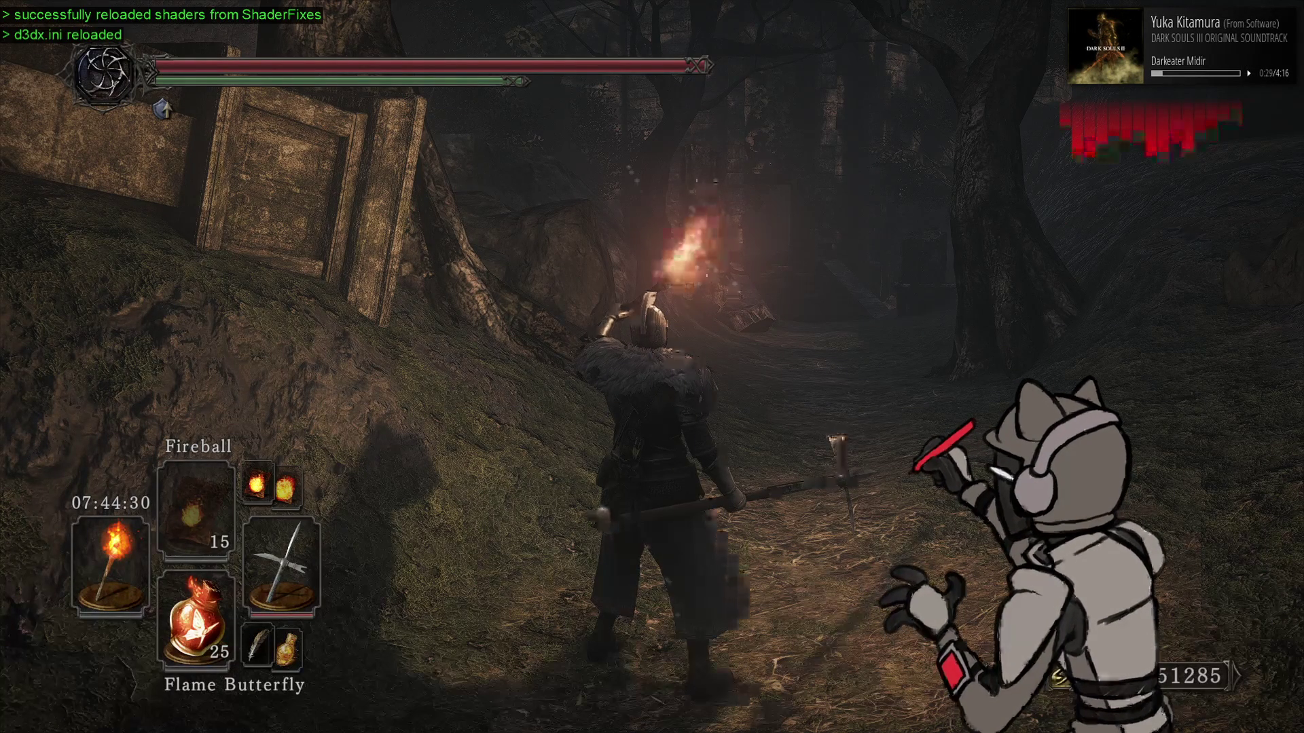
pyautogui.hotkey('alt', 'Tab')
# Revert the lerp value to 2.0 / 3.0 and open 759bba1359bf4345-ps_replace.txt from the Project Panel
pyautogui.click(641, 388)
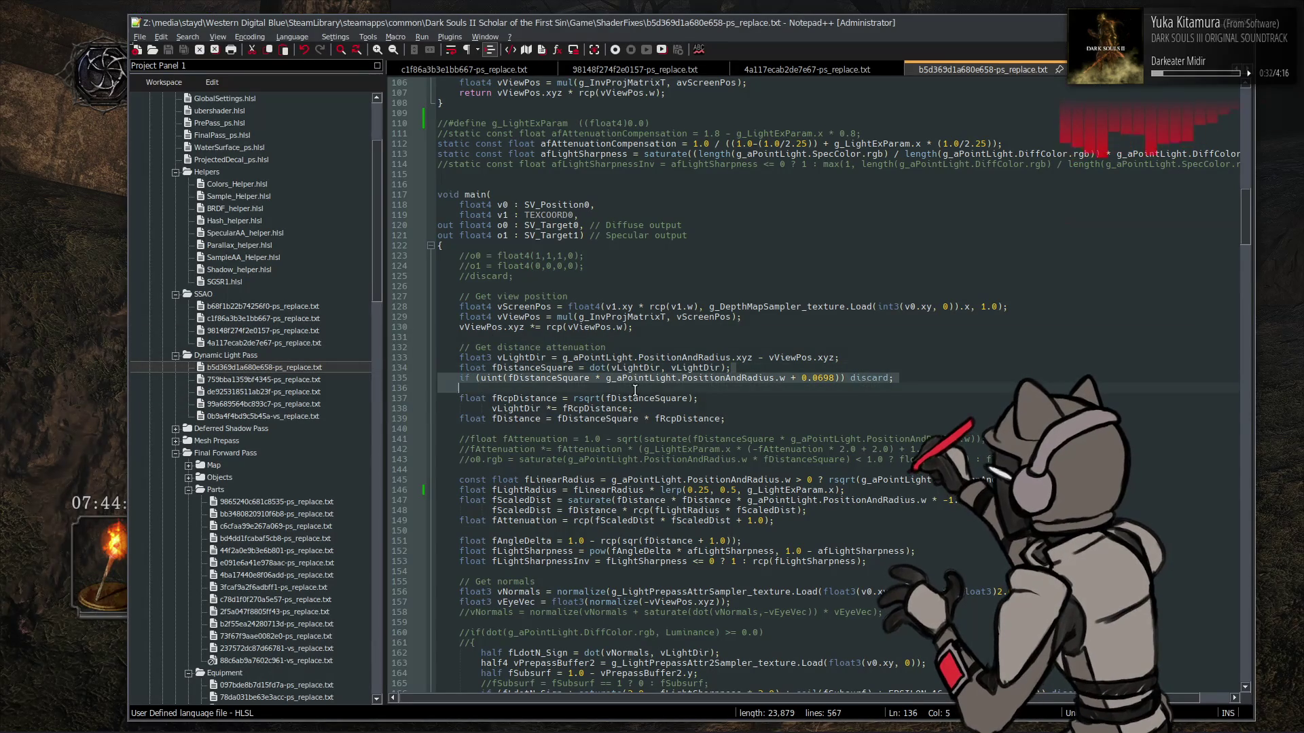
pyautogui.hotkey('ctrl', 'z')
pyautogui.hotkey('ctrl', 'z')
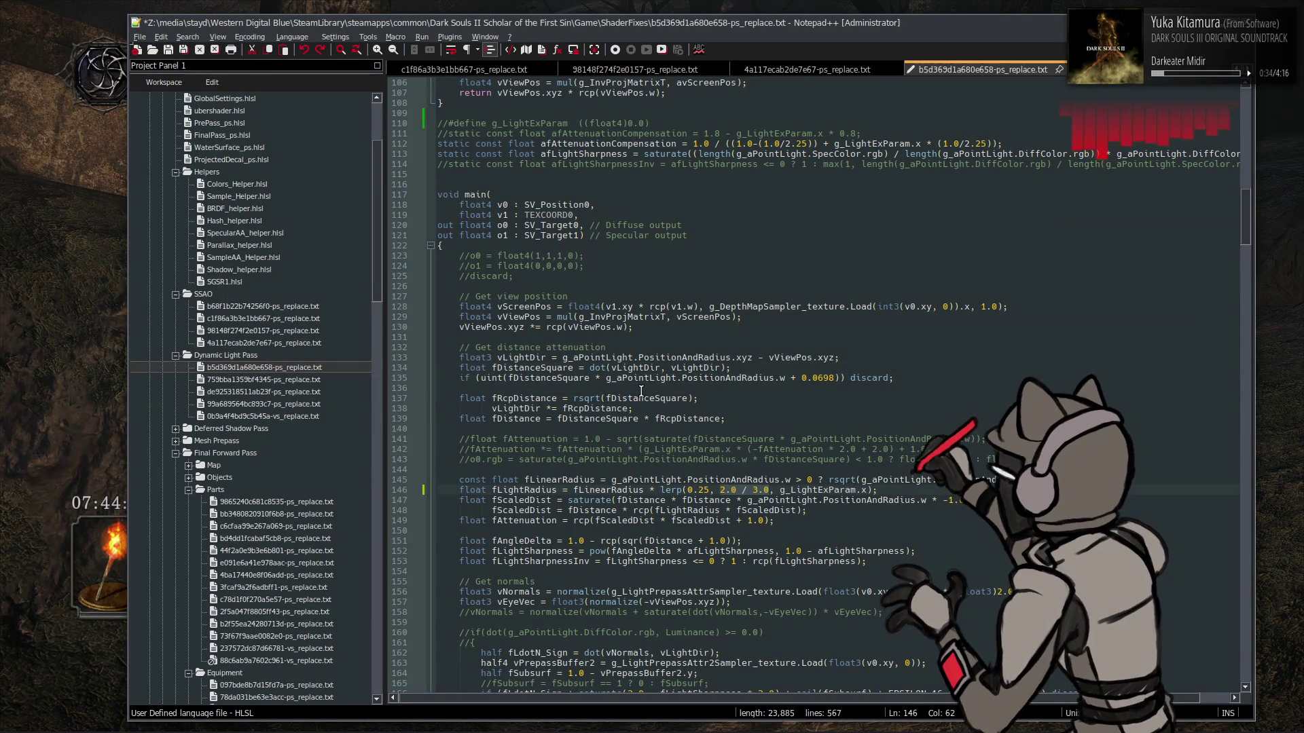
pyautogui.click(404, 125)
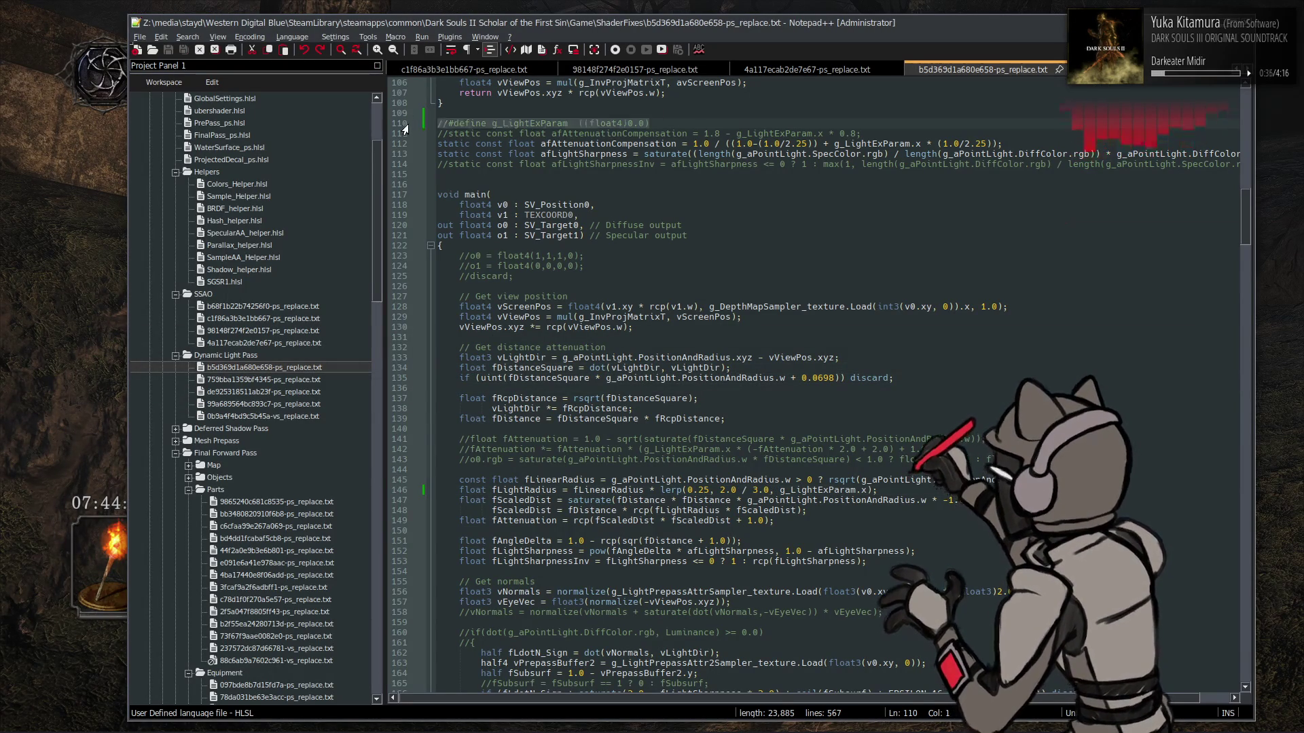
pyautogui.doubleClick(256, 381)
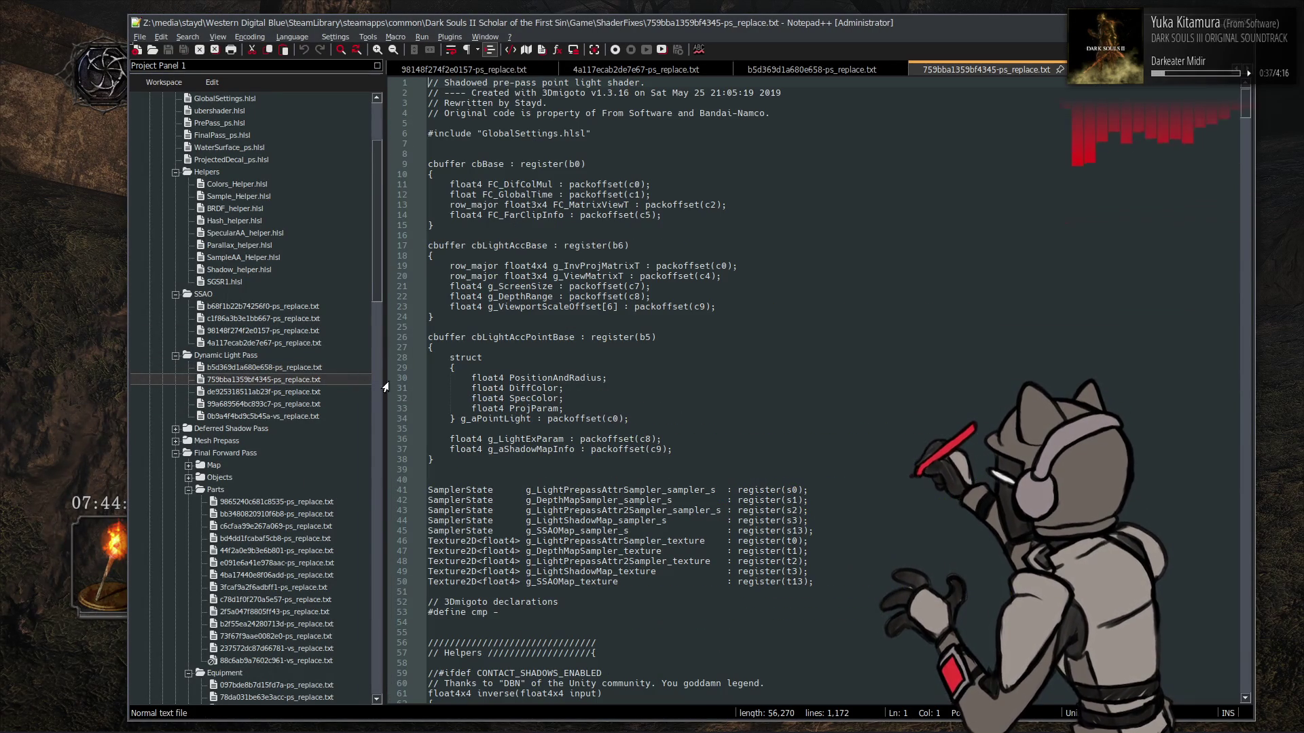
# Apply HLSL syntax highlighting to 759bba1359bf4345-ps_replace.txt and scroll through the shader
pyautogui.click(302, 37)
pyautogui.click(417, 323)
pyautogui.scroll(-18, 589, 331)
pyautogui.scroll(-20, 589, 331)
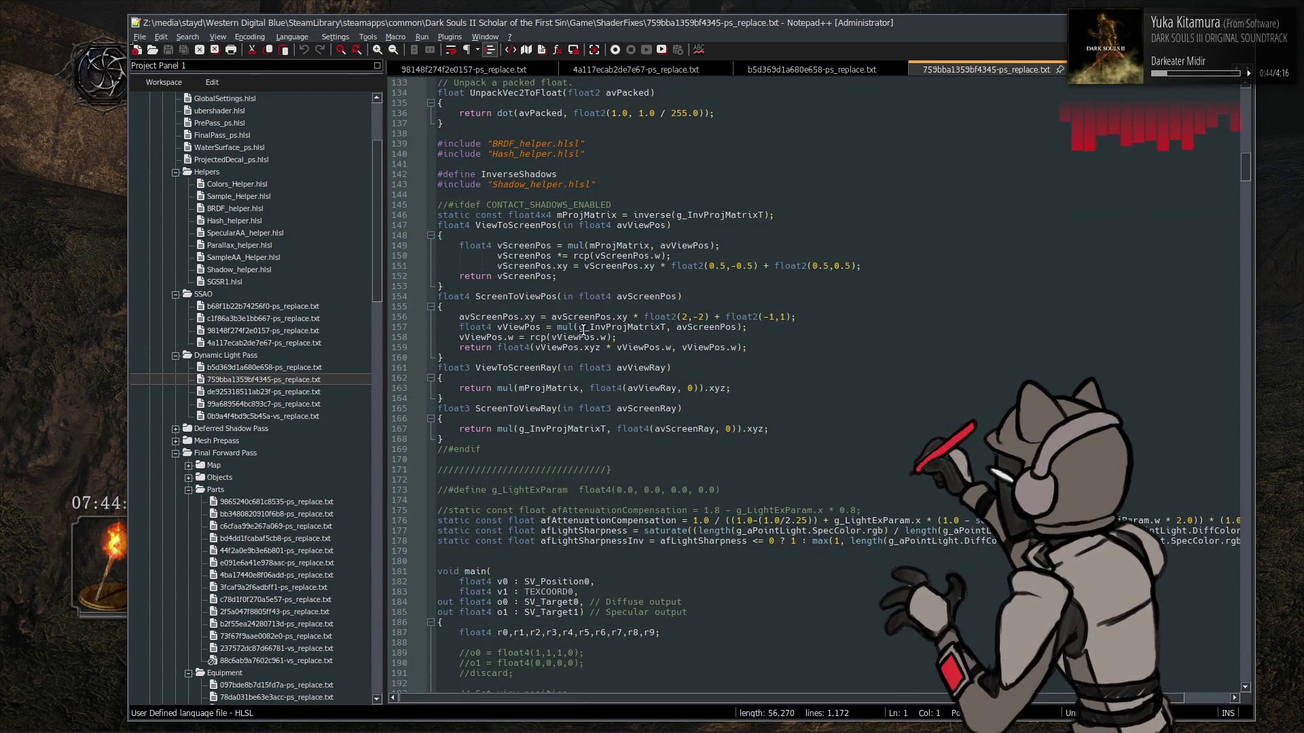
pyautogui.scroll(-2, 582, 331)
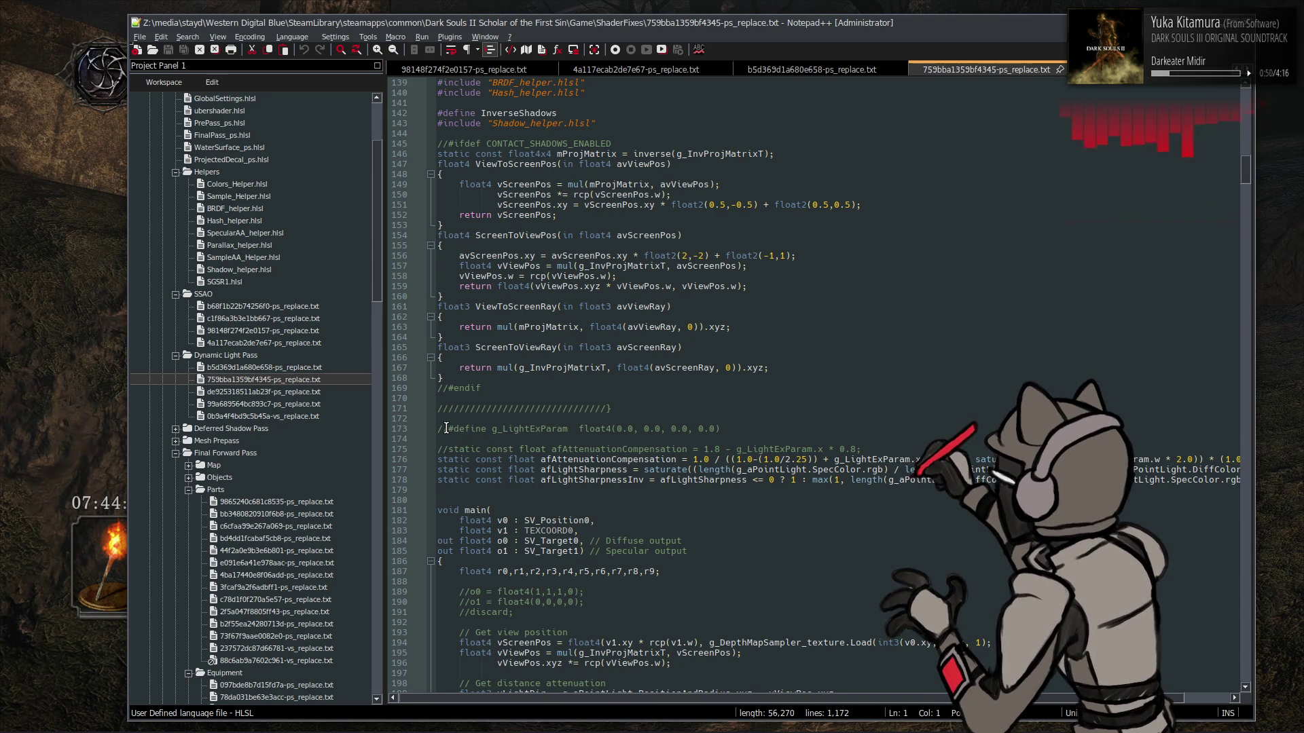
pyautogui.scroll(-6, 451, 429)
pyautogui.scroll(-4, 525, 423)
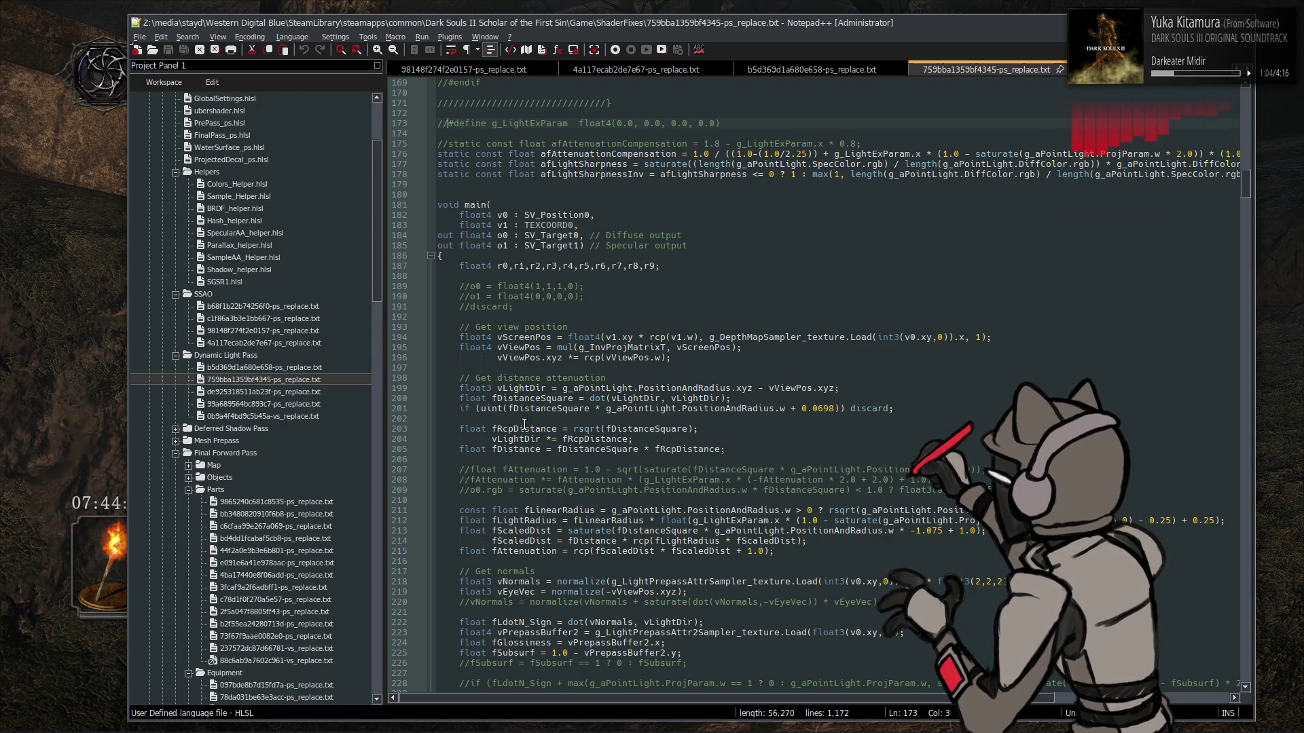
# Highlight every use of g_LightExParam and ProjParam in the shader
pyautogui.doubleClick(757, 520)
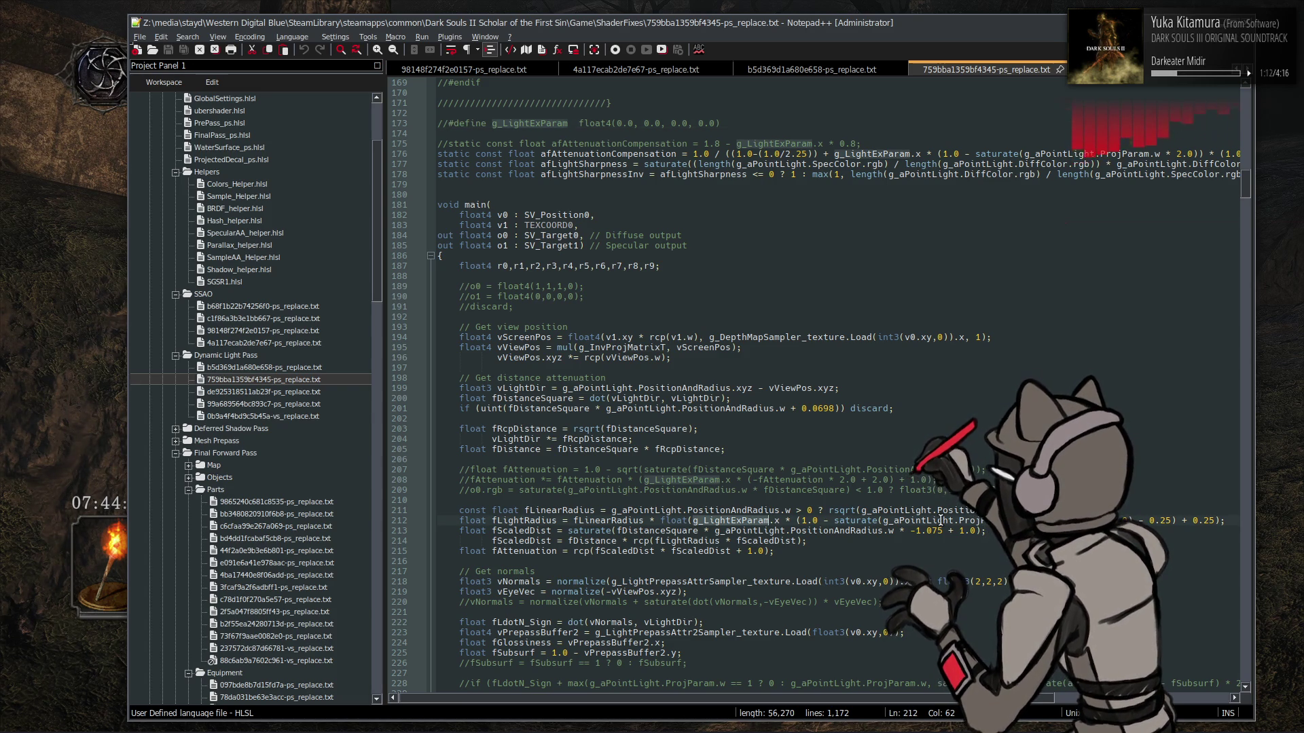
pyautogui.doubleClick(978, 520)
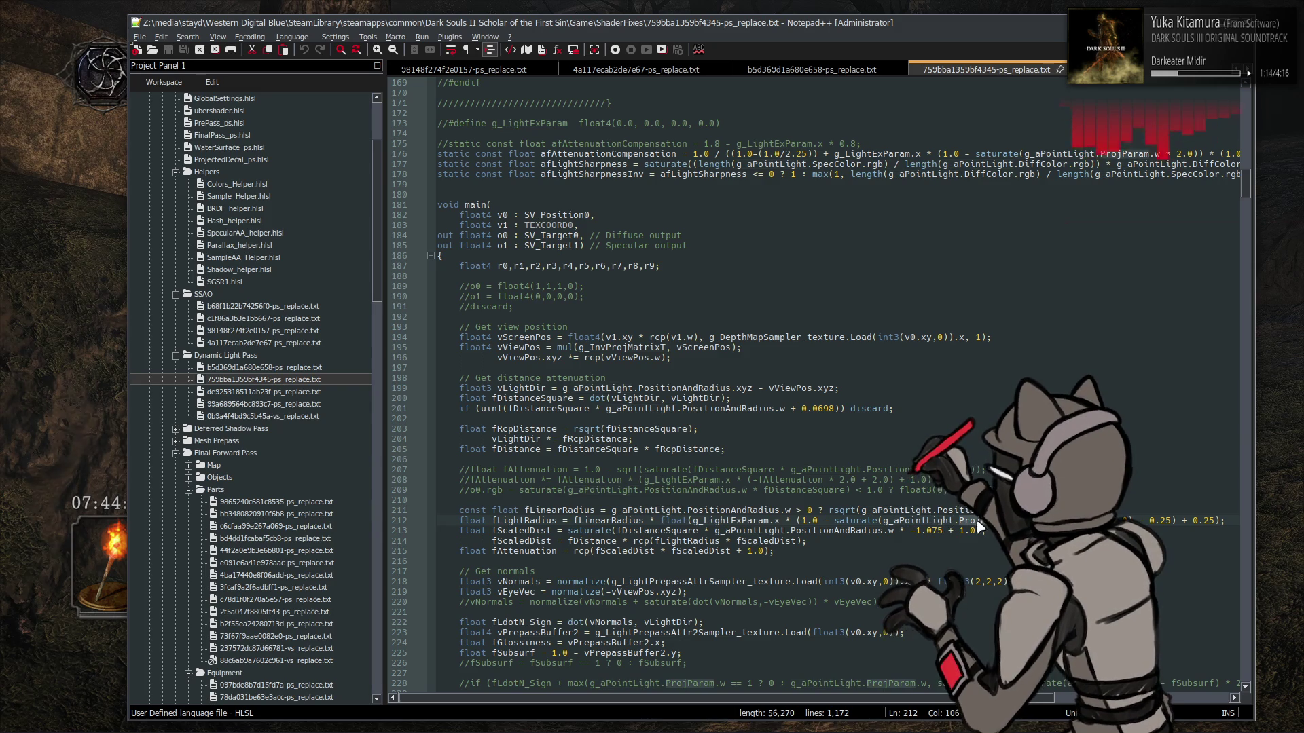
pyautogui.scroll(-3, 977, 528)
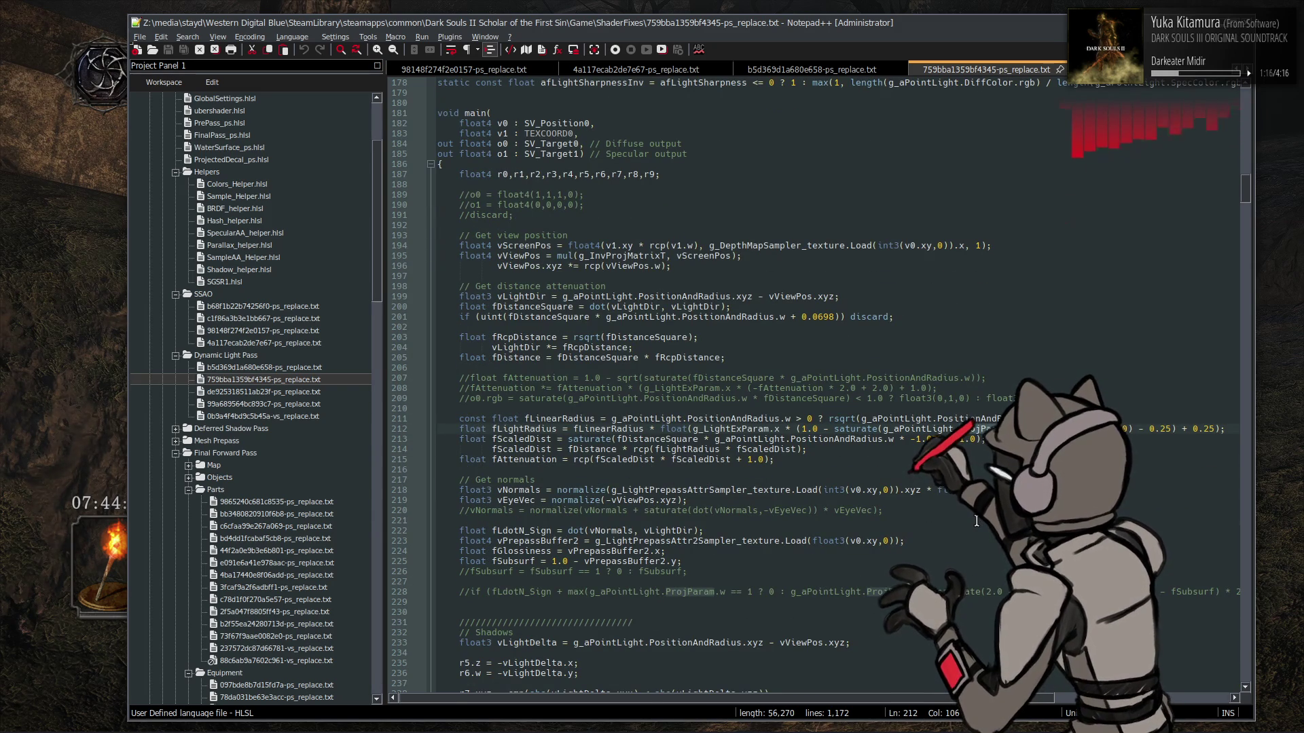
pyautogui.scroll(15, 751, 476)
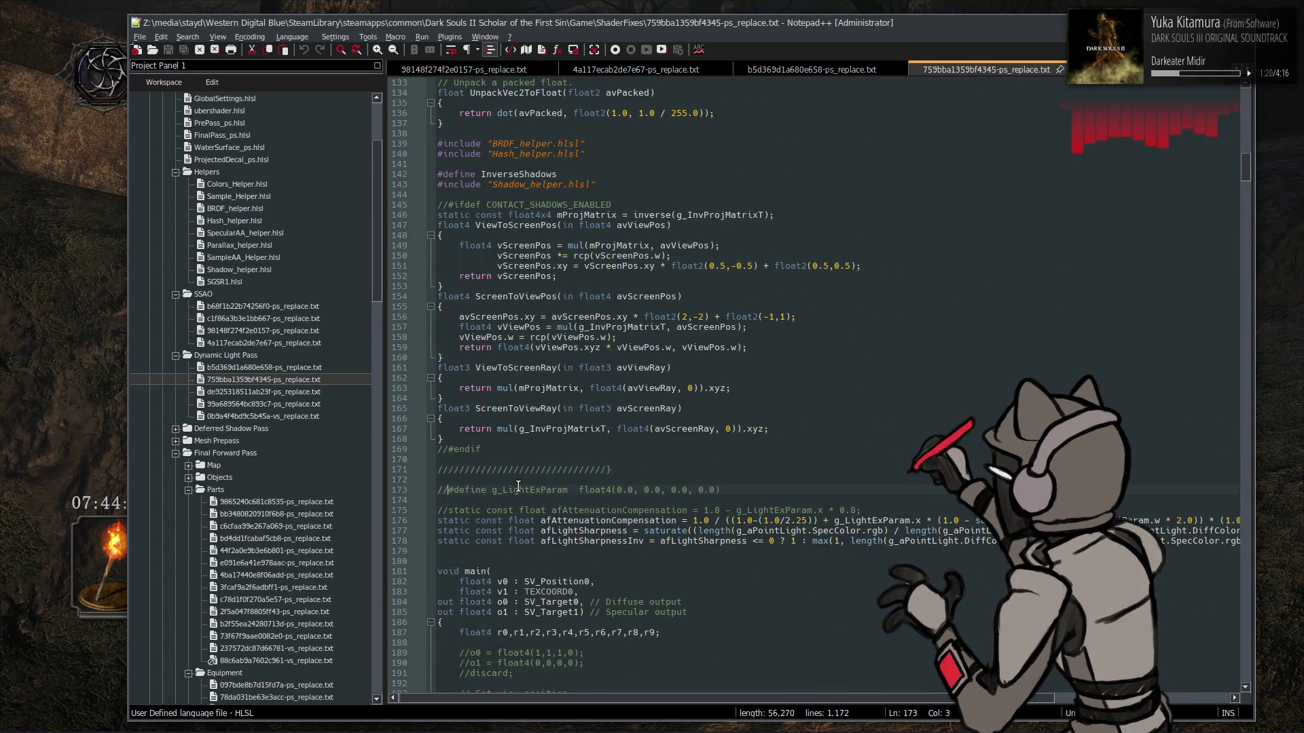
# Disable the line 173 g_LightExParam define, save, and reload the shaders in game
pyautogui.press('BackSpace')
pyautogui.press('BackSpace')
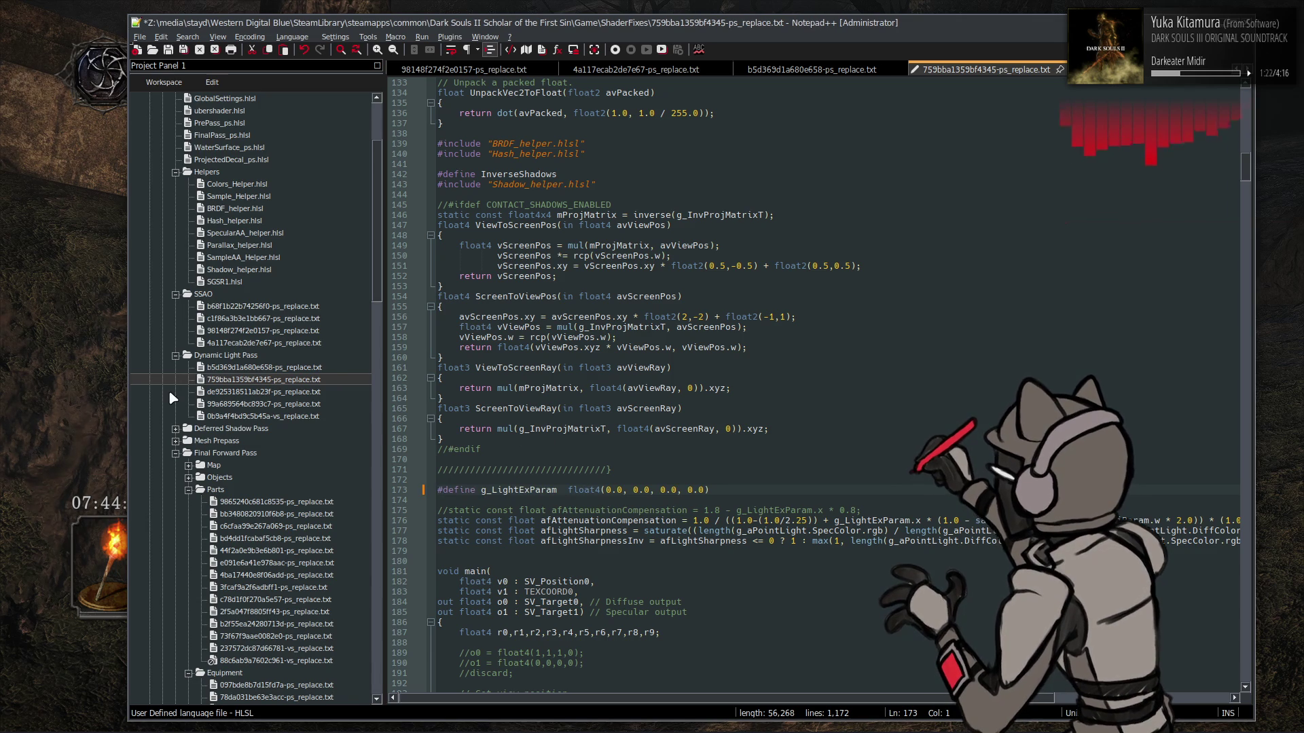
pyautogui.hotkey('ctrl', 's')
pyautogui.click(70, 381)
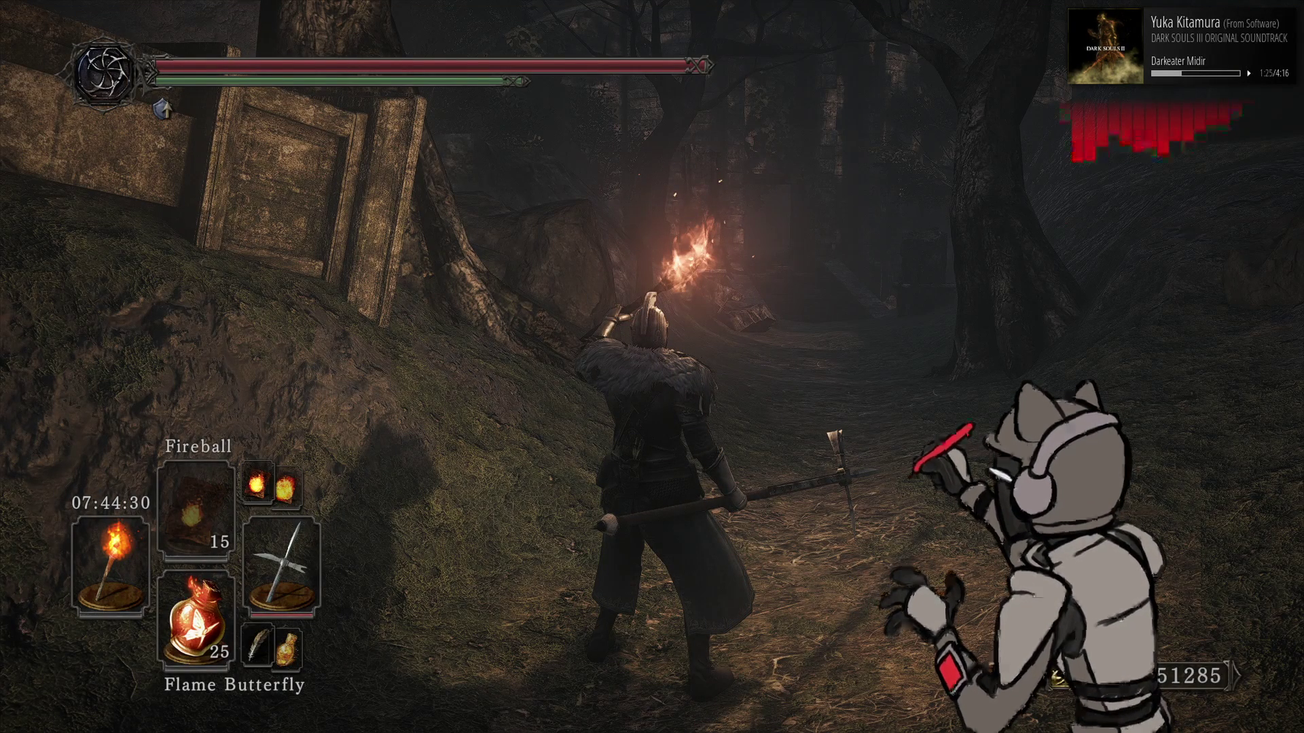
pyautogui.press('F10')
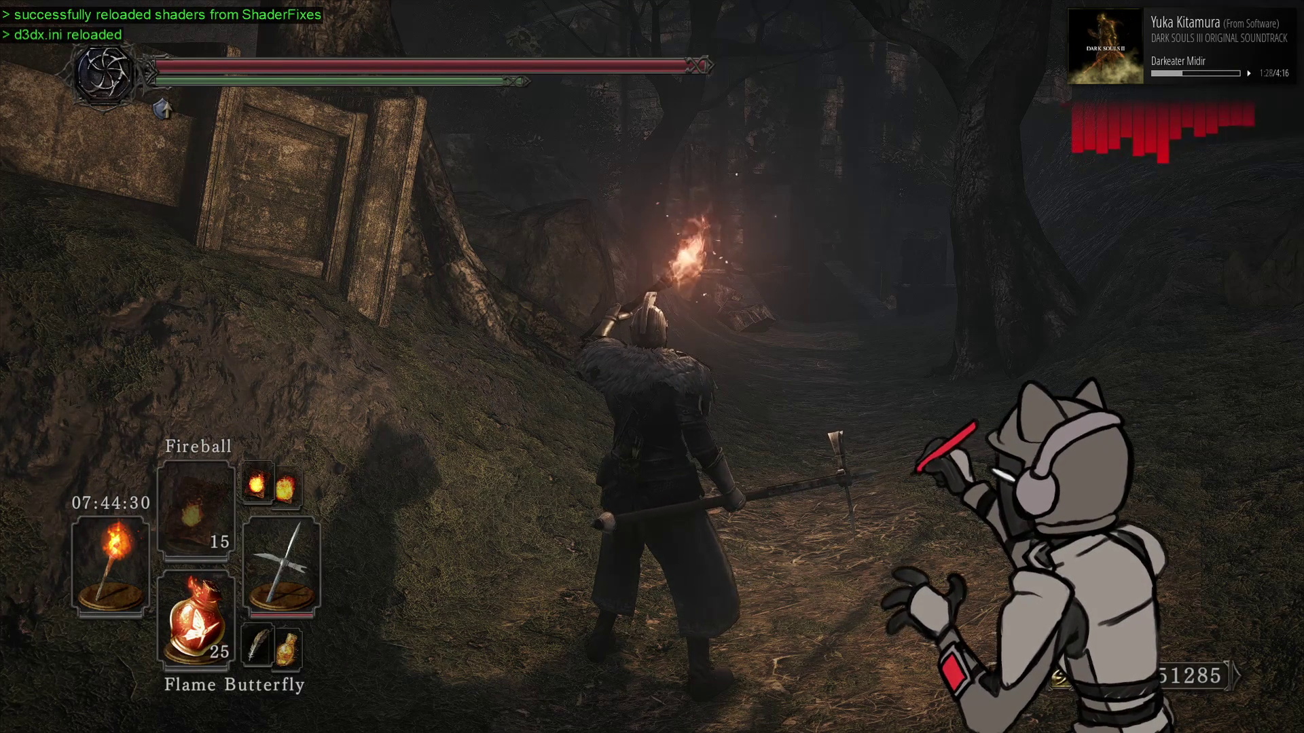
pyautogui.hotkey('alt', 'Tab')
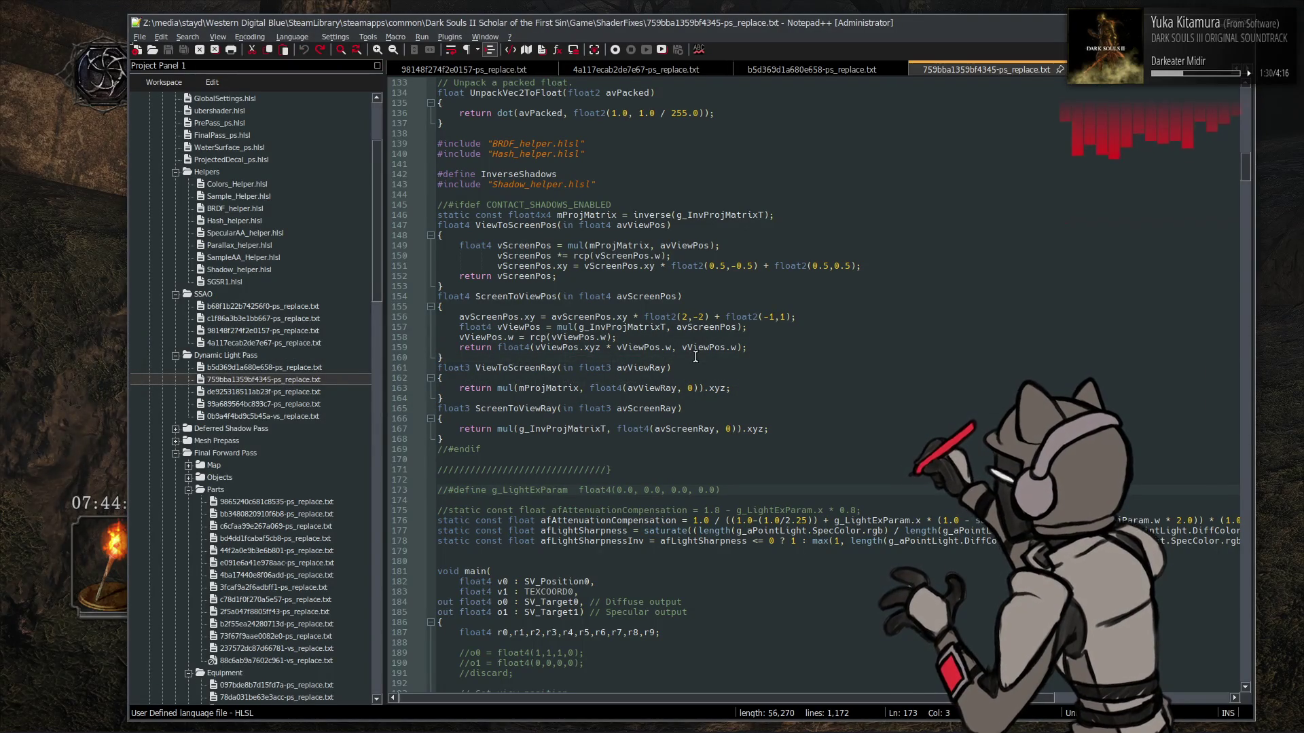
# Reload shaders in game again, then return to the light radius line in the shader
pyautogui.click(53, 350)
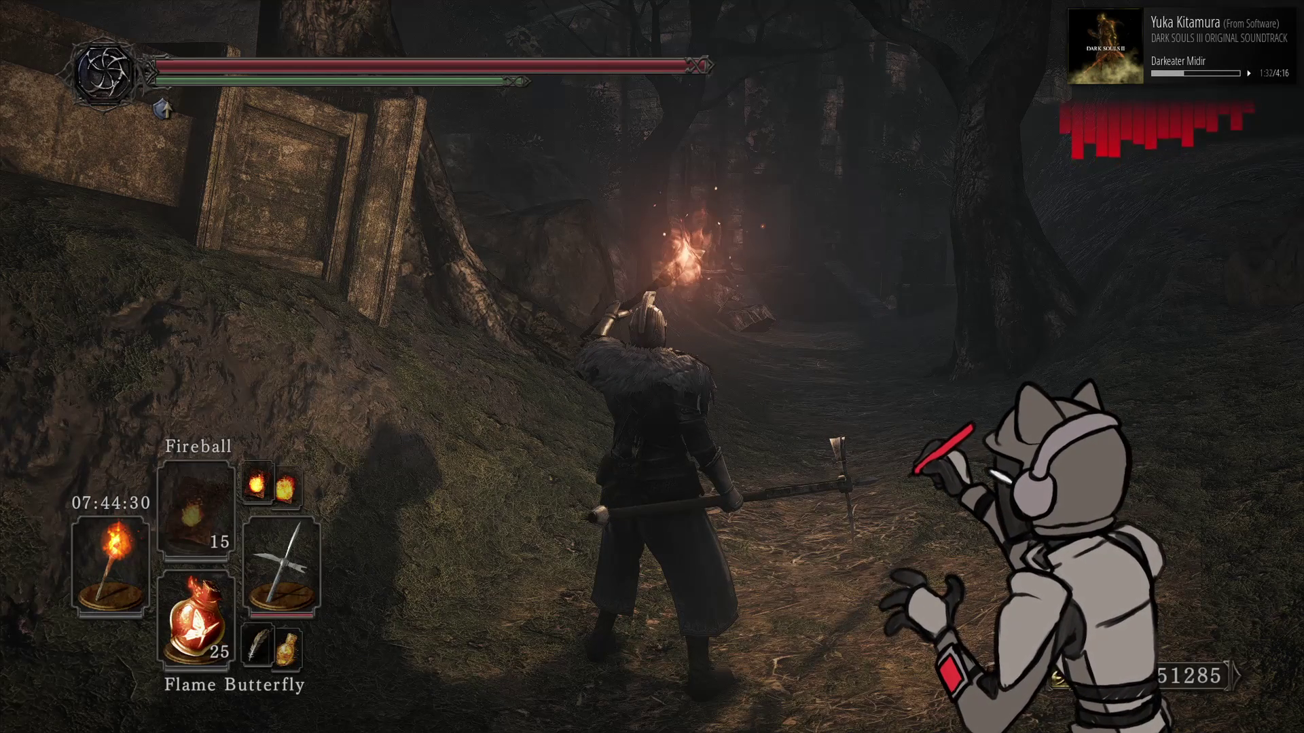
pyautogui.press('F10')
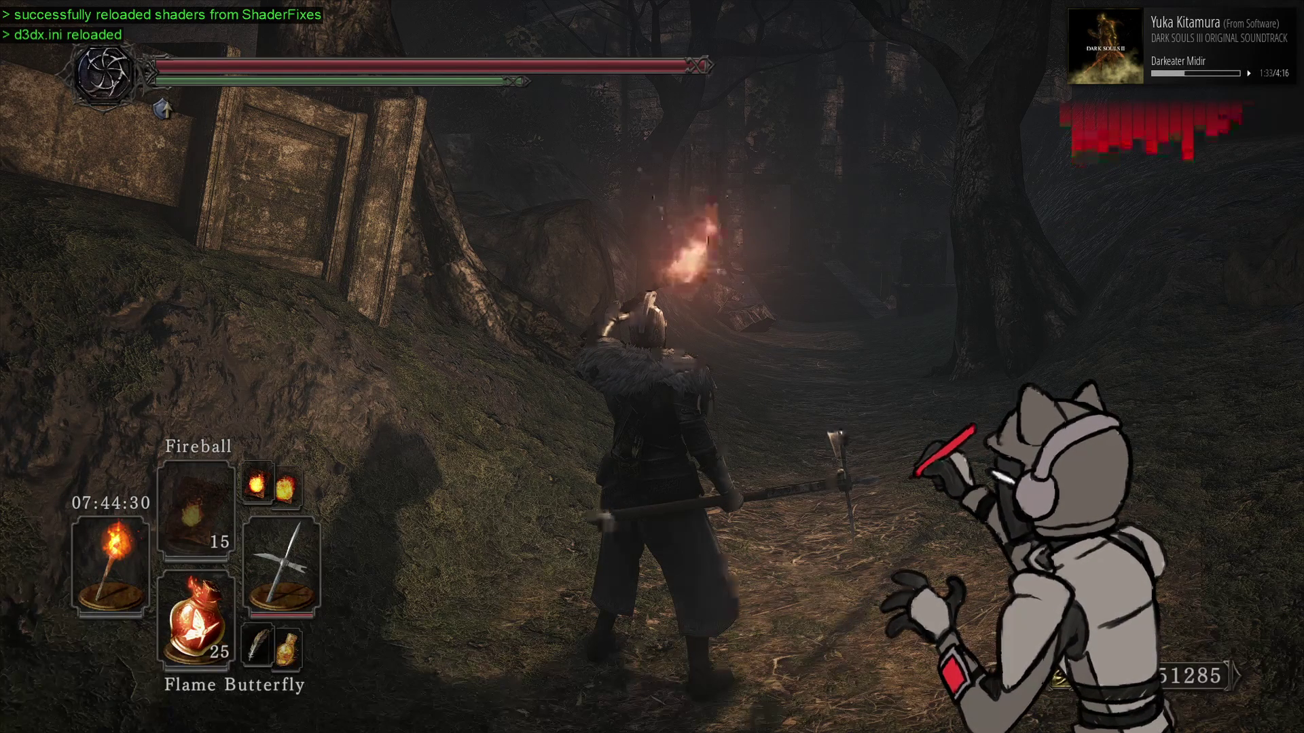
pyautogui.hotkey('alt', 'Tab')
pyautogui.scroll(-7, 747, 380)
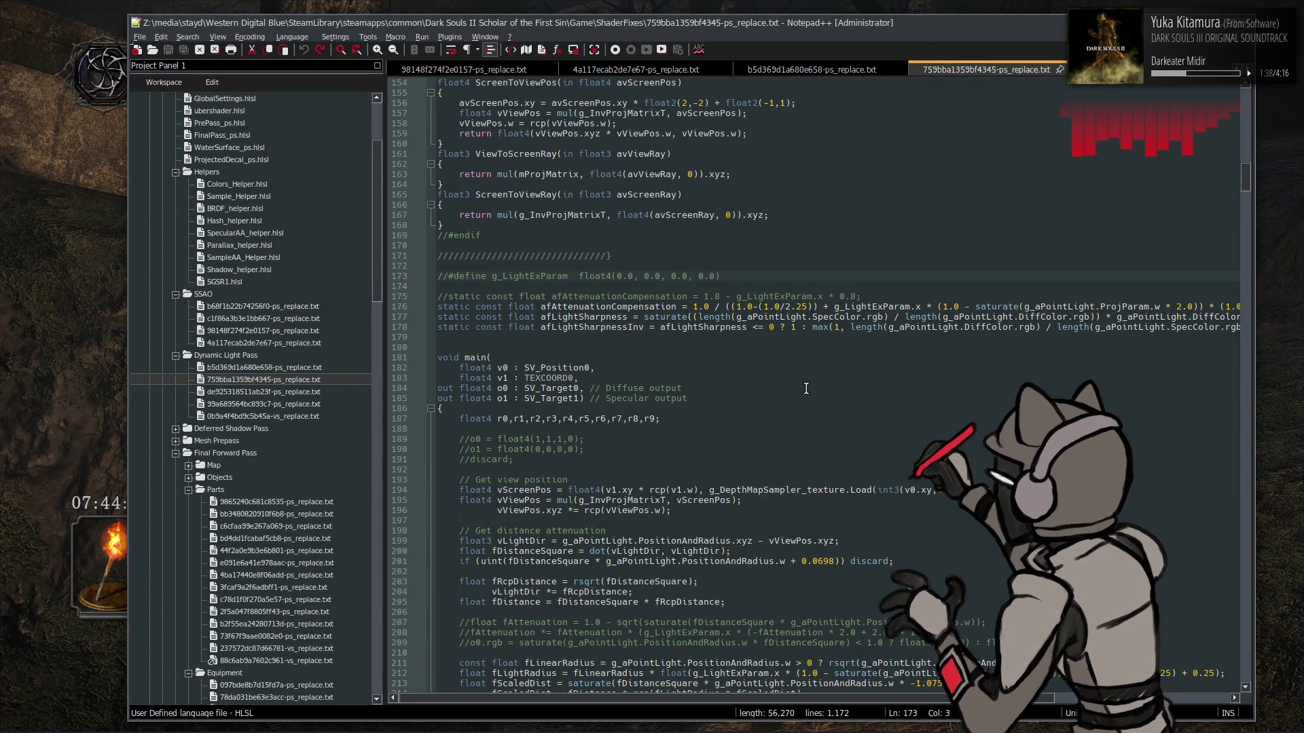
pyautogui.scroll(-6, 806, 388)
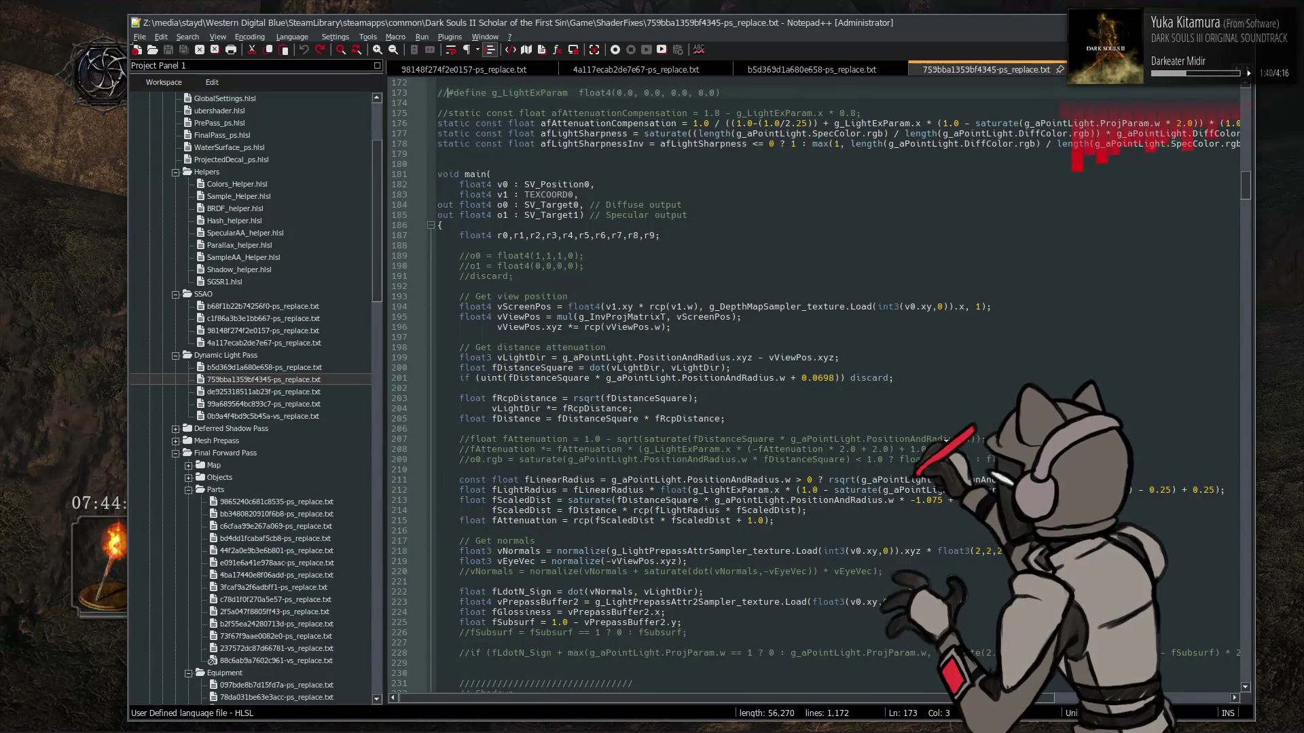
pyautogui.click(1040, 490)
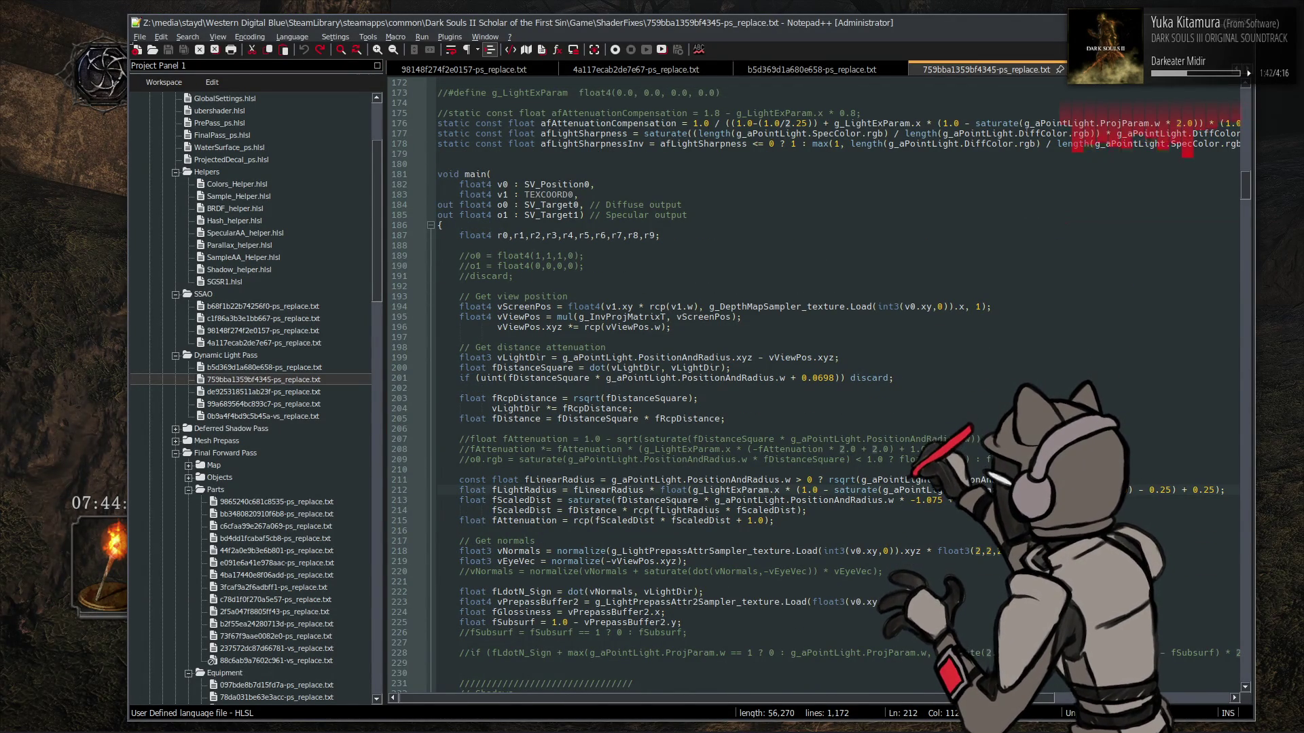
# Set the ProjParam.w factor in afAttenuationCompensation to 0.0, save, and reload shaders in game
pyautogui.write('2')
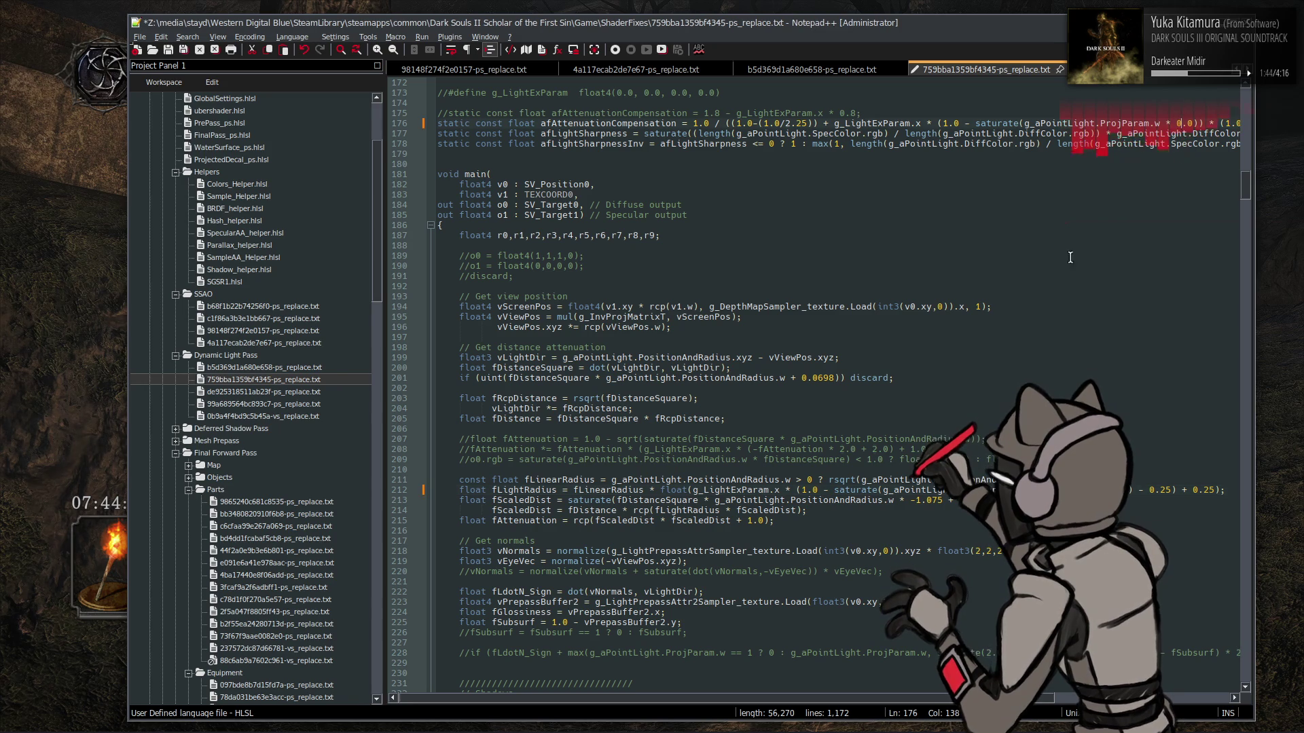
pyautogui.hotkey('ctrl', 's')
pyautogui.hotkey('alt', 'Tab')
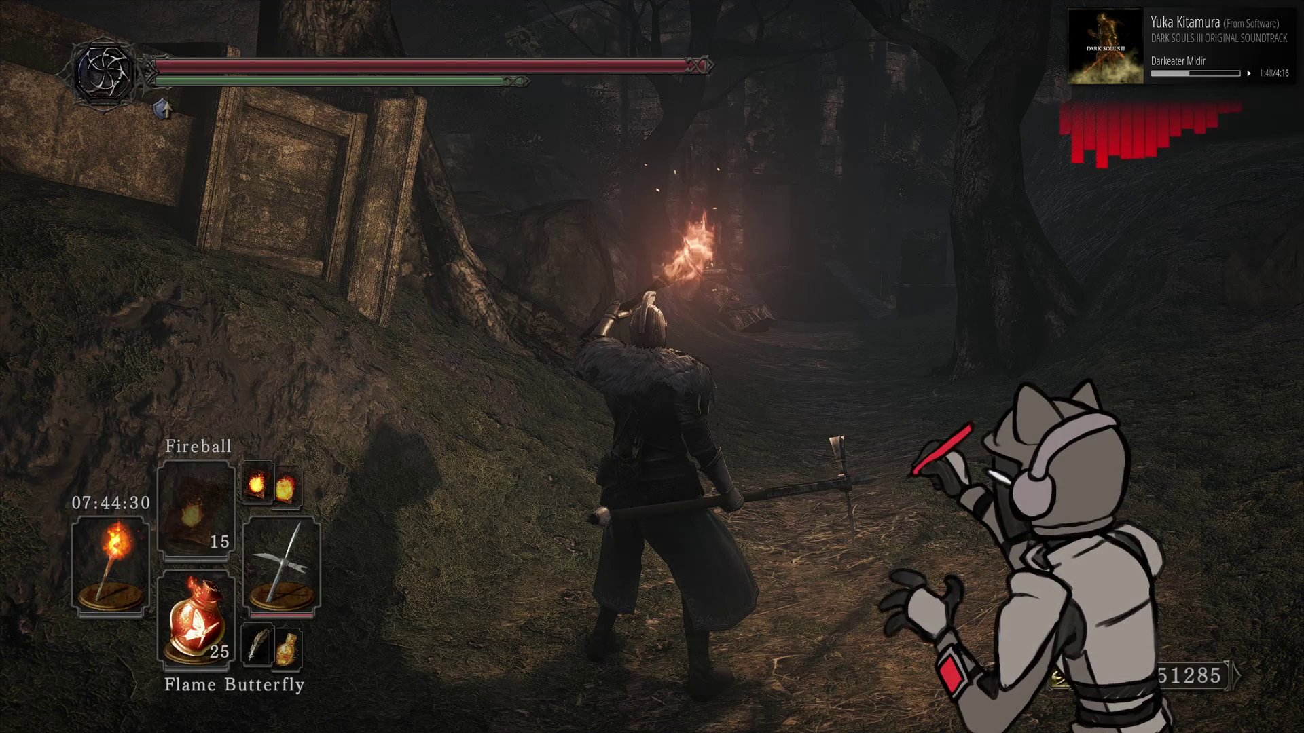
pyautogui.press('F10')
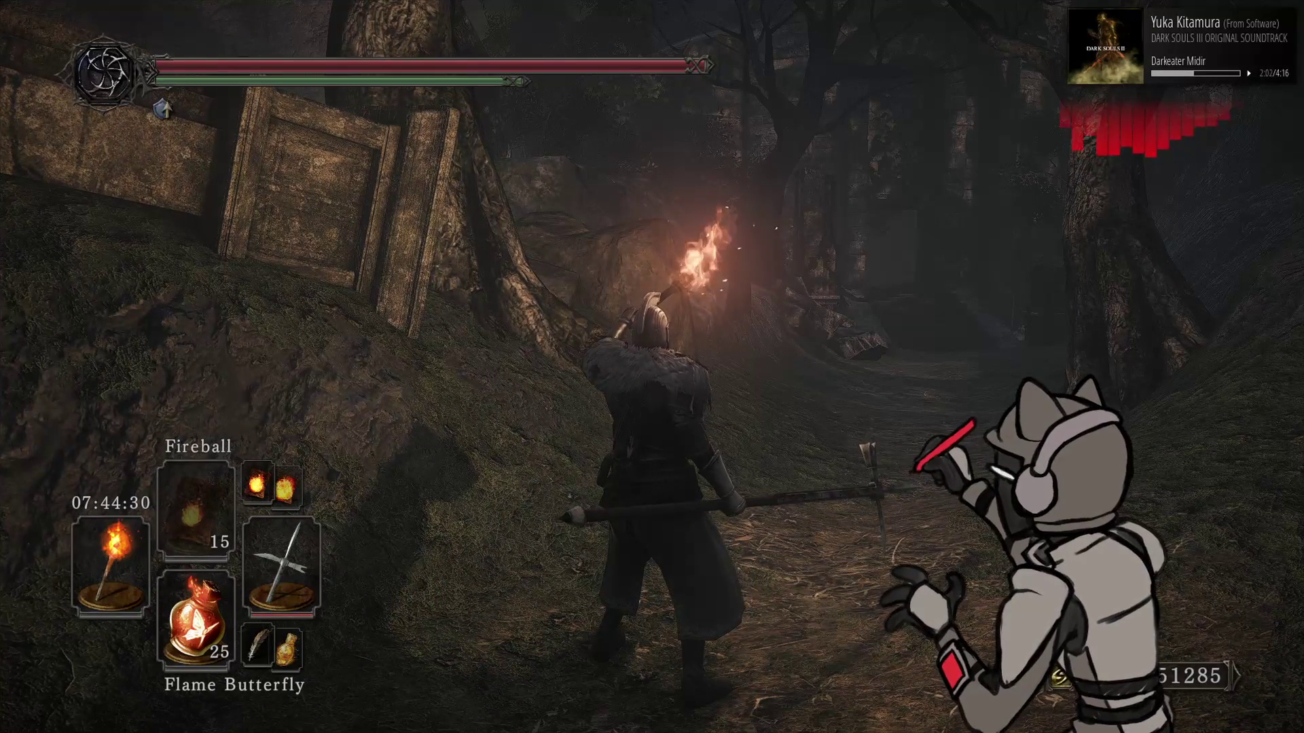
pyautogui.hotkey('alt', 'Tab')
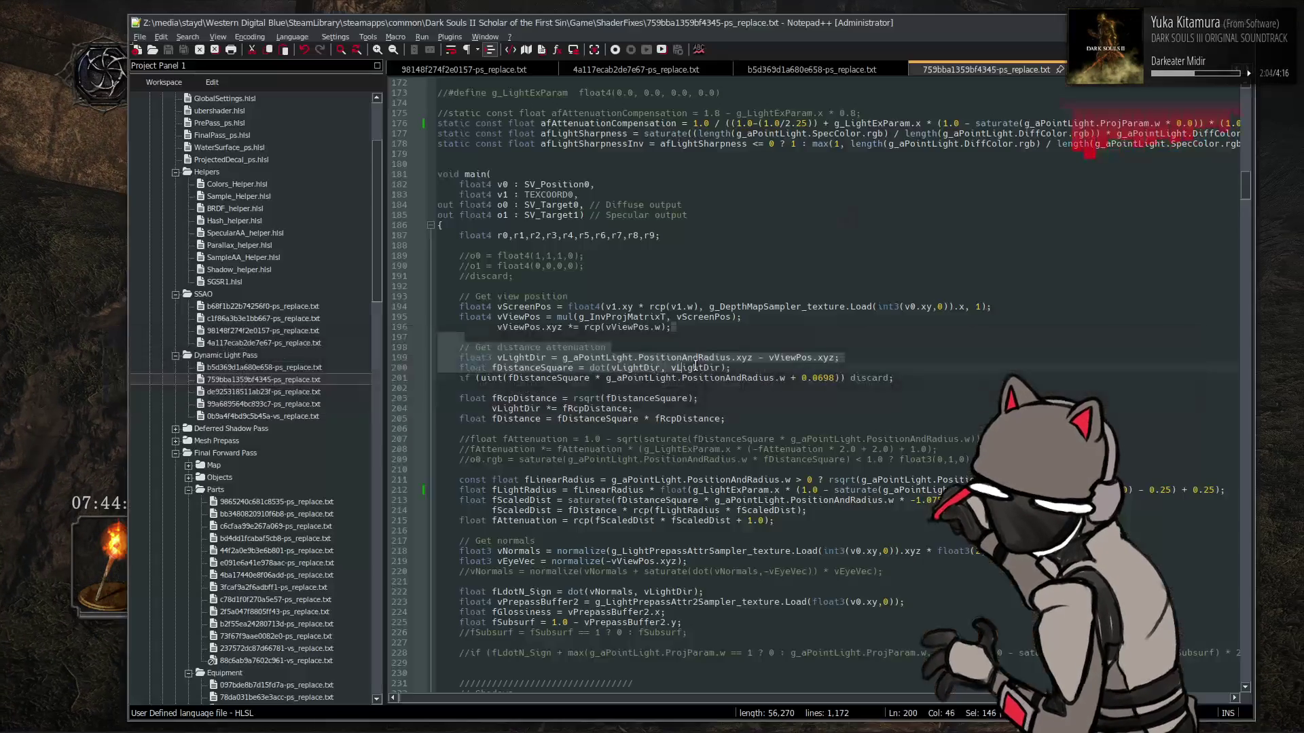
# Undo the ProjParam.w factor back to 2.0, save, and reload the shaders in game
pyautogui.hotkey('ctrl', 'z')
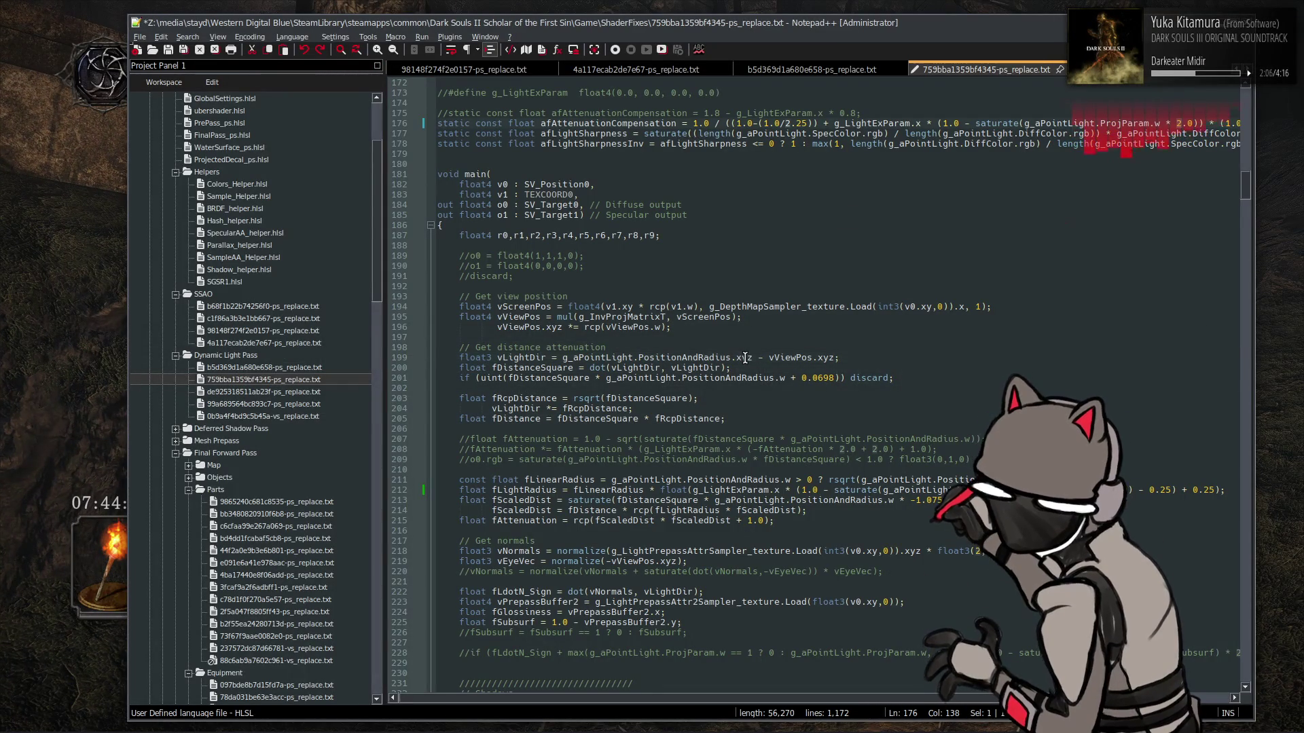
pyautogui.hotkey('ctrl', 's')
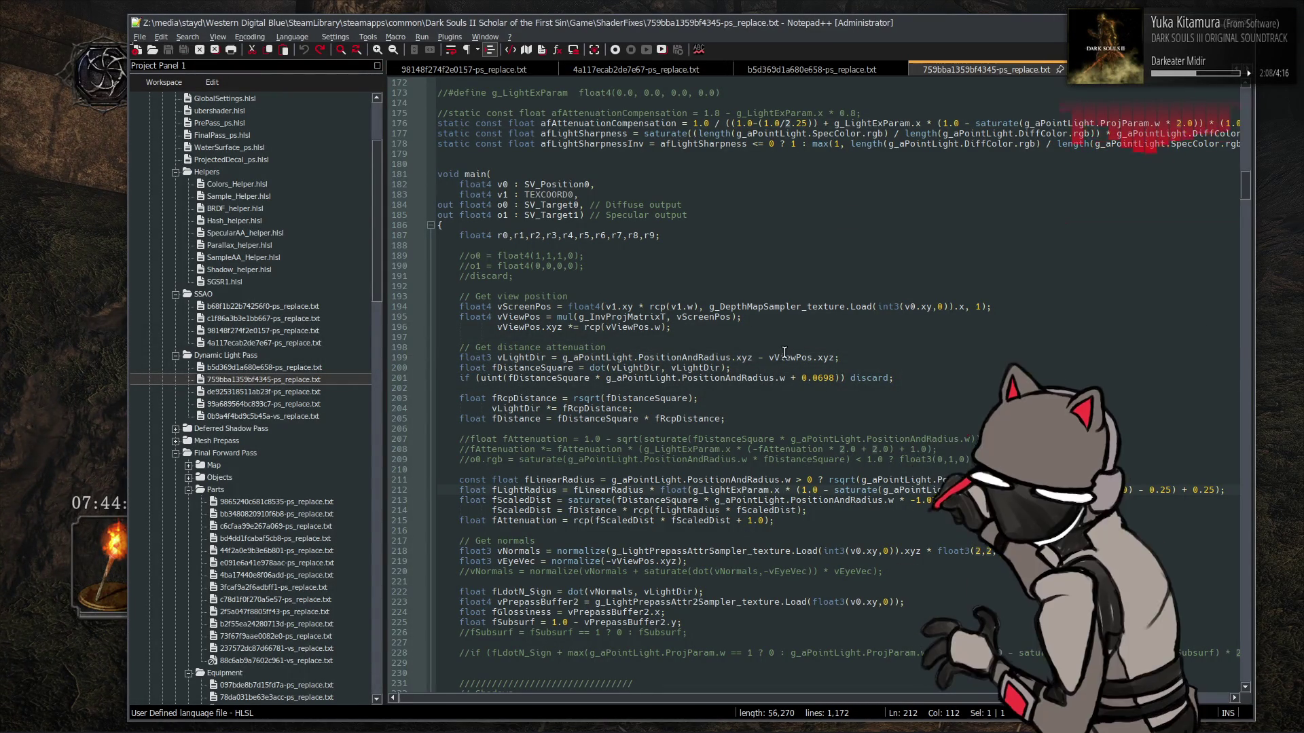
pyautogui.hotkey('alt', 'Tab')
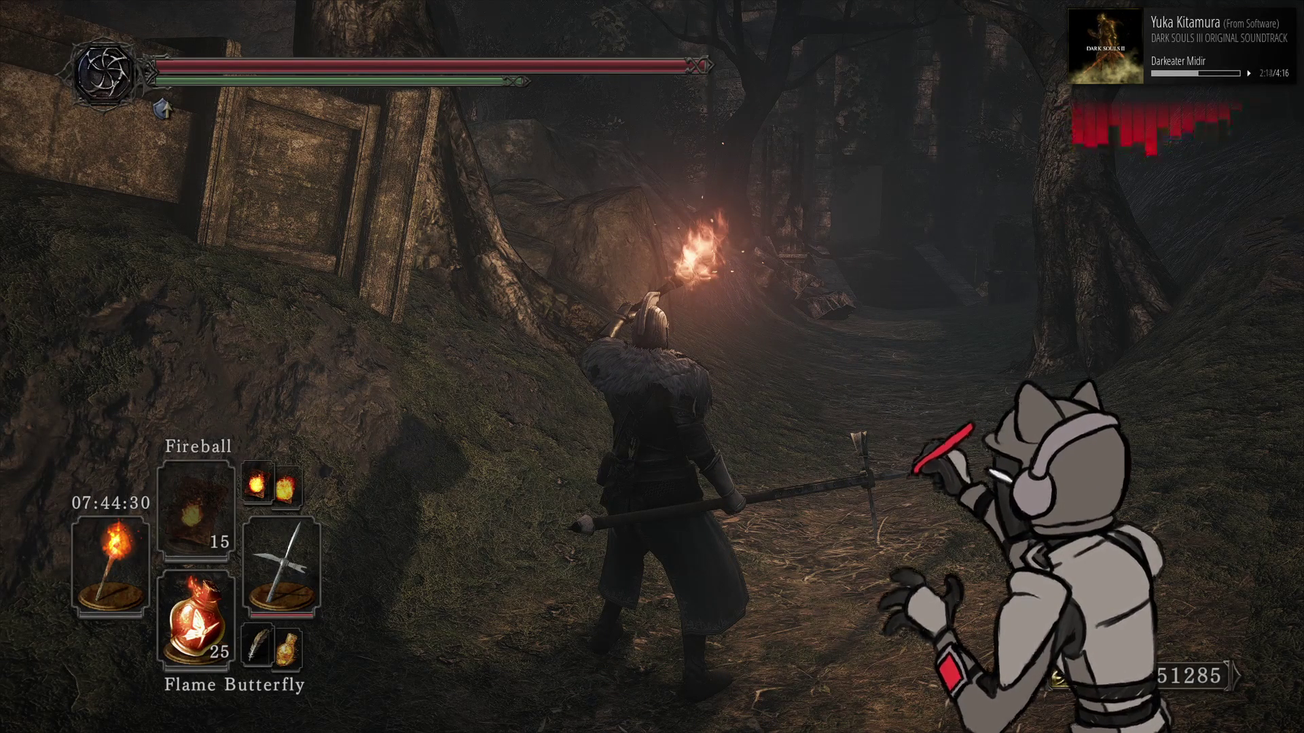
pyautogui.press('F10')
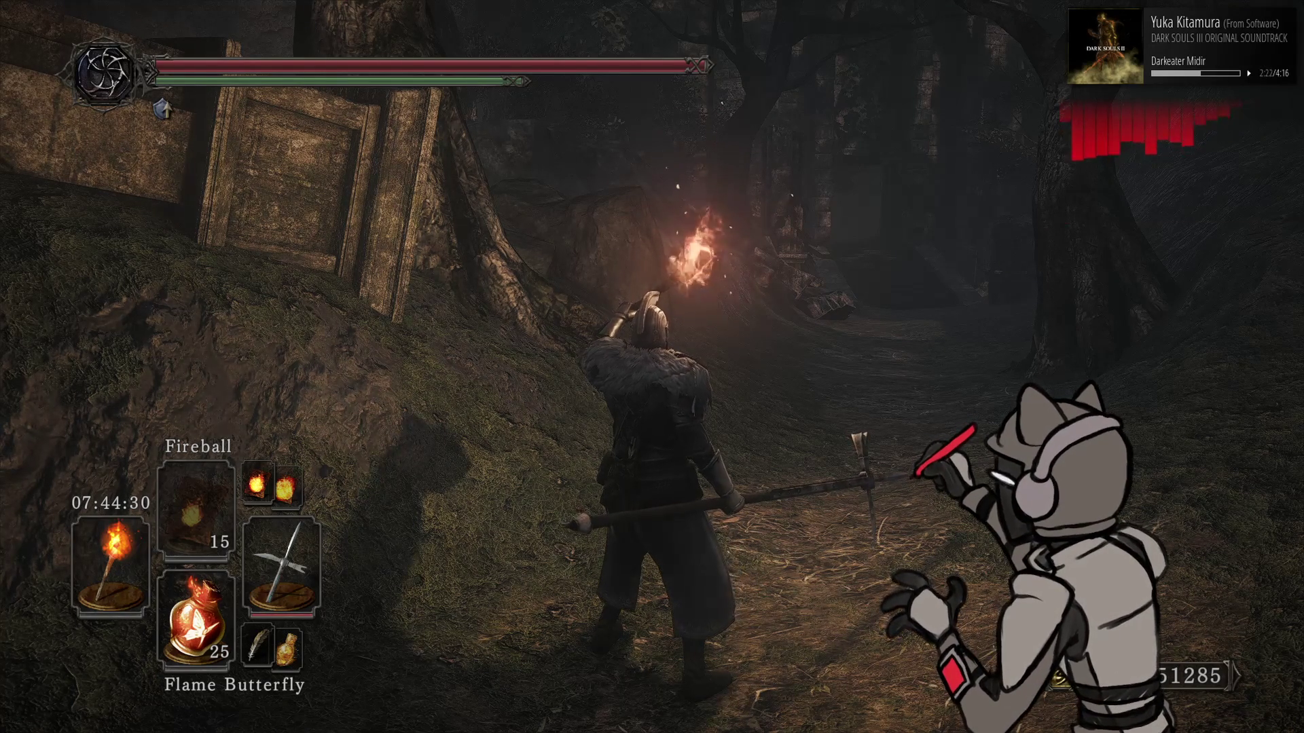
pyautogui.hotkey('alt', 'Tab')
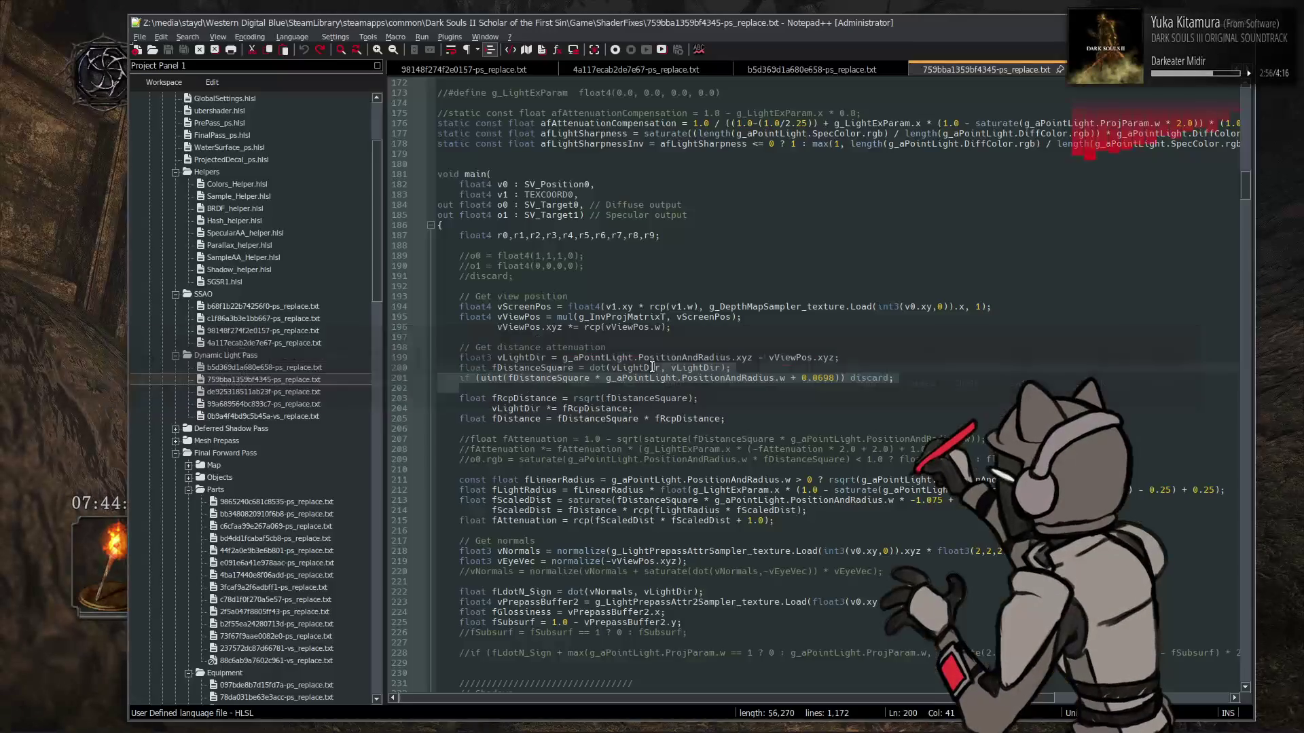
# Revert the ProjParam.w factor to 0.0, save, and reload the shaders in game
pyautogui.click(696, 358)
pyautogui.hotkey('ctrl', 'z')
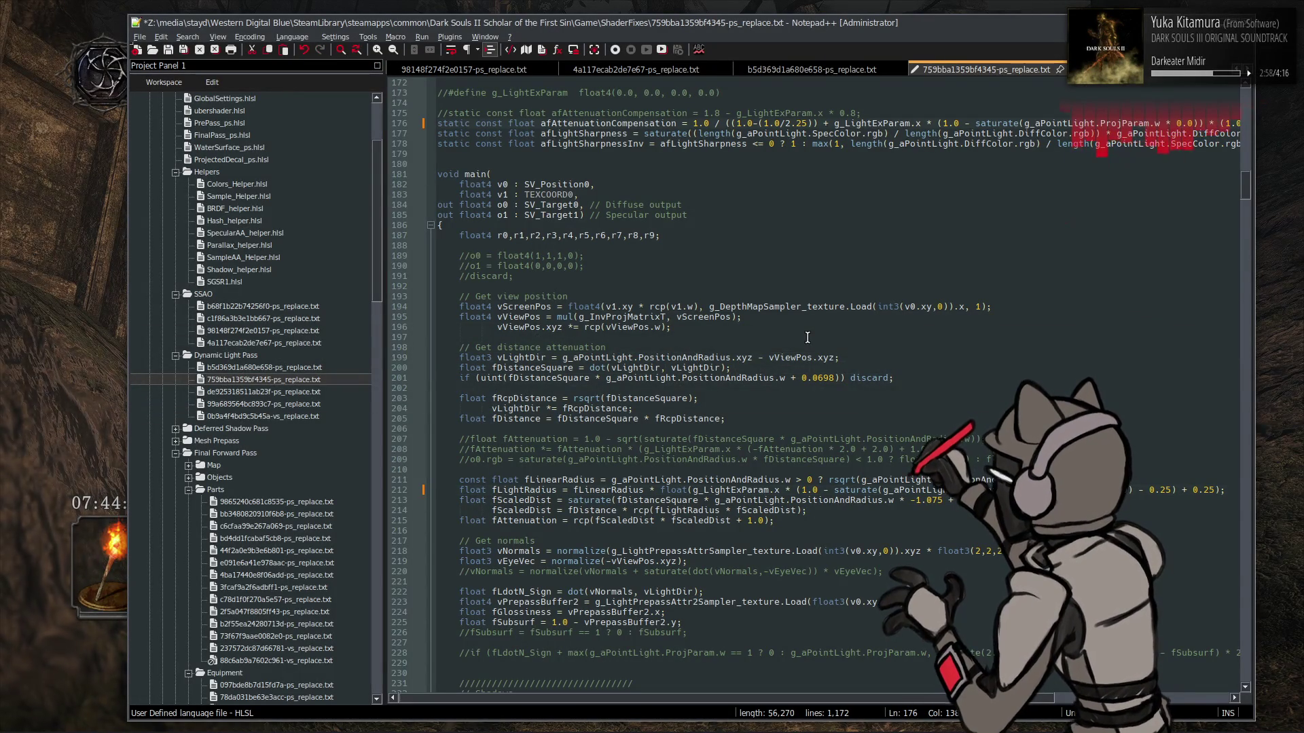
pyautogui.hotkey('ctrl', 's')
pyautogui.hotkey('alt', 'Tab')
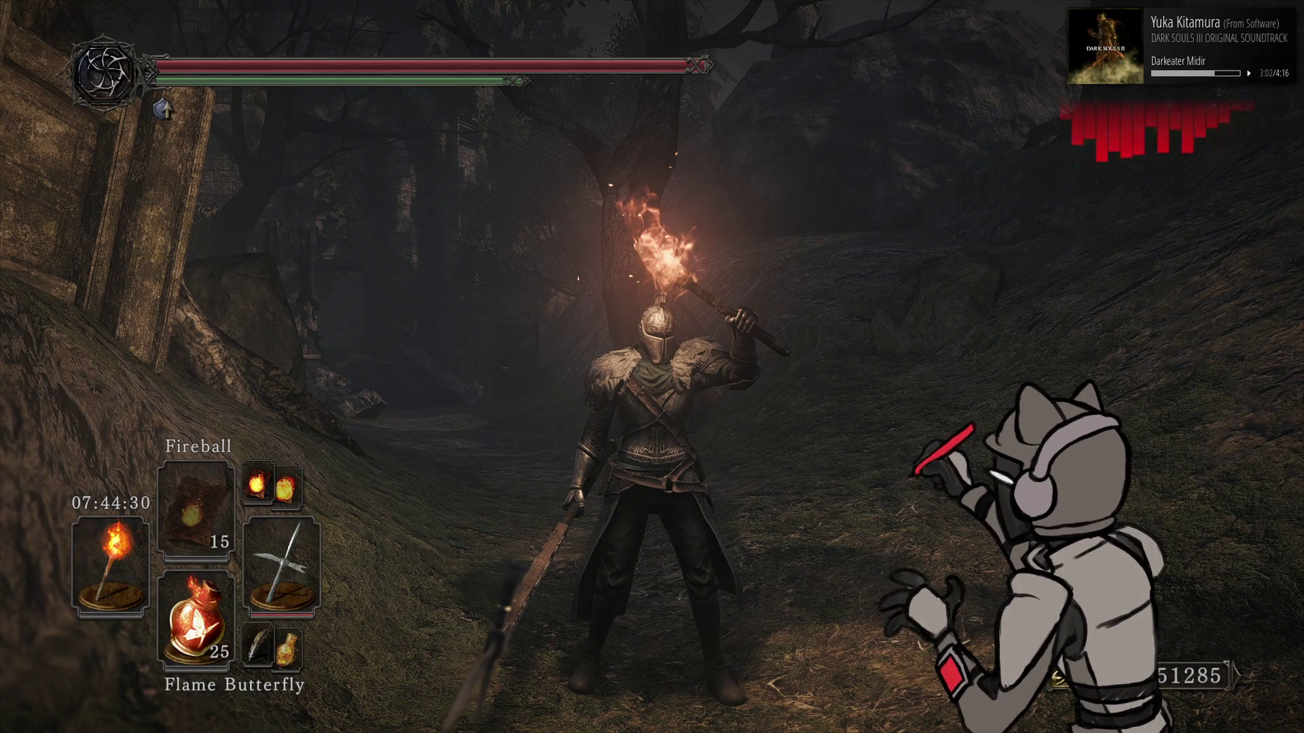
pyautogui.press('F10')
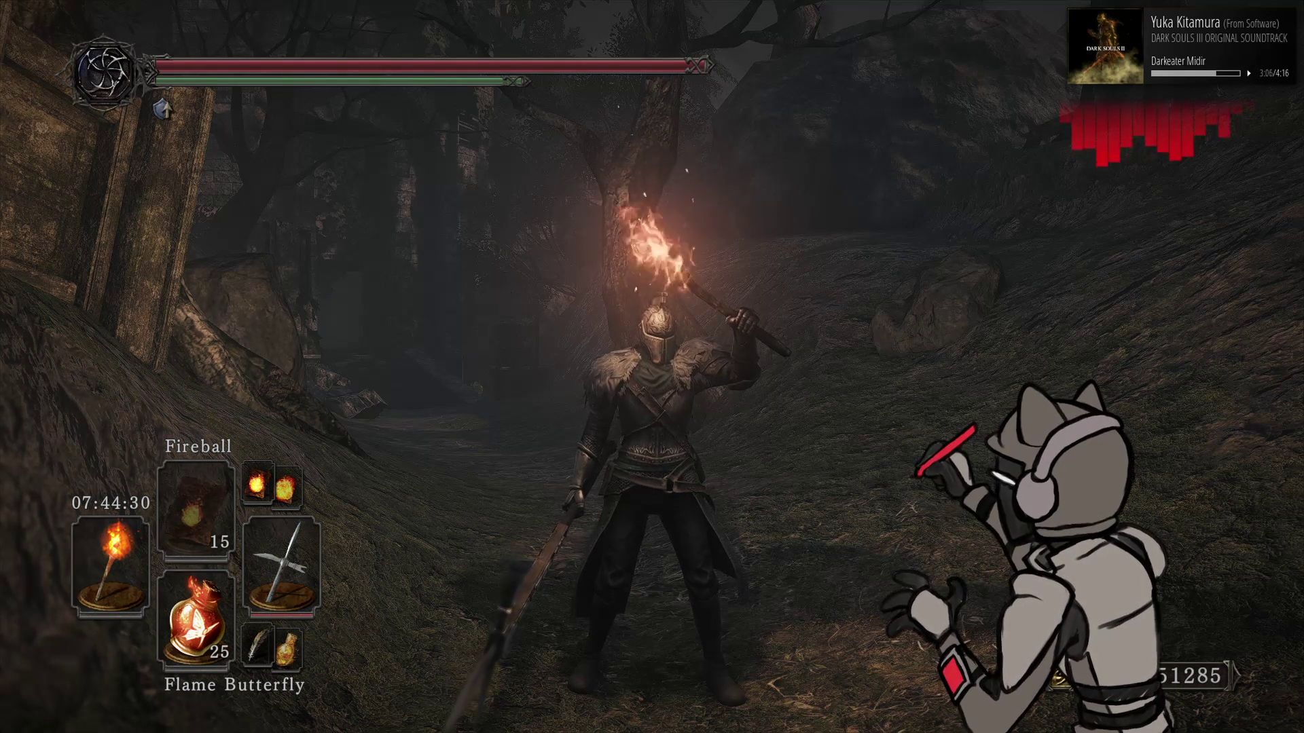
pyautogui.hotkey('alt', 'Tab')
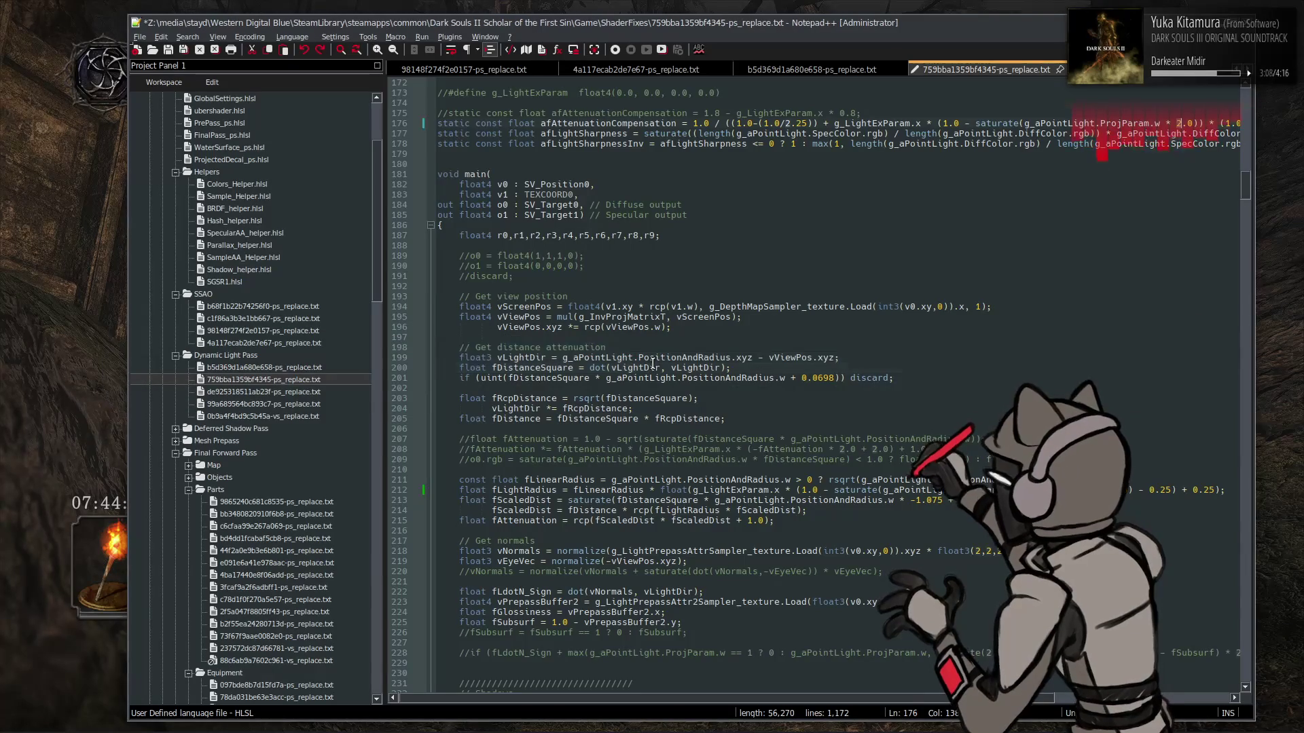
# Save the restored 2.0 ProjParam.w factor and reload the shaders in game again
pyautogui.hotkey('ctrl', 's')
pyautogui.hotkey('alt', 'Tab')
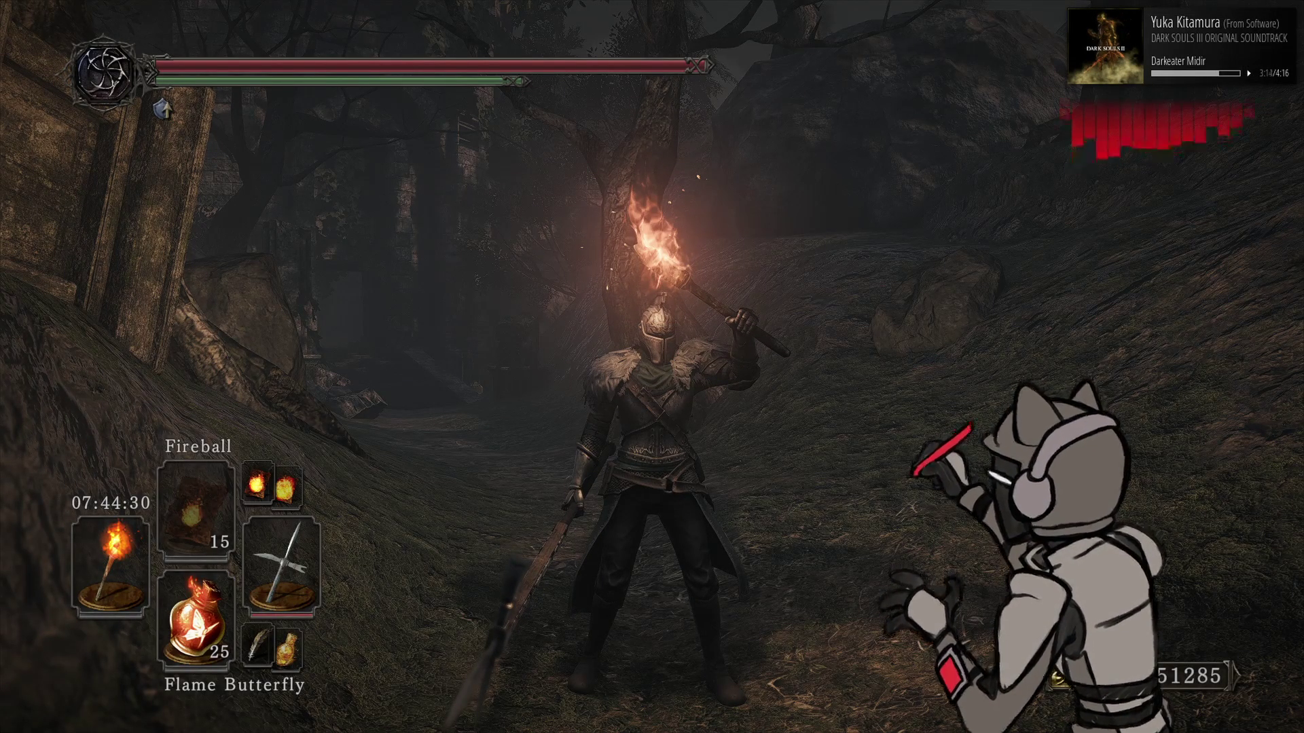
pyautogui.press('F10')
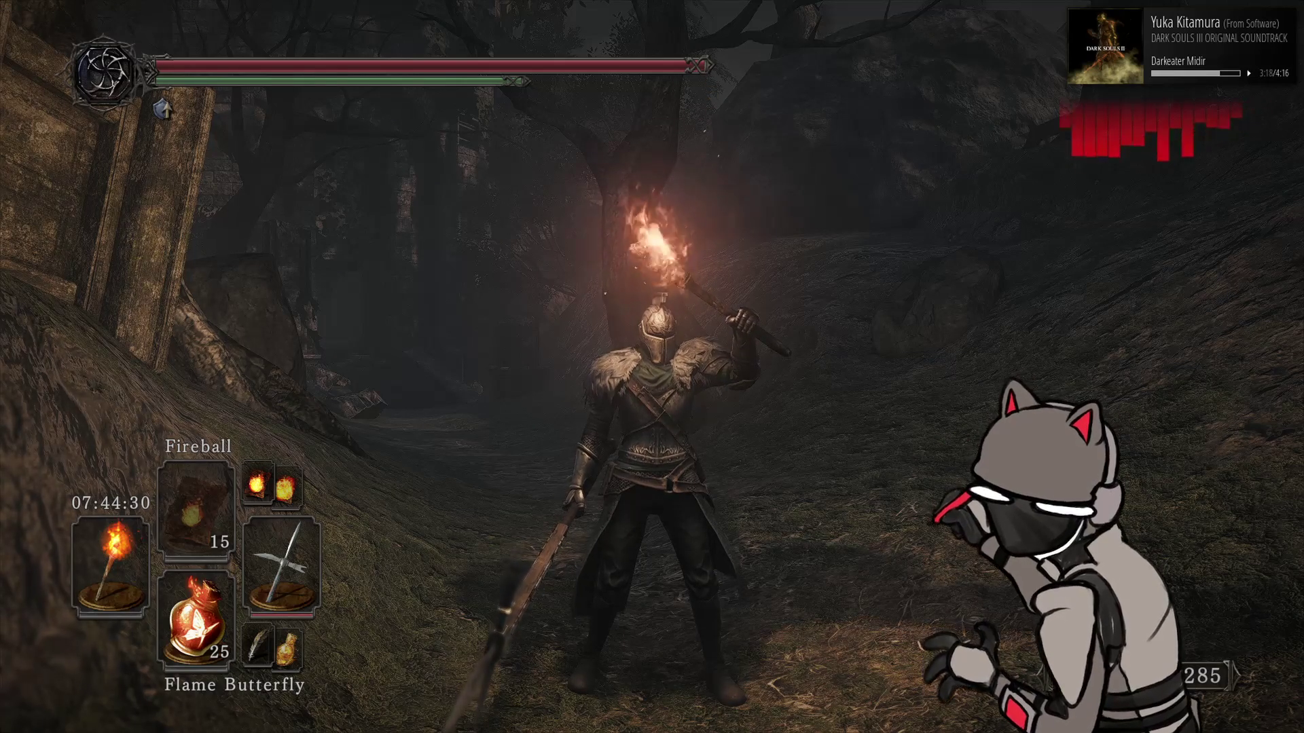
pyautogui.hotkey('alt', 'Tab')
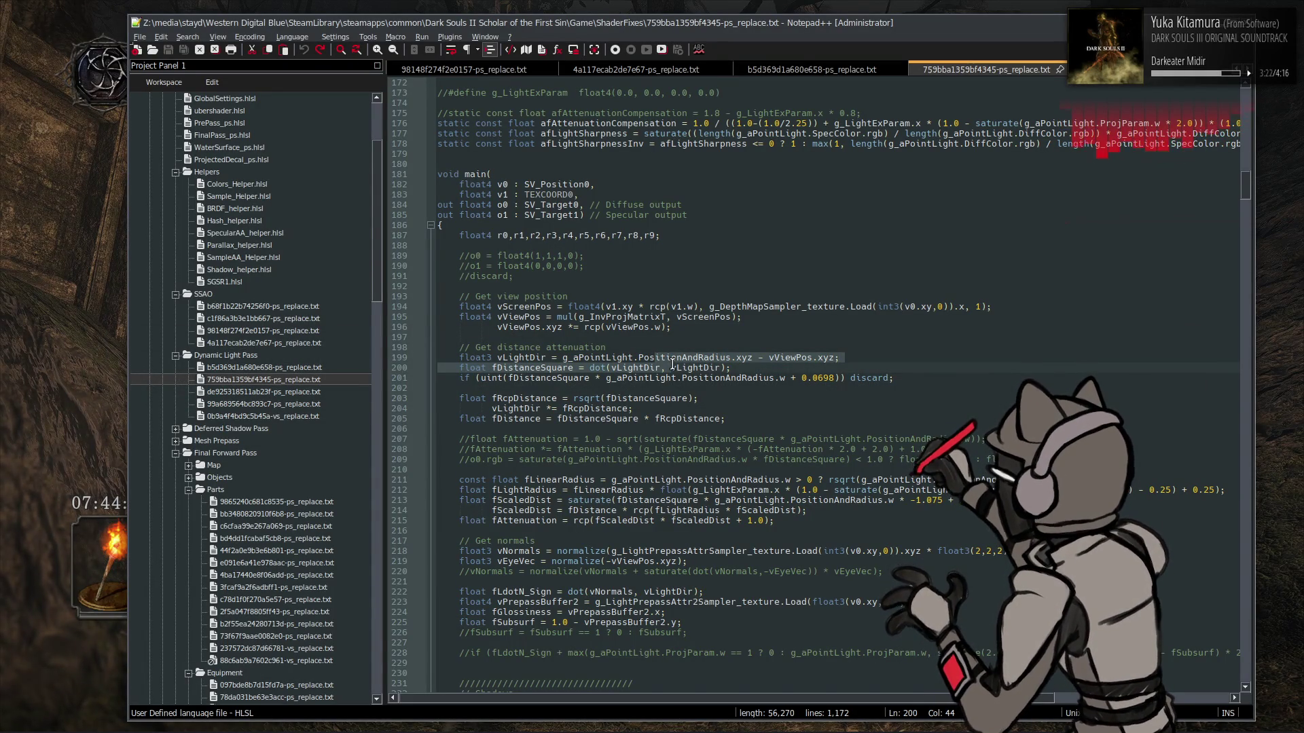
pyautogui.click(309, 370)
pyautogui.click(598, 356)
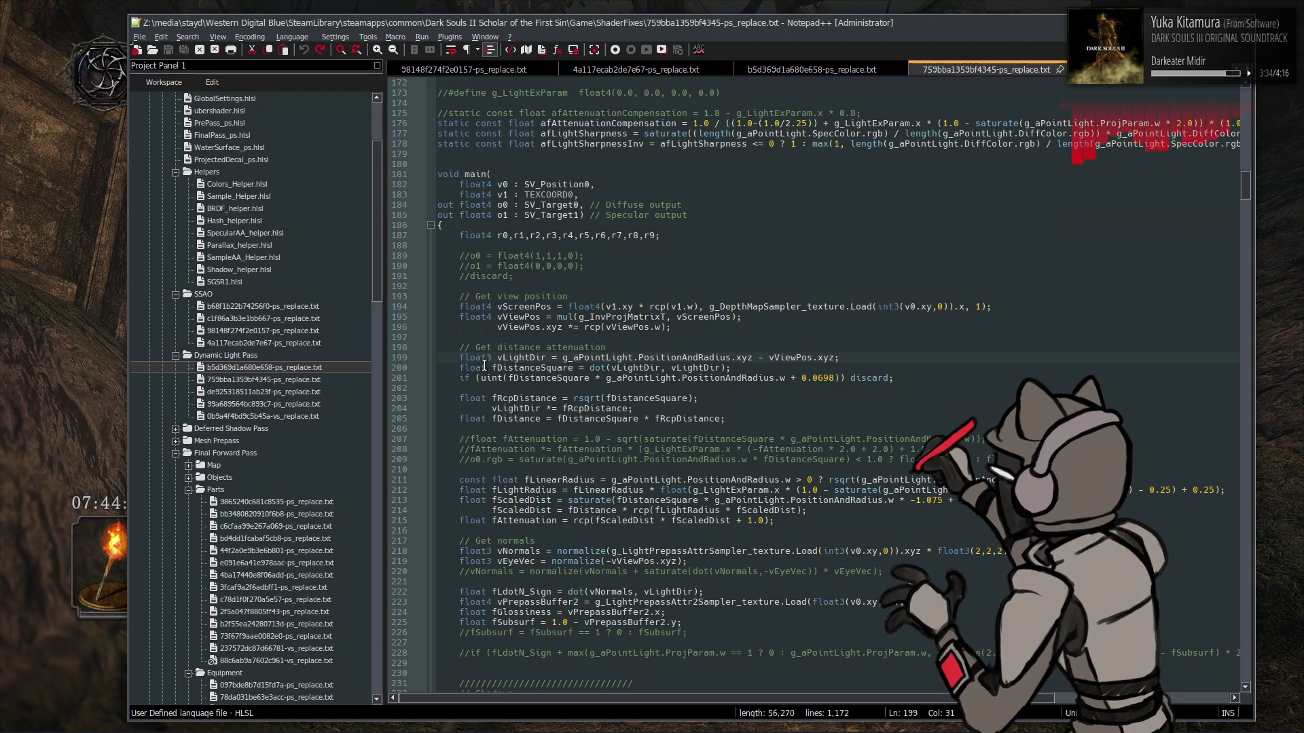
# Change the line-146 light-radius lerp in b5d369d1a680e658-ps_replace.txt and test it in game with a shield
pyautogui.doubleClick(304, 368)
pyautogui.hotkey('ctrl', 'z')
pyautogui.hotkey('ctrl', 'z')
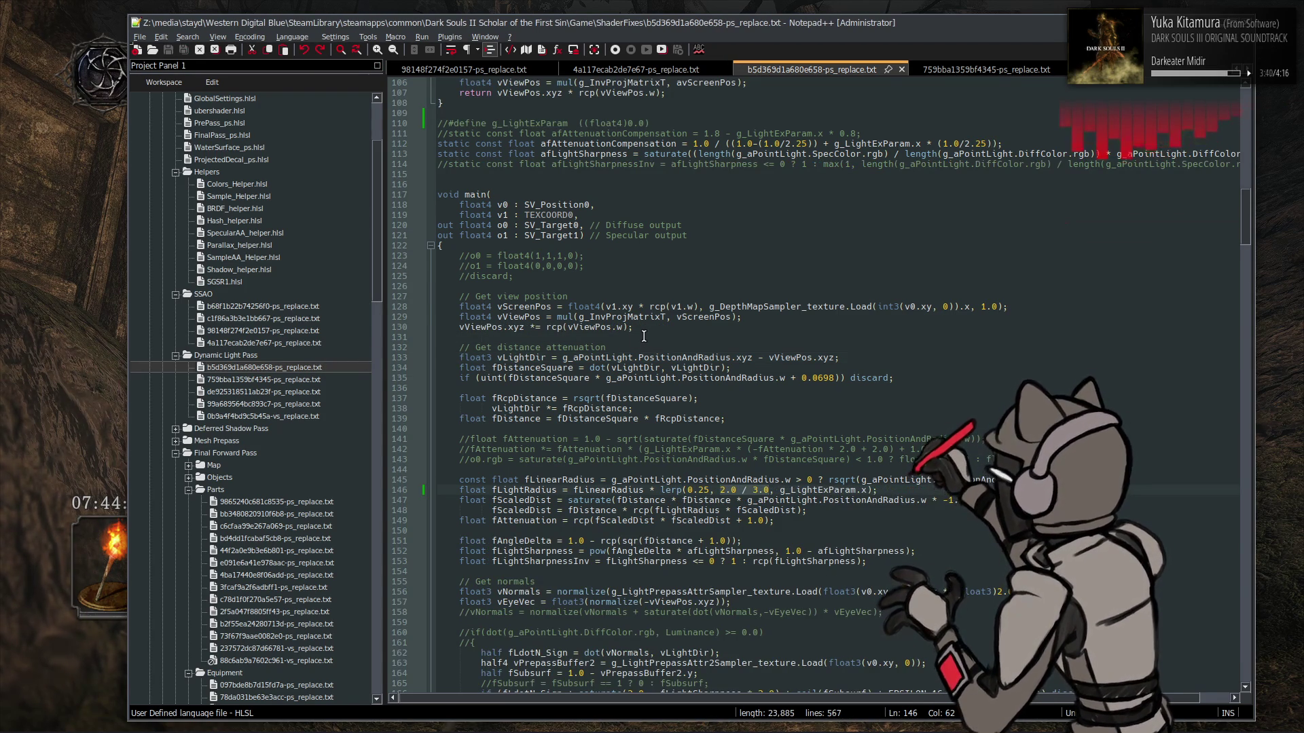
pyautogui.hotkey('alt', 'Tab')
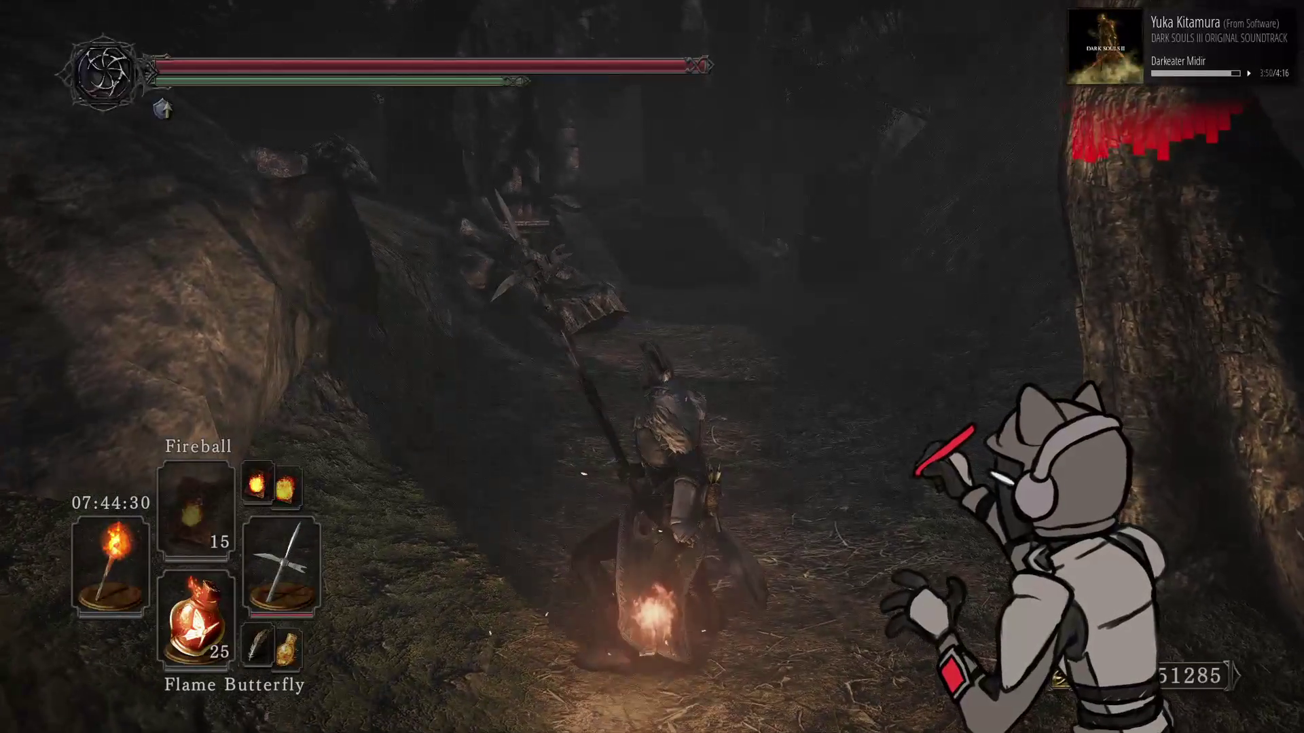
pyautogui.press('Left')
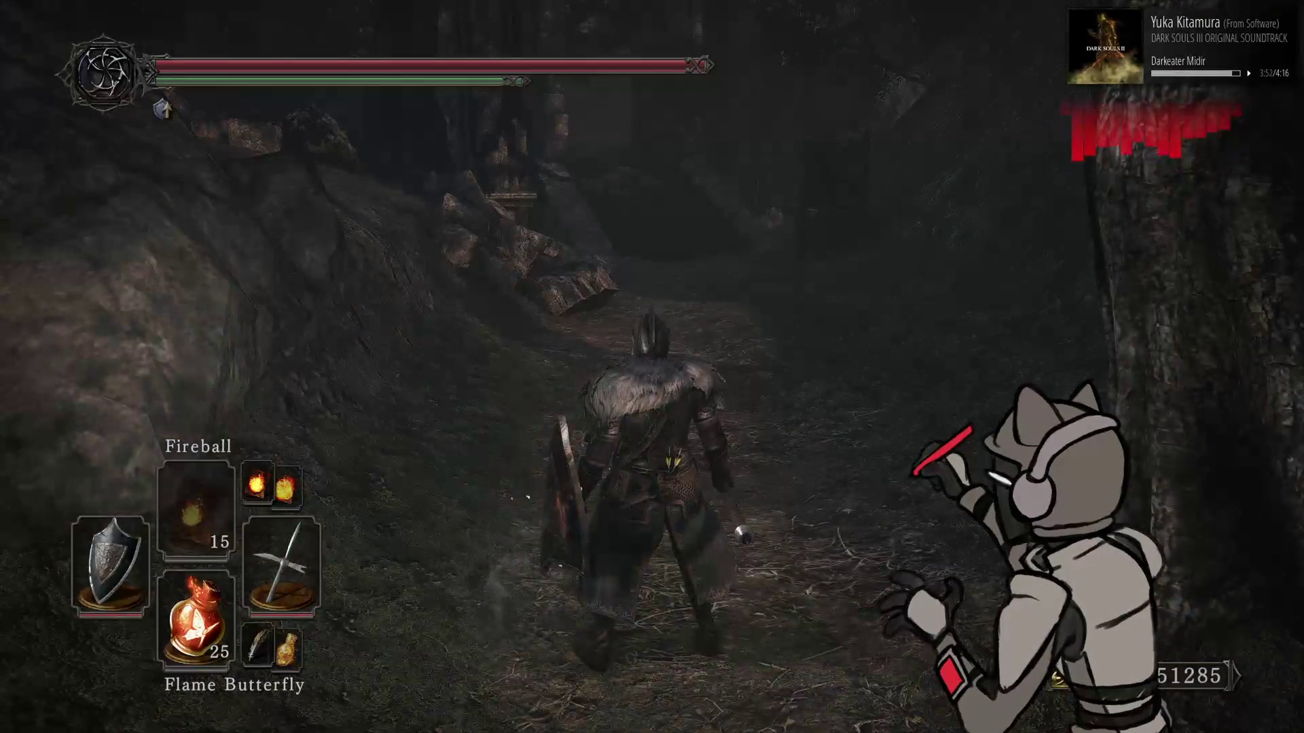
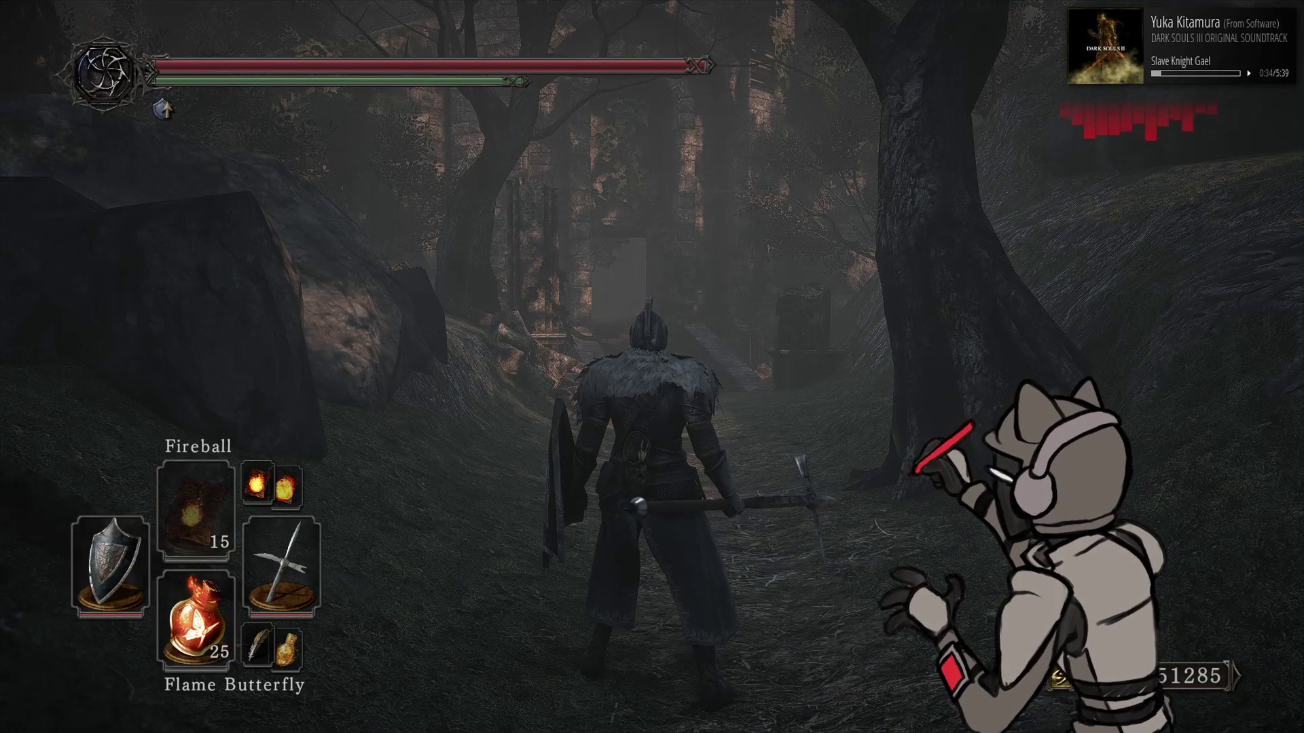
# Open the 9865240c681c8535-ps_replace.txt shader file, then return to Cheat Engine
pyautogui.hotkey('alt', 'Tab')
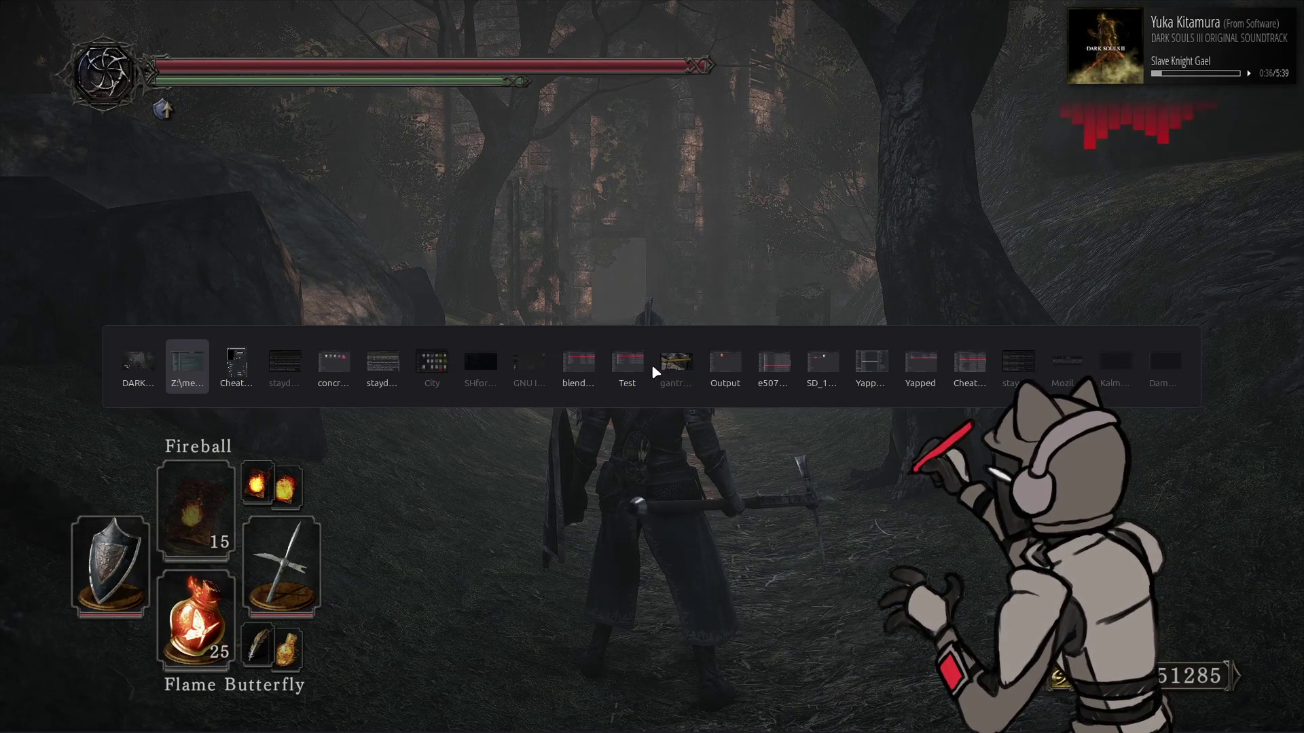
pyautogui.doubleClick(303, 501)
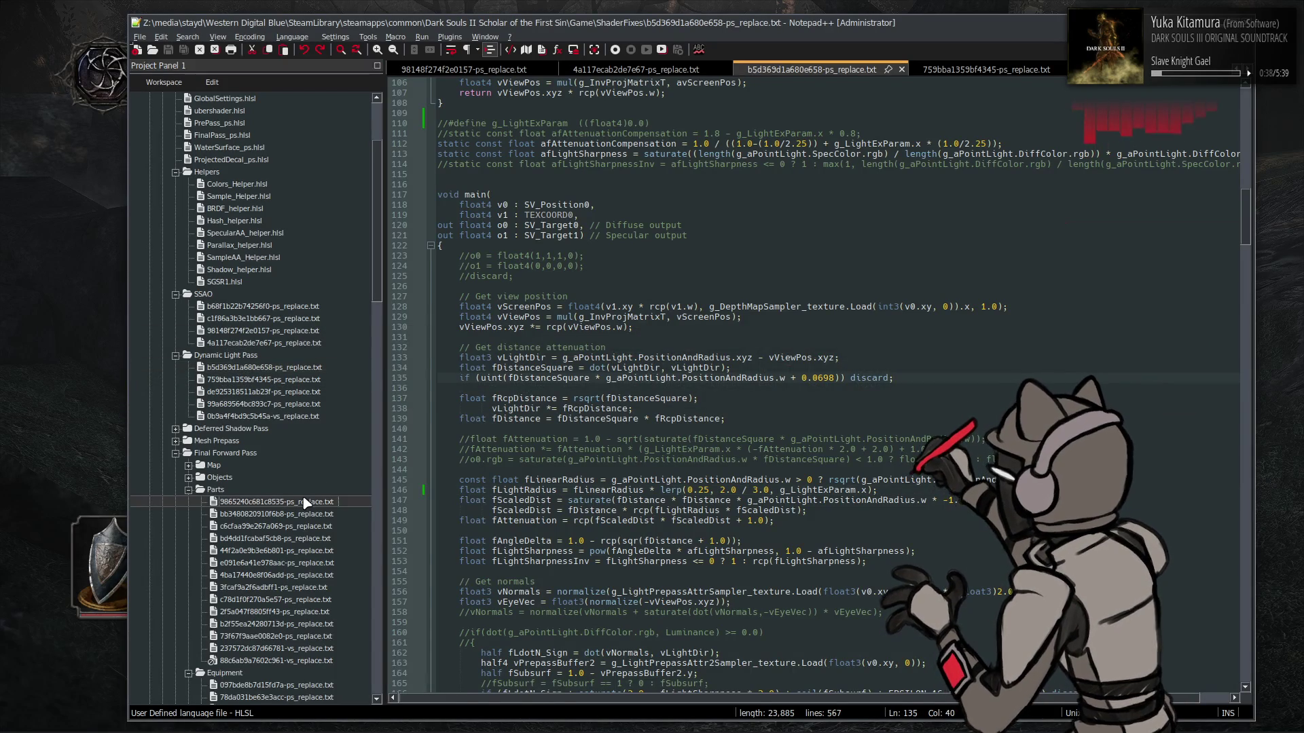
pyautogui.hotkey('alt', 'Tab')
pyautogui.hotkey('alt', 'Tab')
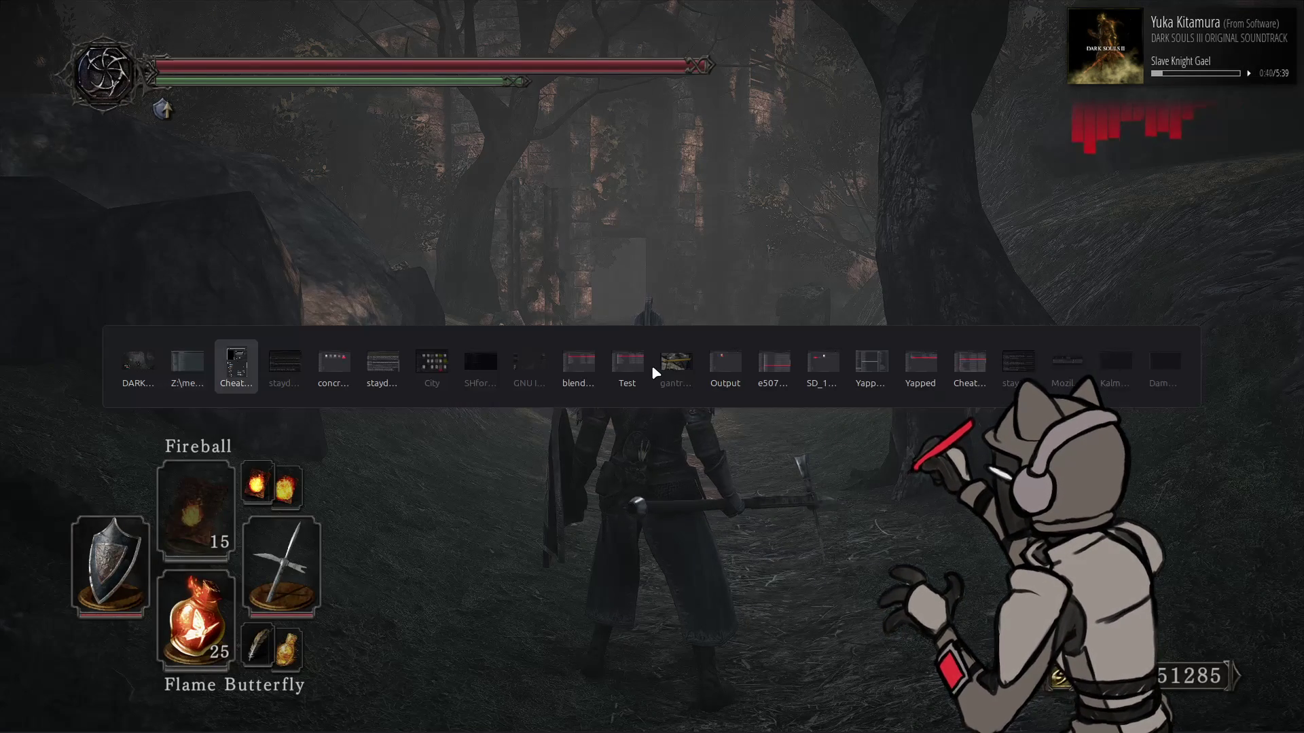
# Set both diffuse and specular Red values to 1 and both Blue values to 0.8
pyautogui.click(403, 547)
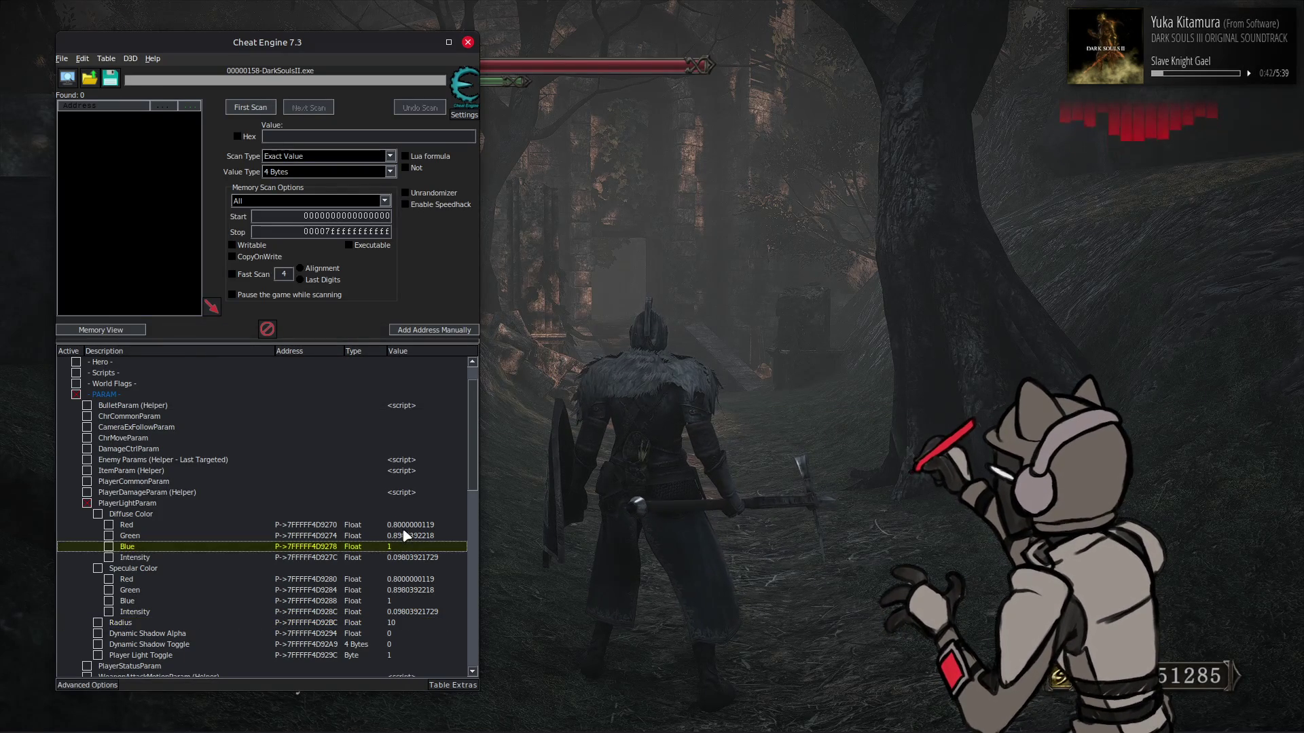
pyautogui.click(407, 526)
pyautogui.keyDown('ctrl'); pyautogui.click(409, 580); pyautogui.keyUp('ctrl')
pyautogui.doubleClick(416, 581)
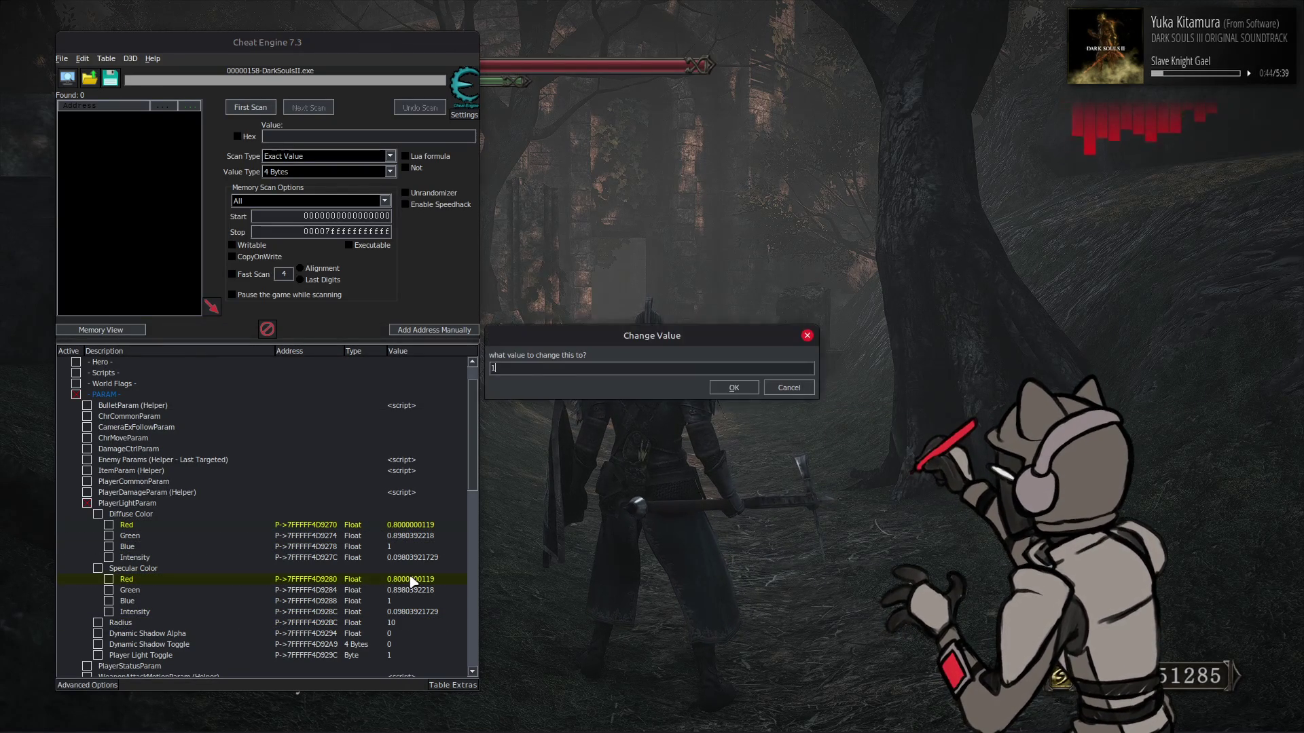
pyautogui.write('1')
pyautogui.press('Return')
pyautogui.click(396, 546)
pyautogui.keyDown('ctrl'); pyautogui.click(407, 601); pyautogui.keyUp('ctrl')
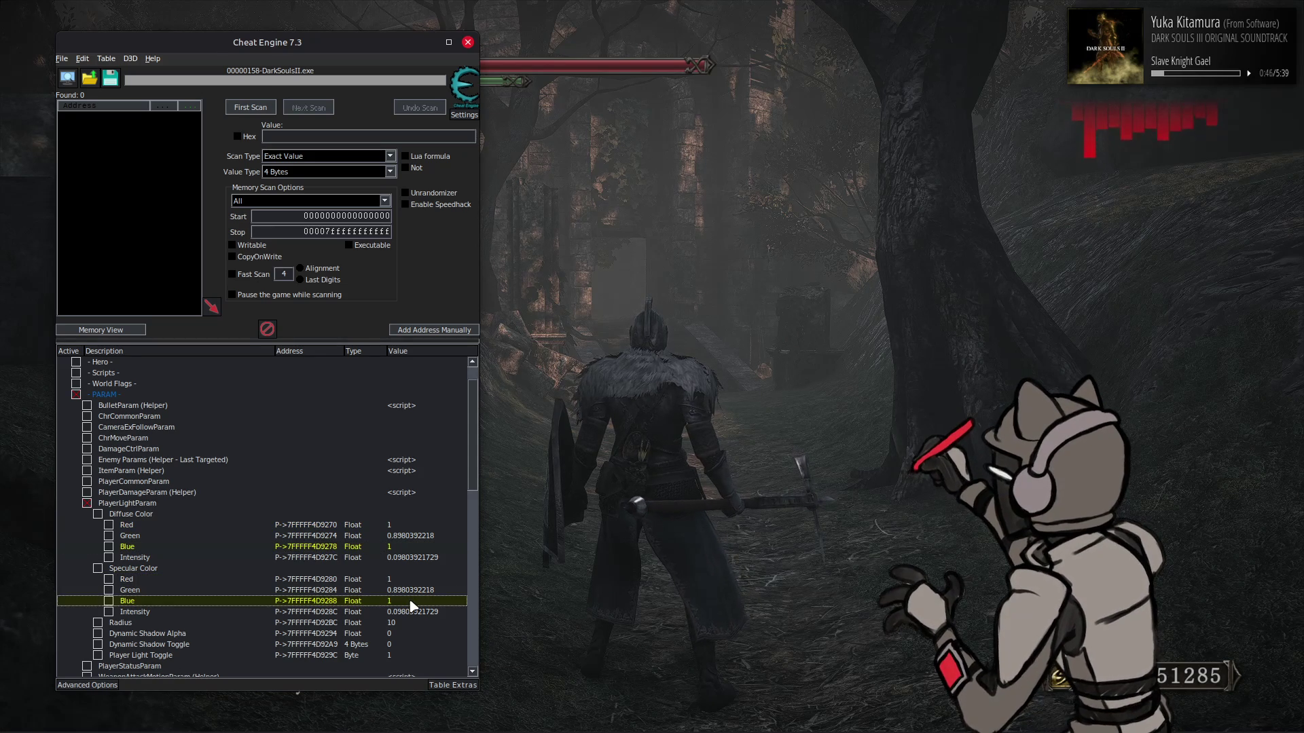
pyautogui.doubleClick(411, 602)
pyautogui.press('Return')
# Set both the diffuse and specular light Intensity values to 1
pyautogui.click(411, 559)
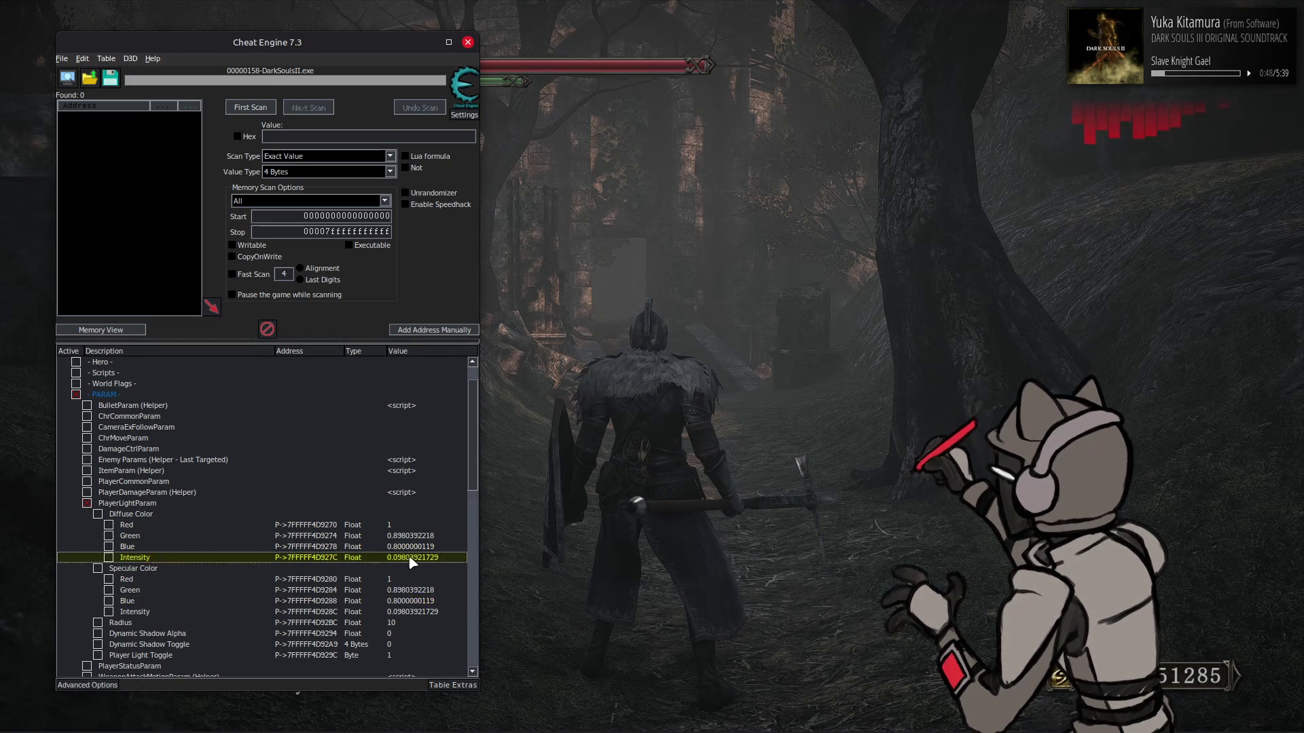
pyautogui.keyDown('ctrl'); pyautogui.click(415, 613); pyautogui.keyUp('ctrl')
pyautogui.doubleClick(418, 613)
pyautogui.write('1')
pyautogui.press('Return')
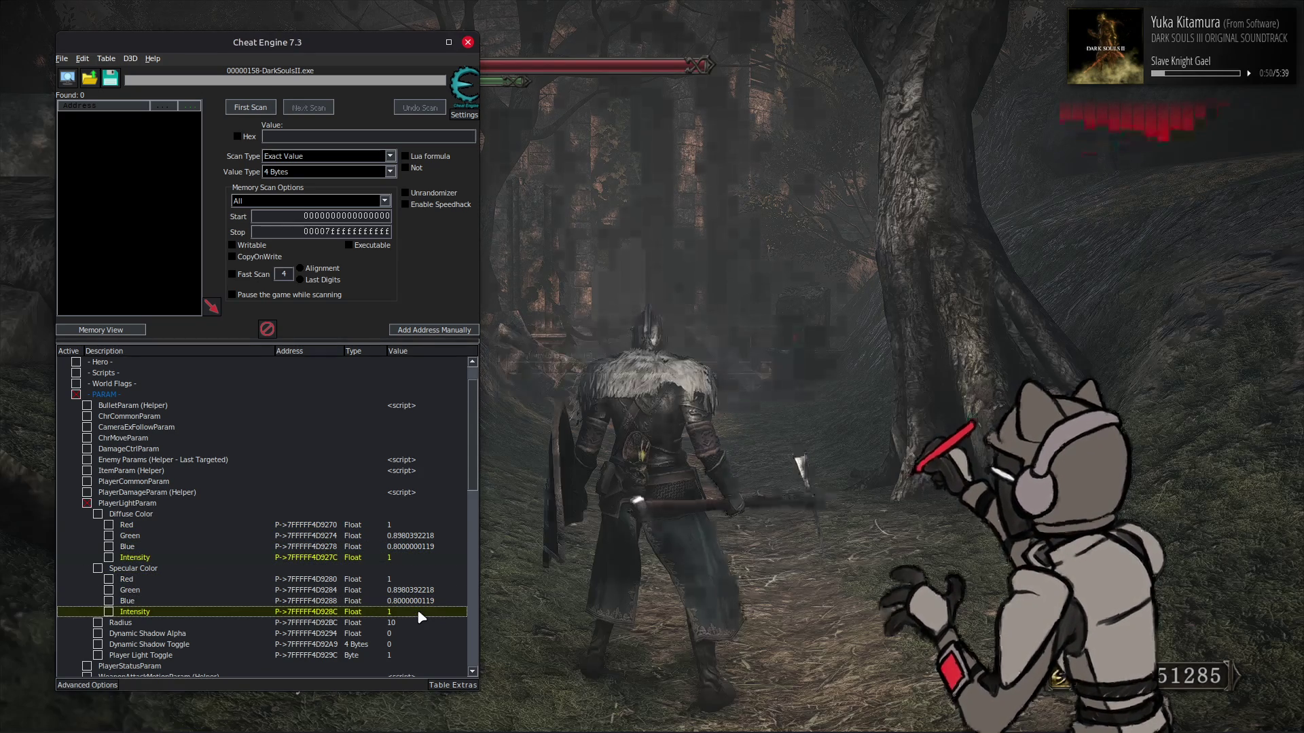
# Set the player light Radius to 6, then change it to 4
pyautogui.doubleClick(405, 623)
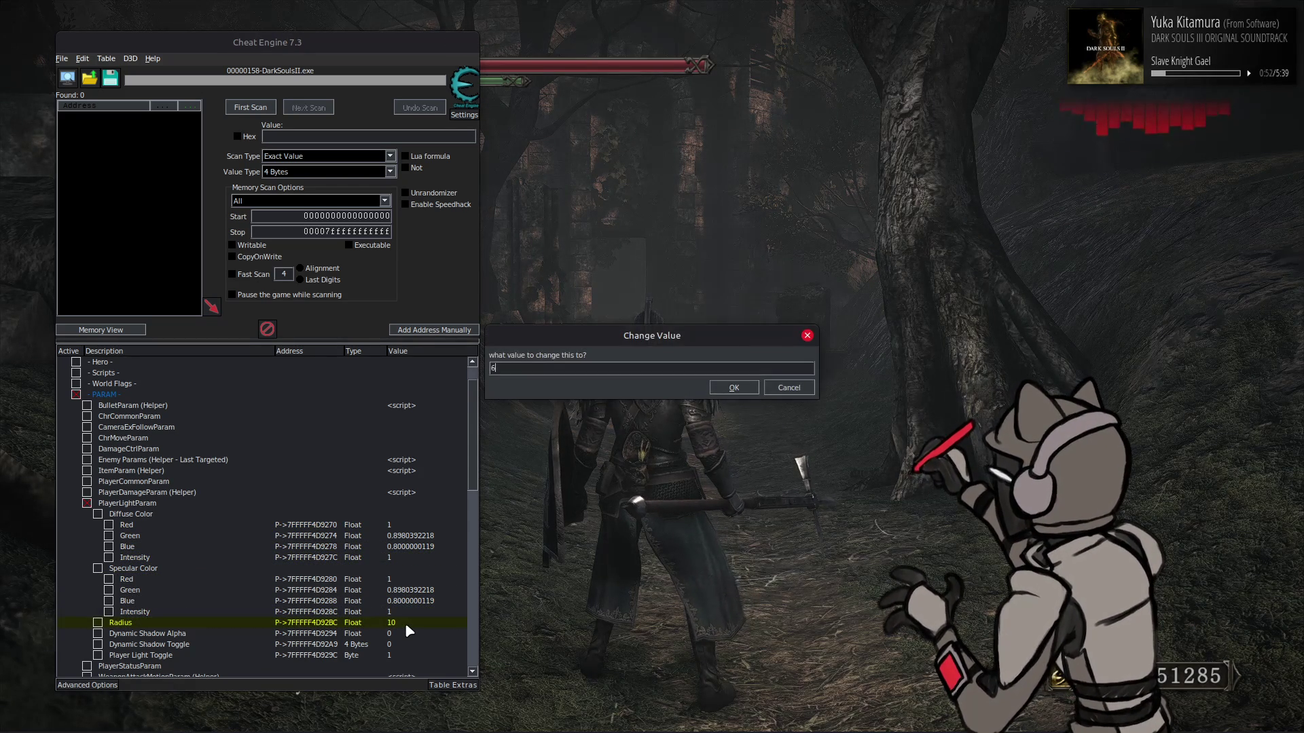
pyautogui.press('Return')
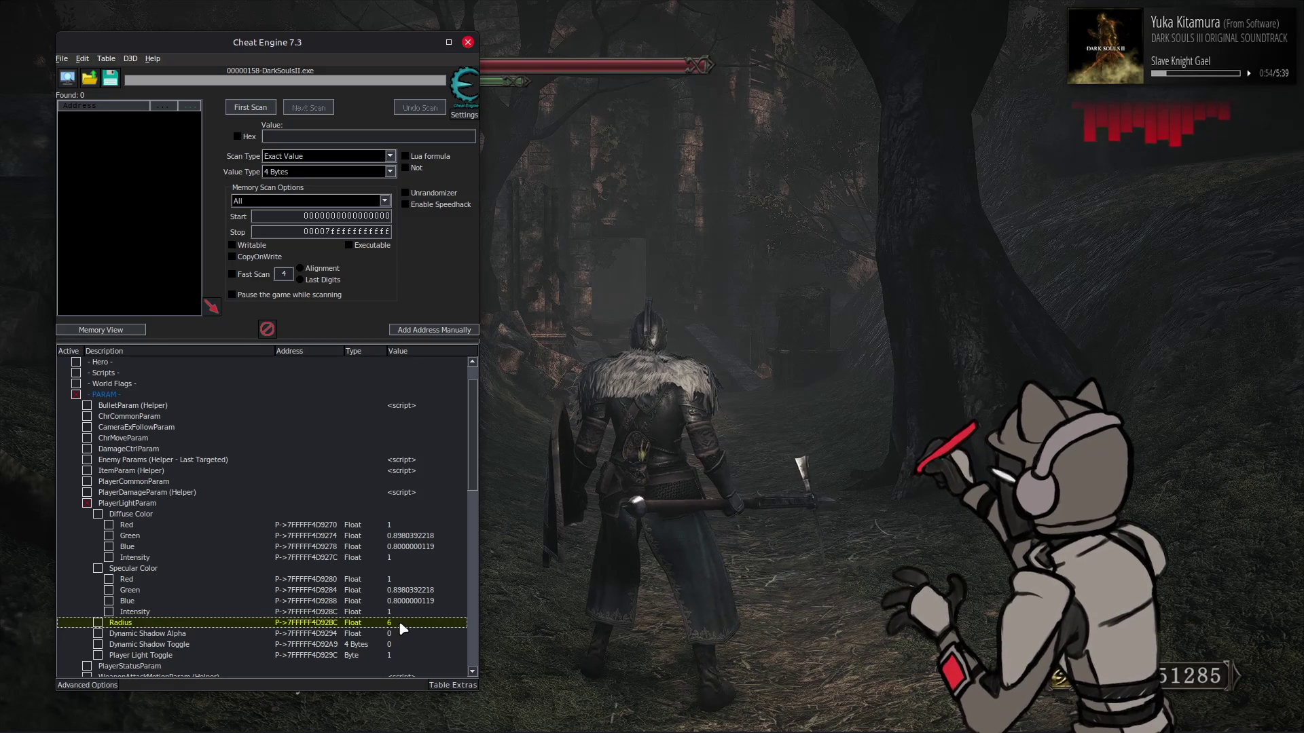
pyautogui.doubleClick(400, 623)
pyautogui.write('4')
pyautogui.press('Return')
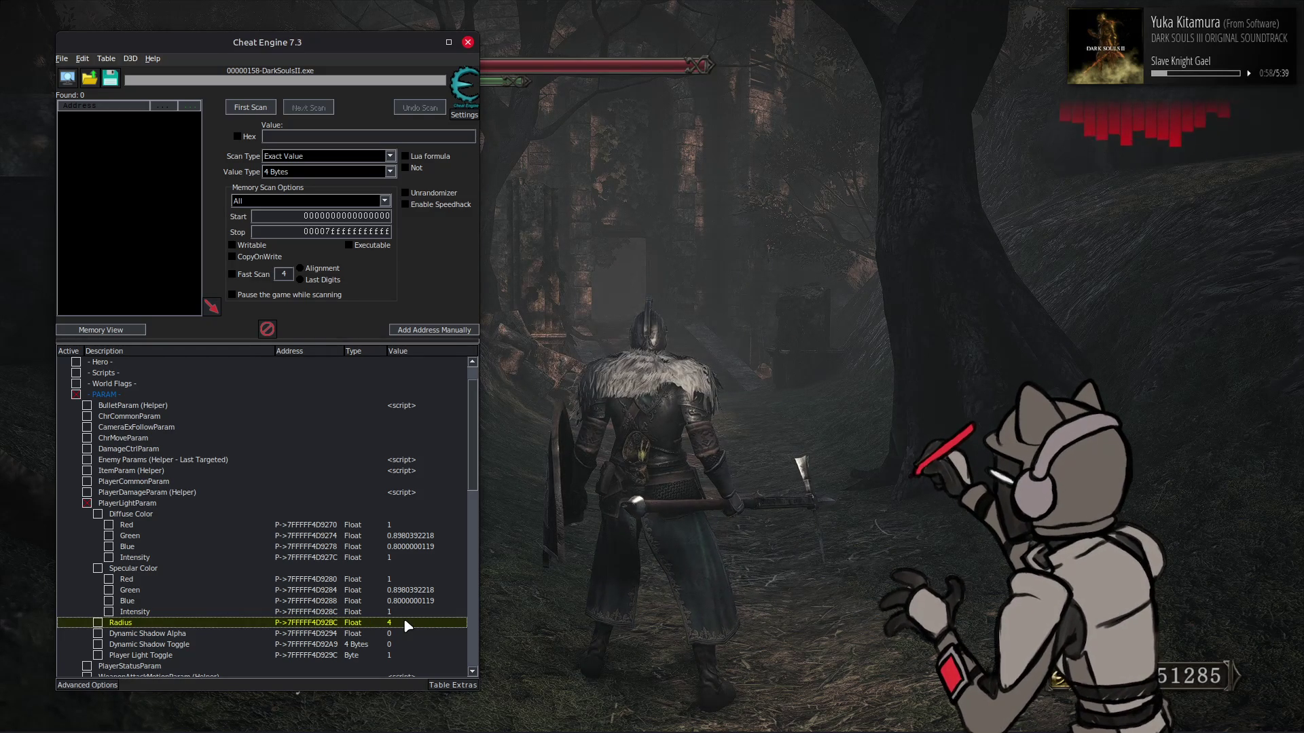
# Compare a Radius of 10, restore it to 4, then walk the knight in game
pyautogui.doubleClick(400, 623)
pyautogui.write('10')
pyautogui.press('Return')
pyautogui.doubleClick(400, 623)
pyautogui.write('4')
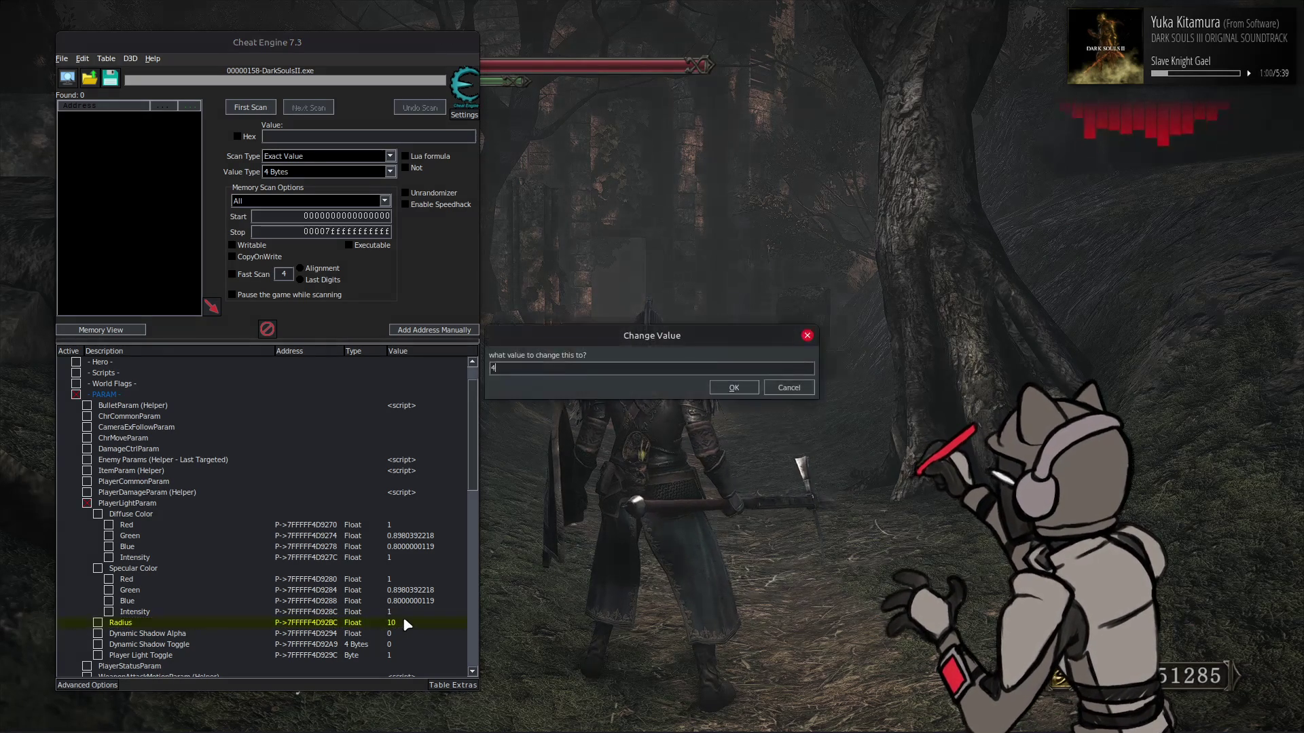
pyautogui.press('Return')
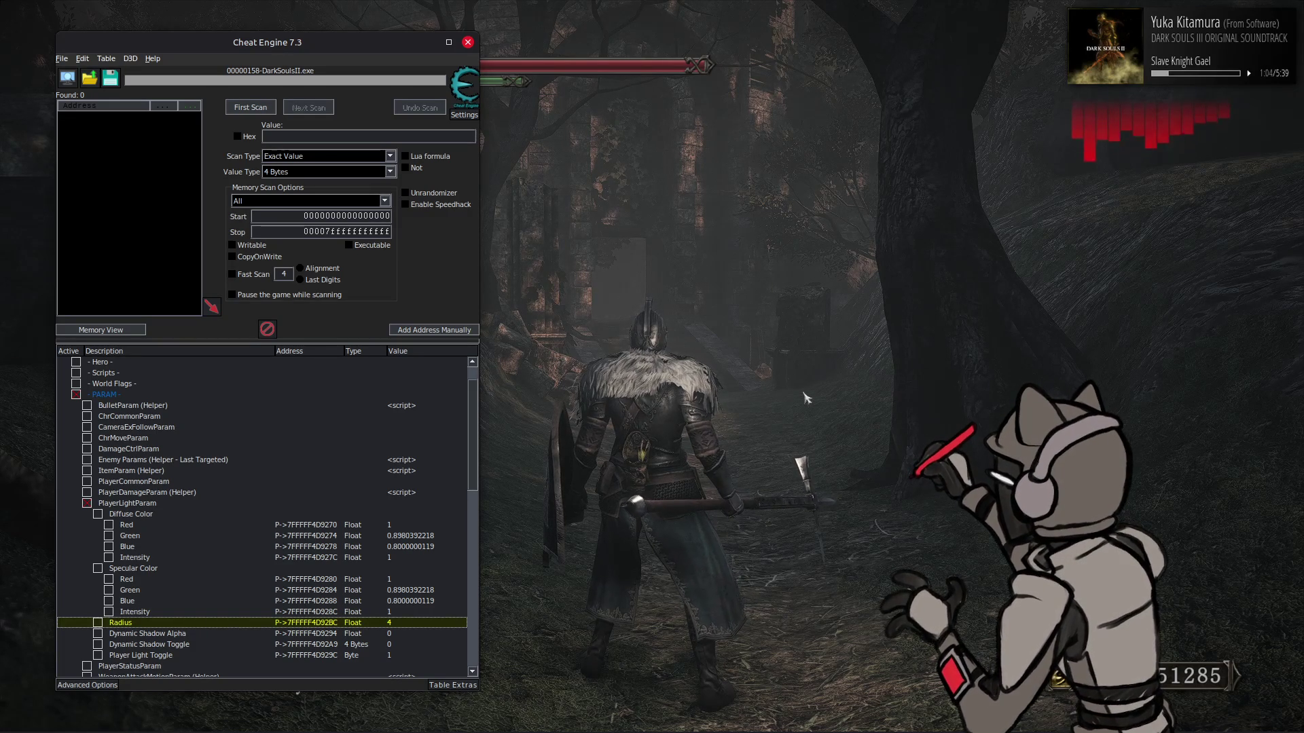
pyautogui.click(766, 393)
pyautogui.press('w')
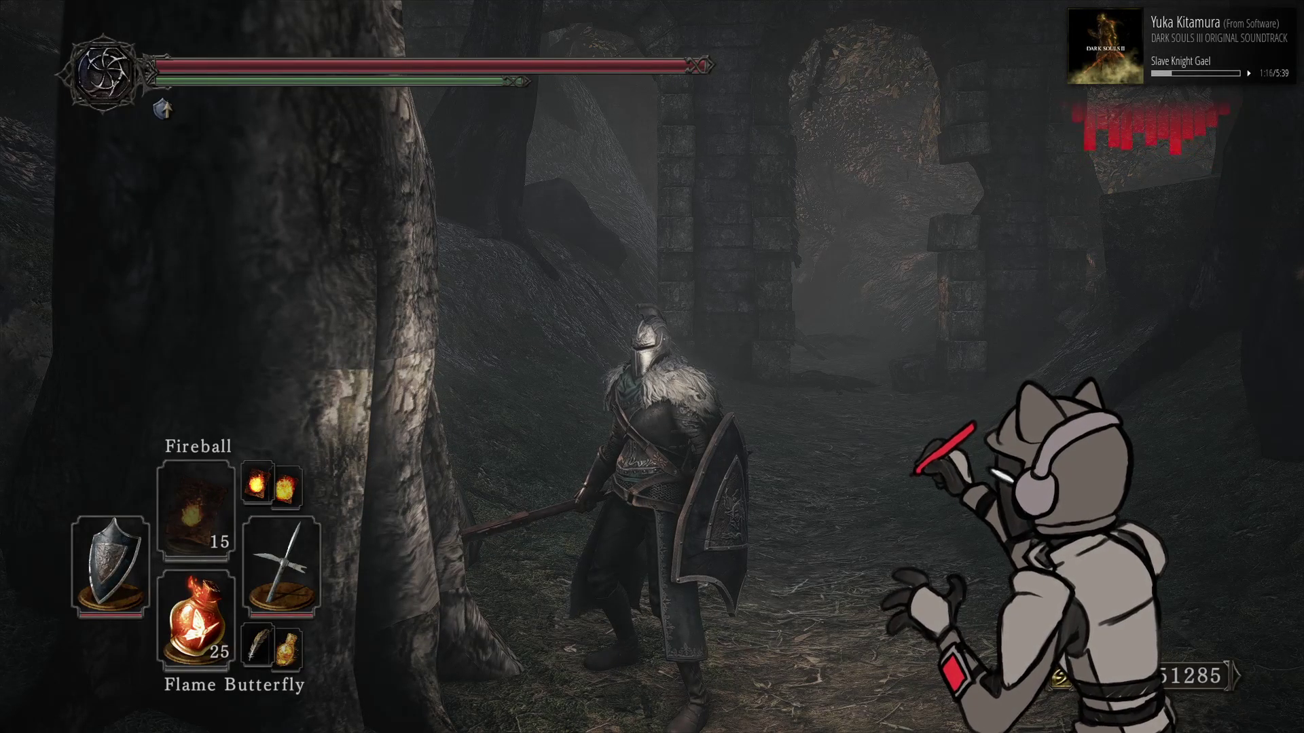
# Walk the knight between the ruined stone pillars, then bring Cheat Engine back
pyautogui.press('w')
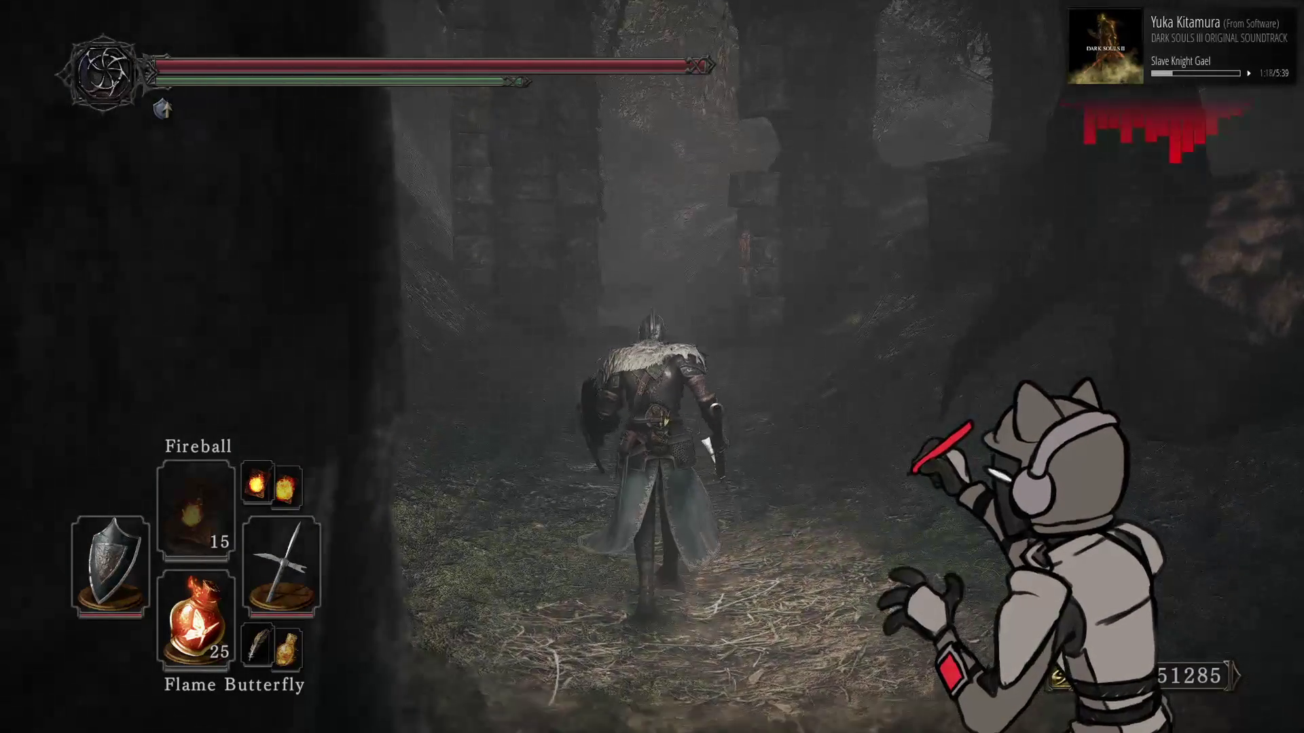
pyautogui.press('w')
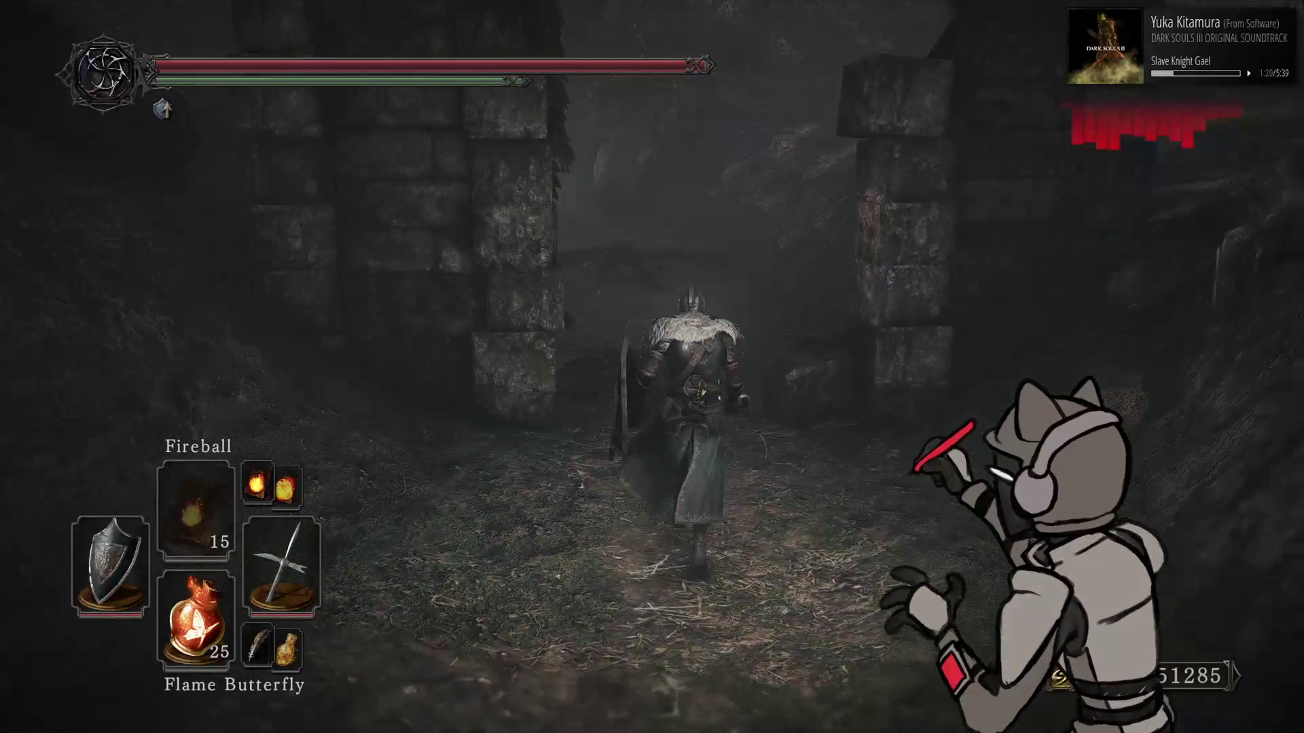
pyautogui.hotkey('alt', 'Tab')
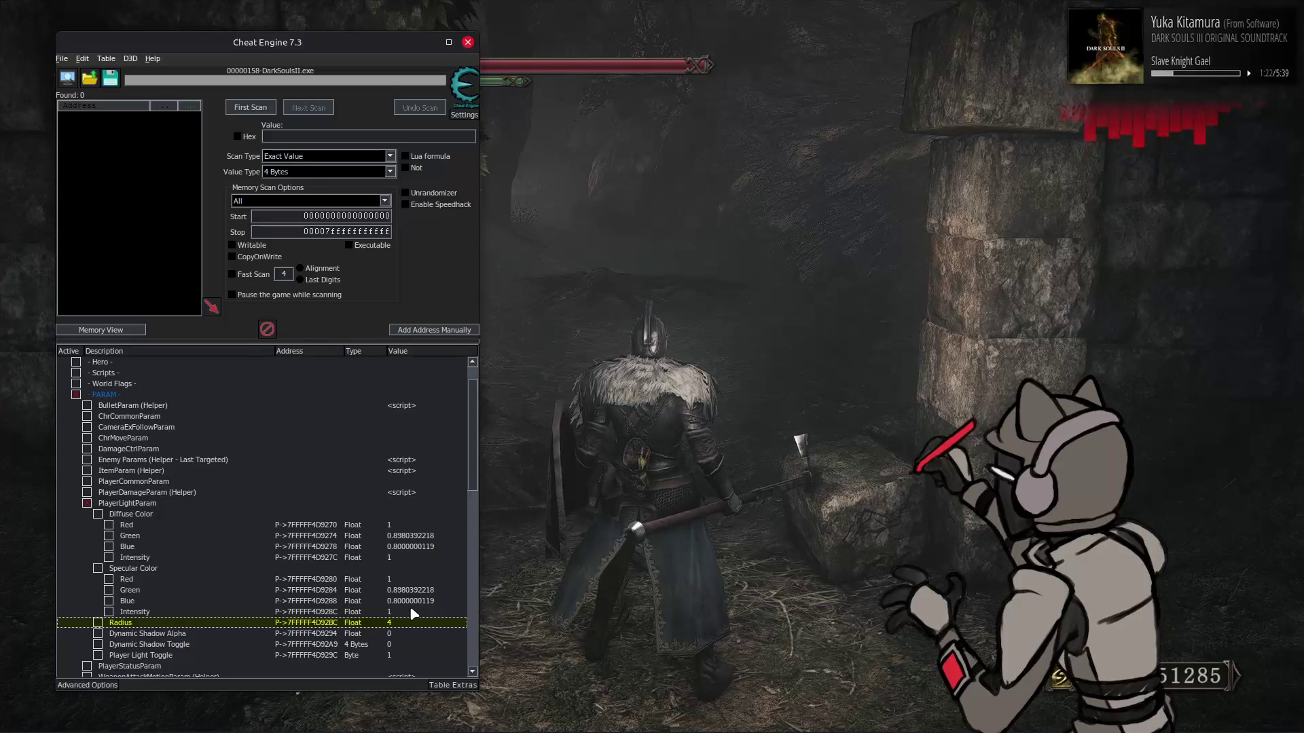
# Try specular Intensity at 0.5 and 1, settle on 0.5, and check it in game
pyautogui.click(409, 611)
pyautogui.doubleClick(411, 611)
pyautogui.write('0.5')
pyautogui.press('Return')
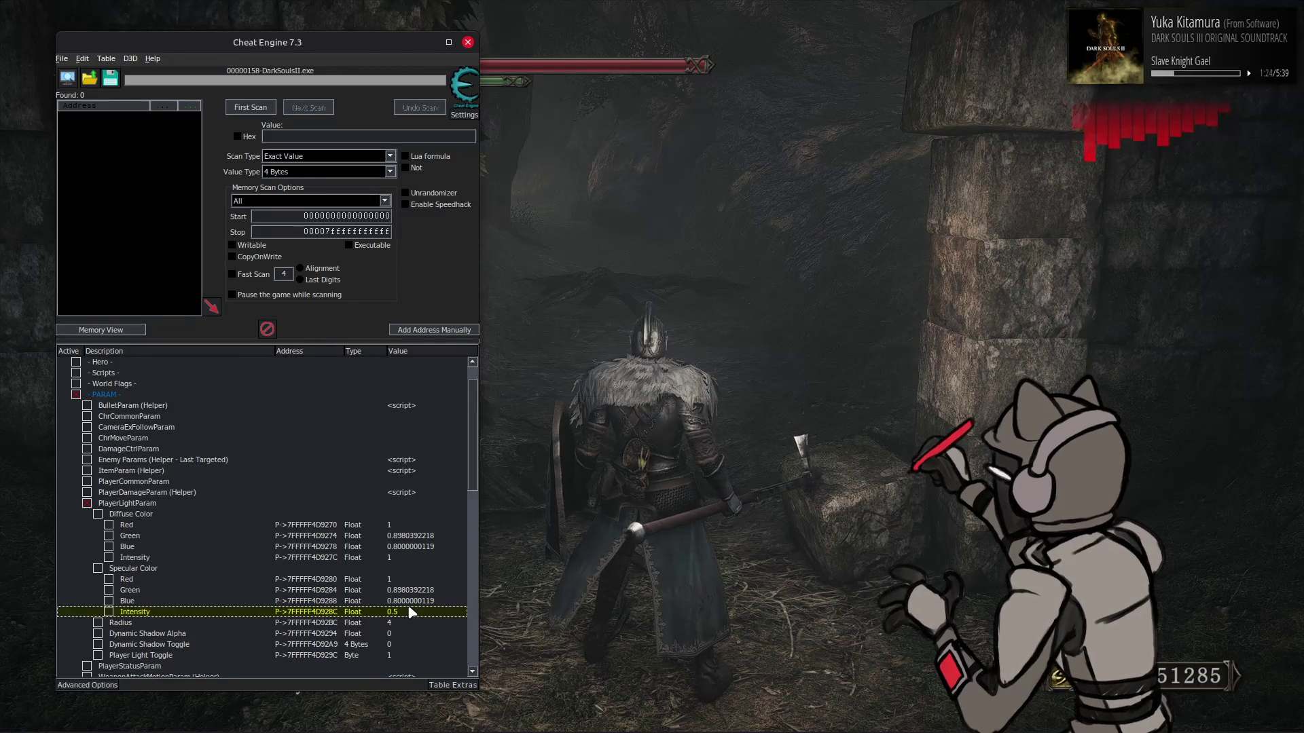
pyautogui.doubleClick(415, 610)
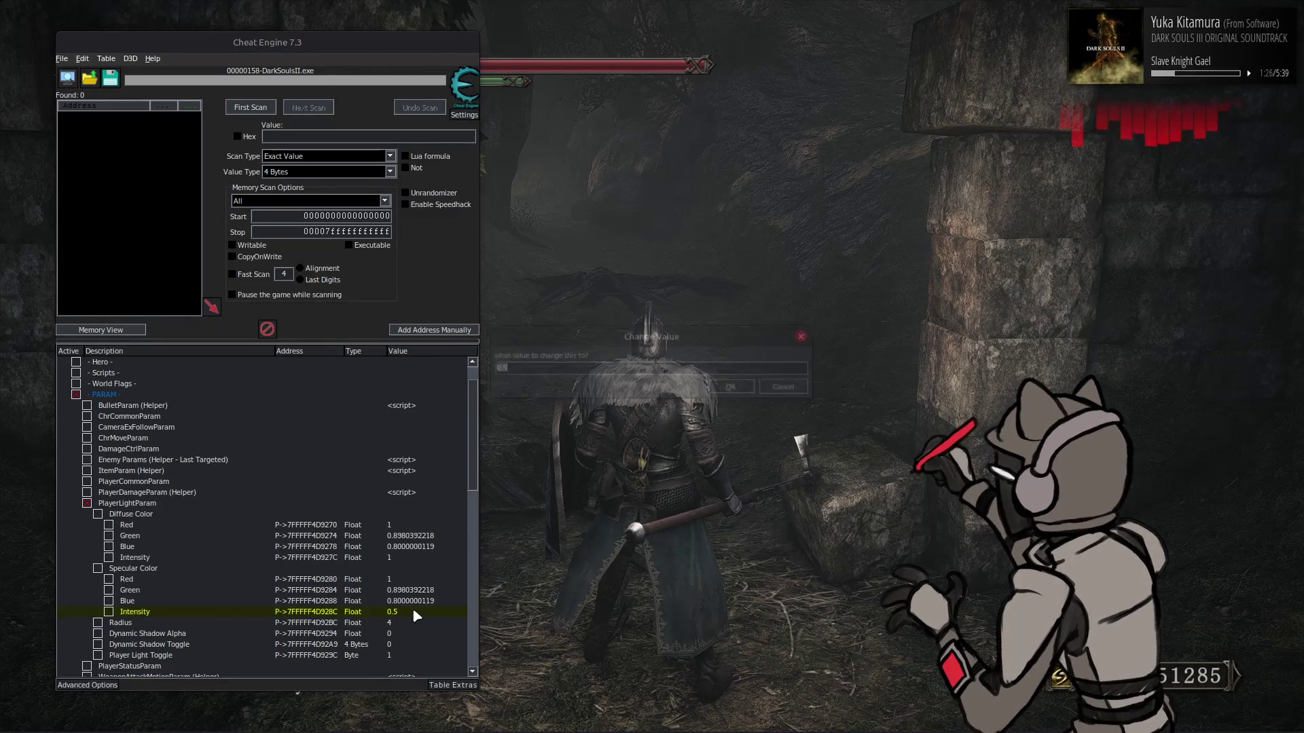
pyautogui.moveTo(666, 327); pyautogui.dragTo(666, 134)
pyautogui.write('1')
pyautogui.press('Return')
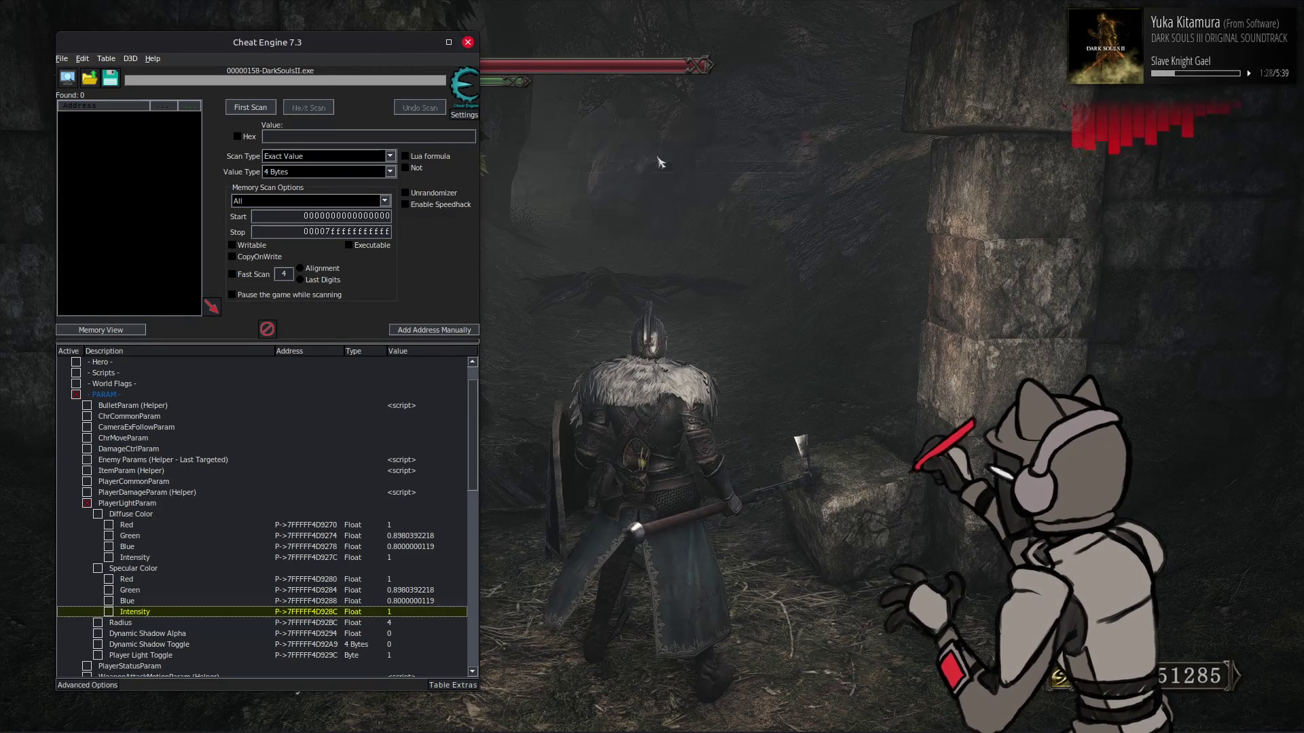
pyautogui.doubleClick(407, 615)
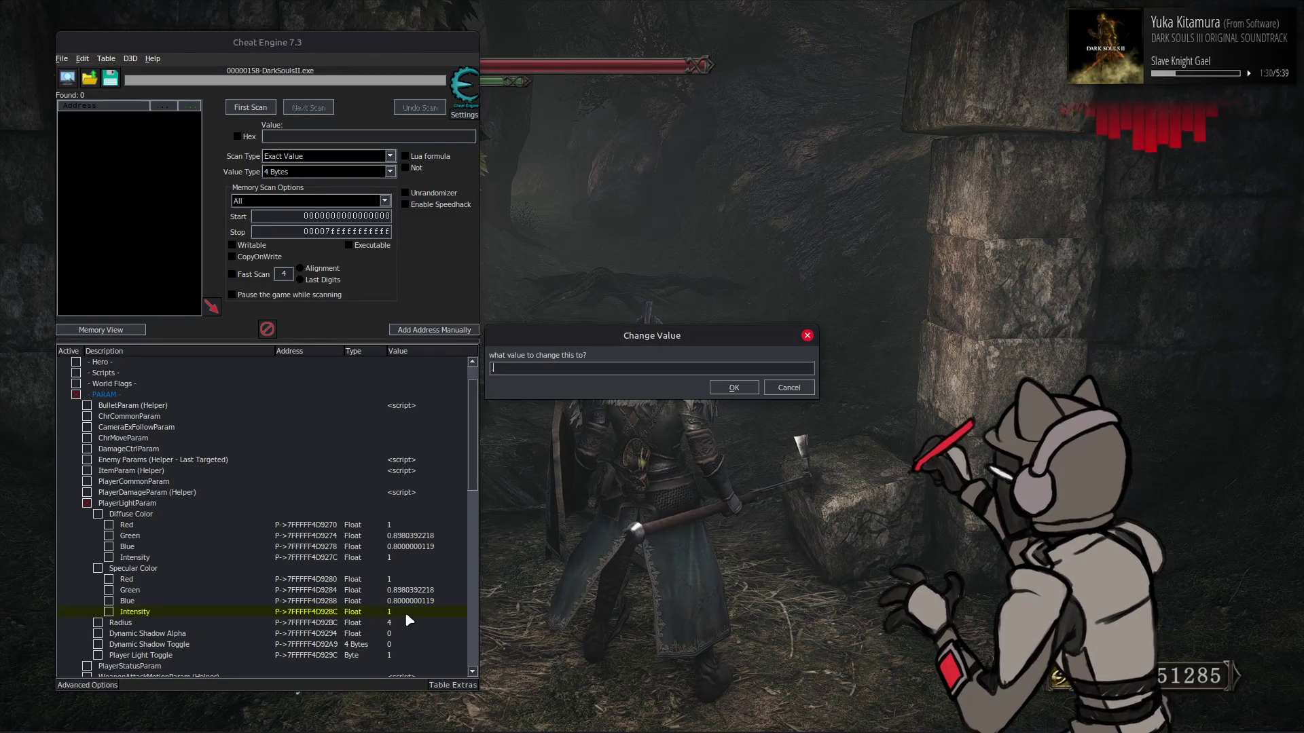
pyautogui.write('5')
pyautogui.press('Return')
pyautogui.hotkey('alt', 'Tab')
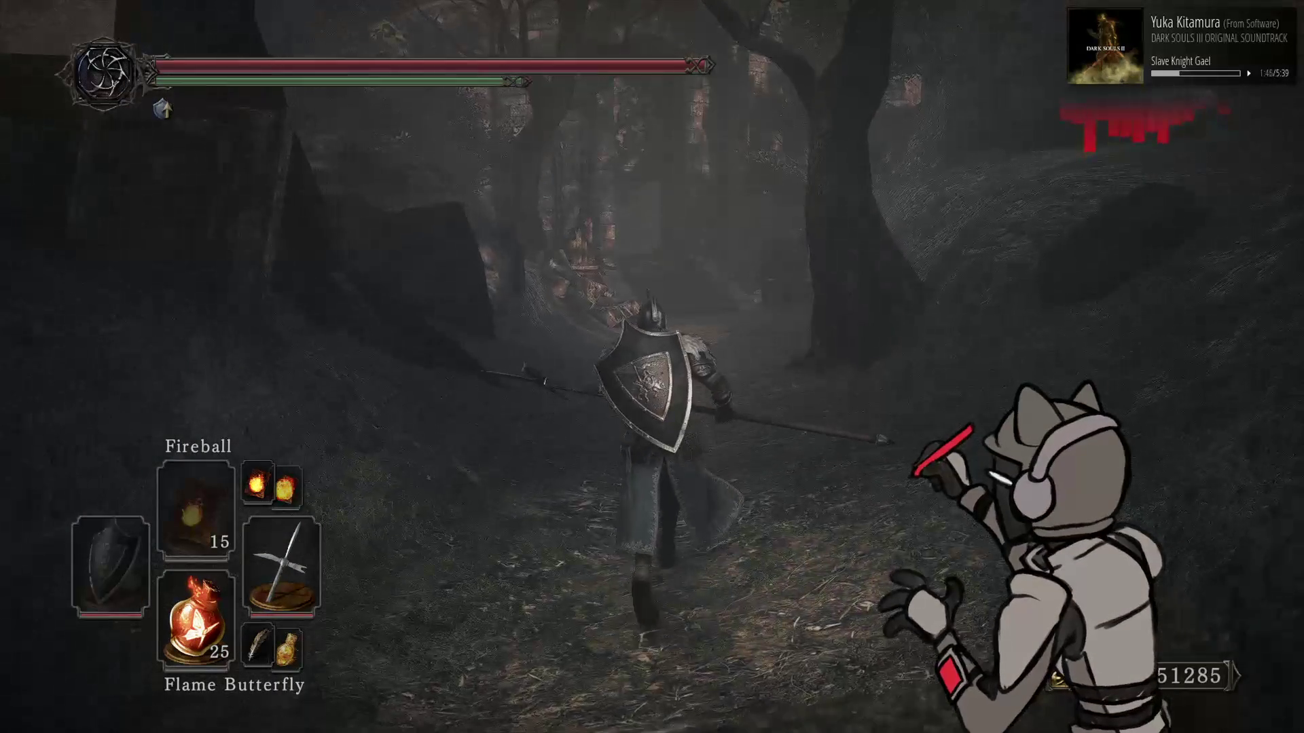
pyautogui.hotkey('alt', 'Tab')
# Lower the diffuse Intensity to 0.5 and the specular Intensity to 0.25
pyautogui.click(410, 558)
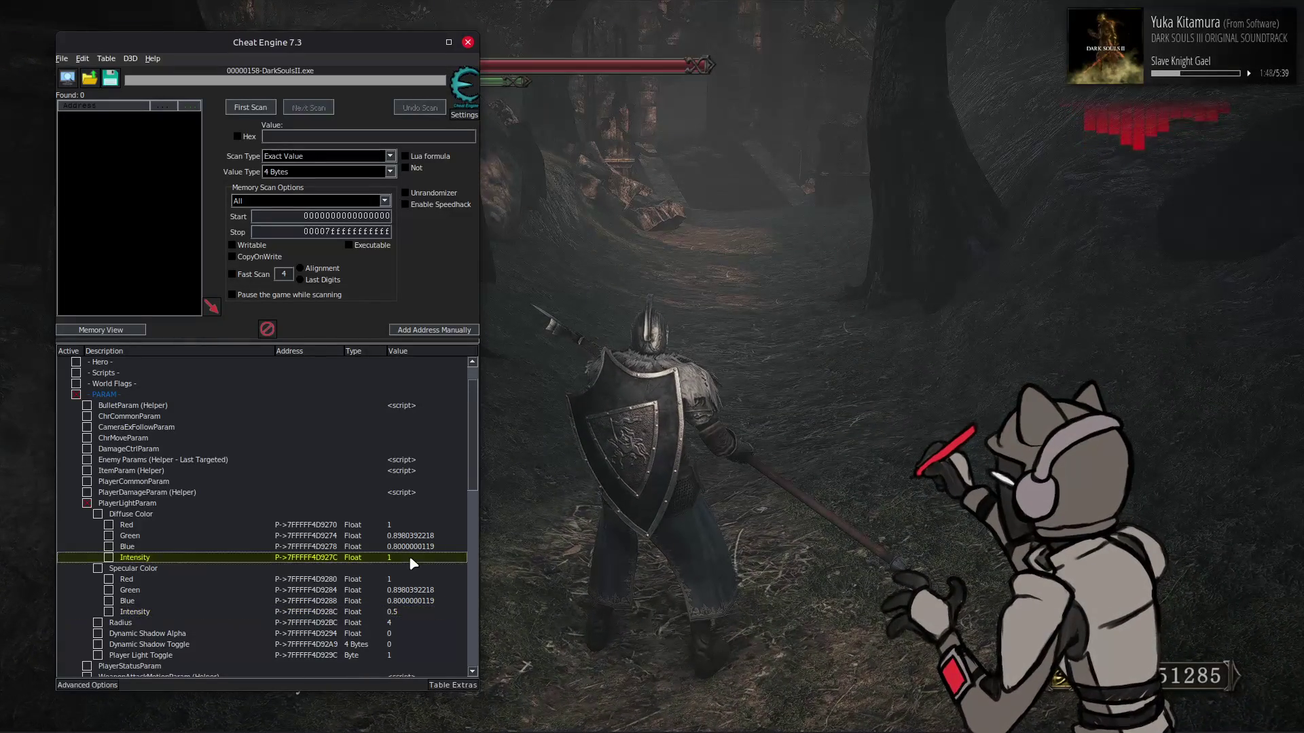
pyautogui.doubleClick(409, 555)
pyautogui.write('0.5')
pyautogui.press('Return')
pyautogui.doubleClick(407, 611)
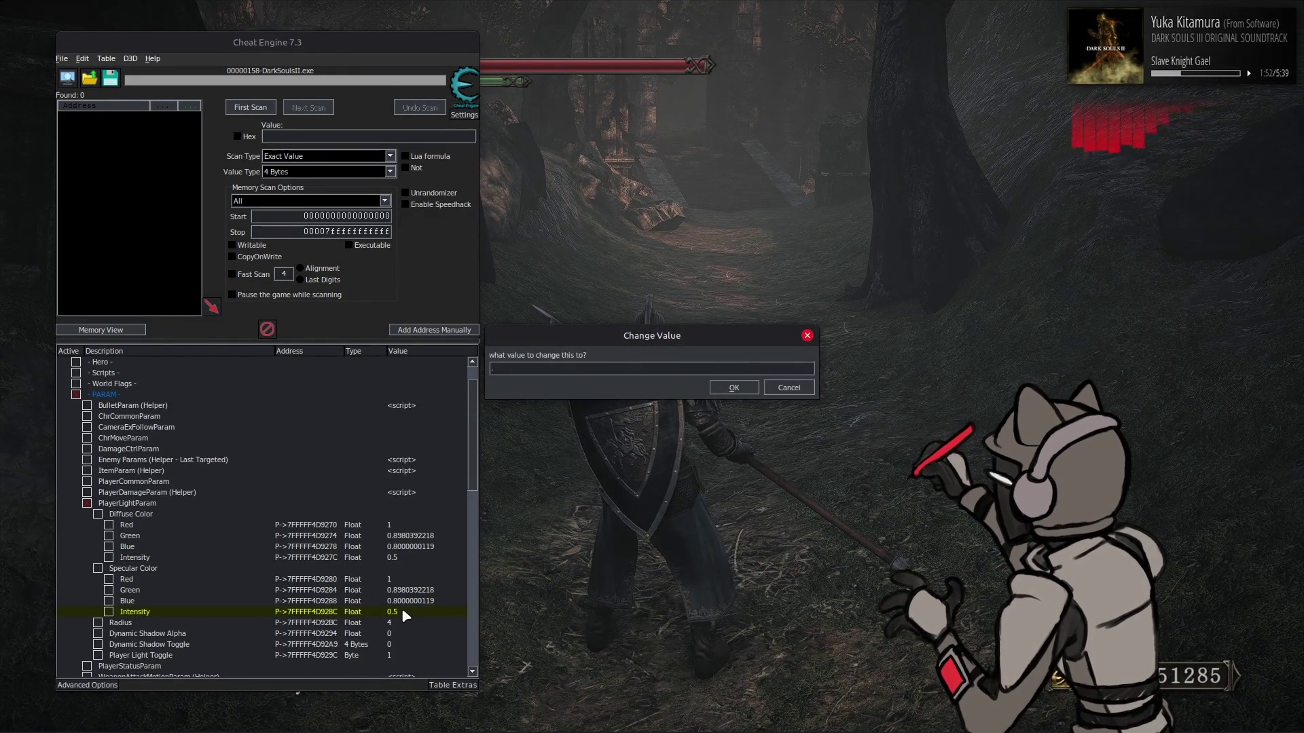
pyautogui.write('.25')
pyautogui.press('Return')
# Walk the knight through the stone gateway along the forest path to check the light
pyautogui.hotkey('alt', 'Tab')
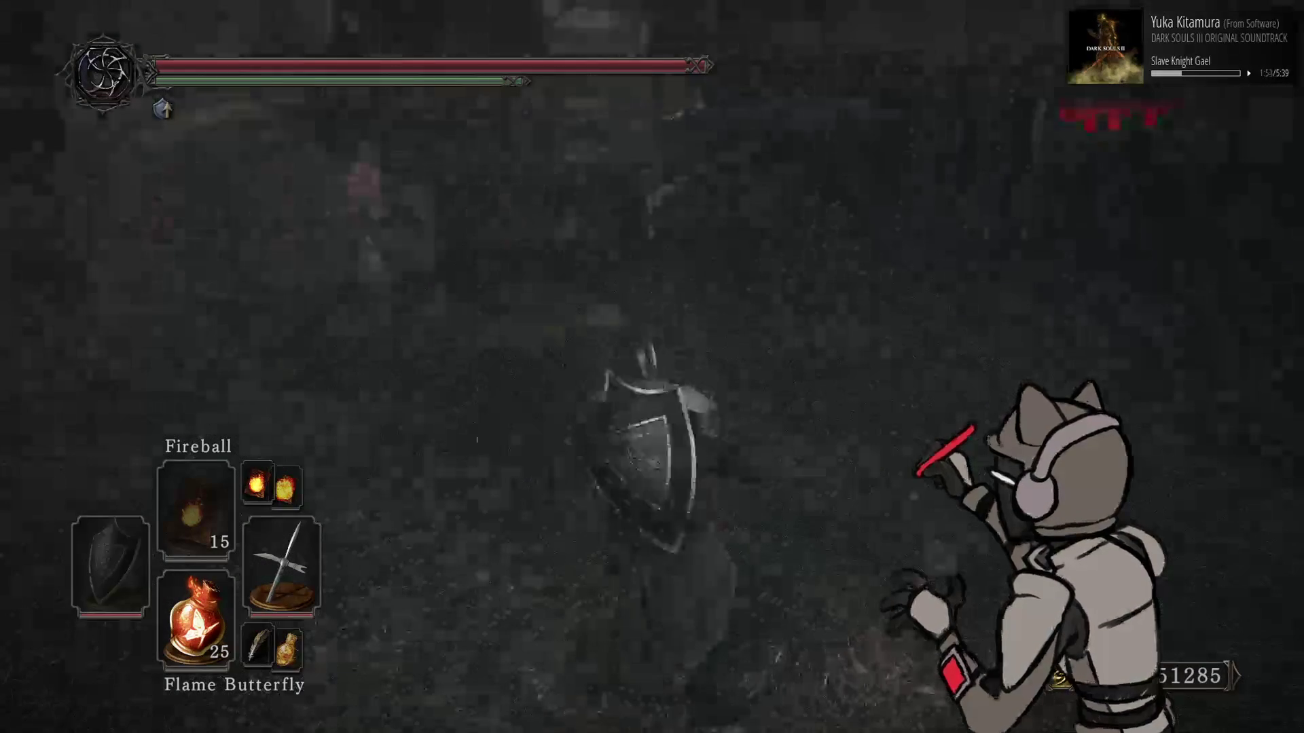
pyautogui.press('w')
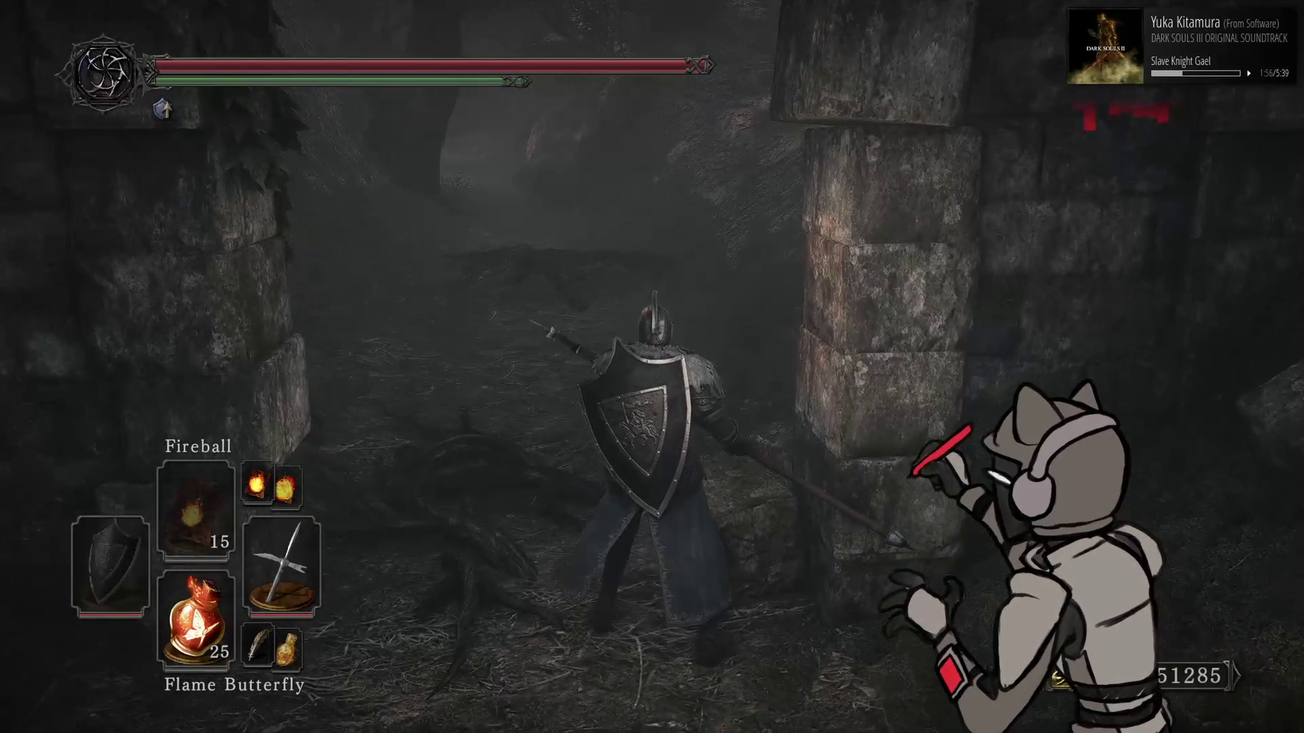
pyautogui.press('w')
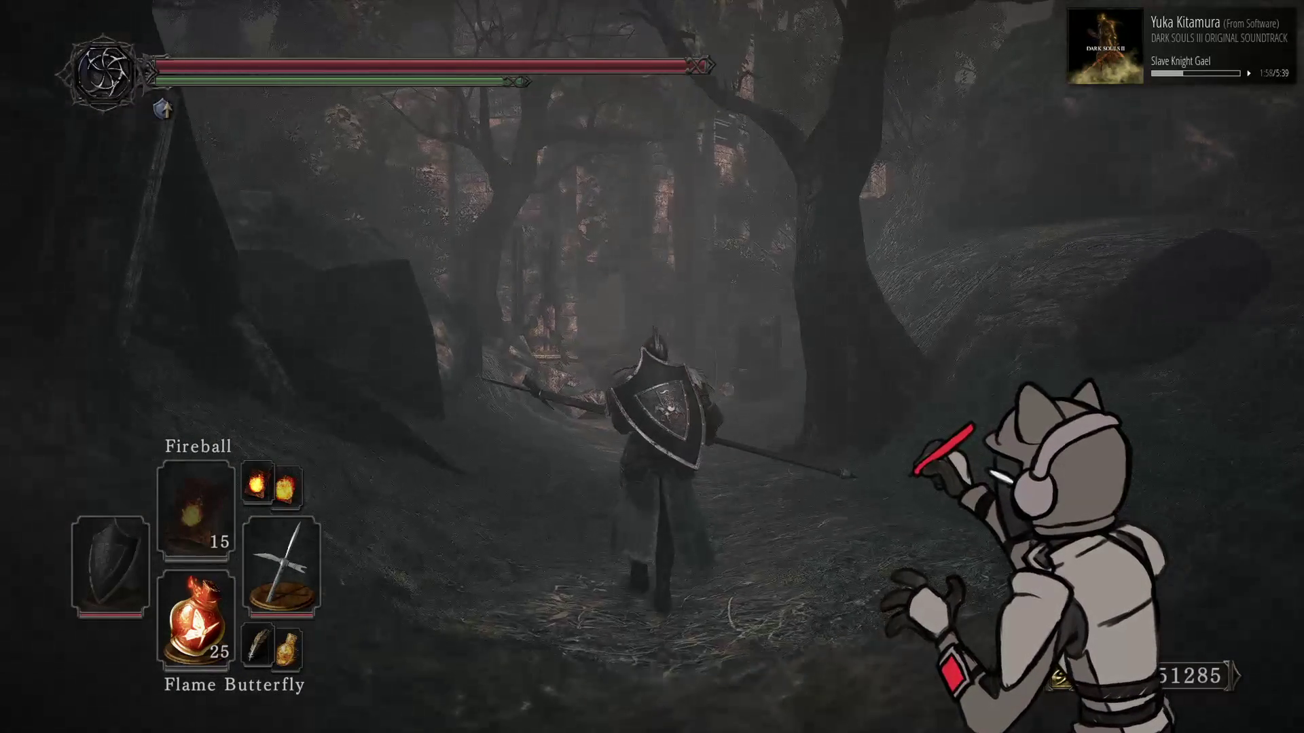
pyautogui.press('w')
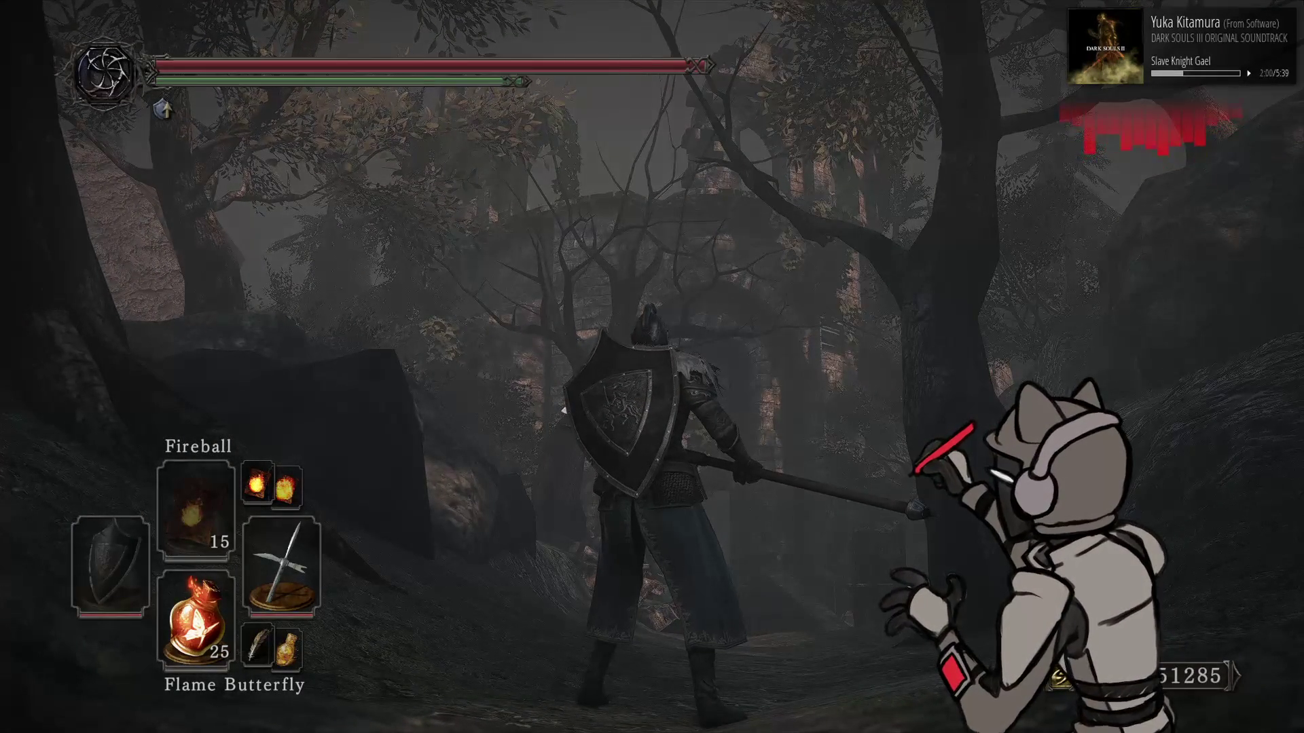
pyautogui.hotkey('alt', 'Tab')
# Make the light bluer: both Blue values 1, both Red values 0.8, and view it in game
pyautogui.click(404, 547)
pyautogui.keyDown('ctrl'); pyautogui.click(405, 602); pyautogui.keyUp('ctrl')
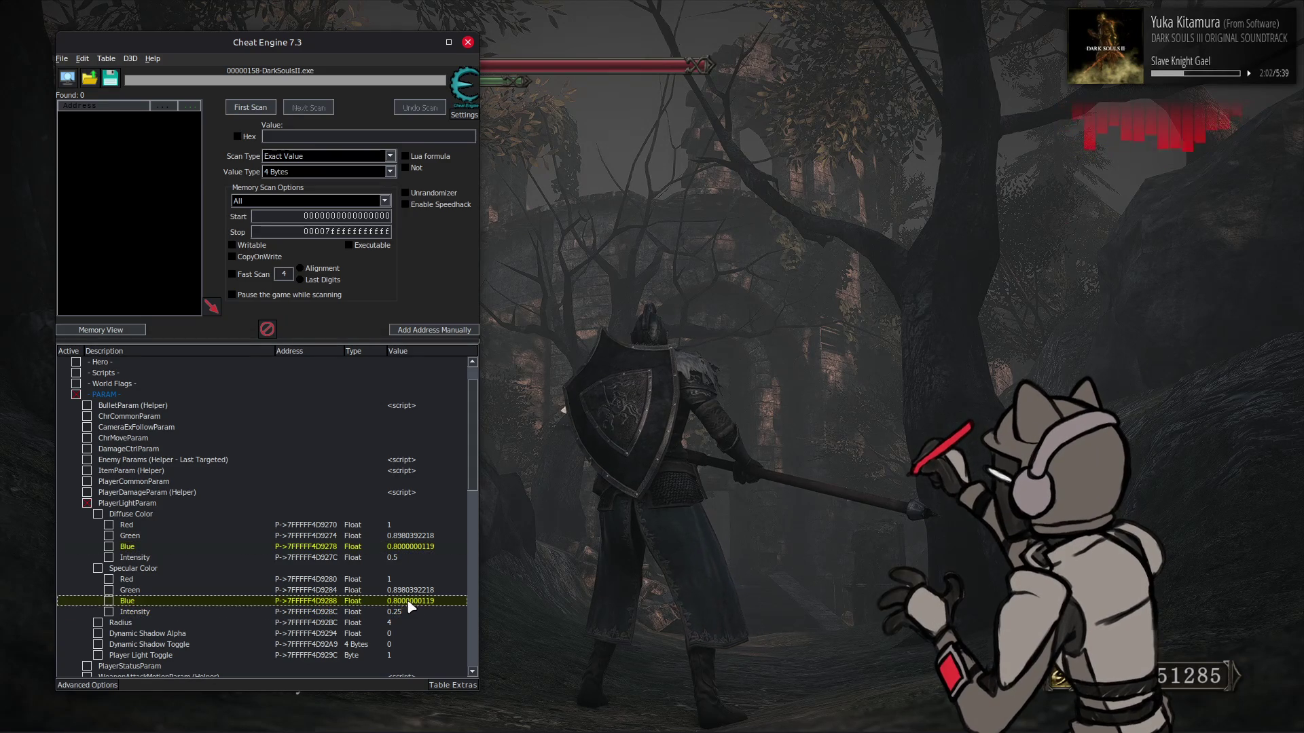
pyautogui.press('Return')
pyautogui.write('1')
pyautogui.press('Return')
pyautogui.click(408, 580)
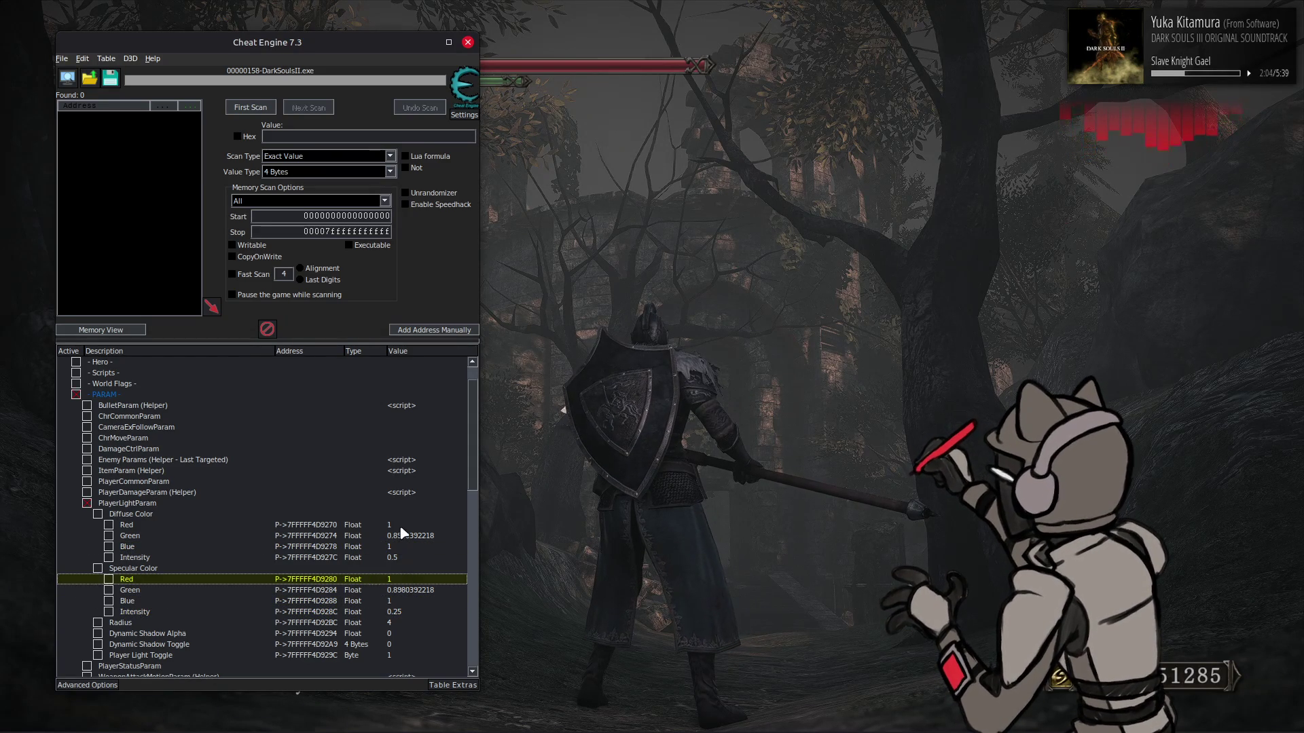
pyautogui.keyDown('ctrl'); pyautogui.click(408, 527); pyautogui.keyUp('ctrl')
pyautogui.press('Return')
pyautogui.write('0.8')
pyautogui.press('Return')
pyautogui.hotkey('alt', 'Tab')
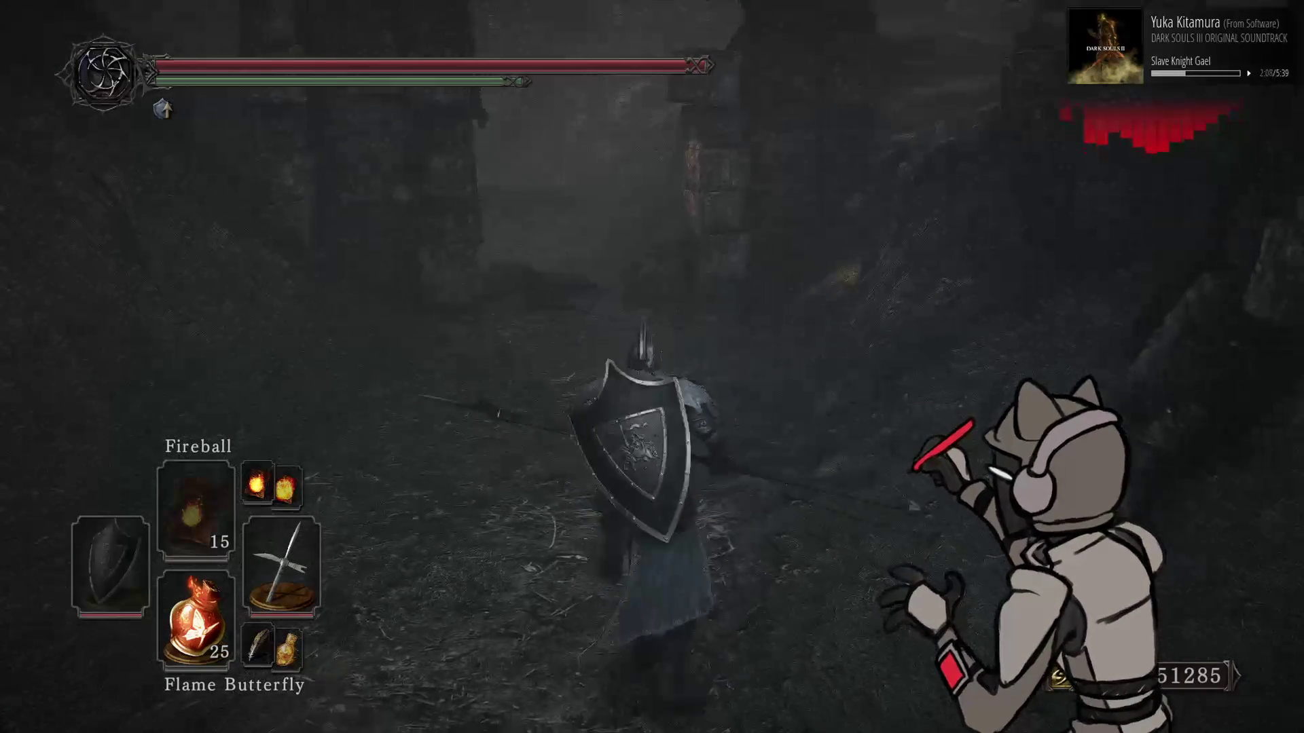
# Set both the diffuse and specular Red values back to 1
pyautogui.hotkey('alt', 'Tab')
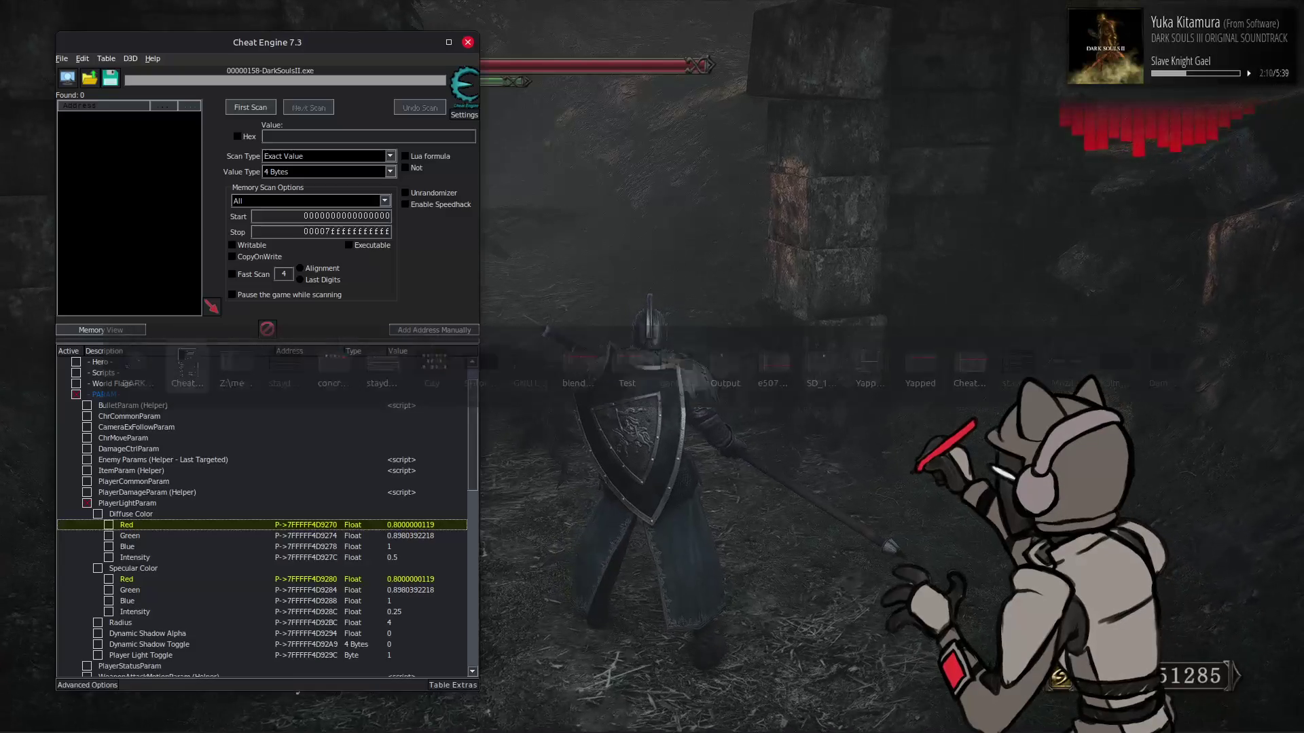
pyautogui.doubleClick(415, 524)
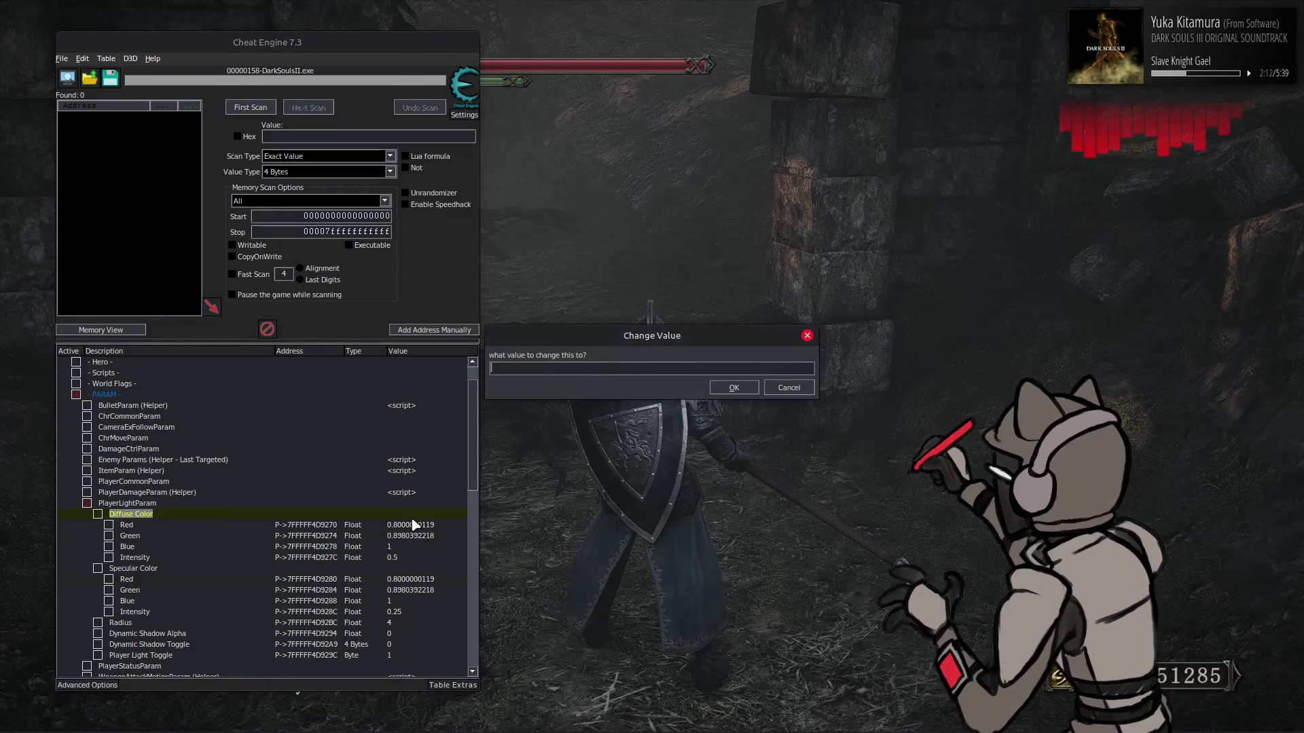
pyautogui.click(787, 390)
pyautogui.click(405, 527)
pyautogui.keyDown('ctrl'); pyautogui.click(415, 581); pyautogui.keyUp('ctrl')
pyautogui.doubleClick(416, 581)
pyautogui.write('1')
pyautogui.press('Return')
pyautogui.click(411, 547)
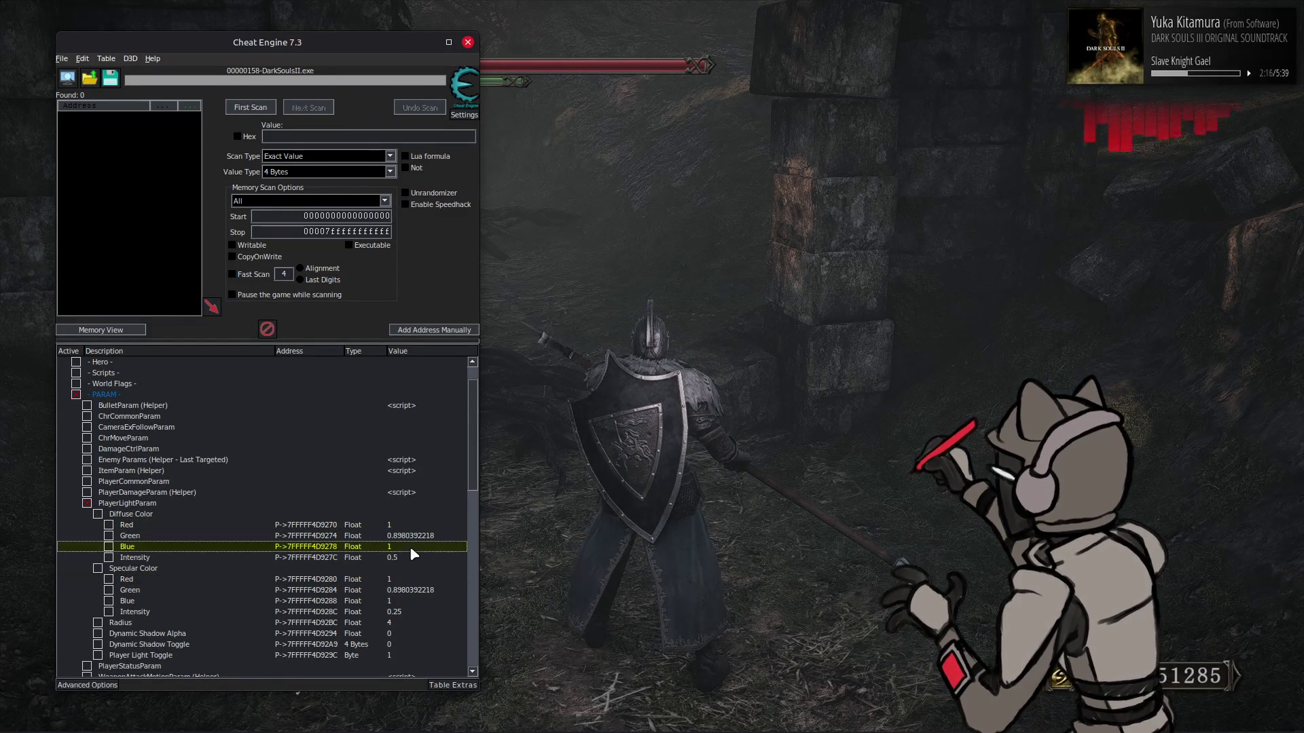
# Set both Blue values back to 0.8 and return to the game
pyautogui.keyDown('ctrl'); pyautogui.click(405, 599); pyautogui.keyUp('ctrl')
pyautogui.doubleClick(405, 597)
pyautogui.write('0.8')
pyautogui.press('Return')
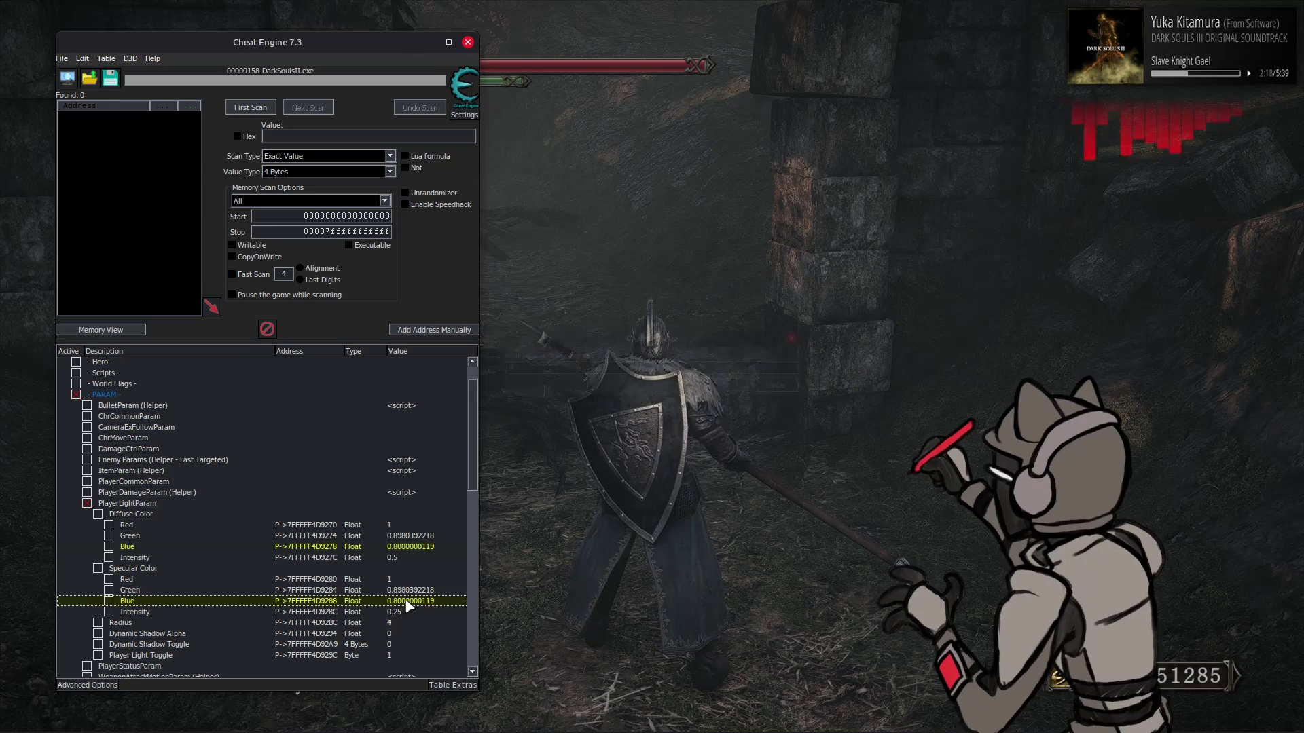
pyautogui.hotkey('alt', 'Tab')
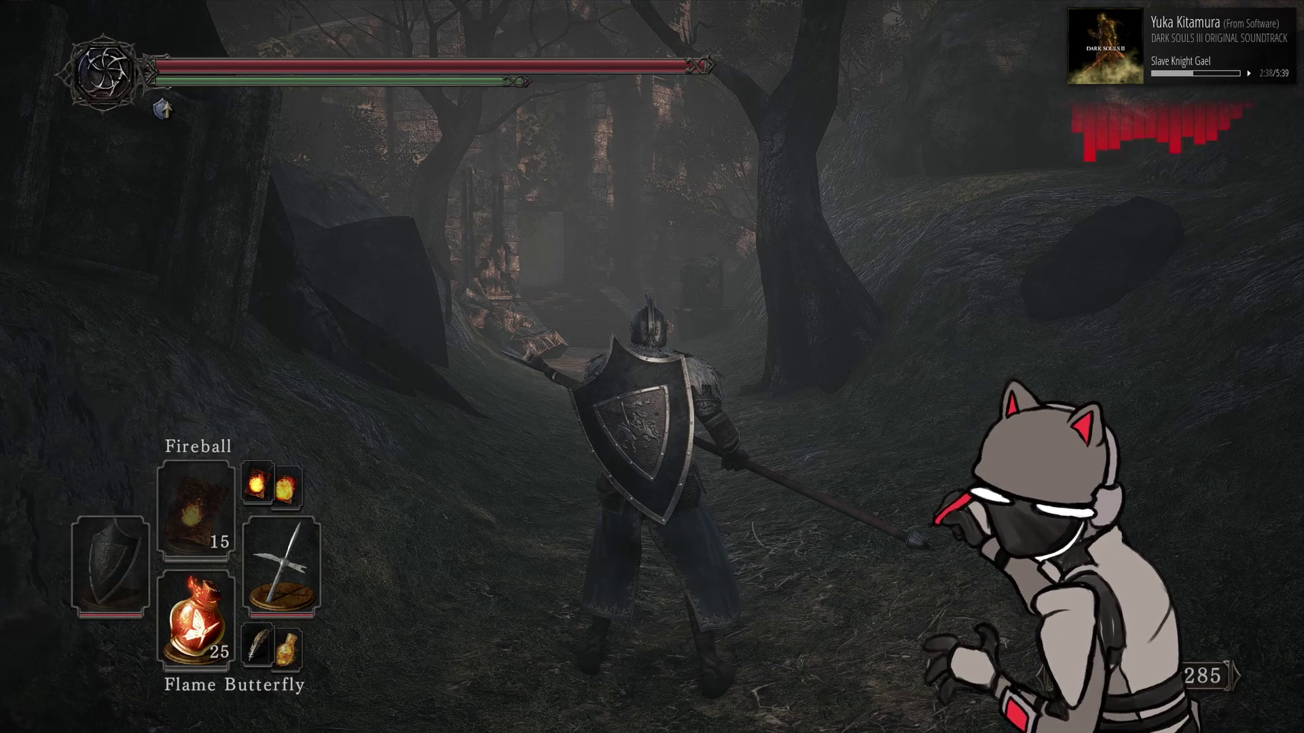
# Try a player light Radius of 6 while walking the forest path, then enter 4
pyautogui.hotkey('alt', 'Tab')
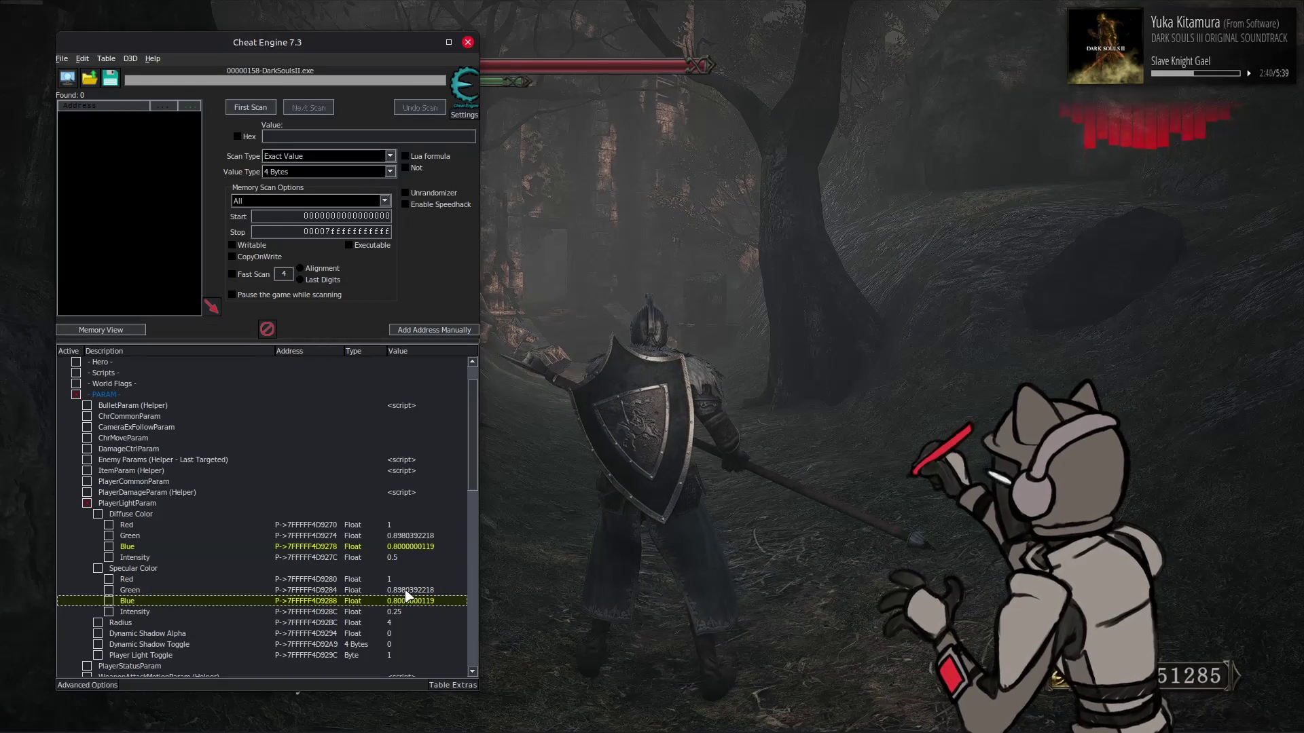
pyautogui.doubleClick(401, 619)
pyautogui.press('Return')
pyautogui.hotkey('alt', 'Tab')
pyautogui.press('w')
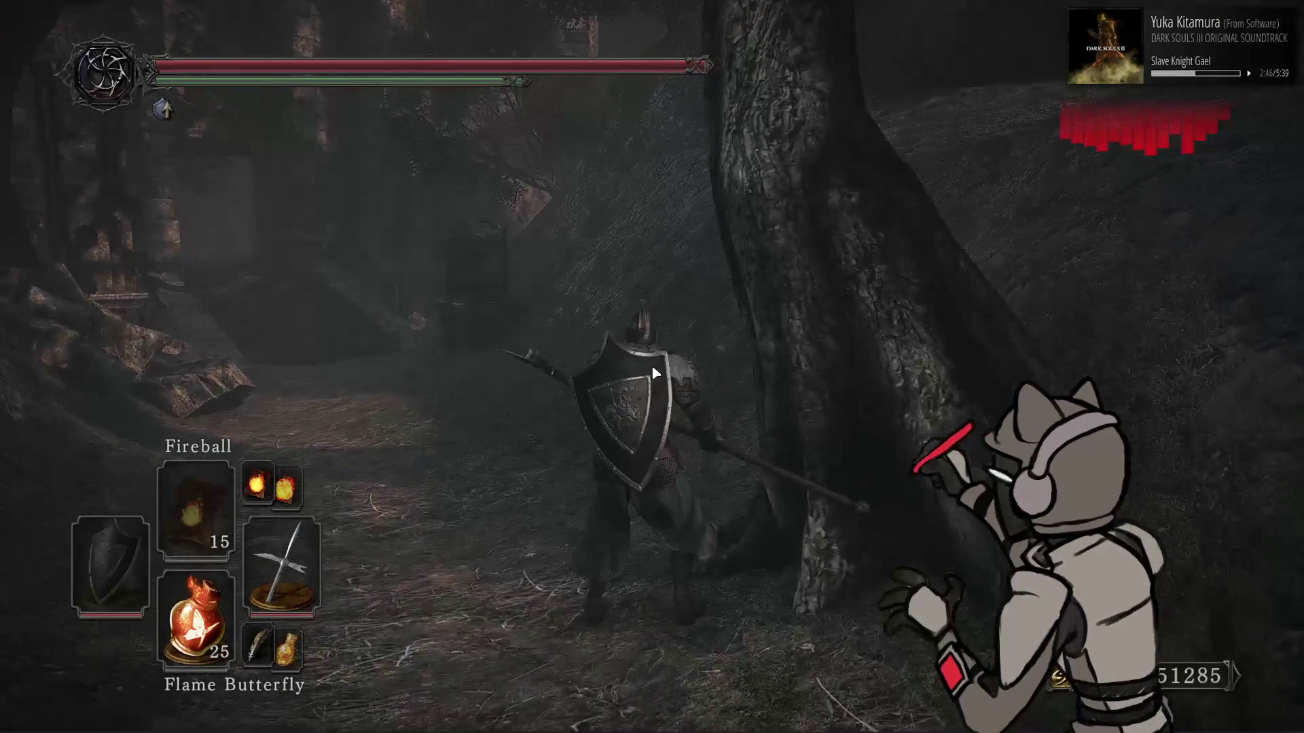
pyautogui.hotkey('alt', 'Tab')
pyautogui.doubleClick(403, 620)
pyautogui.write('4')
pyautogui.press('Return')
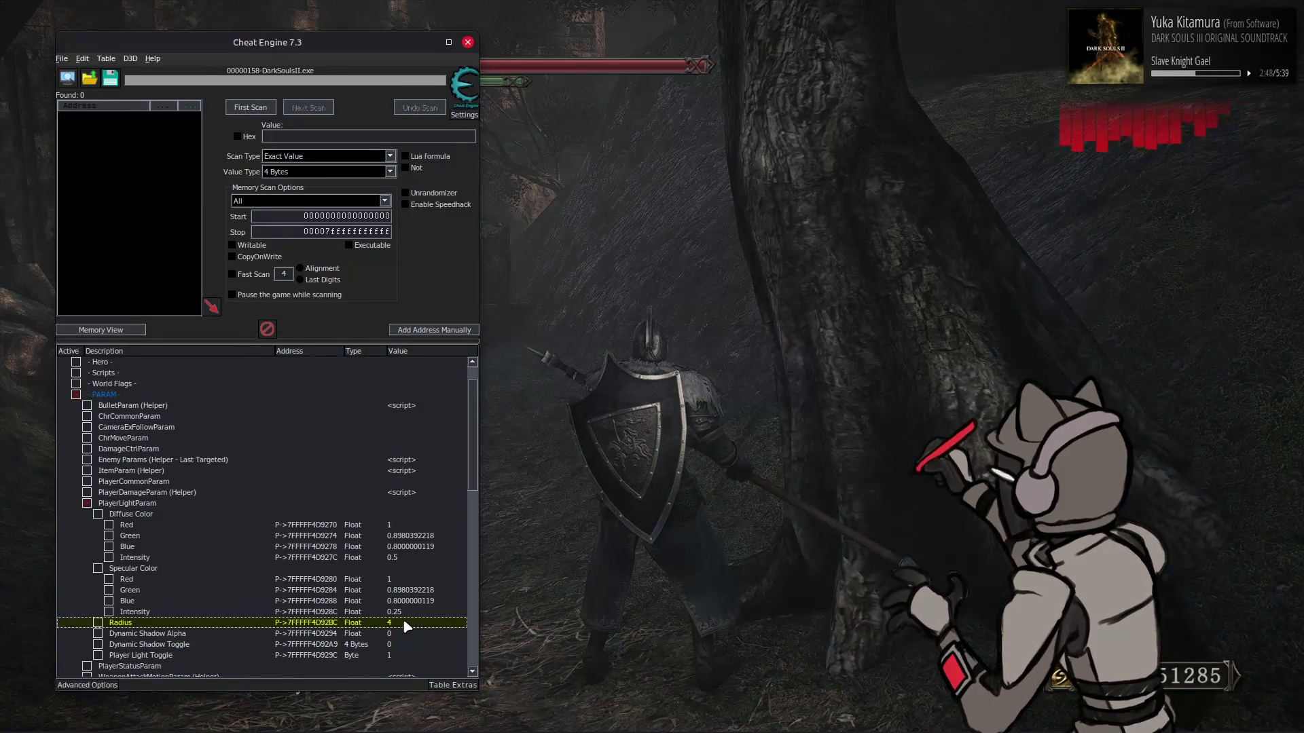
# Hide Cheat Engine to view the game with the light Radius at 4
pyautogui.hotkey('alt', 'Tab')
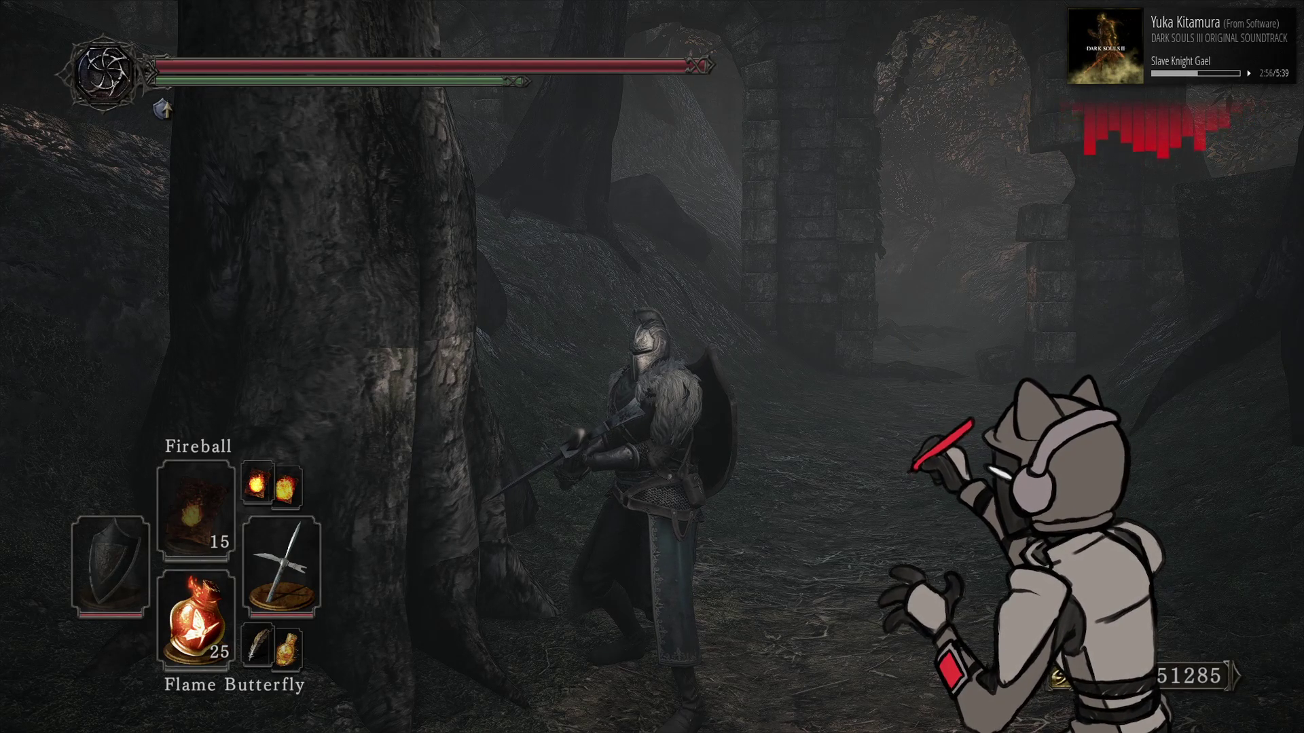
# Walk the knight through the stone gateway and back along the forest path toward the ruins
pyautogui.press('w')
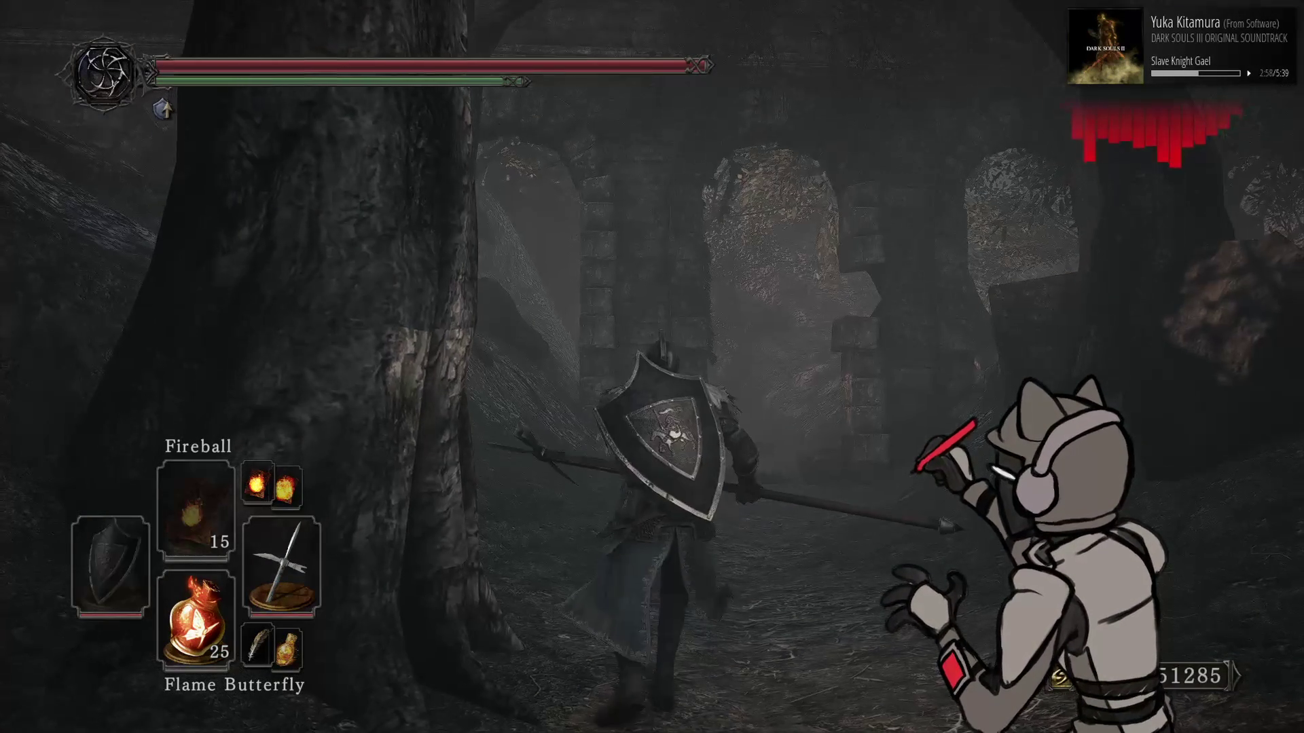
pyautogui.press('w')
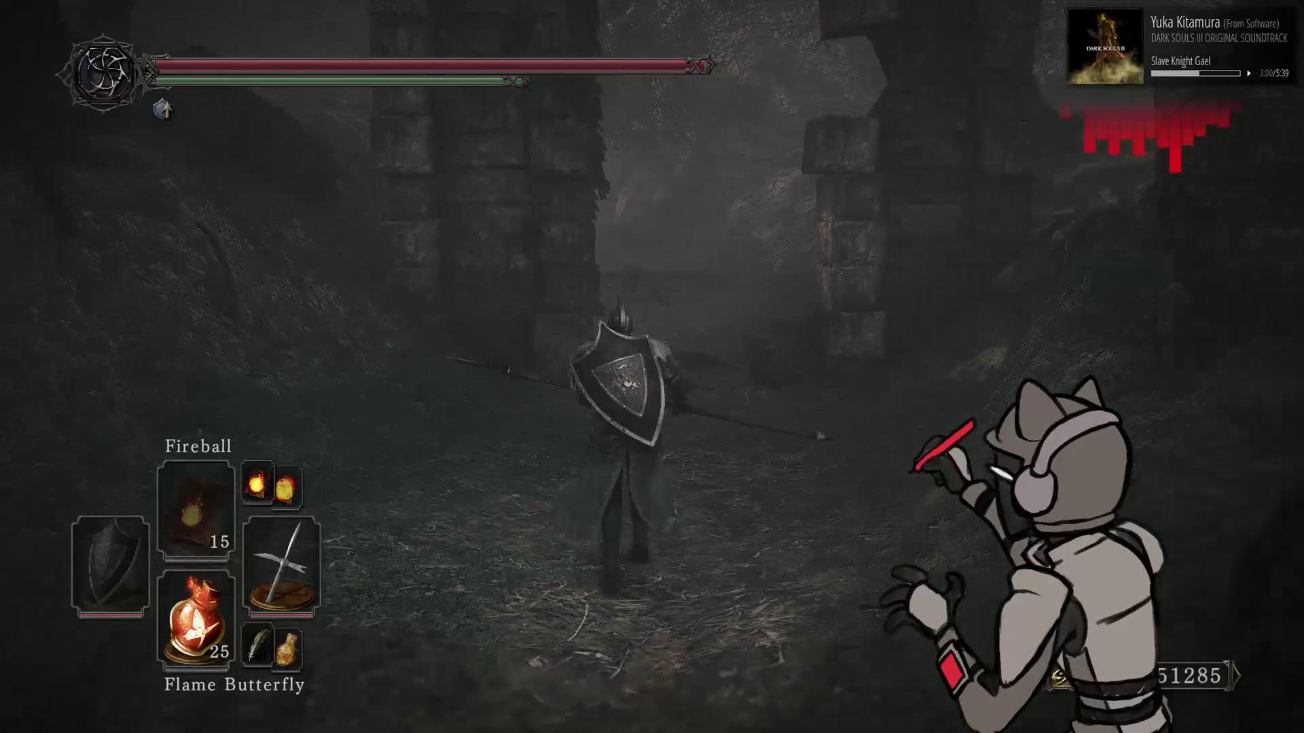
pyautogui.press('w')
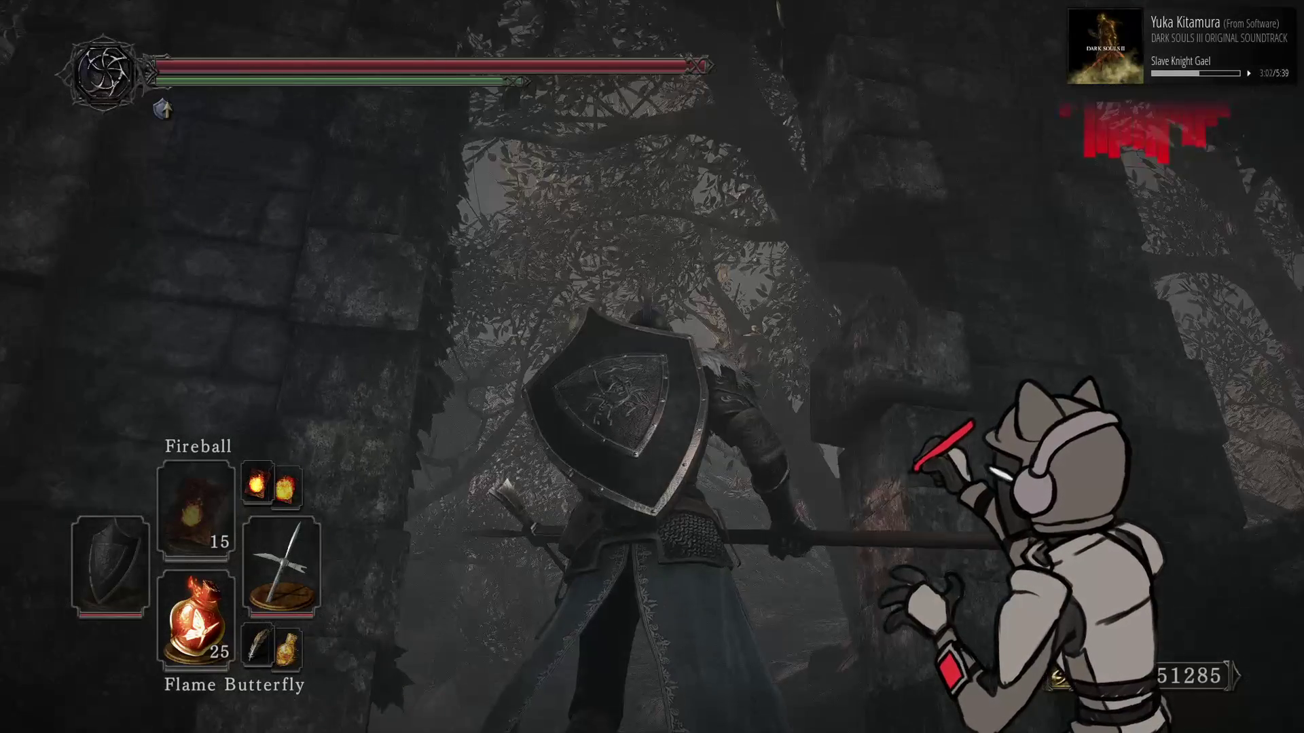
pyautogui.press('s')
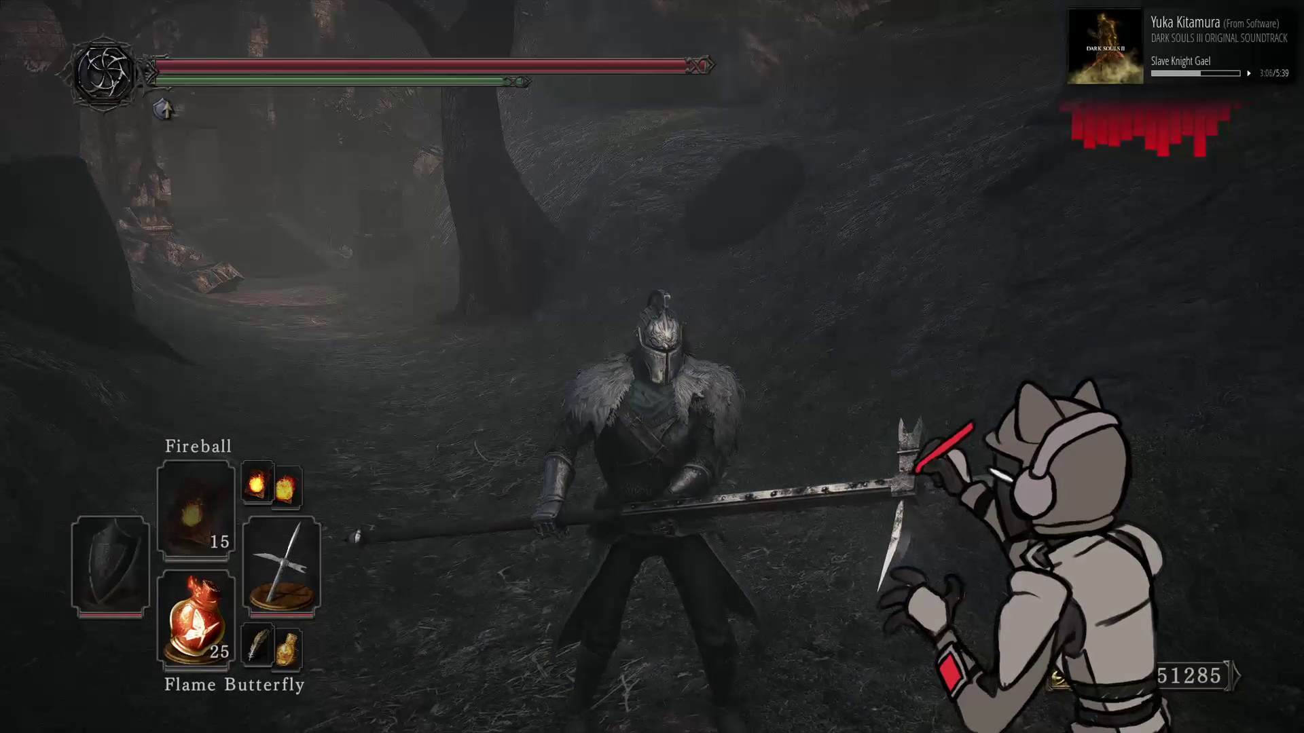
pyautogui.press('w')
pyautogui.press('w')
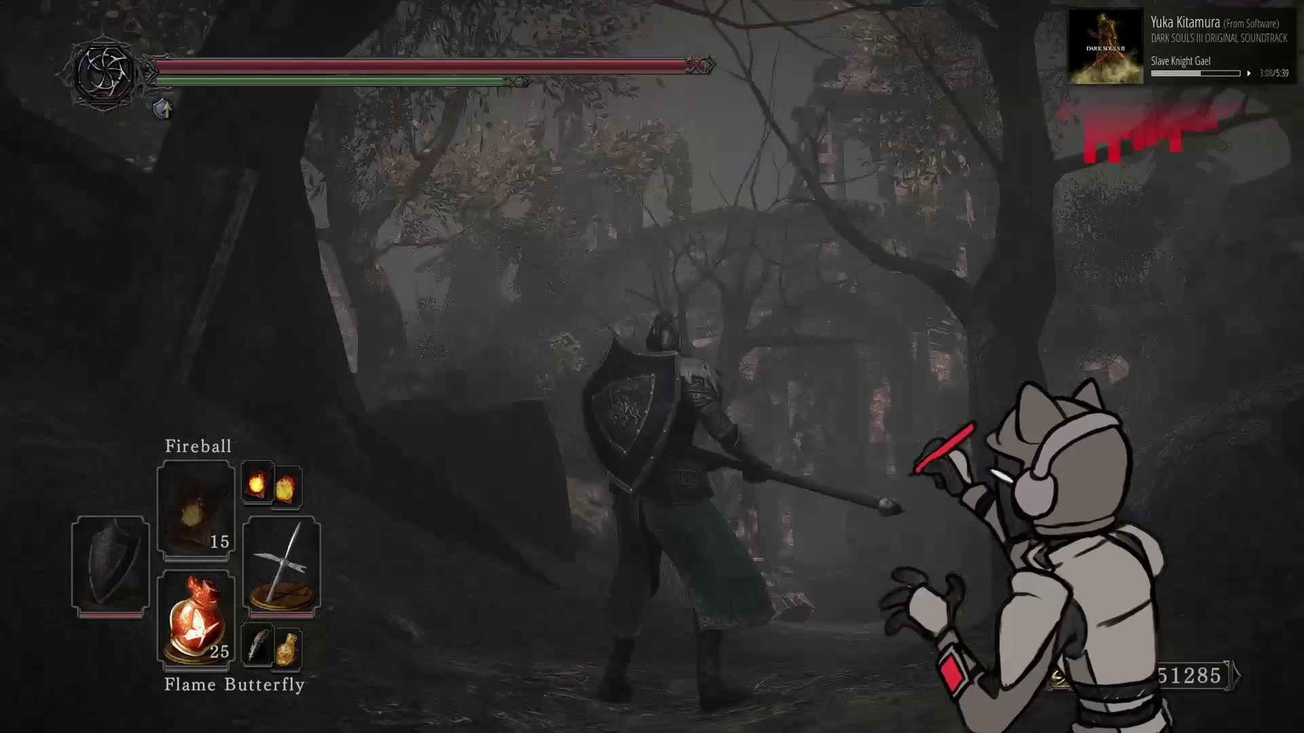
pyautogui.press('w')
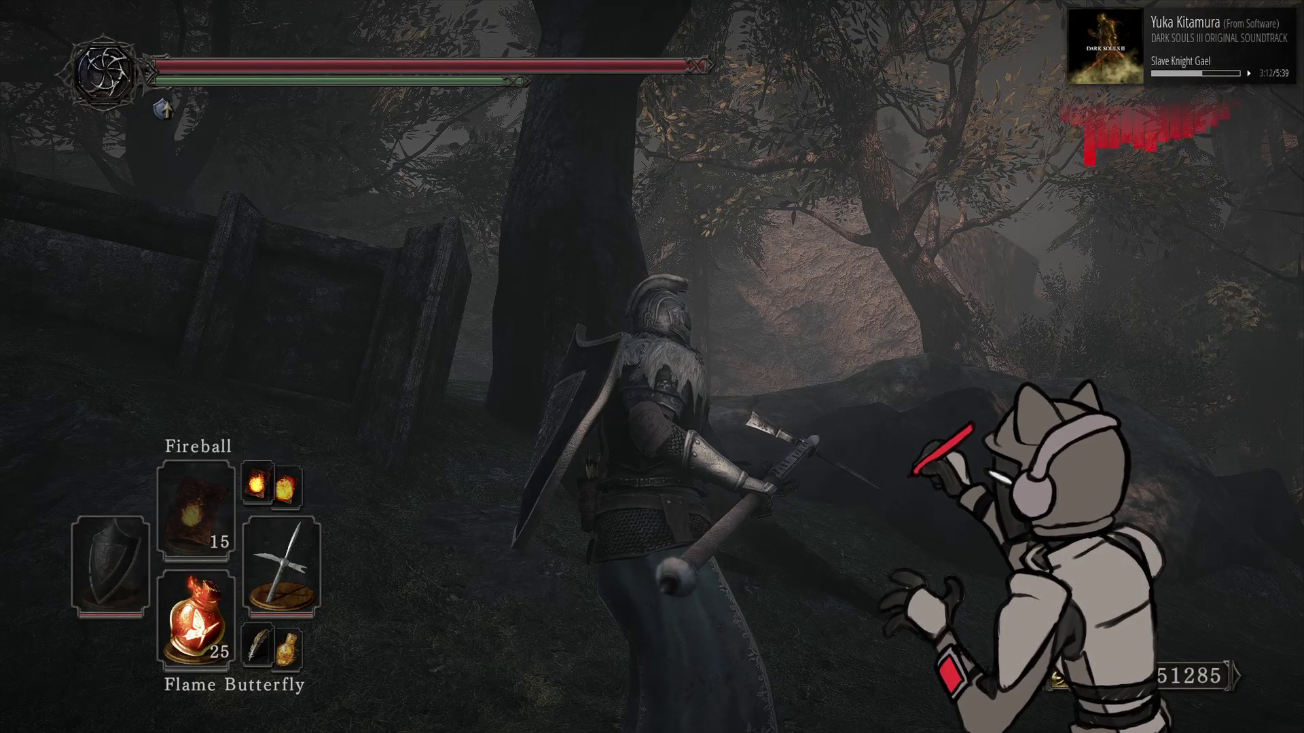
pyautogui.press('w')
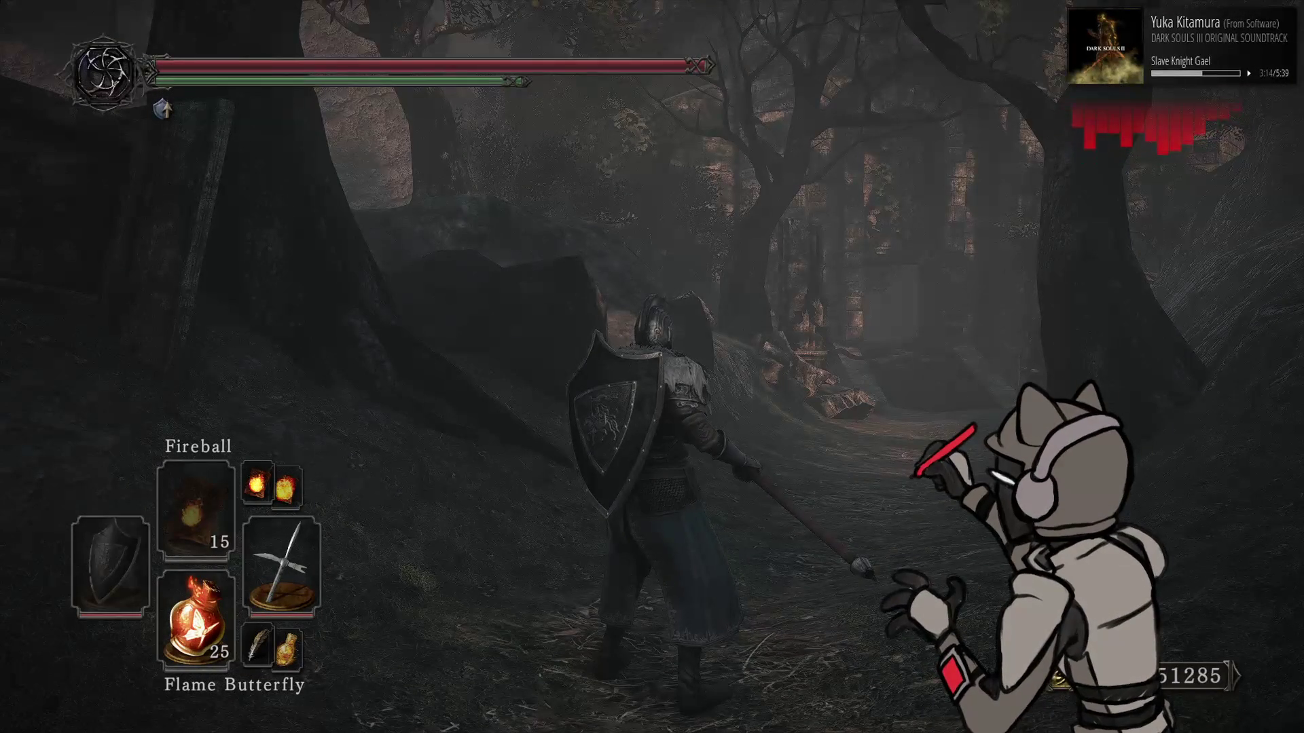
# Equip the Pyromancy Flame and cast fireballs toward the ruins, then bring up Cheat Engine
pyautogui.press('Left')
pyautogui.press('w')
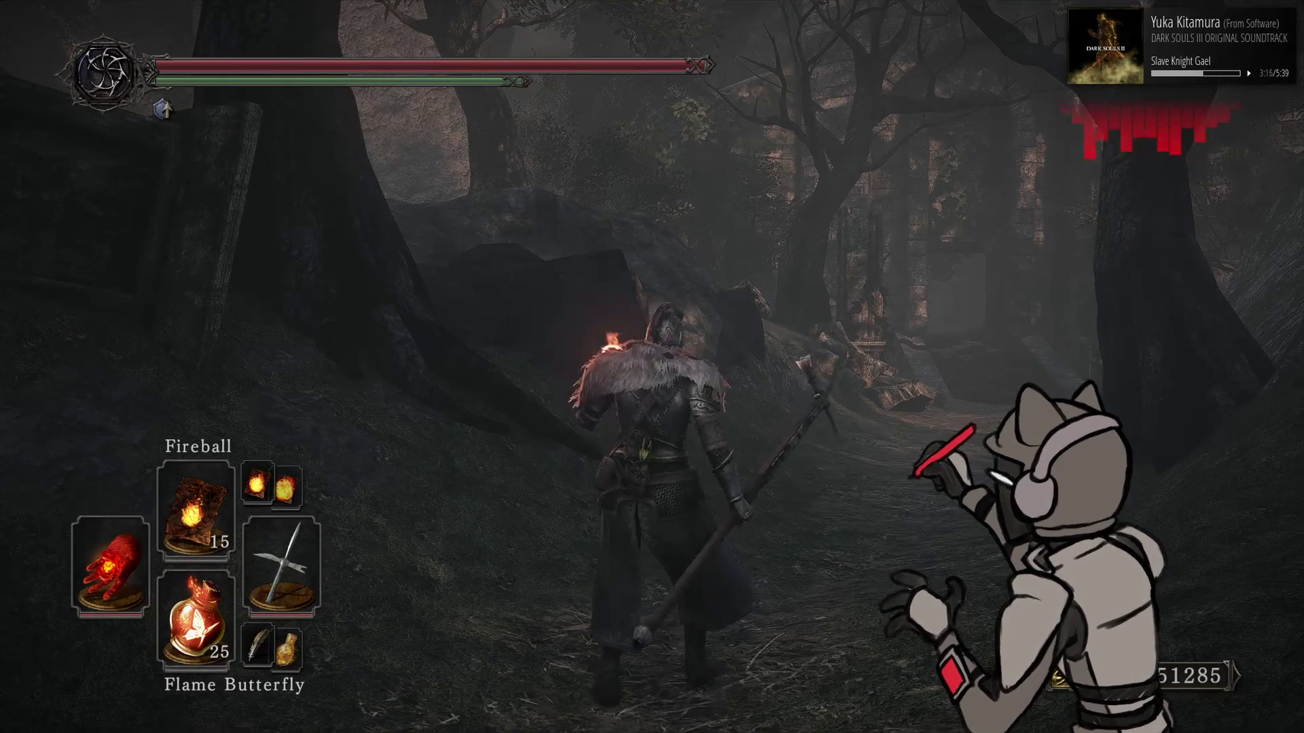
pyautogui.press('w')
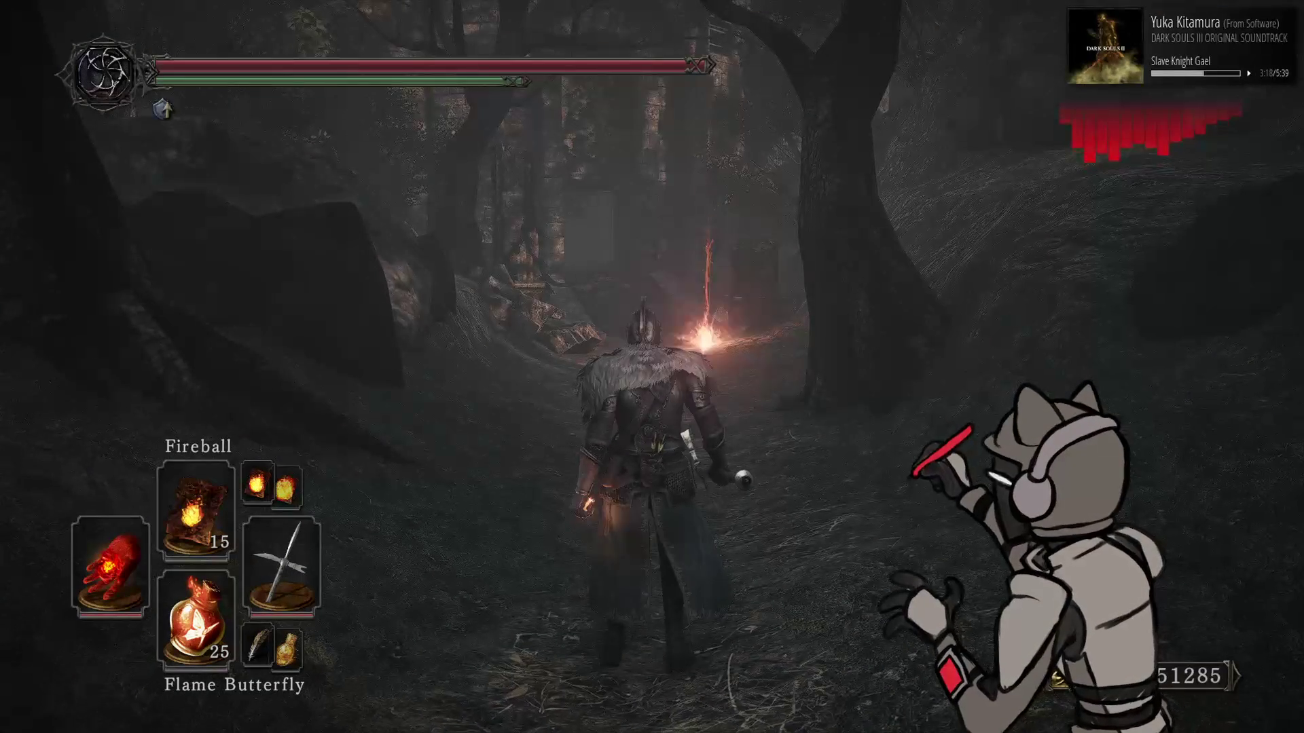
pyautogui.press('w')
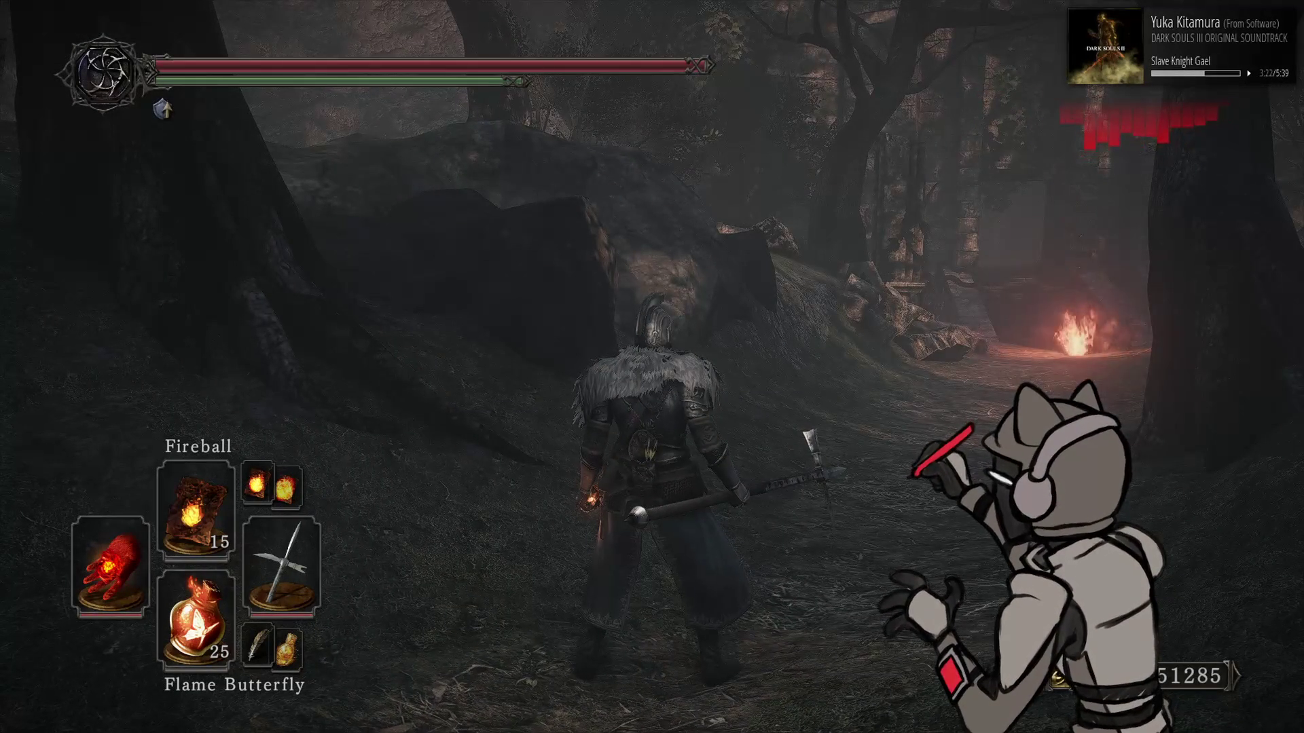
pyautogui.press('w')
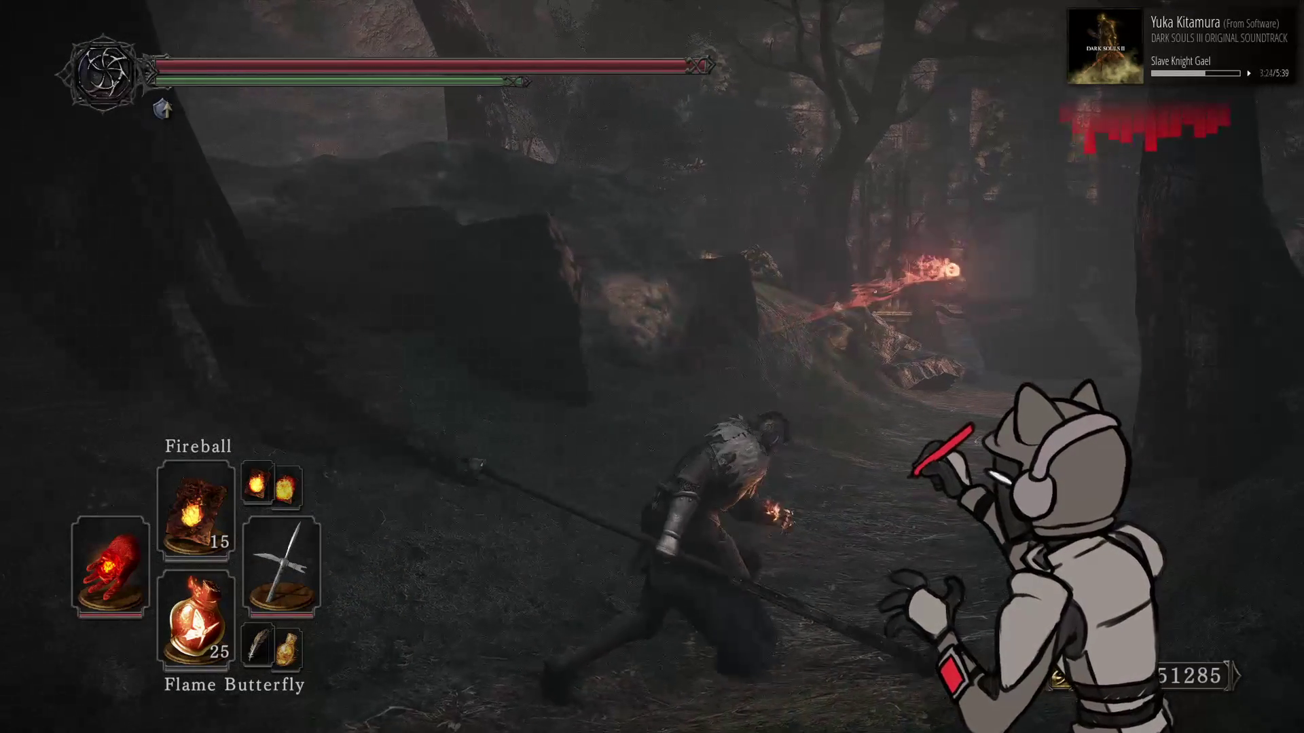
pyautogui.hotkey('alt', 'Tab')
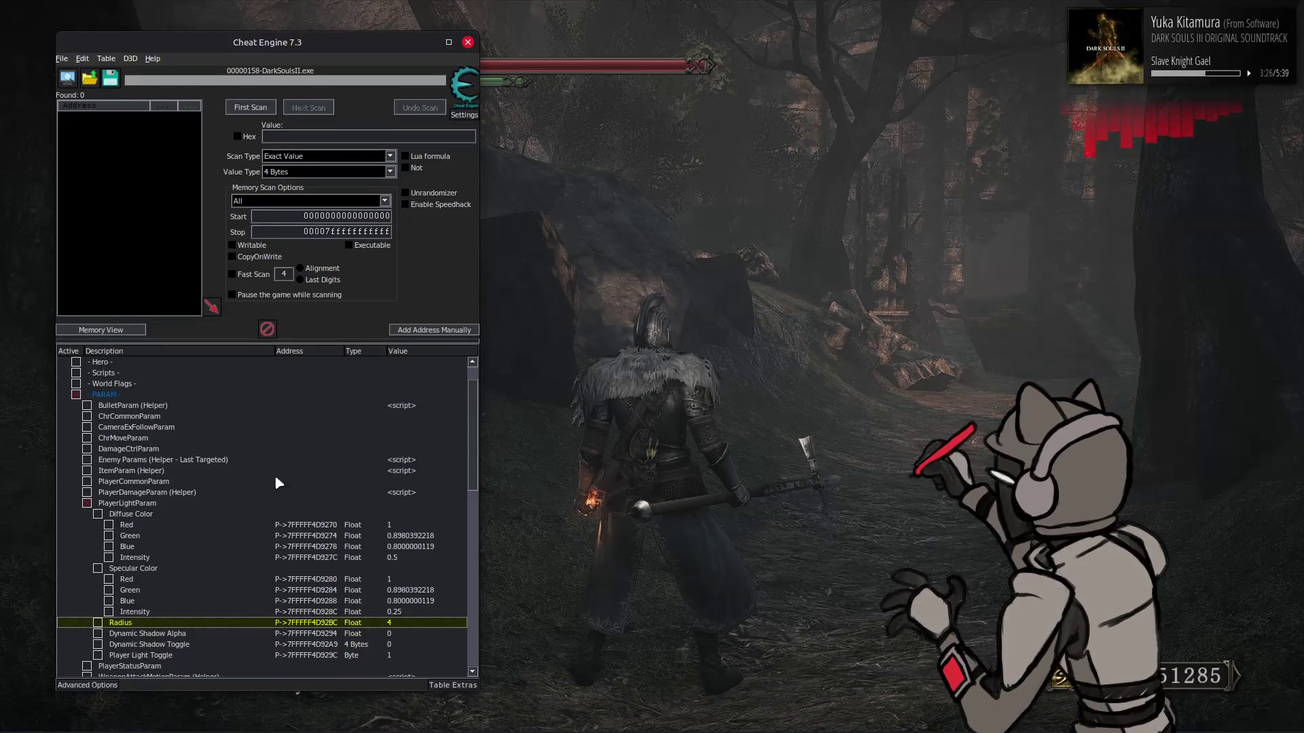
# Set ToneMap Scaler R to 0.9 and cast a fireball up the forest path to judge it
pyautogui.scroll(1, 306, 483)
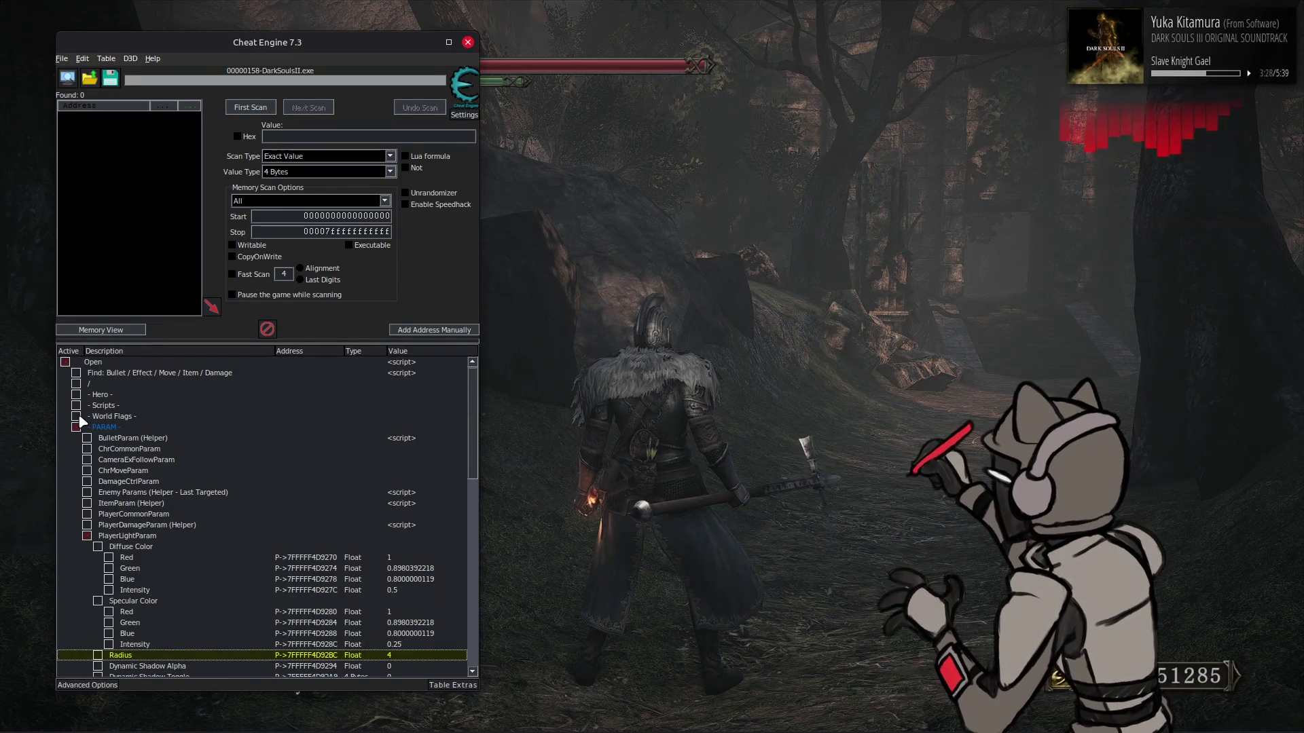
pyautogui.scroll(-10, 82, 423)
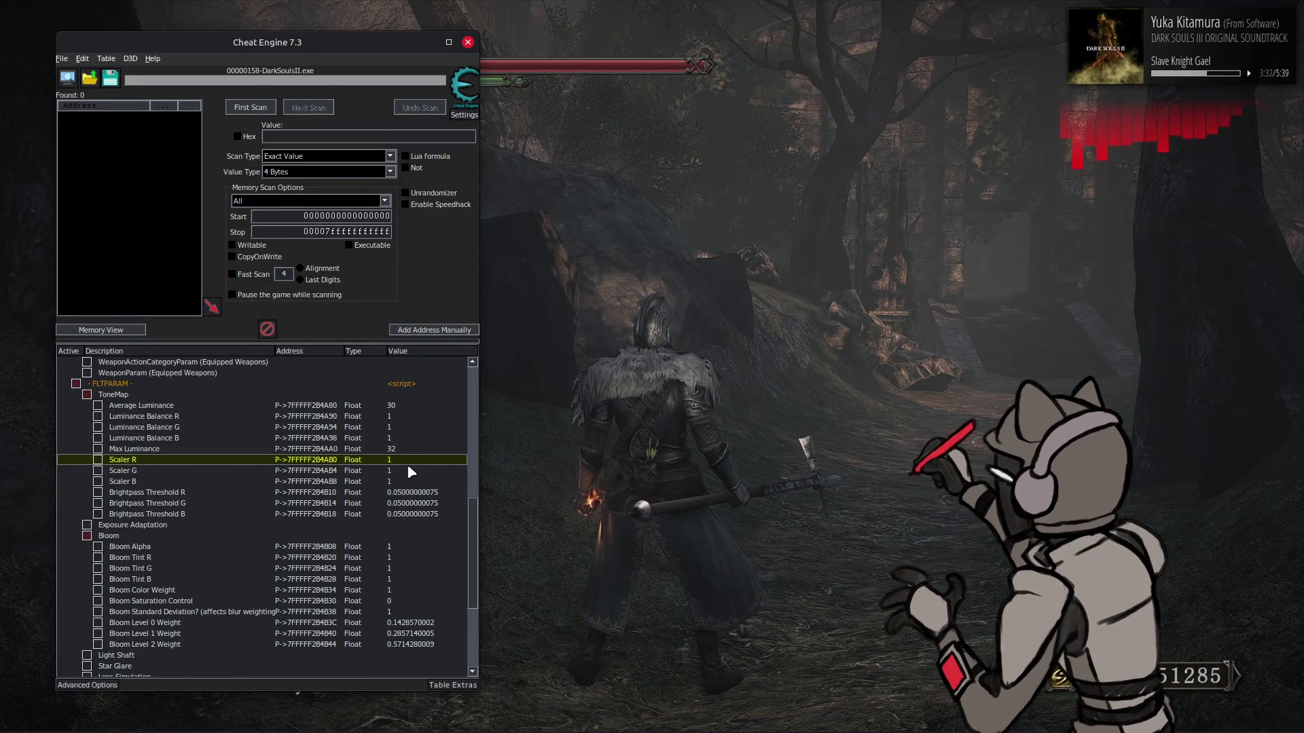
pyautogui.doubleClick(411, 463)
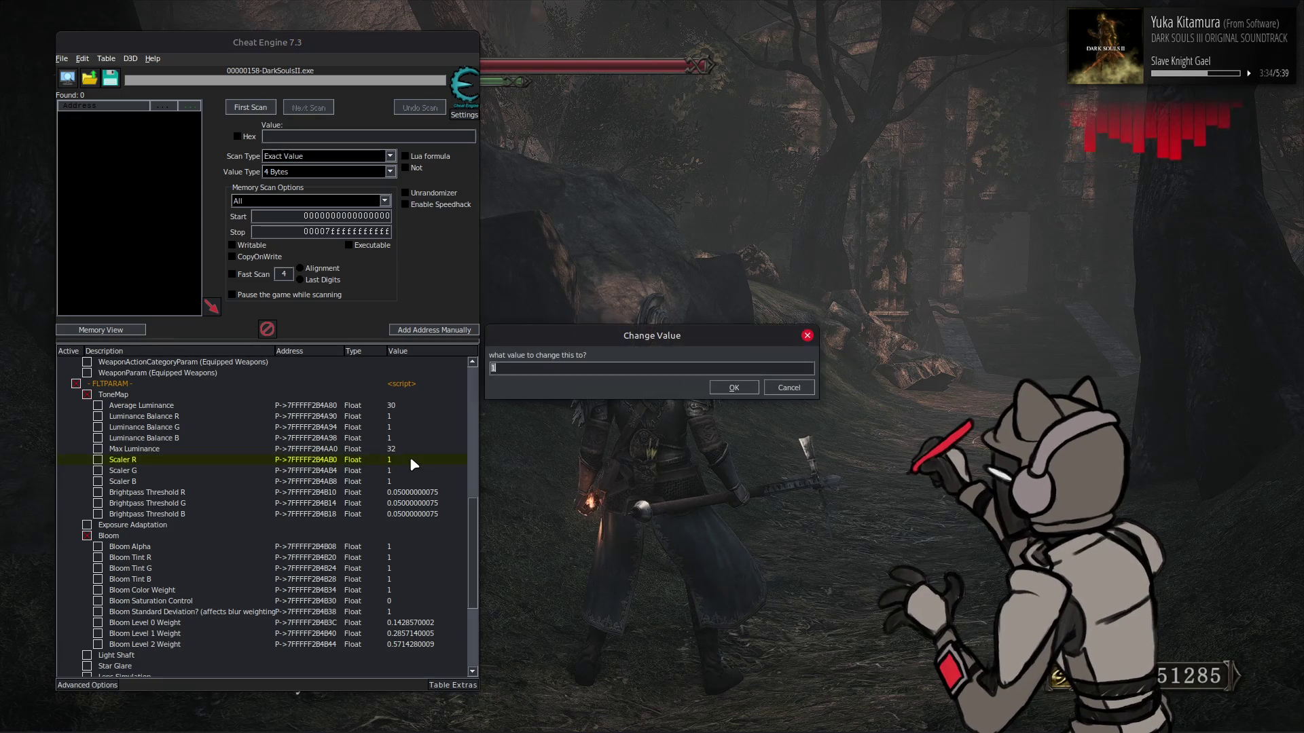
pyautogui.write('0.9')
pyautogui.press('Return')
pyautogui.click(699, 372)
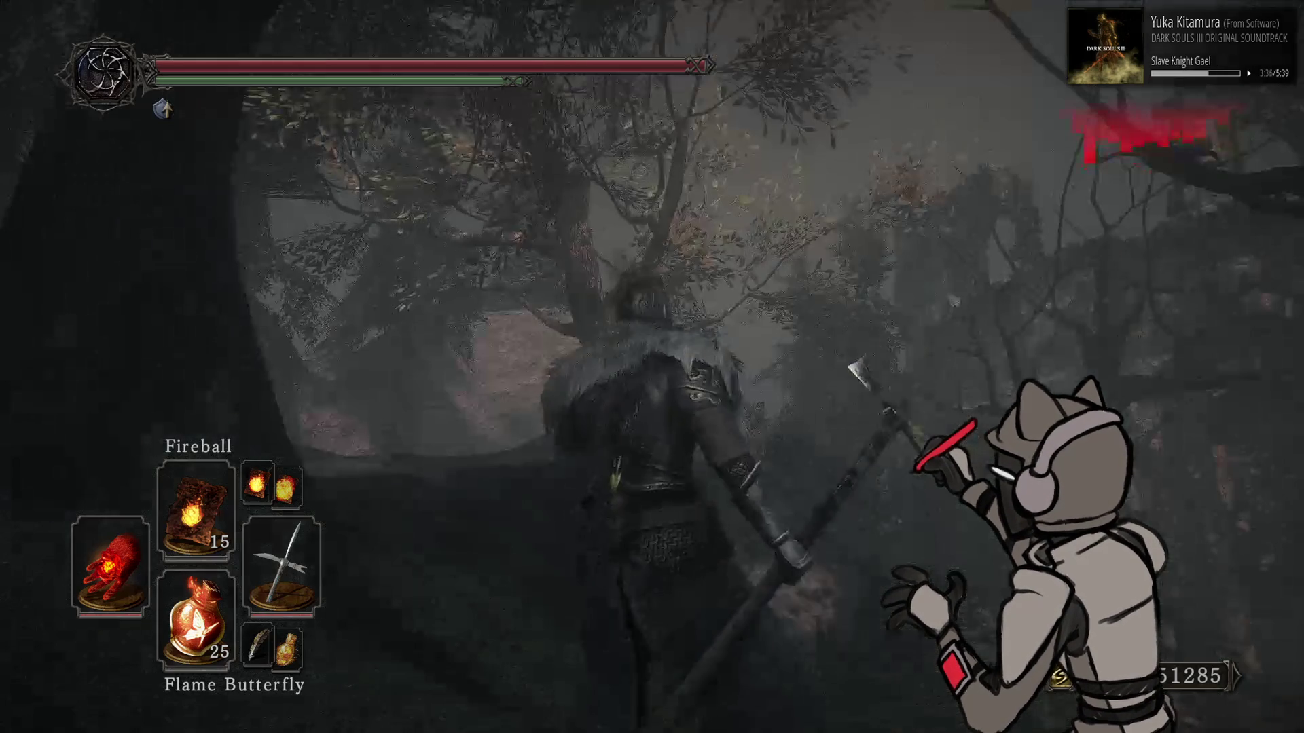
pyautogui.press('w')
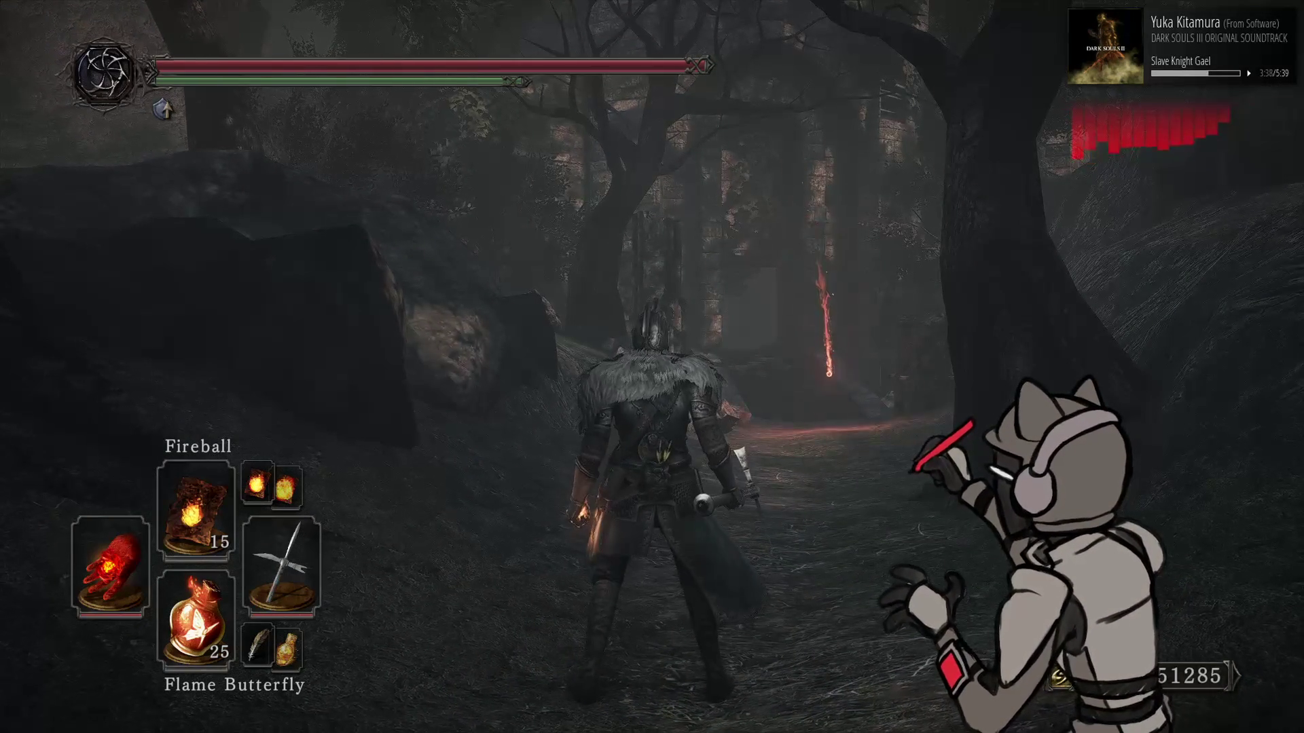
pyautogui.rightClick(652, 366)
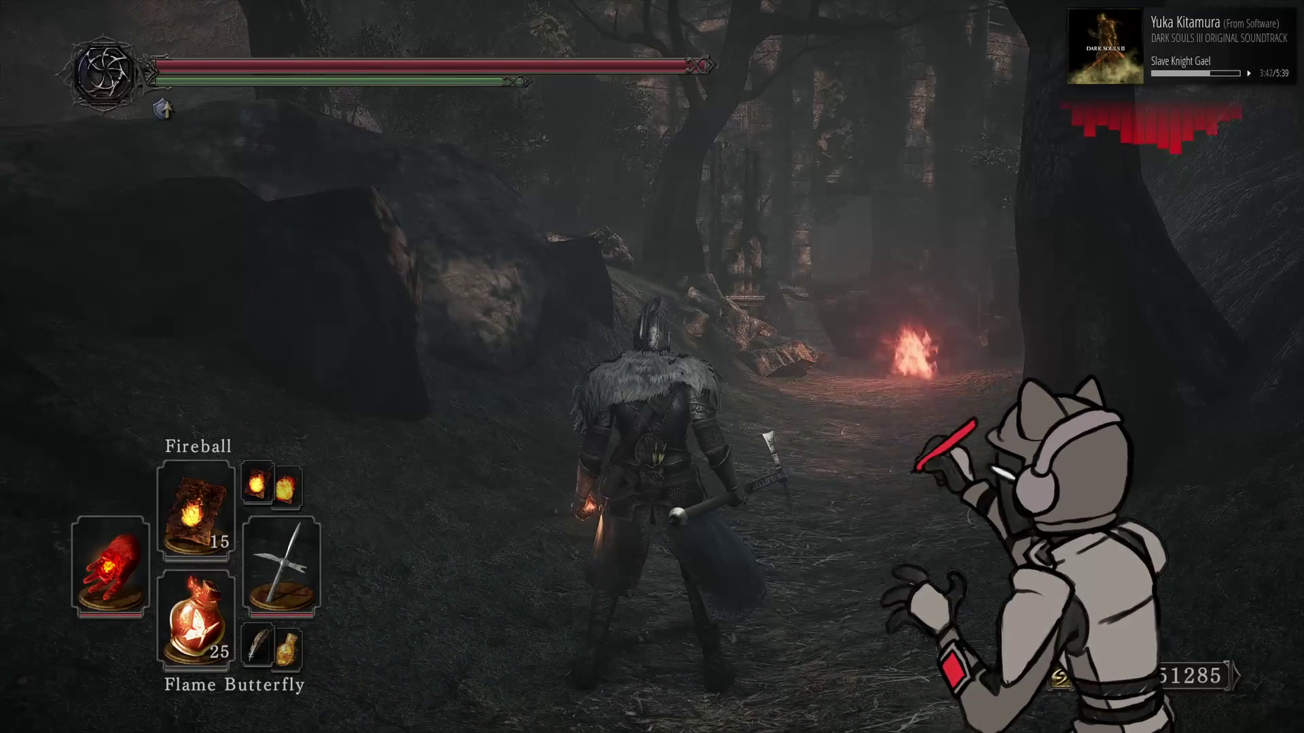
pyautogui.press('a')
# Briefly try Scaler R at 1, put it back to 0.9, and return to the game
pyautogui.hotkey('alt', 'Tab')
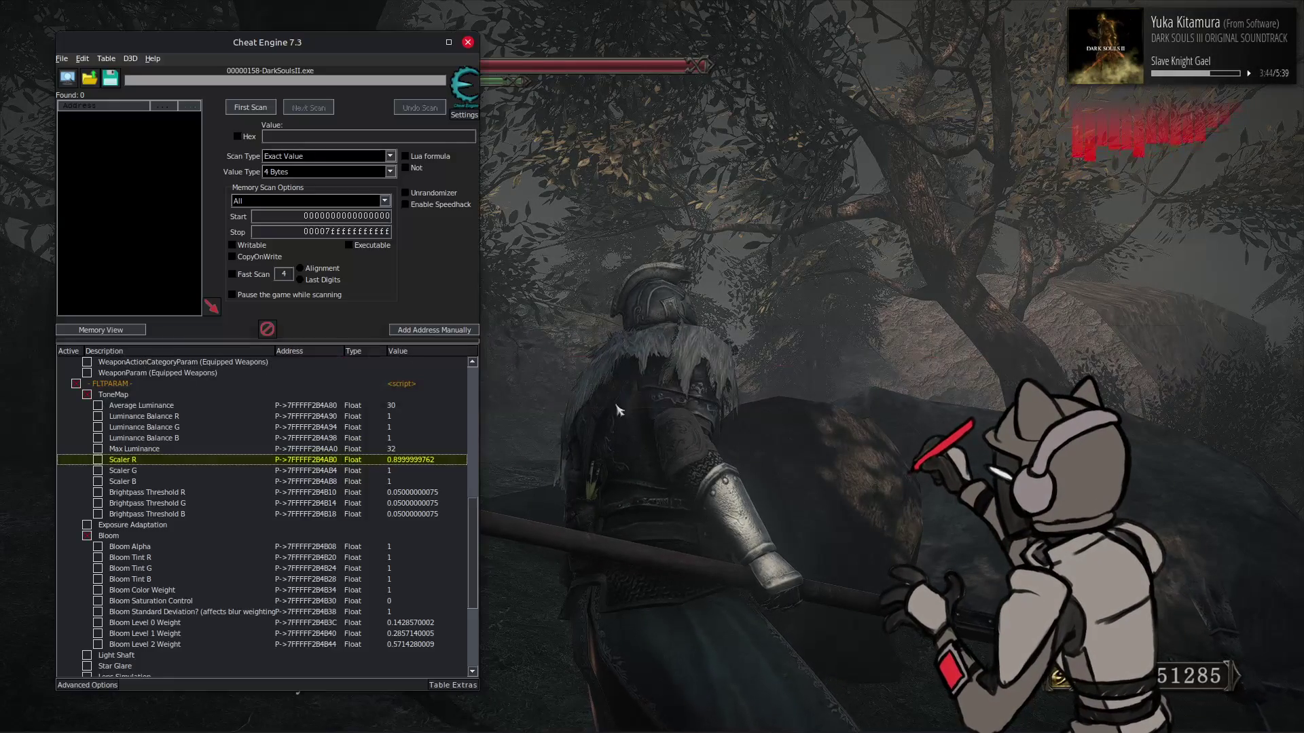
pyautogui.doubleClick(410, 459)
pyautogui.write('1')
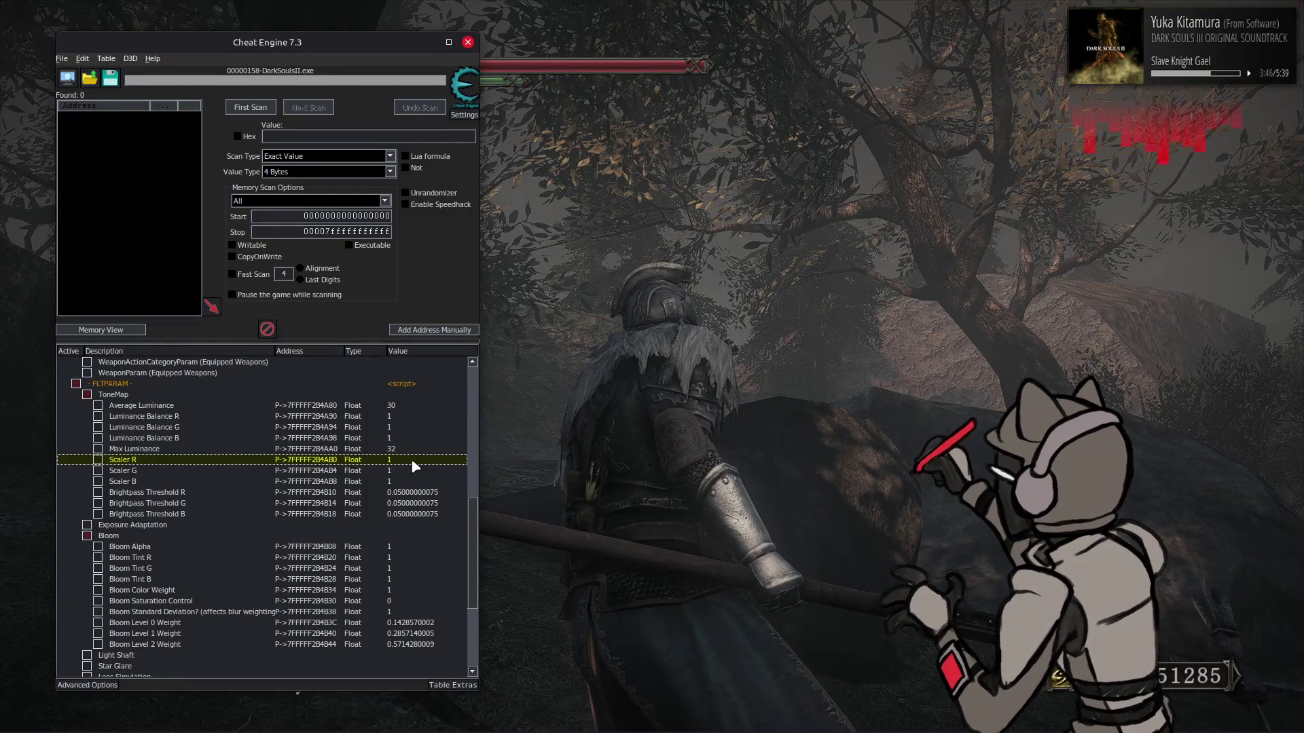
pyautogui.doubleClick(411, 462)
pyautogui.write('0.9')
pyautogui.press('Return')
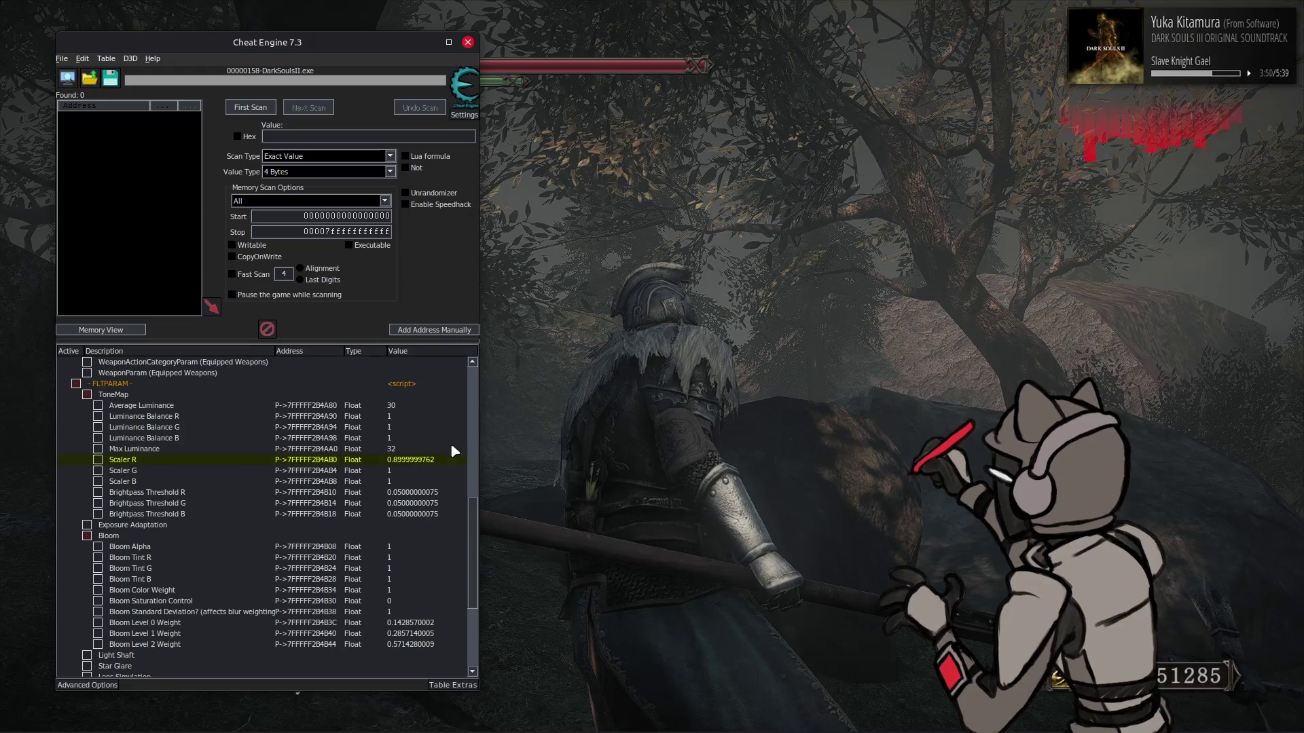
pyautogui.hotkey('alt', 'Tab')
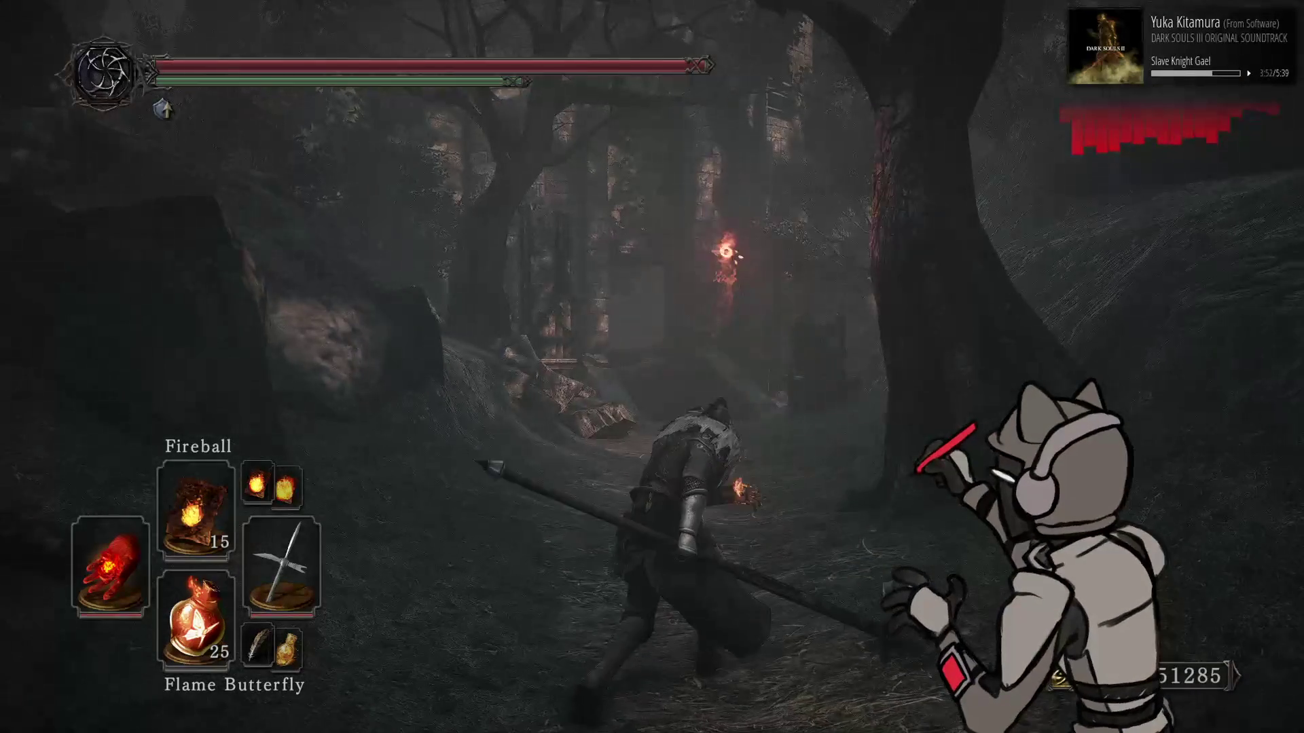
# Cast Fire Orb, Great Fireball and Great Chaos Fireball down the forest path in turn
pyautogui.press('Up')
pyautogui.press('ctrl')
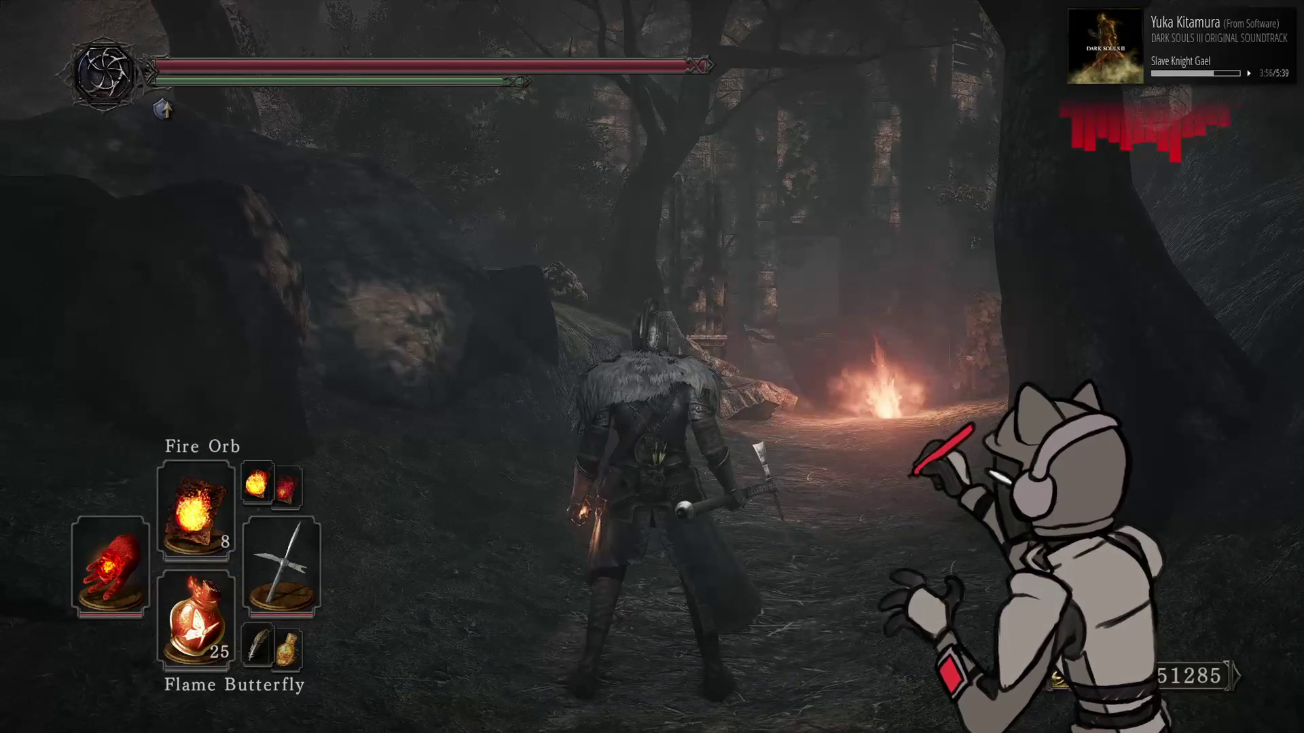
pyautogui.press('Up')
pyautogui.press('ctrl')
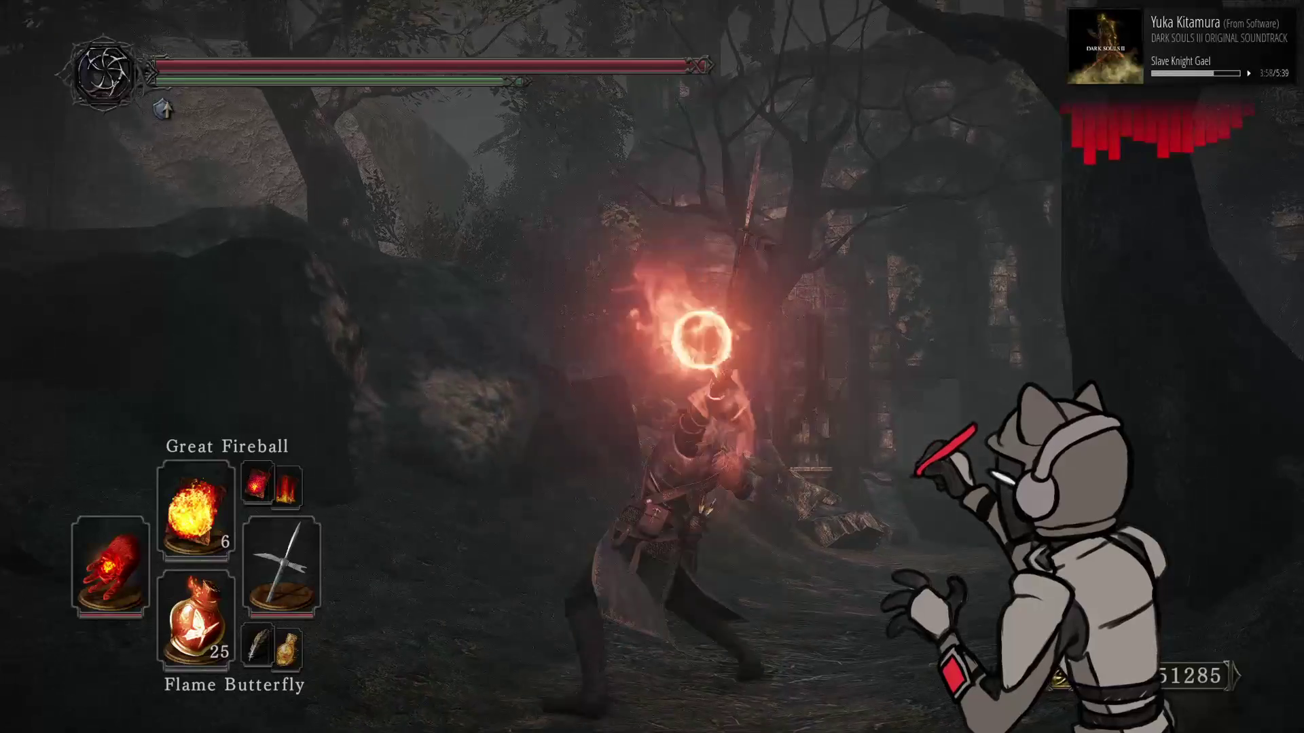
pyautogui.press('Up')
pyautogui.press('ctrl')
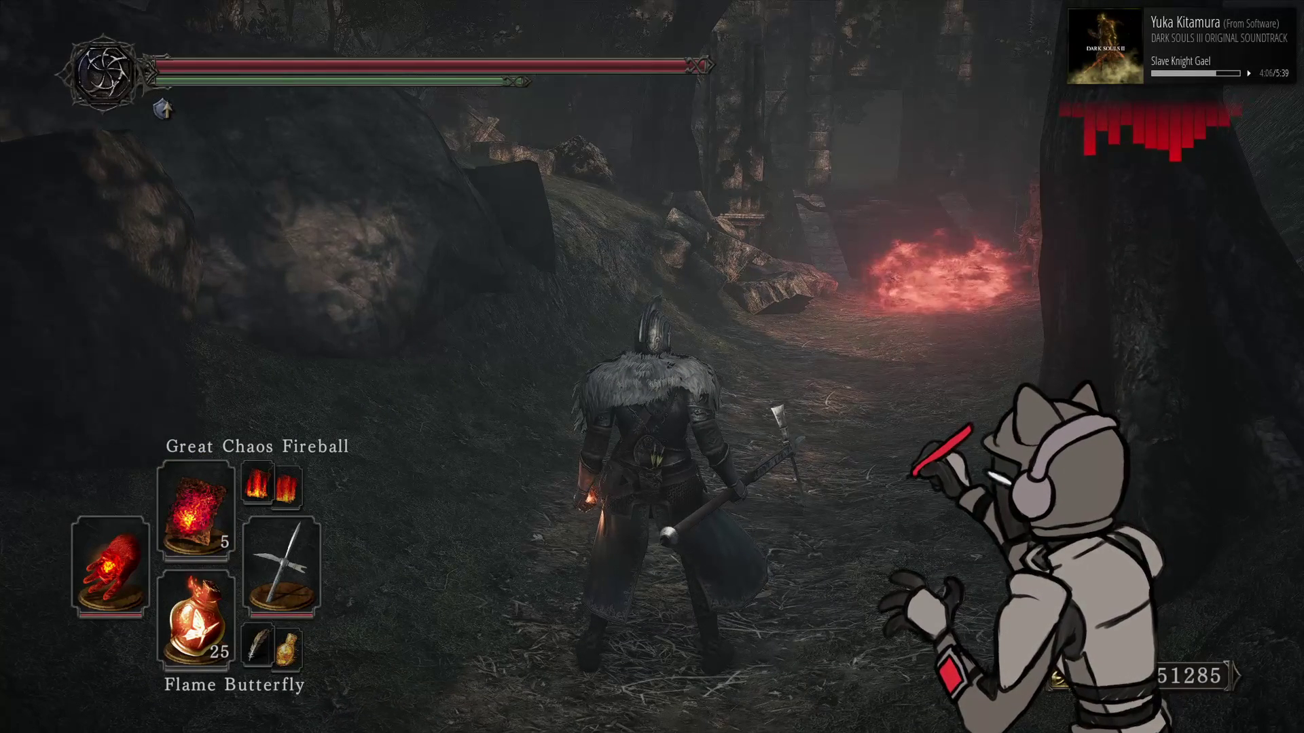
pyautogui.hotkey('alt', 'Tab')
pyautogui.hotkey('alt', 'Tab')
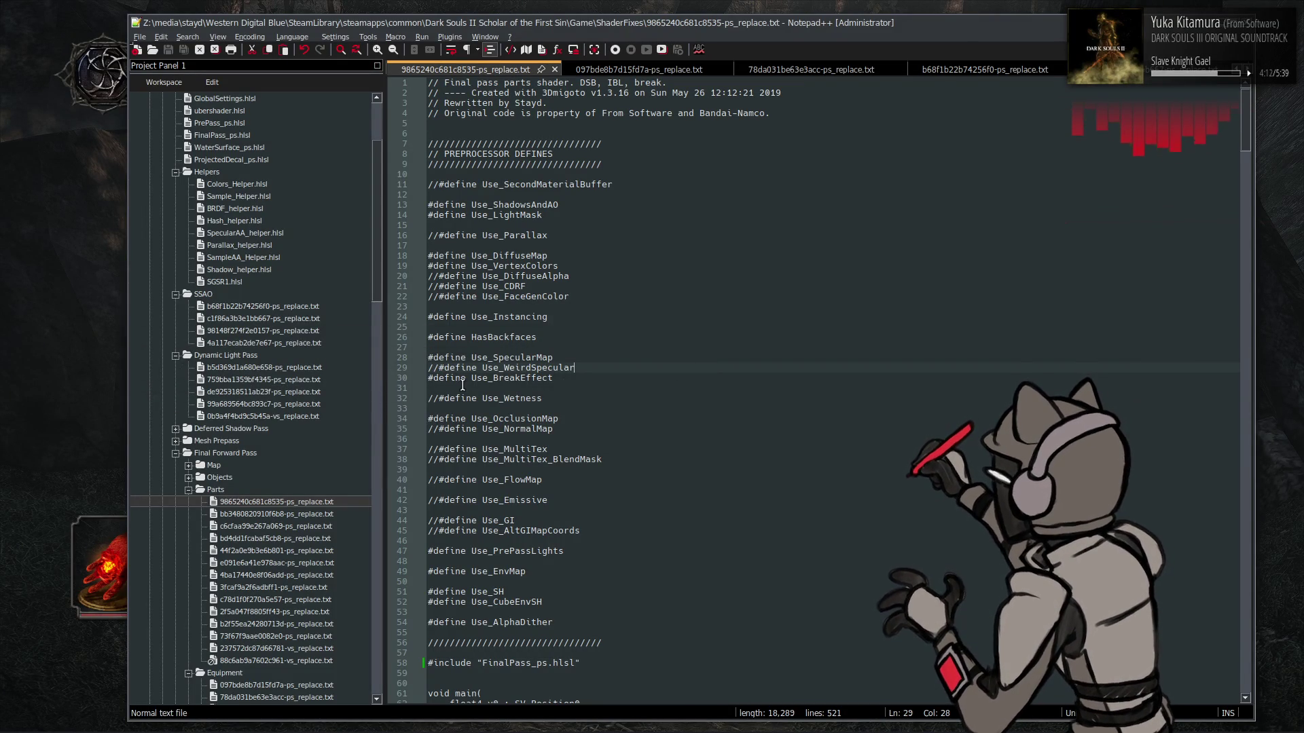
# Collapse the Parts, Equipment, Final Forward Pass and Transparent folders and open FinalPass_ps.hlsl
pyautogui.click(188, 488)
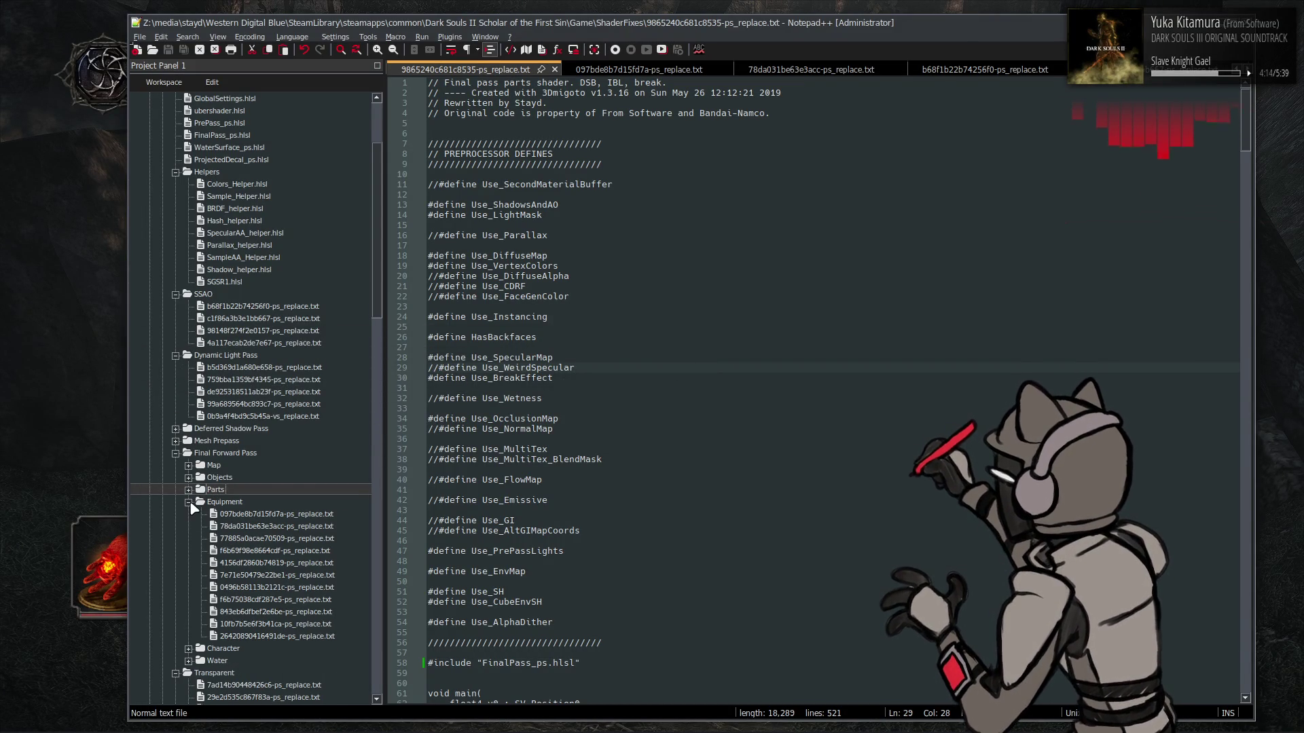
pyautogui.click(189, 503)
pyautogui.doubleClick(191, 454)
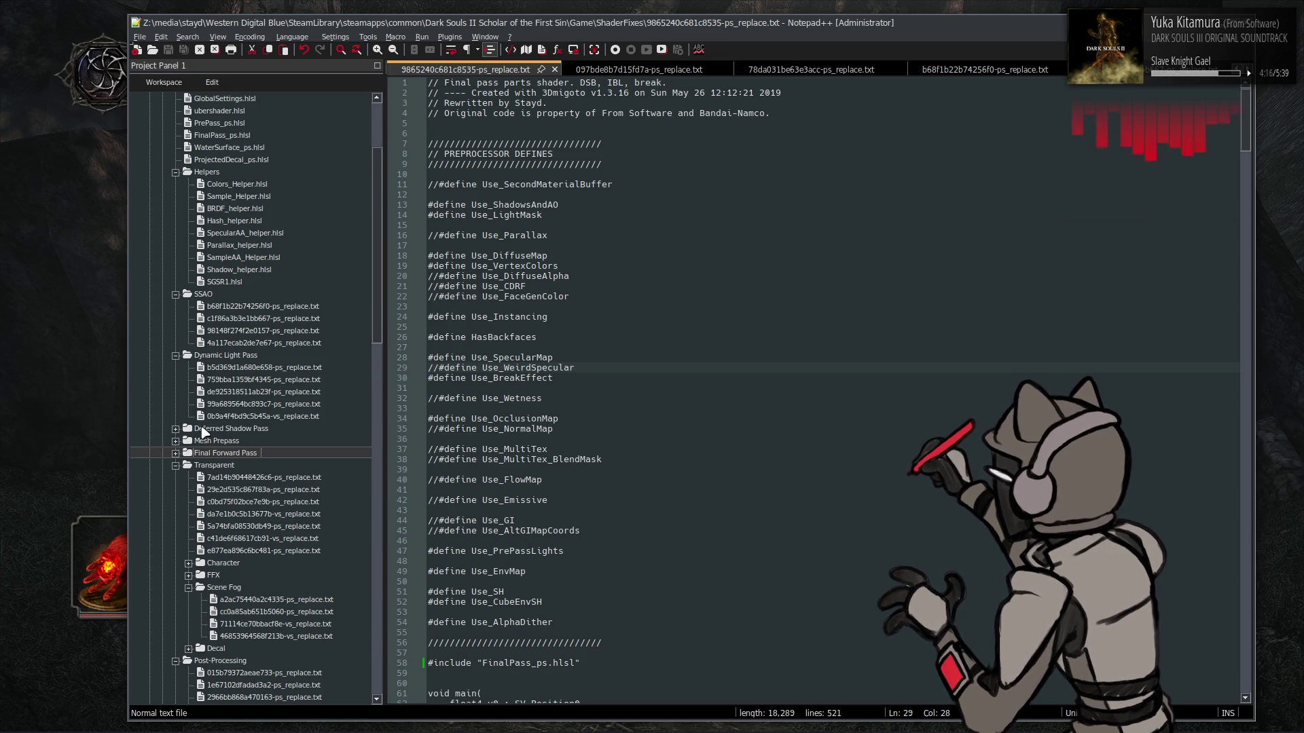
pyautogui.scroll(2, 228, 349)
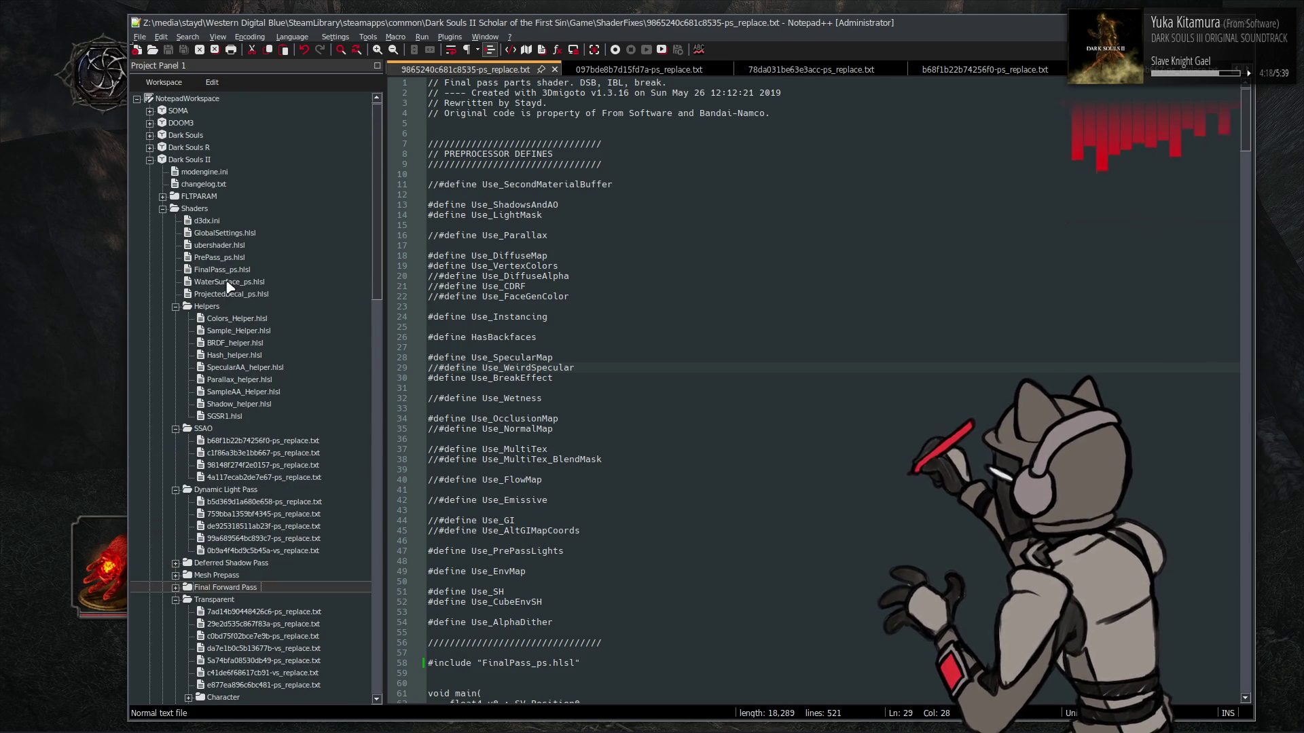
pyautogui.doubleClick(226, 285)
pyautogui.scroll(-4, 220, 338)
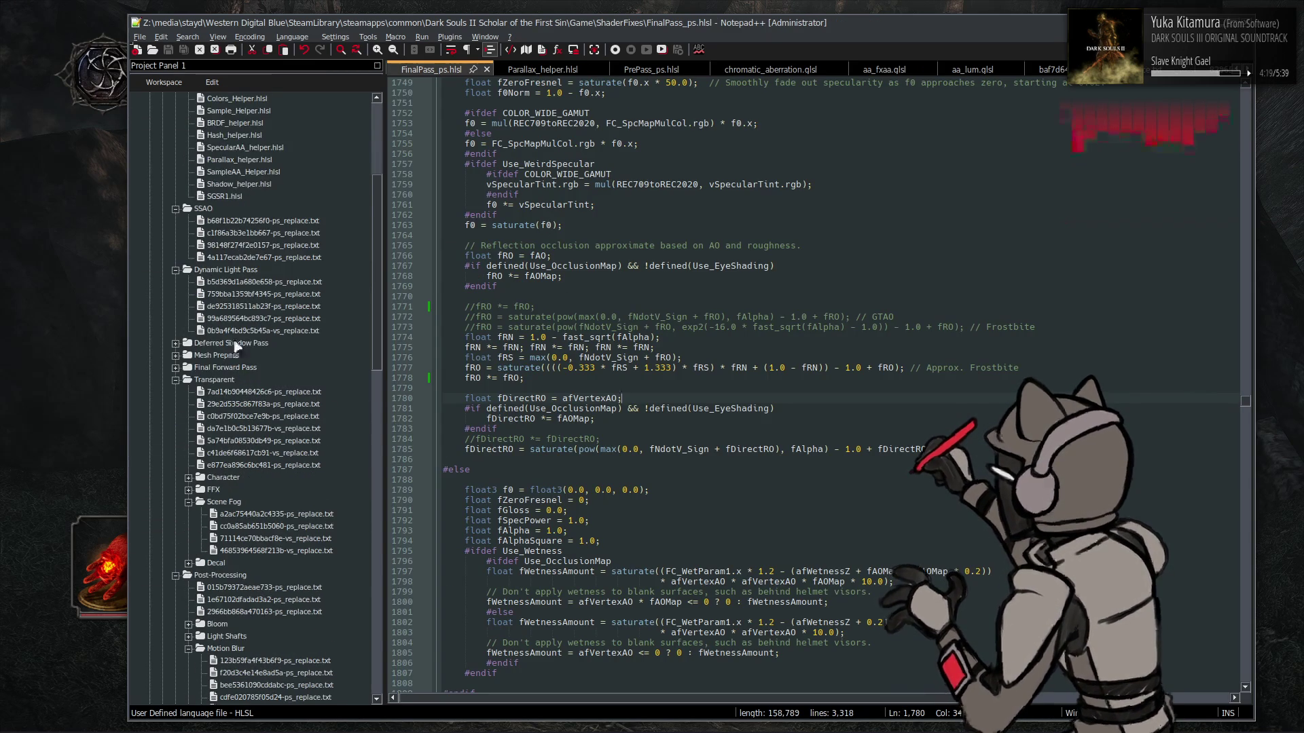
pyautogui.scroll(-3, 235, 346)
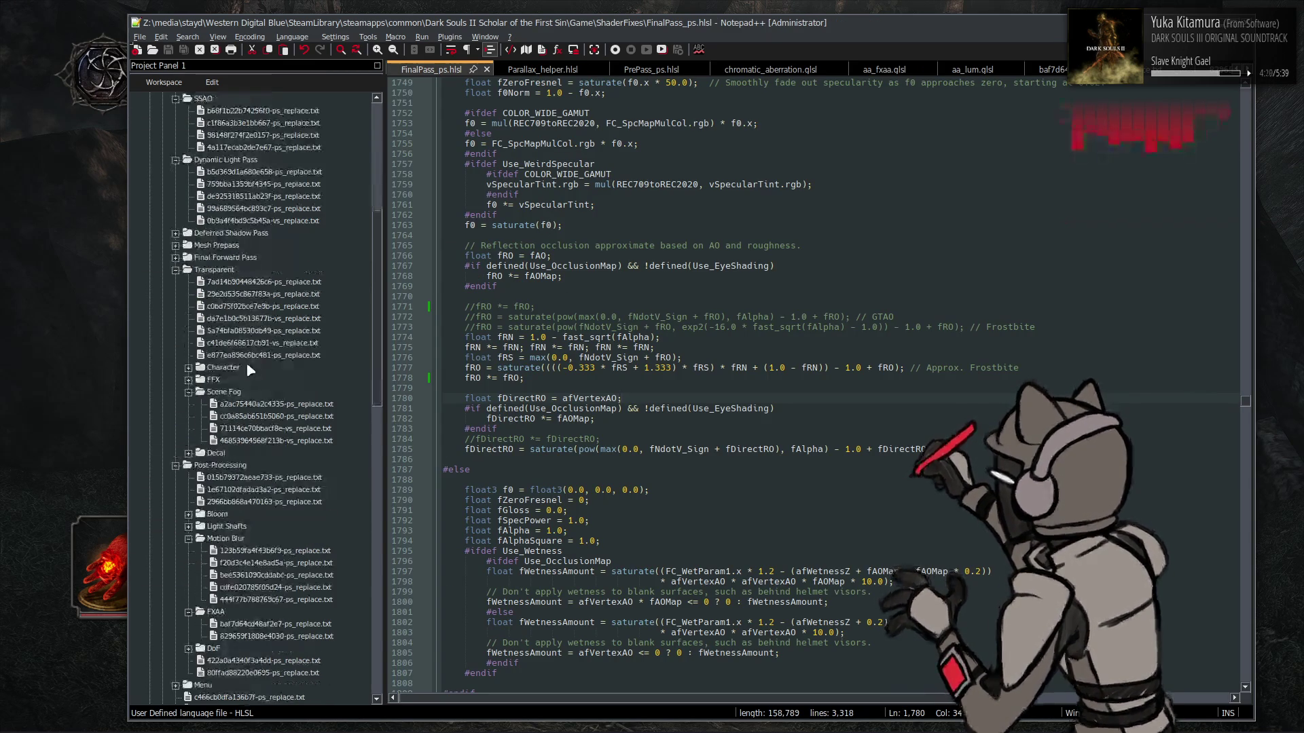
pyautogui.click(177, 271)
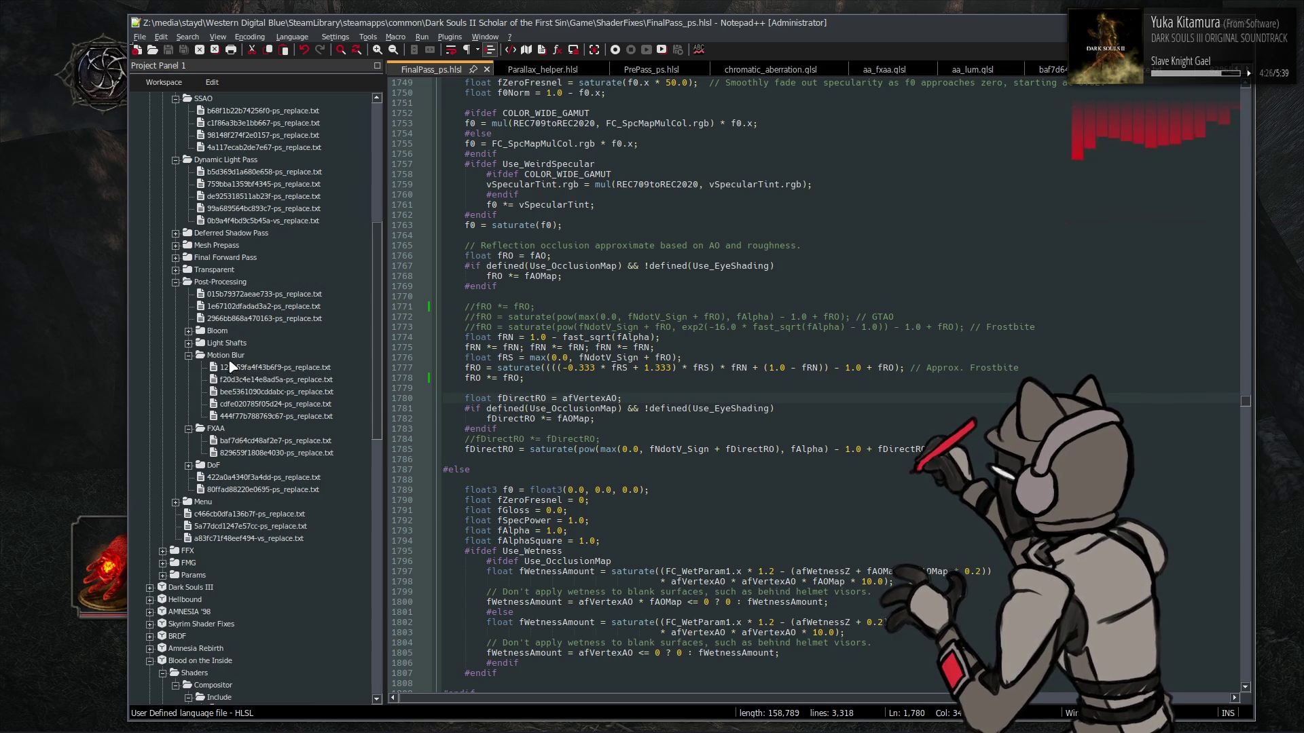
# In 015b79372aeae733-ps_replace.txt, change line 475 to '#if 0', save, and return to the game
pyautogui.doubleClick(235, 299)
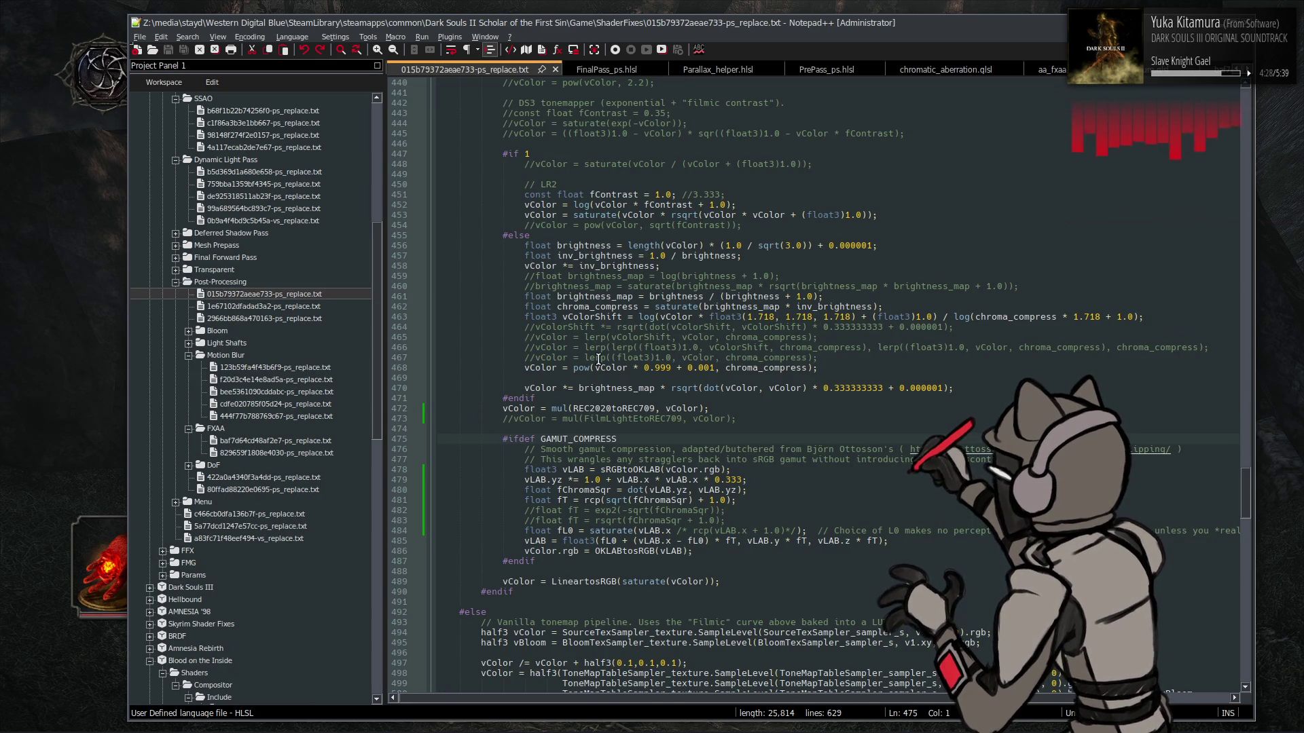
pyautogui.write('#if 0')
pyautogui.hotkey('ctrl', 's')
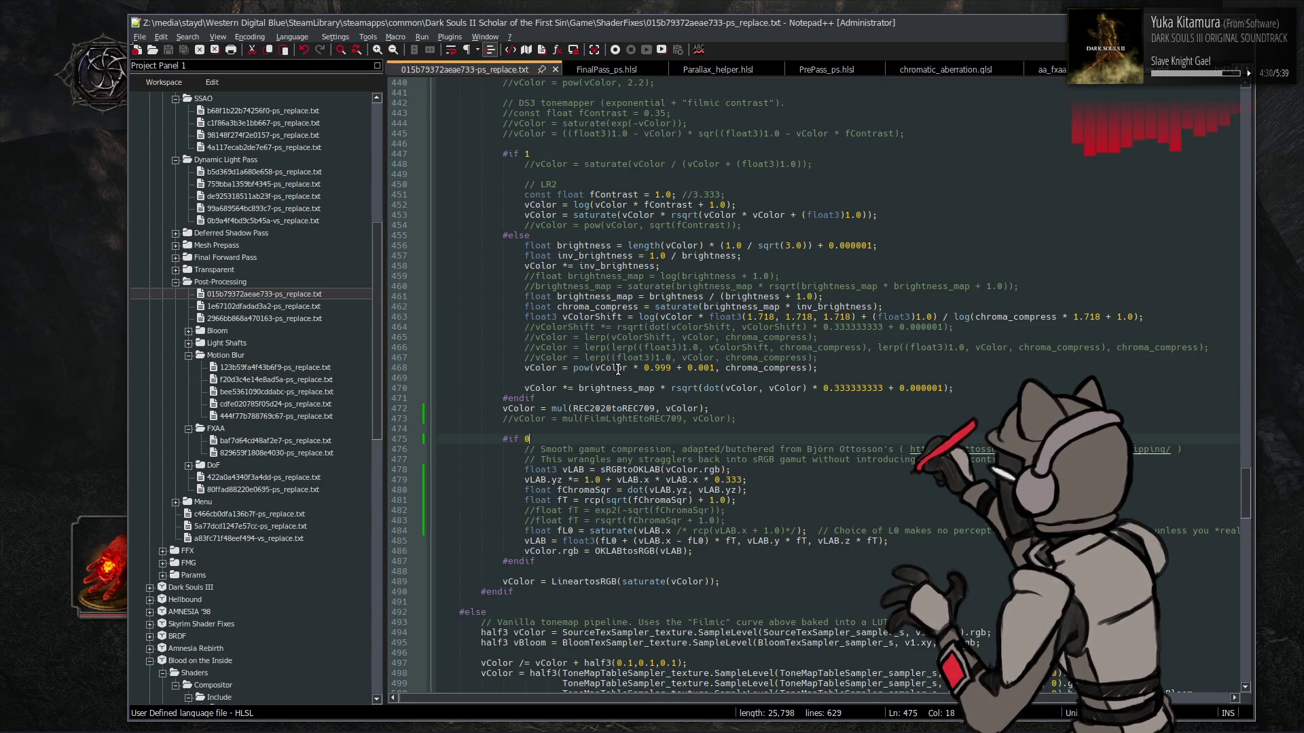
pyautogui.hotkey('alt', 'Tab')
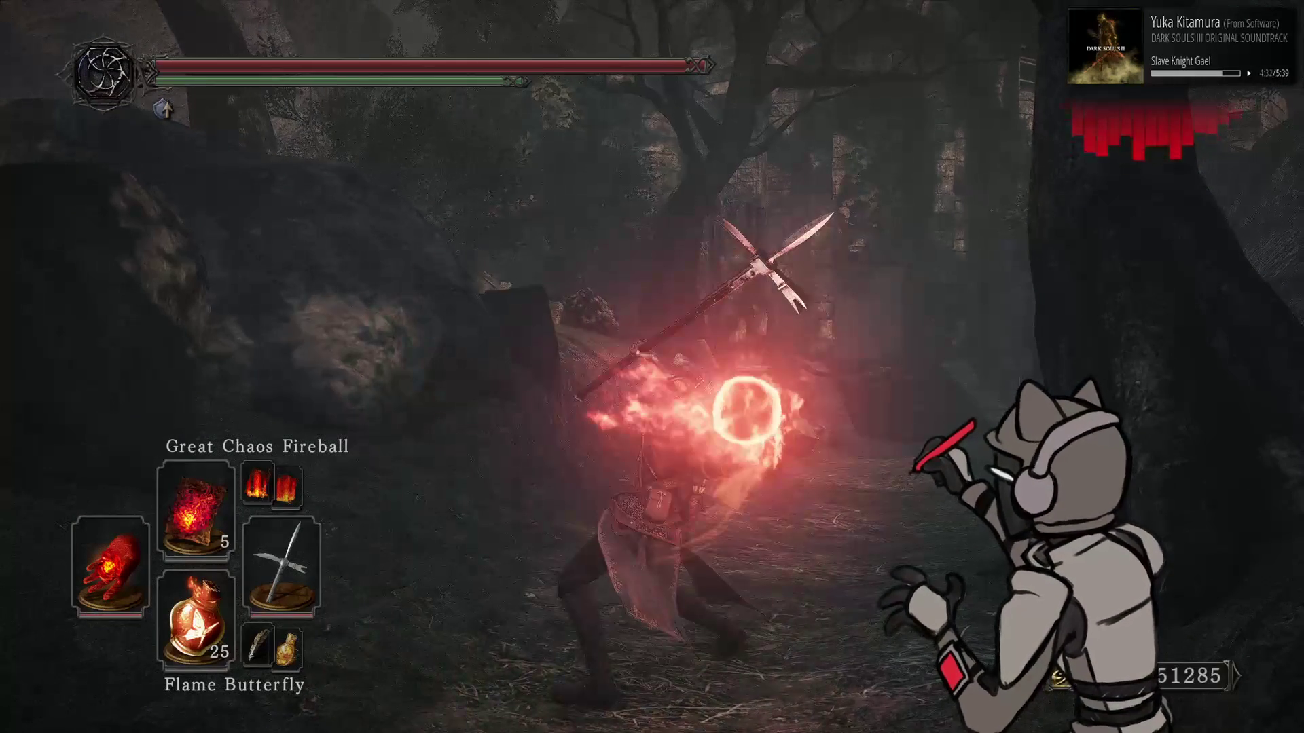
# Reload the edited ShaderFixes shaders with F10 and cycle twice through the attuned fire spells
pyautogui.press('F10')
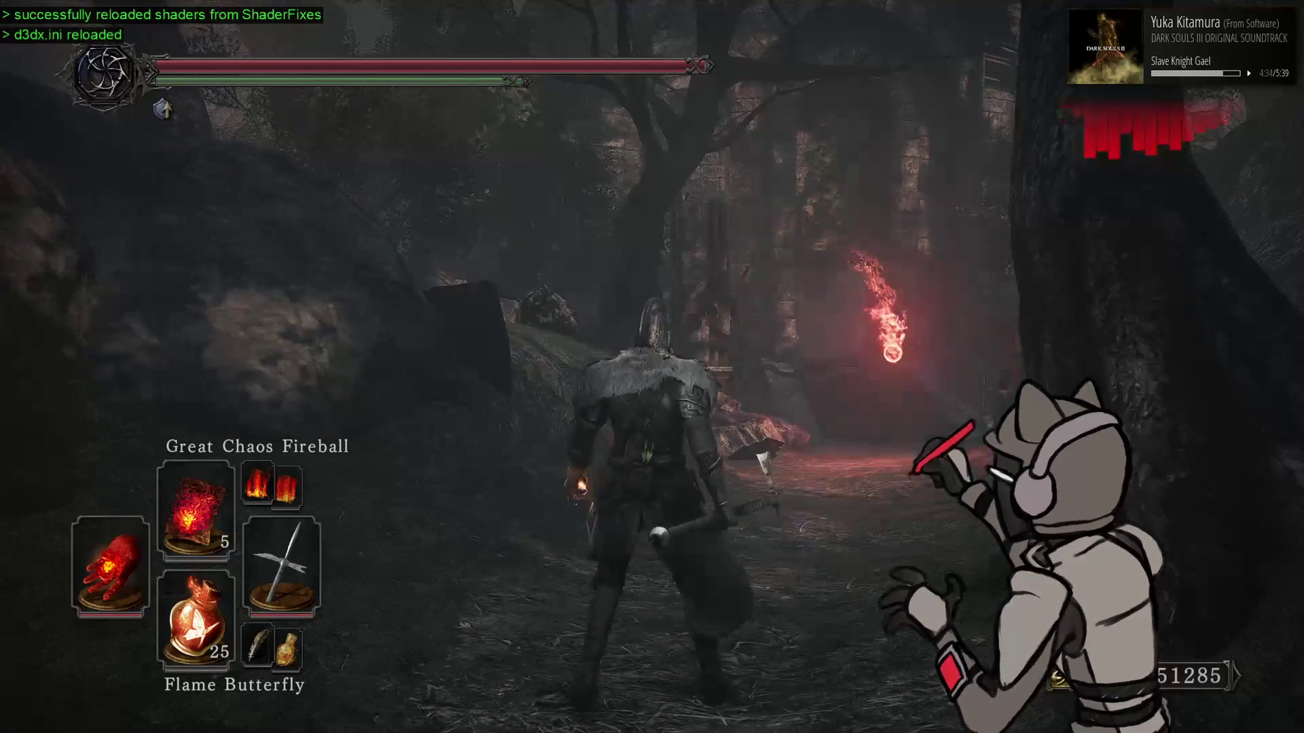
pyautogui.press('Up')
pyautogui.press('Up')
pyautogui.press('Up')
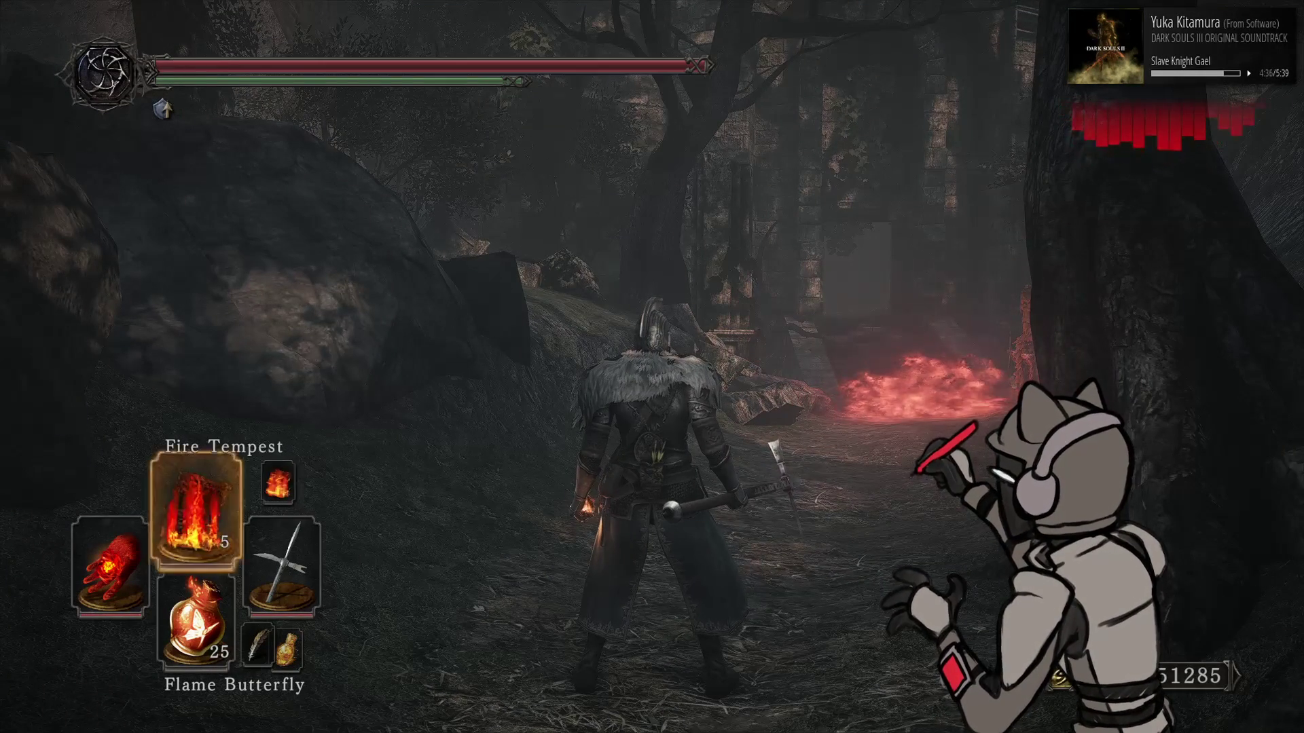
pyautogui.press('Up')
pyautogui.press('Up')
pyautogui.press('Up')
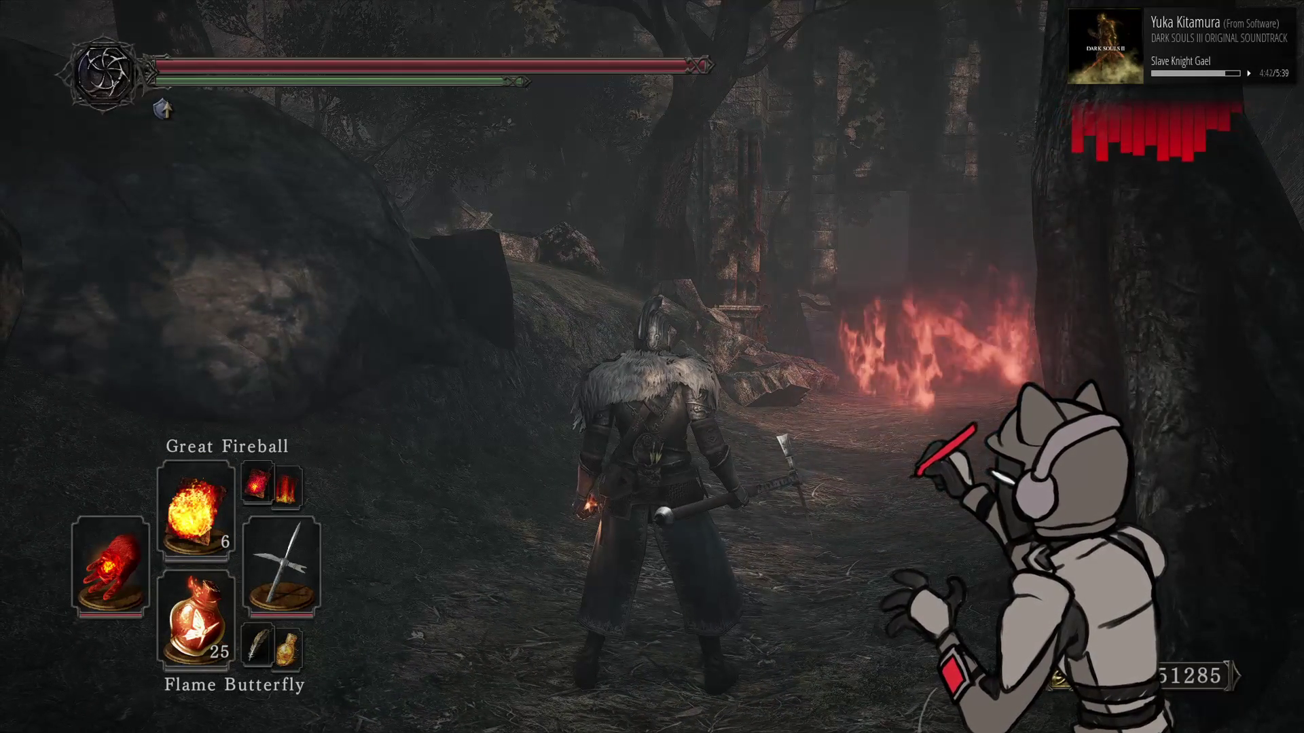
# Restore the #ifdef GAMUT_COMPRESS condition on line 475 of the tonemapper shader and save it
pyautogui.hotkey('alt', 'Tab')
pyautogui.hotkey('ctrl', 'z')
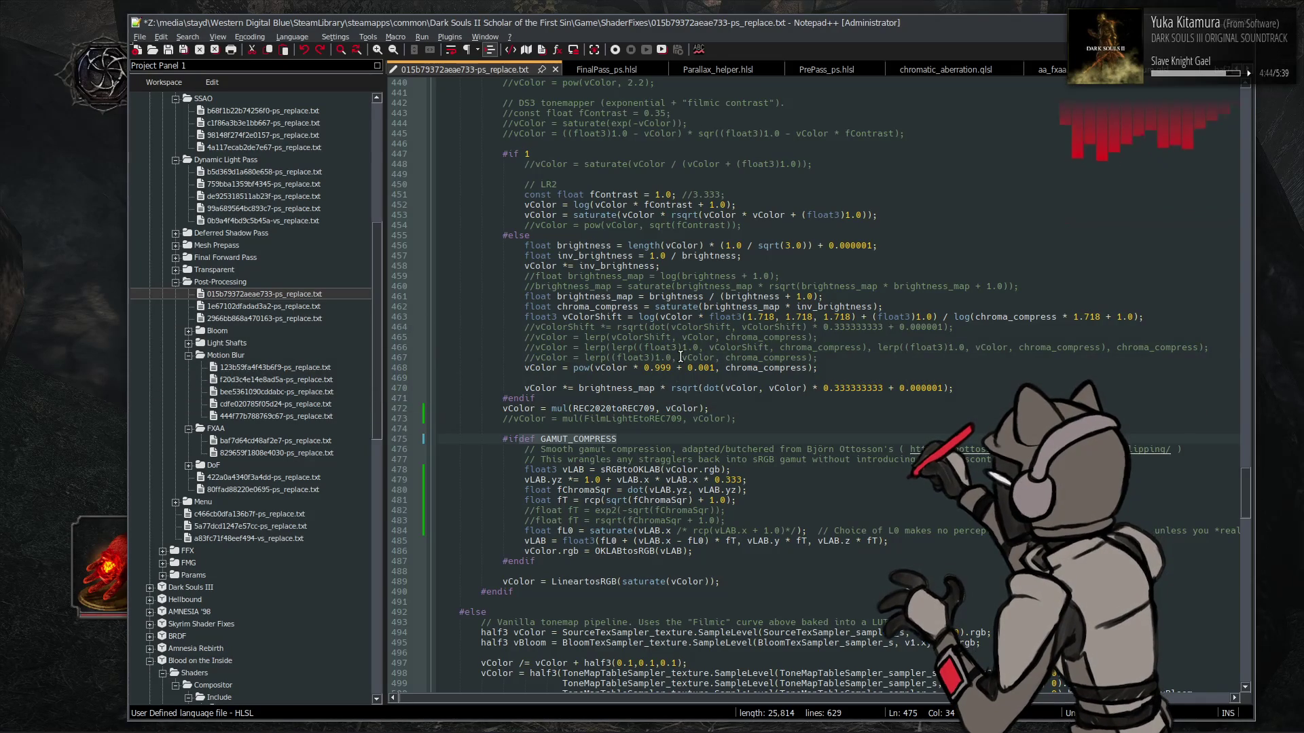
pyautogui.hotkey('ctrl', 's')
pyautogui.hotkey('alt', 'Tab')
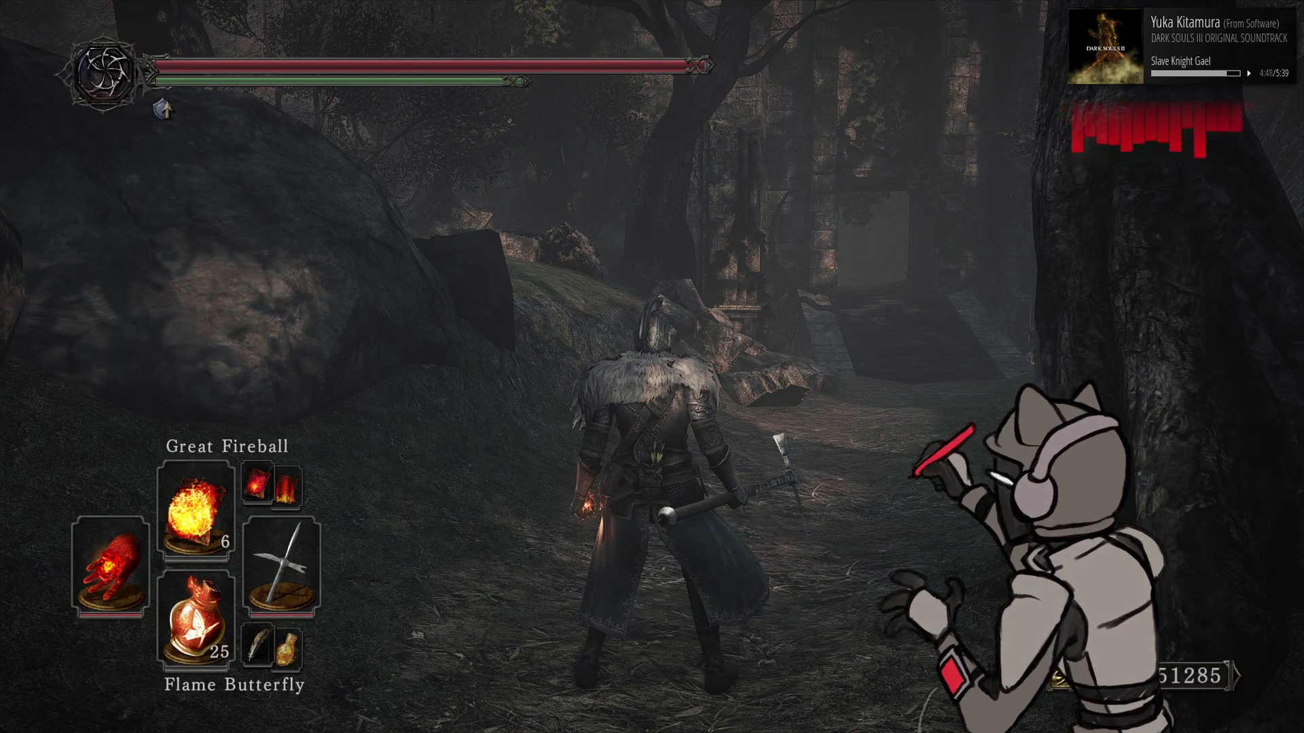
# Reload the shaders in-game, cast a Great Fireball to compare, then recheck the shader code
pyautogui.press('F10')
pyautogui.rightClick(651, 366)
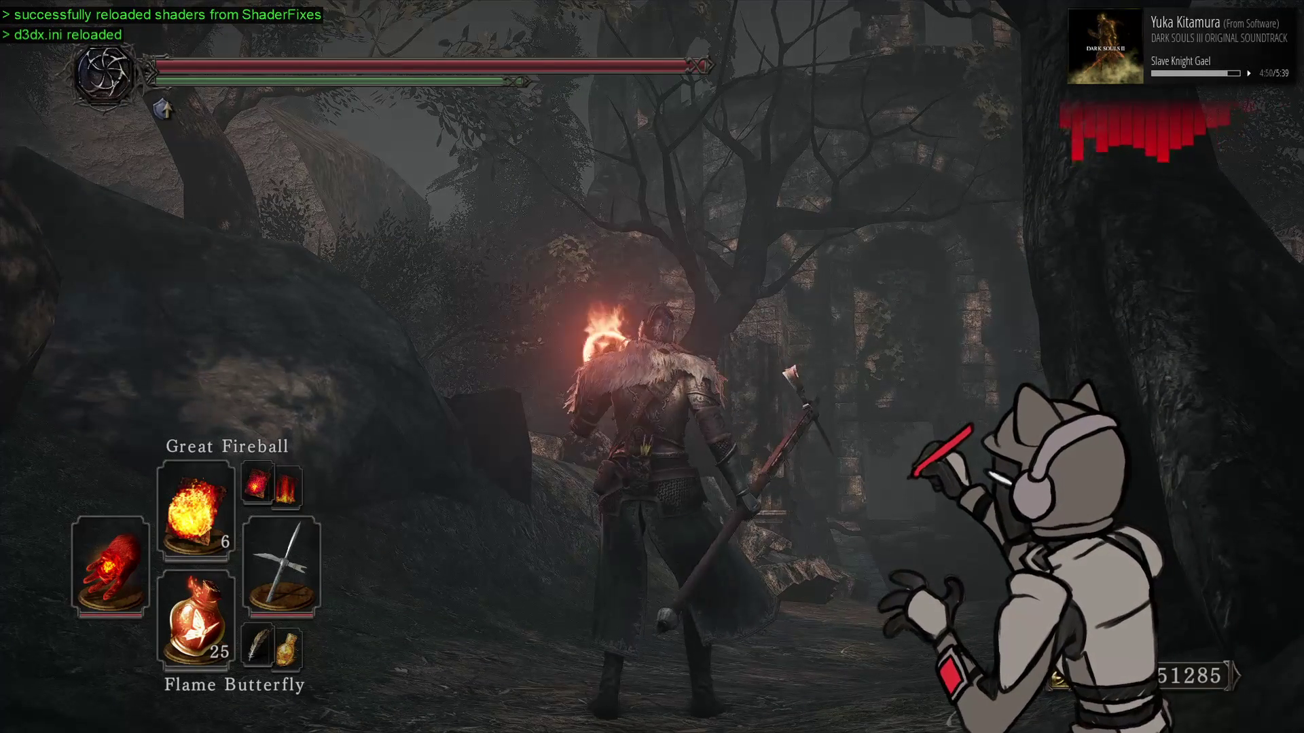
pyautogui.press('w')
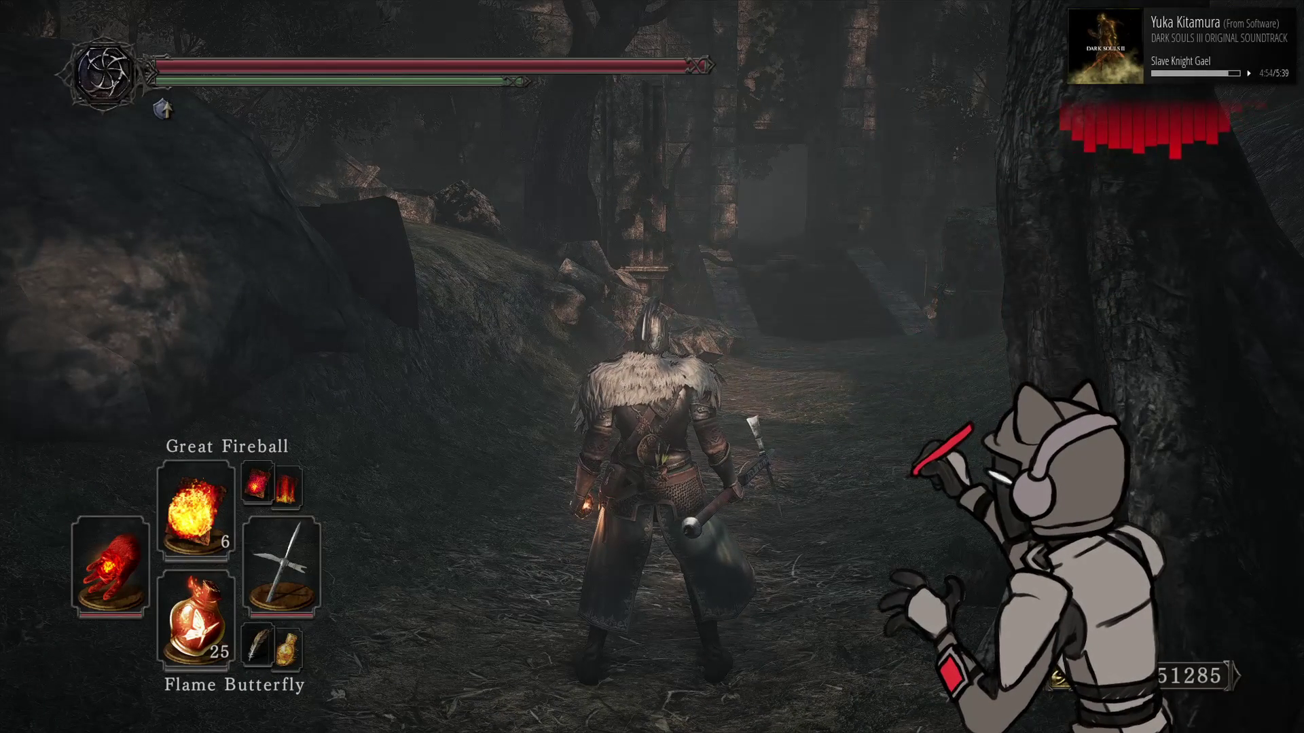
pyautogui.hotkey('alt', 'Tab')
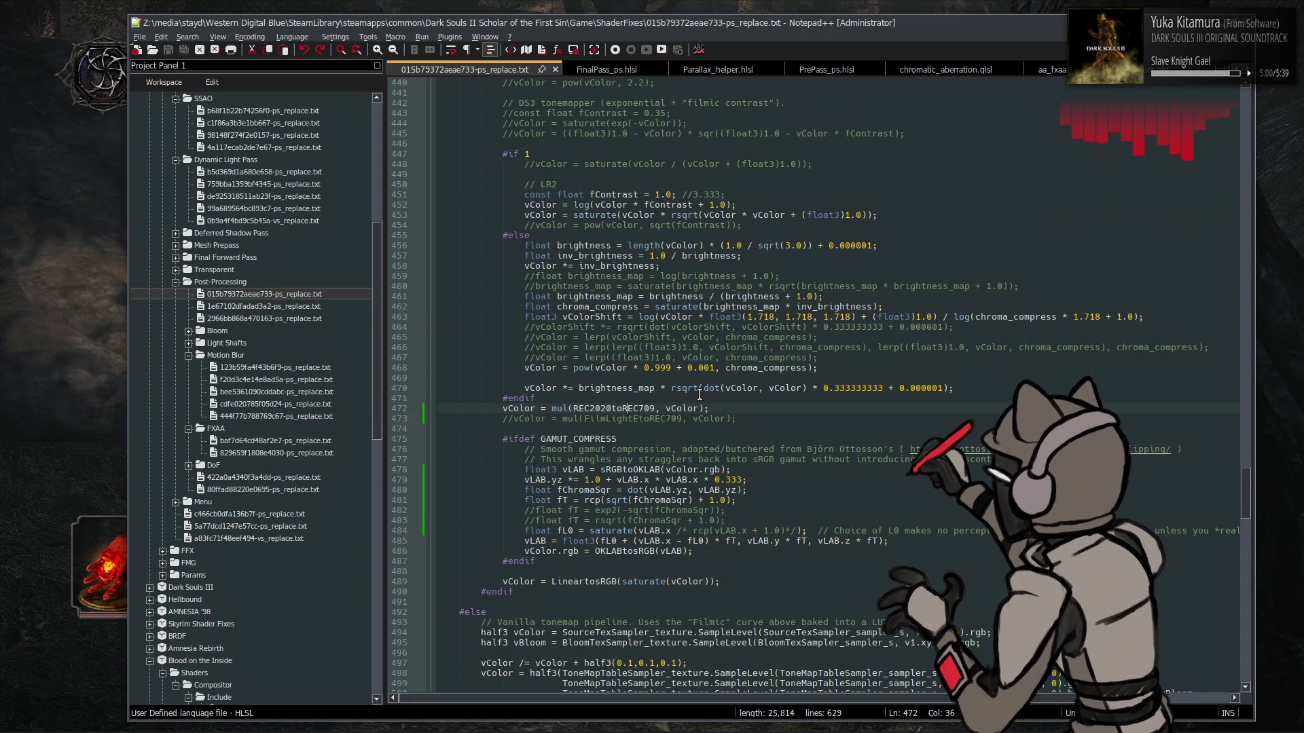
pyautogui.scroll(3, 699, 395)
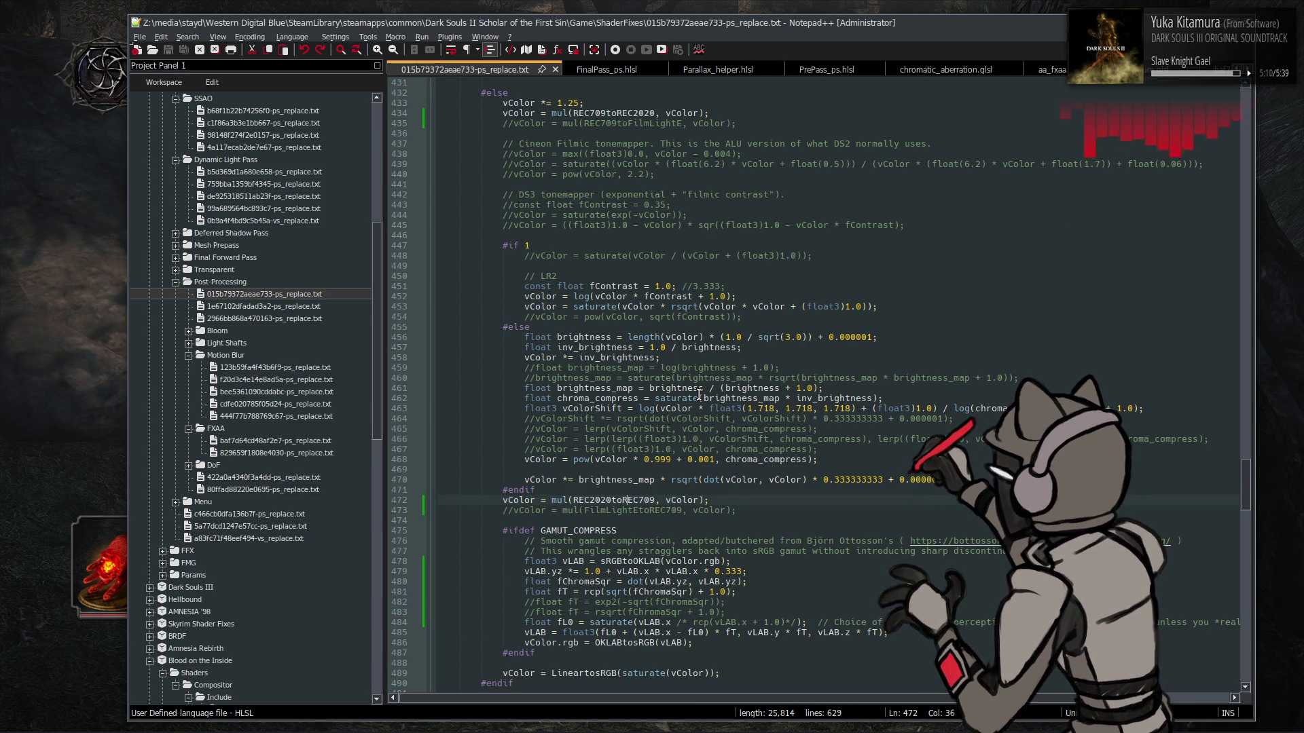
pyautogui.hotkey('alt', 'Tab')
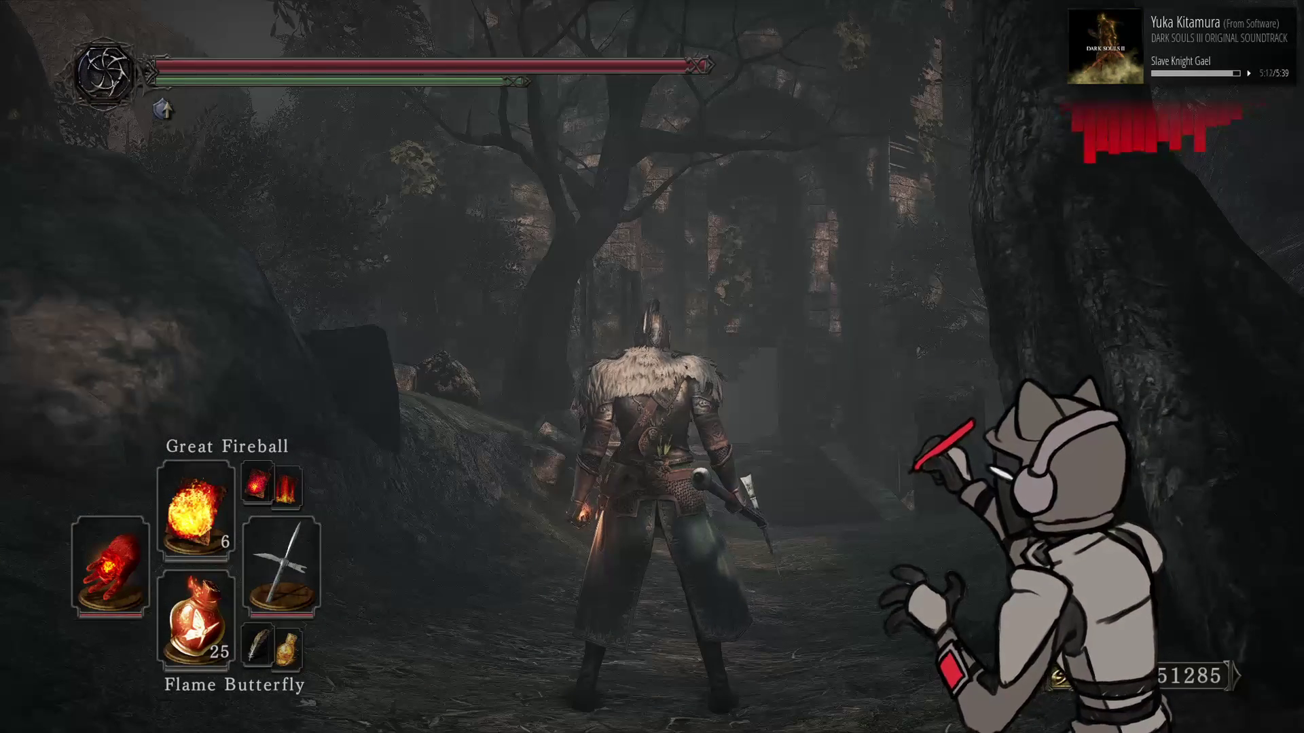
# Walk toward the ruined pillars and set ToneMap Scaler R to 1 in Cheat Engine
pyautogui.press('w')
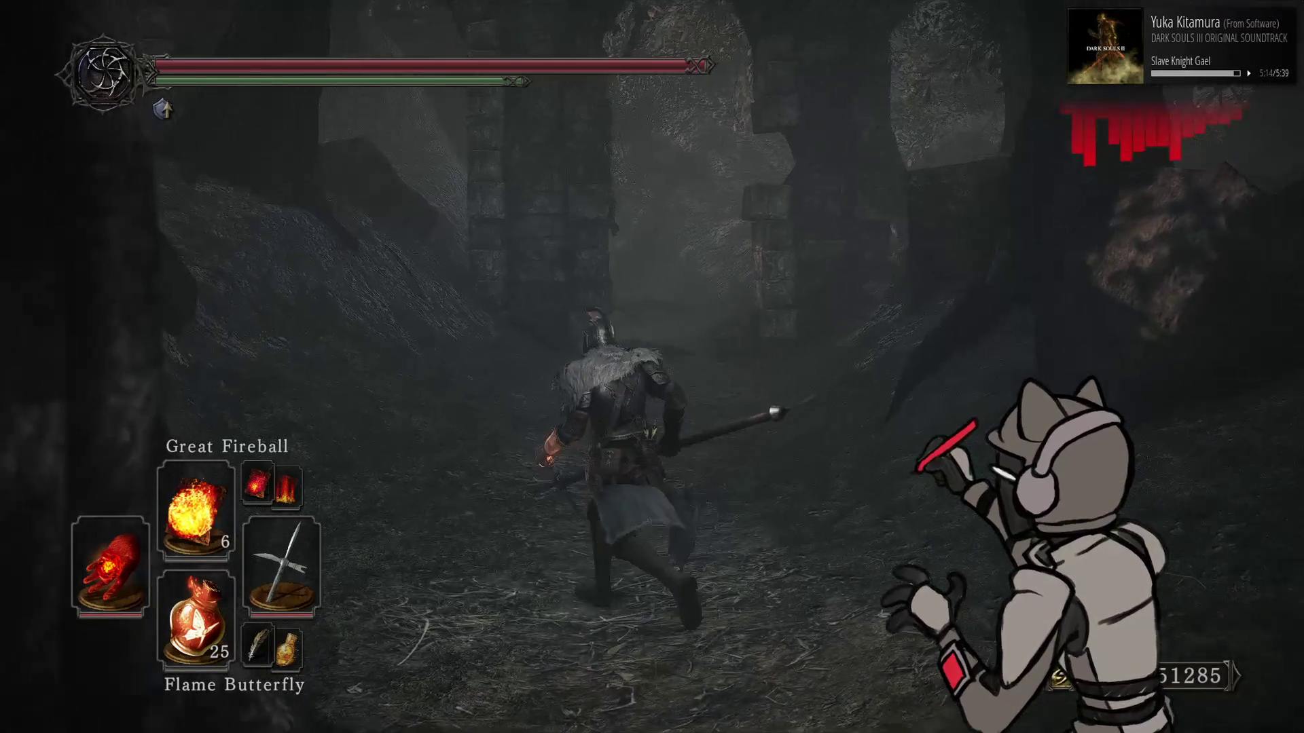
pyautogui.press('w')
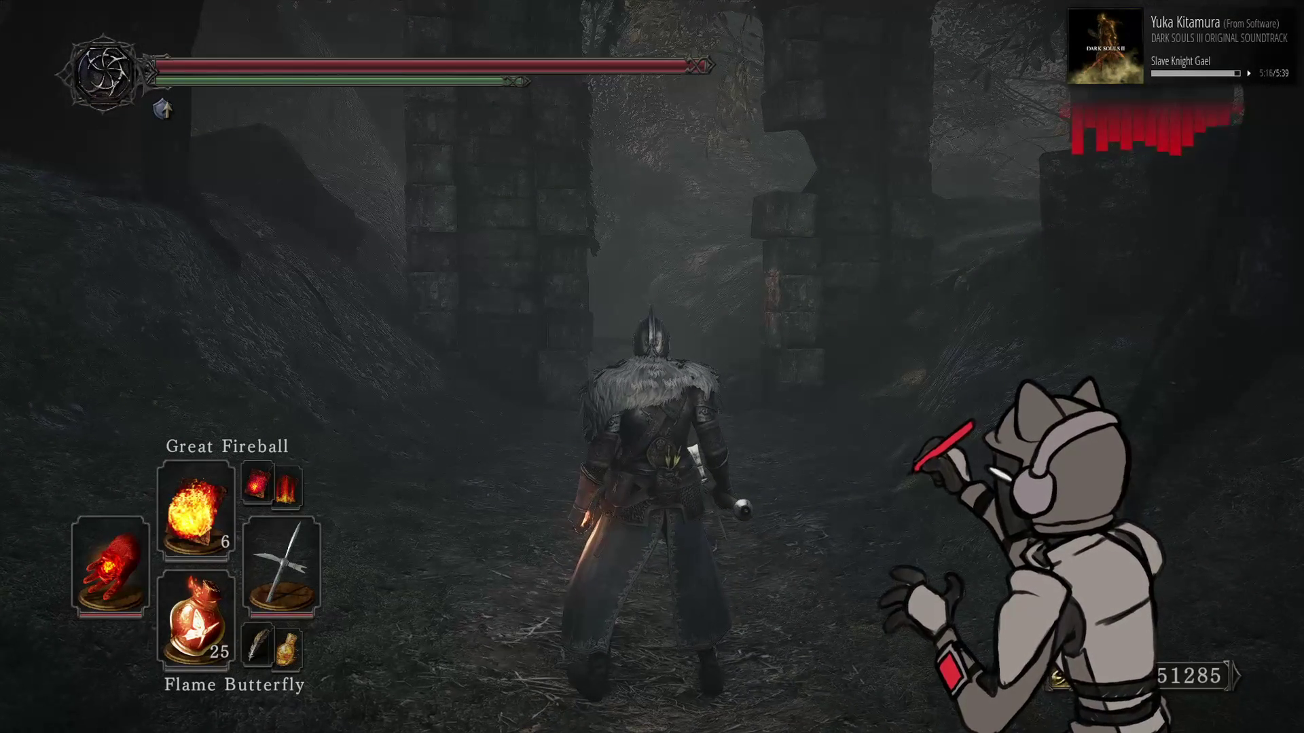
pyautogui.hotkey('alt', 'Tab')
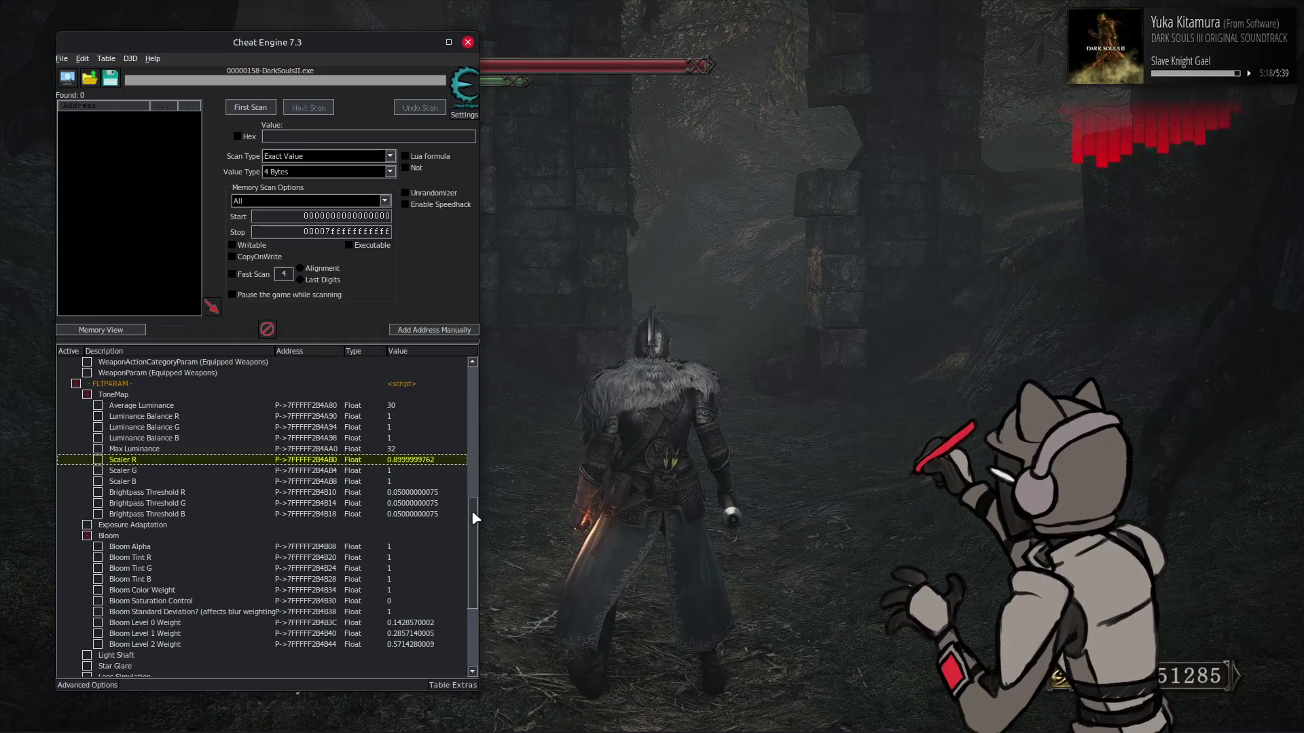
pyautogui.doubleClick(394, 461)
pyautogui.write('1')
pyautogui.press('Return')
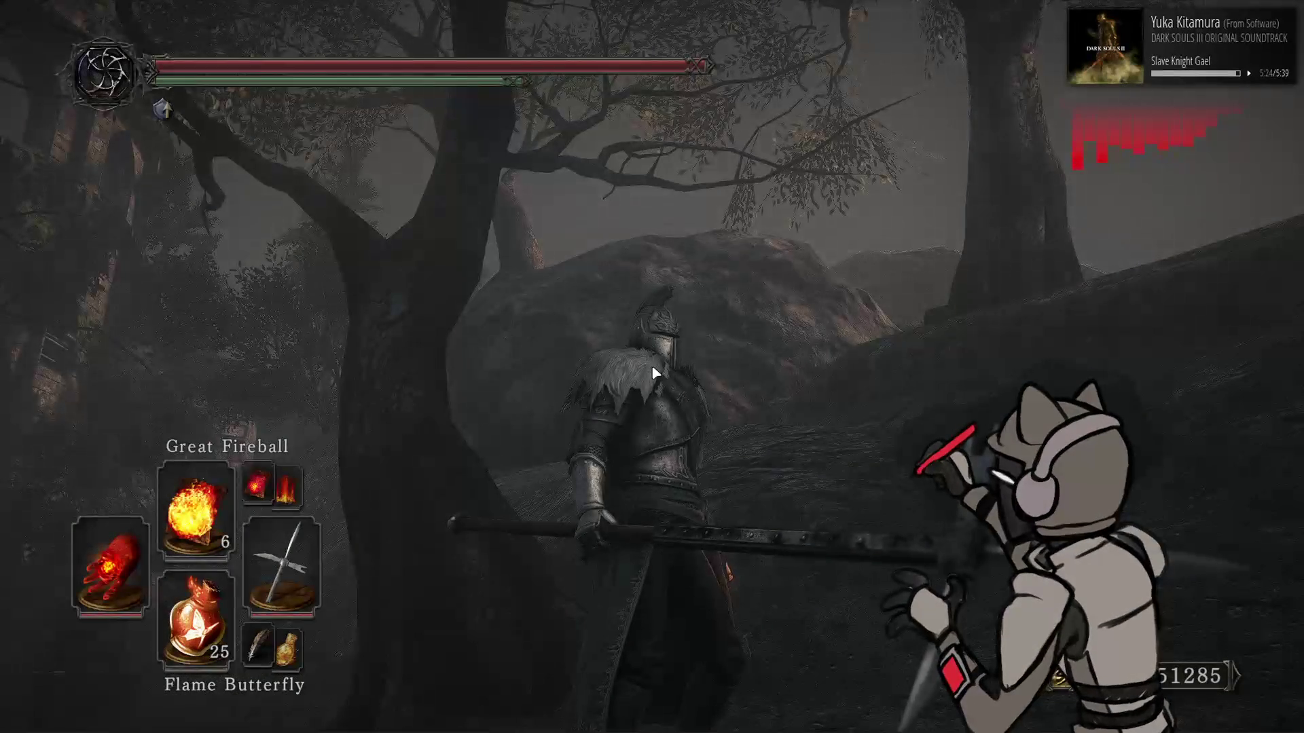
# Try Scaler R at 0.85 and Scaler G at 0.95, then judge the colours in-game
pyautogui.doubleClick(406, 460)
pyautogui.write('.85')
pyautogui.press('Return')
pyautogui.click(401, 470)
pyautogui.doubleClick(403, 472)
pyautogui.write('.95')
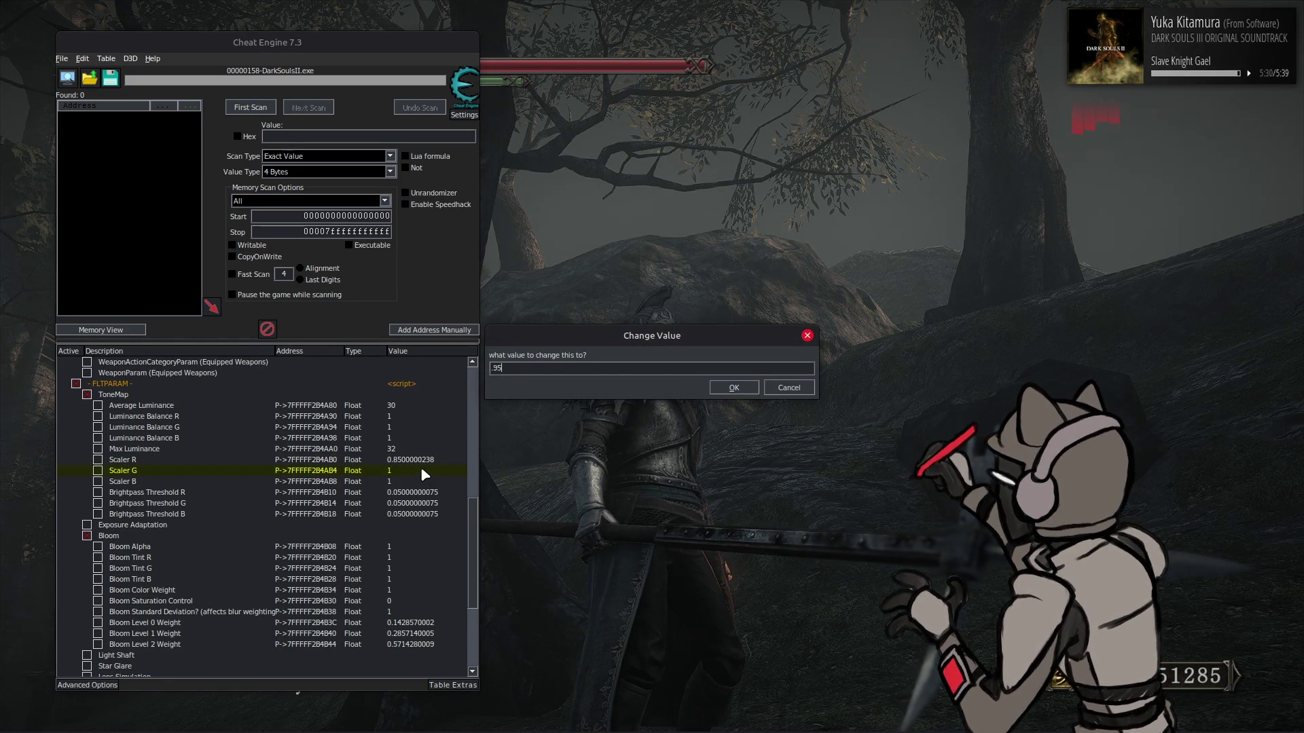
pyautogui.press('Return')
pyautogui.click(650, 413)
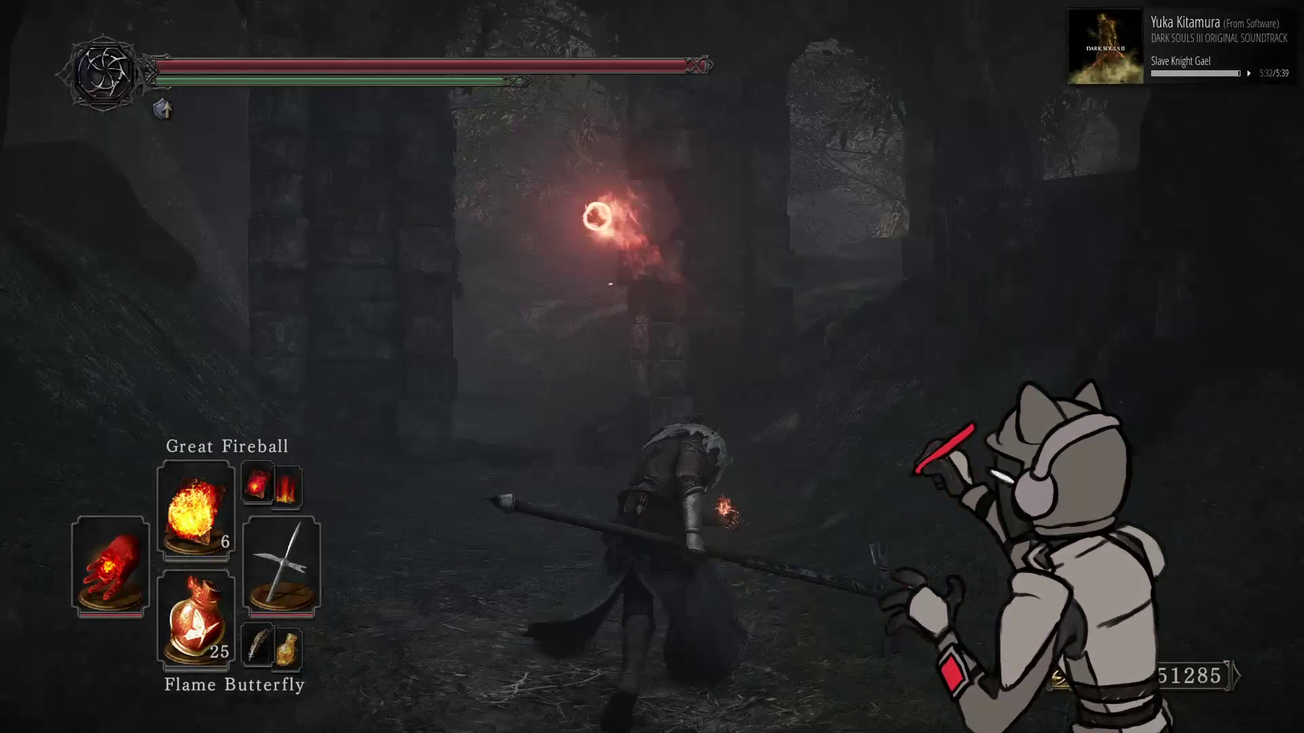
# Put Scaler G back to 1, set Scaler B to 0.95, and check the game
pyautogui.hotkey('alt', 'Tab')
pyautogui.doubleClick(404, 483)
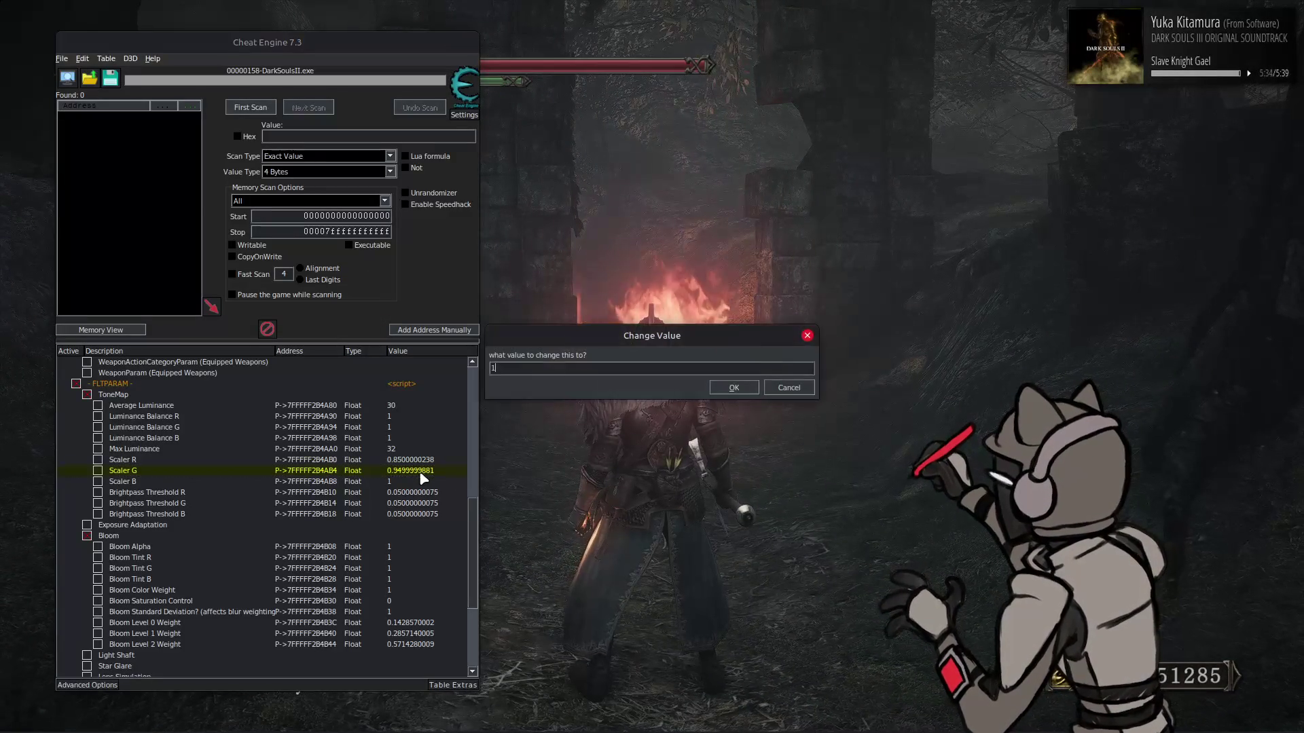
pyautogui.press('Return')
pyautogui.doubleClick(417, 482)
pyautogui.press('BackSpace')
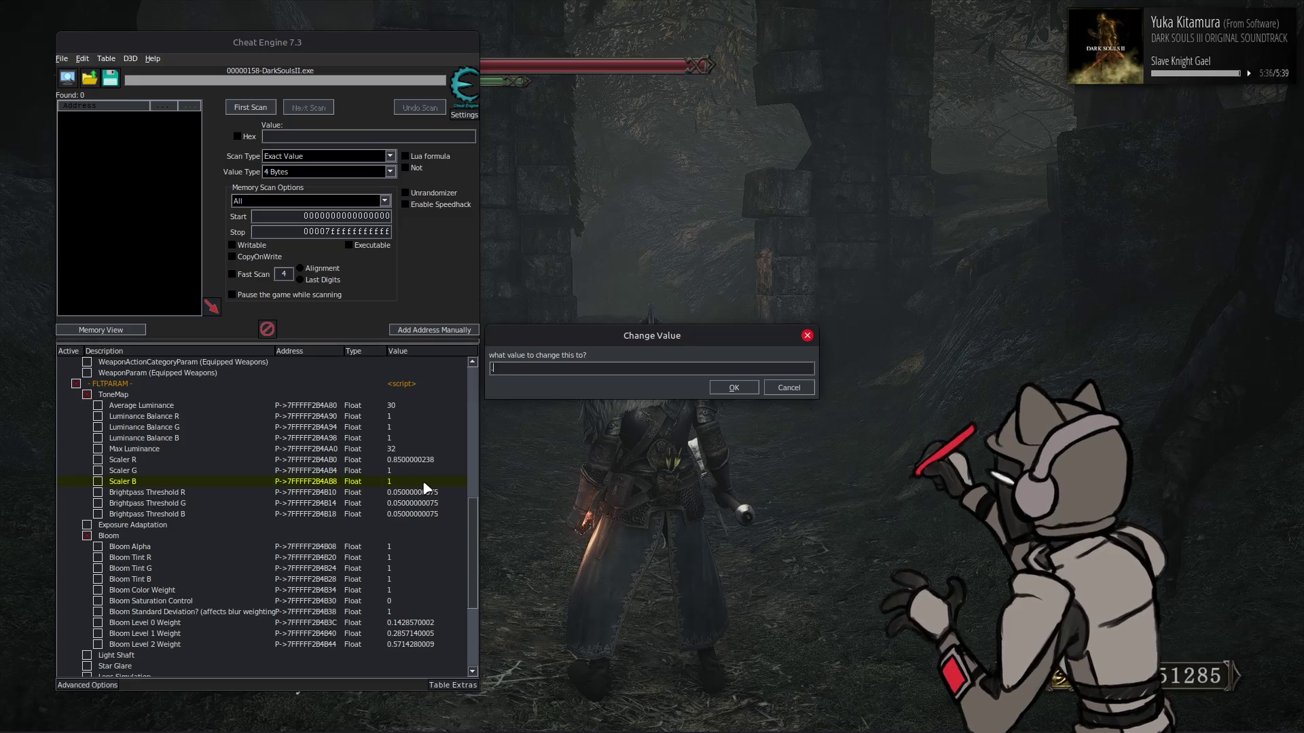
pyautogui.write('.95')
pyautogui.press('Return')
pyautogui.click(537, 474)
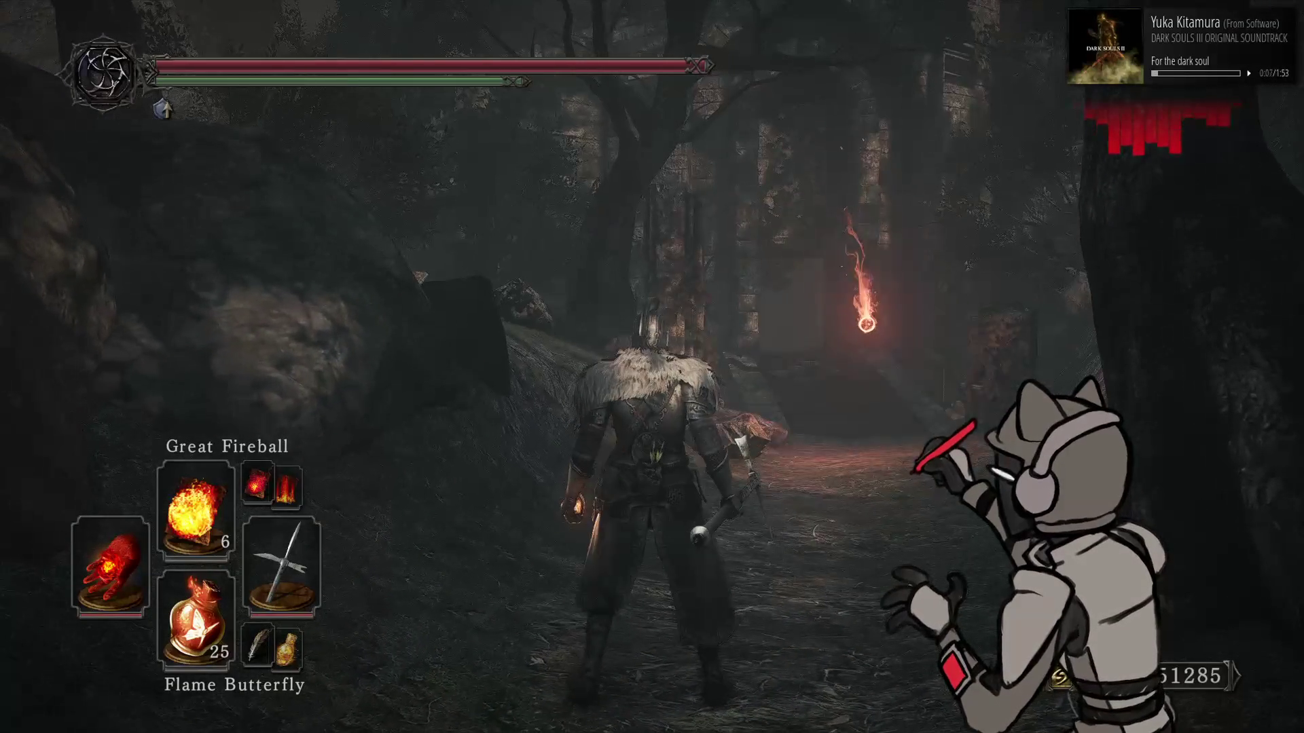
# Set Scaler R to 0.9 and return to the fullscreen game
pyautogui.hotkey('alt', 'Tab')
pyautogui.doubleClick(413, 461)
pyautogui.press('Return')
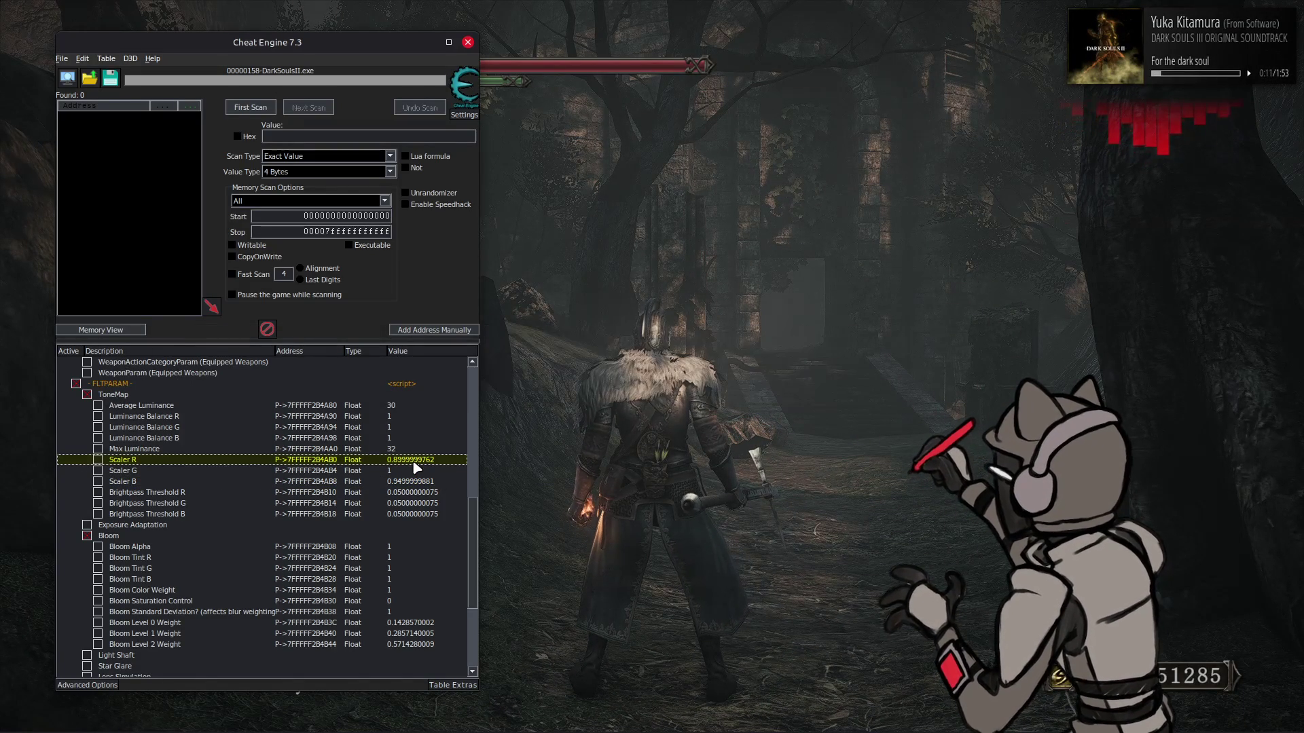
pyautogui.hotkey('alt', 'Tab')
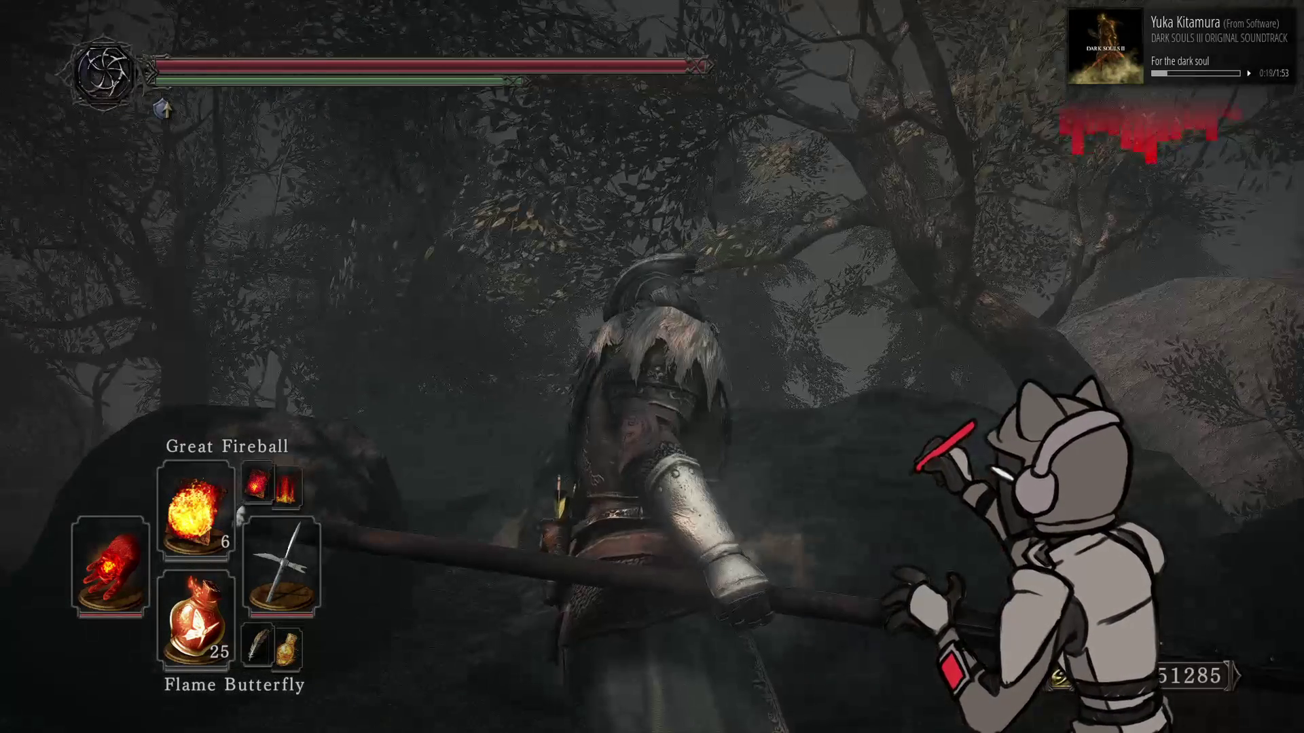
# Reset Scalers R, G and B to 1, raise G to 1.1, and cast a Great Fireball
pyautogui.hotkey('alt', 'Tab')
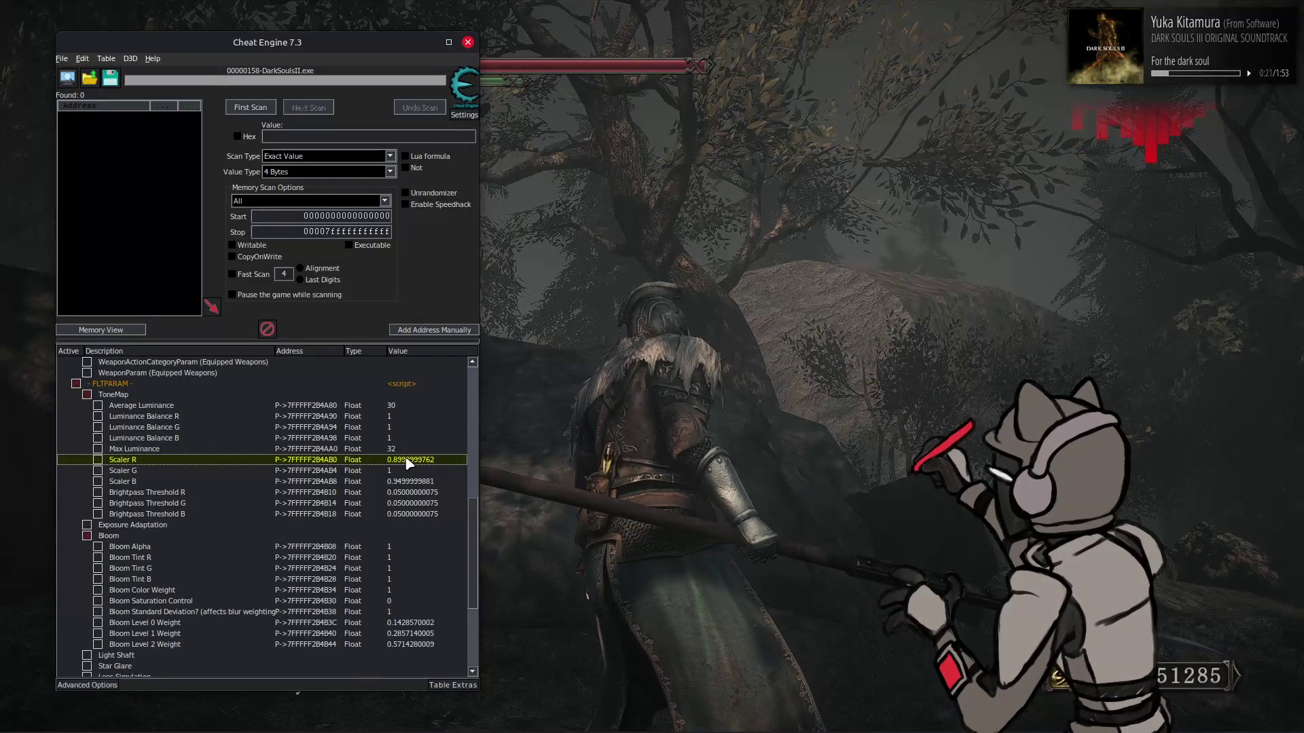
pyautogui.keyDown('shift'); pyautogui.click(408, 481); pyautogui.keyUp('shift')
pyautogui.doubleClick(414, 482)
pyautogui.press('Return')
pyautogui.doubleClick(409, 469)
pyautogui.write('.')
pyautogui.press('Return')
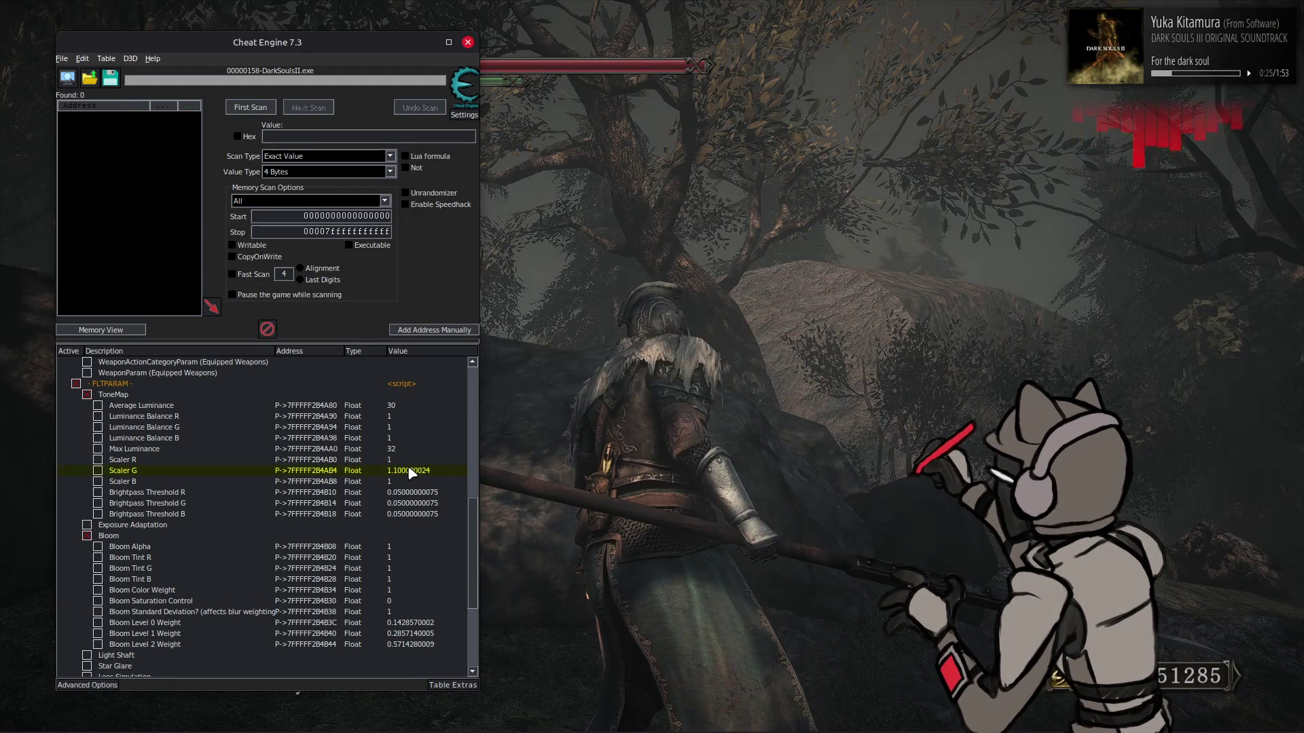
pyautogui.hotkey('alt', 'Tab')
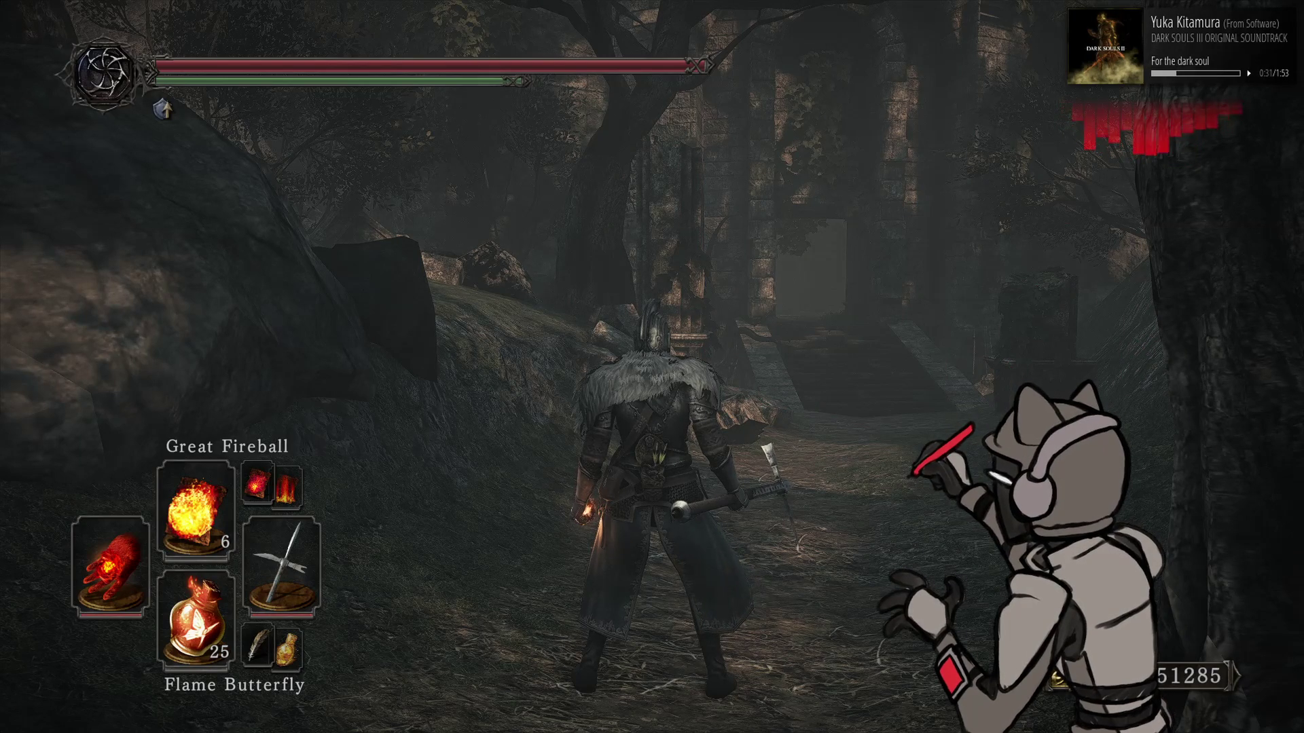
pyautogui.rightClick(652, 367)
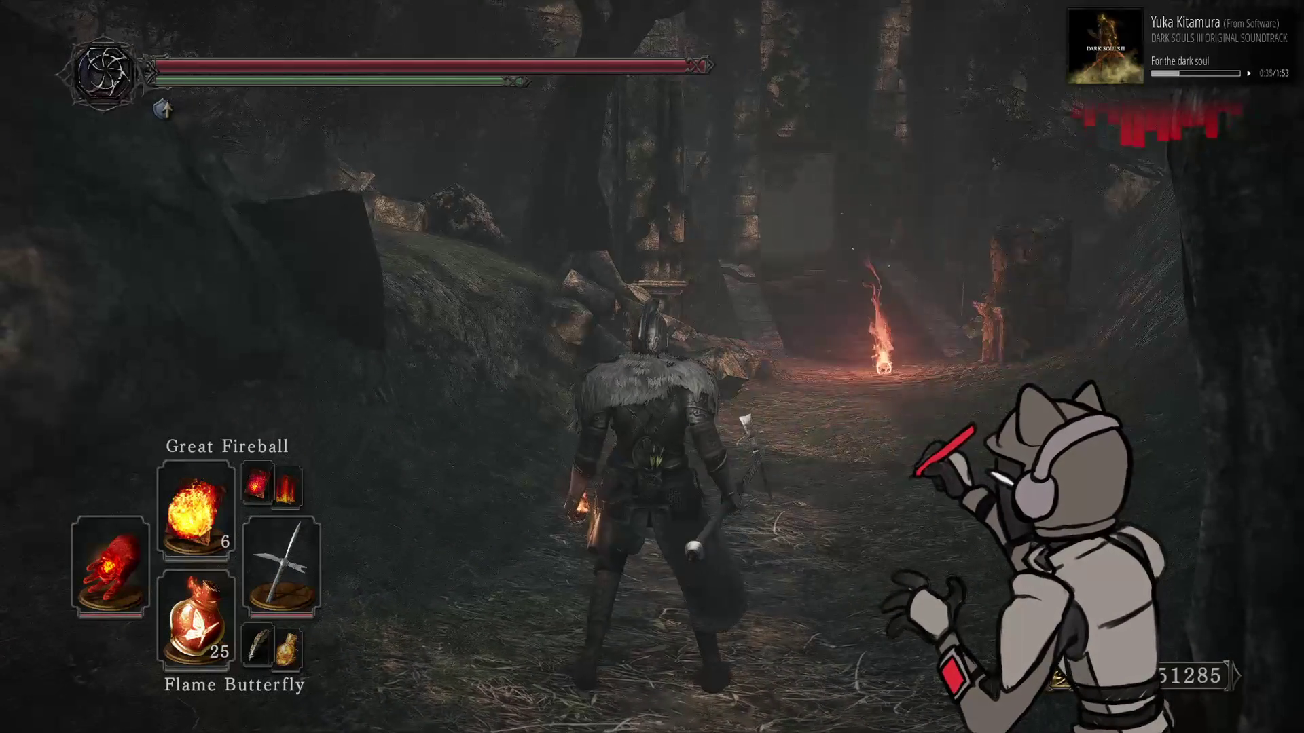
# Add // COLOR_WIDE_GAMUT comments after #else on line 356 and #endif on line 358, then save
pyautogui.hotkey('alt', 'Tab')
pyautogui.hotkey('alt', 'Tab')
pyautogui.hotkey('alt', 'Tab')
pyautogui.press('Tab')
pyautogui.scroll(20, 708, 379)
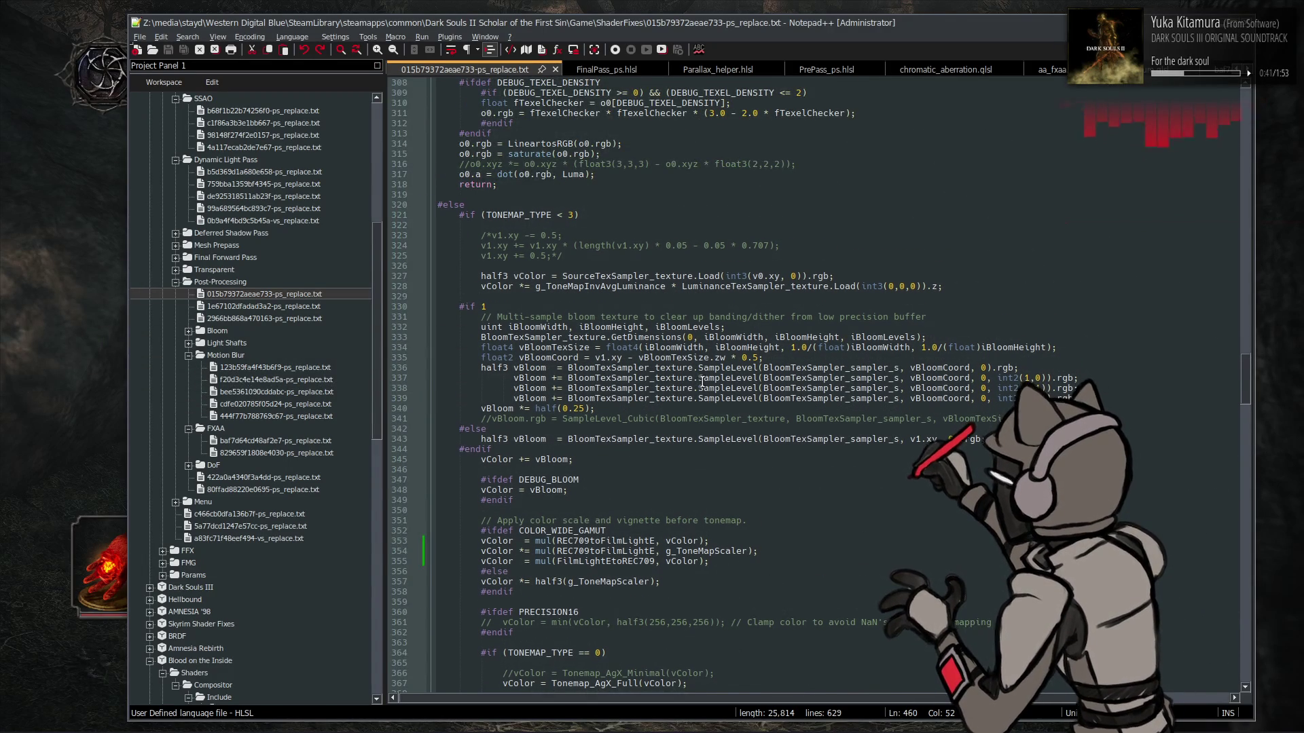
pyautogui.scroll(-1, 703, 381)
pyautogui.scroll(-1, 702, 381)
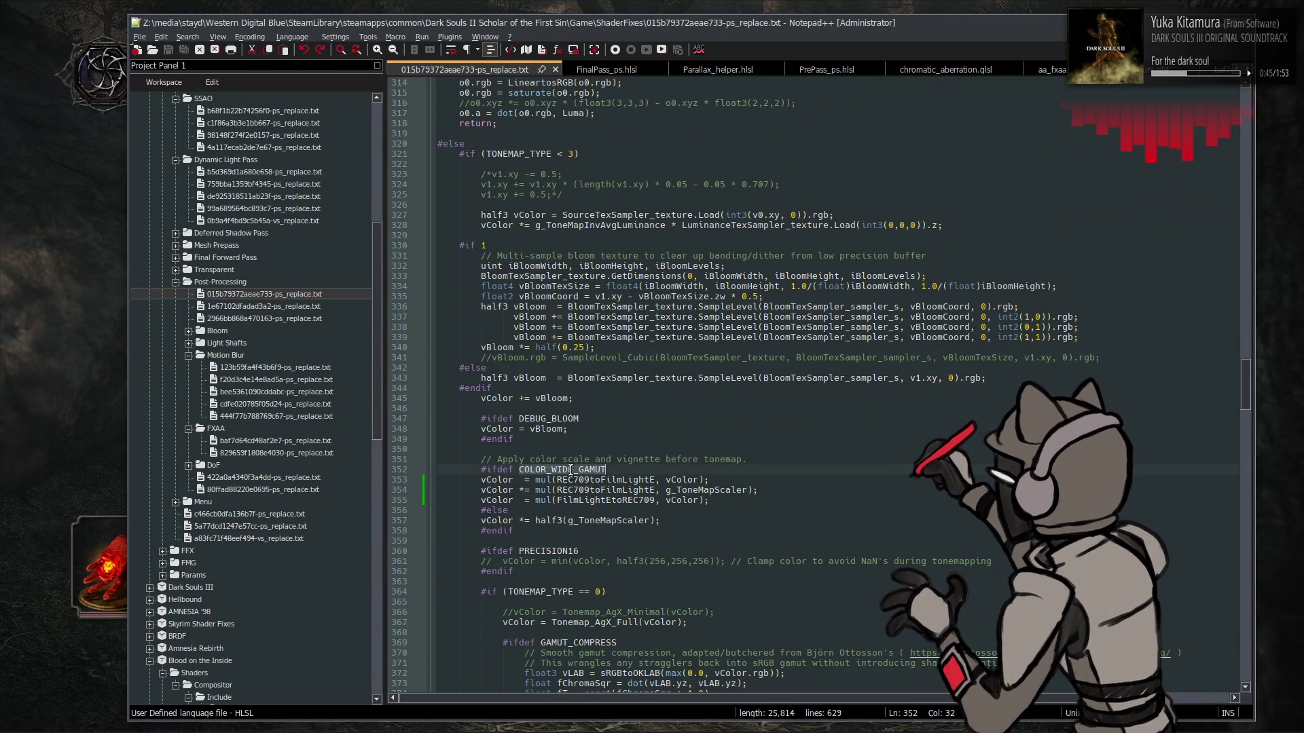
pyautogui.click(557, 511)
pyautogui.write('// COLOR_WIDE_GAMUT')
pyautogui.click(545, 530)
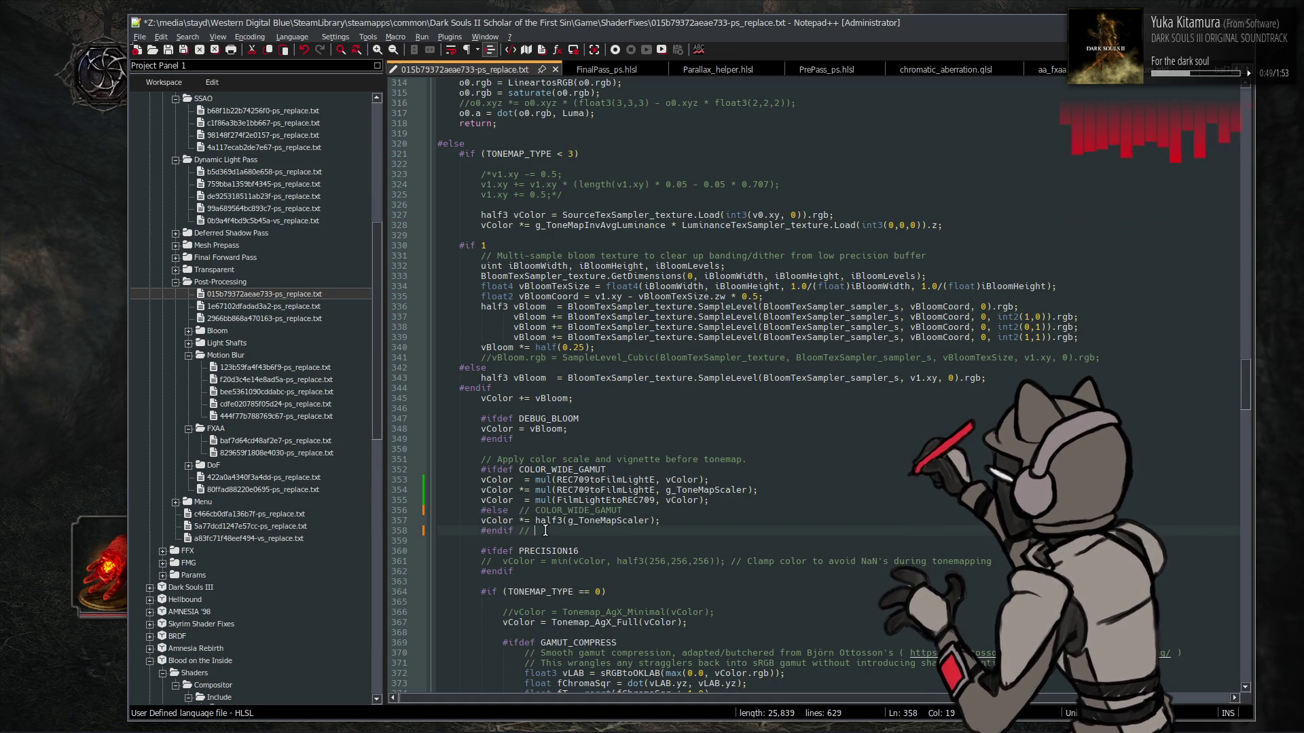
pyautogui.write('COLOR_WIDE_GAMUT')
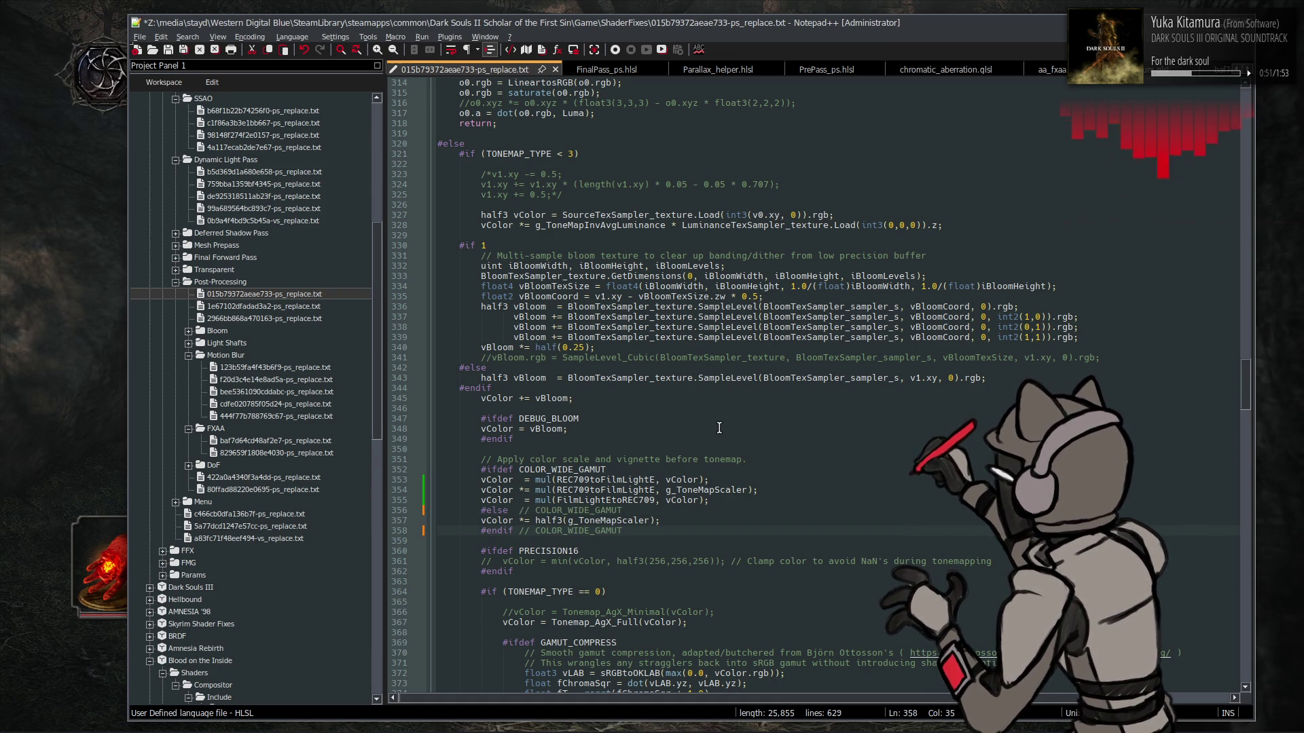
pyautogui.hotkey('ctrl', 's')
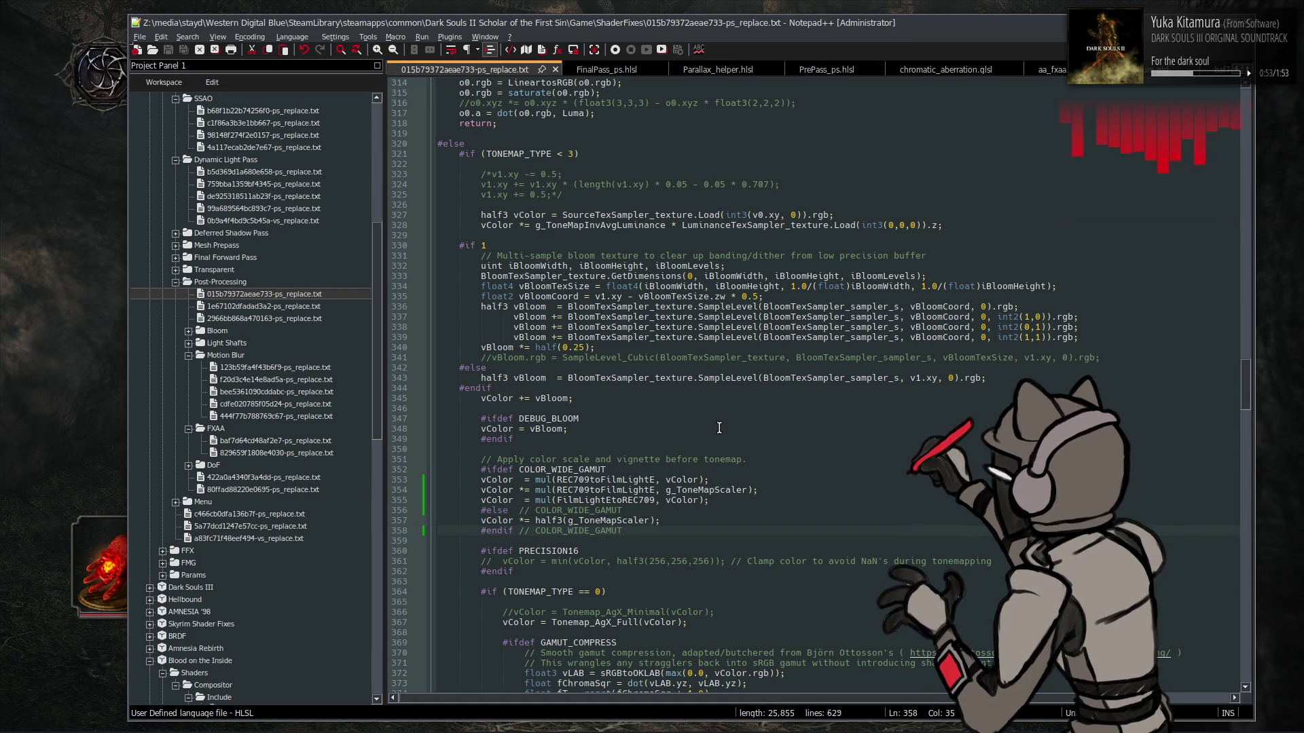
# Scroll up through the tonemap shader's main function, then return to the game
pyautogui.scroll(4, 719, 427)
pyautogui.scroll(4, 713, 430)
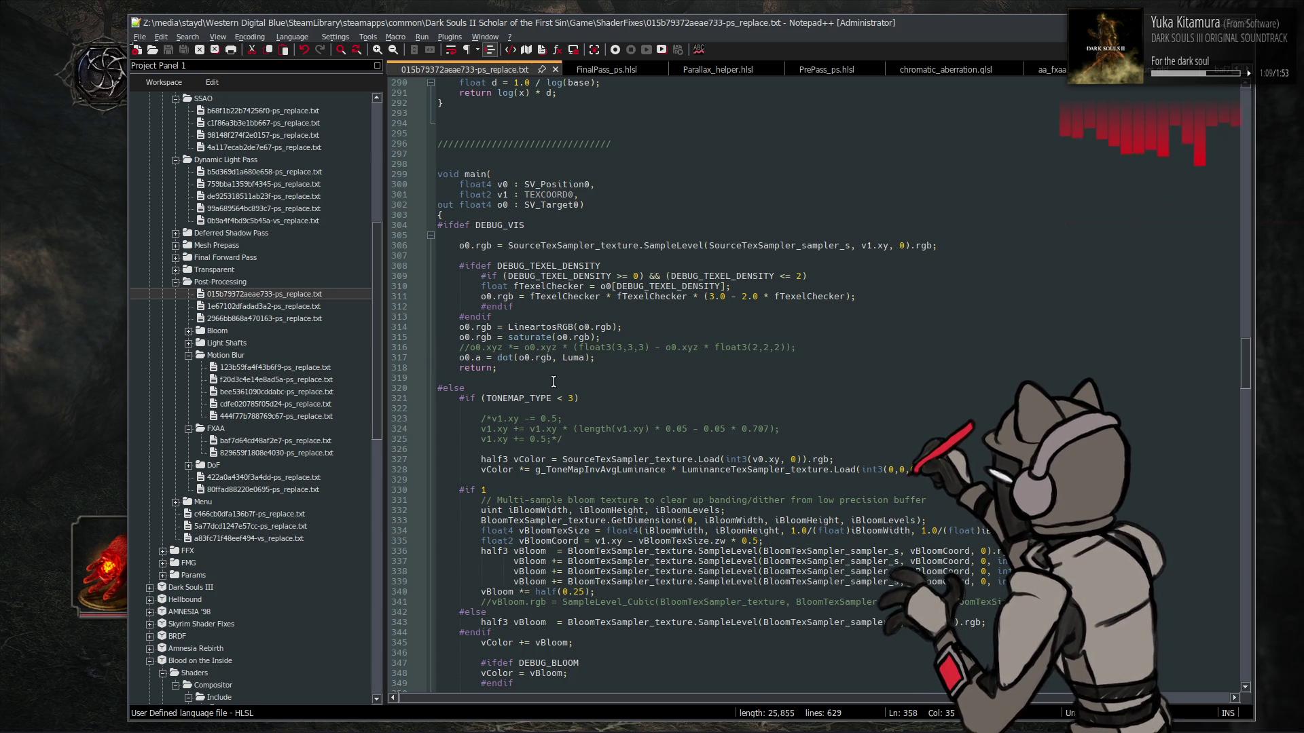
pyautogui.hotkey('alt', 'Tab')
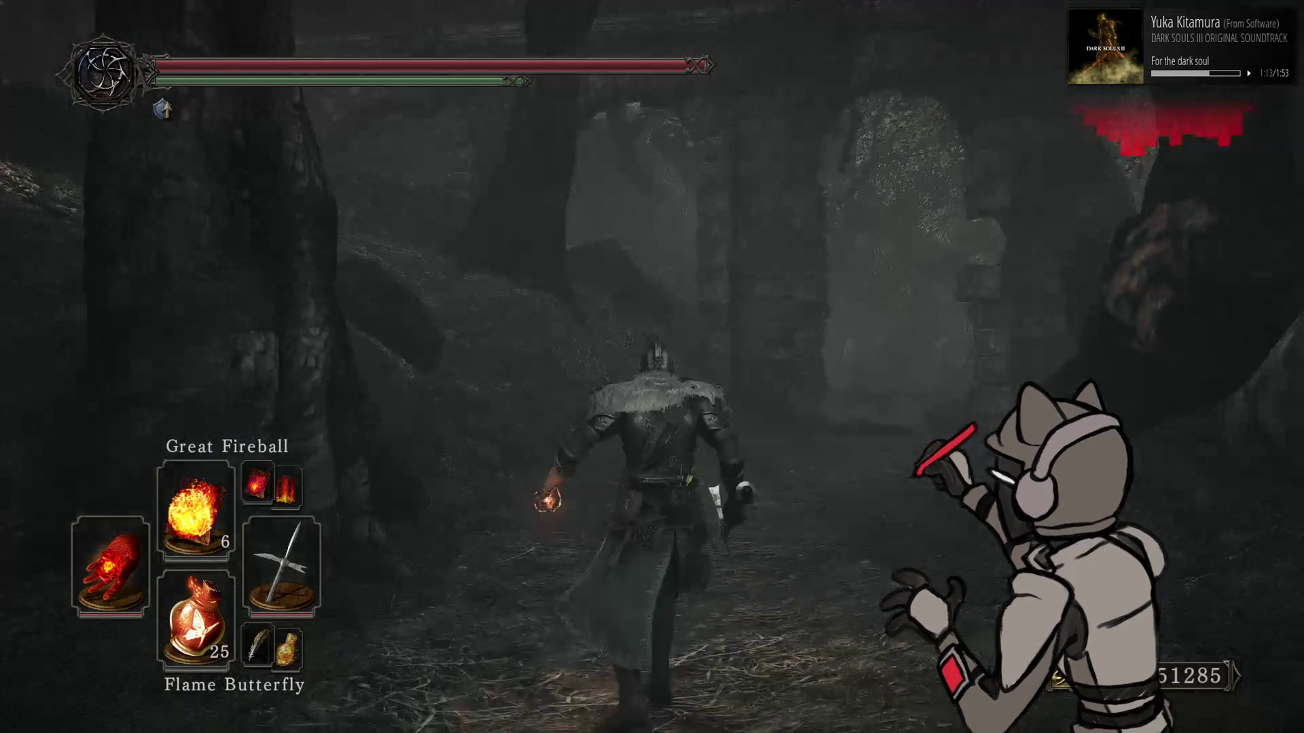
# Set ToneMap Scaler G to 1, re-confirm Scaler R at 1, and cast a test Great Fireball
pyautogui.hotkey('alt', 'Tab')
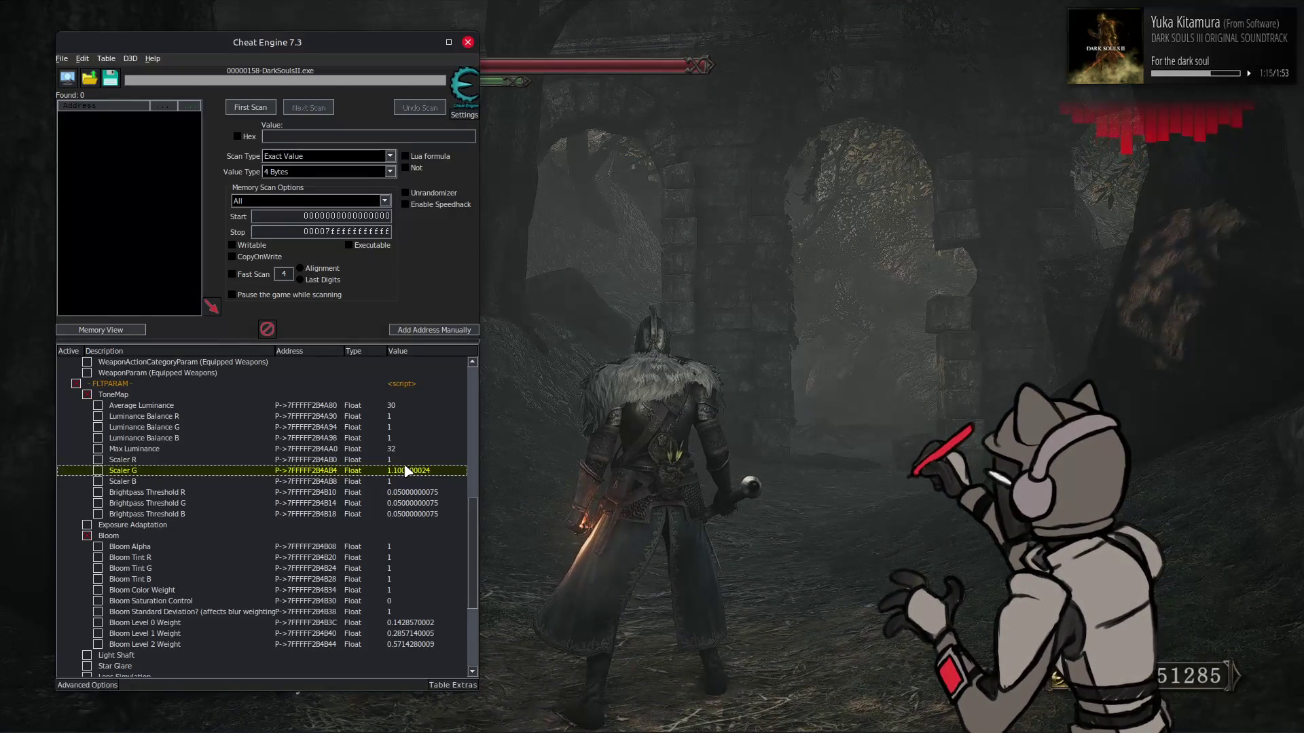
pyautogui.doubleClick(406, 470)
pyautogui.write('1')
pyautogui.press('Return')
pyautogui.doubleClick(402, 461)
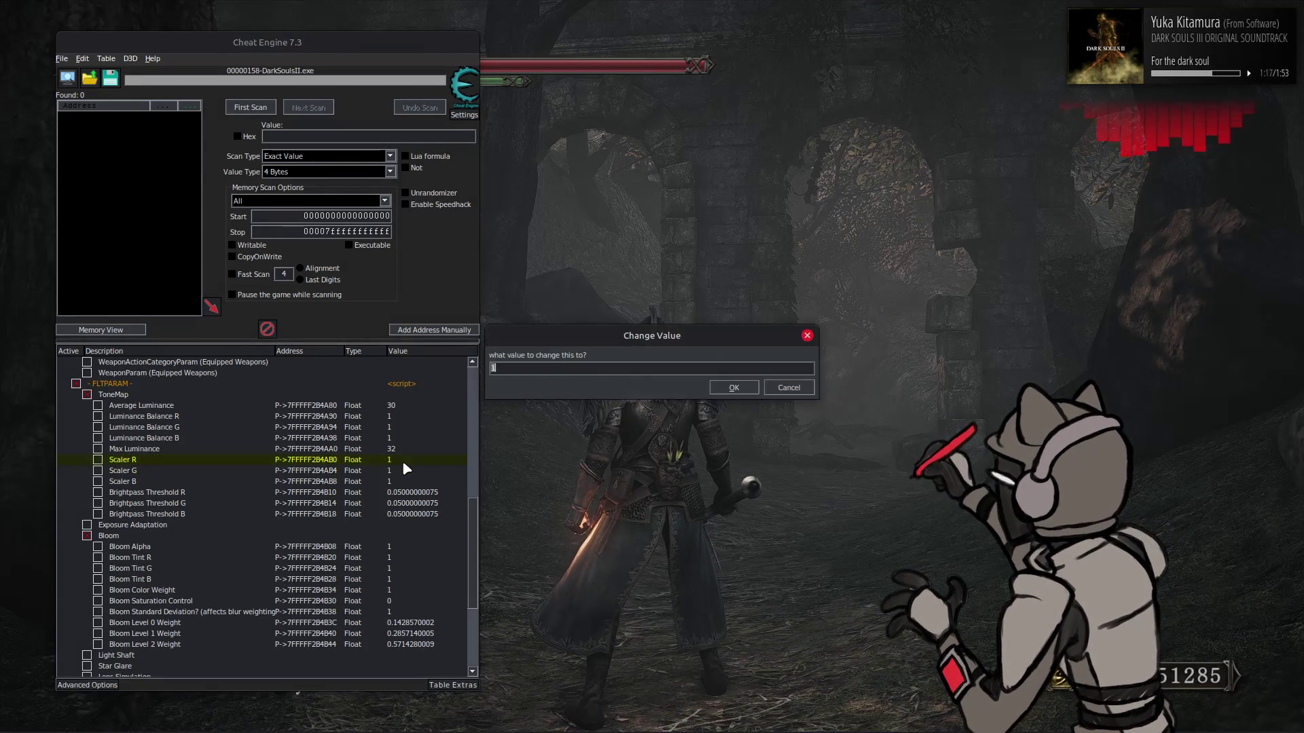
pyautogui.press('Return')
pyautogui.hotkey('alt', 'Tab')
pyautogui.rightClick(652, 367)
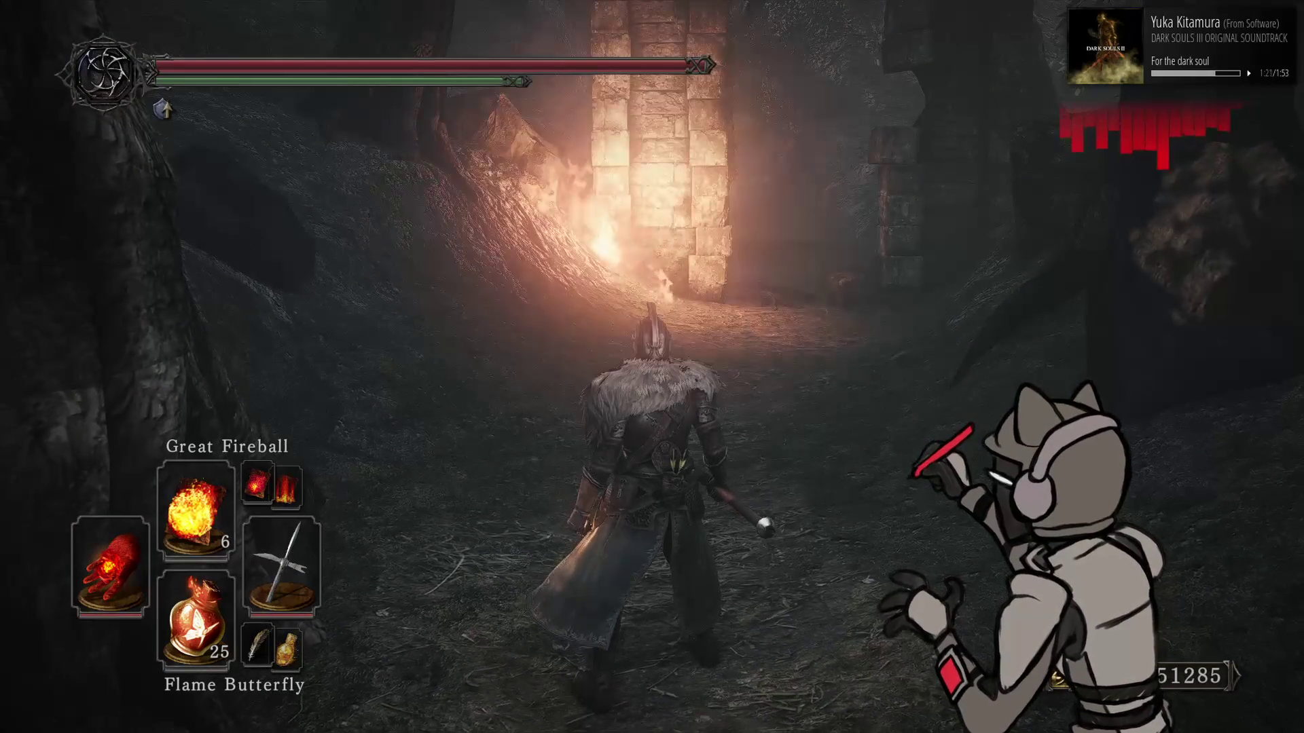
# Cast Fire Tempest, then cycle to Soul Greatsword and cast it twice
pyautogui.press('Up')
pyautogui.rightClick(652, 366)
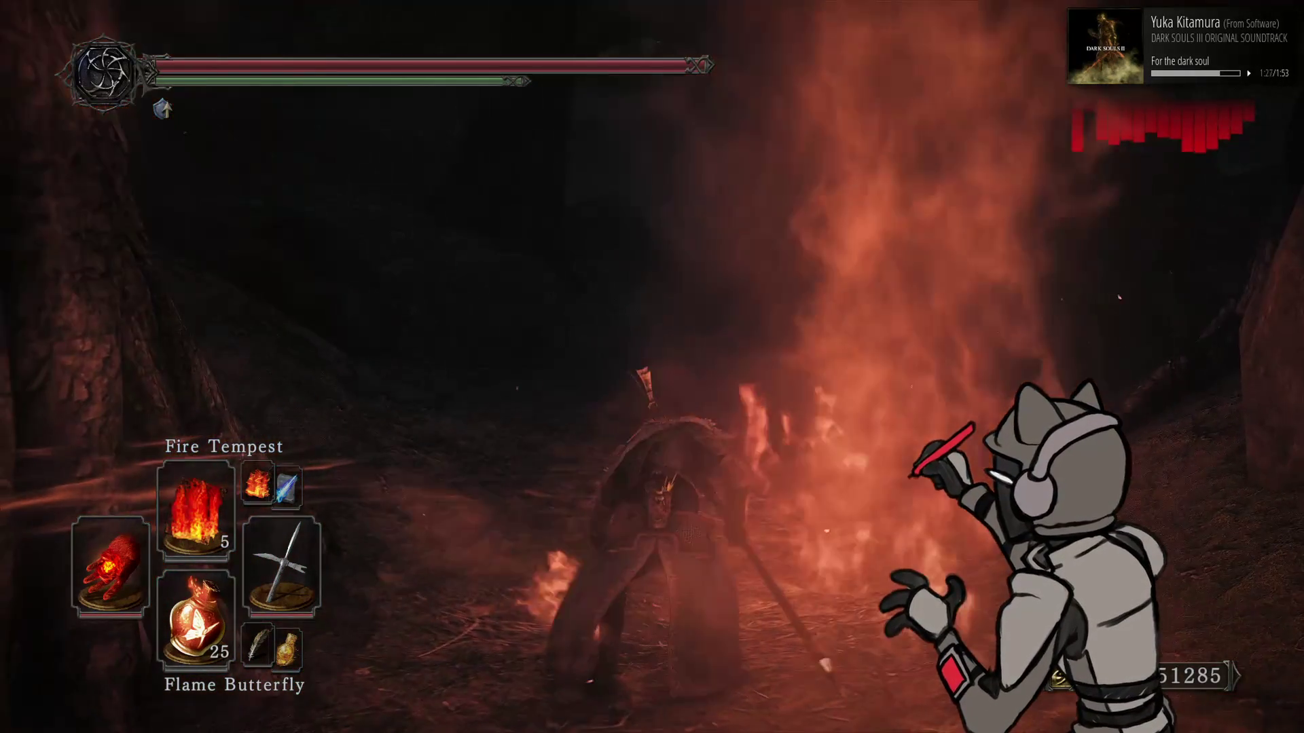
pyautogui.press('Up')
pyautogui.press('Up')
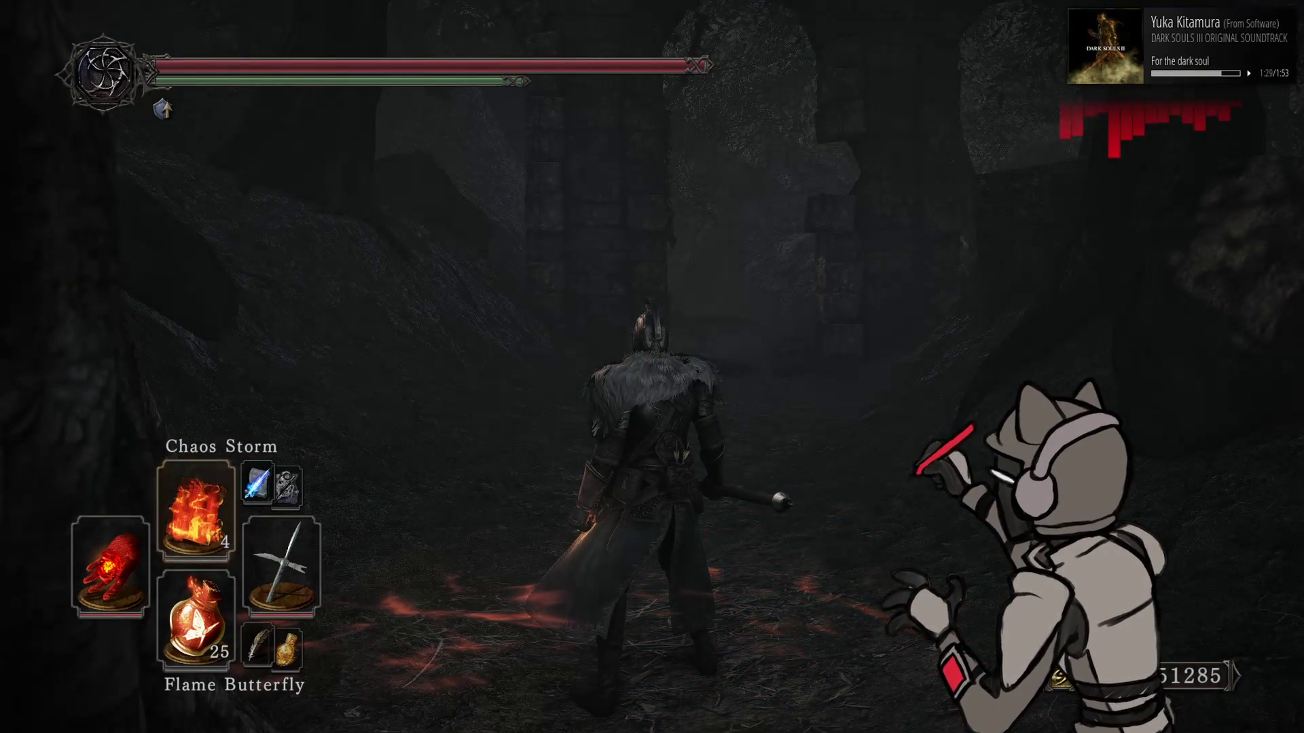
pyautogui.press('Left')
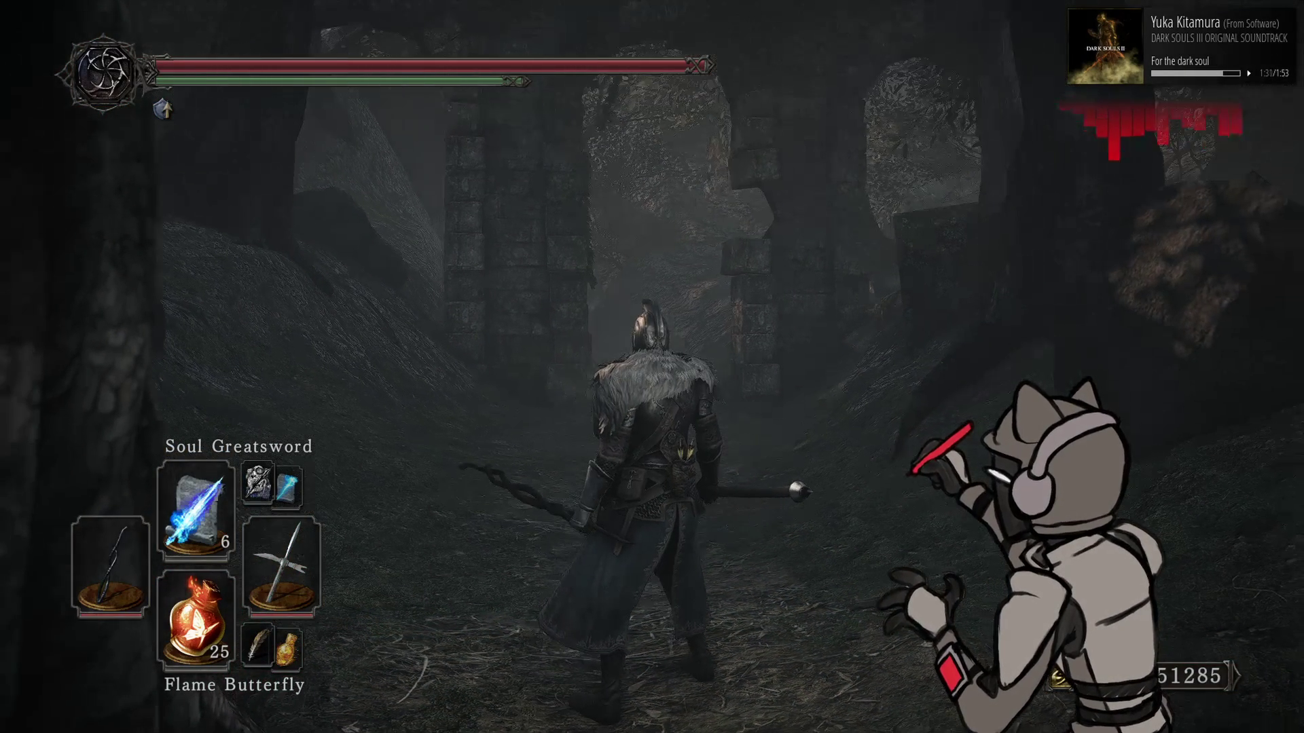
pyautogui.rightClick(652, 367)
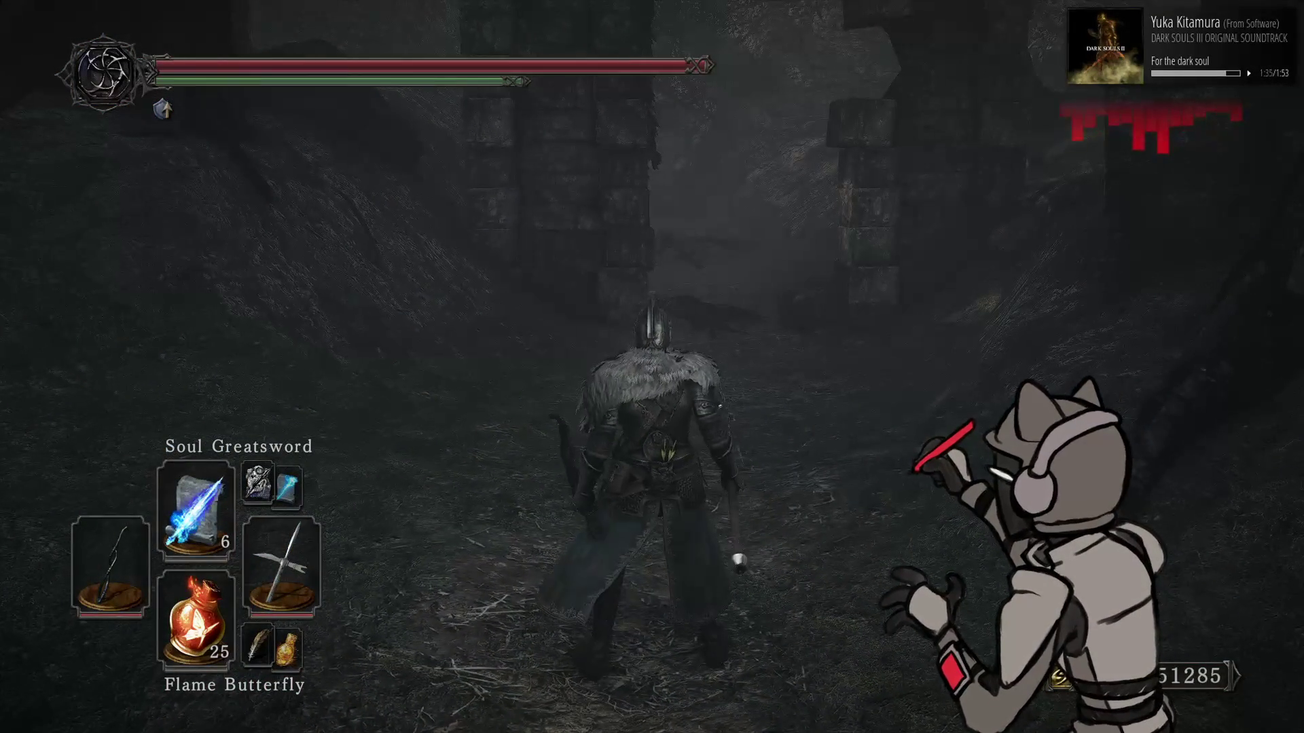
pyautogui.rightClick(652, 367)
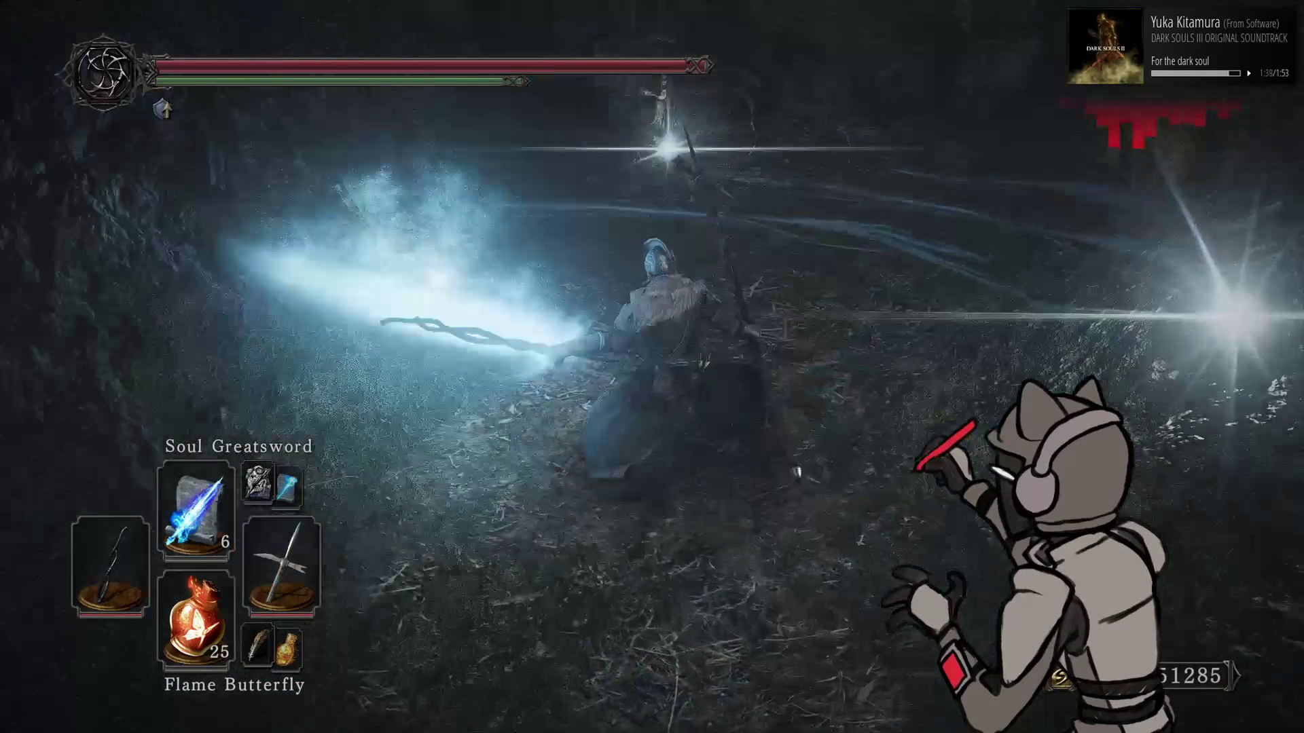
# Cast Dark Greatsword, then walk down the path firing three Soul Arrows
pyautogui.press('Up')
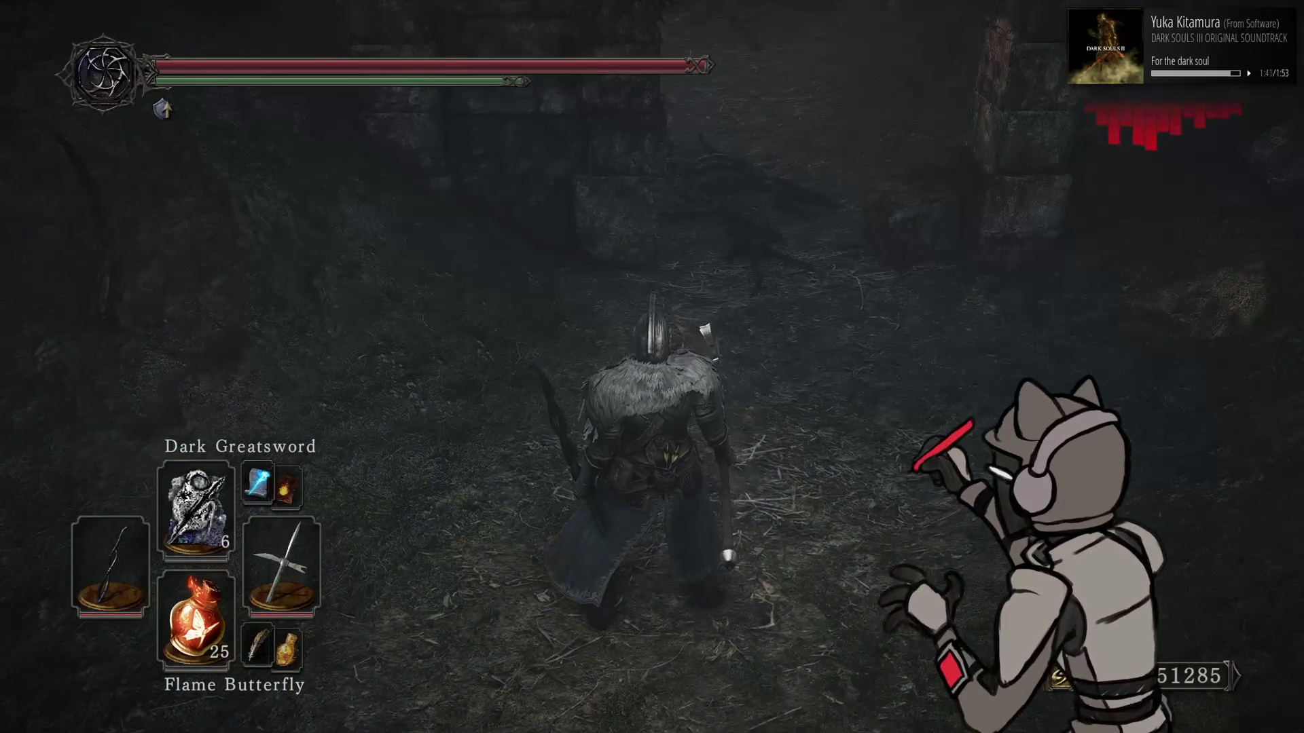
pyautogui.rightClick(652, 366)
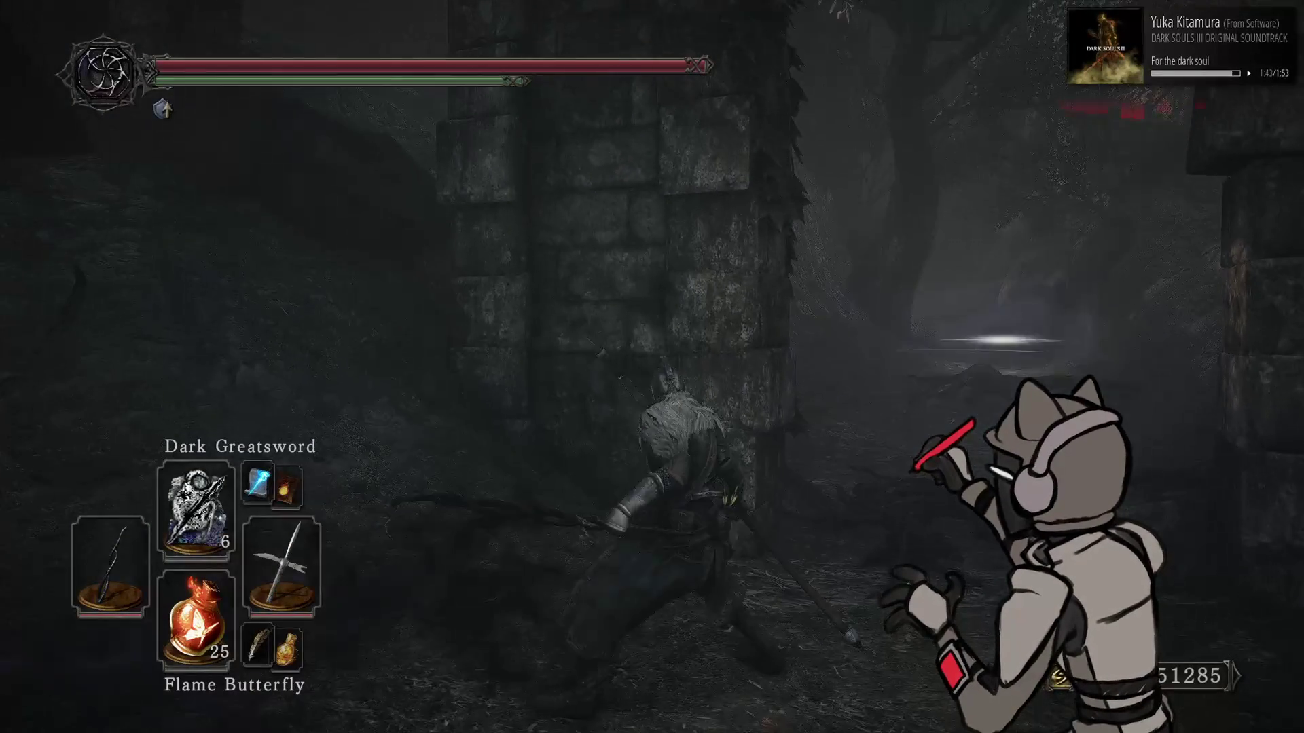
pyautogui.press('w')
pyautogui.press('Up')
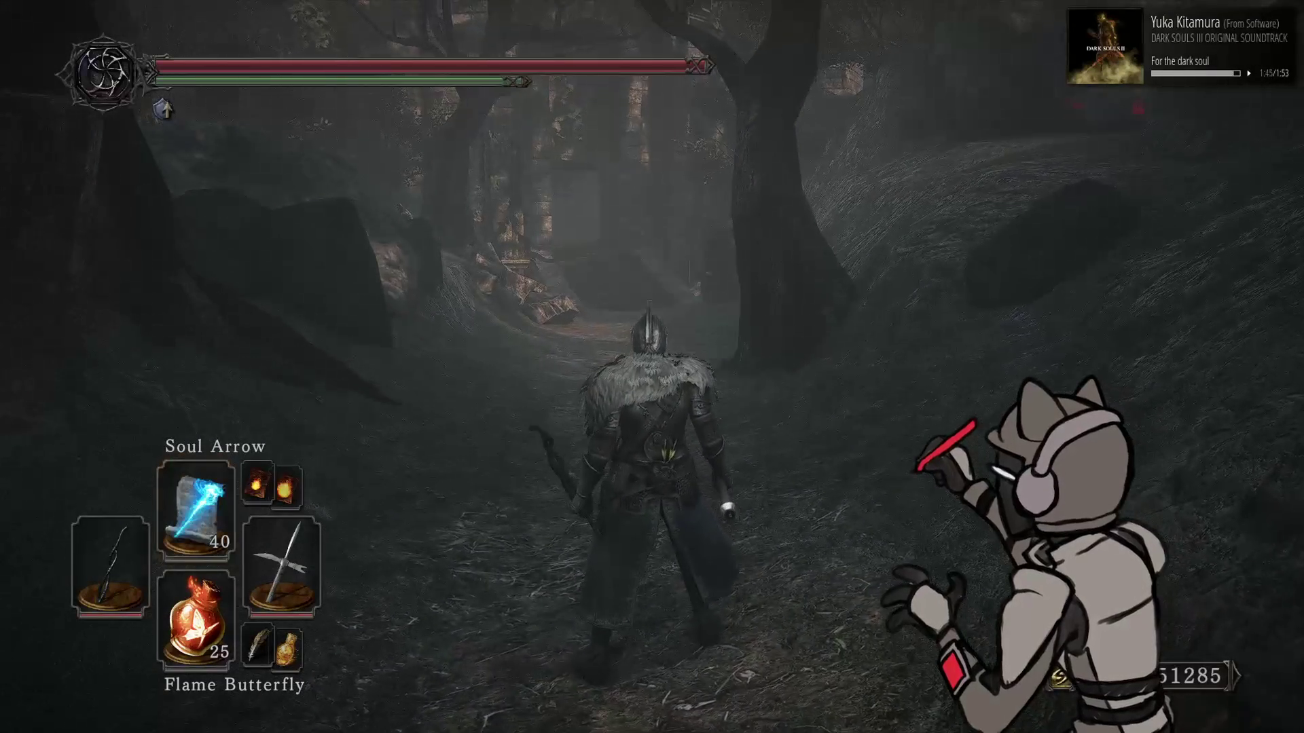
pyautogui.rightClick(652, 366)
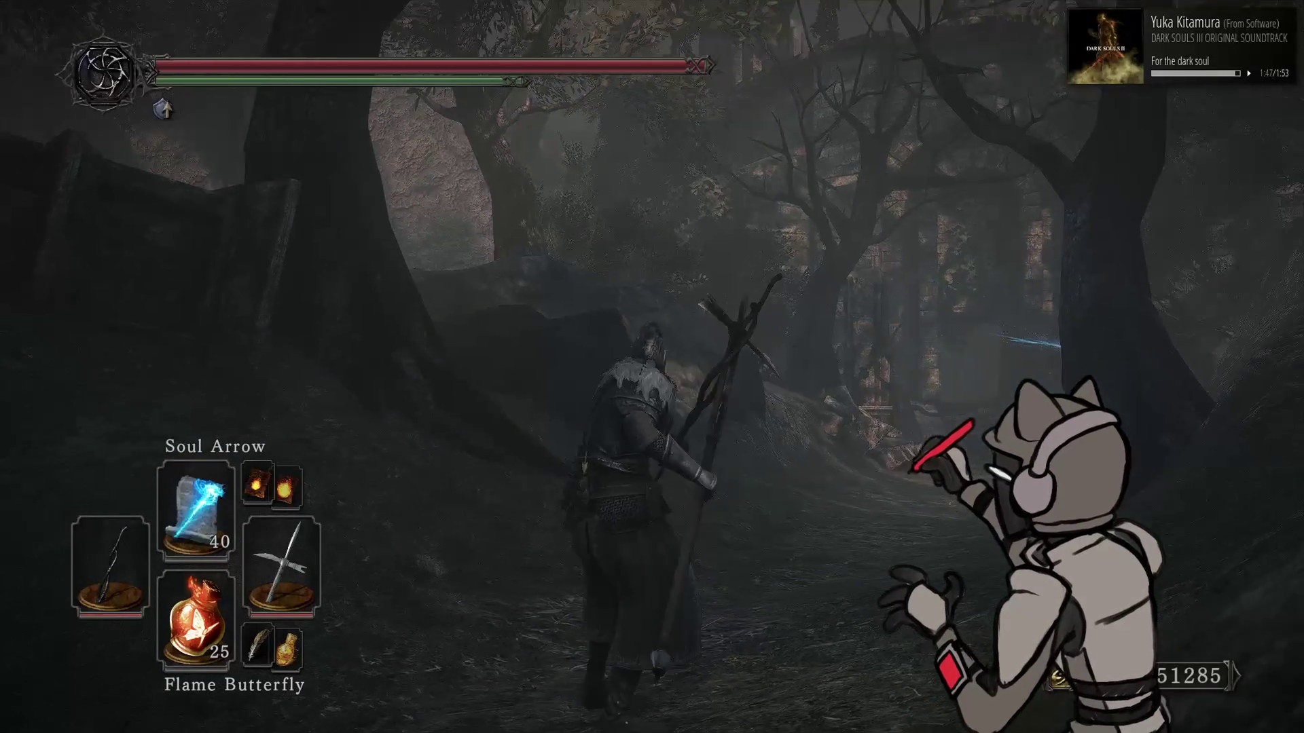
pyautogui.rightClick(652, 366)
pyautogui.rightClick(651, 367)
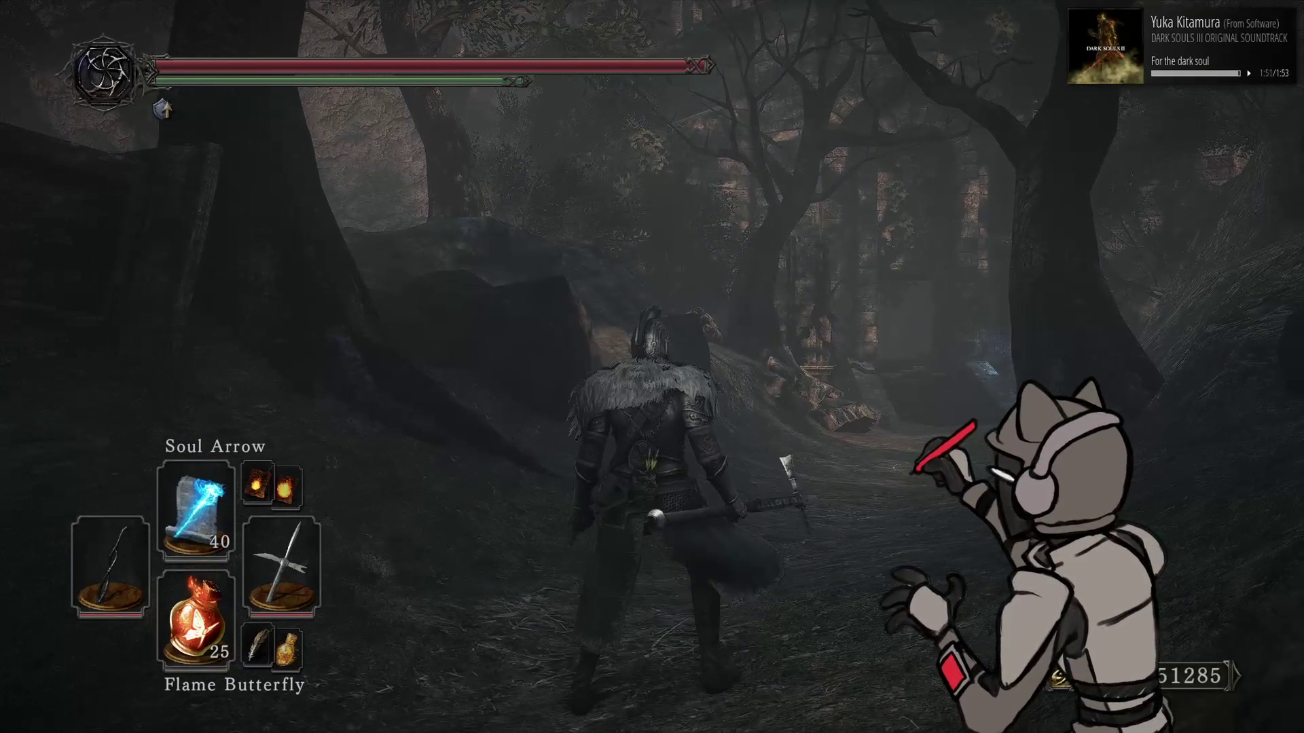
# Swap the left hand to a shield and attune Fireball, then bring up Cheat Engine
pyautogui.press('Left')
pyautogui.press('Up')
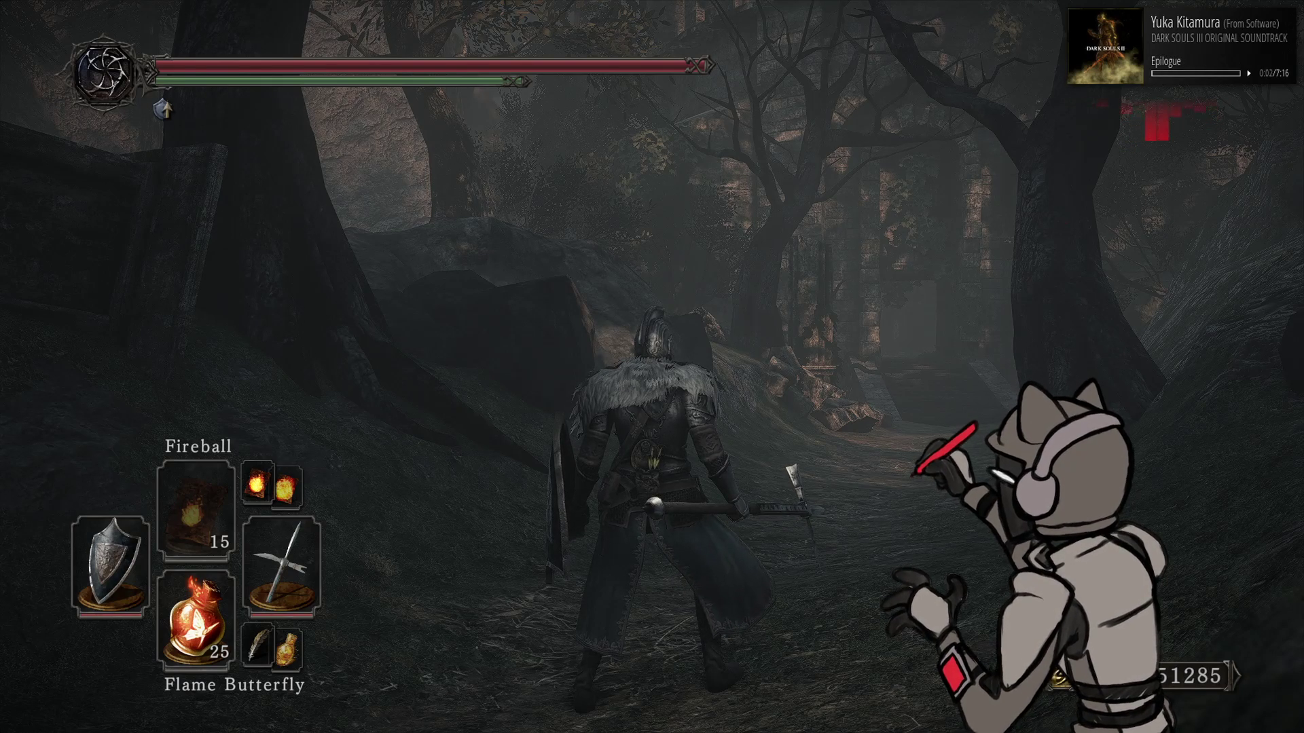
pyautogui.hotkey('alt', 'Tab')
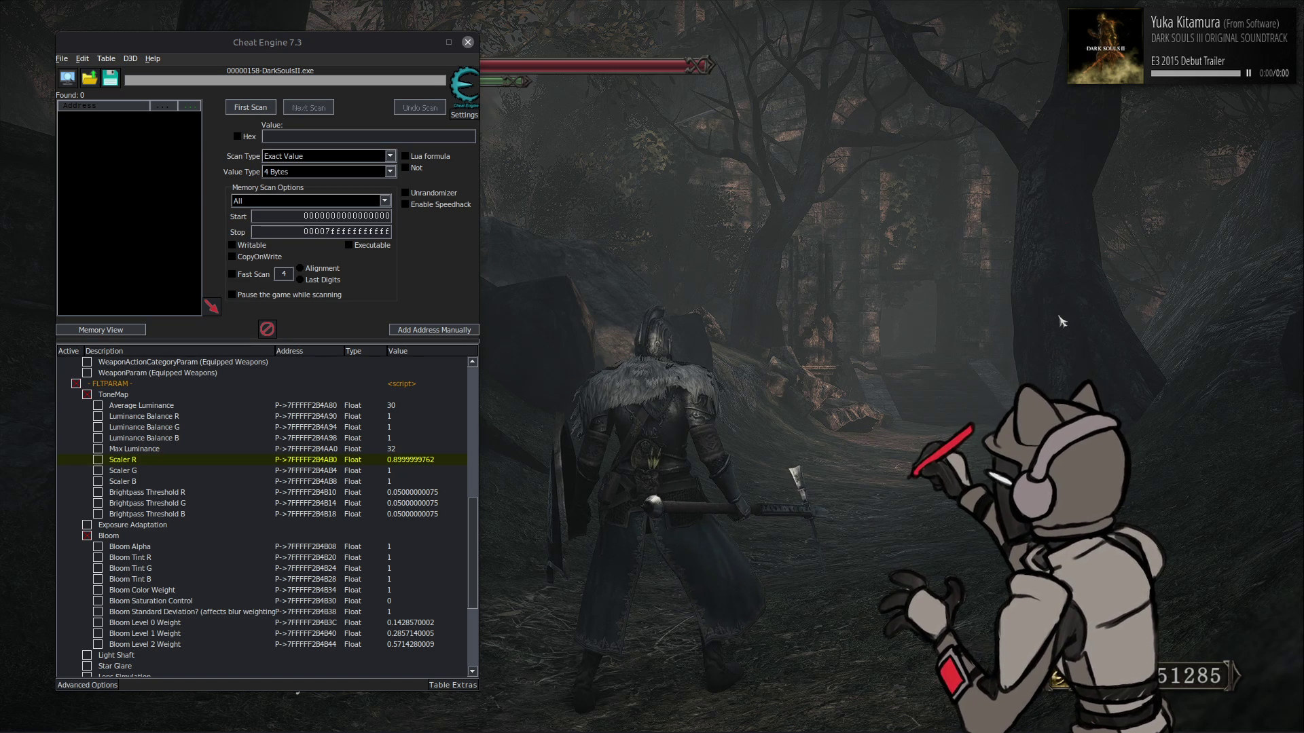
# Hide Cheat Engine so the full Dark Souls II view is in front again
pyautogui.hotkey('alt', 'Tab')
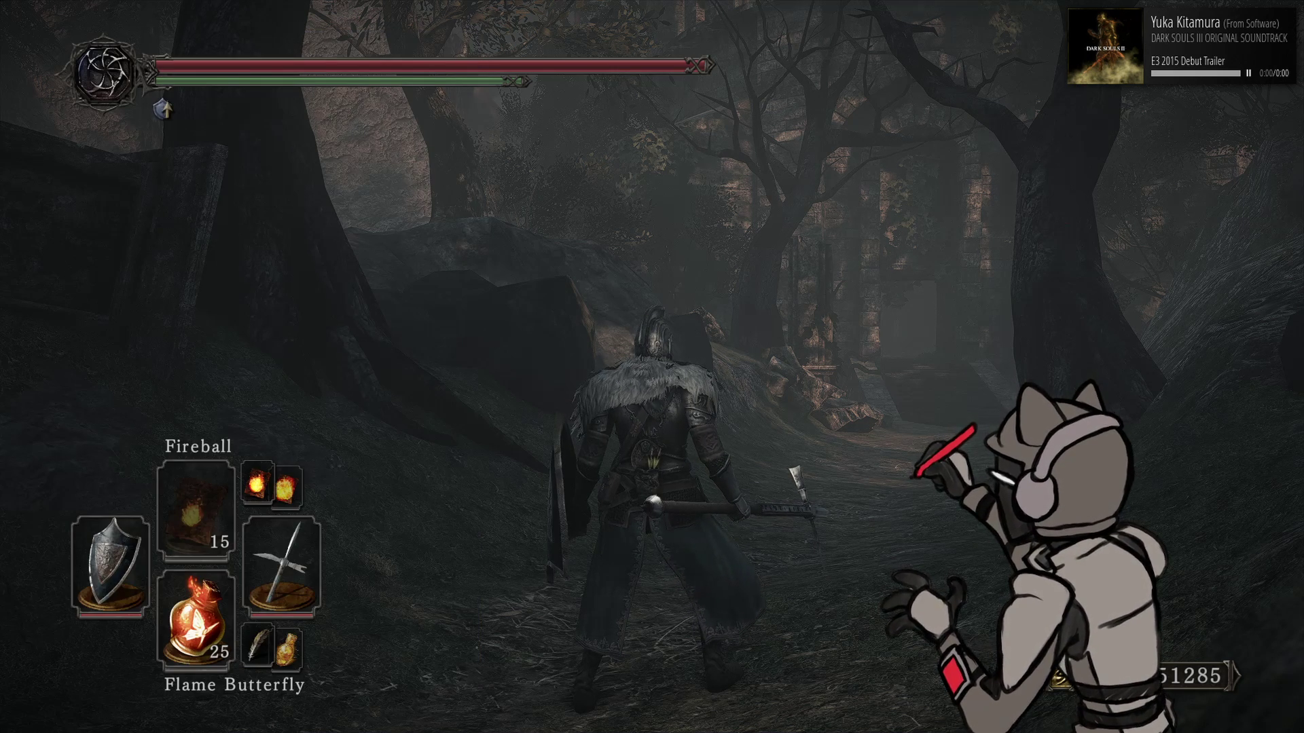
# Save and quit Dark Souls II to the title screen via System > Quit Game
pyautogui.press('Escape')
pyautogui.click(448, 71)
pyautogui.click(516, 305)
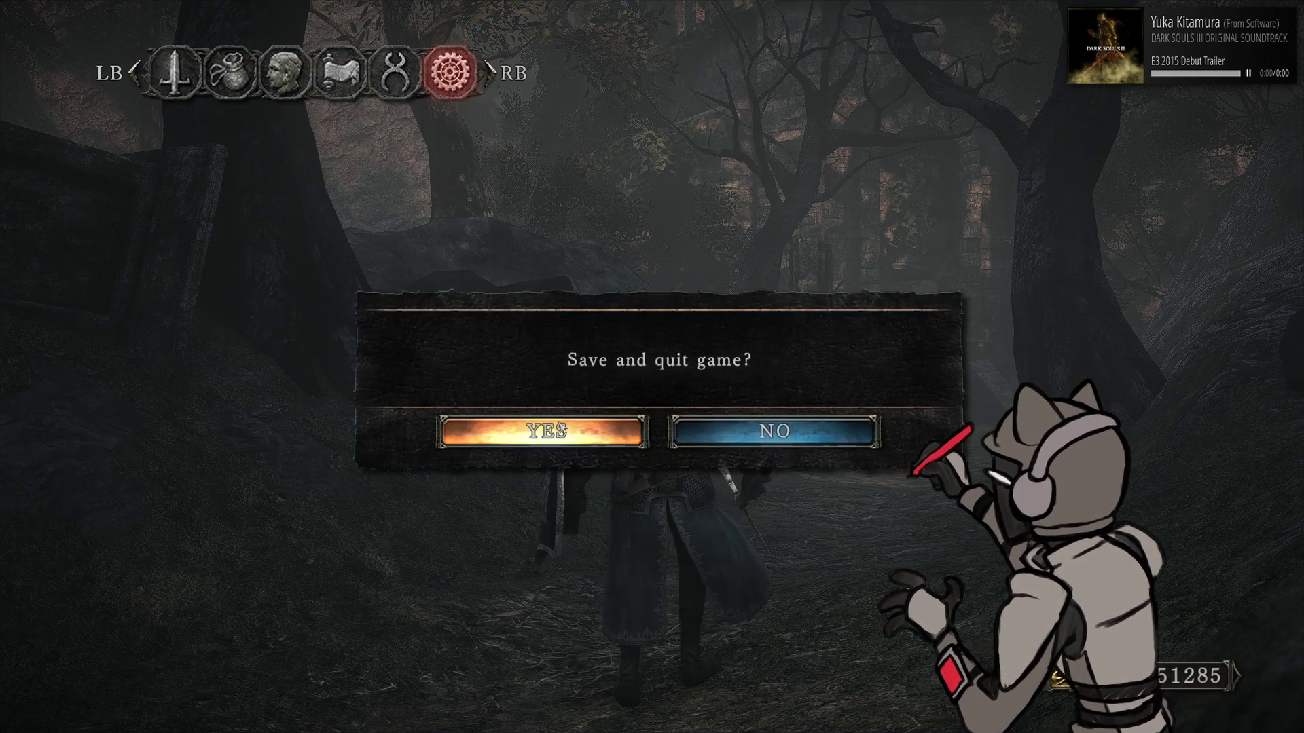
pyautogui.click(501, 427)
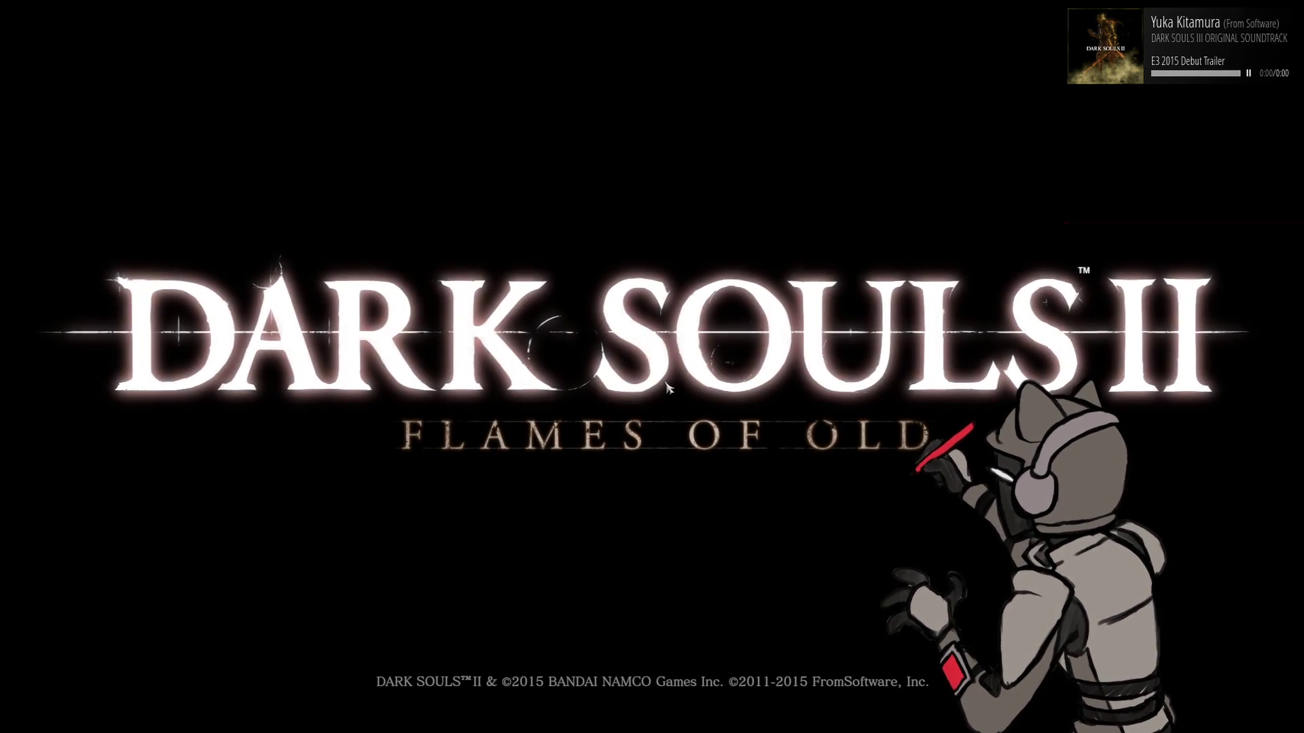
pyautogui.hotkey('alt', 'Tab')
pyautogui.hotkey('alt', 'Tab')
pyautogui.hotkey('alt', 'Tab')
pyautogui.hotkey('alt', 'Tab')
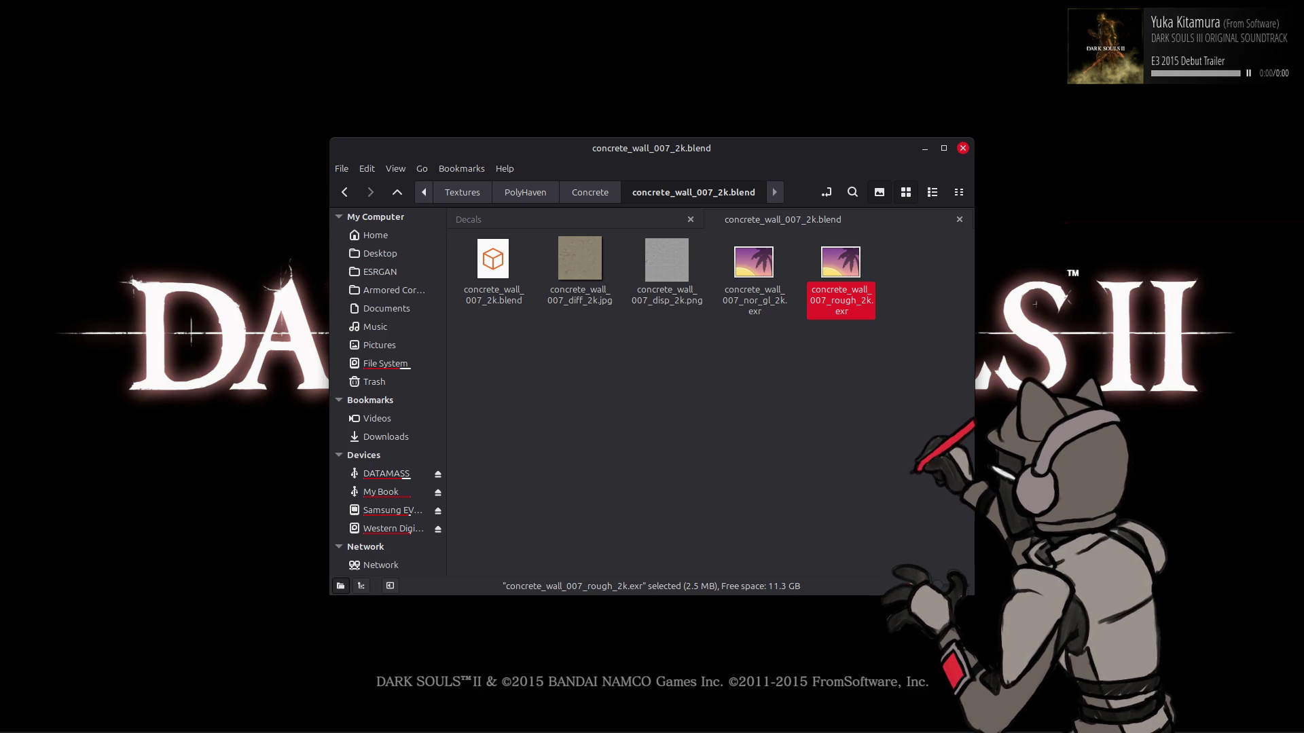
# Show the blender-5.1.1-linux-x64 folder in Nemo from the taskbar preview
pyautogui.hotkey('alt', 'Tab')
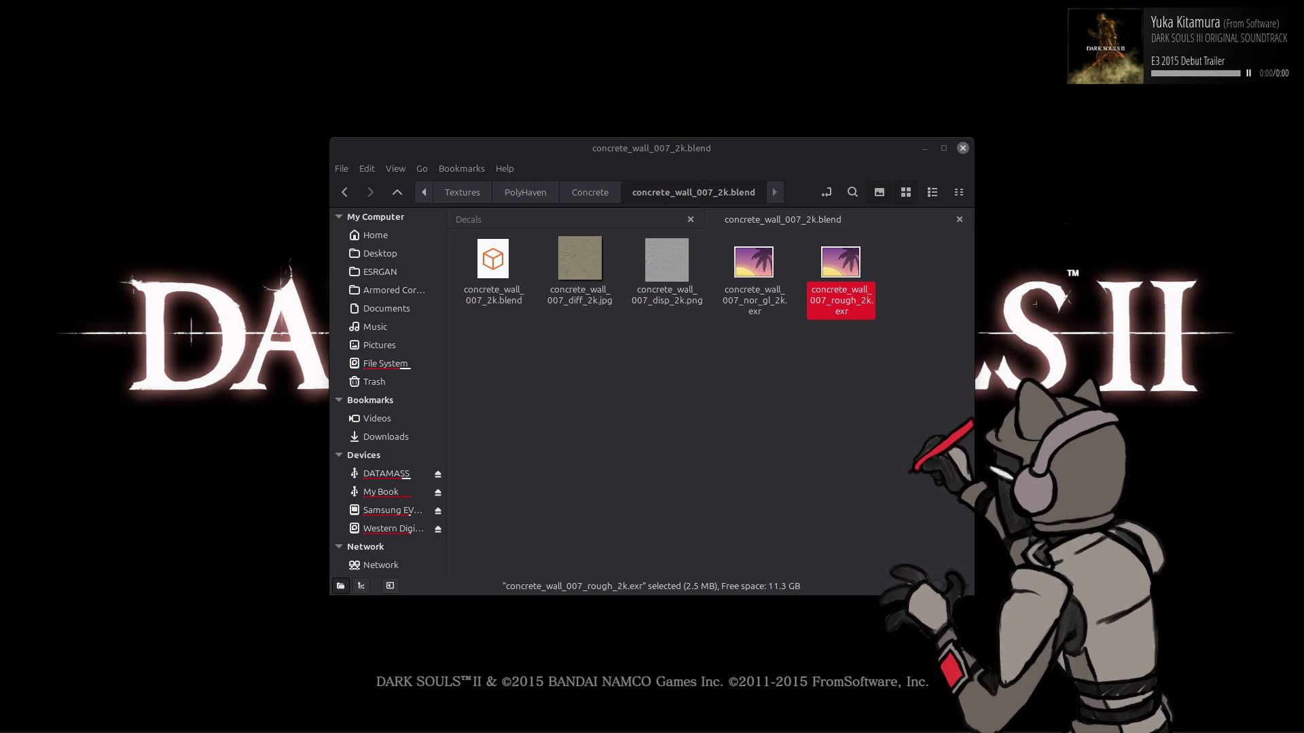
pyautogui.moveTo(419, 727)
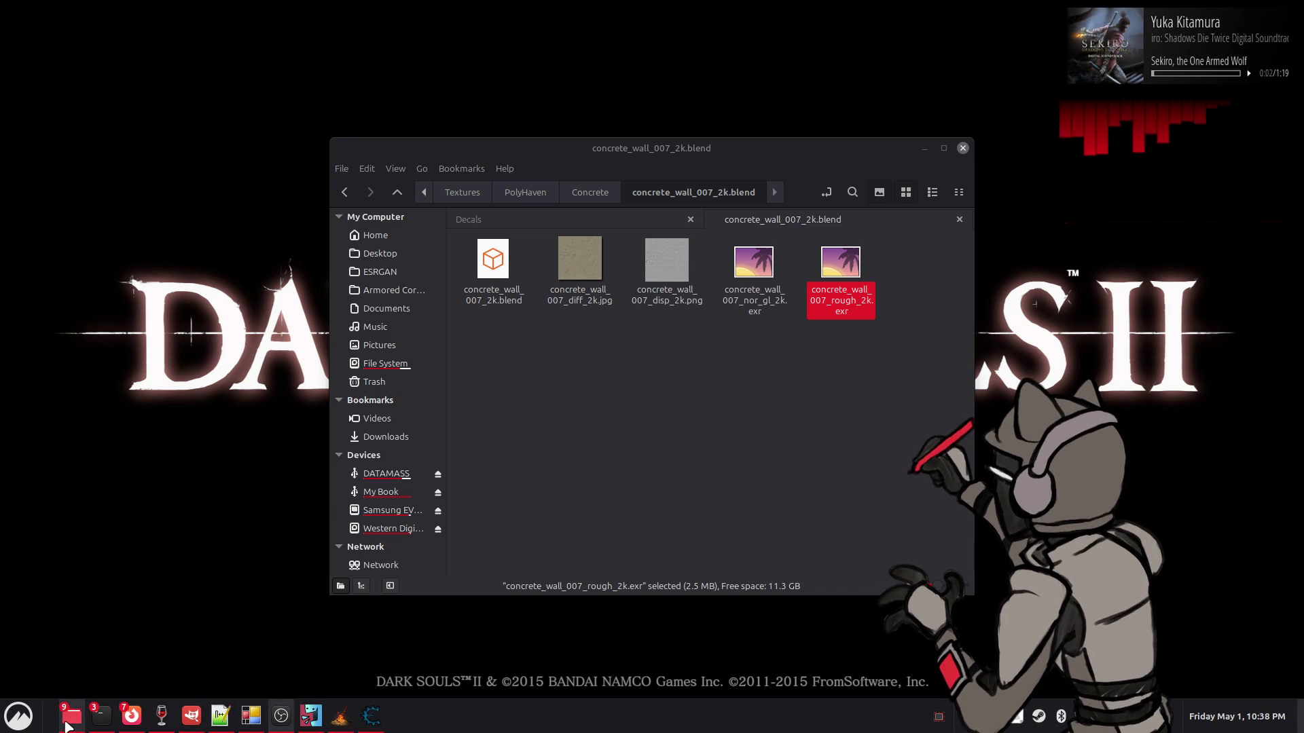
pyautogui.moveTo(67, 725)
pyautogui.click(68, 679)
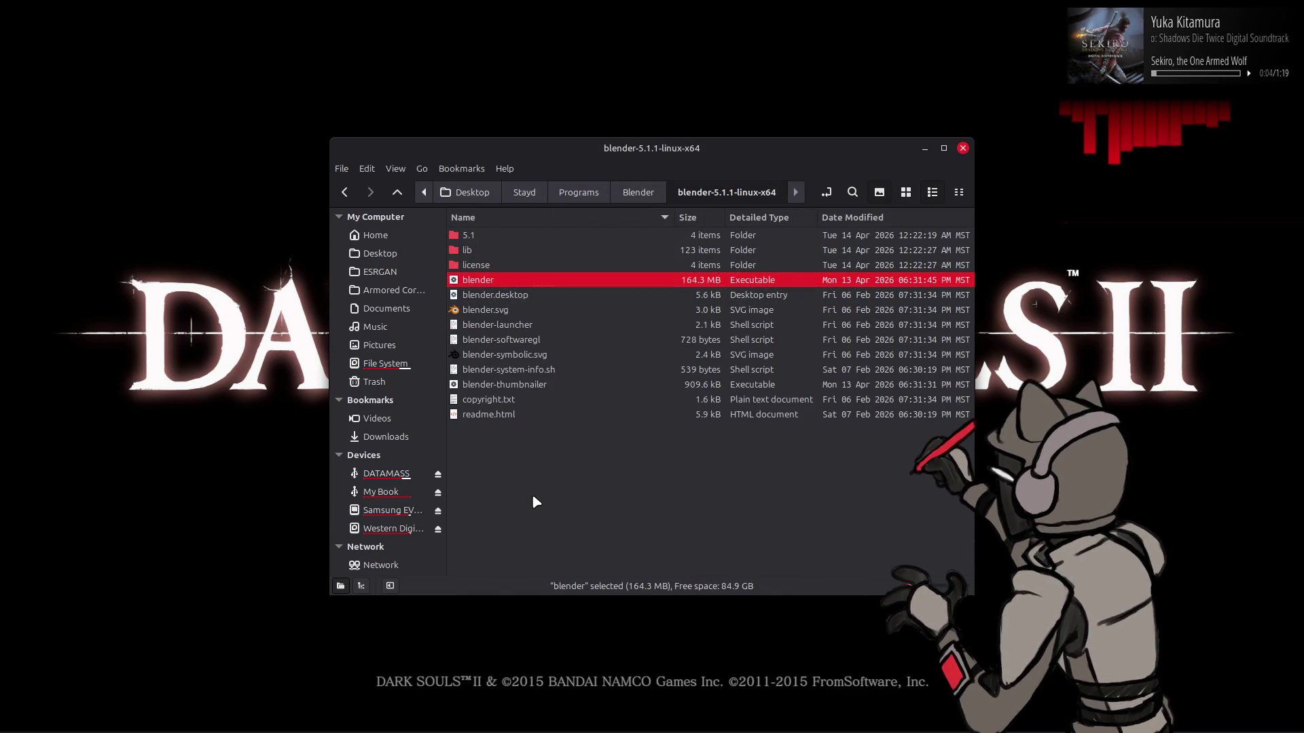
# Open a terminal from the launcher and start the blender executable from its folder
pyautogui.press('super')
pyautogui.write('terminal')
pyautogui.press('Return')
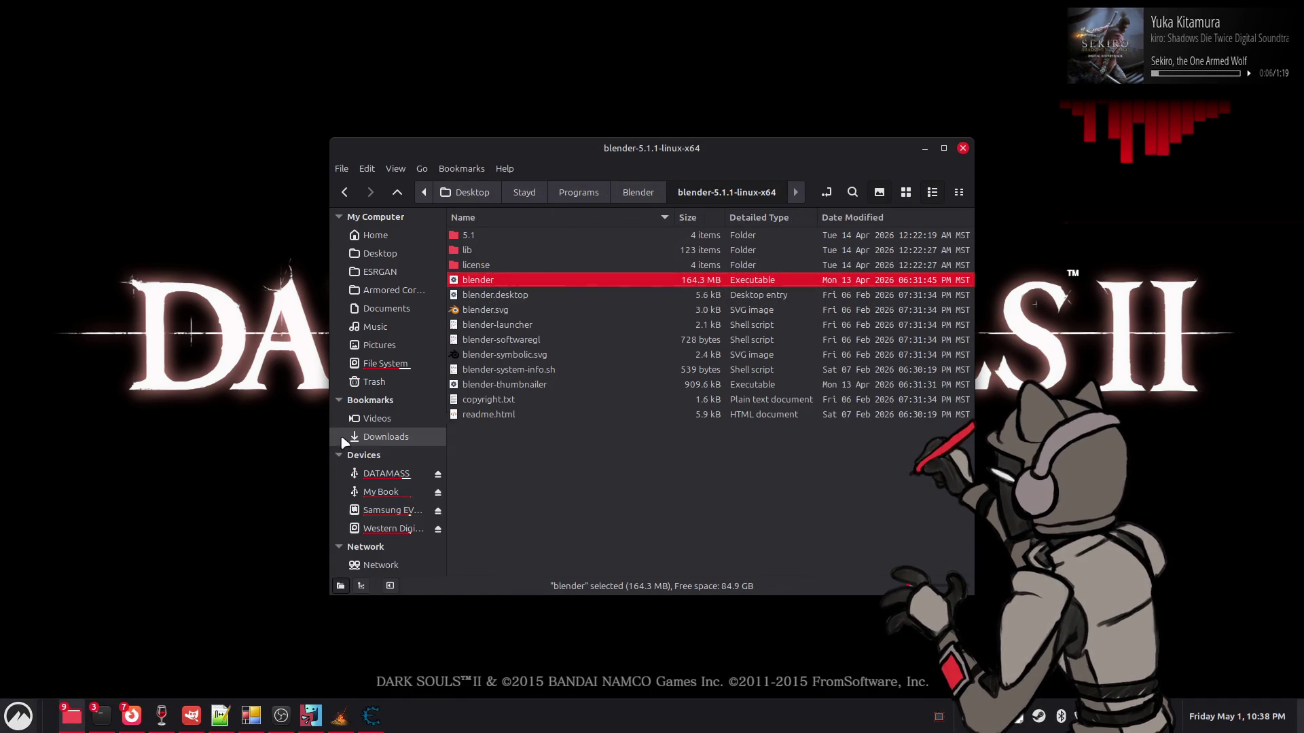
pyautogui.doubleClick(924, 286)
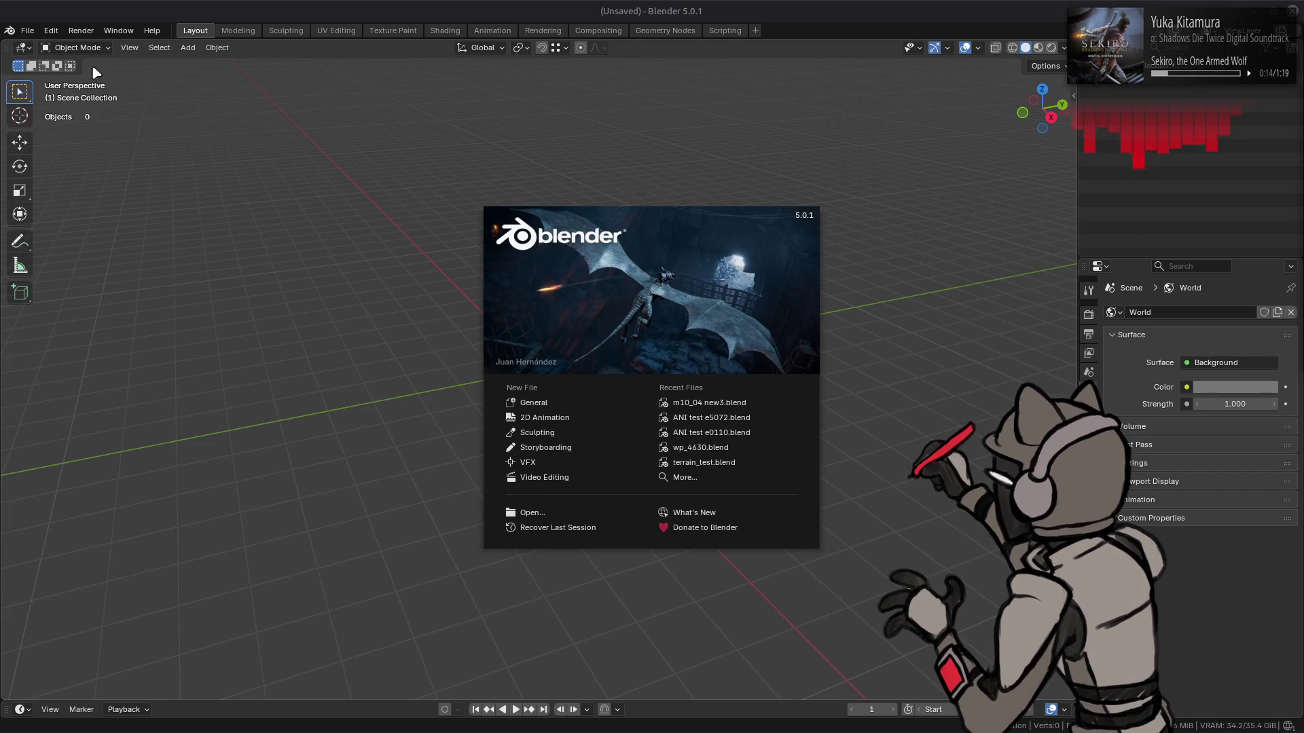
# Dismiss the splash, start File > Open, and go up to the DS2 Maps folder
pyautogui.click(30, 27)
pyautogui.click(31, 30)
pyautogui.click(52, 73)
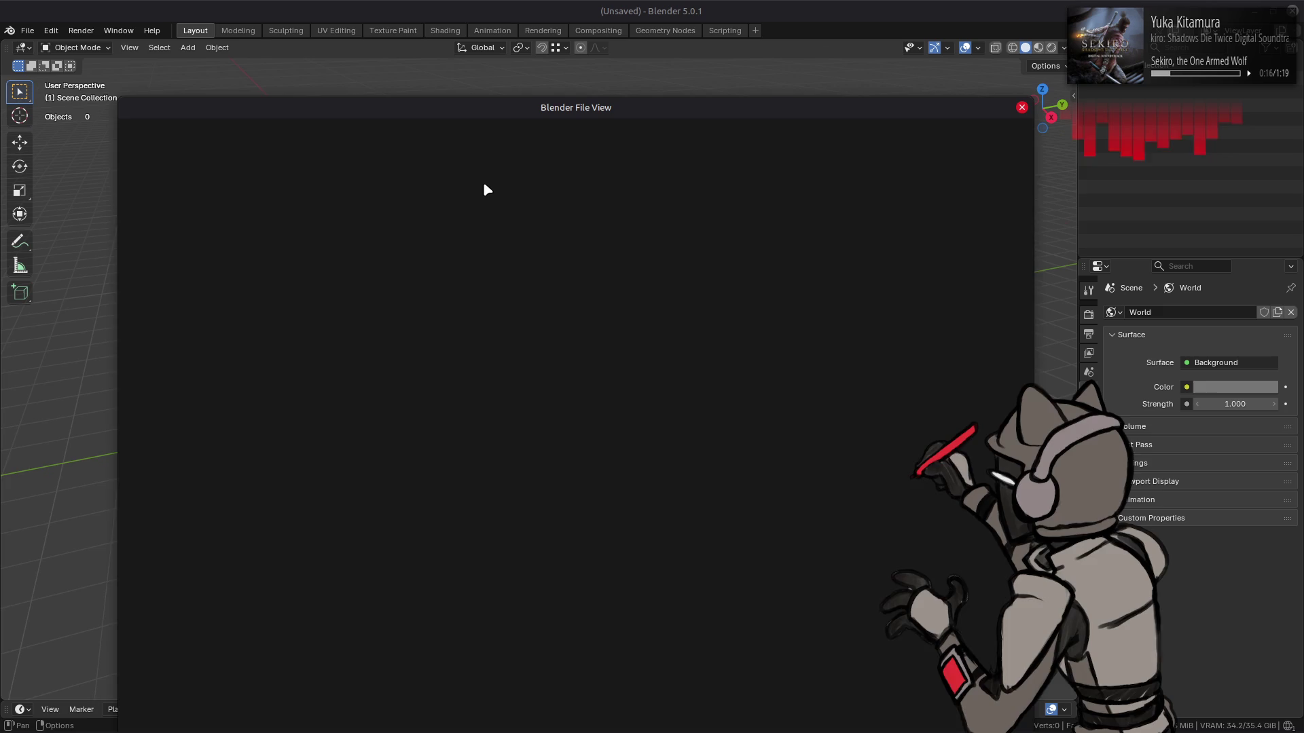
pyautogui.moveTo(612, 108)
pyautogui.mouseDown()
pyautogui.moveTo(621, 52)
pyautogui.moveTo(633, 62)
pyautogui.mouseUp()
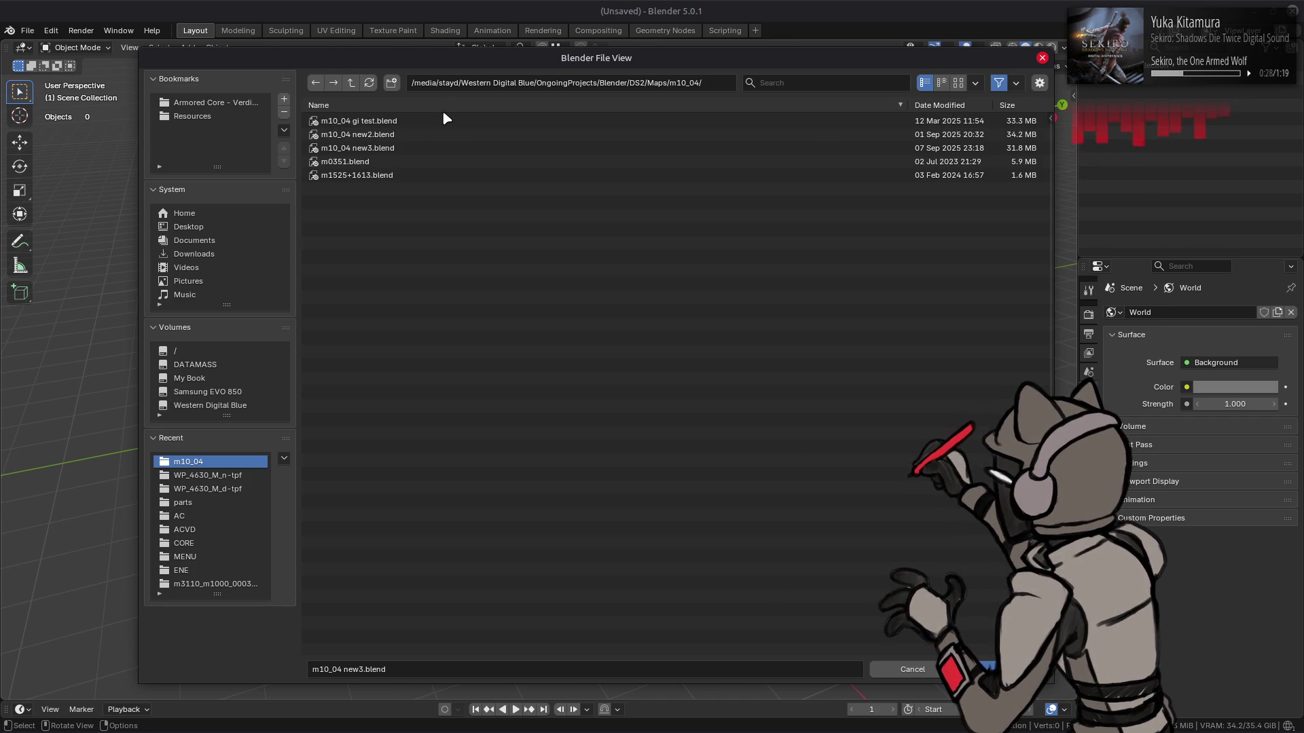
pyautogui.click(351, 82)
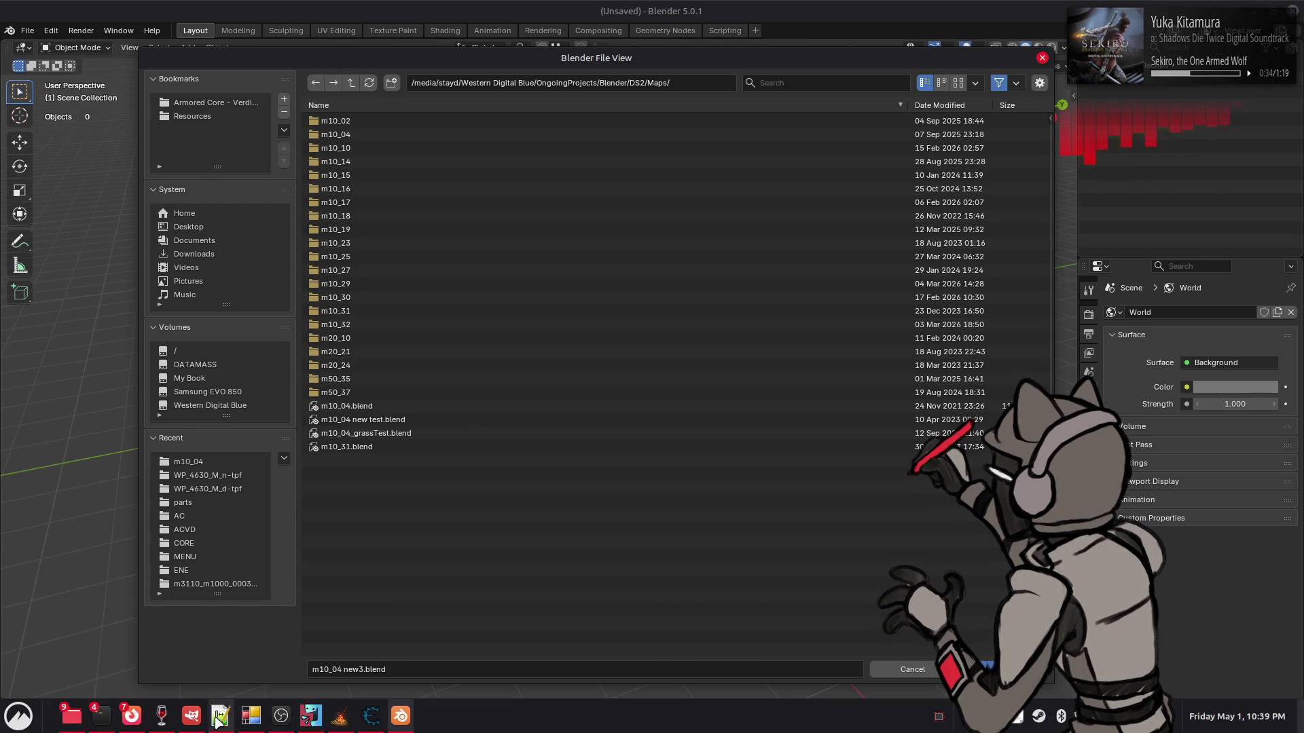
# Place the cursor on shader line 314, expand FLTPARAM, then open m10_29 new.blend
pyautogui.click(219, 718)
pyautogui.click(557, 327)
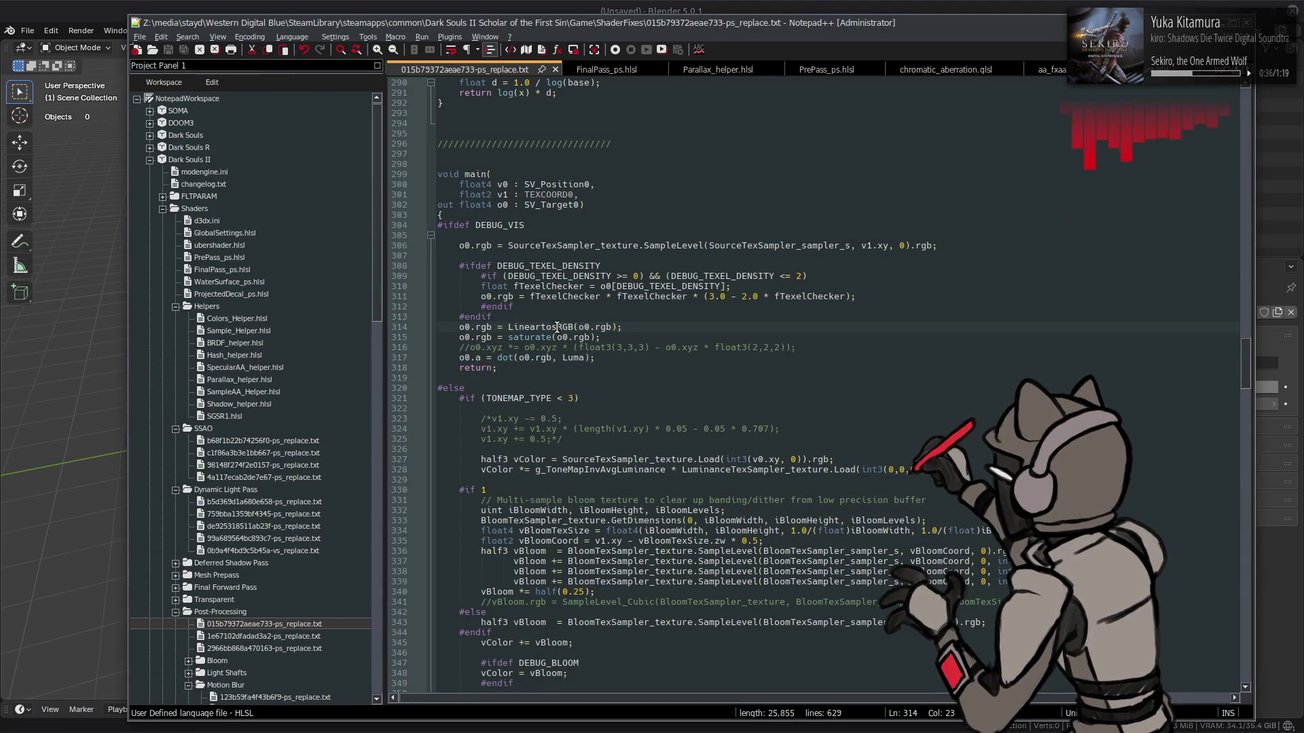
pyautogui.click(163, 197)
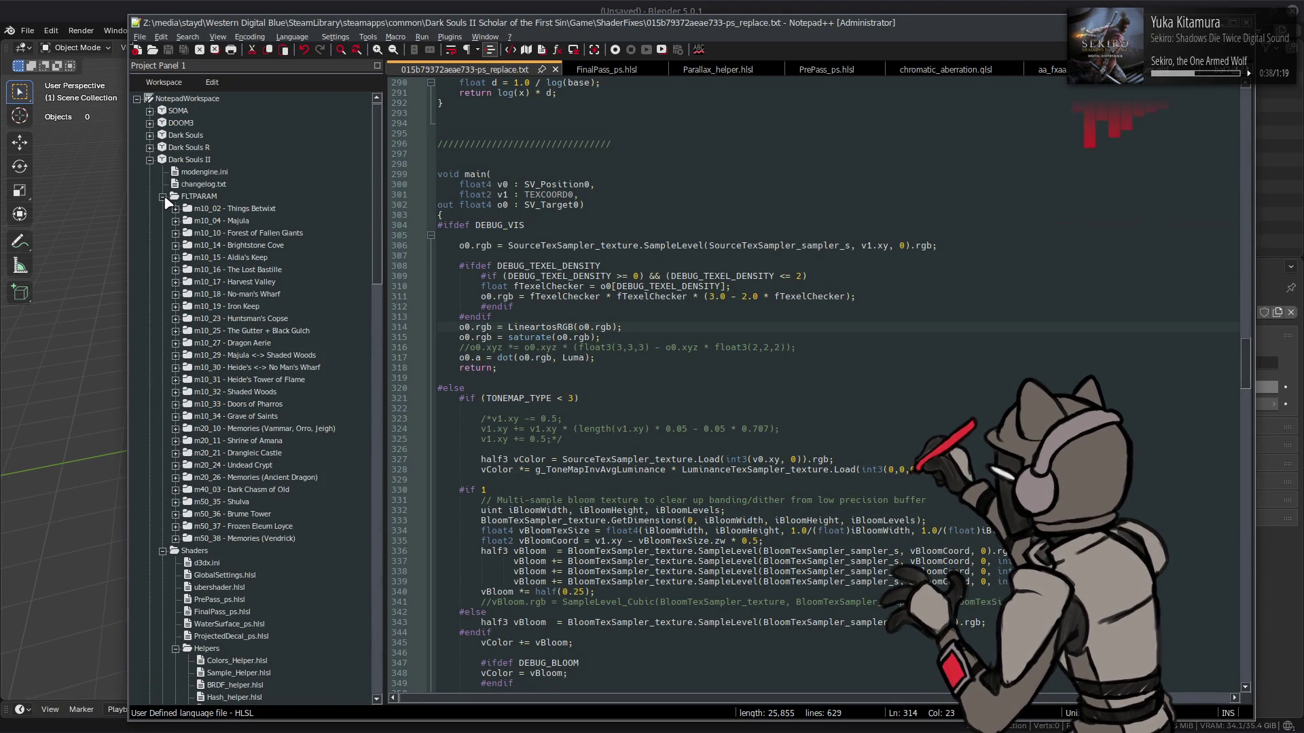
pyautogui.hotkey('alt', 'Tab')
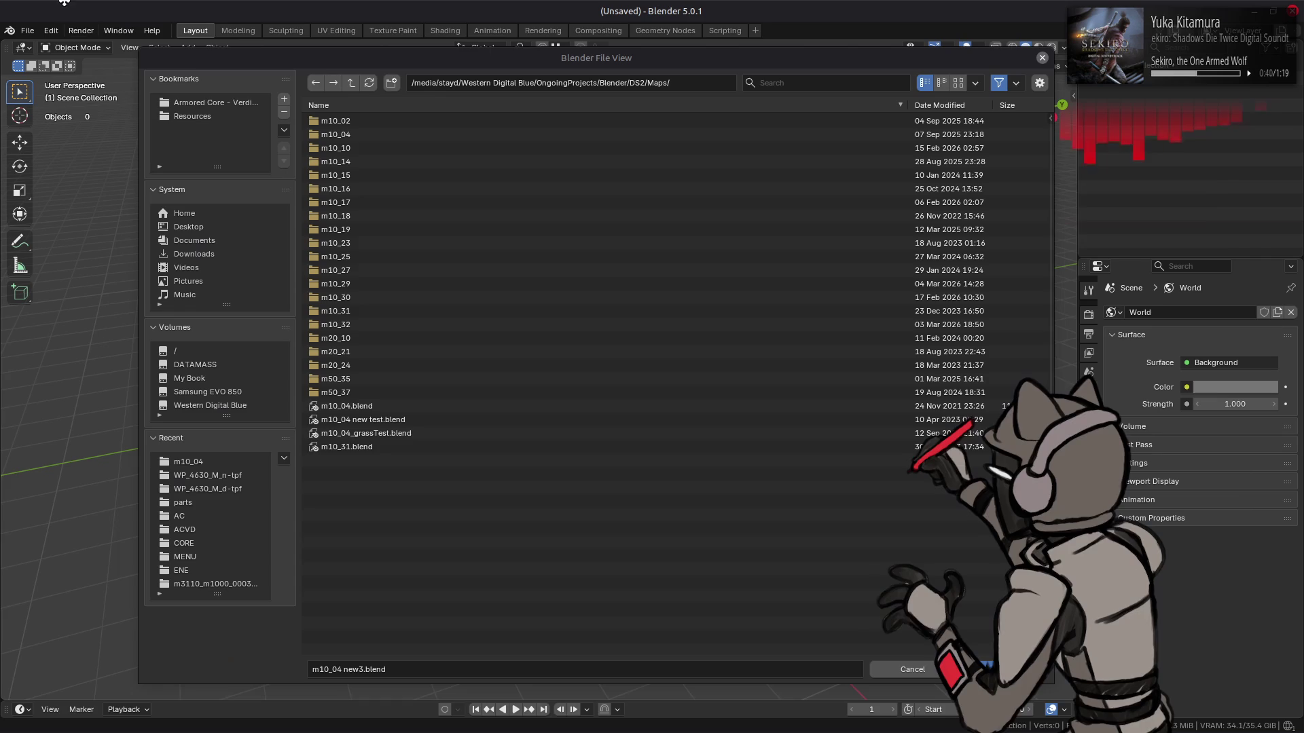
pyautogui.click(404, 284)
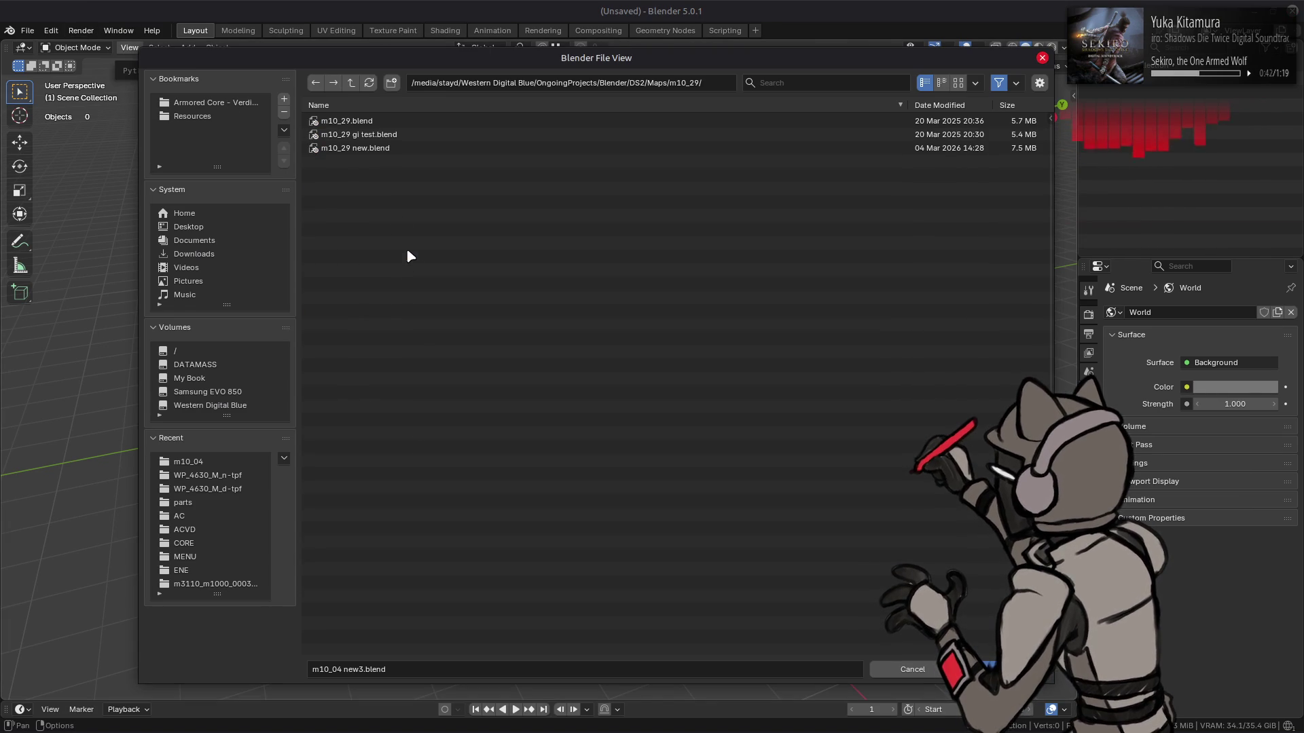
pyautogui.doubleClick(415, 150)
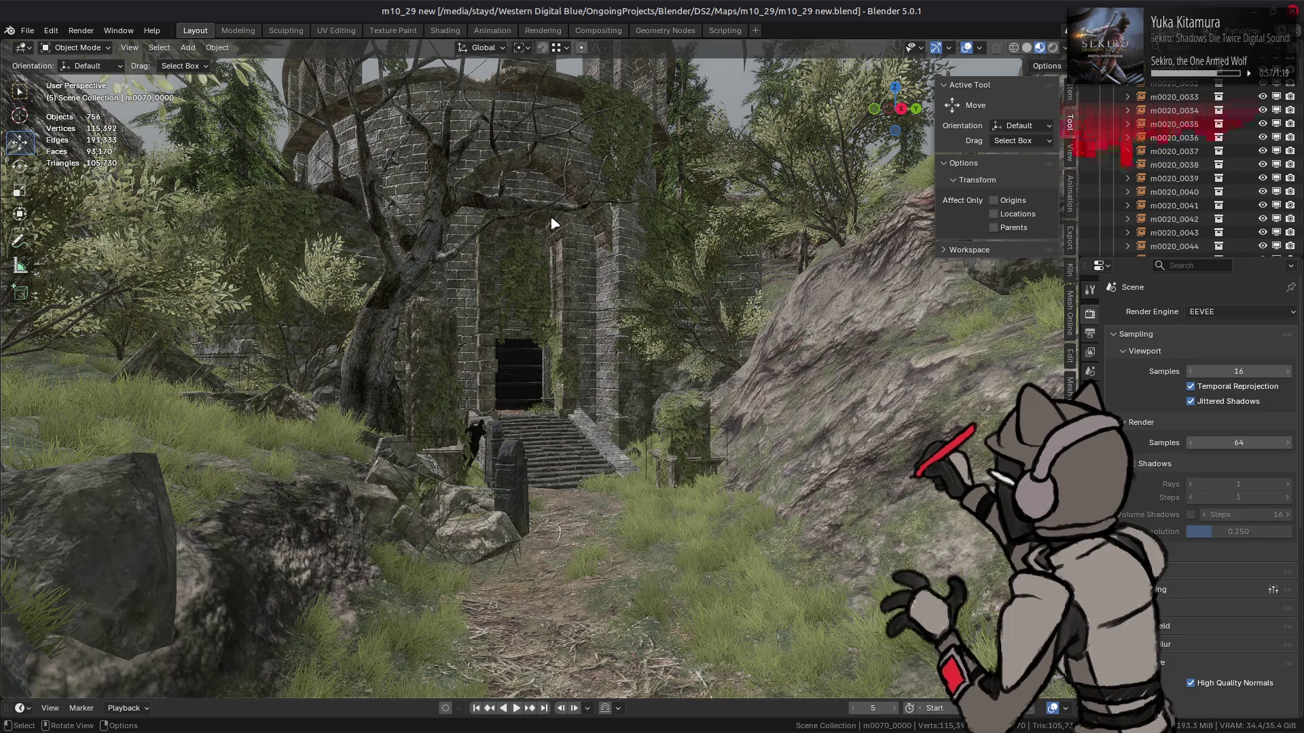
# Use Walk Navigation to look up into the tree canopy and keep that view
pyautogui.hotkey('shift', '`')
pyautogui.press('e')
pyautogui.click(565, 283)
# Walk through the woods to a ground-level view of the dirt path to the ruined tower's doorway
pyautogui.press('n')
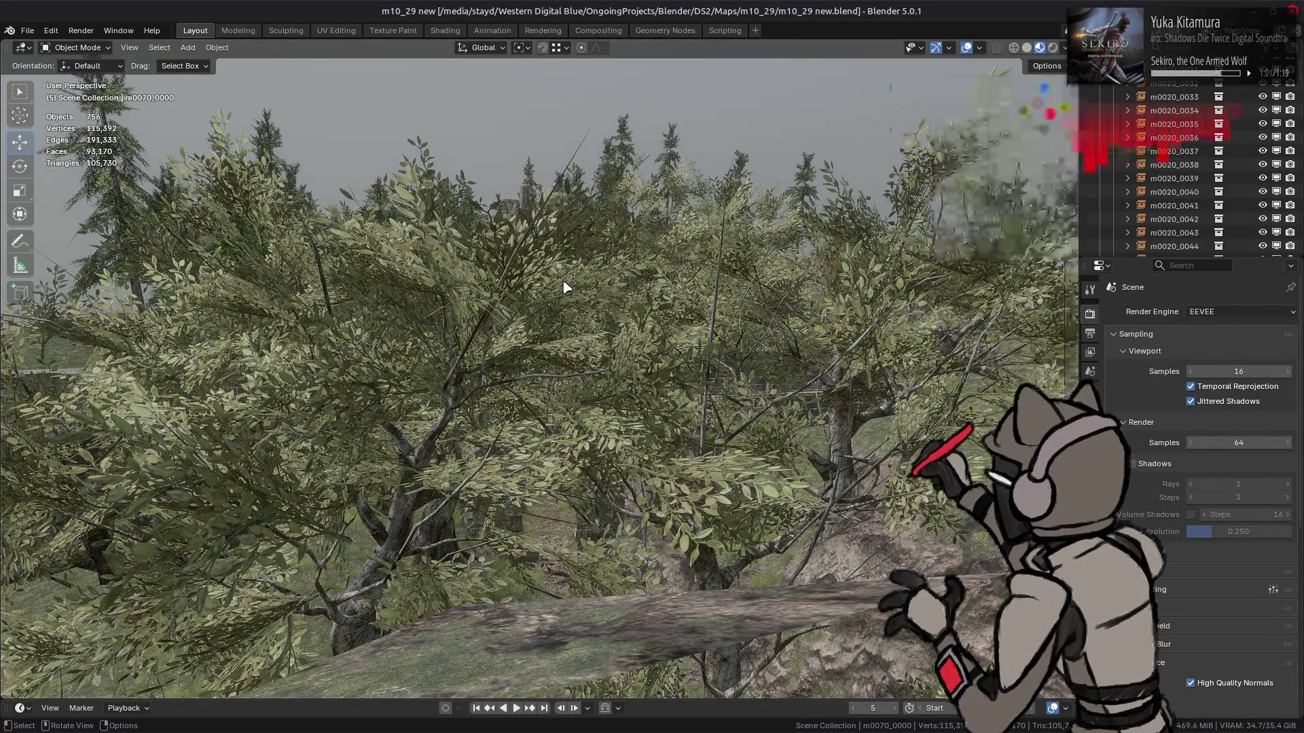
pyautogui.hotkey('shift', '`')
pyautogui.press('w')
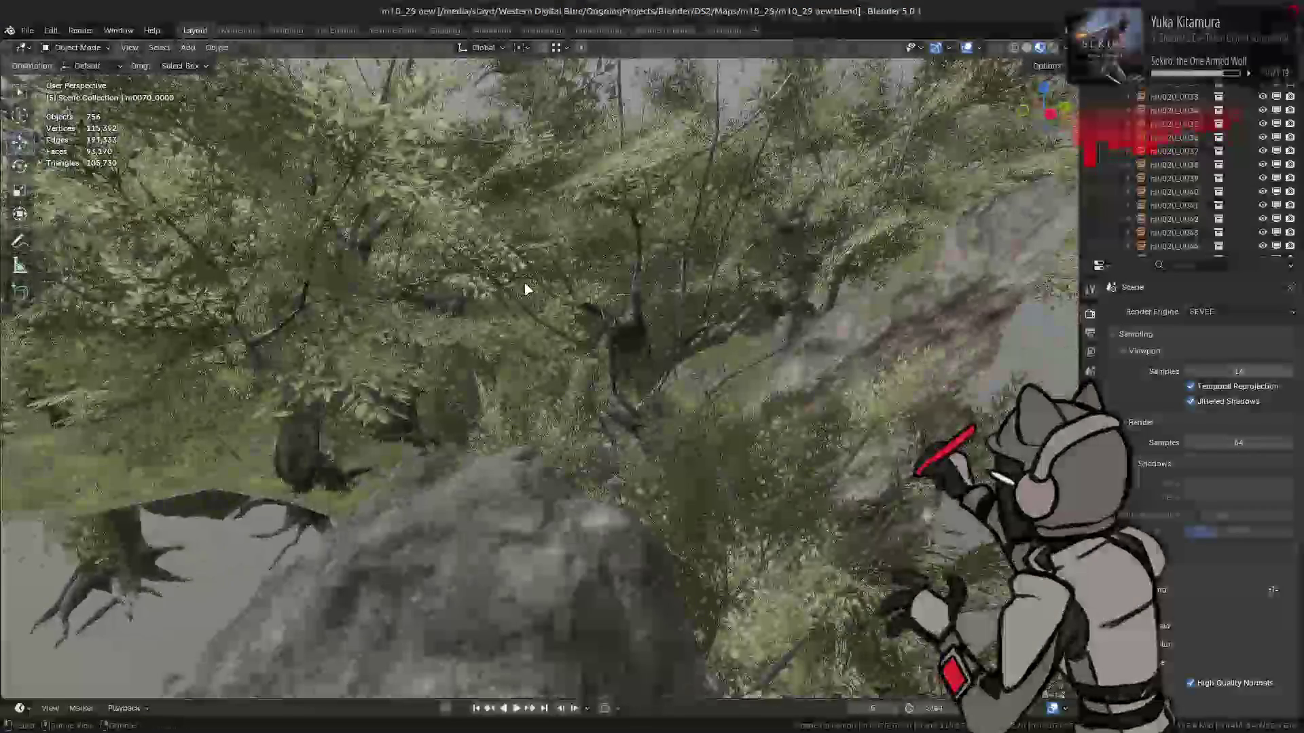
pyautogui.press('s')
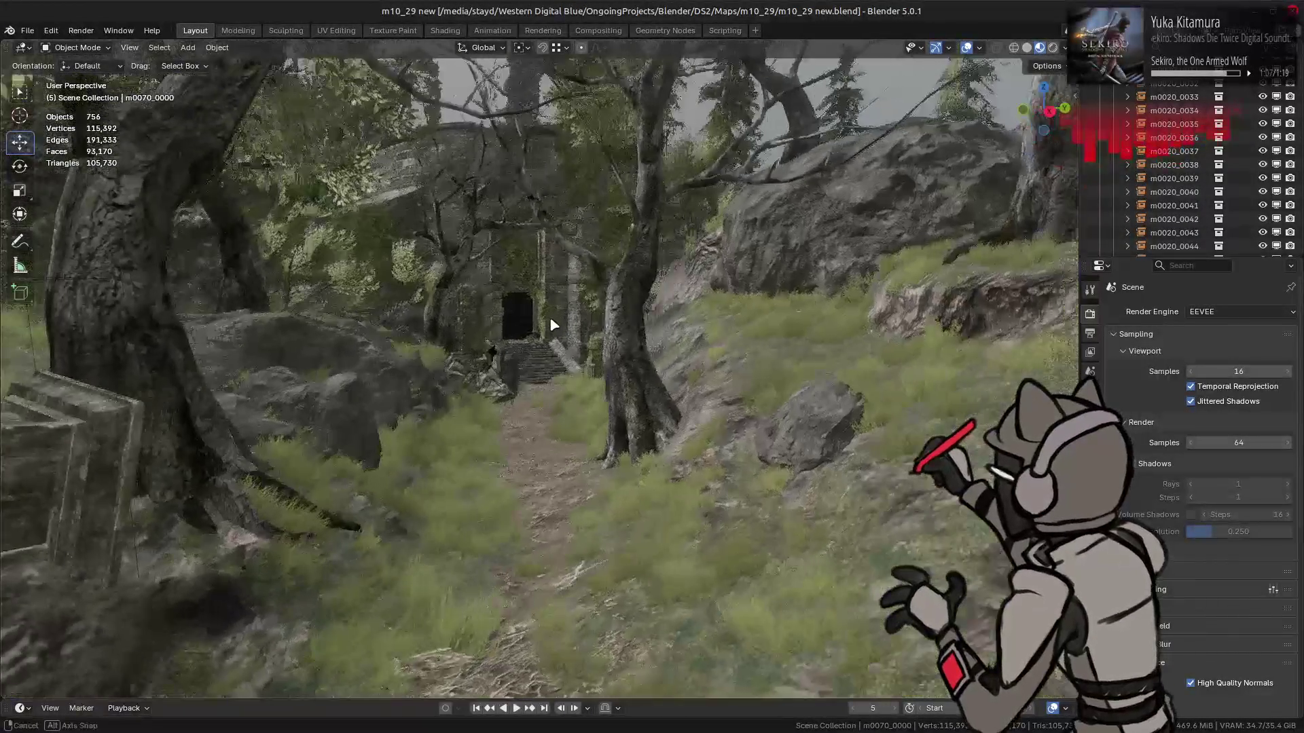
pyautogui.click(551, 325)
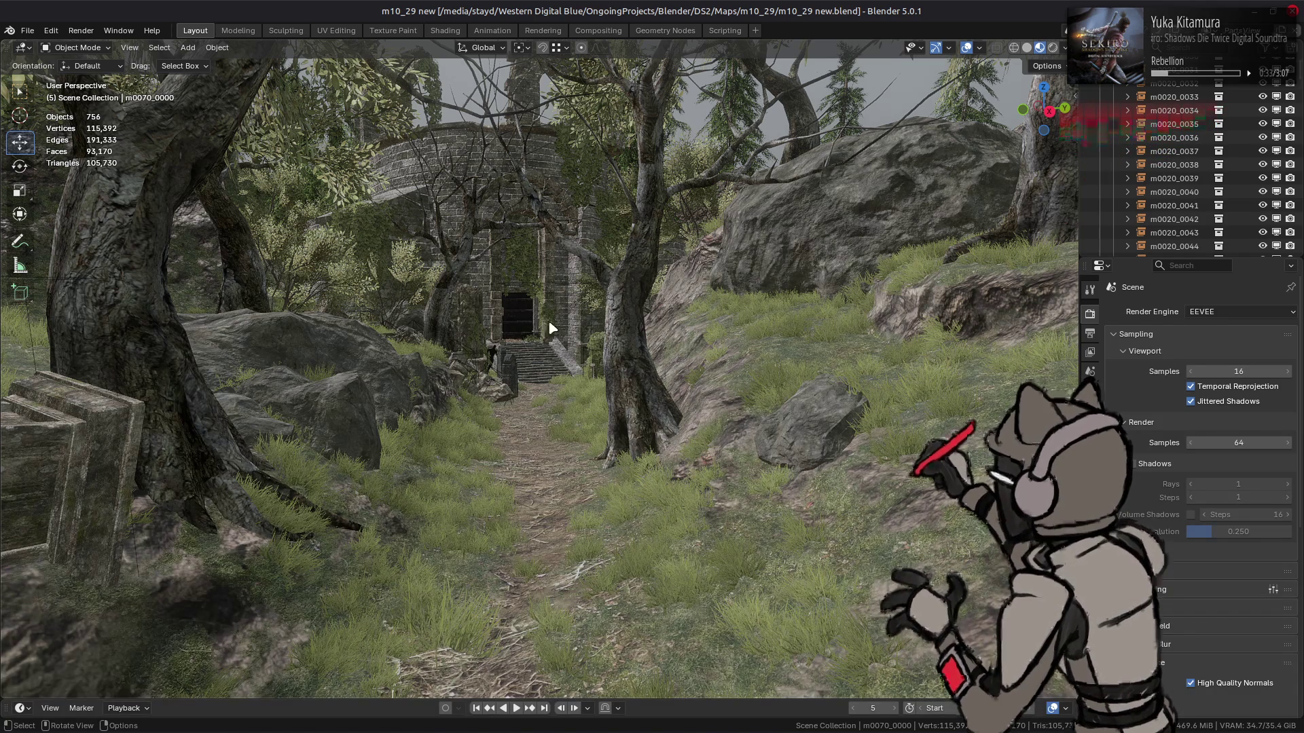
# Zoom toward the tower doorway and orbit to an angled view of its stone stairs
pyautogui.scroll(8, 546, 319)
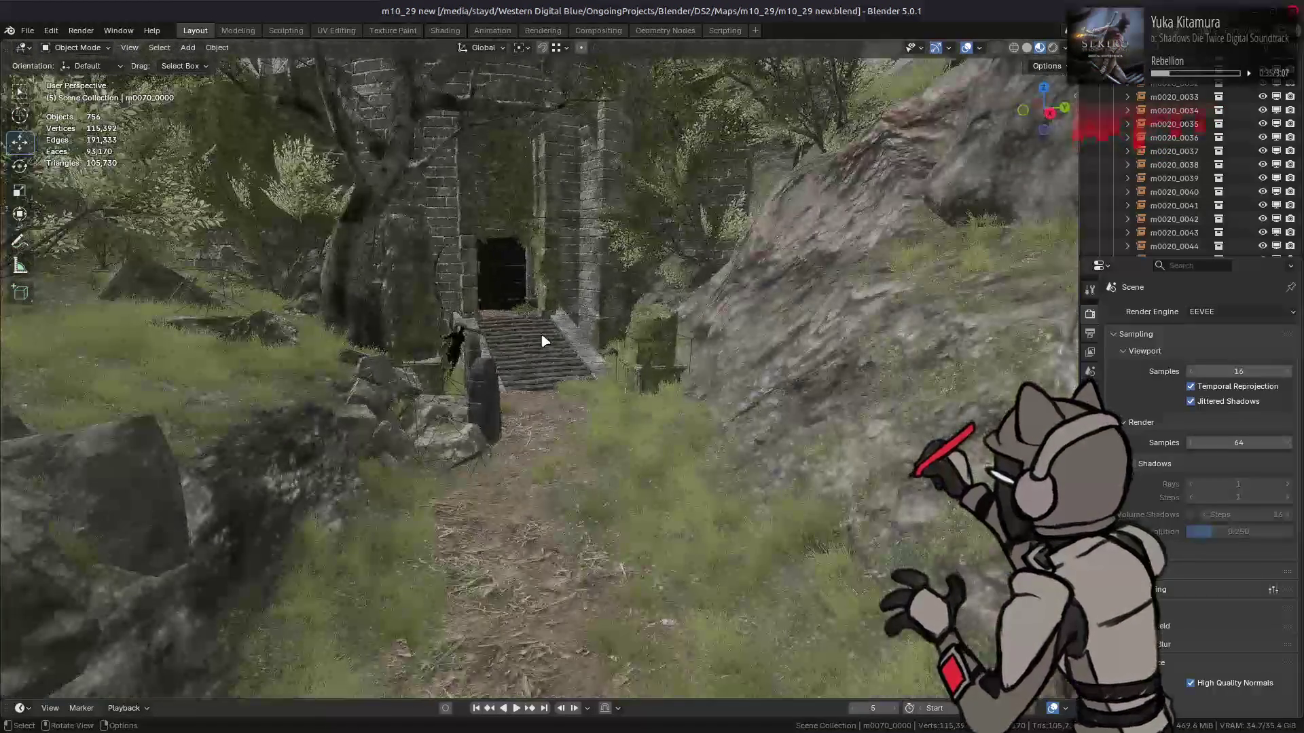
pyautogui.scroll(5, 546, 325)
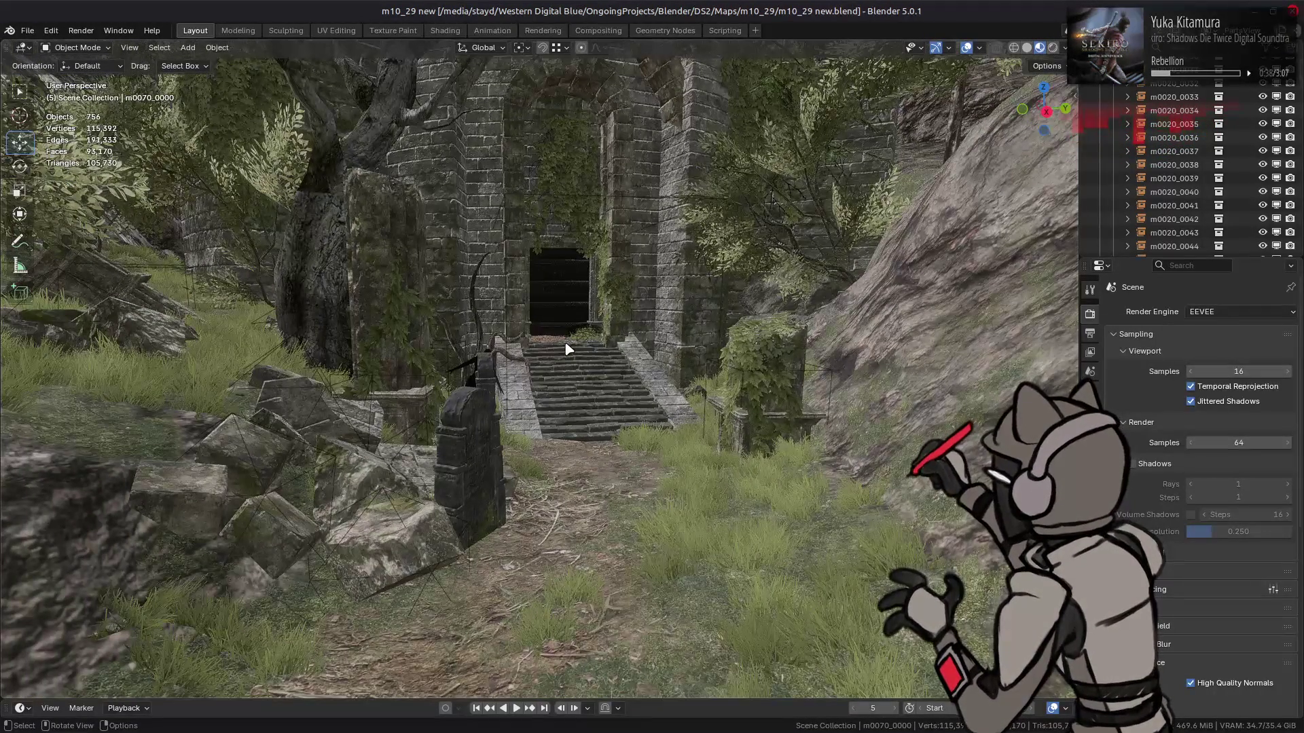
pyautogui.moveTo(569, 348)
pyautogui.mouseDown(button='middle')
pyautogui.moveTo(571, 243)
pyautogui.moveTo(466, 451)
pyautogui.moveTo(457, 523)
pyautogui.moveTo(527, 488)
pyautogui.moveTo(548, 505)
pyautogui.moveTo(625, 437)
pyautogui.moveTo(666, 300)
pyautogui.moveTo(704, 384)
pyautogui.moveTo(714, 271)
pyautogui.moveTo(712, 299)
pyautogui.mouseUp(button='middle')
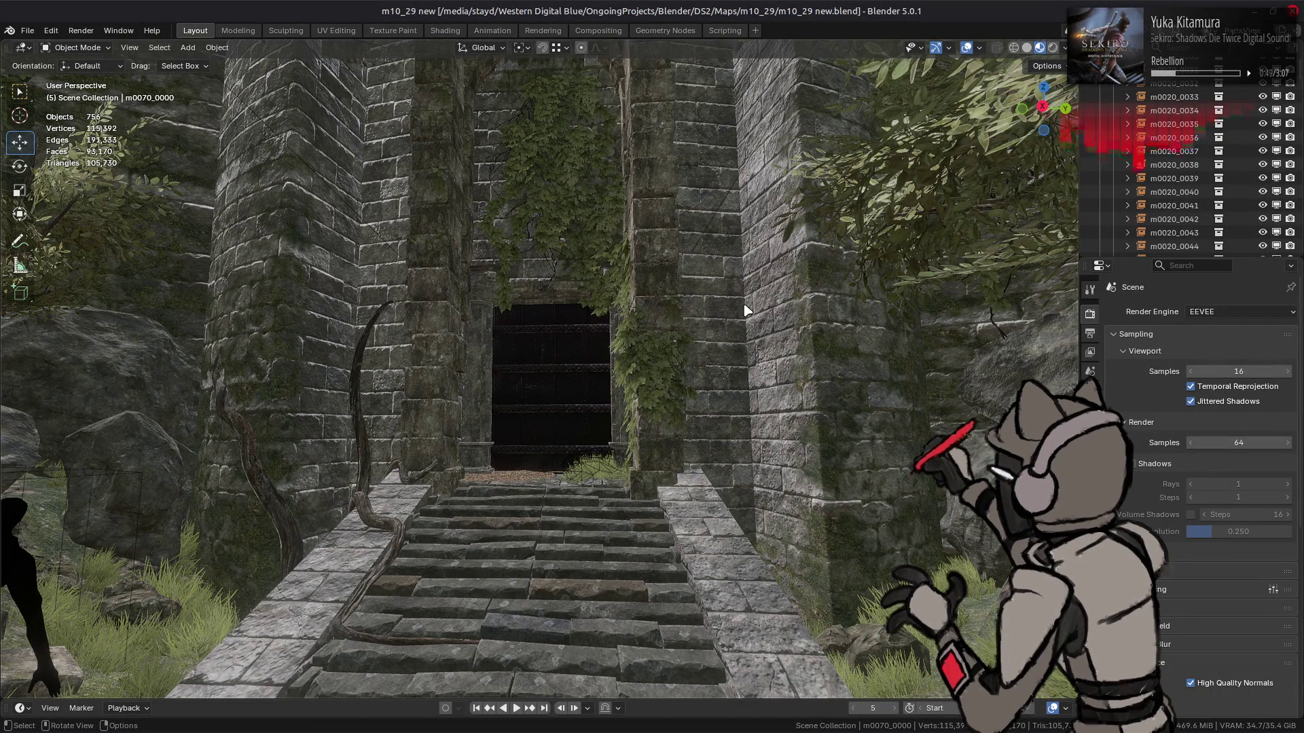
pyautogui.moveTo(741, 307)
pyautogui.mouseDown(button='middle')
pyautogui.moveTo(714, 274)
pyautogui.moveTo(582, 339)
pyautogui.moveTo(684, 302)
pyautogui.moveTo(605, 329)
pyautogui.mouseUp(button='middle')
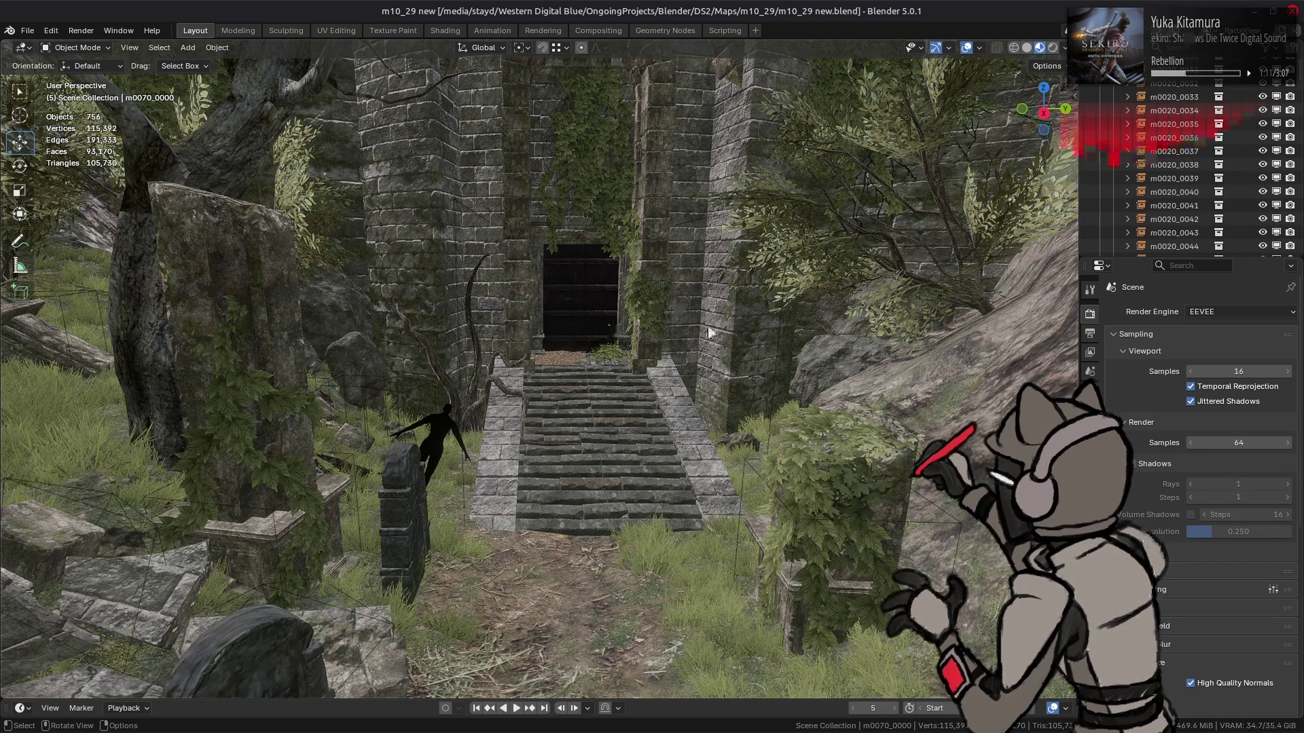
pyautogui.moveTo(1173, 728)
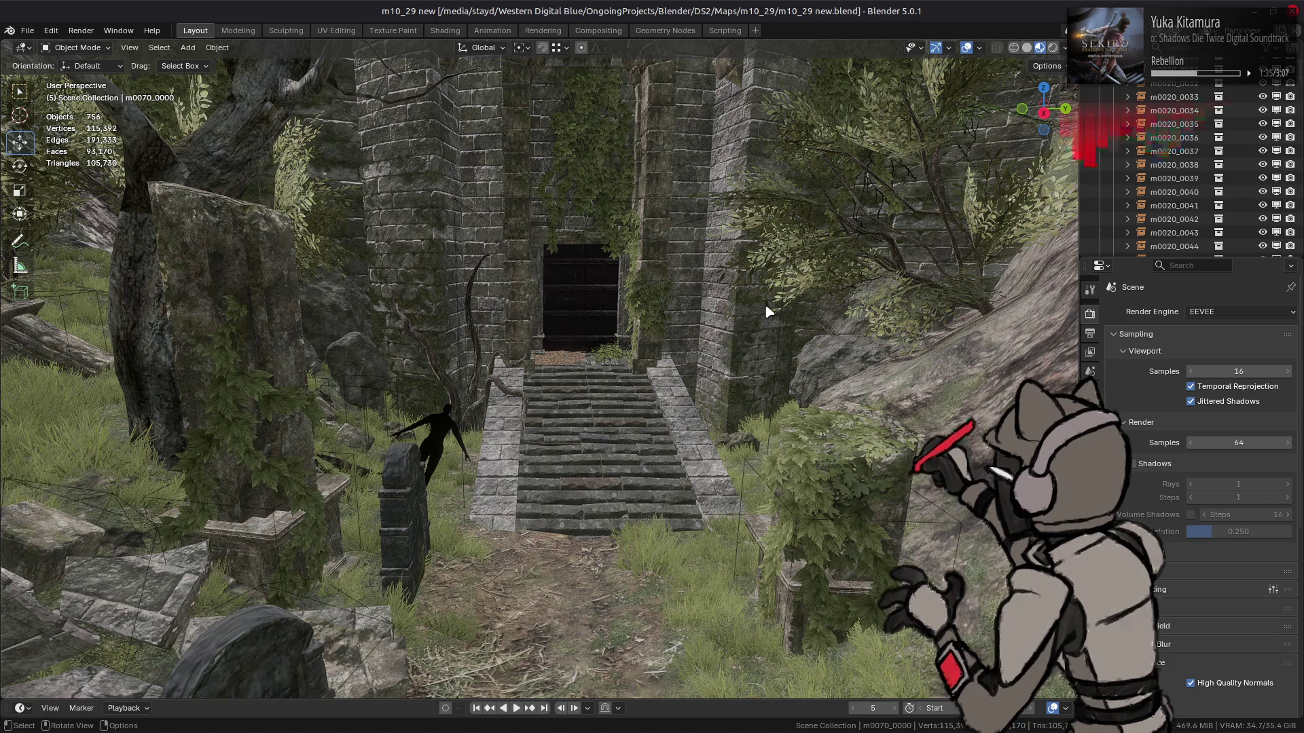
# Zoom out and orbit to survey the ruined tower on its wooded hill
pyautogui.moveTo(651, 299); pyautogui.dragTo(648, 343, button='middle')
pyautogui.scroll(-2, 645, 336)
pyautogui.scroll(-2, 638, 323)
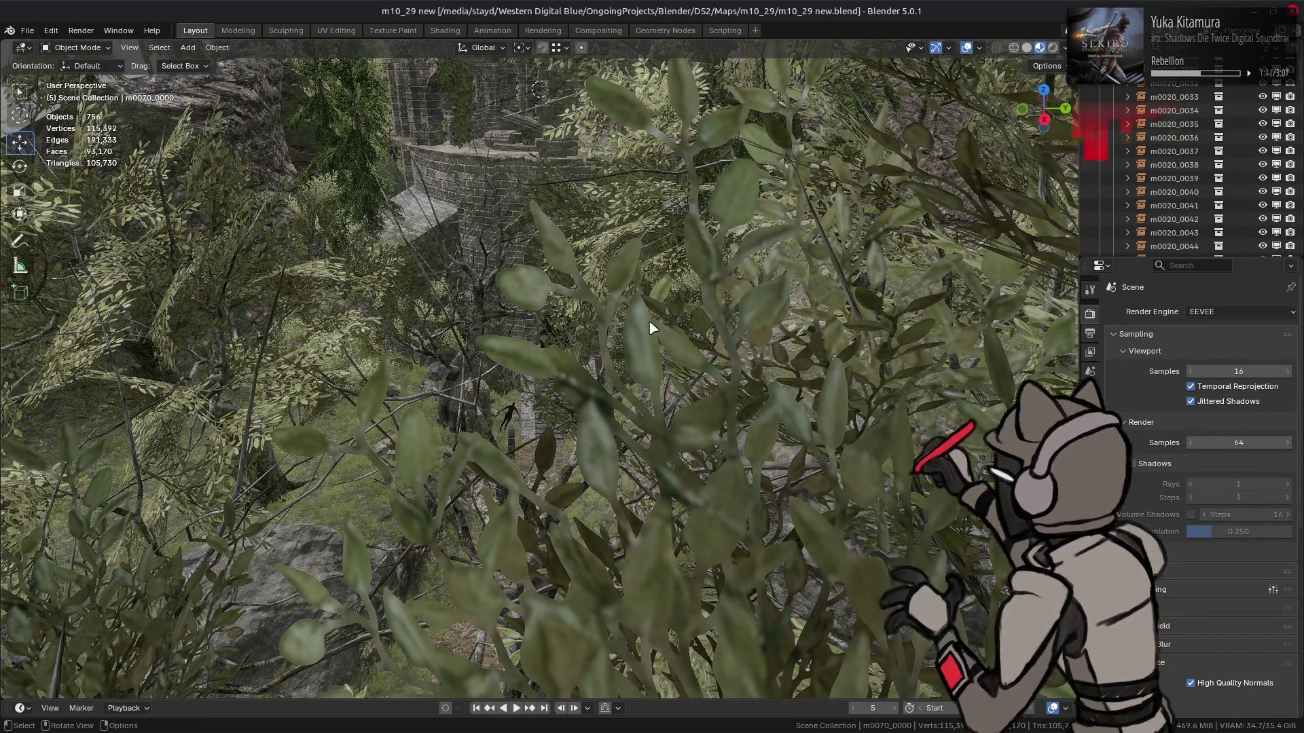
pyautogui.scroll(-6, 645, 329)
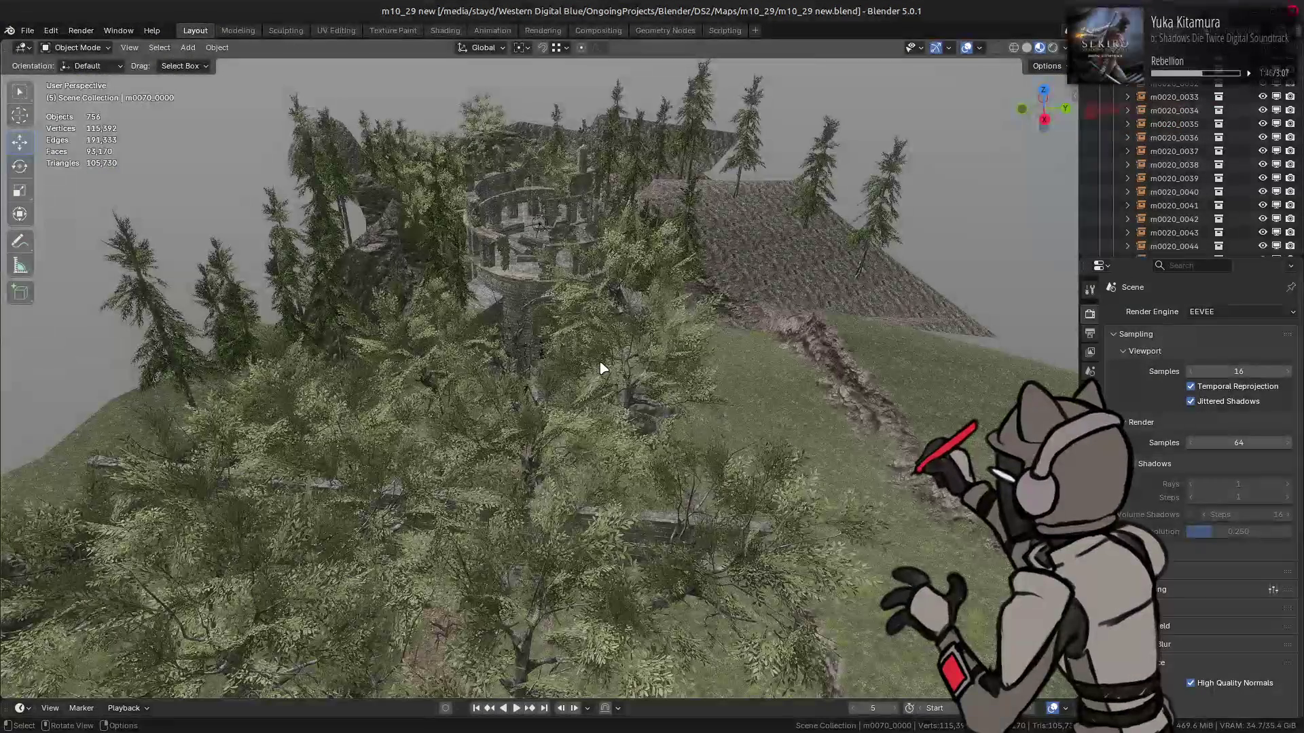
pyautogui.moveTo(590, 441)
pyautogui.mouseDown(button='middle')
pyautogui.moveTo(633, 393)
pyautogui.moveTo(620, 378)
pyautogui.moveTo(628, 404)
pyautogui.moveTo(634, 373)
pyautogui.moveTo(587, 391)
pyautogui.mouseUp(button='middle')
# Zoom back in toward the ivy-covered doorway and tilt down over the courtyard
pyautogui.scroll(4, 628, 404)
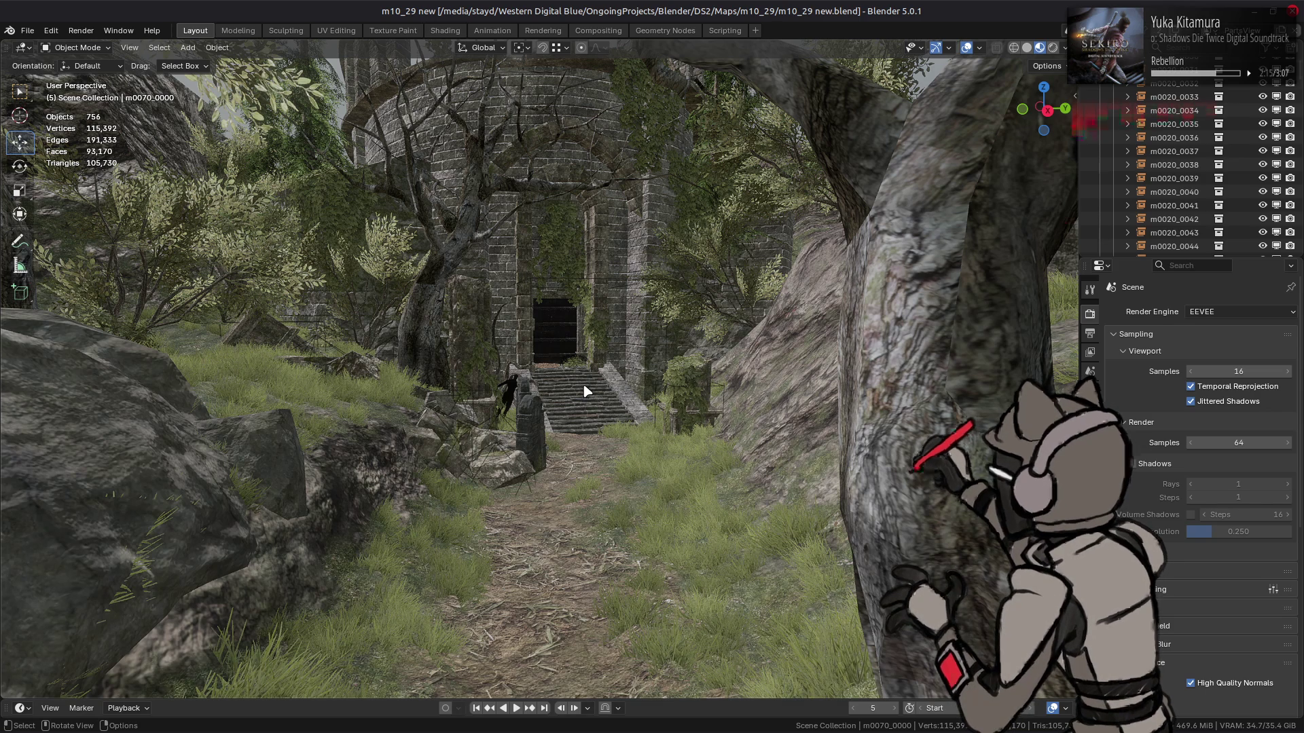
pyautogui.scroll(8, 579, 428)
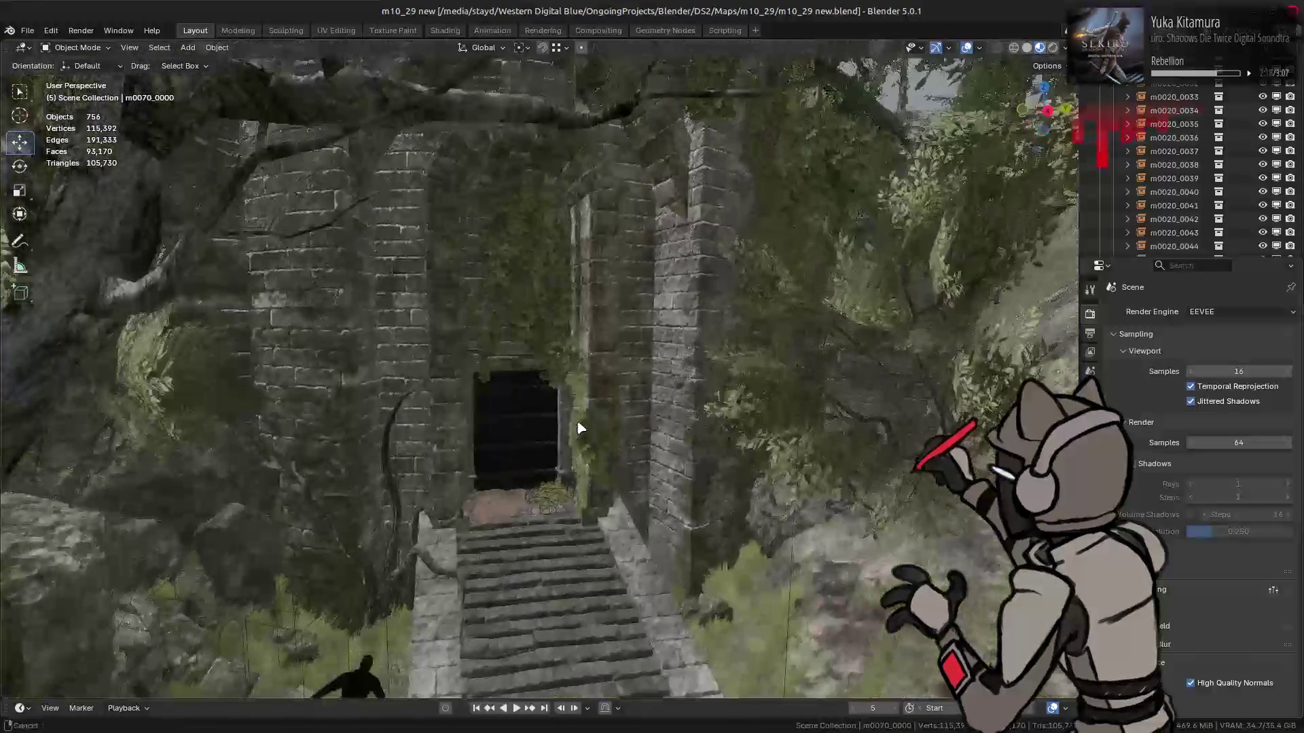
pyautogui.scroll(3, 577, 428)
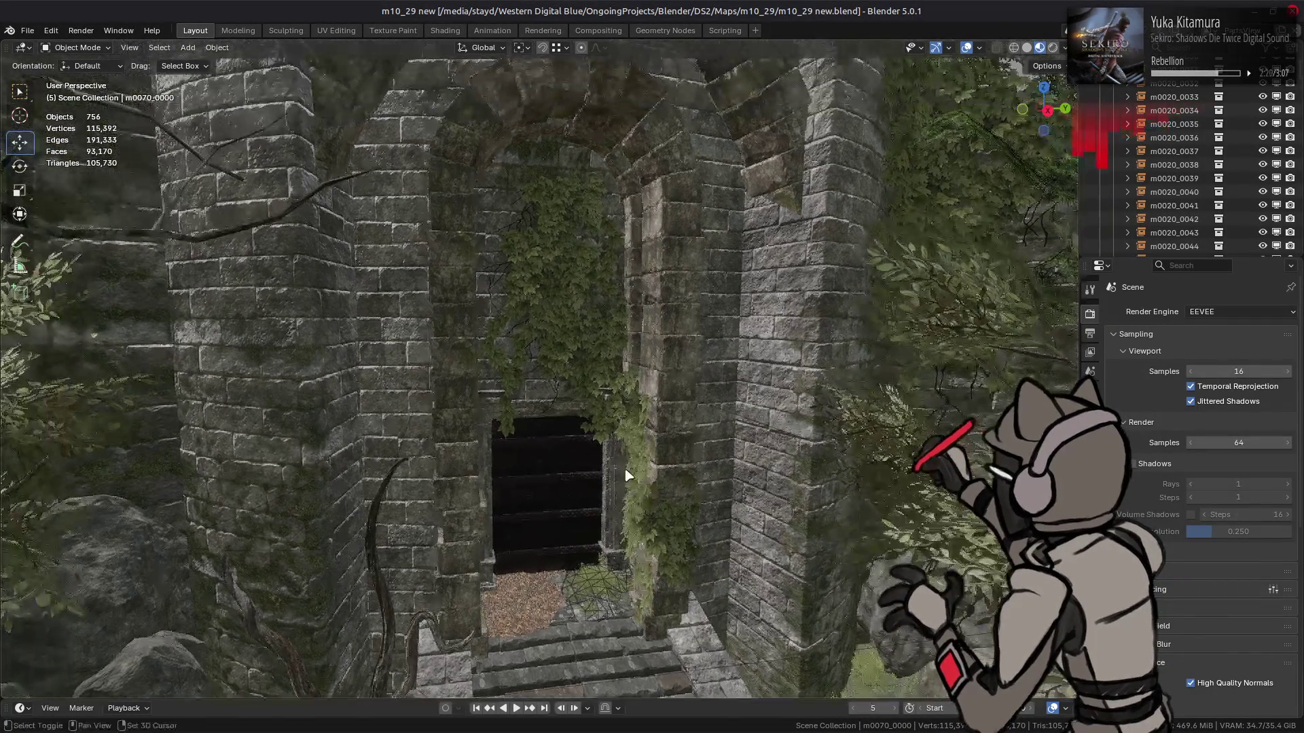
pyautogui.moveTo(647, 472)
pyautogui.mouseDown(button='middle')
pyautogui.moveTo(591, 523)
pyautogui.moveTo(428, 533)
pyautogui.moveTo(312, 372)
pyautogui.moveTo(417, 445)
pyautogui.moveTo(629, 533)
pyautogui.moveTo(573, 379)
pyautogui.moveTo(573, 281)
pyautogui.mouseUp(button='middle')
# Box-select the courtyard wood-chip blocks, then make the Models collection active in the Outliner
pyautogui.moveTo(573, 280); pyautogui.dragTo(554, 373)
pyautogui.moveTo(554, 373)
pyautogui.mouseDown(button='middle')
pyautogui.moveTo(742, 349)
pyautogui.moveTo(909, 372)
pyautogui.moveTo(1045, 260)
pyautogui.mouseUp(button='middle')
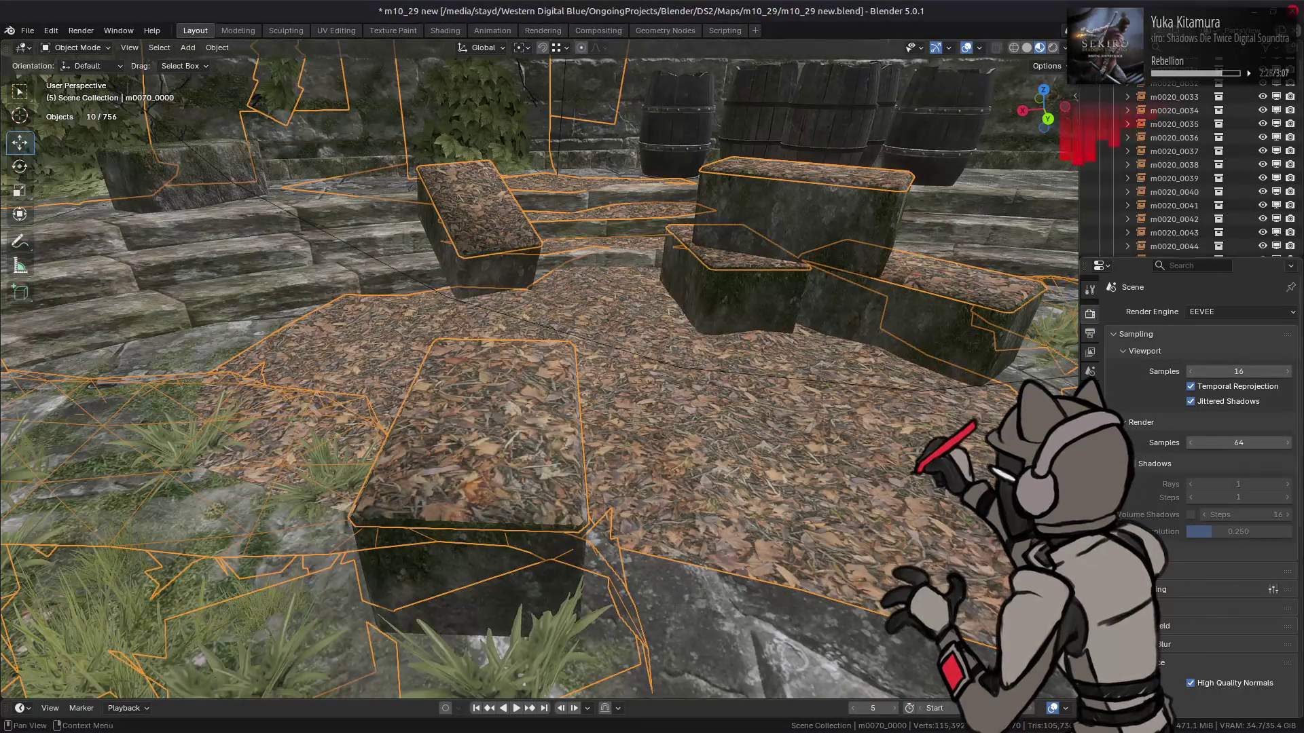
pyautogui.scroll(15, 1111, 102)
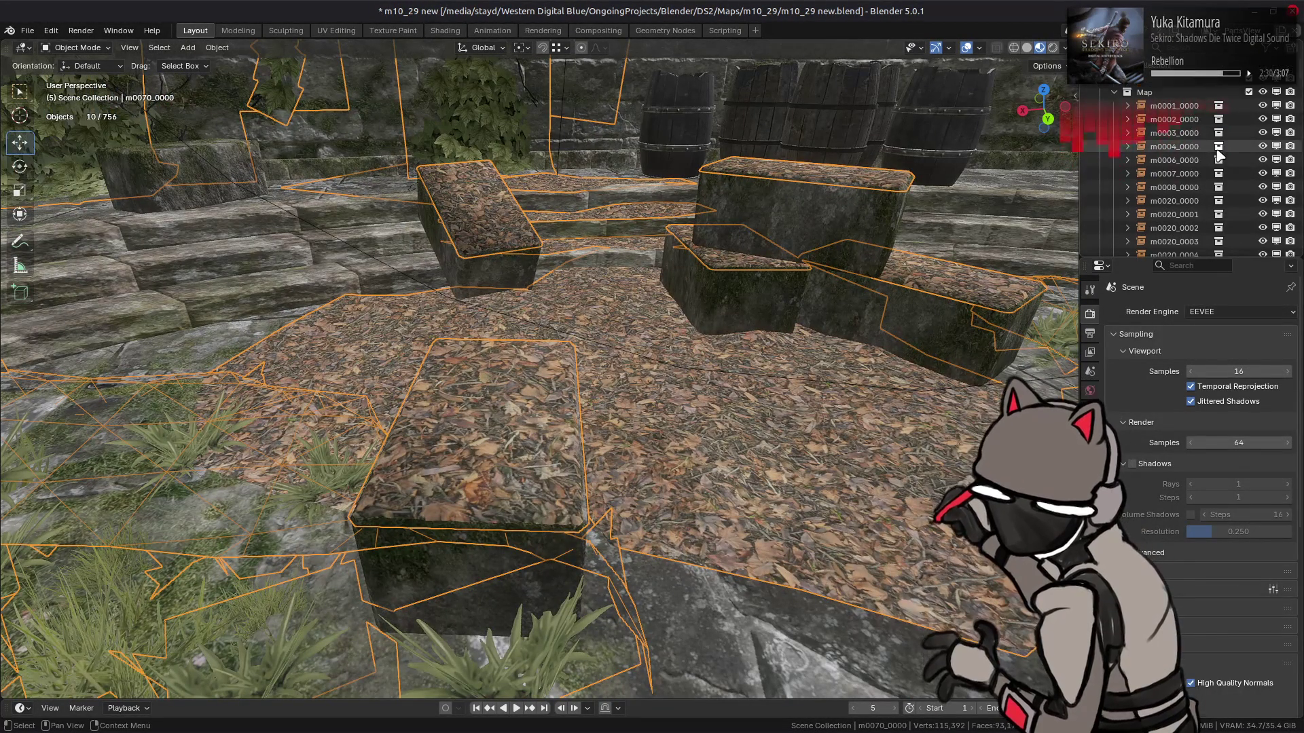
pyautogui.scroll(10, 1110, 102)
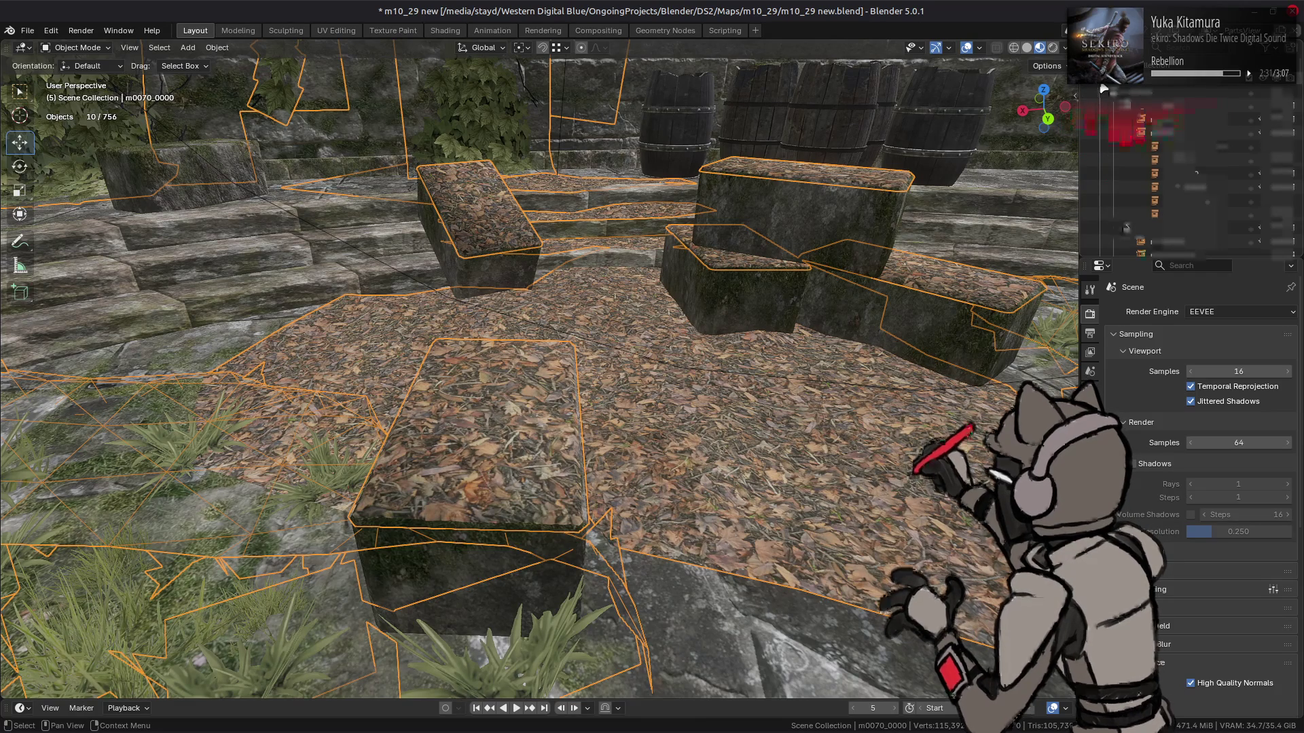
pyautogui.click(1250, 91)
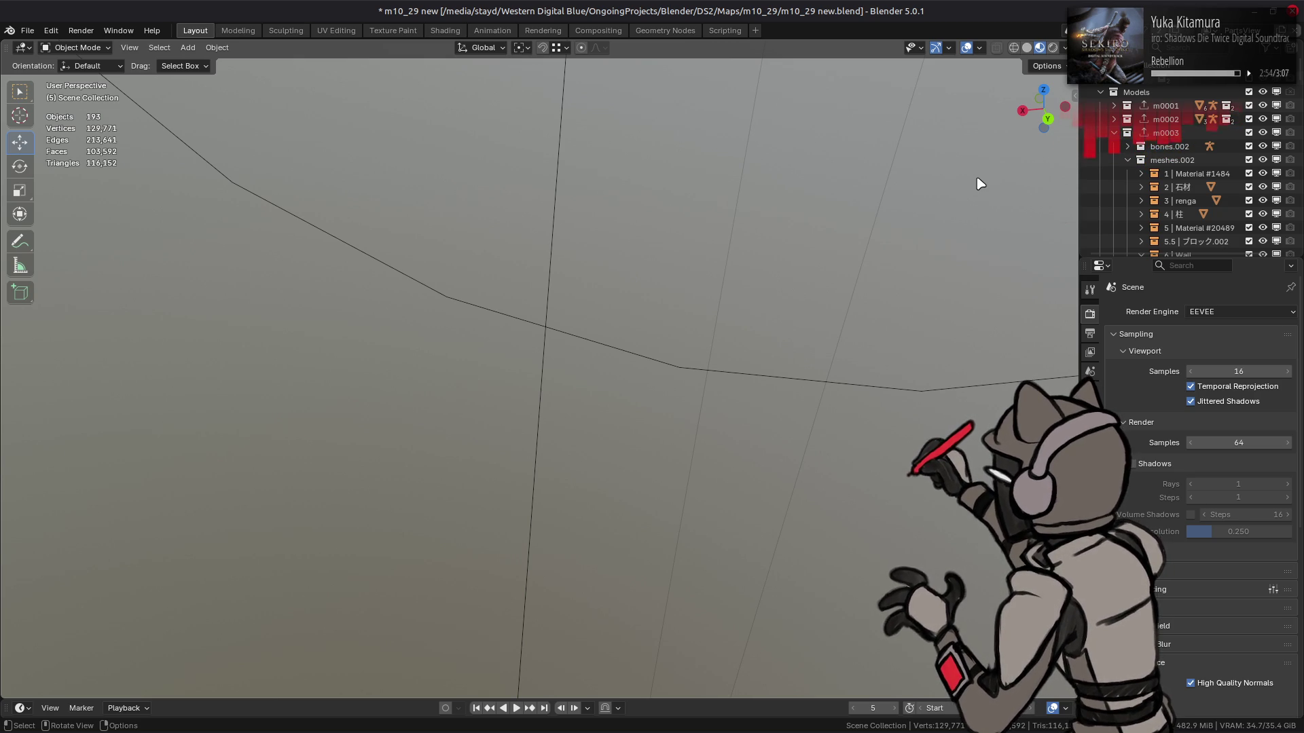
# Frame mesh 1 LOD0.002, orbit over the grassy valley by the stone bridge, and pick mesh 6 LOD0
pyautogui.hotkey('ctrl', 'z')
pyautogui.moveTo(954, 188)
pyautogui.mouseDown(button='middle')
pyautogui.moveTo(713, 355)
pyautogui.moveTo(696, 408)
pyautogui.moveTo(613, 177)
pyautogui.moveTo(761, 295)
pyautogui.mouseUp(button='middle')
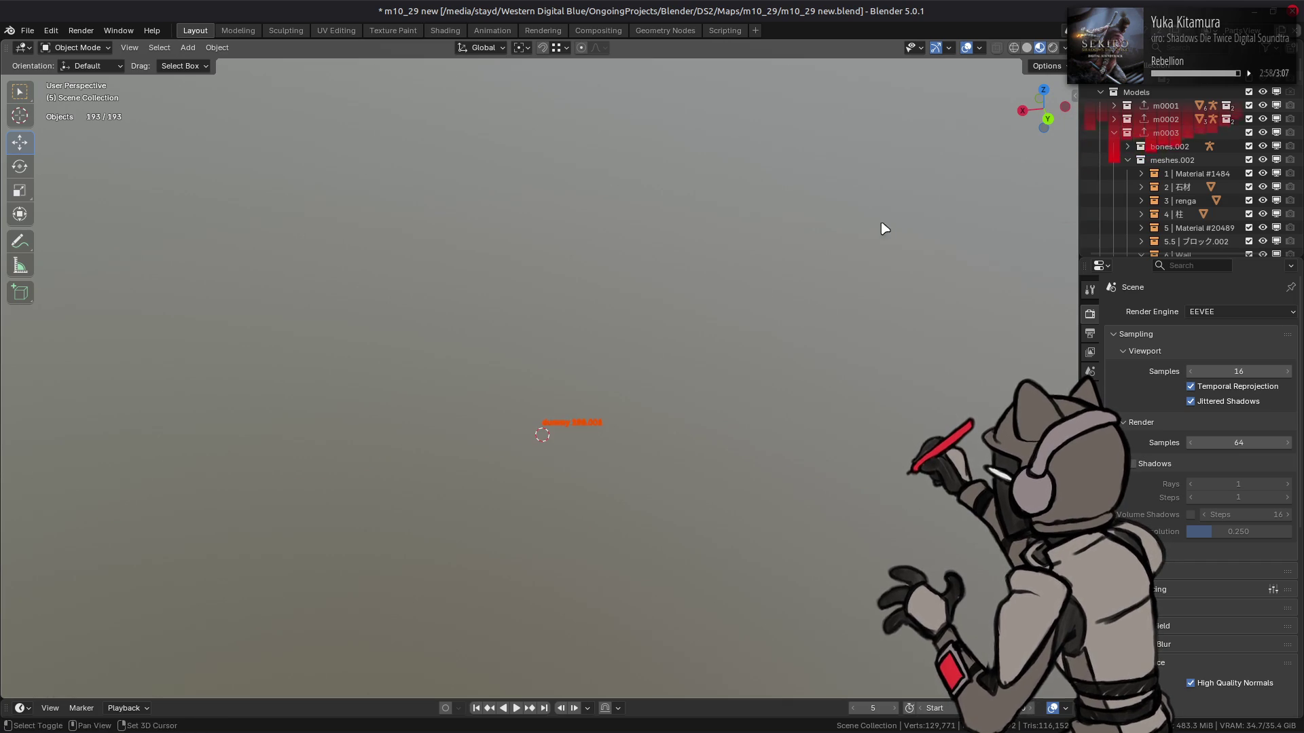
pyautogui.click(760, 295)
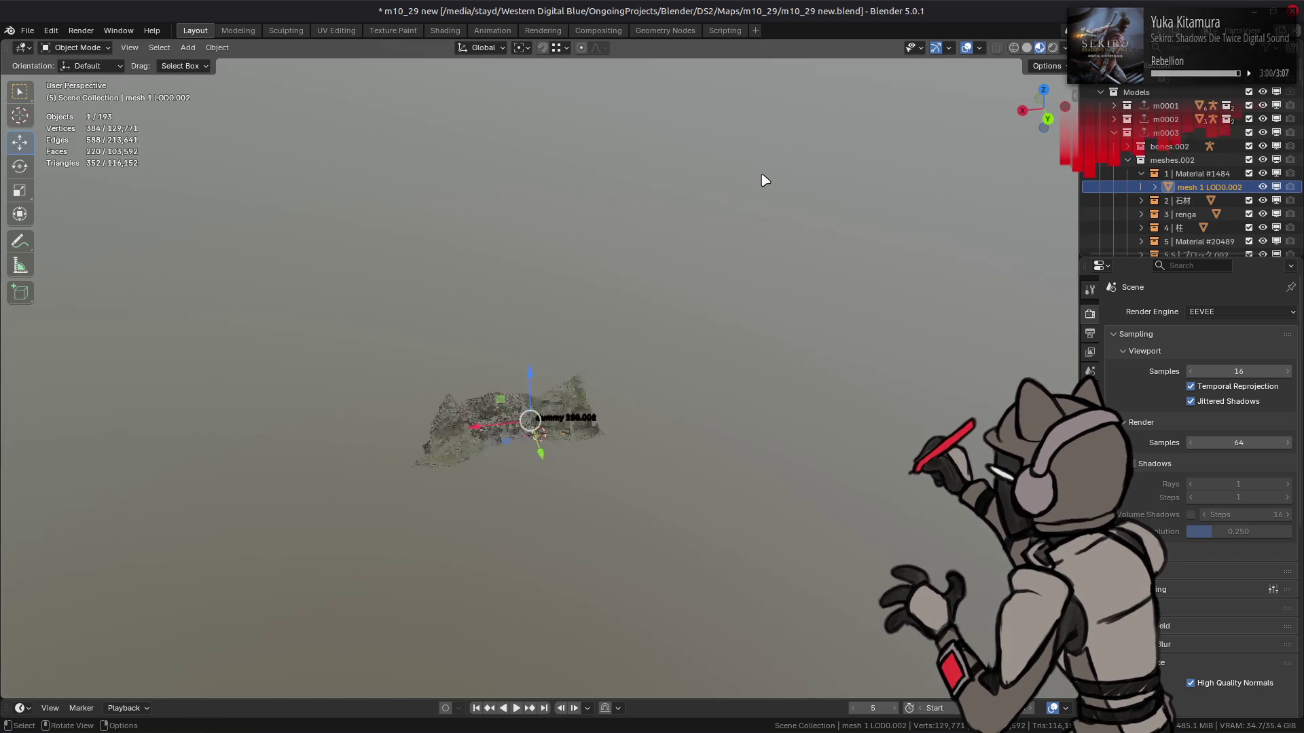
pyautogui.press('KP_Decimal')
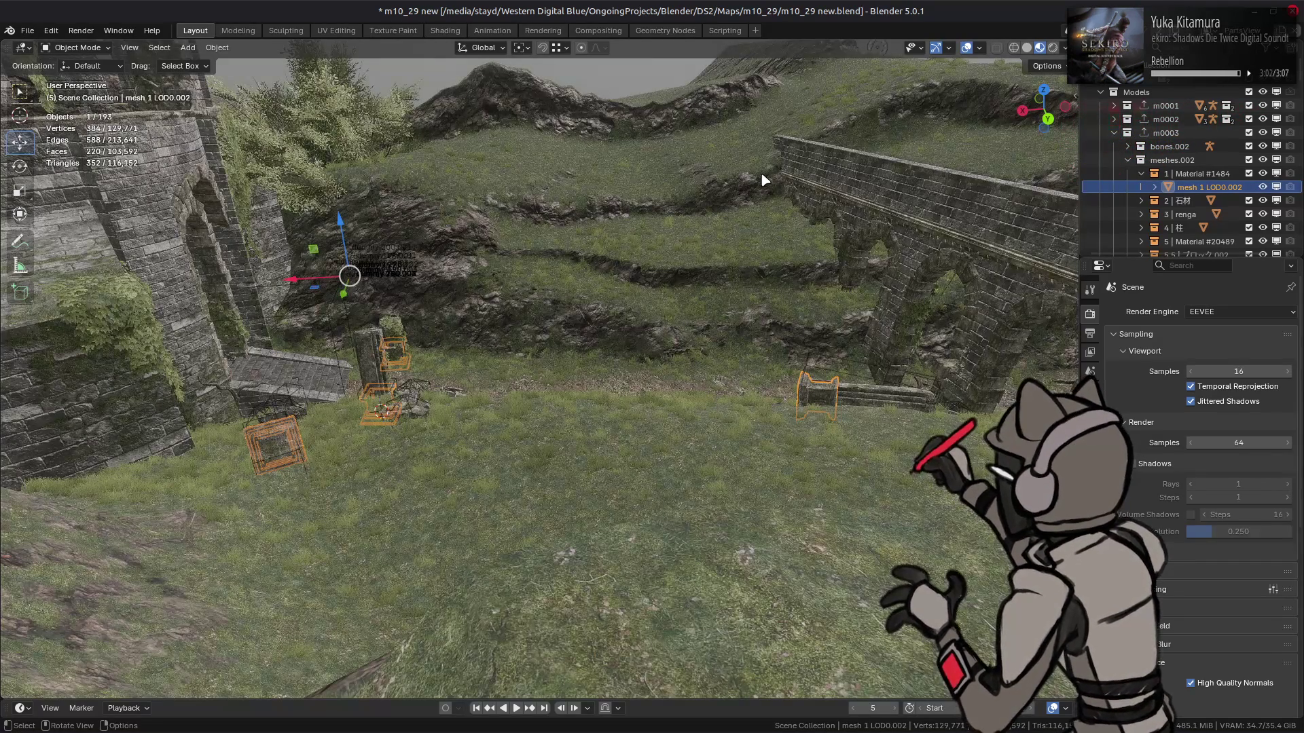
pyautogui.hotkey('alt', 'a')
pyautogui.moveTo(764, 180)
pyautogui.mouseDown(button='middle')
pyautogui.moveTo(687, 319)
pyautogui.moveTo(652, 305)
pyautogui.mouseUp(button='middle')
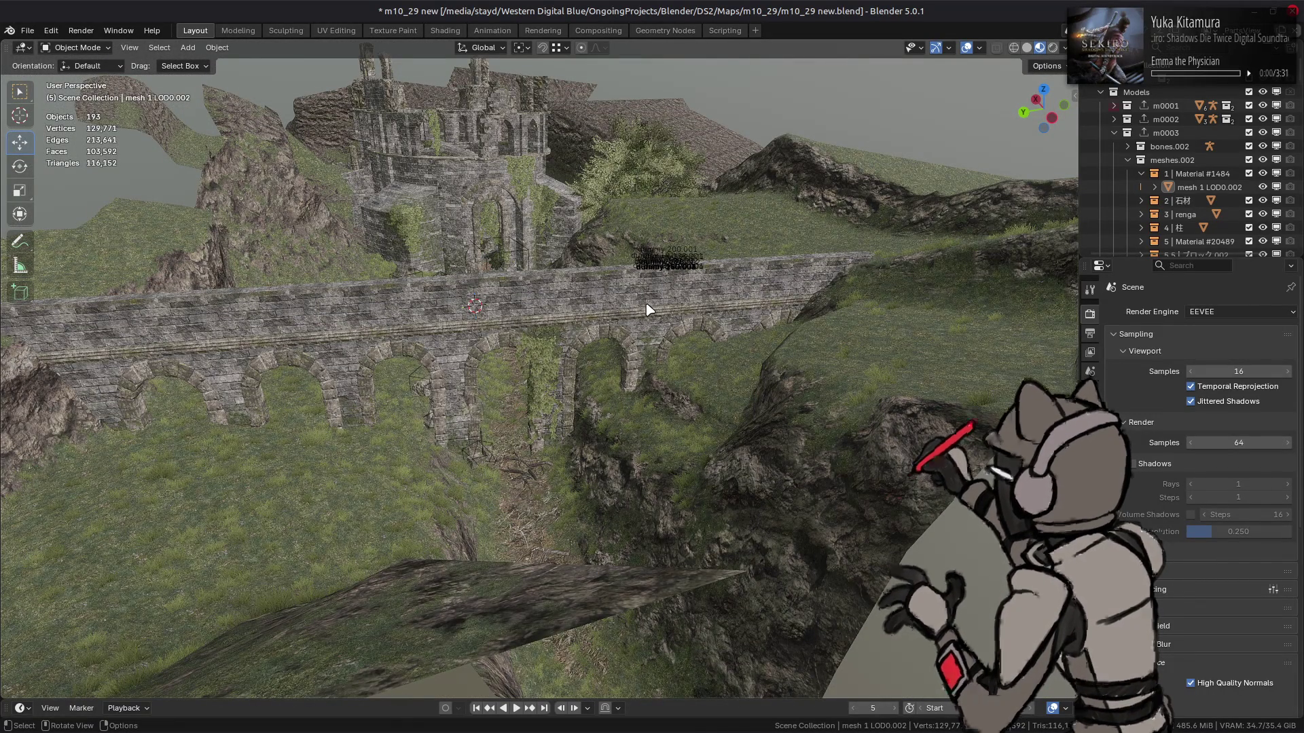
pyautogui.moveTo(623, 306)
pyautogui.mouseDown(button='middle')
pyautogui.moveTo(663, 308)
pyautogui.moveTo(493, 346)
pyautogui.moveTo(677, 311)
pyautogui.mouseUp(button='middle')
pyautogui.click(693, 283)
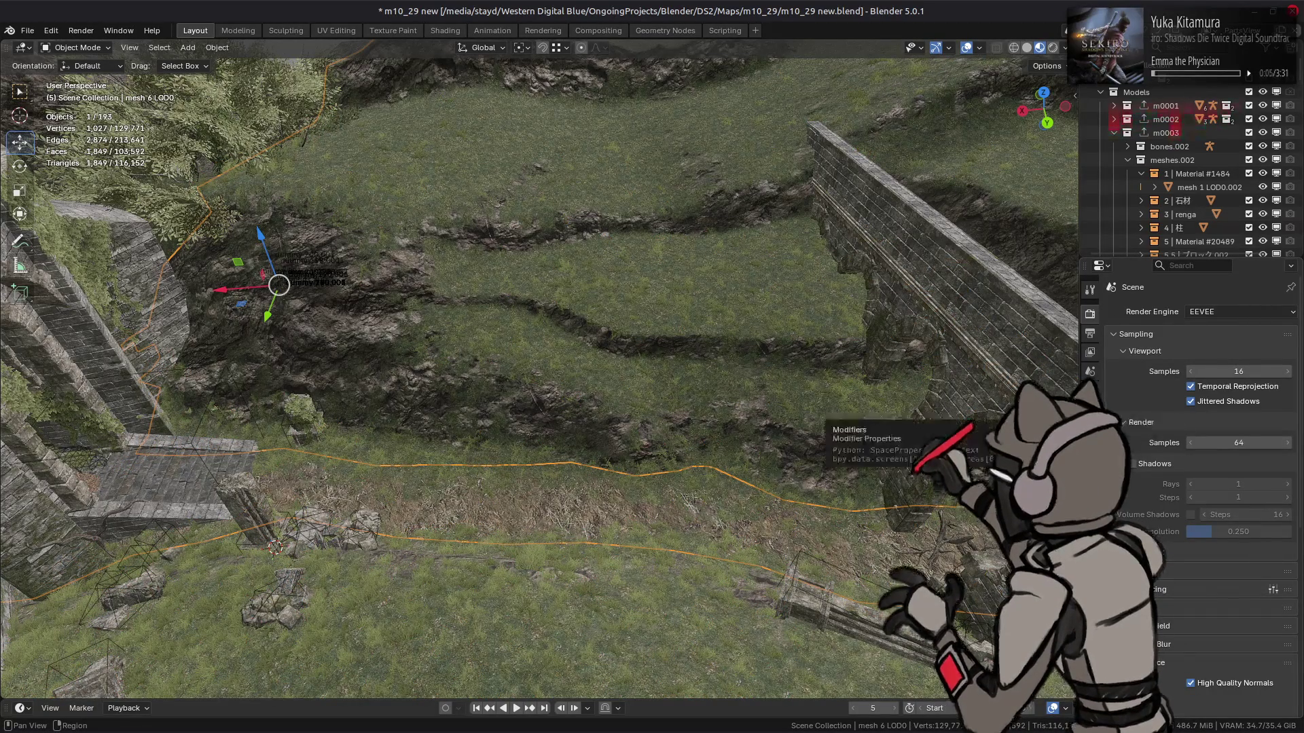
# Review mesh 6 LOD0's GeometryNodes modifier using the Wall material, then view it in Shading
pyautogui.click(1090, 444)
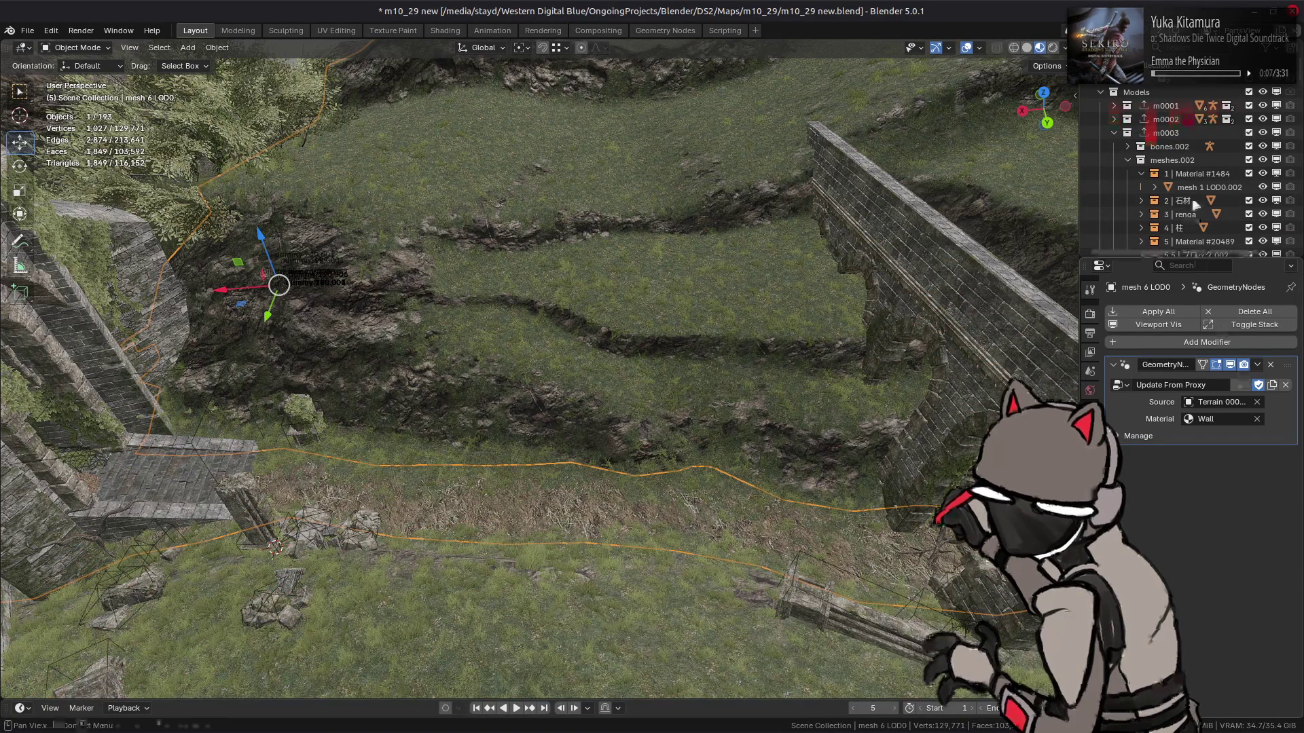
pyautogui.scroll(-5, 1195, 210)
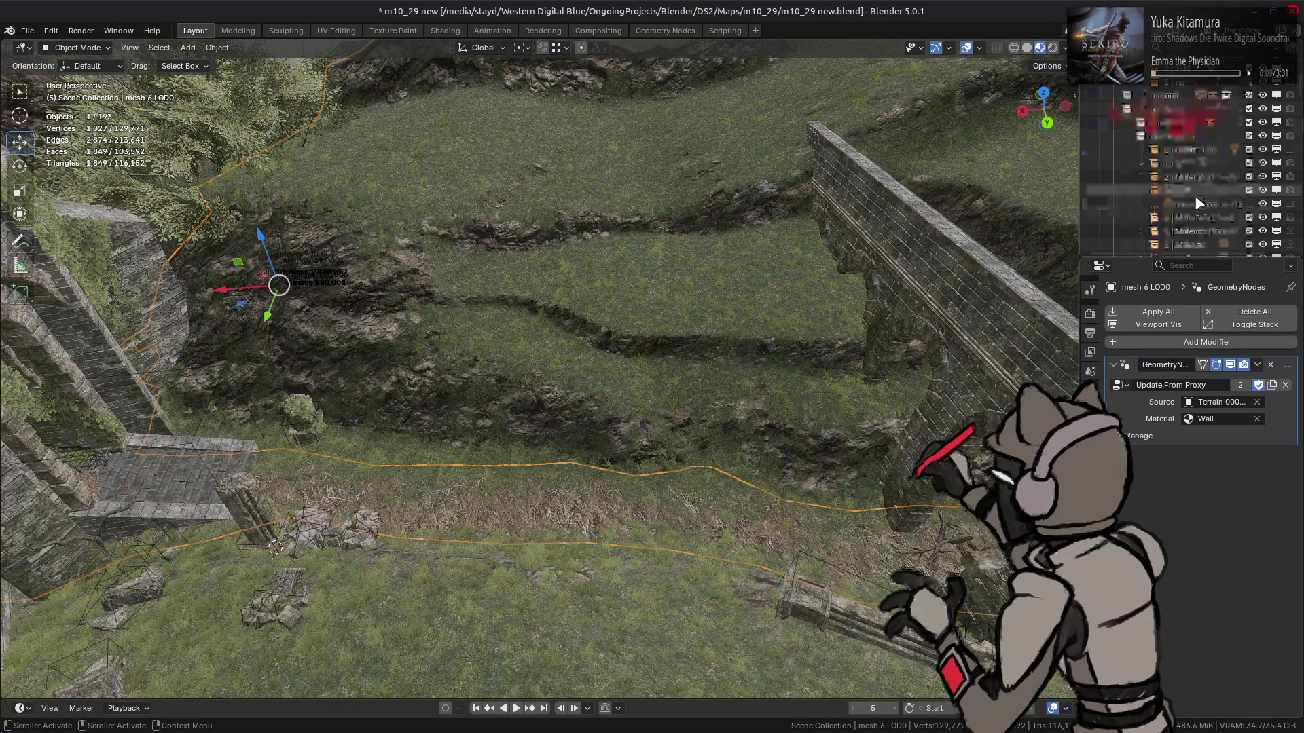
pyautogui.scroll(-3, 1197, 201)
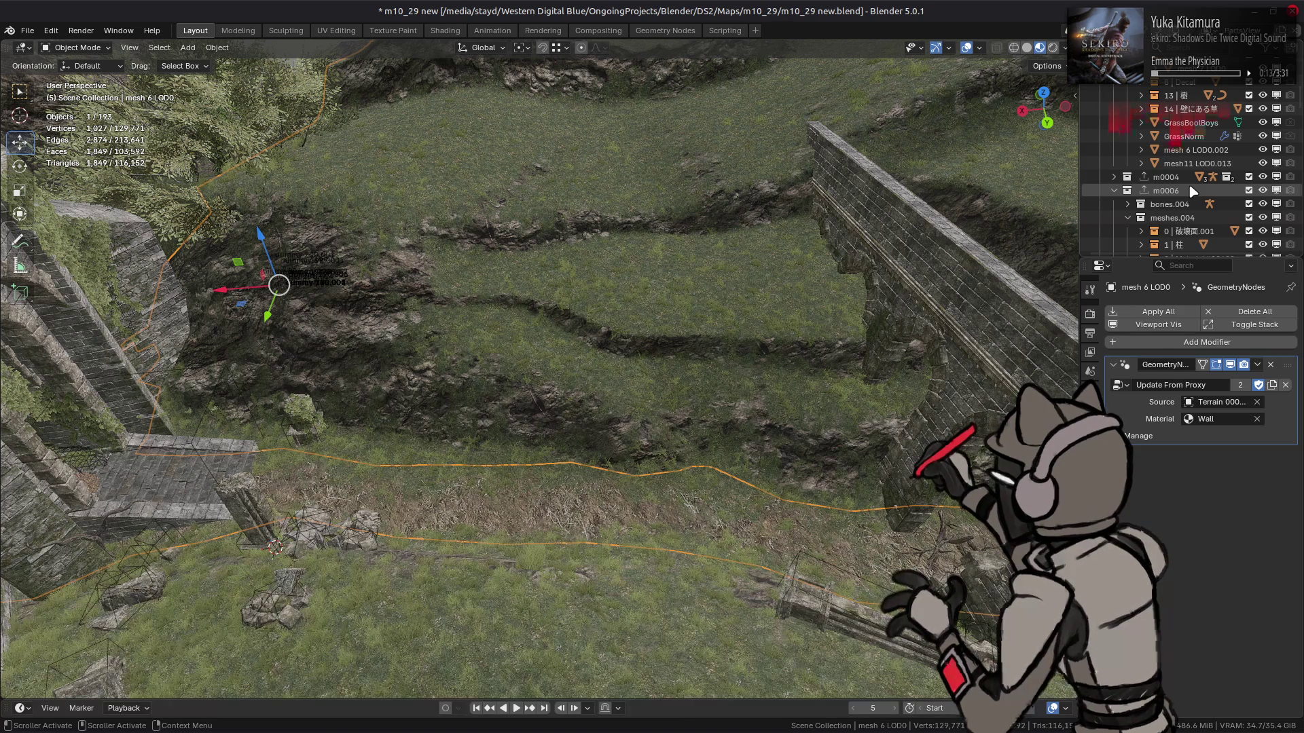
pyautogui.scroll(4, 1193, 191)
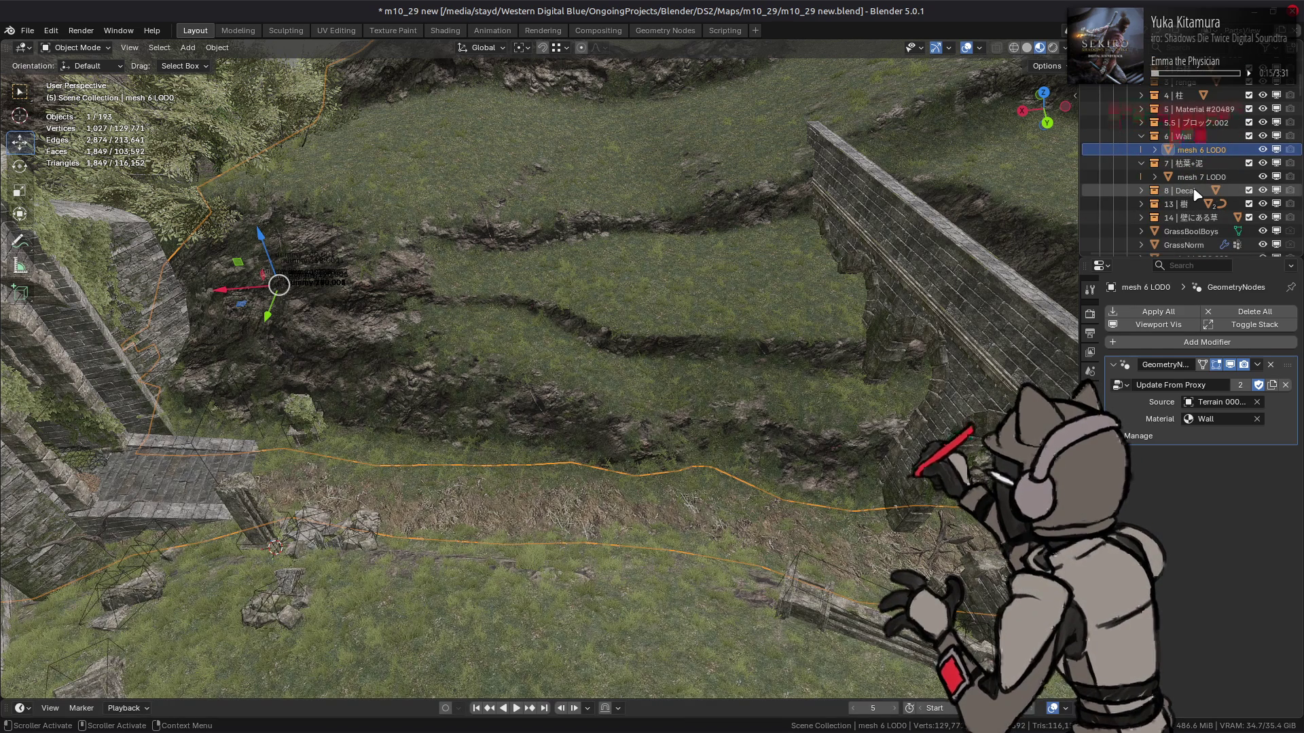
pyautogui.scroll(4, 1196, 194)
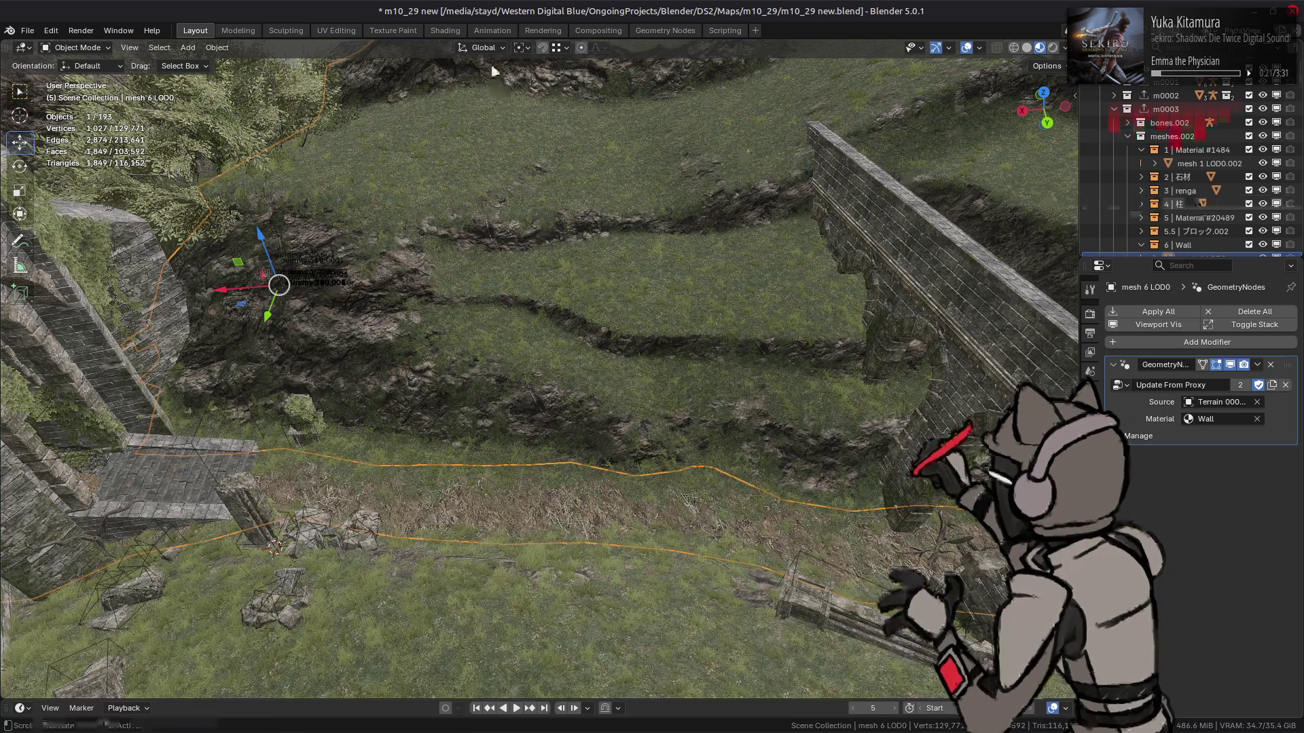
pyautogui.click(444, 30)
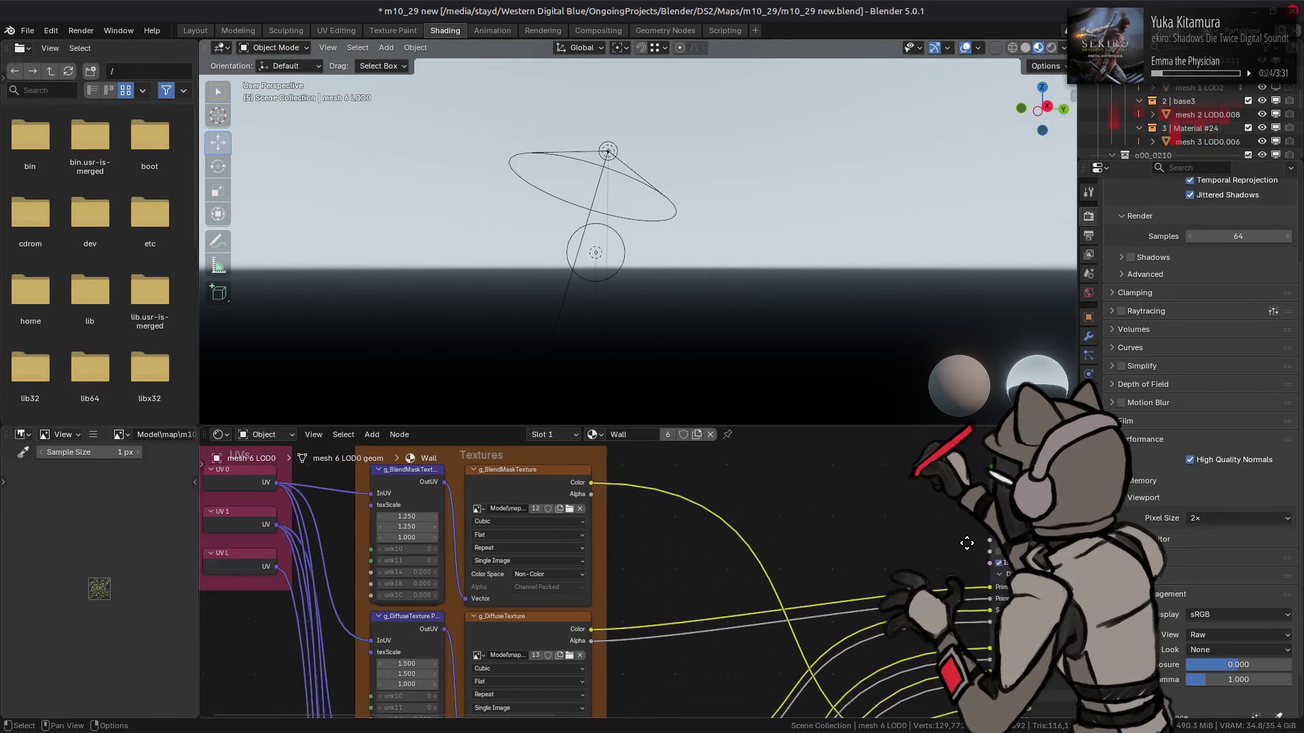
pyautogui.click(415, 479)
pyautogui.press('Tab')
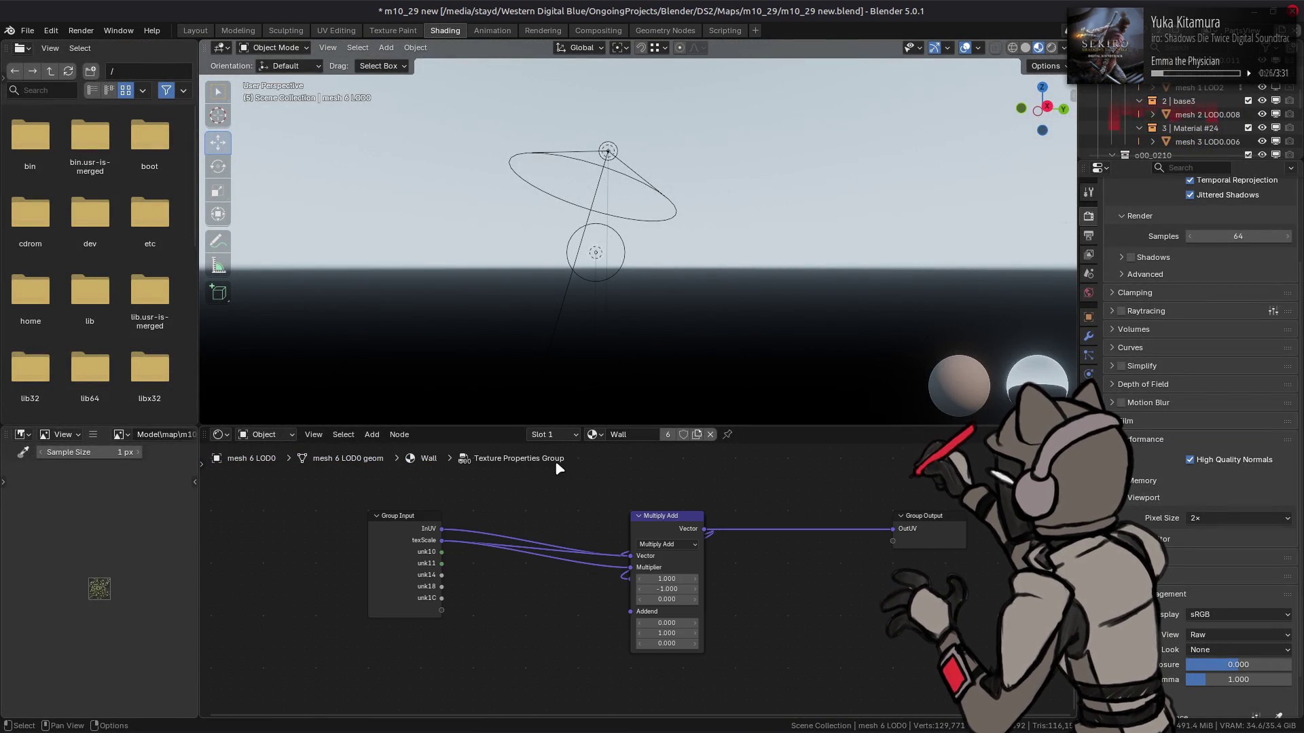
pyautogui.click(381, 523)
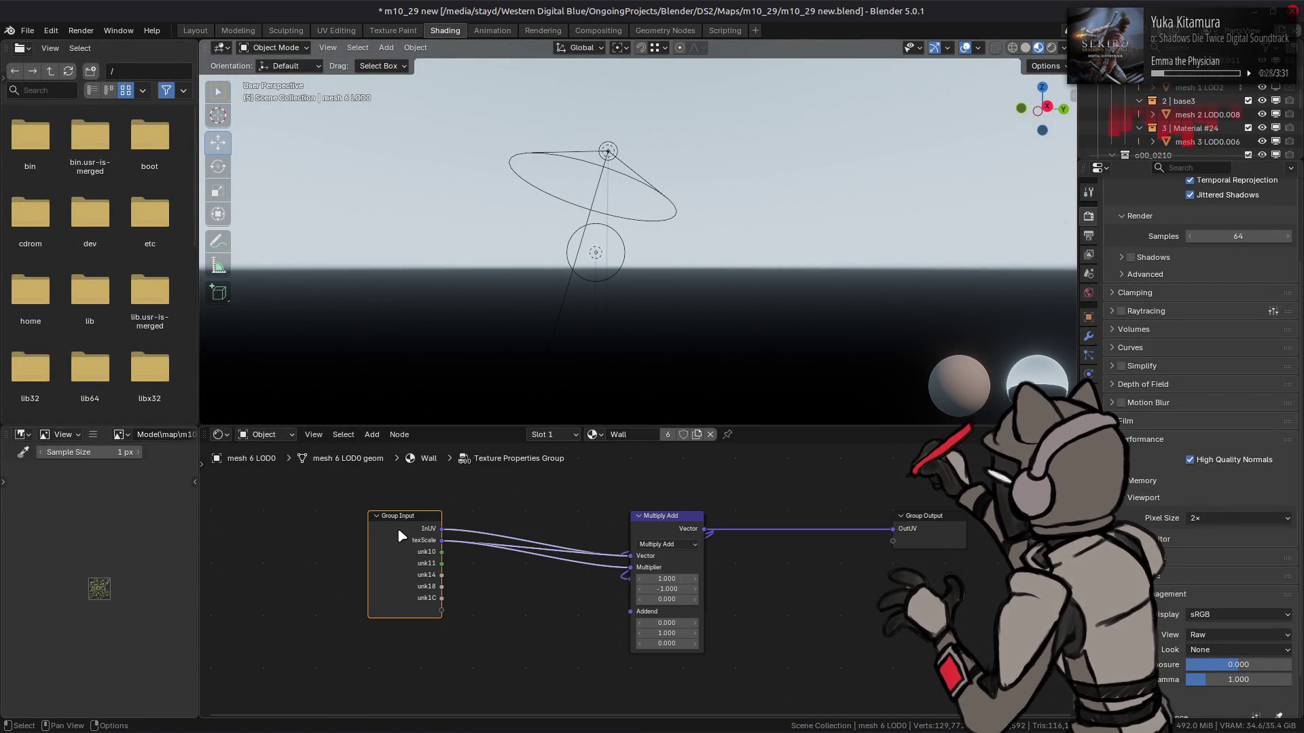
pyautogui.press('n')
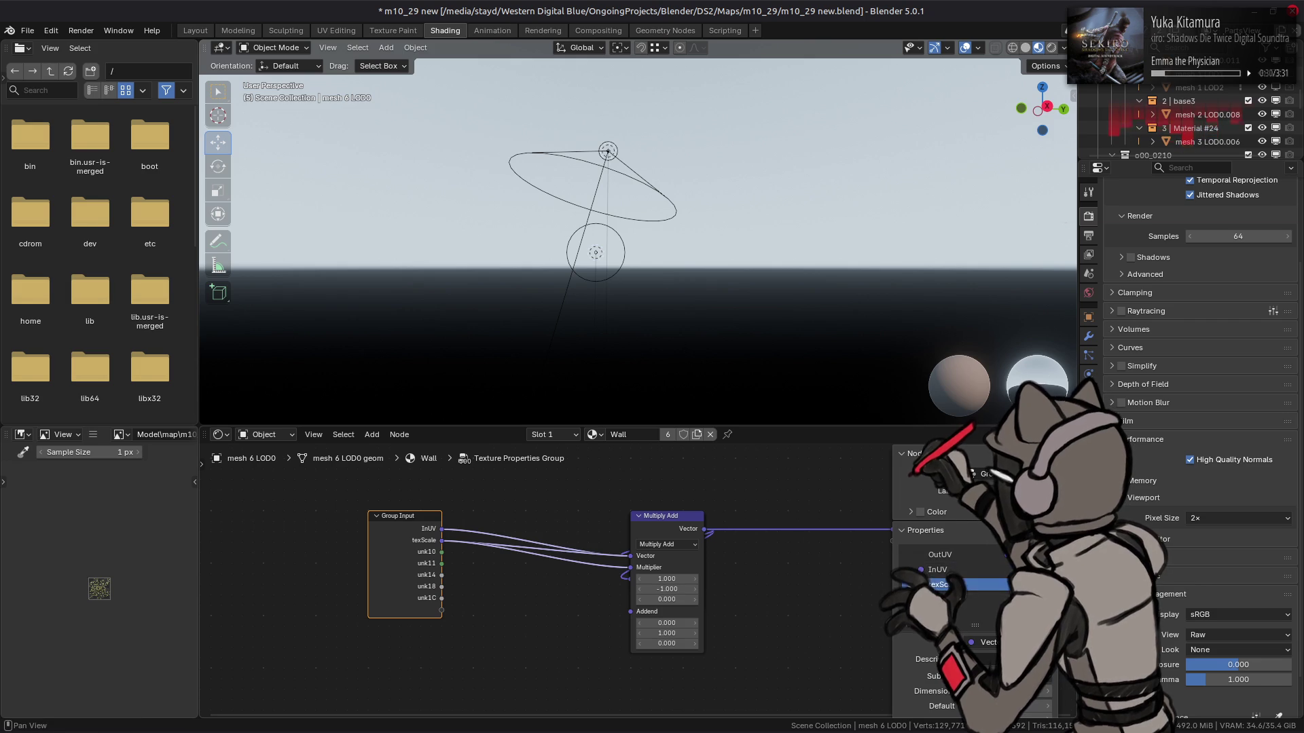
pyautogui.click(909, 453)
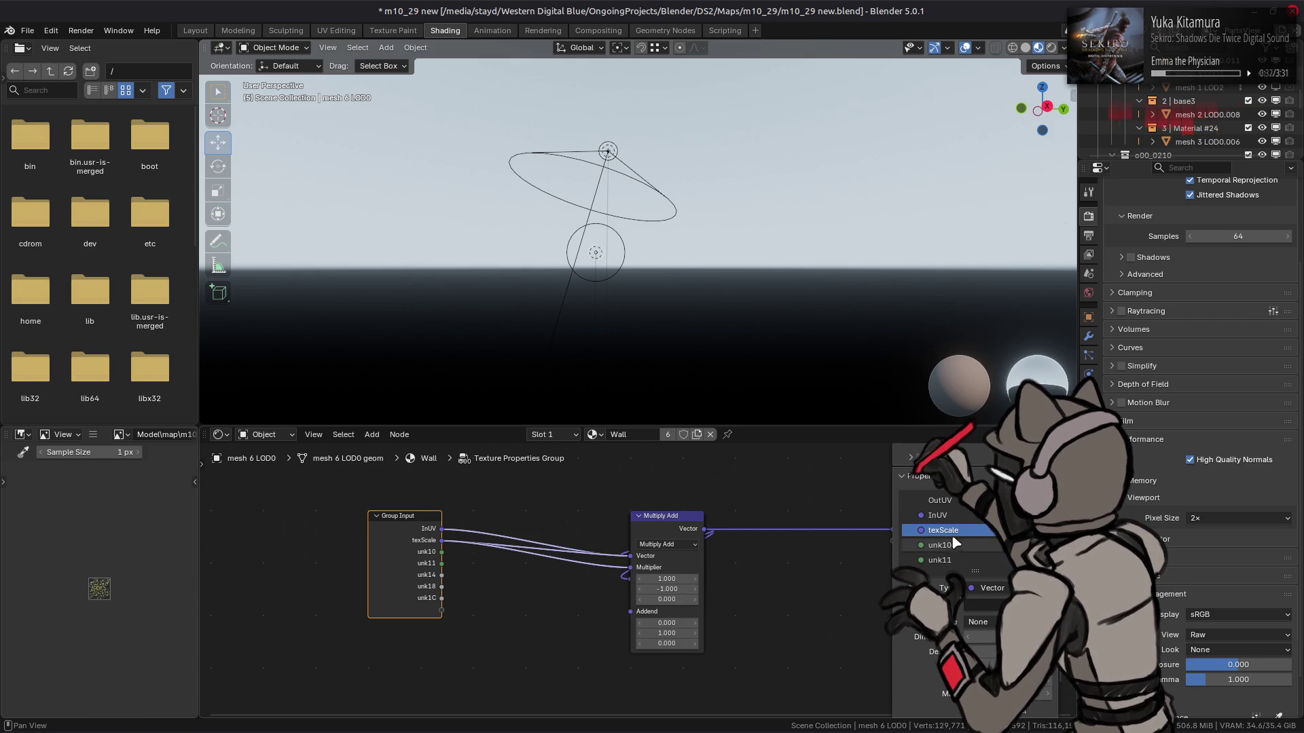
pyautogui.click(944, 515)
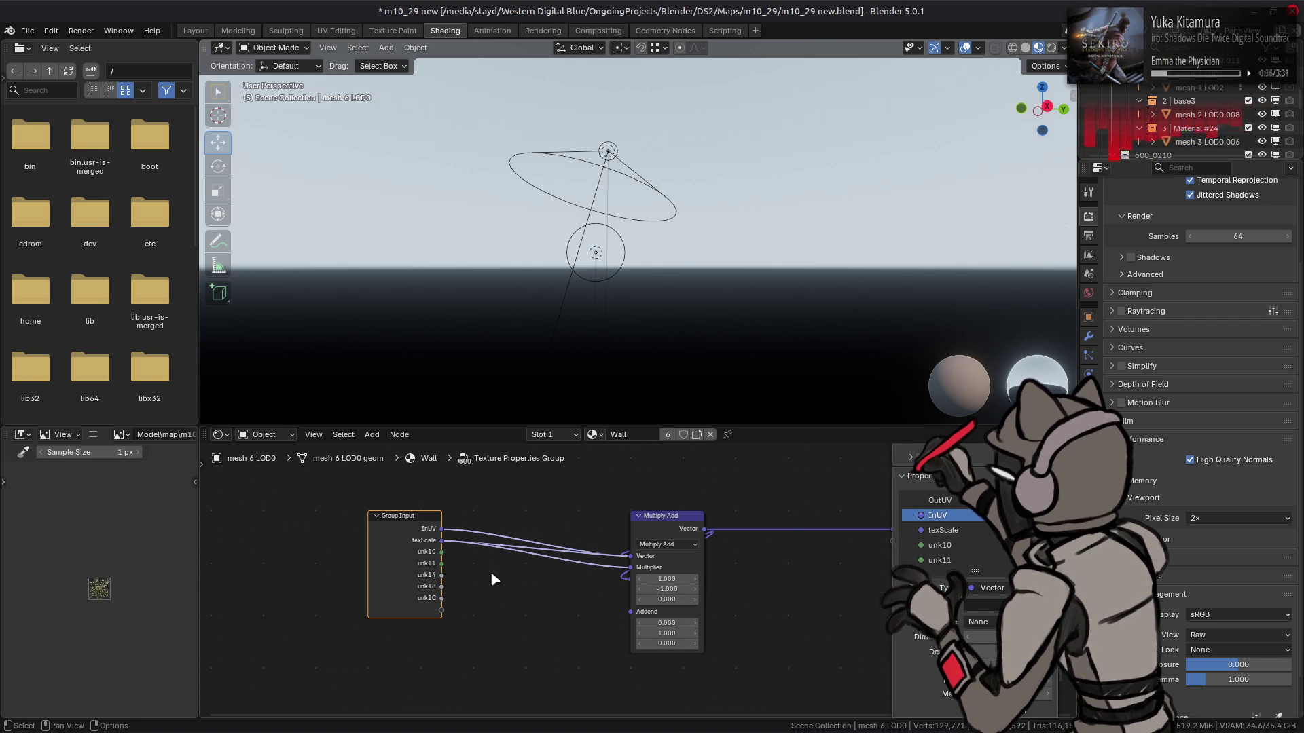
pyautogui.click(948, 563)
pyautogui.click(944, 530)
pyautogui.click(944, 516)
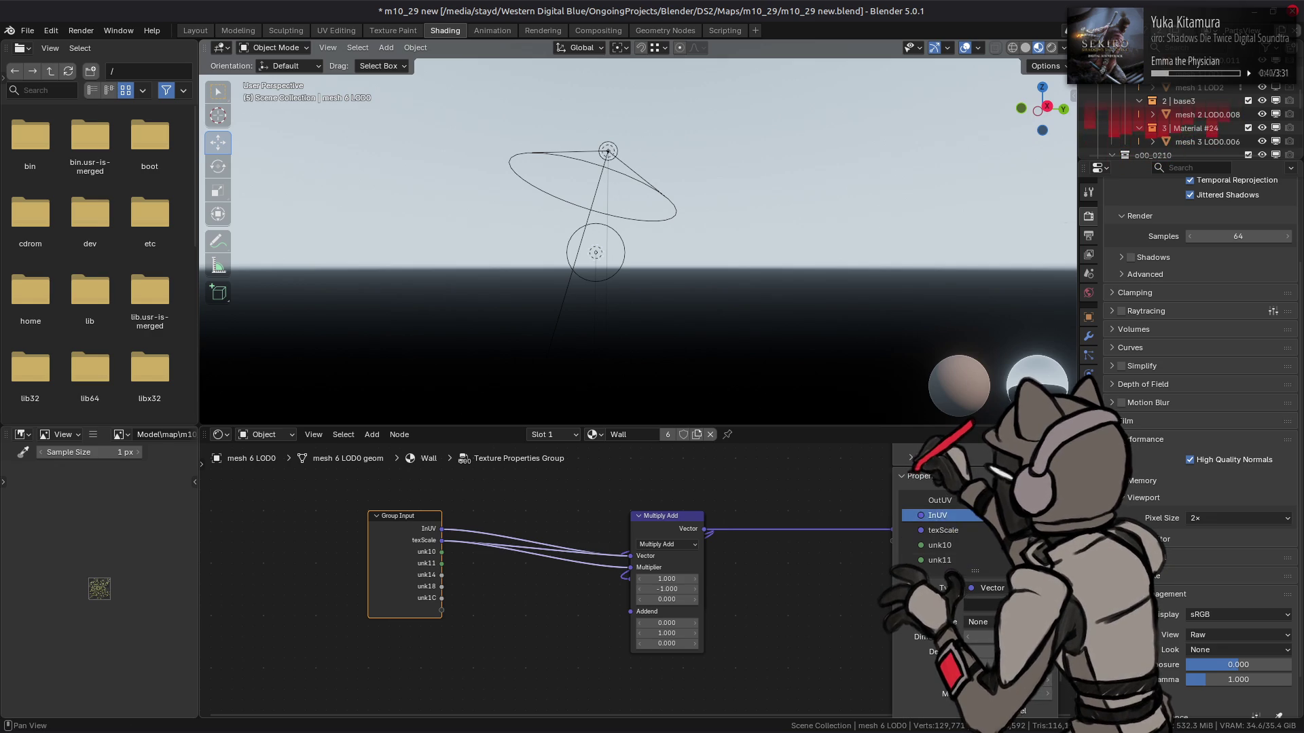
pyautogui.click(943, 530)
pyautogui.scroll(-2, 944, 530)
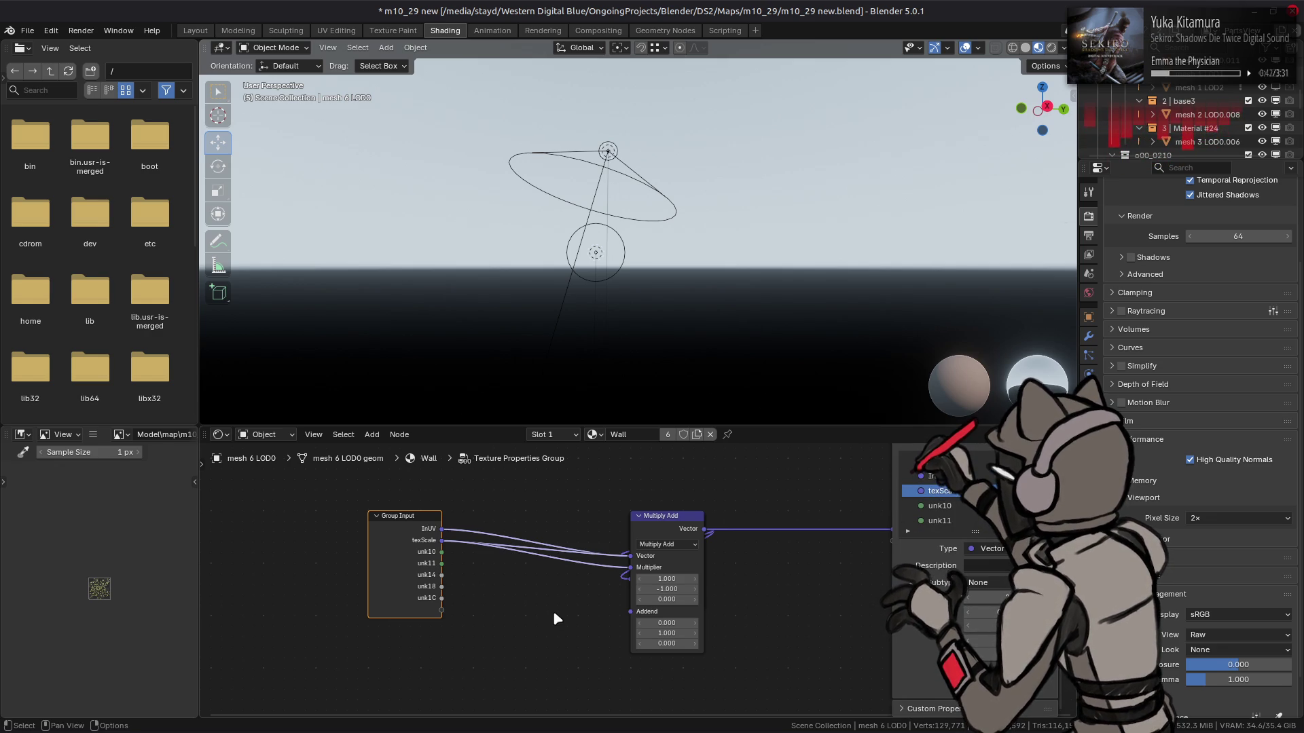
pyautogui.press('Tab')
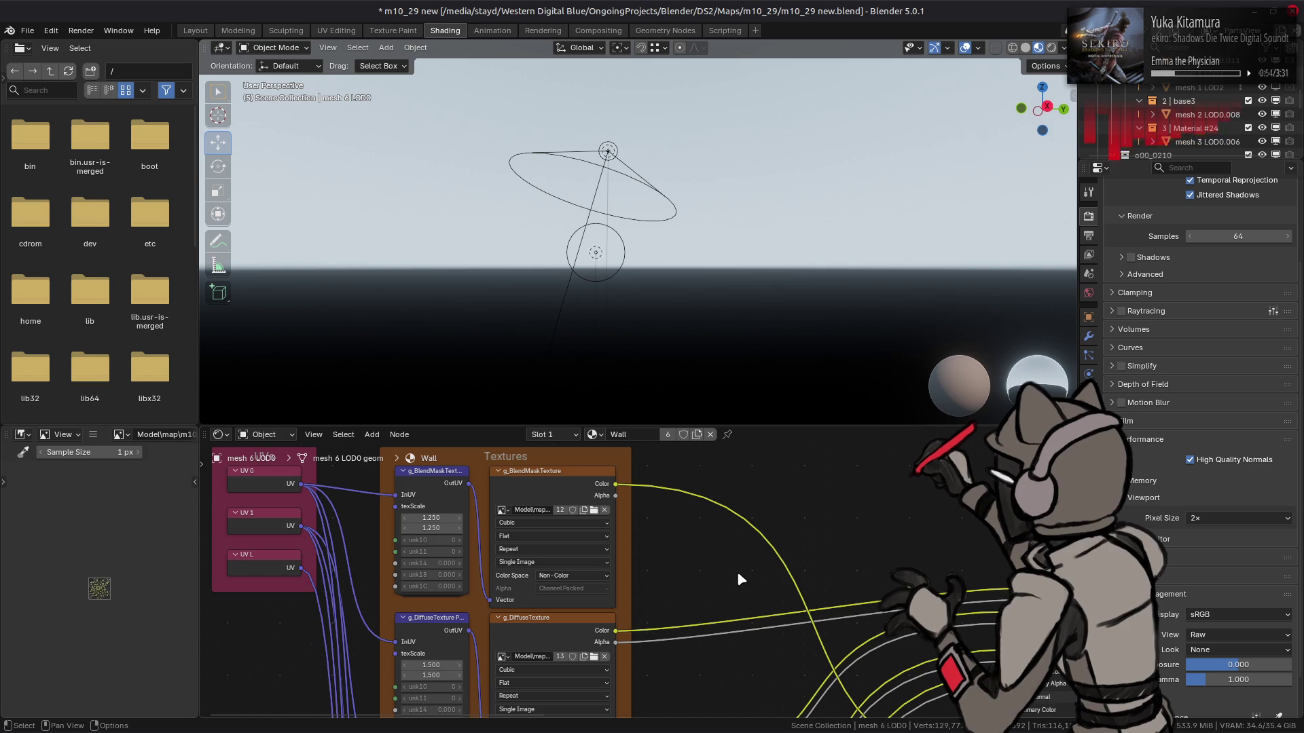
# Pan the node editor to the DS2 Shader, Material Output and GX parameter nodes
pyautogui.hscroll(6, 720, 531)
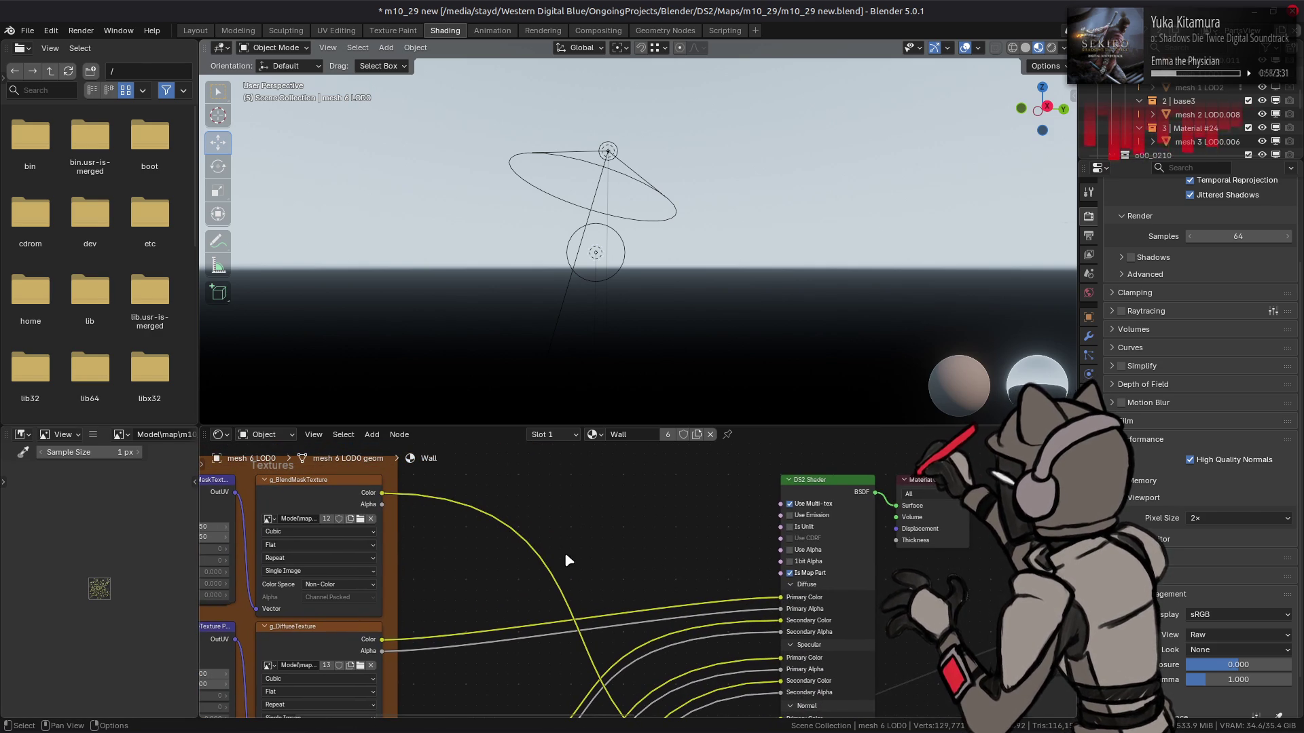
pyautogui.moveTo(721, 534); pyautogui.dragTo(358, 547, button='middle')
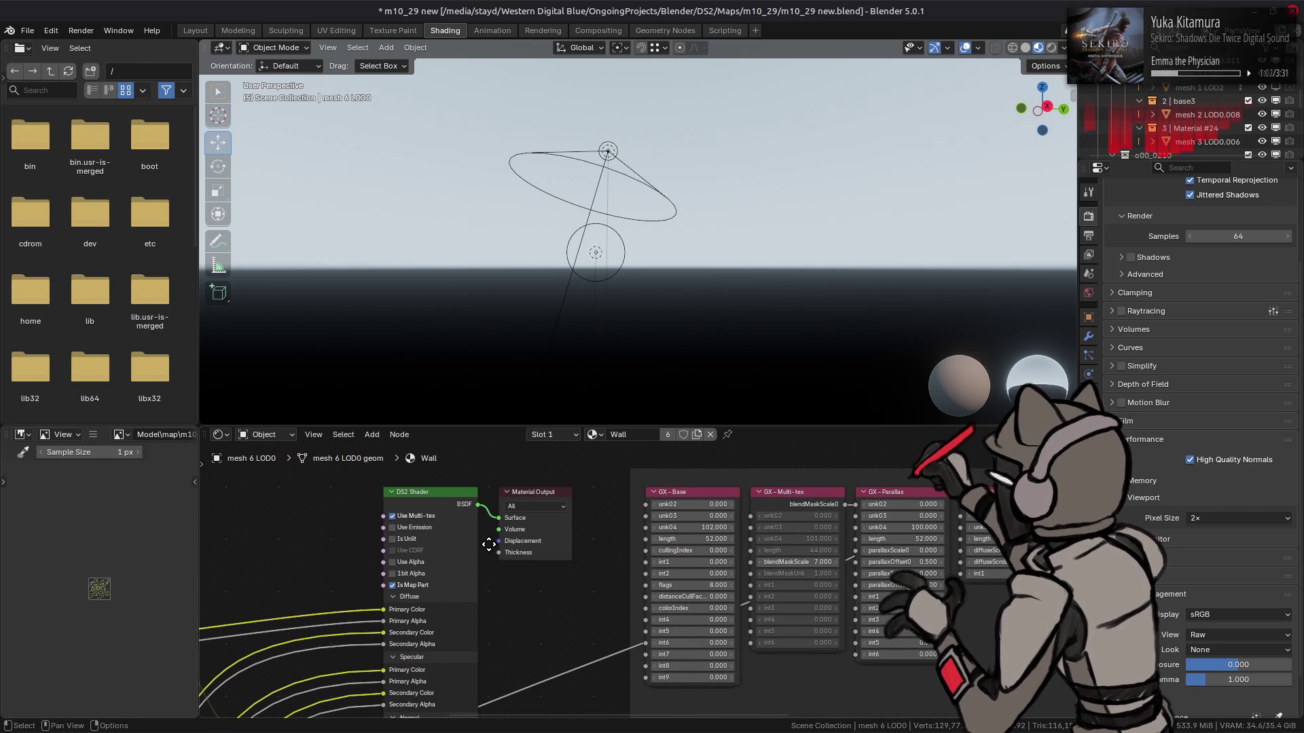
pyautogui.moveTo(509, 551)
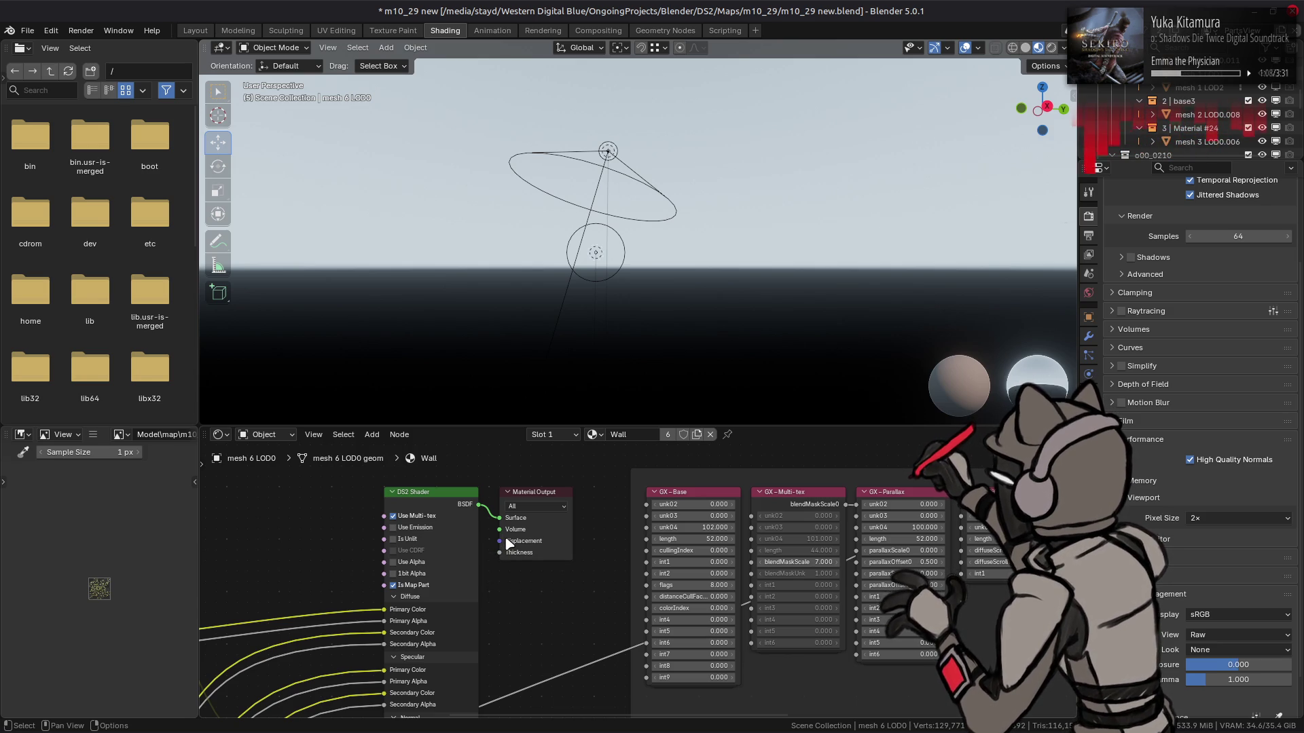
# Inspect the GX Multi-tex group's input sockets in the sidebar and return to the Wall material
pyautogui.press('Tab')
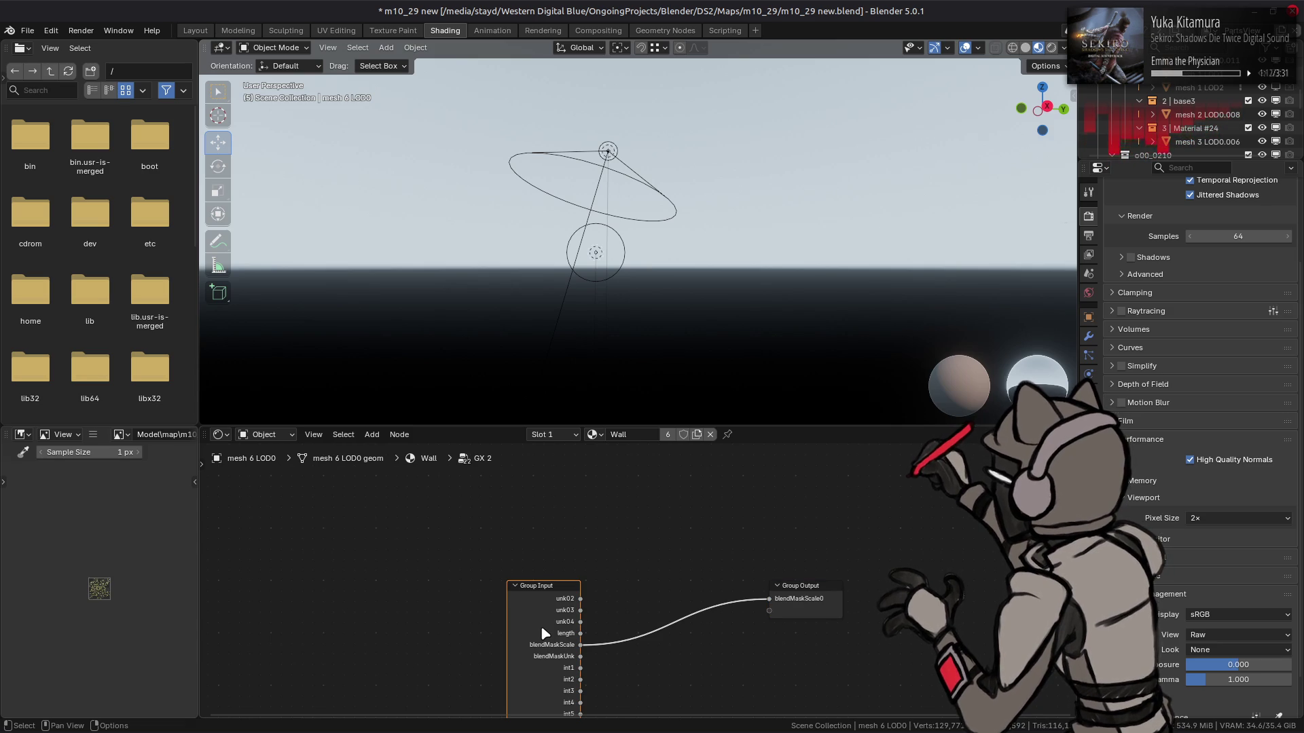
pyautogui.press('n')
pyautogui.scroll(-3, 915, 658)
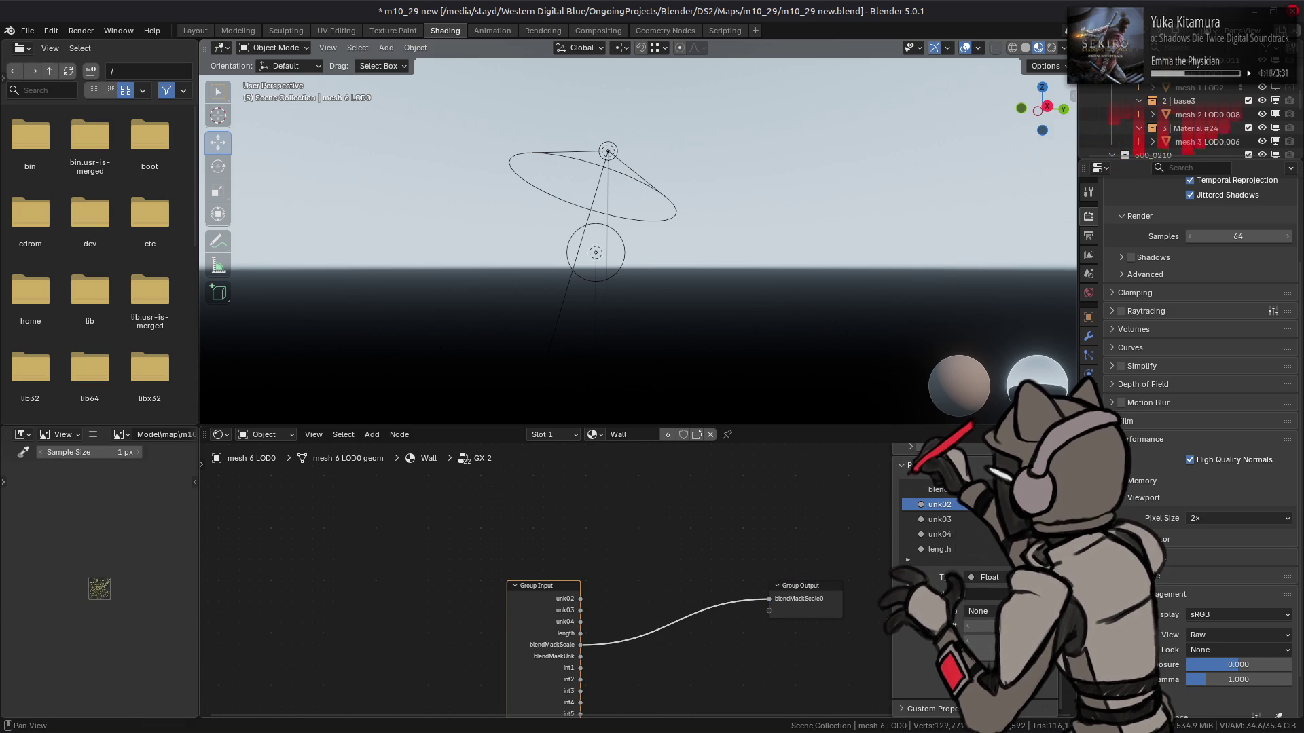
pyautogui.press('n')
pyautogui.press('Tab')
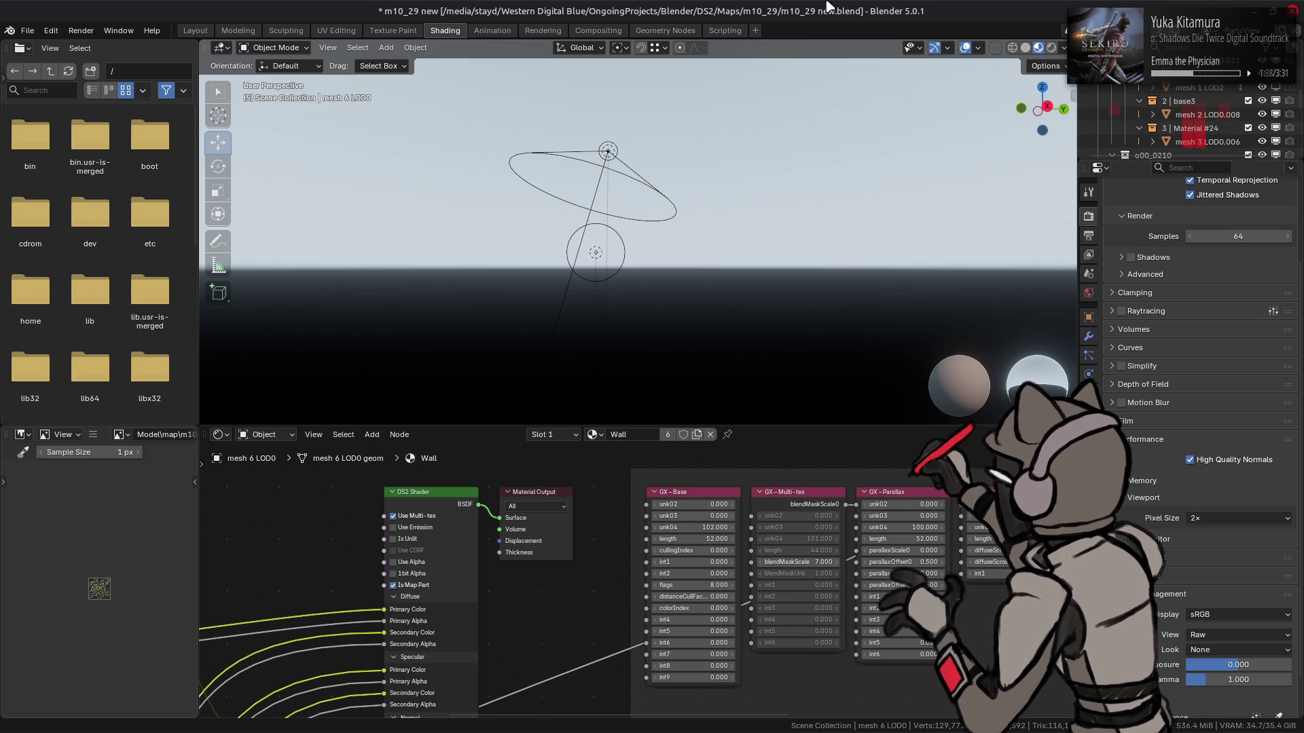
# Filter the Outliner for 'Terr' and re-enable the Terrain 0003-0006 object
pyautogui.press('KP_Decimal')
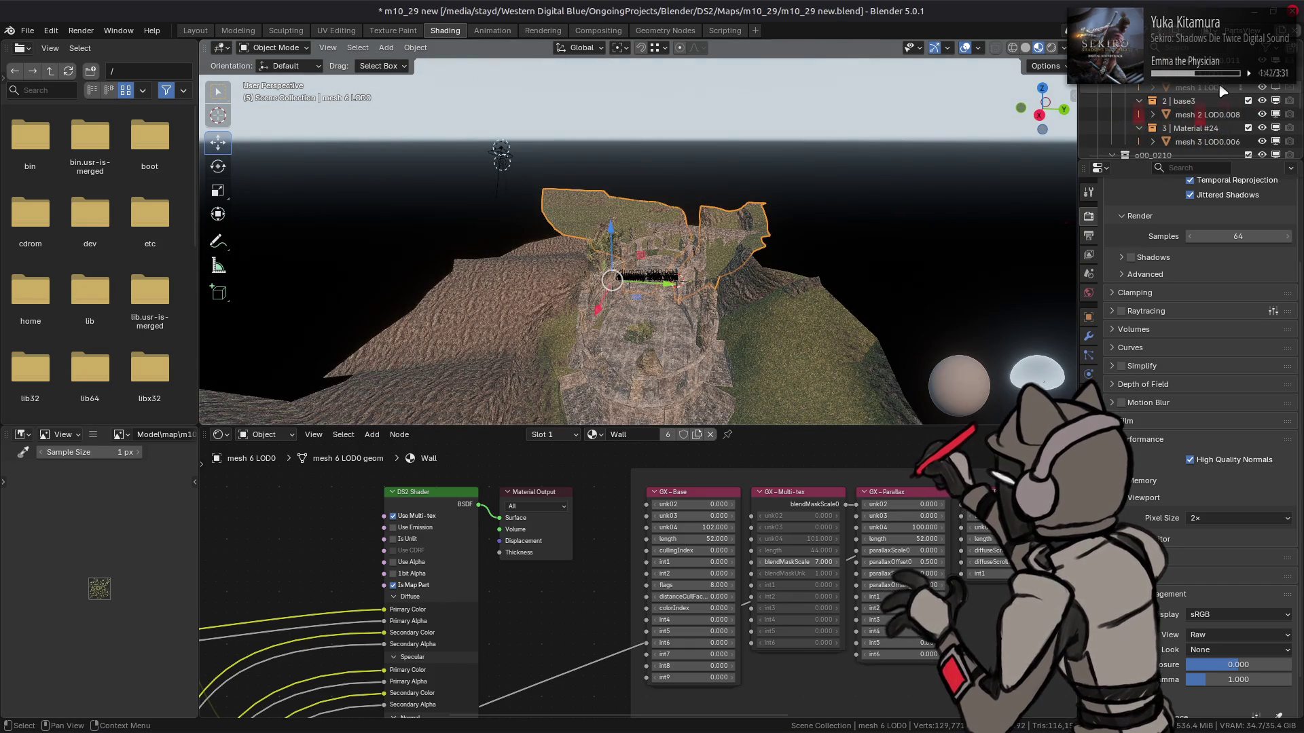
pyautogui.press('KP_Decimal')
pyautogui.scroll(2, 1189, 122)
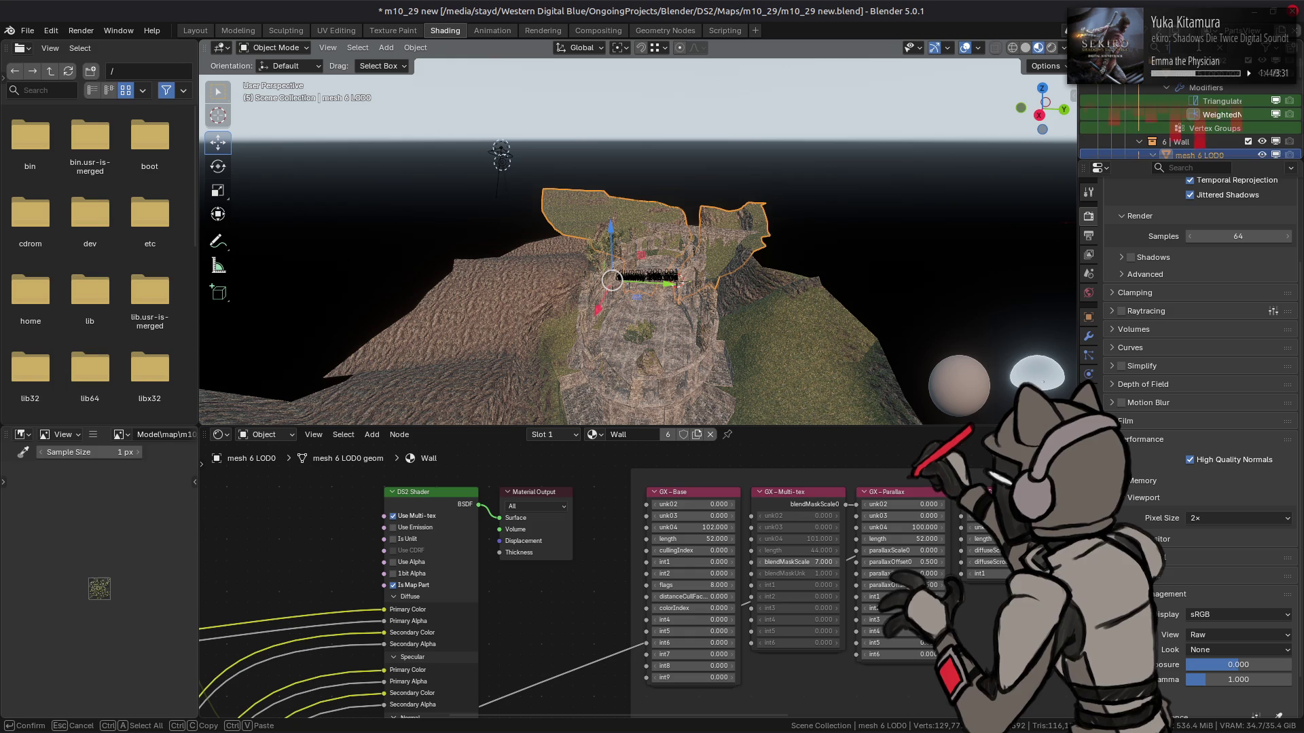
pyautogui.write('rr')
pyautogui.press('Return')
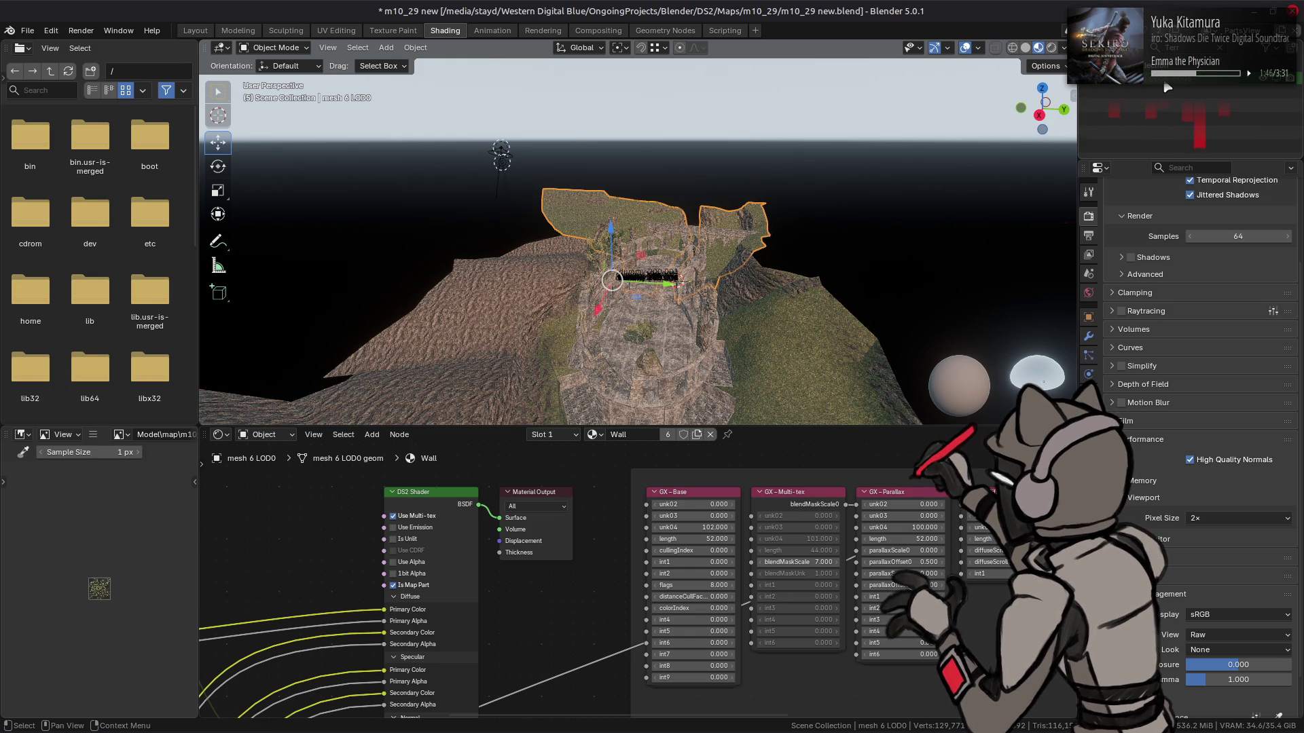
pyautogui.click(1195, 75)
pyautogui.press('BackSpace')
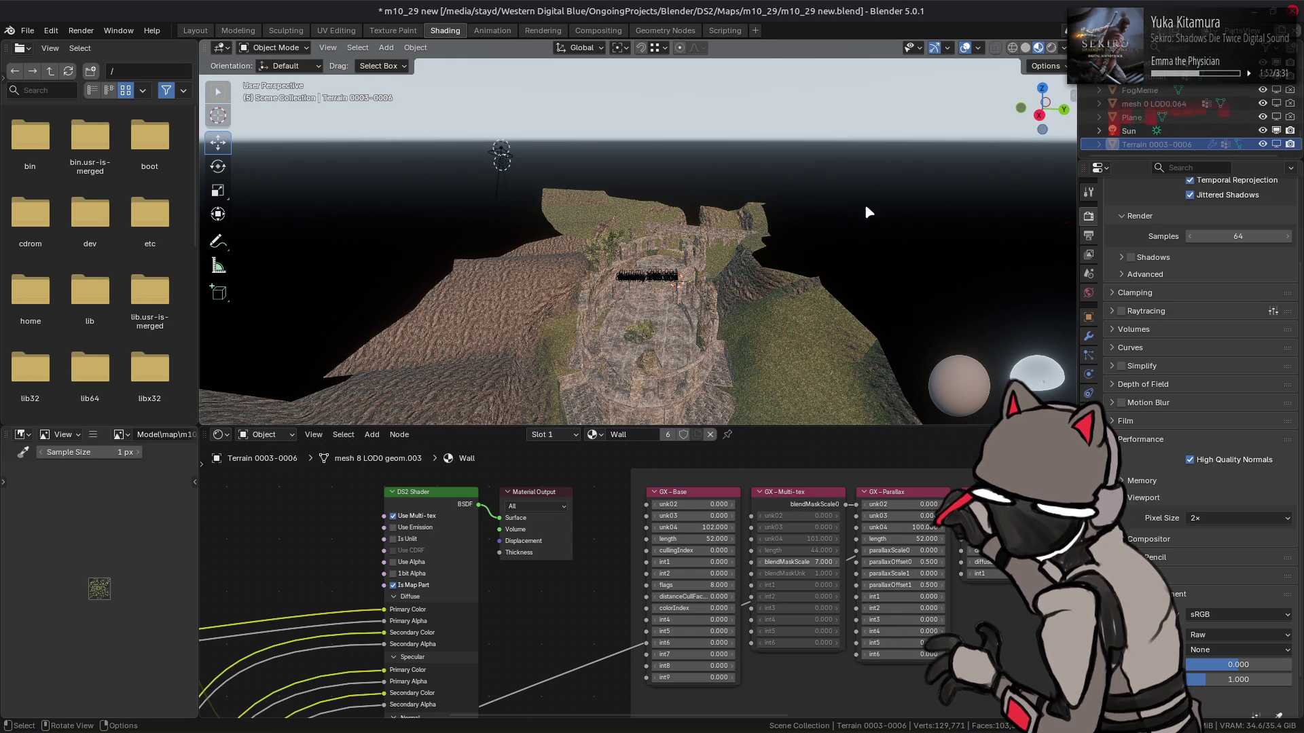
pyautogui.click(1277, 146)
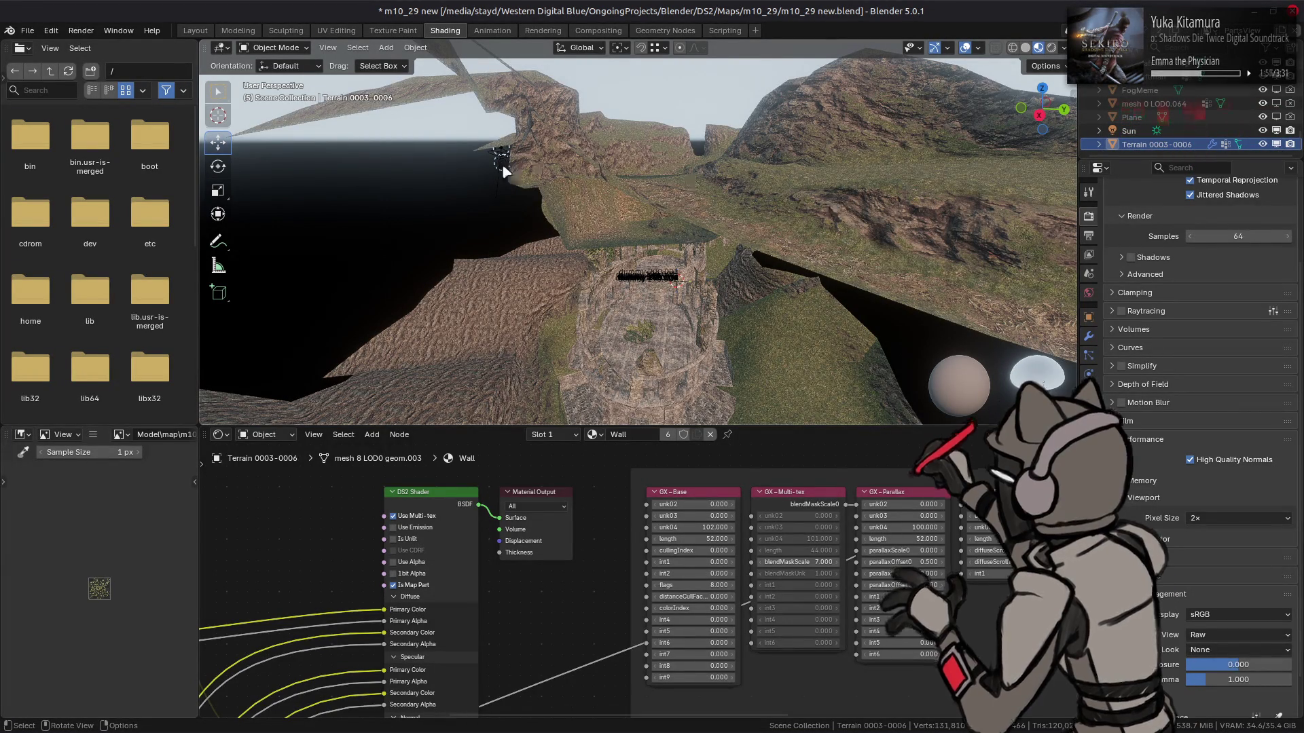
# In the Layout workspace, orbit to the terrain hillside and select Terrain 0003-0006
pyautogui.click(198, 32)
pyautogui.moveTo(495, 195)
pyautogui.mouseDown(button='middle')
pyautogui.moveTo(460, 151)
pyautogui.moveTo(571, 310)
pyautogui.moveTo(605, 416)
pyautogui.mouseUp(button='middle')
pyautogui.click(740, 309)
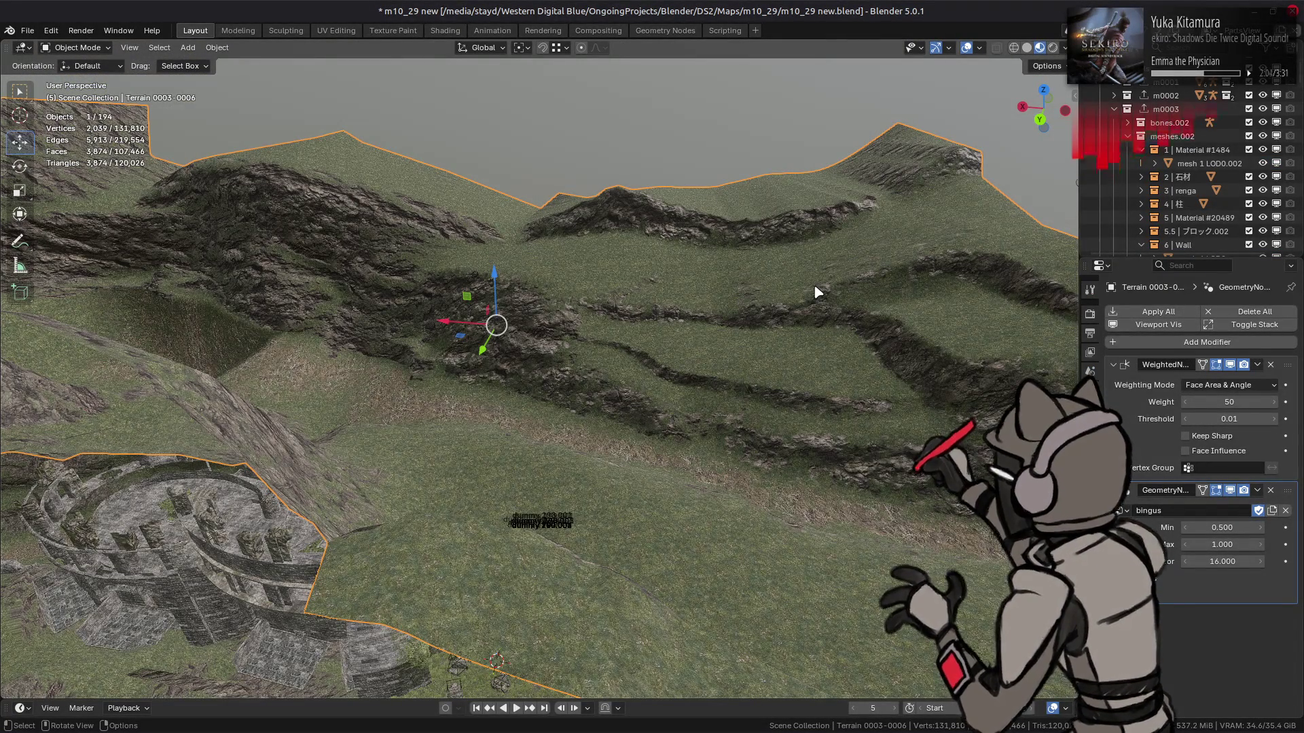
pyautogui.click(1222, 385)
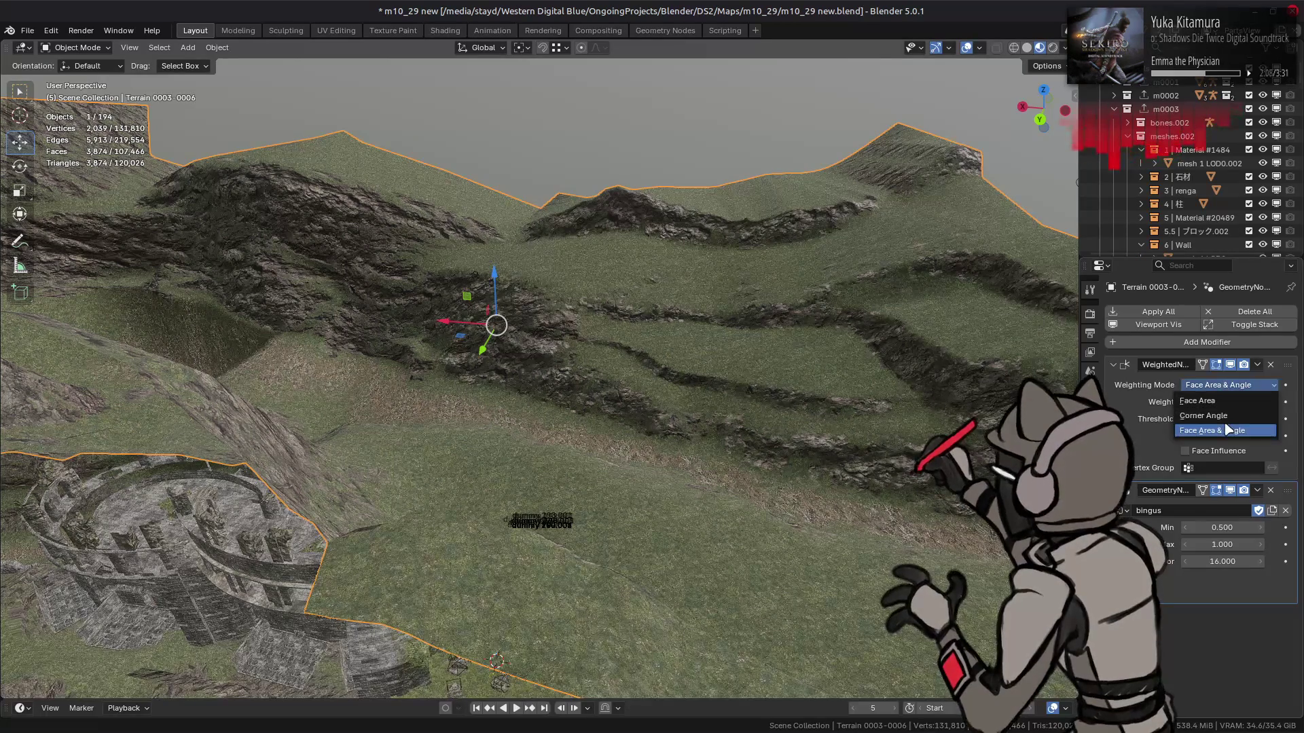
pyautogui.click(1213, 415)
pyautogui.moveTo(767, 397)
pyautogui.mouseDown(button='middle')
pyautogui.moveTo(704, 369)
pyautogui.moveTo(727, 360)
pyautogui.mouseUp(button='middle')
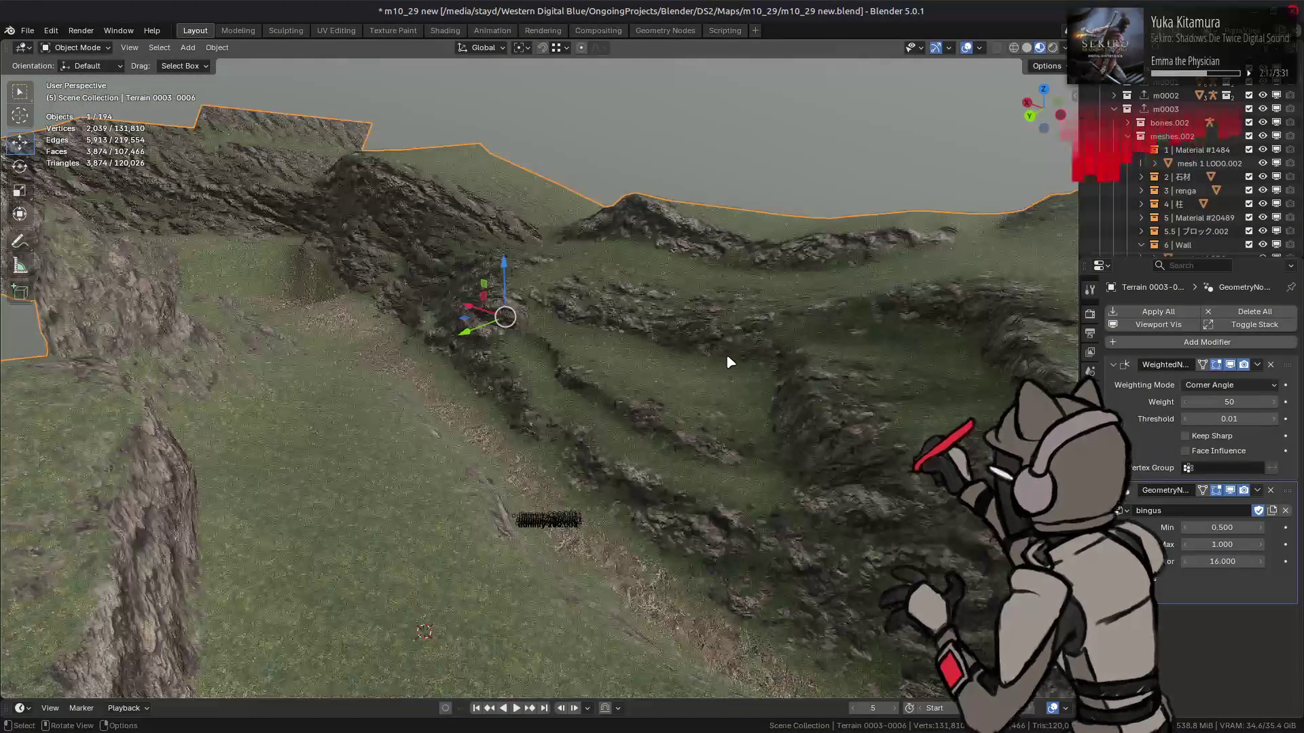
pyautogui.click(1228, 385)
pyautogui.click(1212, 430)
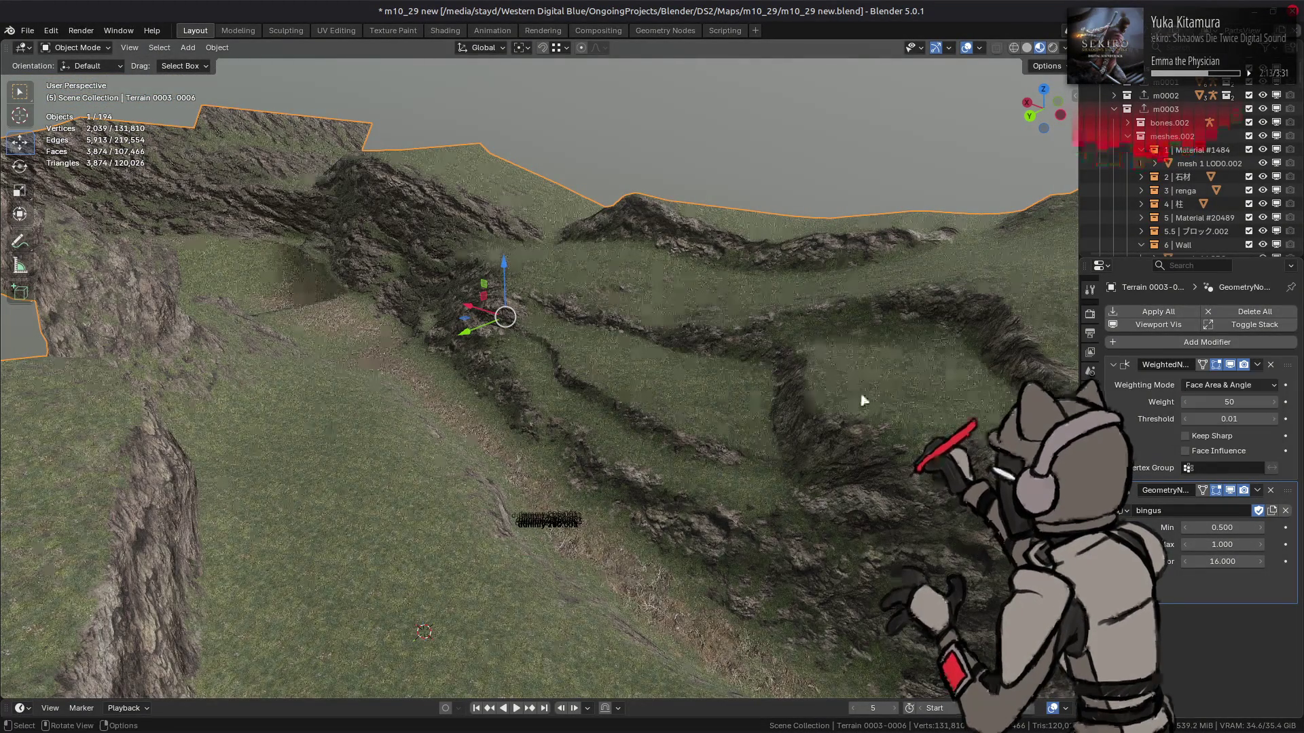
pyautogui.click(1231, 492)
pyautogui.click(1231, 492)
pyautogui.click(1231, 492)
pyautogui.click(1231, 491)
pyautogui.click(1231, 492)
pyautogui.click(1231, 492)
pyautogui.click(1231, 492)
pyautogui.click(1231, 491)
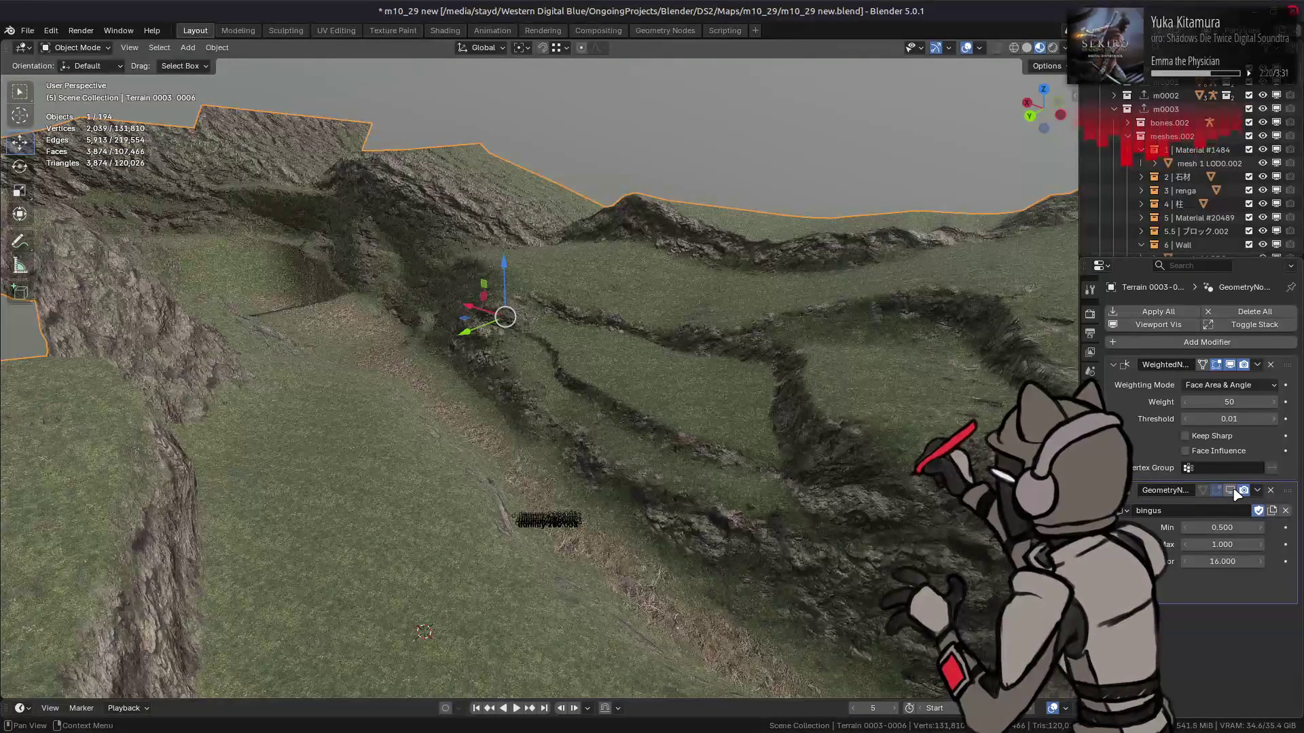
pyautogui.click(1231, 491)
pyautogui.click(1231, 492)
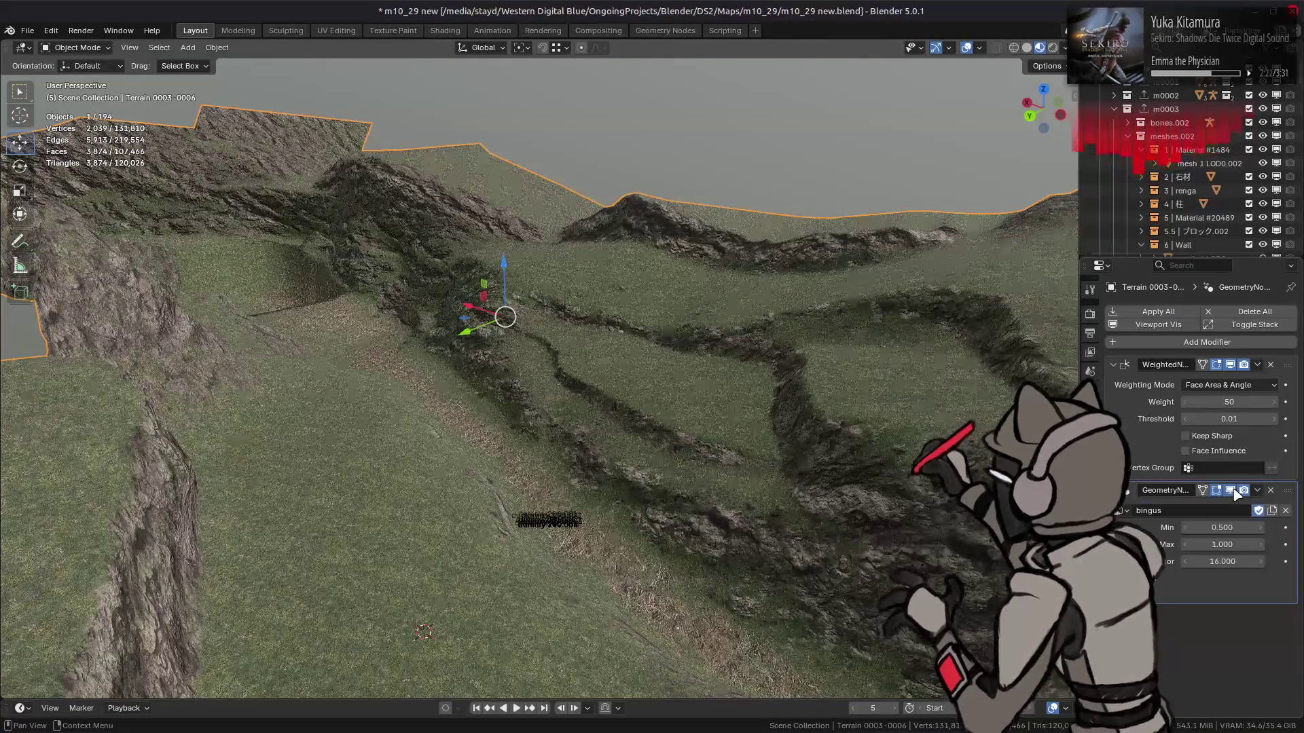
pyautogui.click(1233, 492)
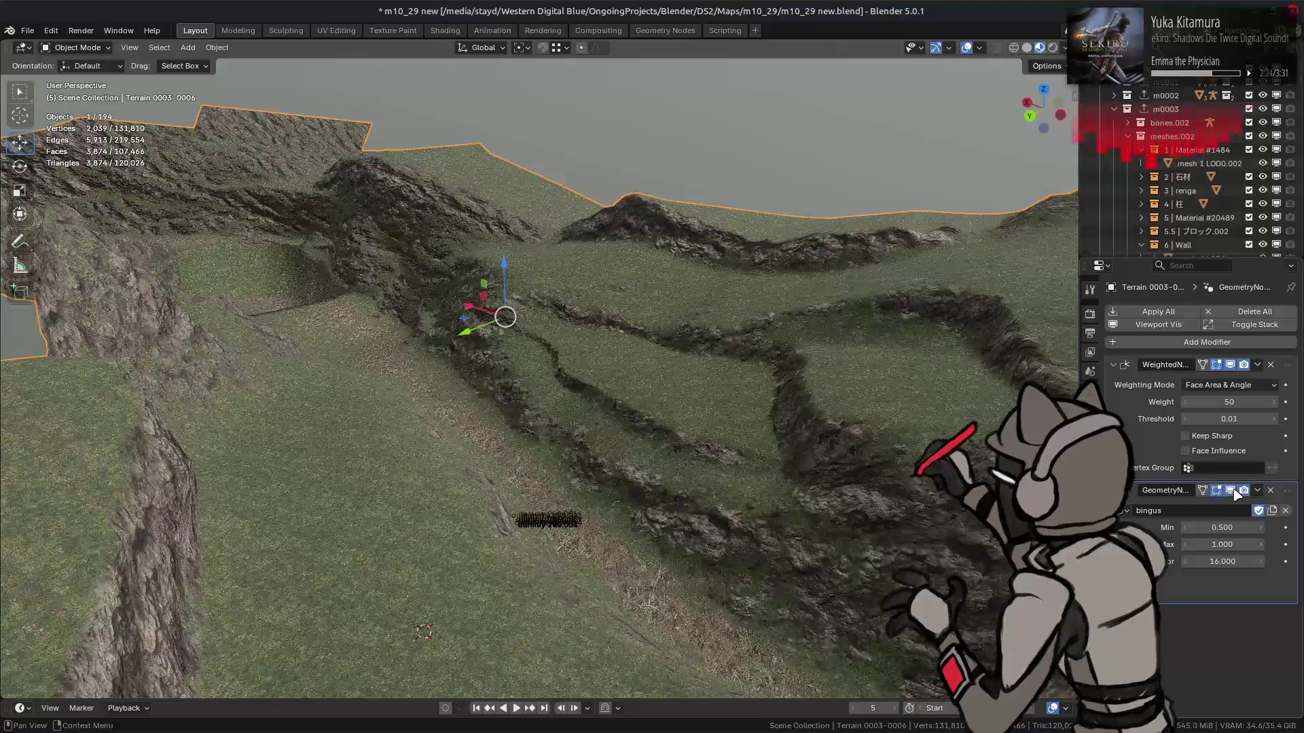
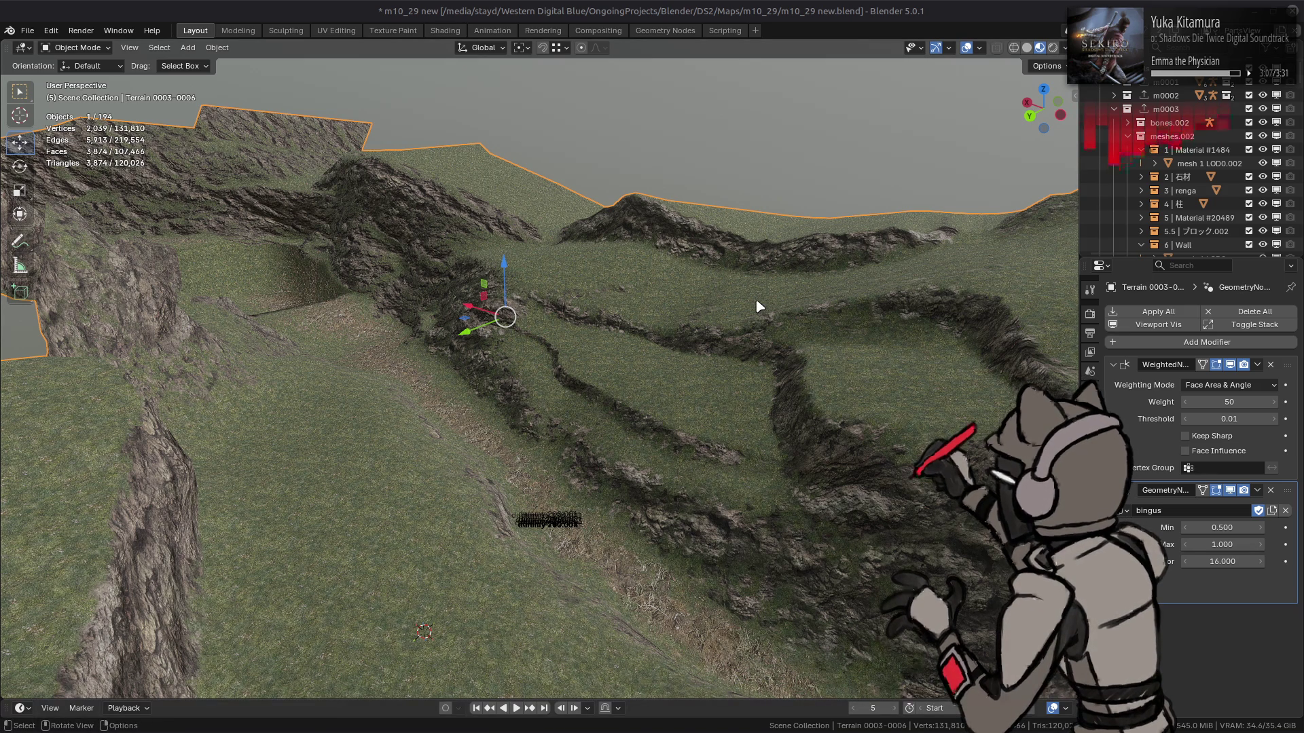
# Orbit close to the terrain slope and switch the GeometryNodes modifier's viewport display off and back on
pyautogui.moveTo(759, 307)
pyautogui.mouseDown(button='middle')
pyautogui.moveTo(777, 393)
pyautogui.moveTo(754, 364)
pyautogui.moveTo(736, 379)
pyautogui.moveTo(711, 364)
pyautogui.mouseUp(button='middle')
pyautogui.scroll(-3, 736, 379)
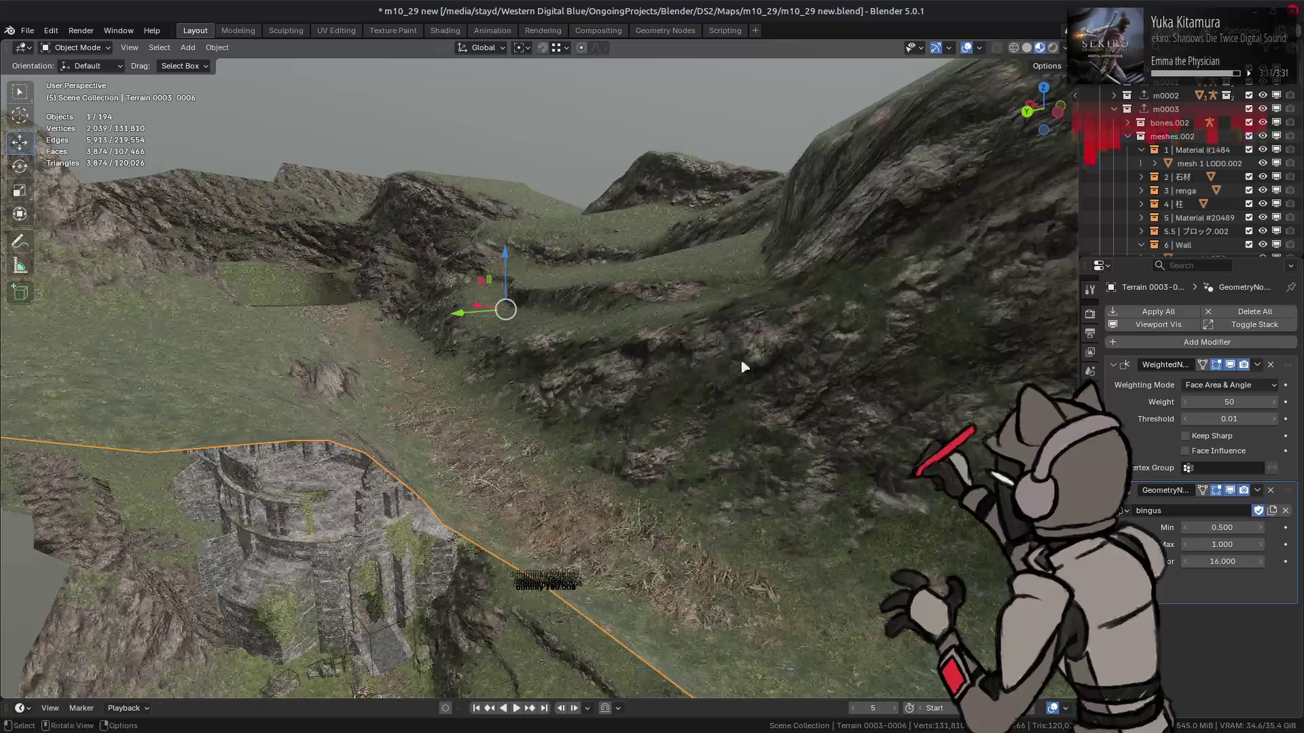
pyautogui.scroll(4, 740, 368)
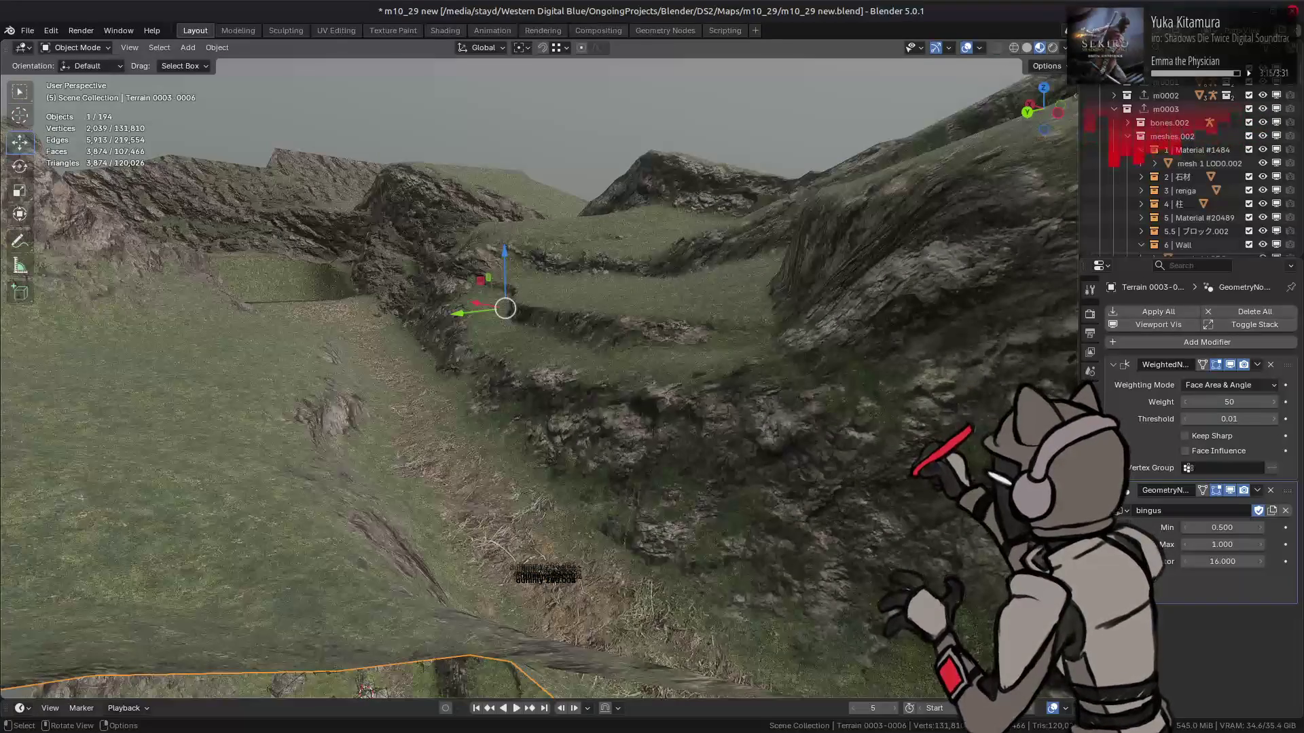
pyautogui.click(1230, 491)
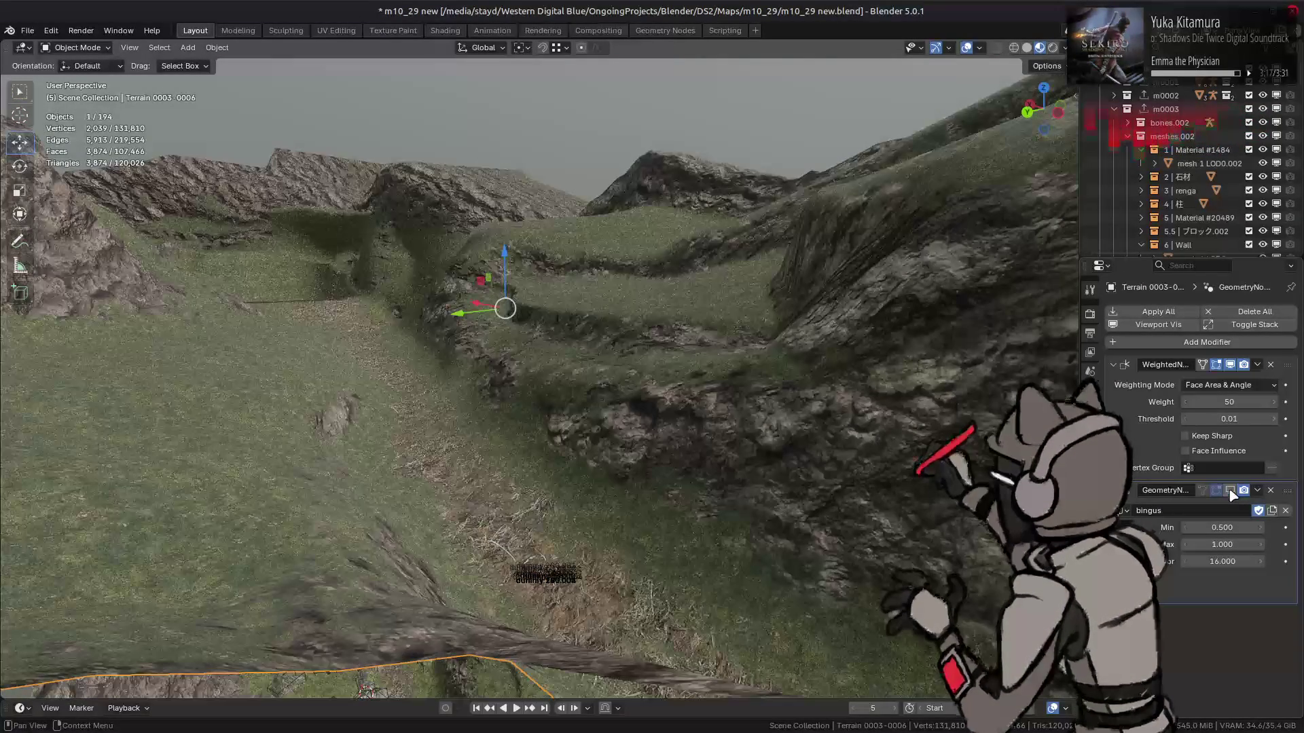
pyautogui.click(1231, 490)
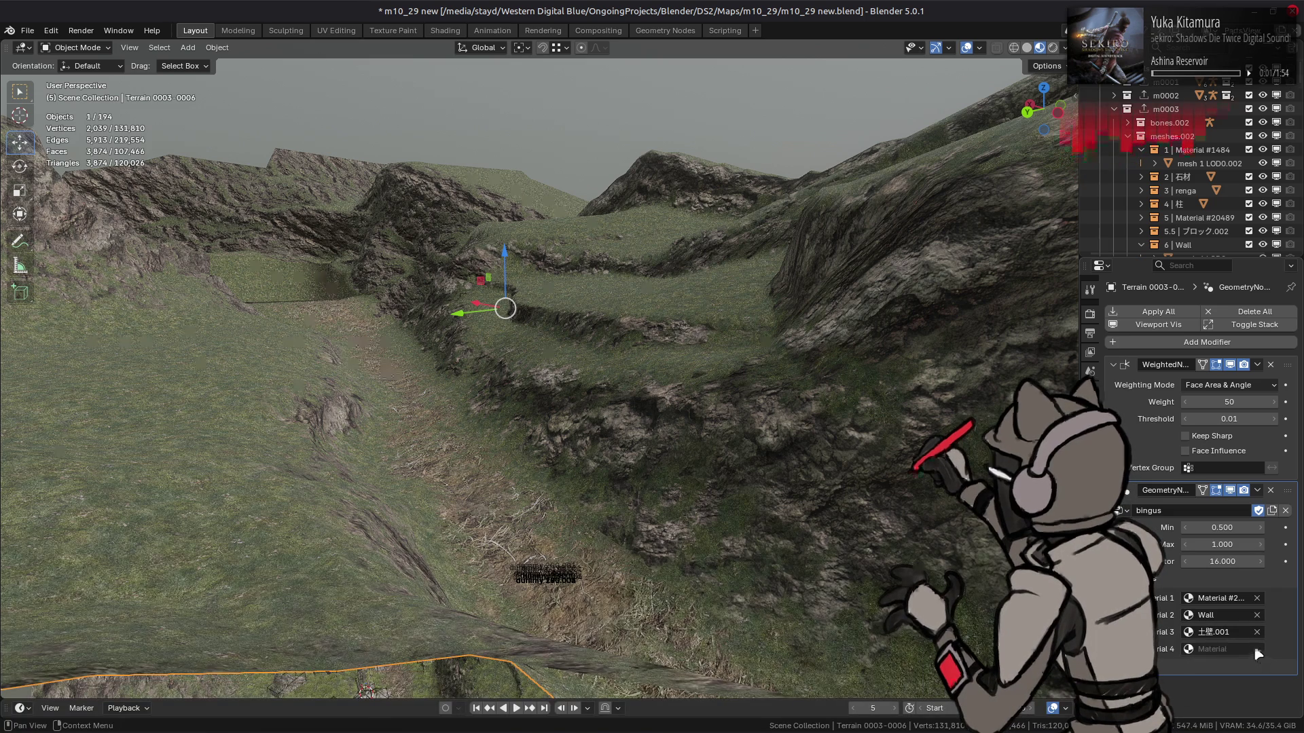
# Collapse the bingus modifier's material inputs sub-panel
pyautogui.click(1173, 582)
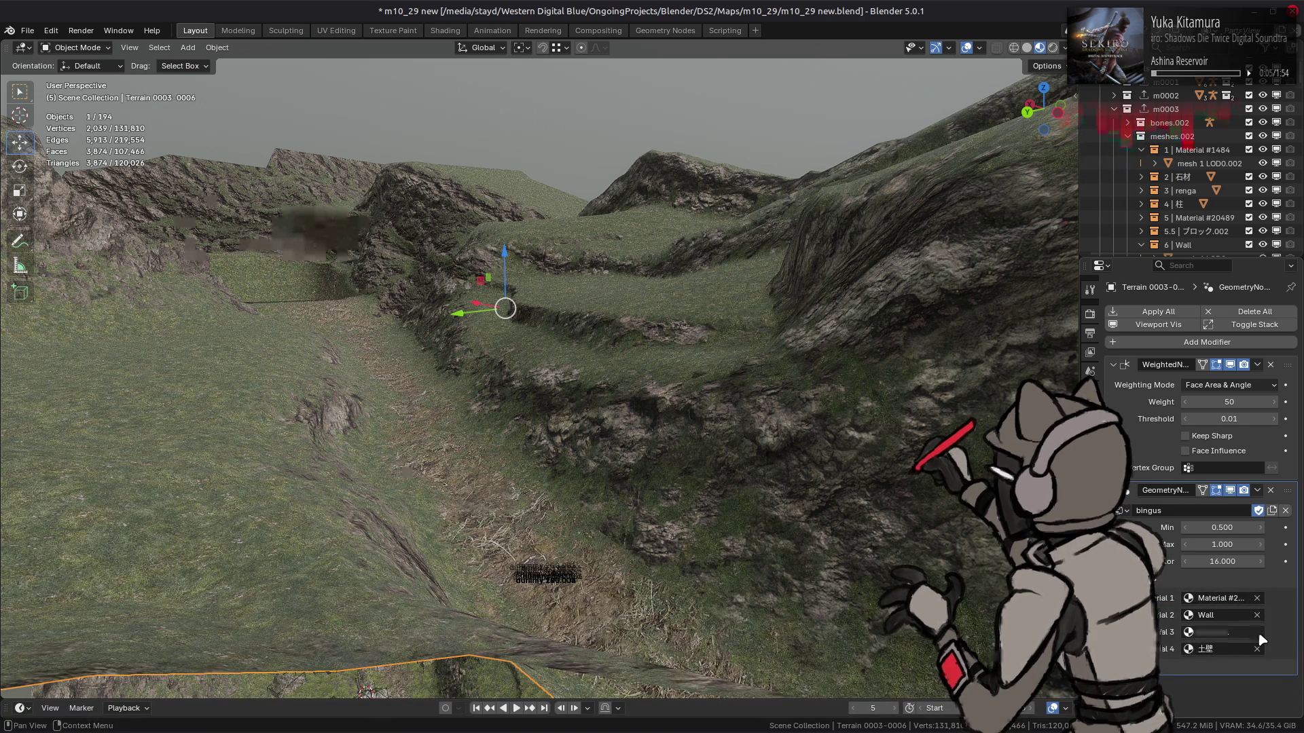
pyautogui.click(1257, 632)
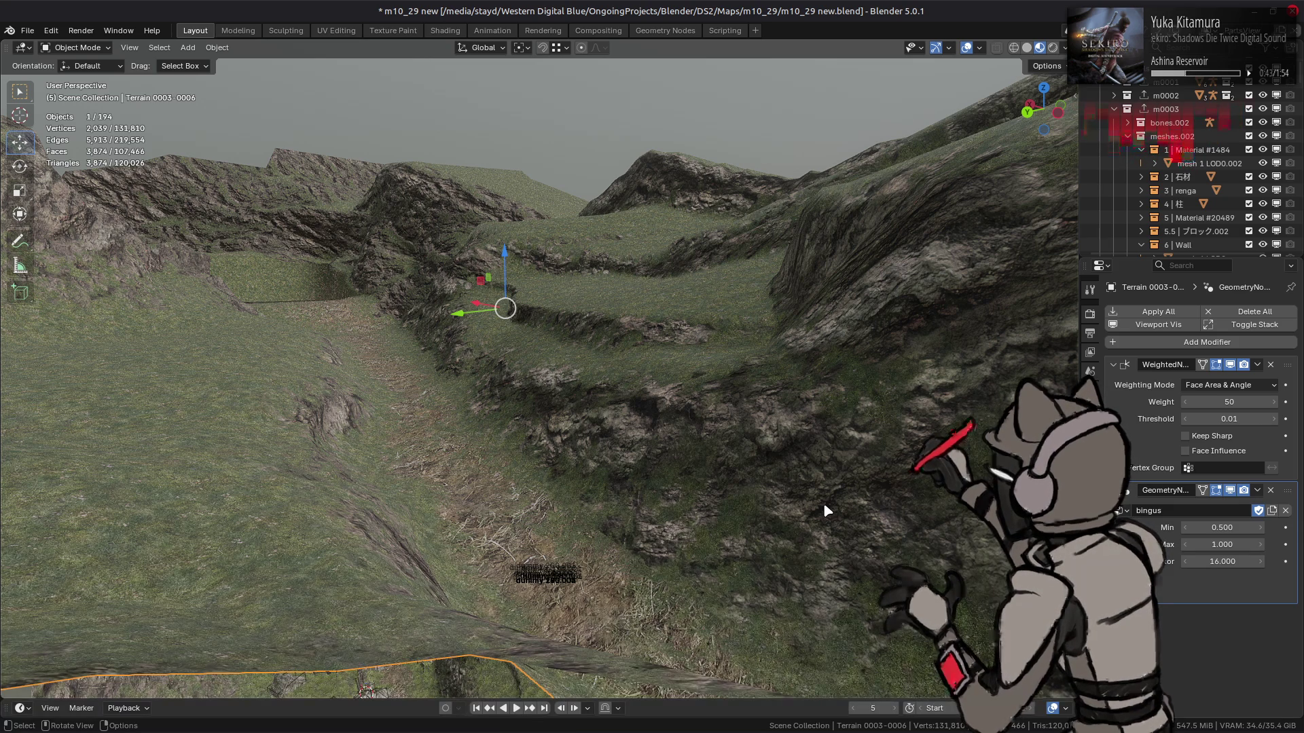
# Rename the node group 'bingus' to 'Blend from Normals'
pyautogui.click(1173, 513)
pyautogui.write('Blend from Norm')
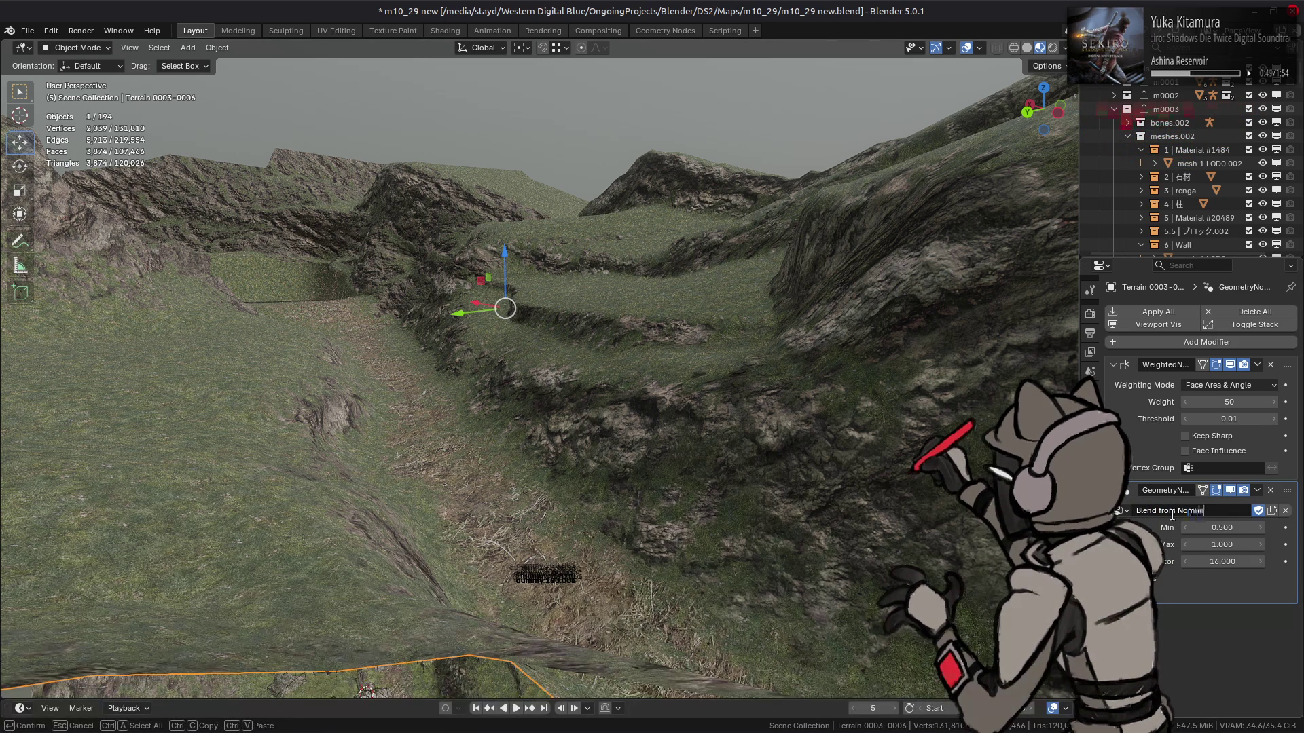
pyautogui.write('als')
pyautogui.press('Return')
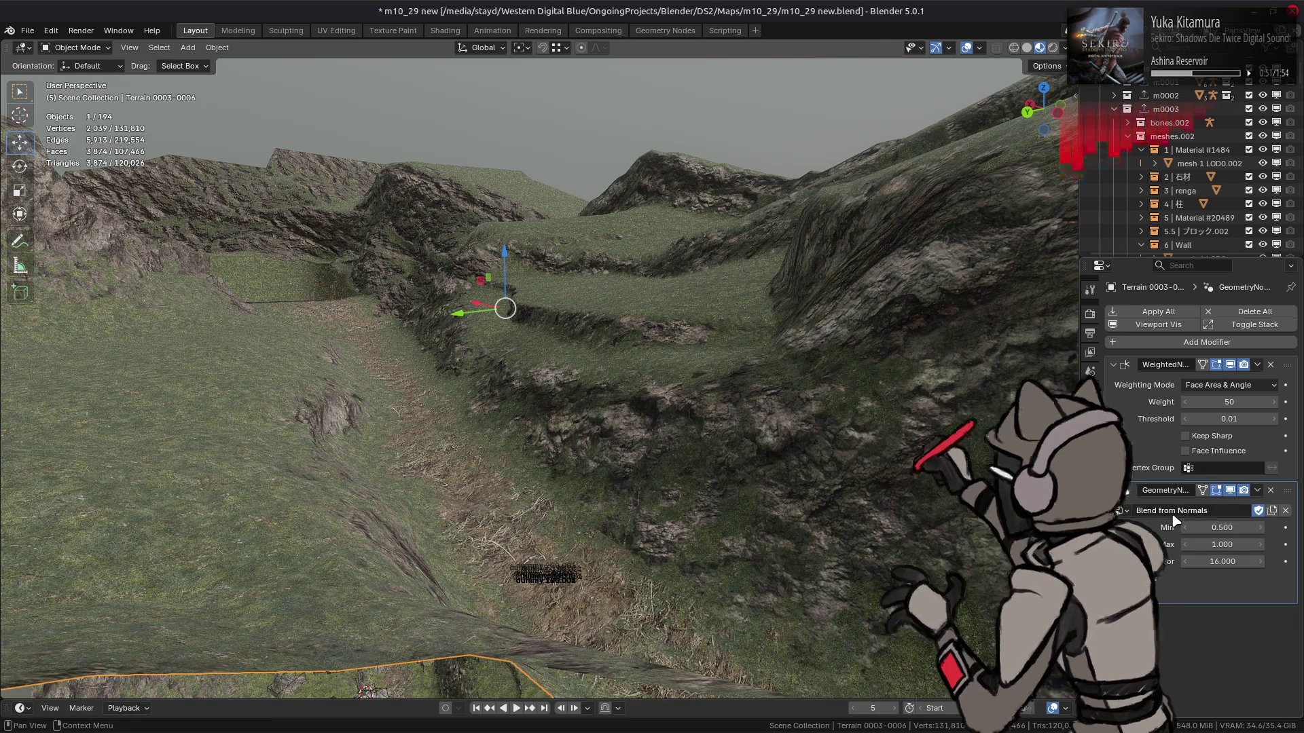
# Toggle the viewport compositor between Disabled and Always, then go to the Compositing workspace
pyautogui.moveTo(786, 437); pyautogui.dragTo(788, 435, button='middle')
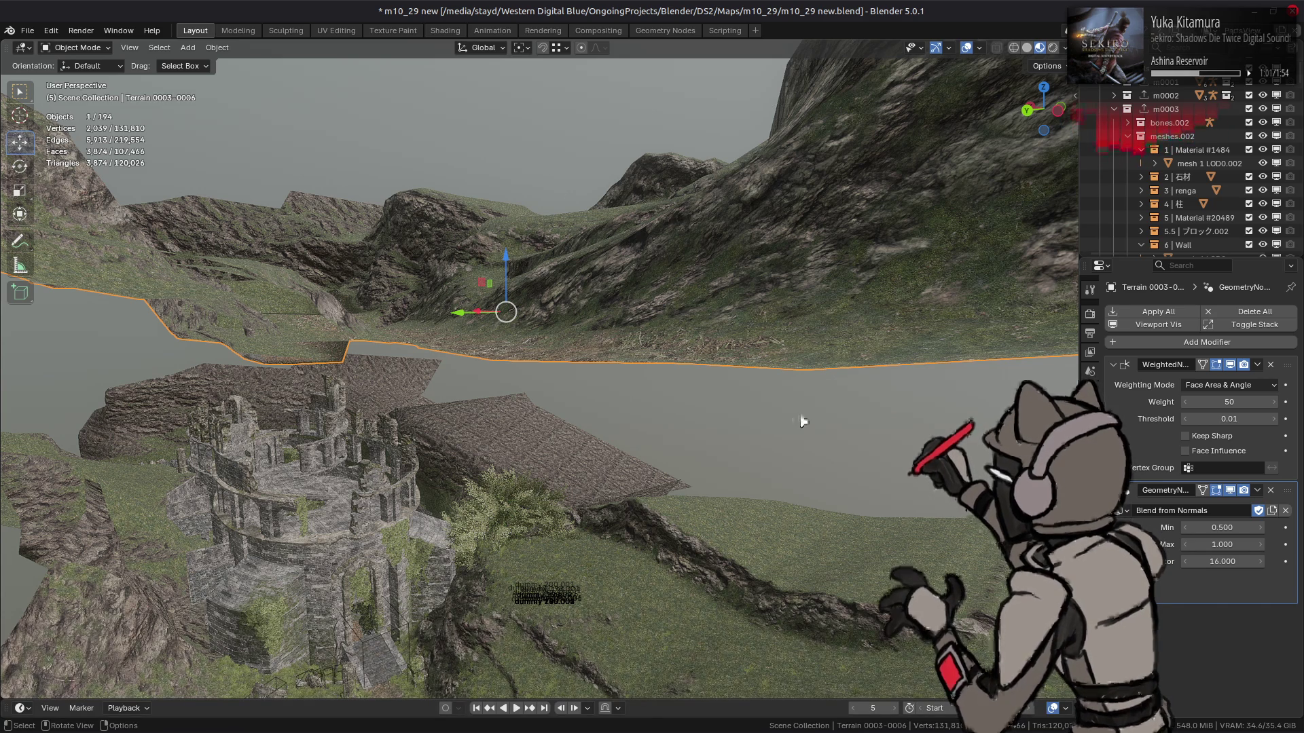
pyautogui.click(1064, 47)
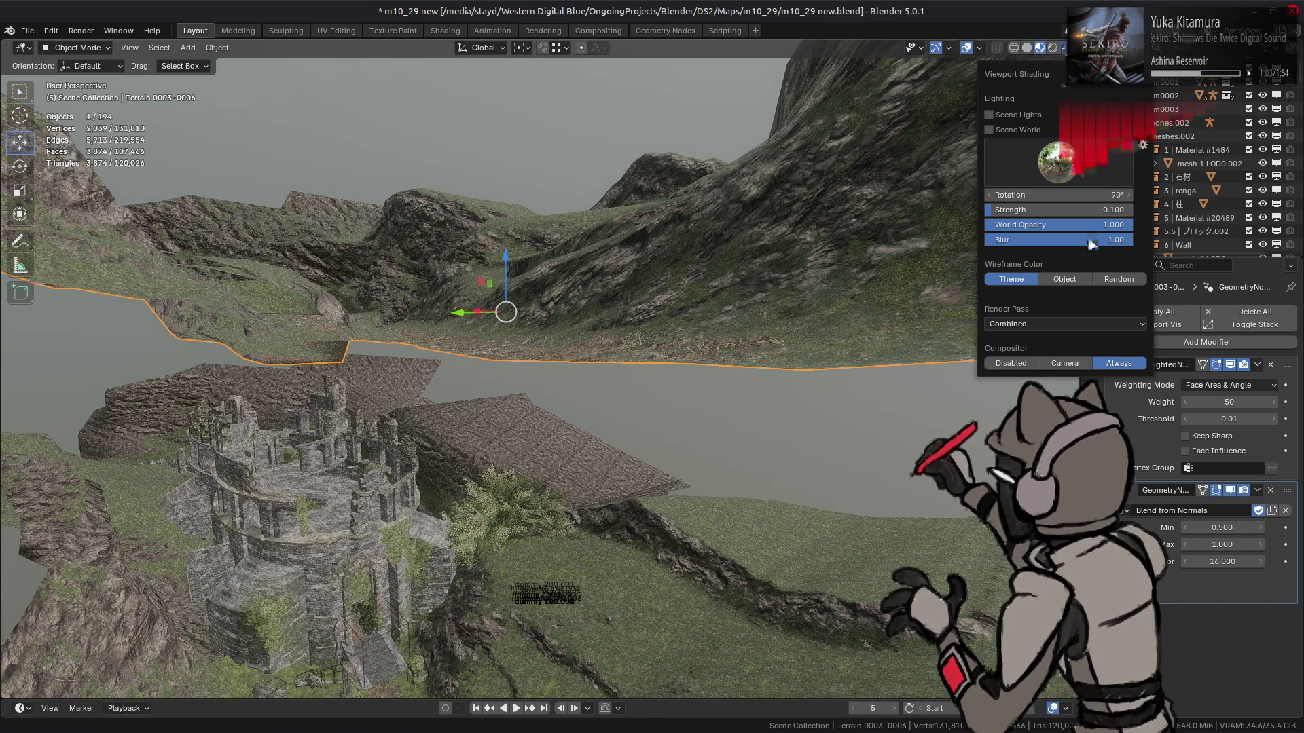
pyautogui.click(1015, 365)
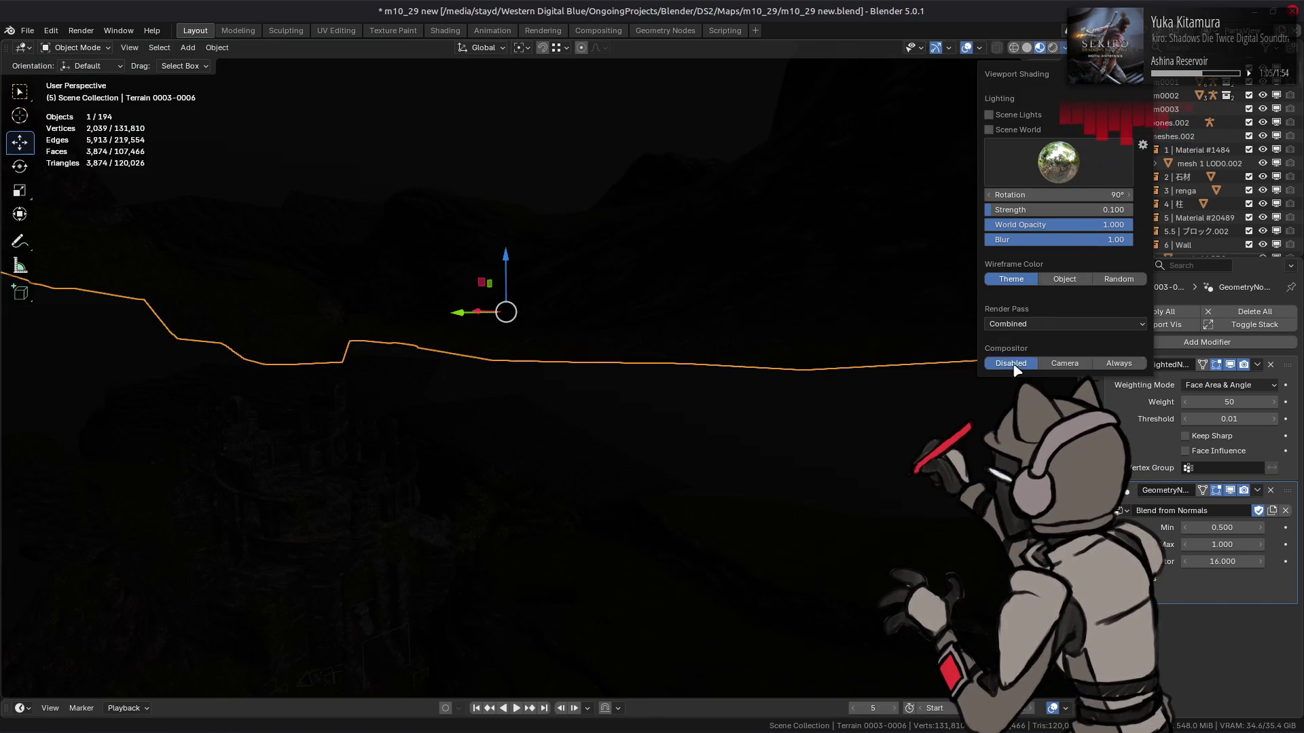
pyautogui.click(1120, 364)
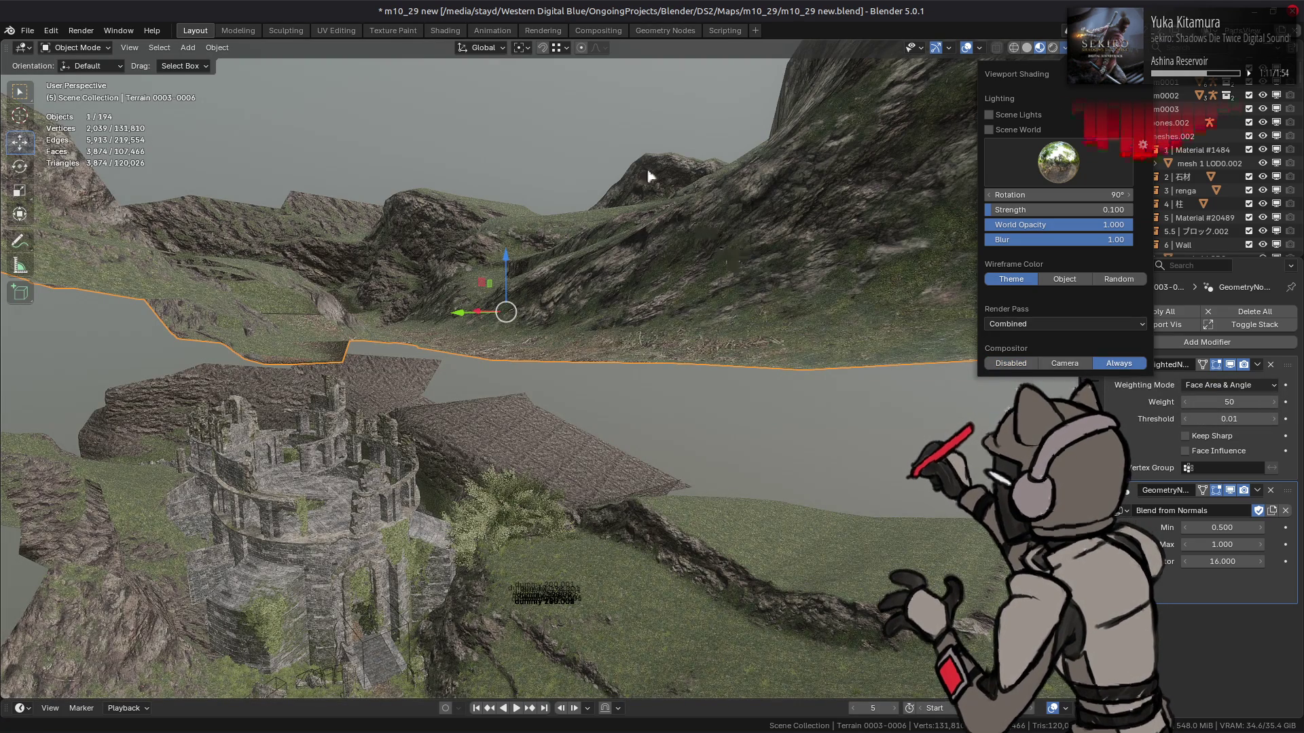
pyautogui.click(599, 30)
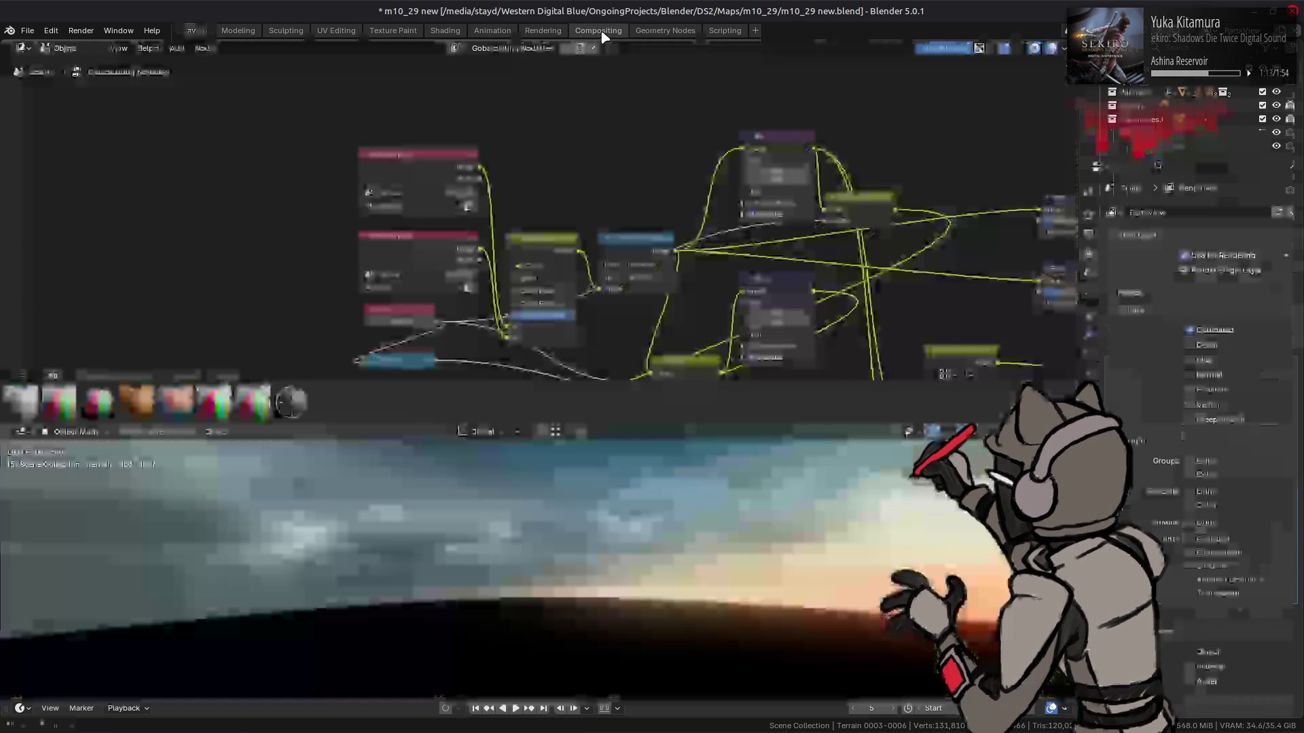
# Raise the Glare node's strength and smoothness to 1.0, adjust its size, and return to Layout
pyautogui.moveTo(842, 224); pyautogui.dragTo(322, 170, button='middle')
pyautogui.moveTo(449, 197)
pyautogui.mouseDown(button='middle')
pyautogui.moveTo(310, 170)
pyautogui.moveTo(318, 129)
pyautogui.mouseUp(button='middle')
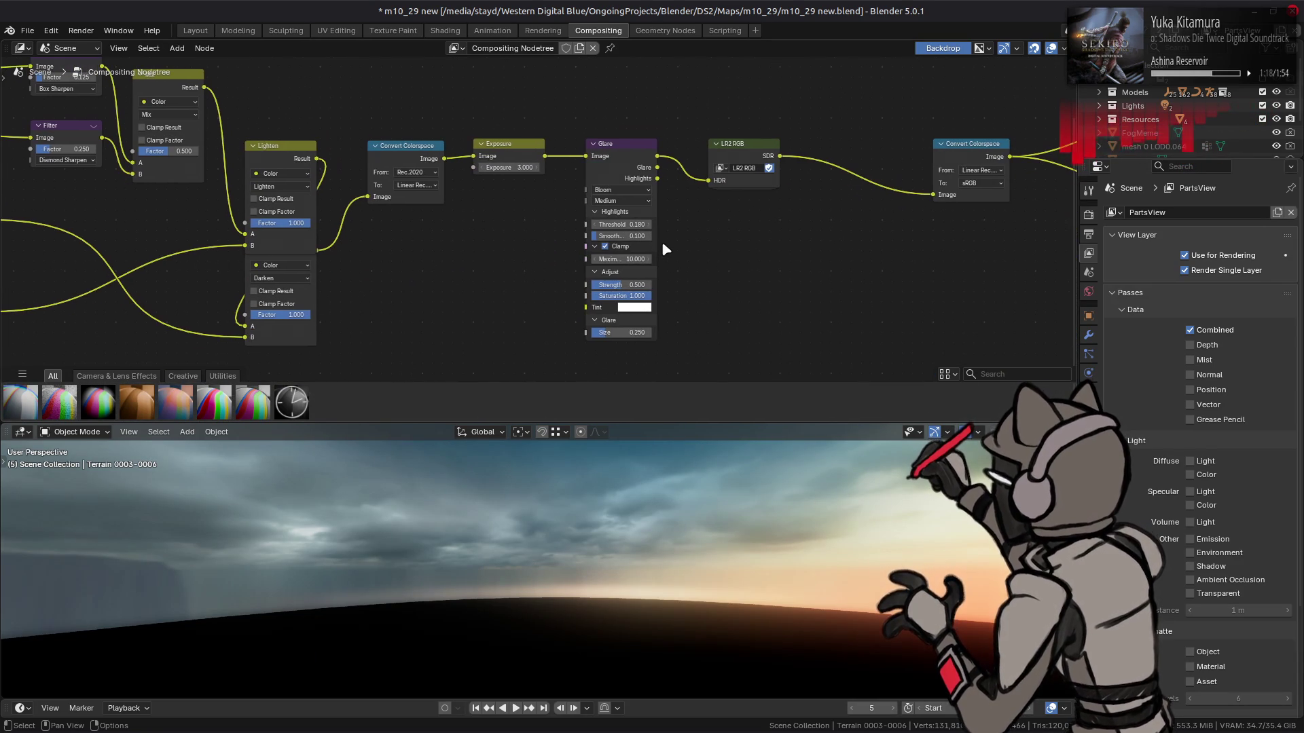
pyautogui.moveTo(615, 285); pyautogui.dragTo(649, 285)
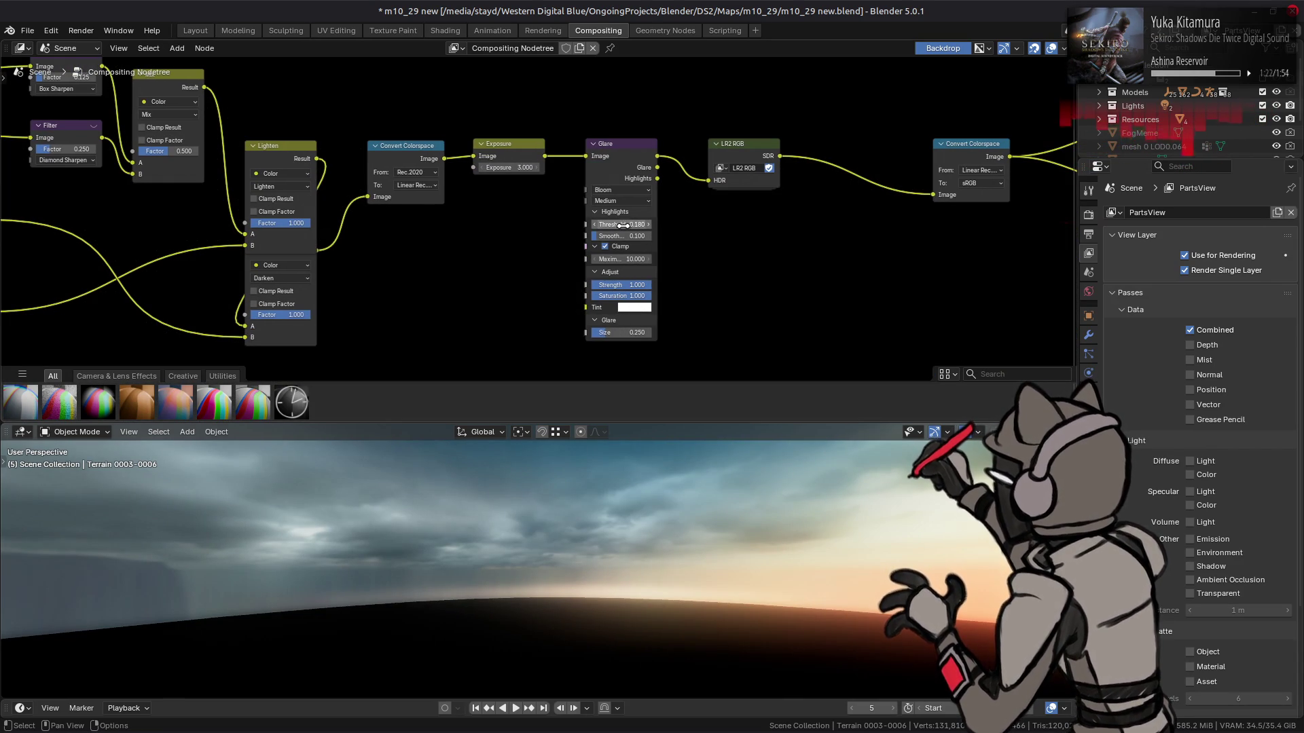
pyautogui.moveTo(622, 235)
pyautogui.mouseDown()
pyautogui.moveTo(652, 235)
pyautogui.moveTo(631, 224)
pyautogui.moveTo(648, 224)
pyautogui.mouseUp()
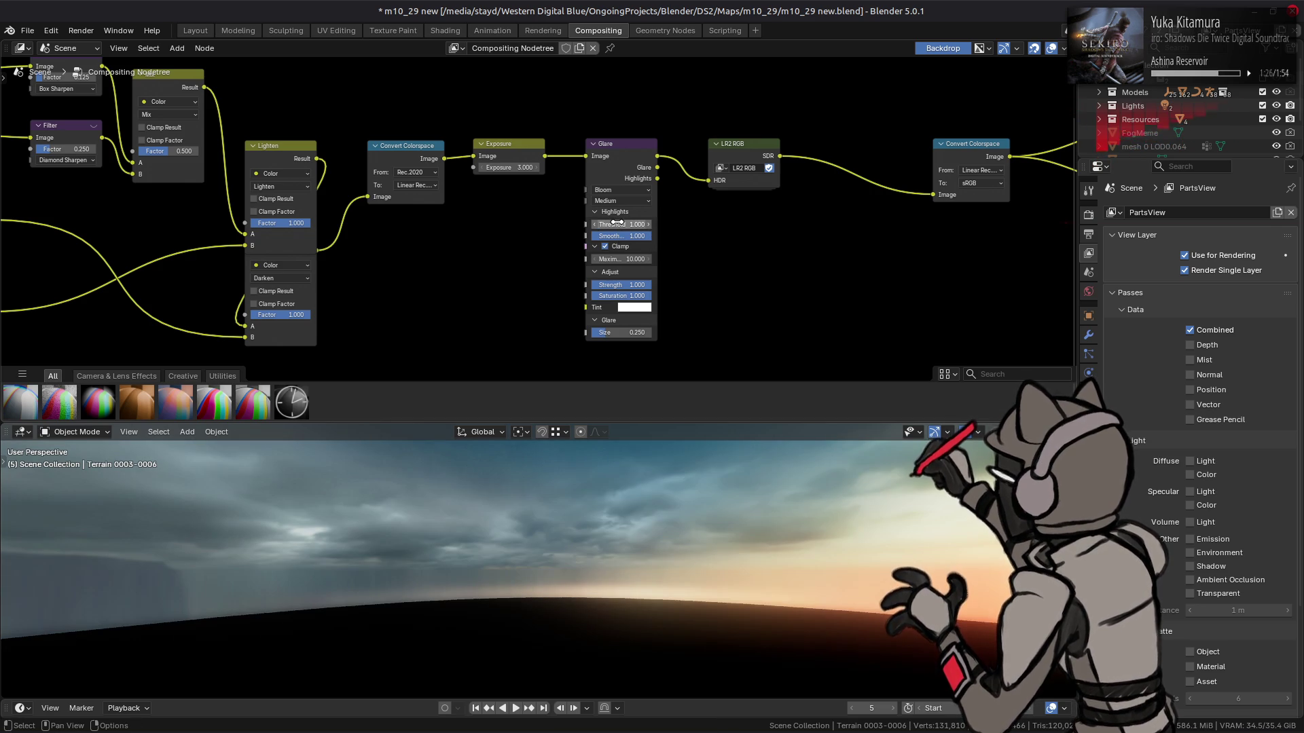
pyautogui.moveTo(630, 334); pyautogui.dragTo(649, 334)
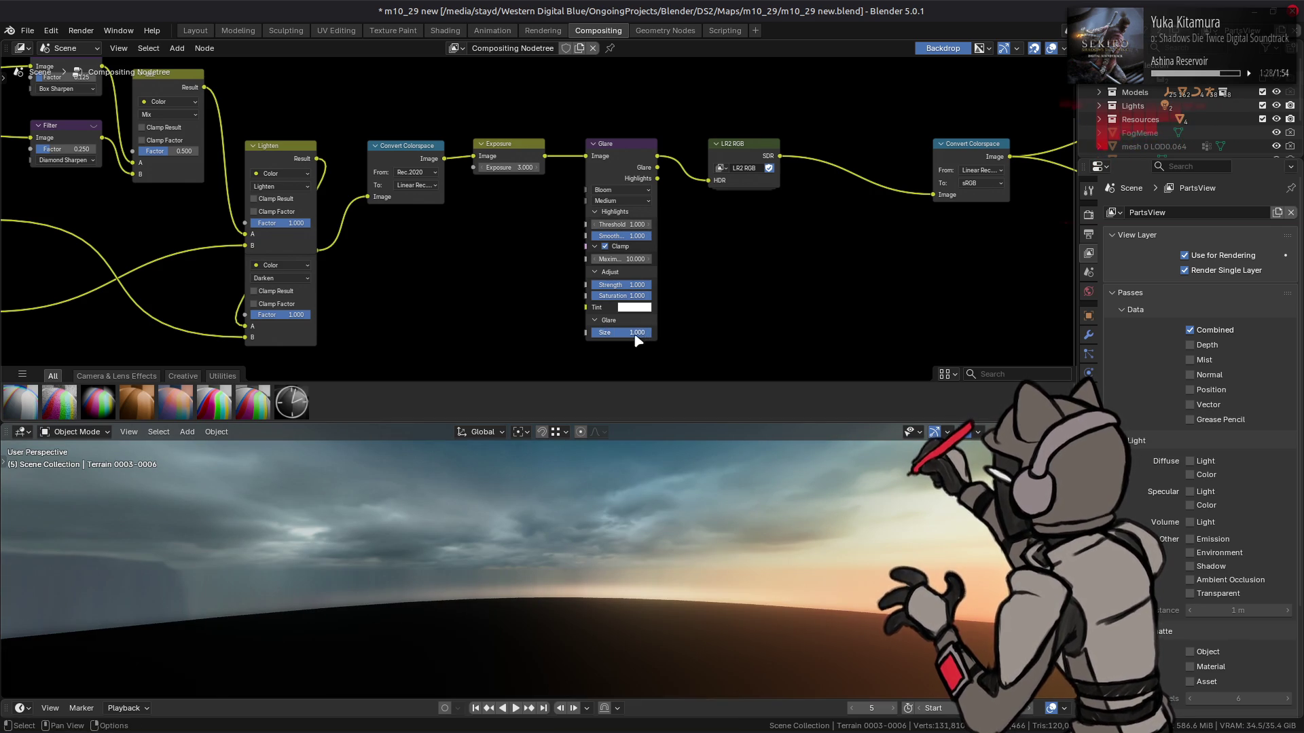
pyautogui.click(633, 334)
pyautogui.write('0.500')
pyautogui.press('Return')
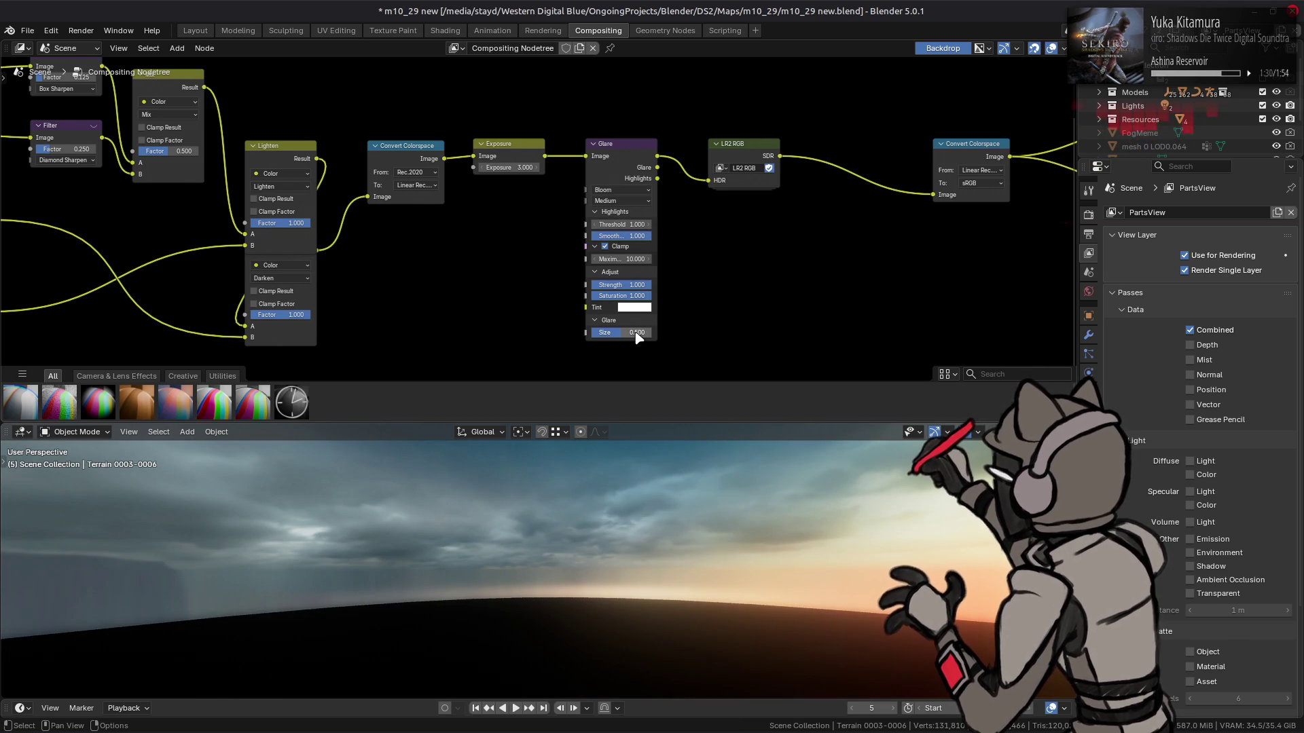
pyautogui.click(195, 31)
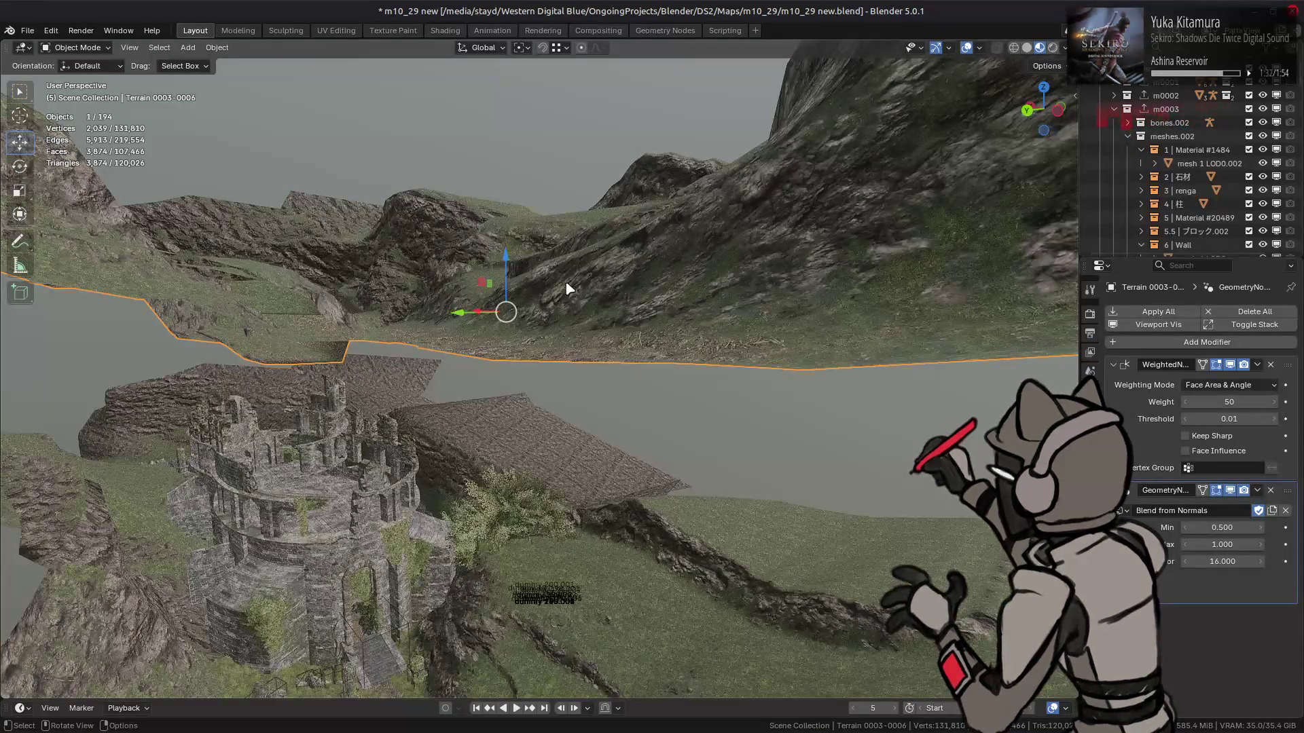
# Try fading the world background opacity and set the background blur to 0.67
pyautogui.moveTo(759, 206)
pyautogui.mouseDown(button='middle')
pyautogui.moveTo(854, 191)
pyautogui.moveTo(964, 109)
pyautogui.mouseUp(button='middle')
pyautogui.click(1064, 48)
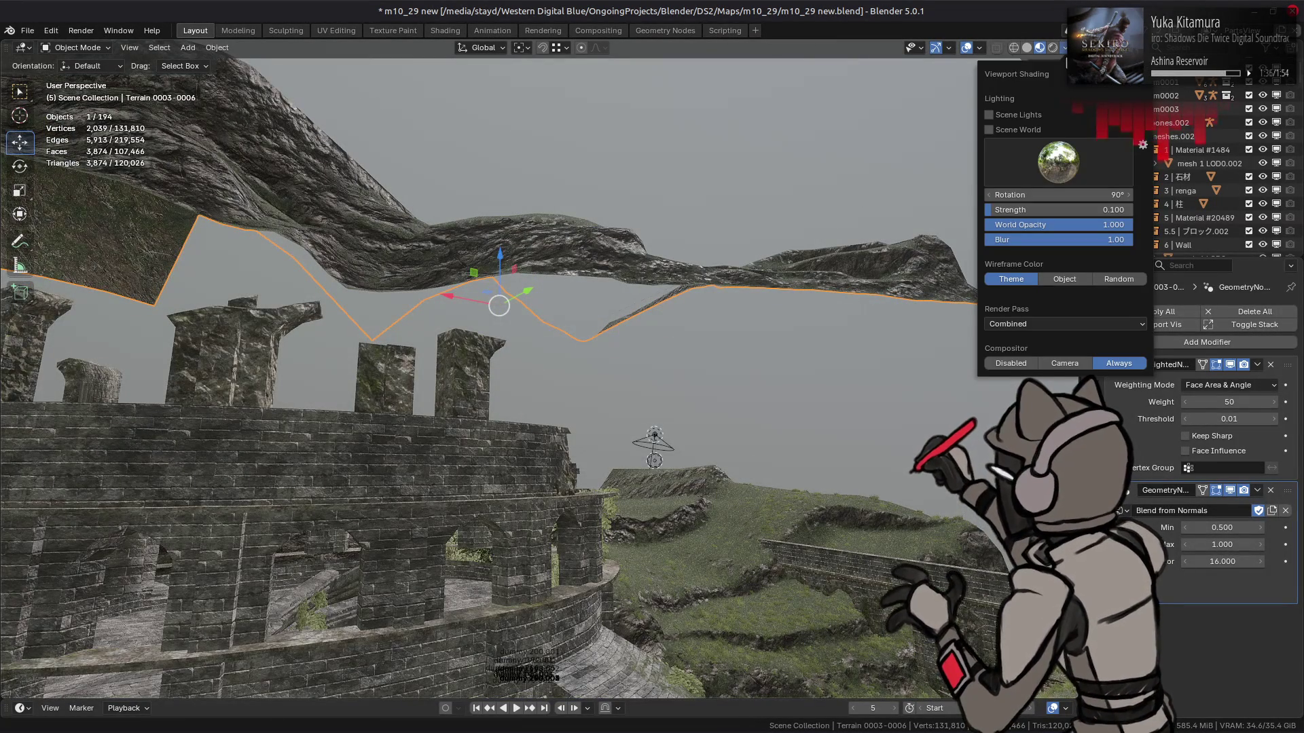
pyautogui.moveTo(1076, 224)
pyautogui.mouseDown()
pyautogui.moveTo(992, 225)
pyautogui.moveTo(1073, 225)
pyautogui.mouseUp()
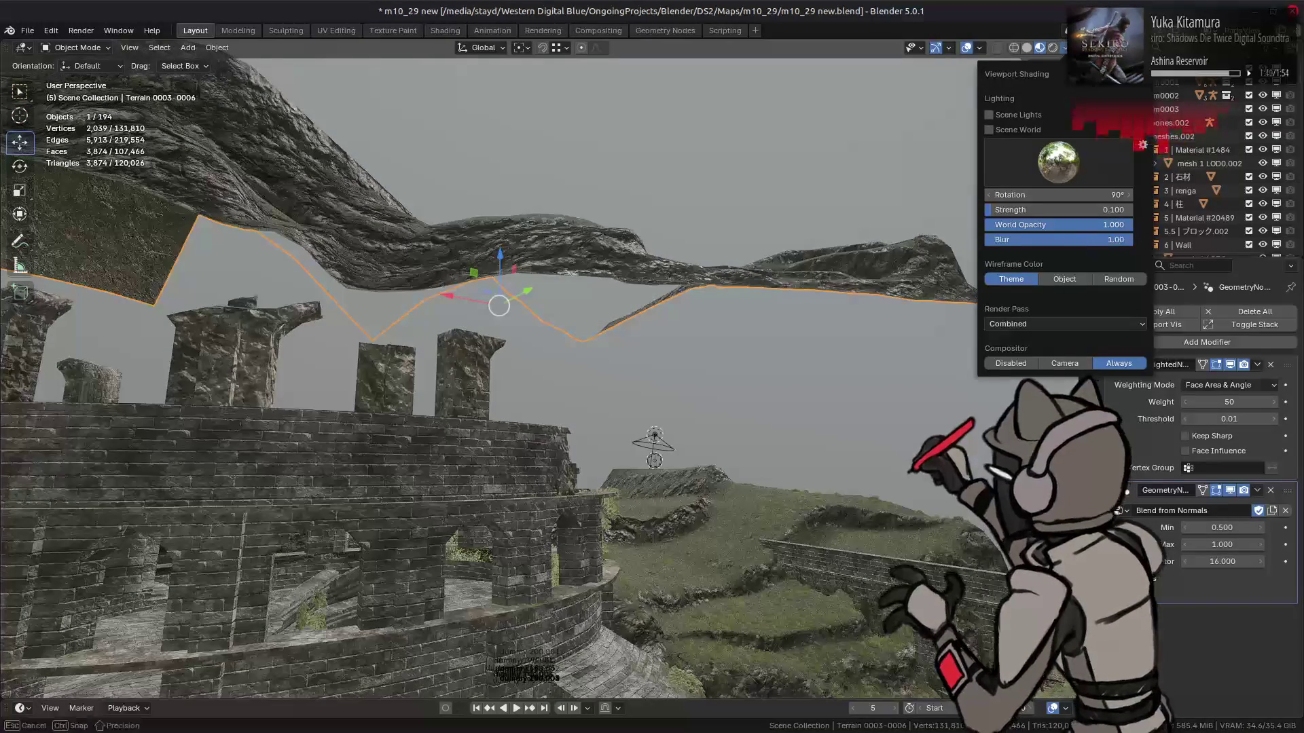
pyautogui.click(1074, 239)
pyautogui.write('0.67')
pyautogui.press('Return')
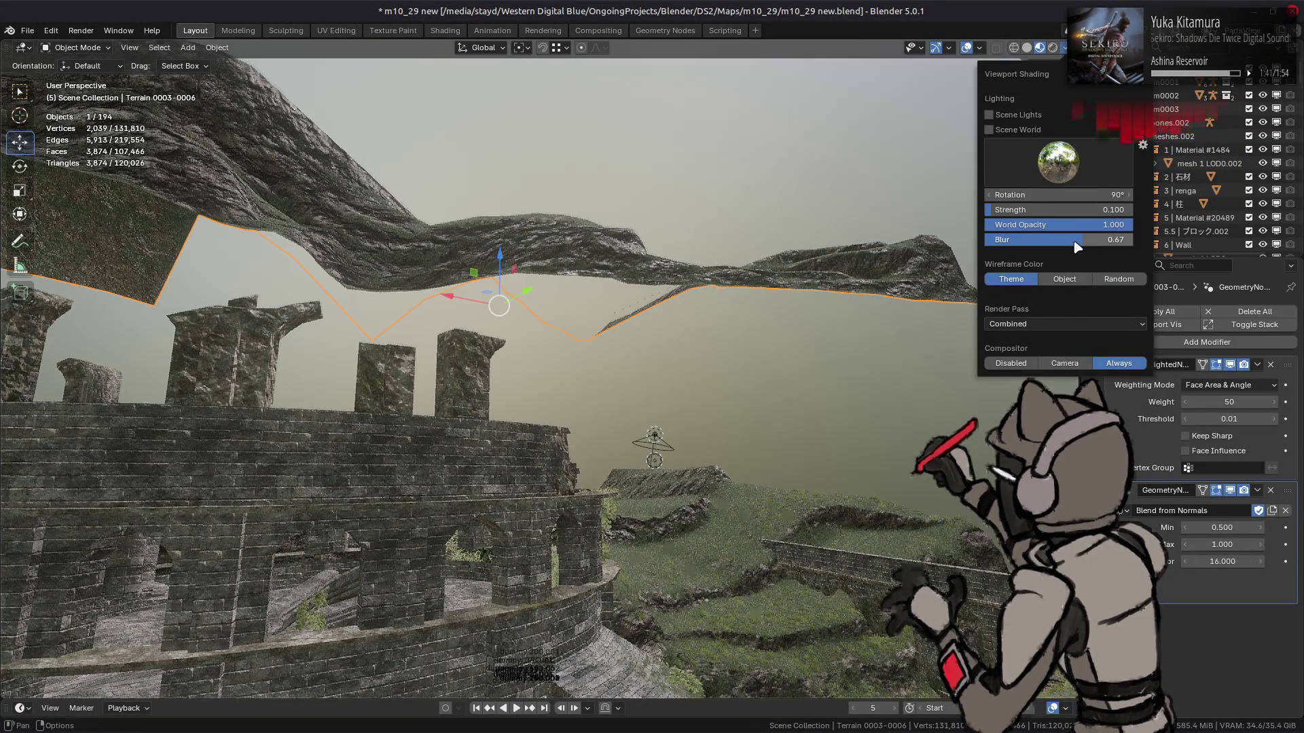
# Set world opacity to one sixth, then back to 1, and frame the terrain
pyautogui.click(1029, 223)
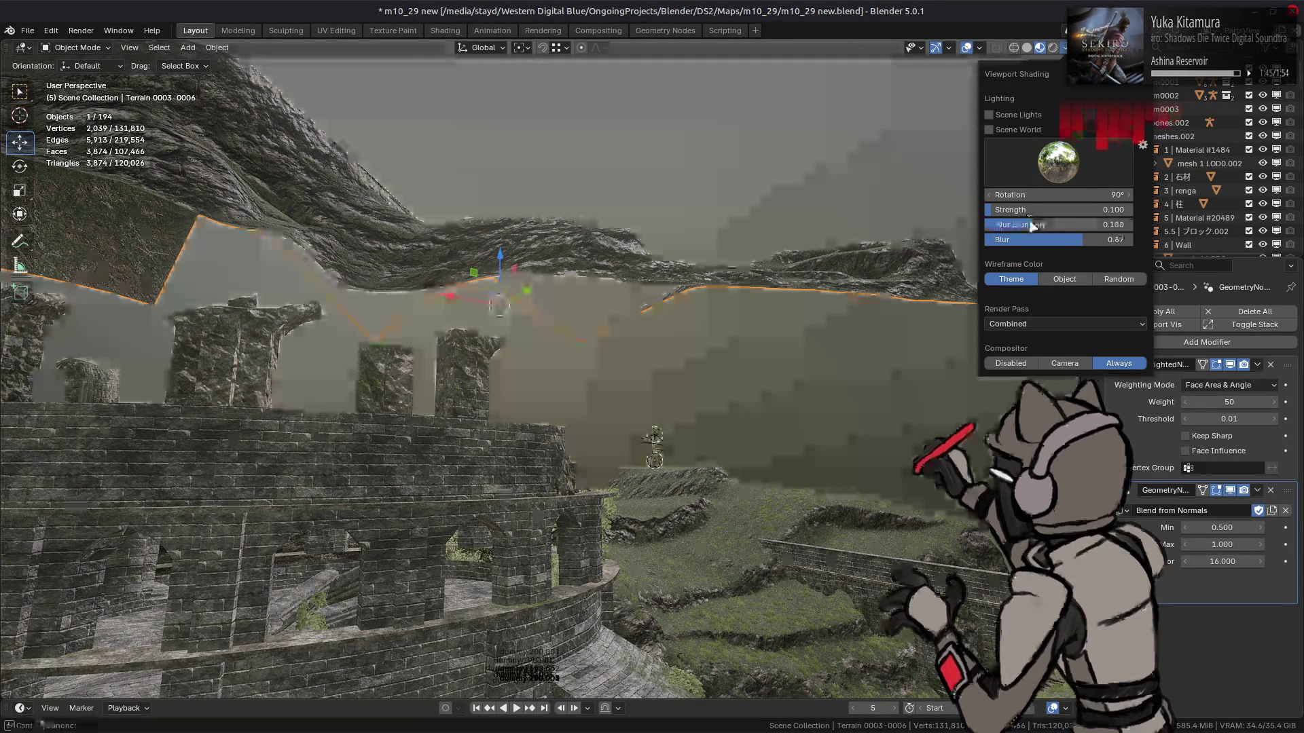
pyautogui.press('BackSpace')
pyautogui.write('/6')
pyautogui.press('Return')
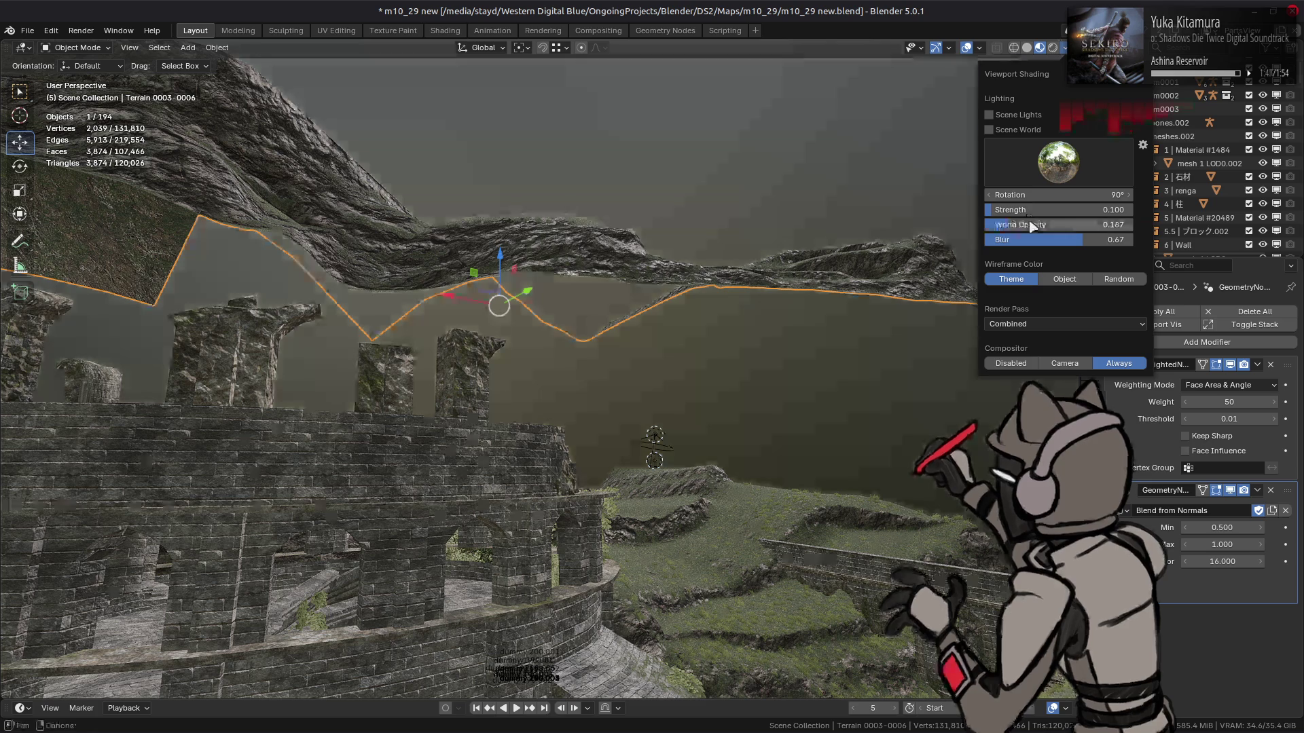
pyautogui.click(1028, 221)
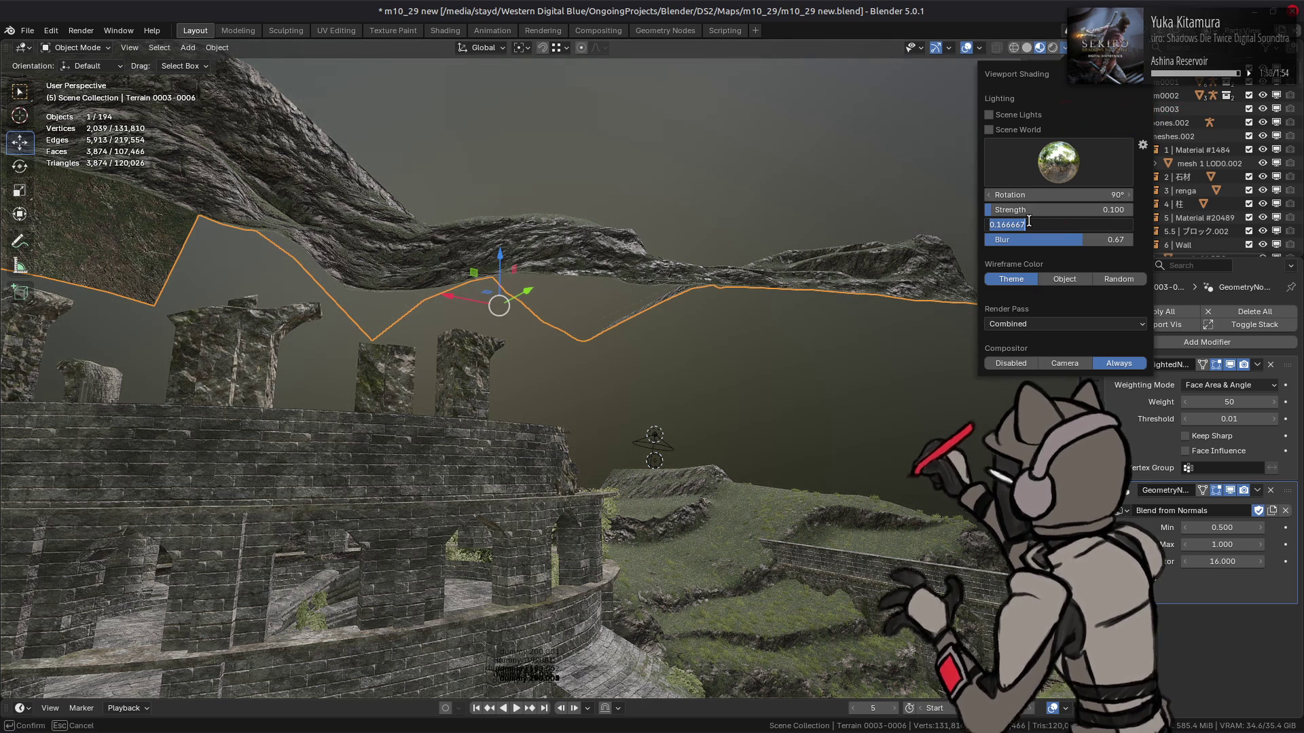
pyautogui.write('1')
pyautogui.press('Return')
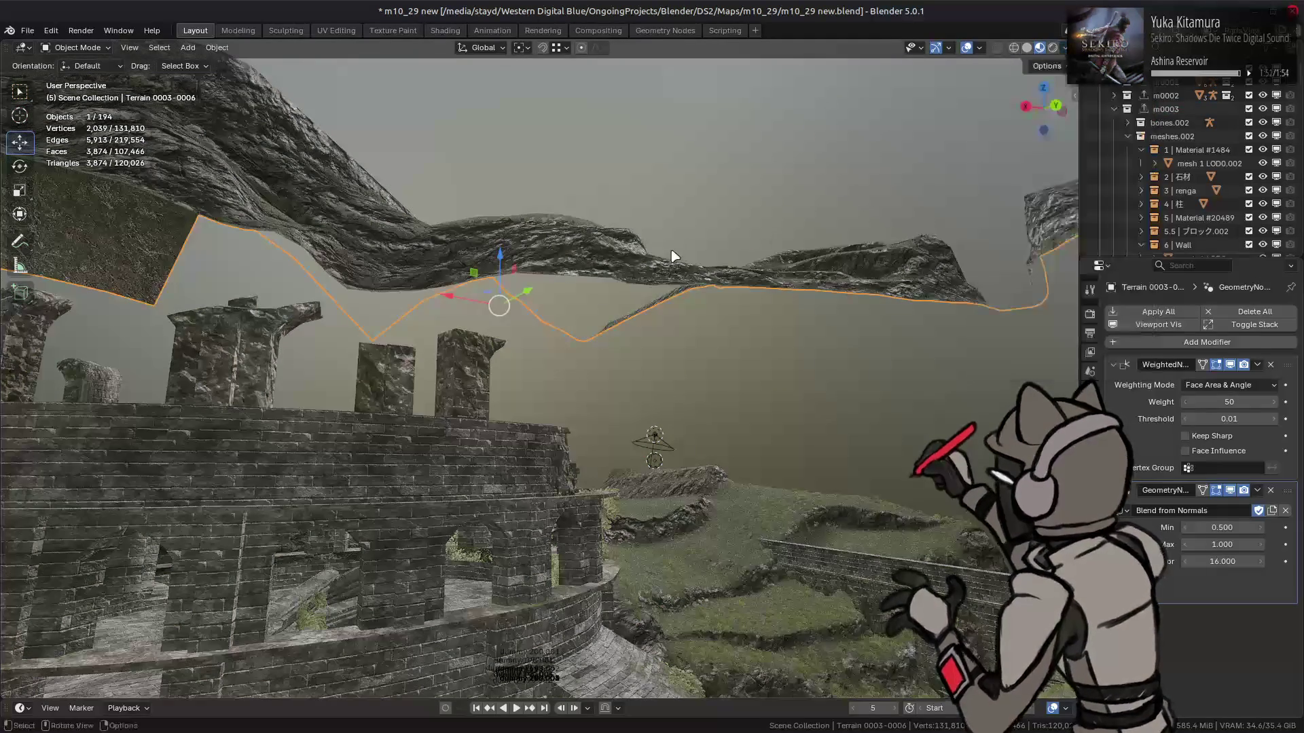
pyautogui.press('KP_Decimal')
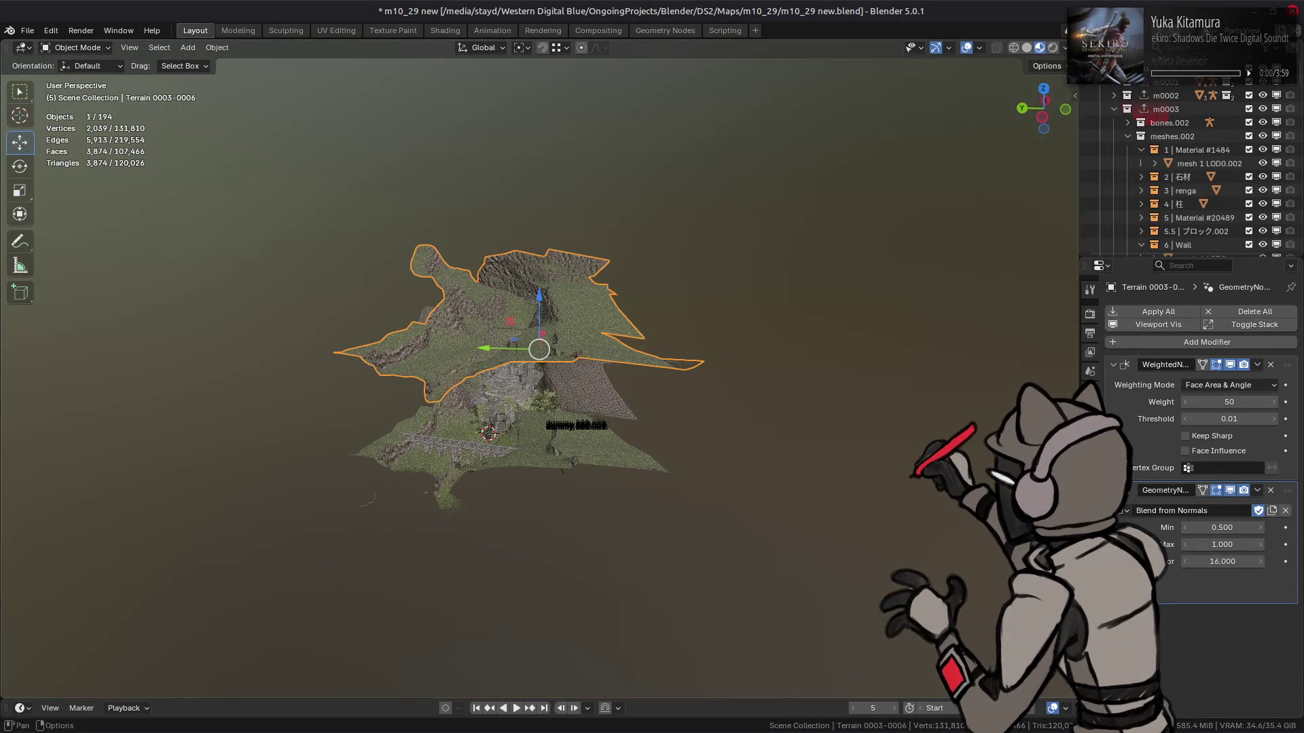
# Set the World Opacity to 1/3 and look down on the terrain up close
pyautogui.click(1062, 48)
pyautogui.moveTo(1105, 239)
pyautogui.mouseDown()
pyautogui.moveTo(1059, 240)
pyautogui.moveTo(1133, 225)
pyautogui.mouseUp()
pyautogui.click(1108, 225)
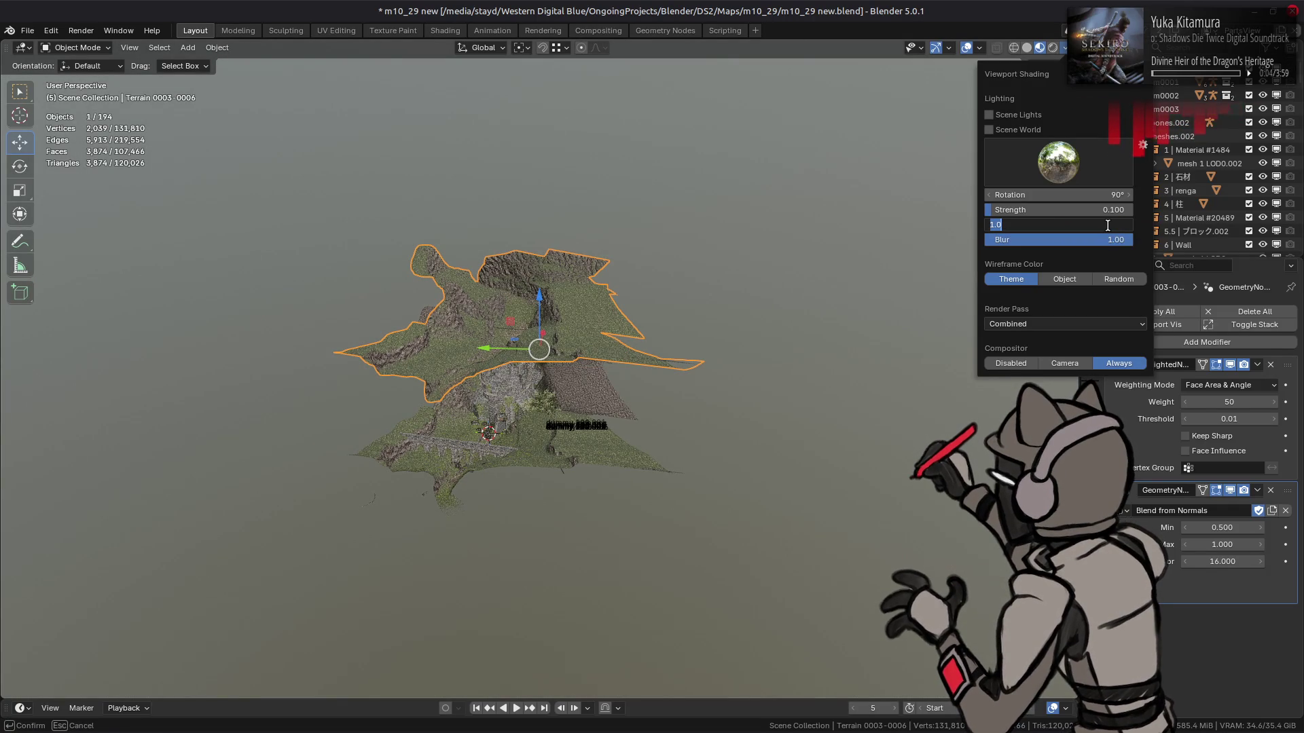
pyautogui.write('1/3')
pyautogui.press('Return')
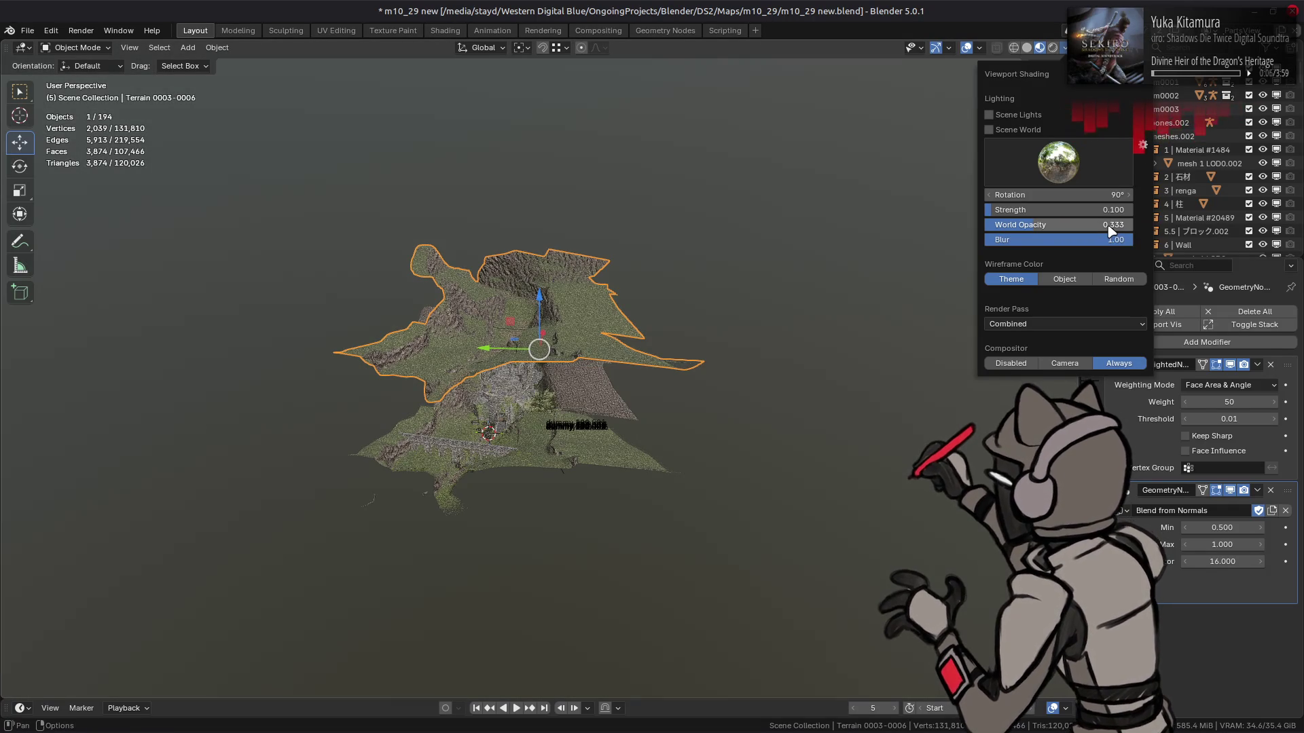
pyautogui.moveTo(597, 300)
pyautogui.mouseDown(button='middle')
pyautogui.moveTo(815, 233)
pyautogui.moveTo(721, 326)
pyautogui.mouseUp(button='middle')
pyautogui.scroll(5, 625, 328)
pyautogui.moveTo(624, 328)
pyautogui.mouseDown(button='middle')
pyautogui.moveTo(482, 358)
pyautogui.moveTo(576, 372)
pyautogui.mouseUp(button='middle')
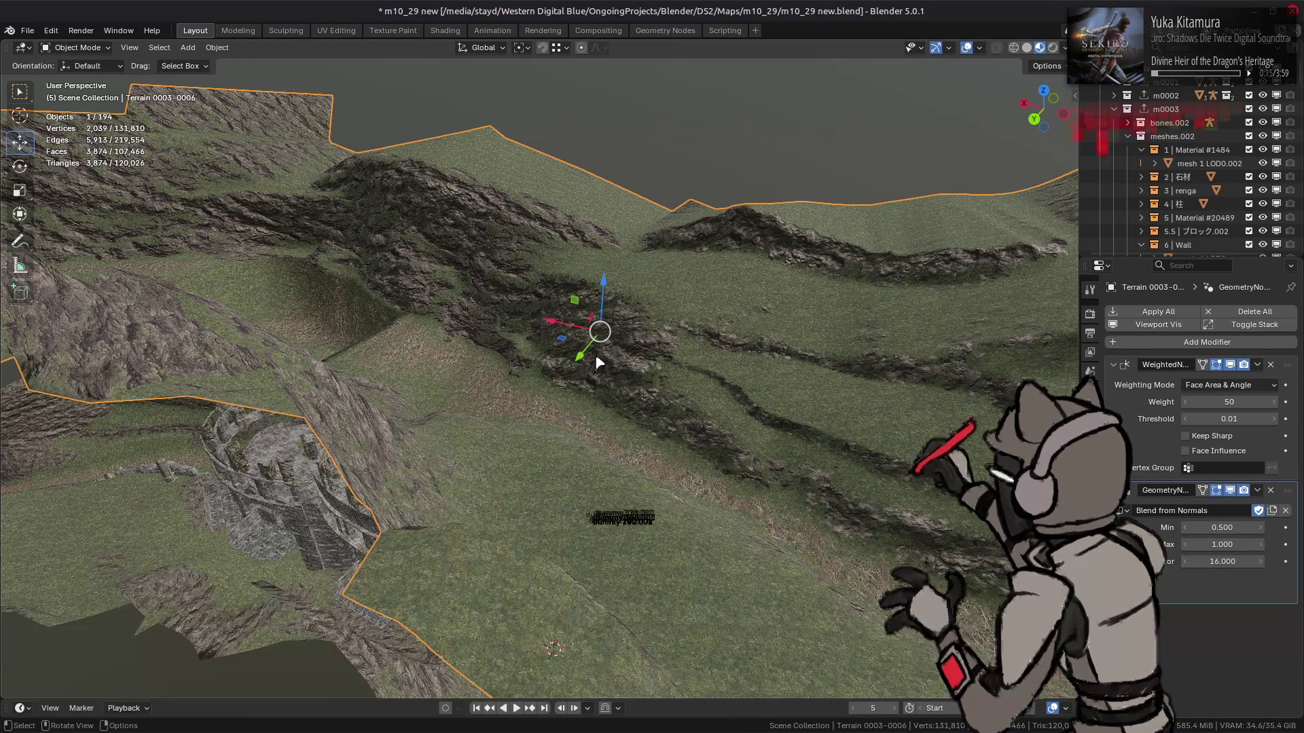
# Hide Terrain 0003-0006 in the Outliner to reveal the castle ruins
pyautogui.moveTo(670, 377)
pyautogui.mouseDown(button='middle')
pyautogui.moveTo(664, 292)
pyautogui.moveTo(706, 340)
pyautogui.moveTo(713, 303)
pyautogui.moveTo(778, 294)
pyautogui.moveTo(614, 523)
pyautogui.mouseUp(button='middle')
pyautogui.moveTo(780, 469)
pyautogui.mouseDown(button='middle')
pyautogui.moveTo(855, 431)
pyautogui.moveTo(506, 473)
pyautogui.moveTo(830, 428)
pyautogui.moveTo(774, 428)
pyautogui.mouseUp(button='middle')
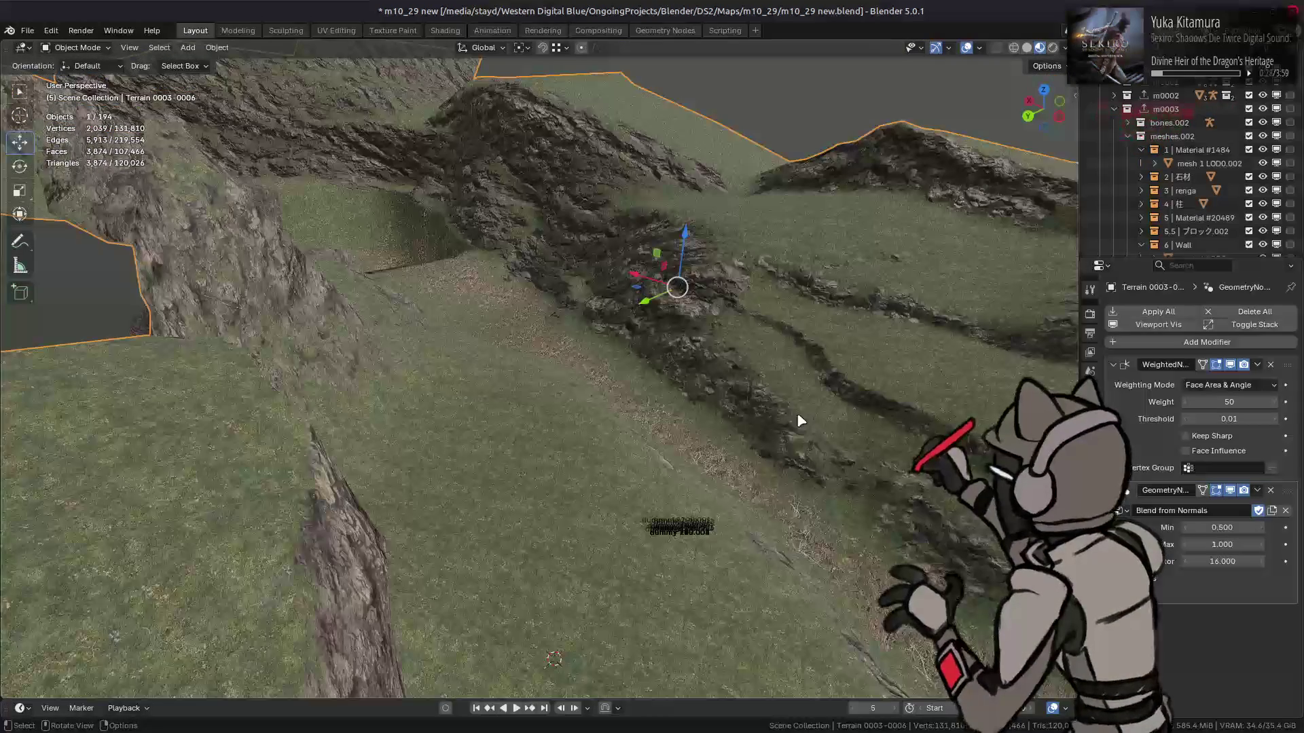
pyautogui.scroll(-10, 1193, 195)
pyautogui.scroll(-1, 1193, 195)
pyautogui.click(1263, 242)
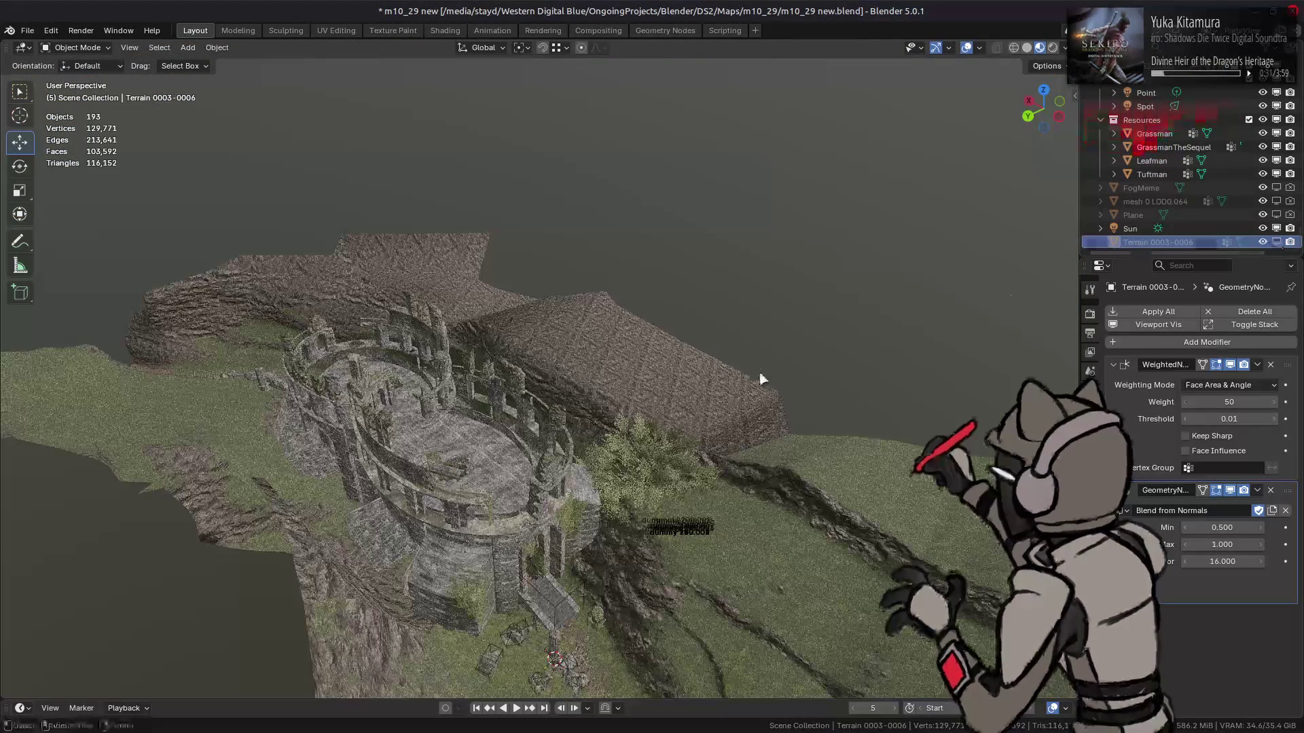
# Select the stone bridge mesh 6 LOD0, view its arches, and save m10_29 new.blend
pyautogui.click(815, 484)
pyautogui.moveTo(786, 475)
pyautogui.mouseDown(button='middle')
pyautogui.moveTo(620, 210)
pyautogui.moveTo(655, 357)
pyautogui.mouseUp(button='middle')
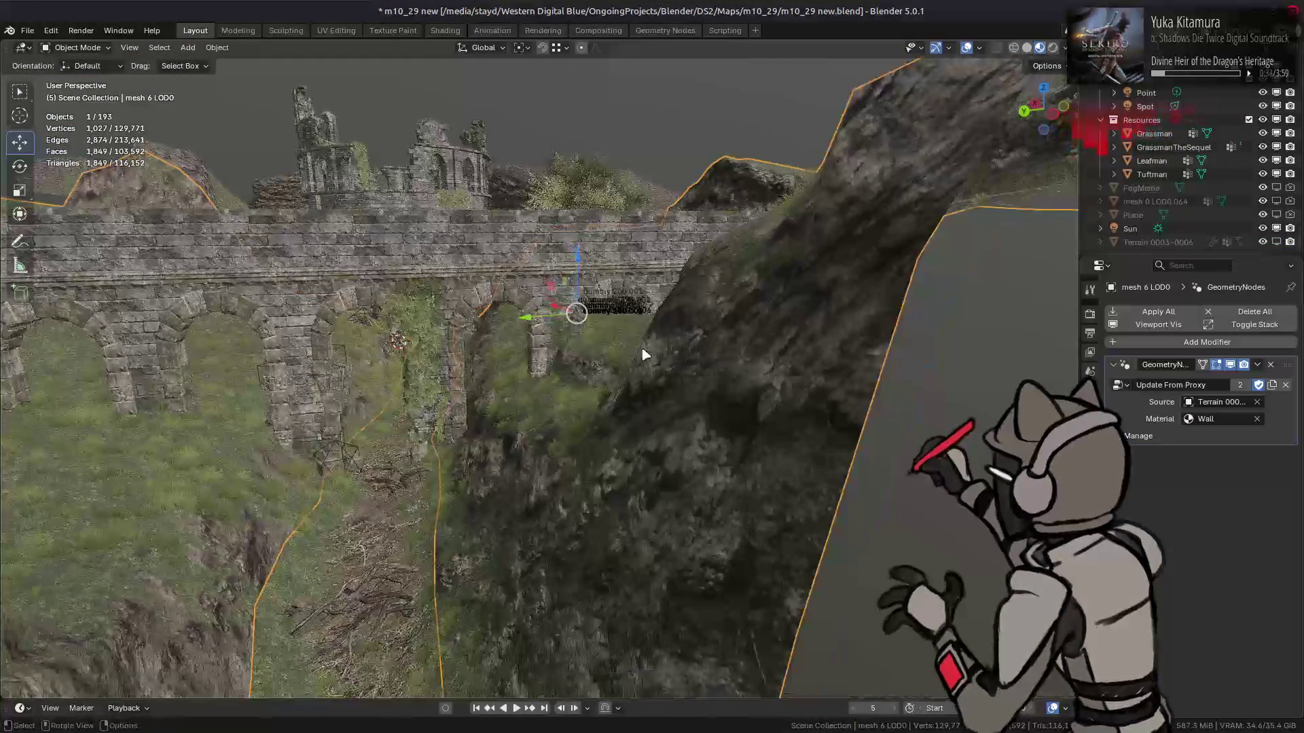
pyautogui.scroll(5, 655, 356)
pyautogui.scroll(4, 742, 323)
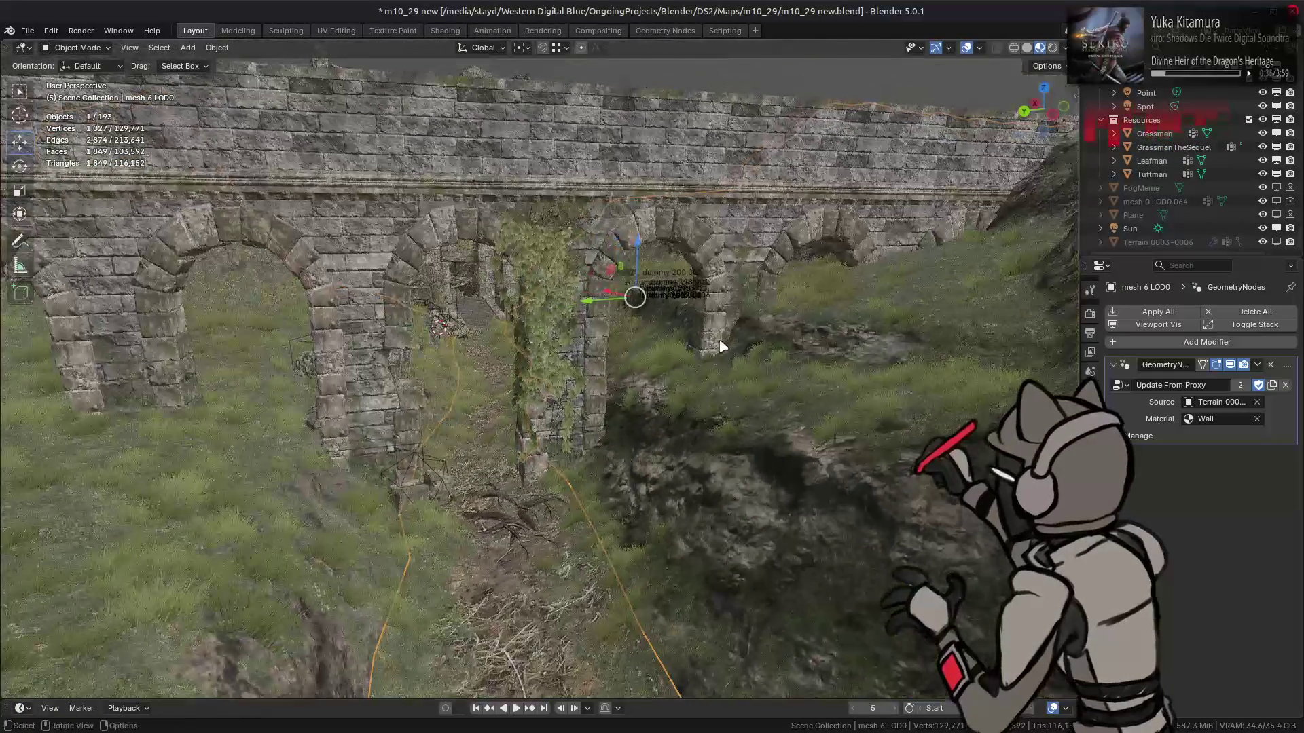
pyautogui.hotkey('ctrl', 's')
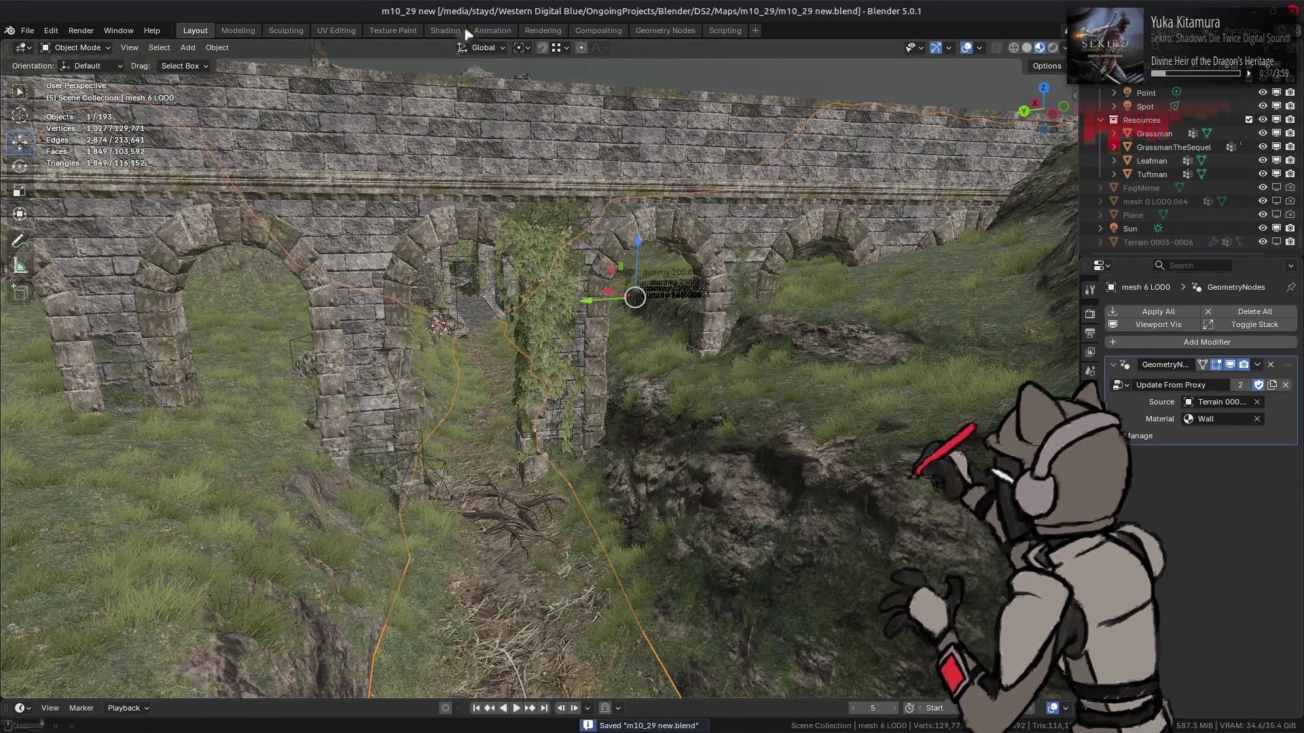
pyautogui.click(448, 31)
pyautogui.scroll(4, 440, 491)
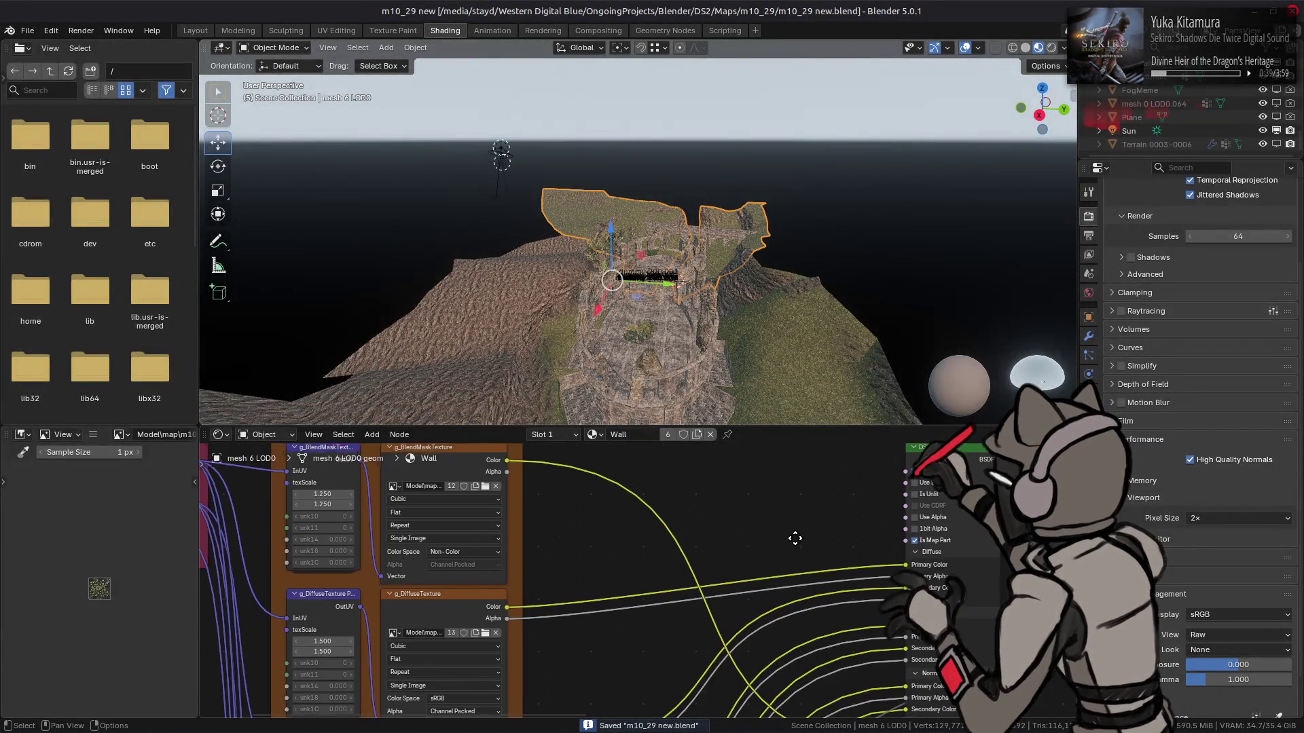
pyautogui.click(439, 488)
pyautogui.moveTo(504, 533); pyautogui.dragTo(565, 589, button='middle')
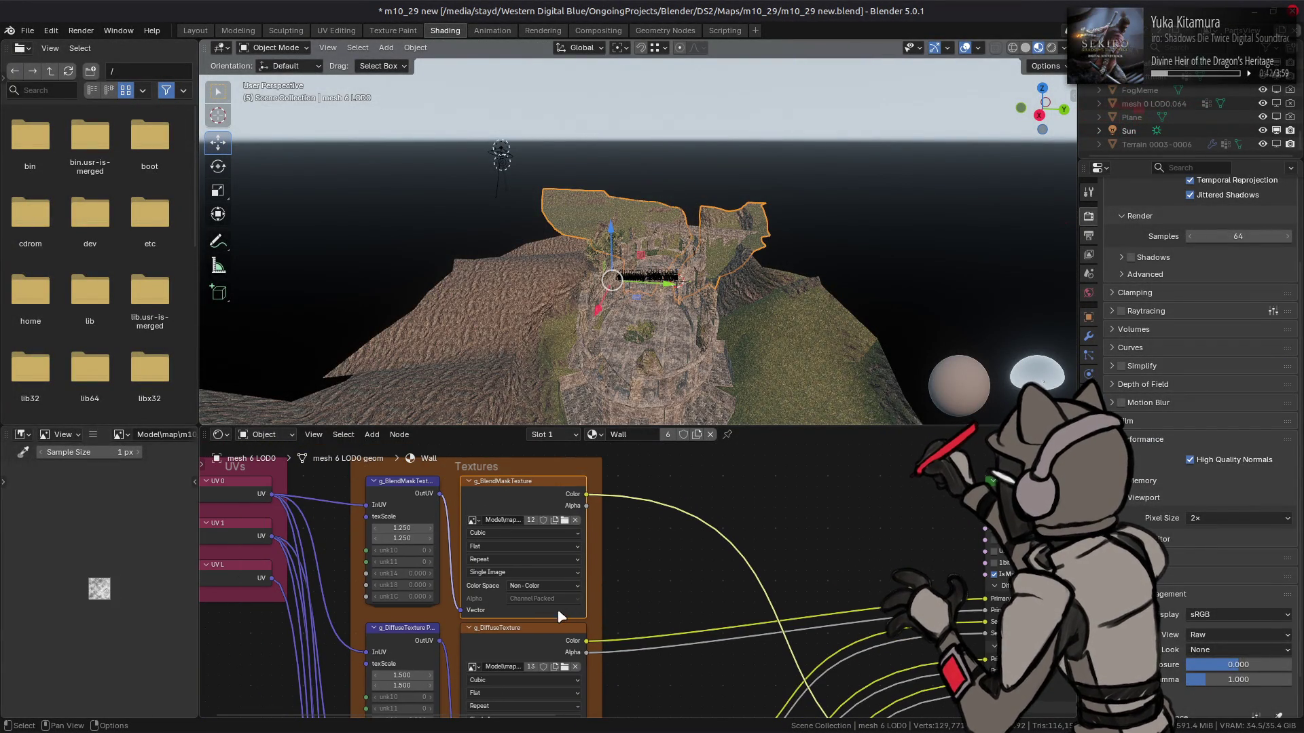
pyautogui.click(535, 643)
pyautogui.moveTo(535, 643); pyautogui.dragTo(617, 487, button='middle')
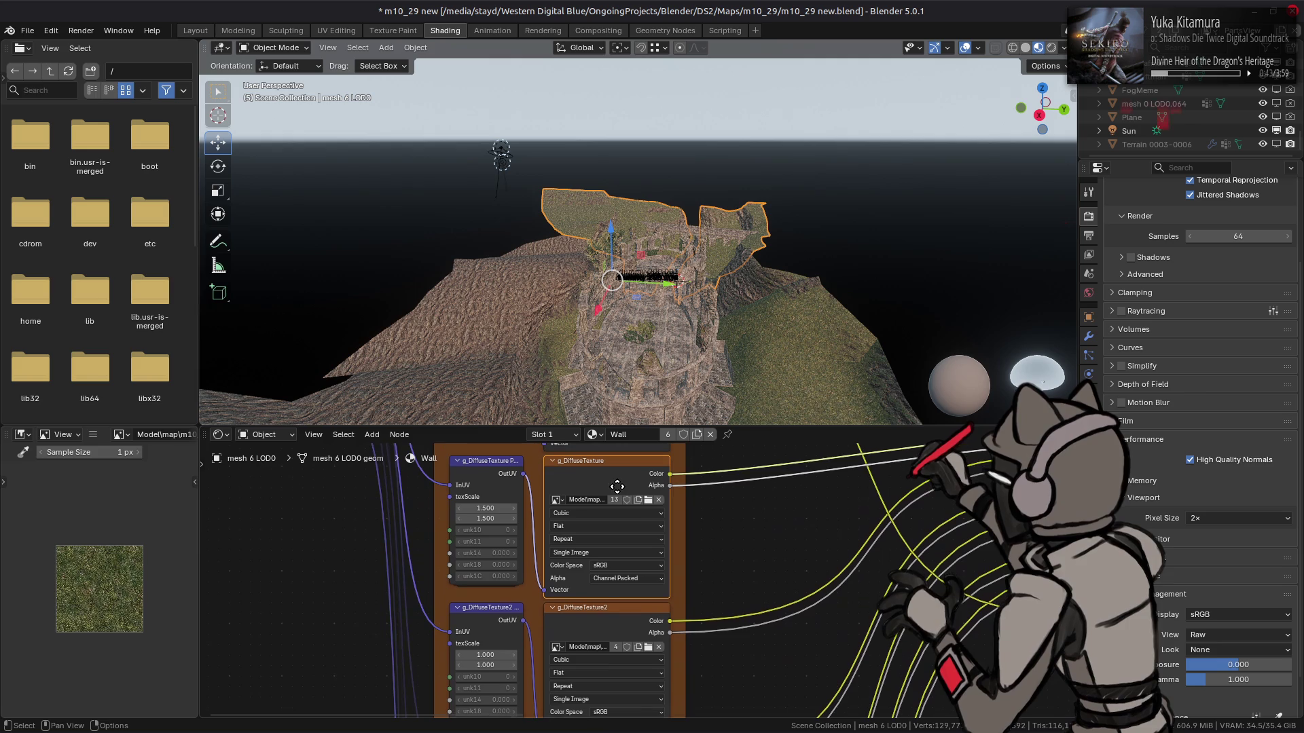
pyautogui.click(594, 609)
pyautogui.moveTo(594, 609); pyautogui.dragTo(600, 553, button='middle')
pyautogui.scroll(3, 54, 556)
pyautogui.scroll(-3, 55, 555)
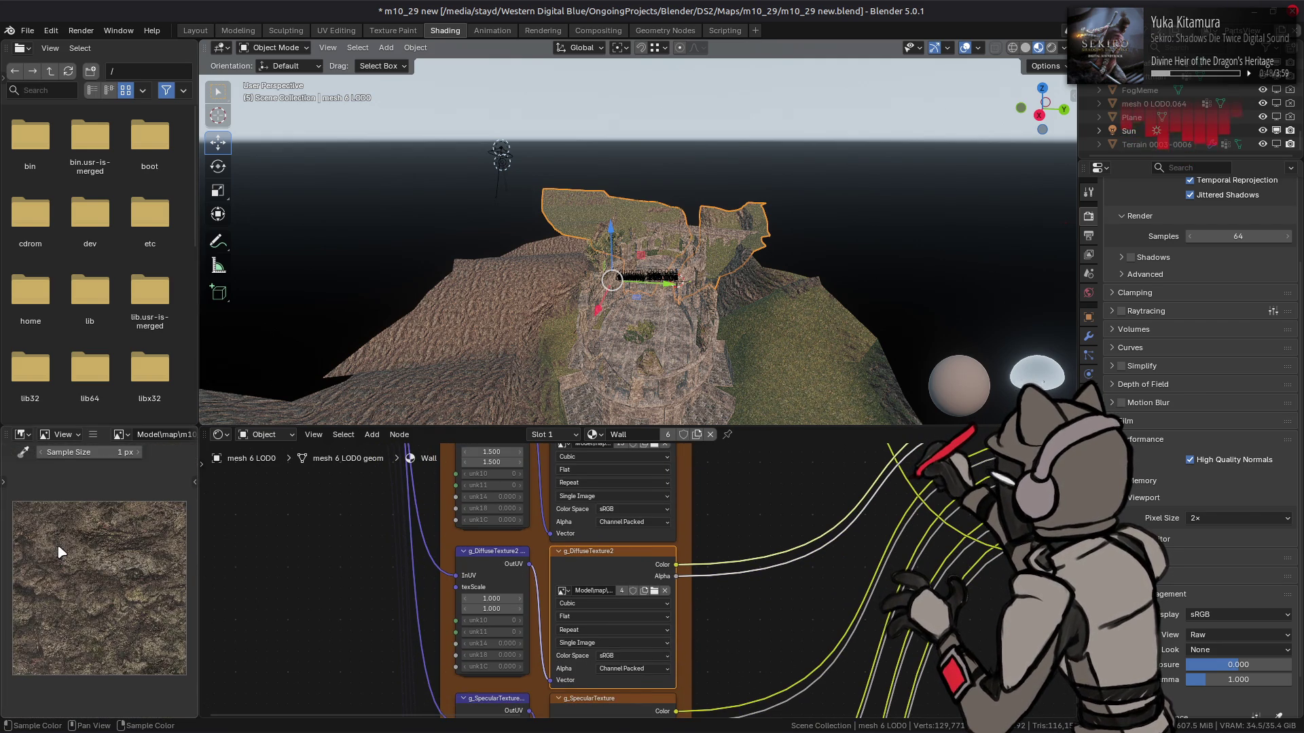
pyautogui.moveTo(619, 572); pyautogui.dragTo(624, 476, button='middle')
pyautogui.click(626, 625)
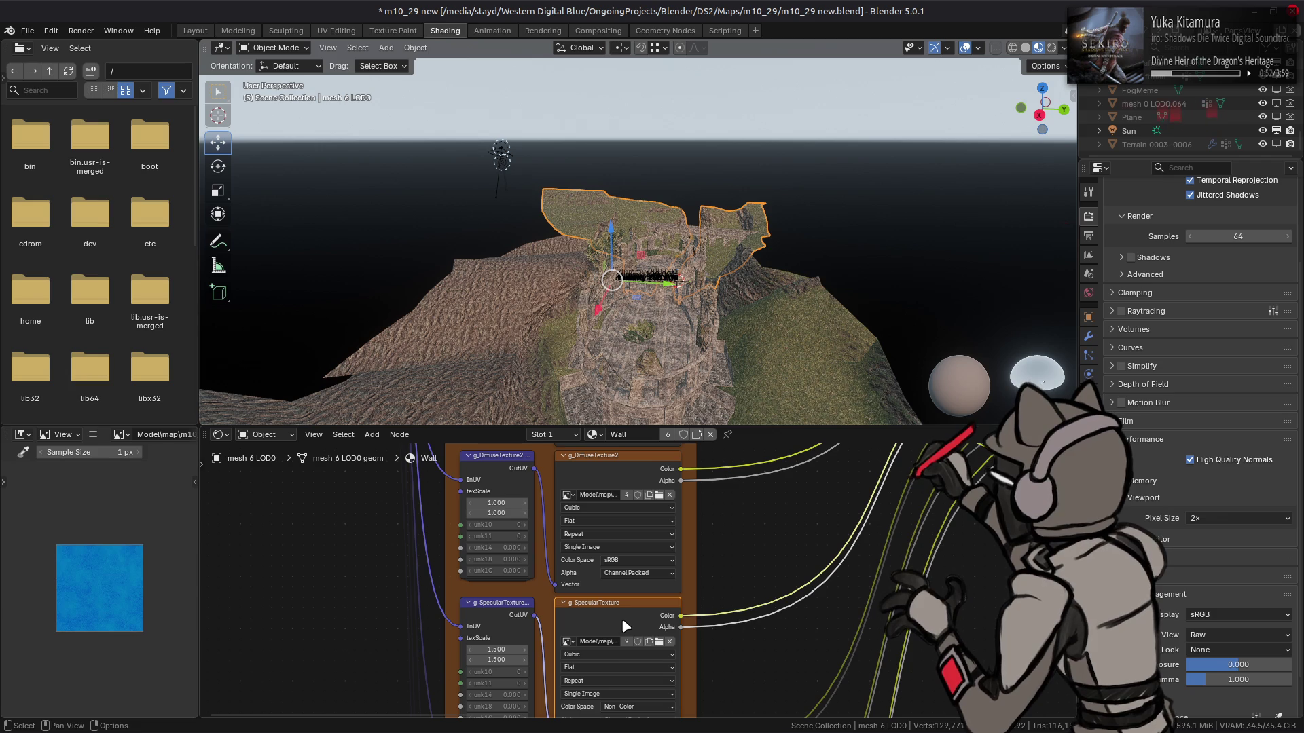
pyautogui.moveTo(625, 625); pyautogui.dragTo(583, 442, button='middle')
pyautogui.click(552, 573)
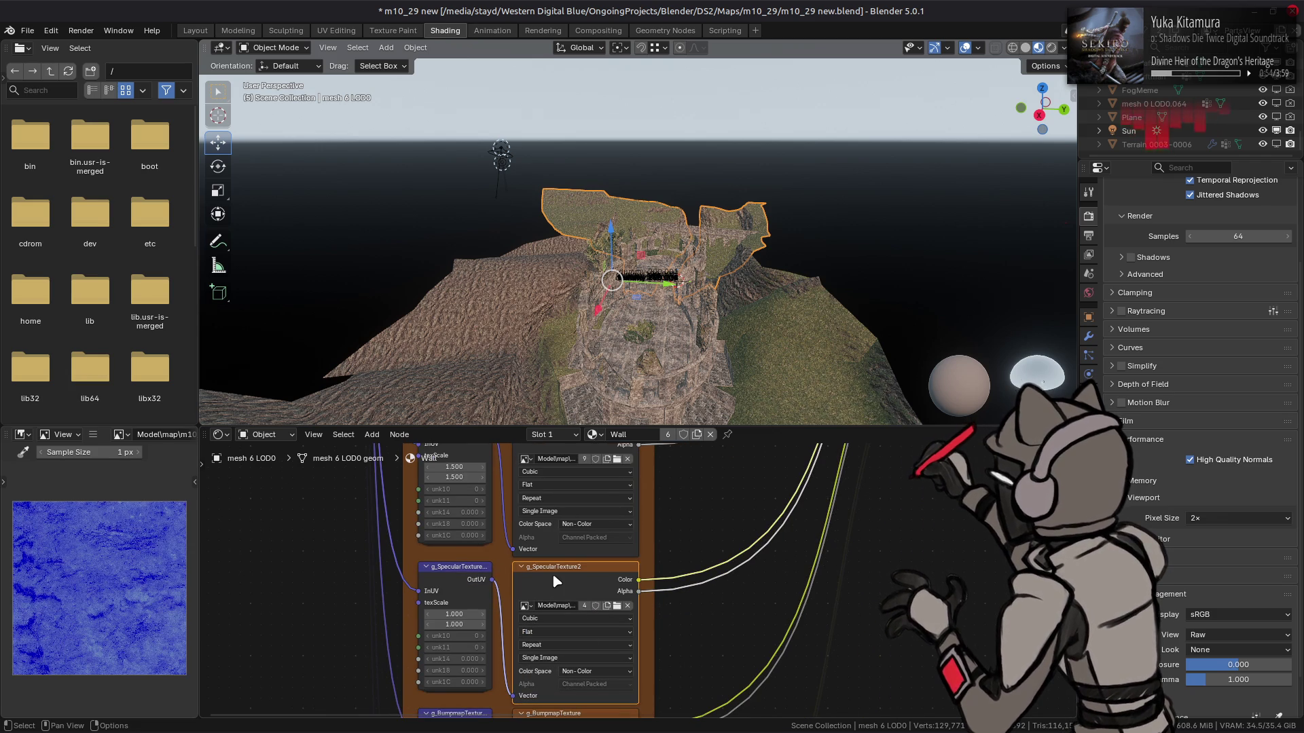
pyautogui.moveTo(585, 551)
pyautogui.mouseDown(button='middle')
pyautogui.moveTo(607, 685)
pyautogui.moveTo(633, 530)
pyautogui.mouseUp(button='middle')
pyautogui.click(603, 527)
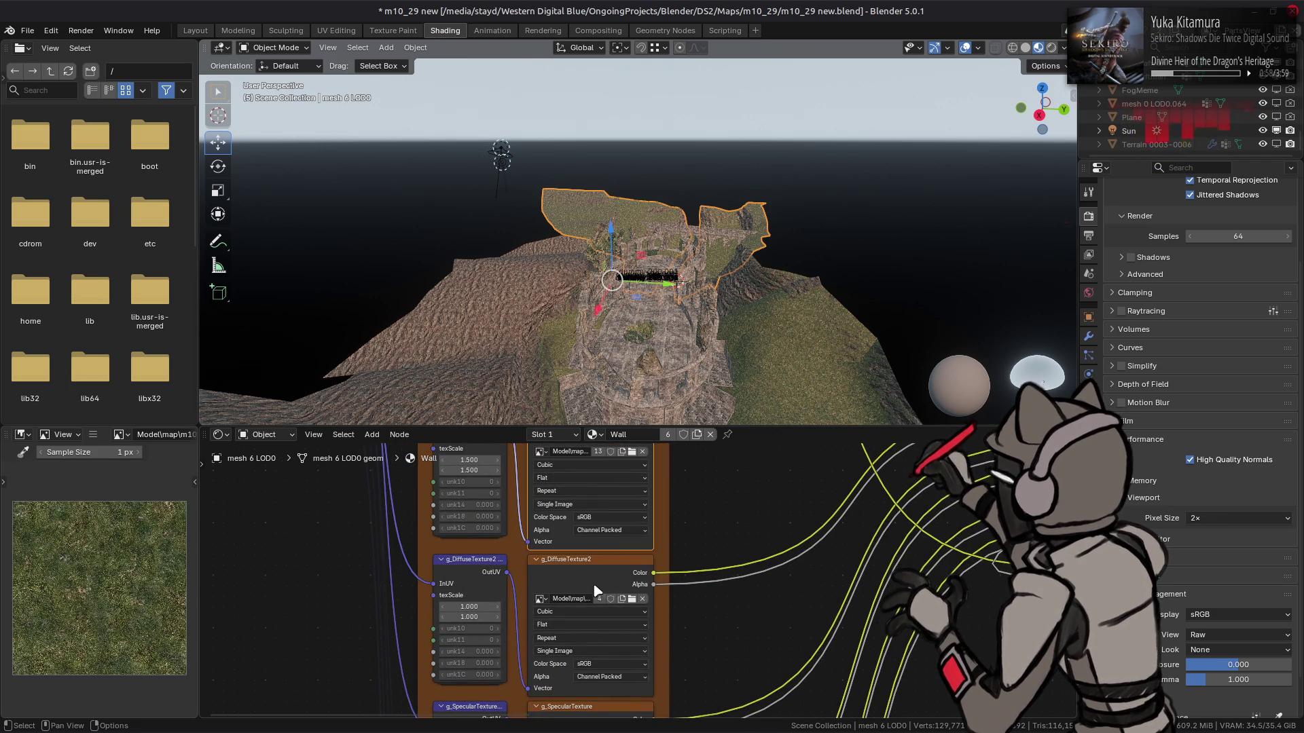
pyautogui.click(596, 598)
pyautogui.moveTo(610, 653); pyautogui.dragTo(609, 488, button='middle')
pyautogui.click(606, 594)
pyautogui.click(577, 459)
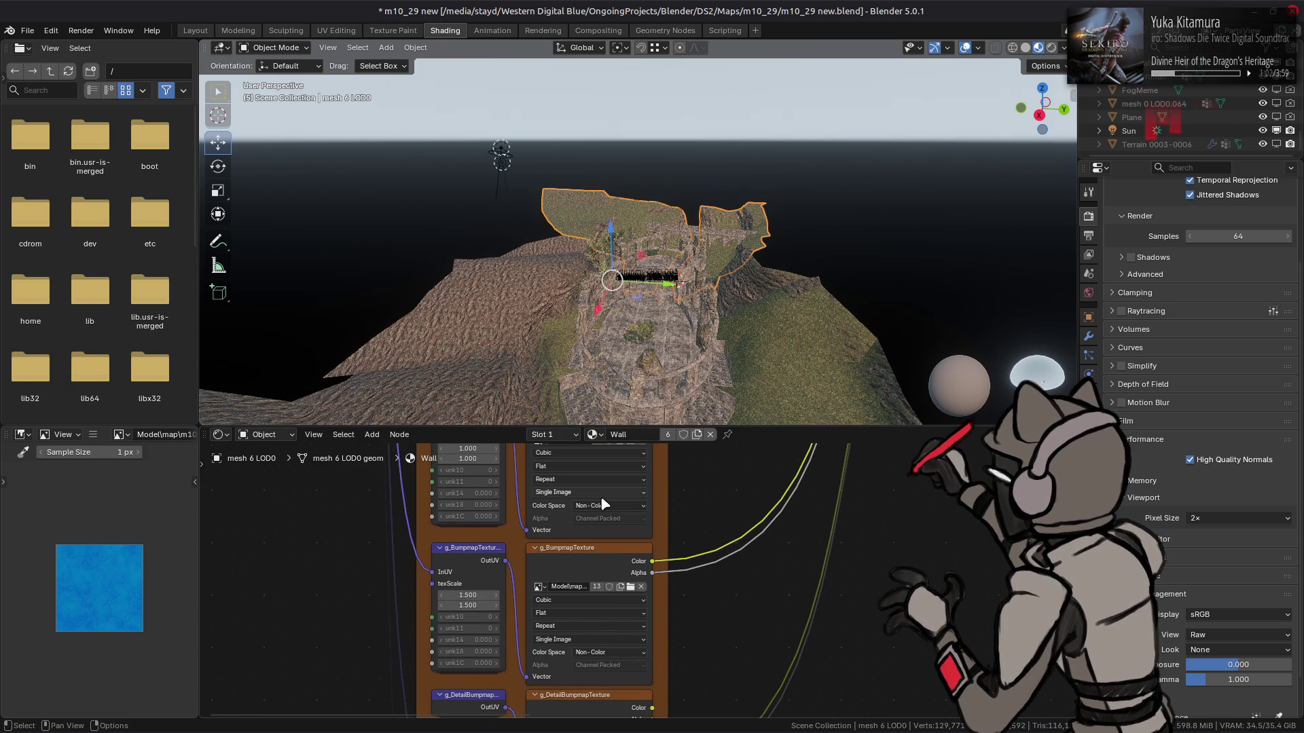
pyautogui.click(597, 572)
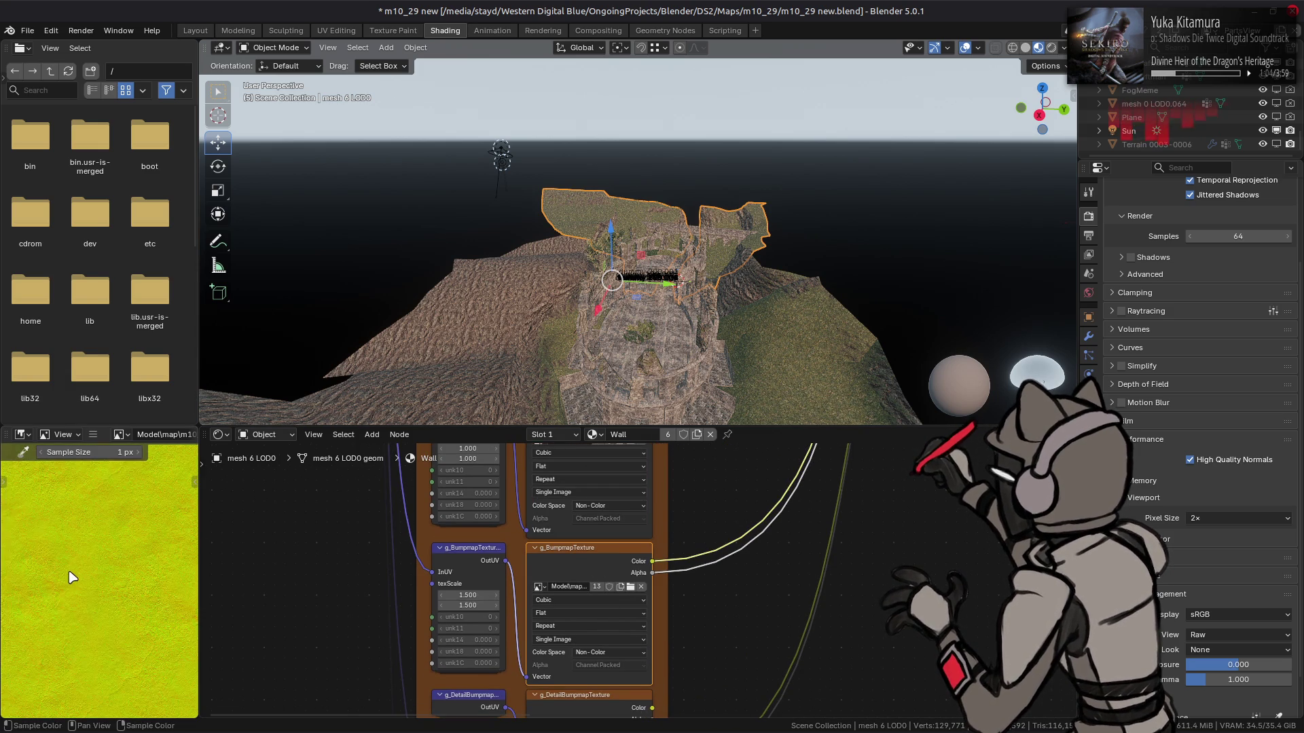
pyautogui.scroll(3, 72, 574)
pyautogui.scroll(3, 73, 572)
pyautogui.scroll(-5, 75, 572)
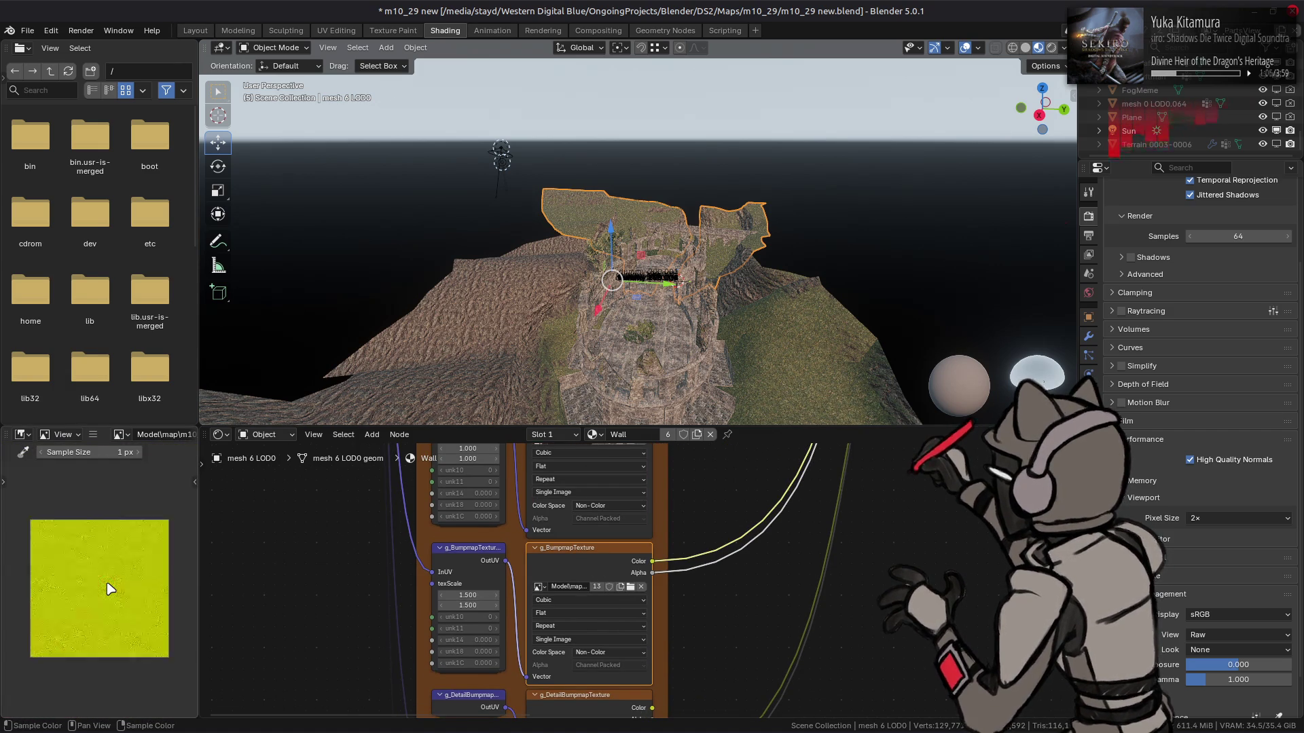
pyautogui.scroll(5, 75, 573)
pyautogui.moveTo(628, 685); pyautogui.dragTo(628, 537, button='middle')
pyautogui.click(597, 618)
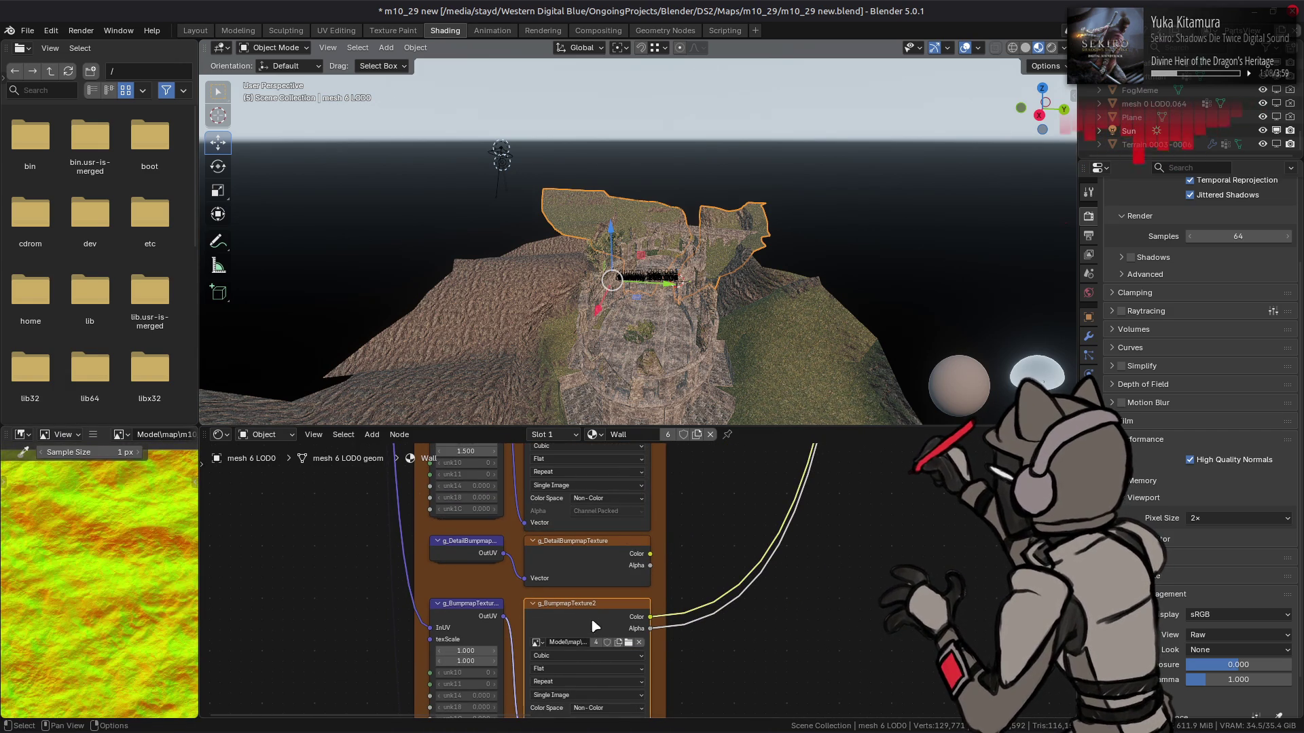
pyautogui.scroll(-4, 163, 581)
pyautogui.scroll(-2, 662, 615)
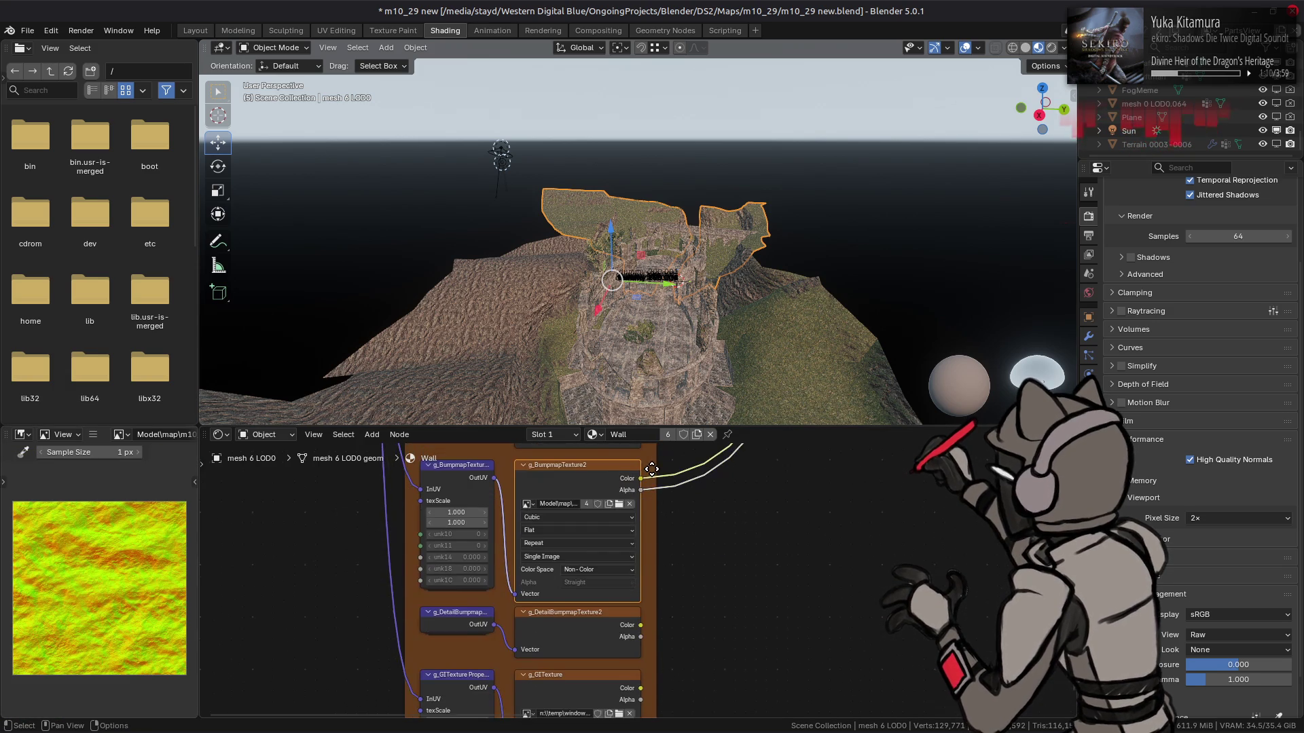
pyautogui.scroll(2, 610, 482)
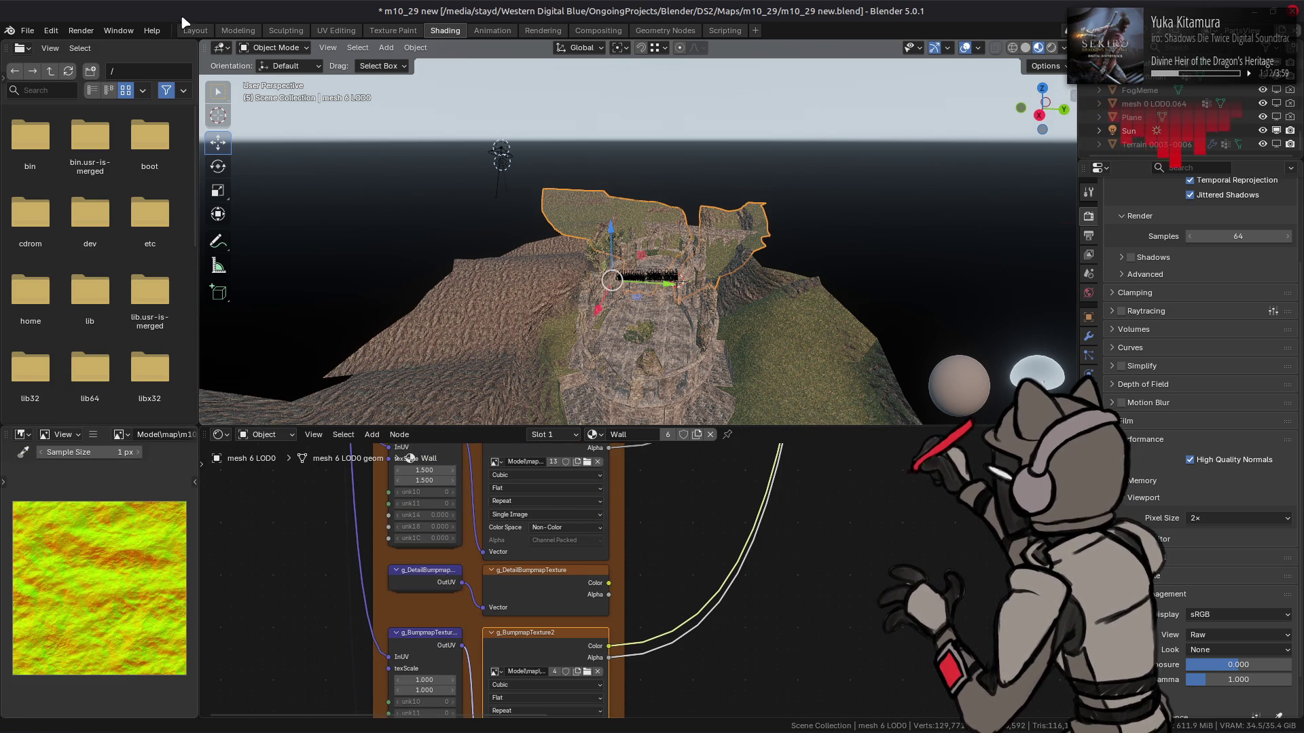
pyautogui.click(196, 30)
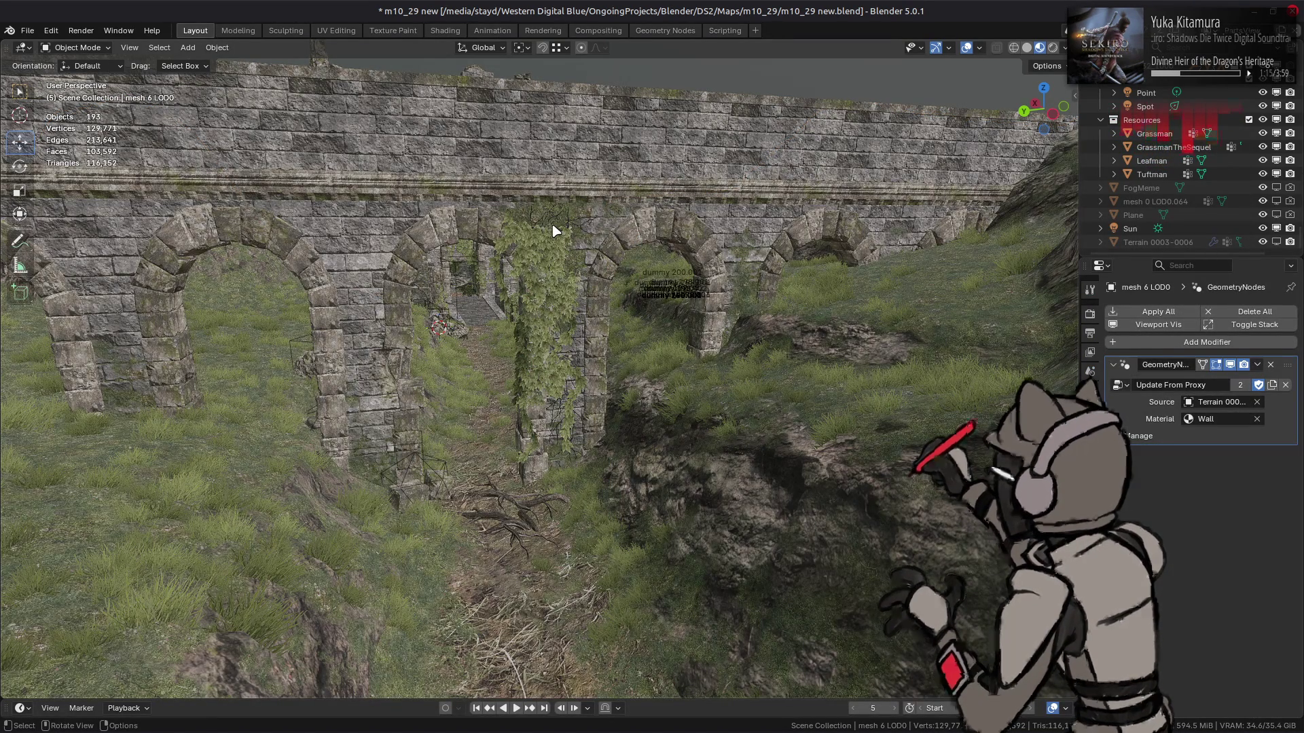
# Select the ivy BezierCurve.001 on the pillar and orbit around the ruins inspecting the ivy
pyautogui.scroll(5, 554, 231)
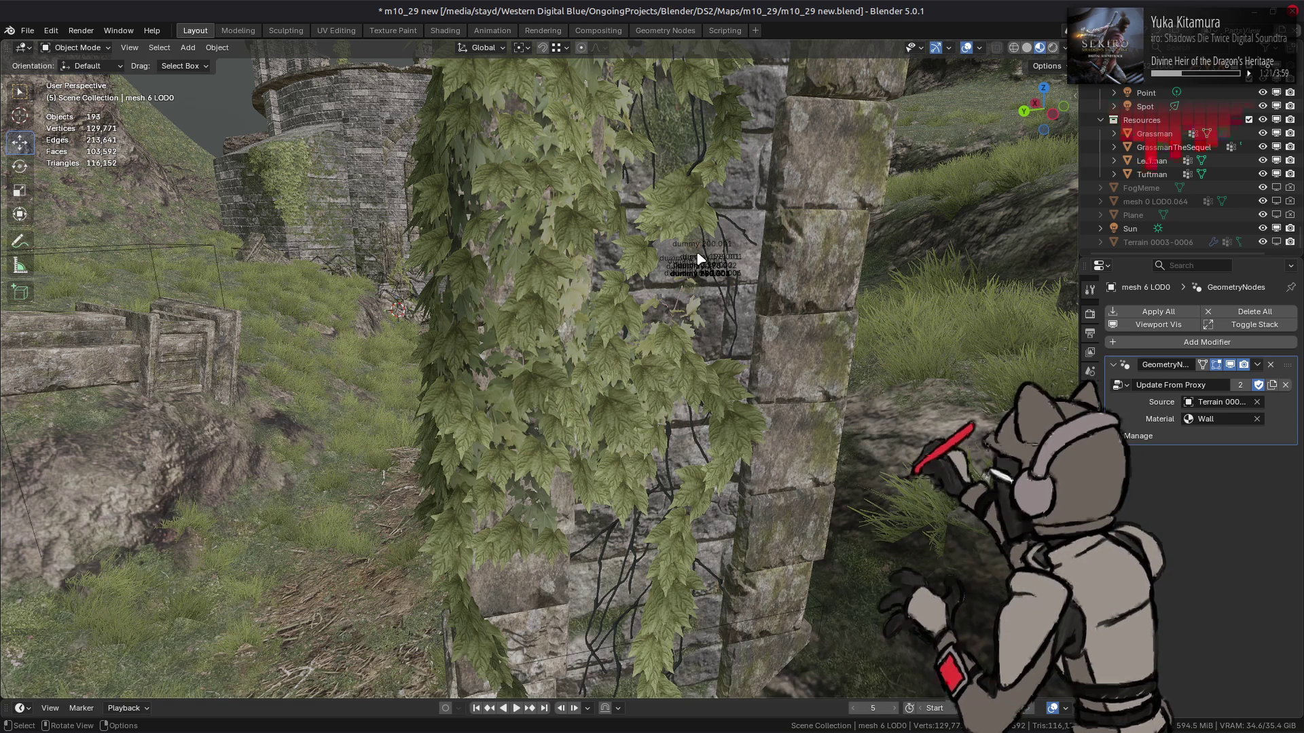
pyautogui.click(655, 295)
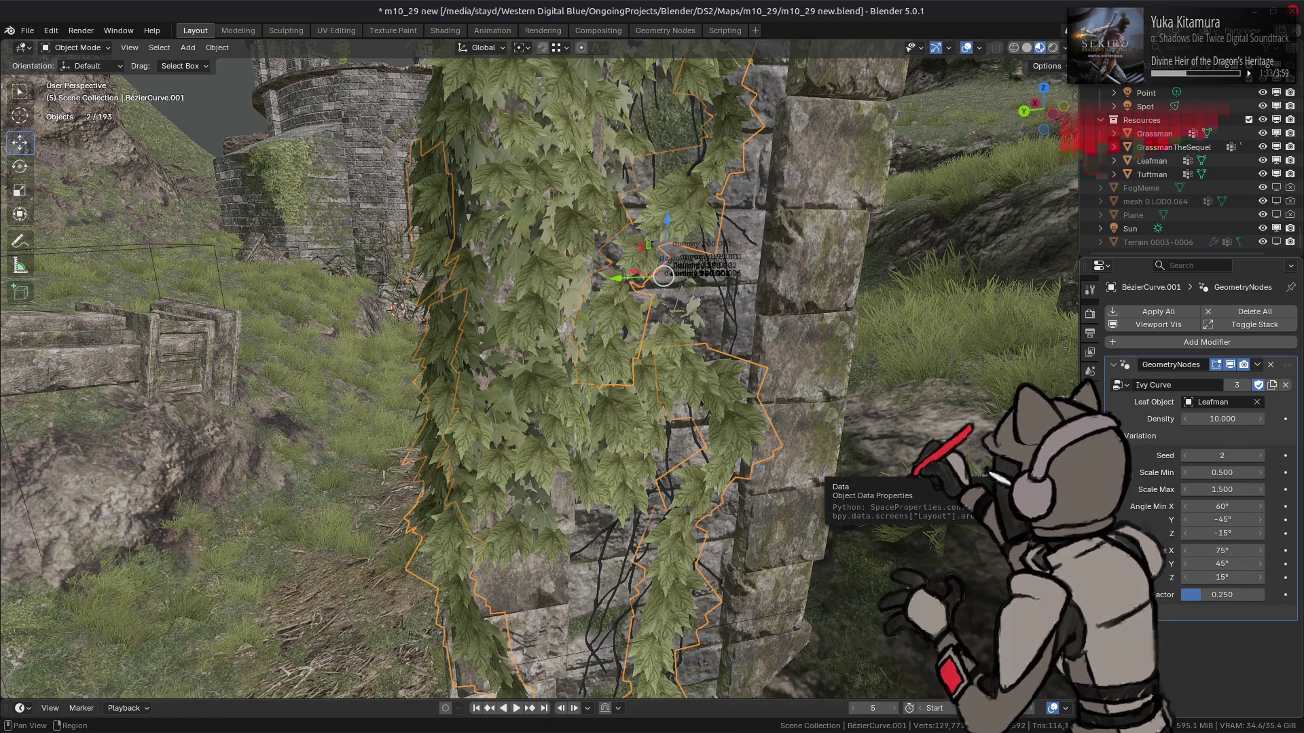
pyautogui.moveTo(761, 455); pyautogui.dragTo(793, 440, button='middle')
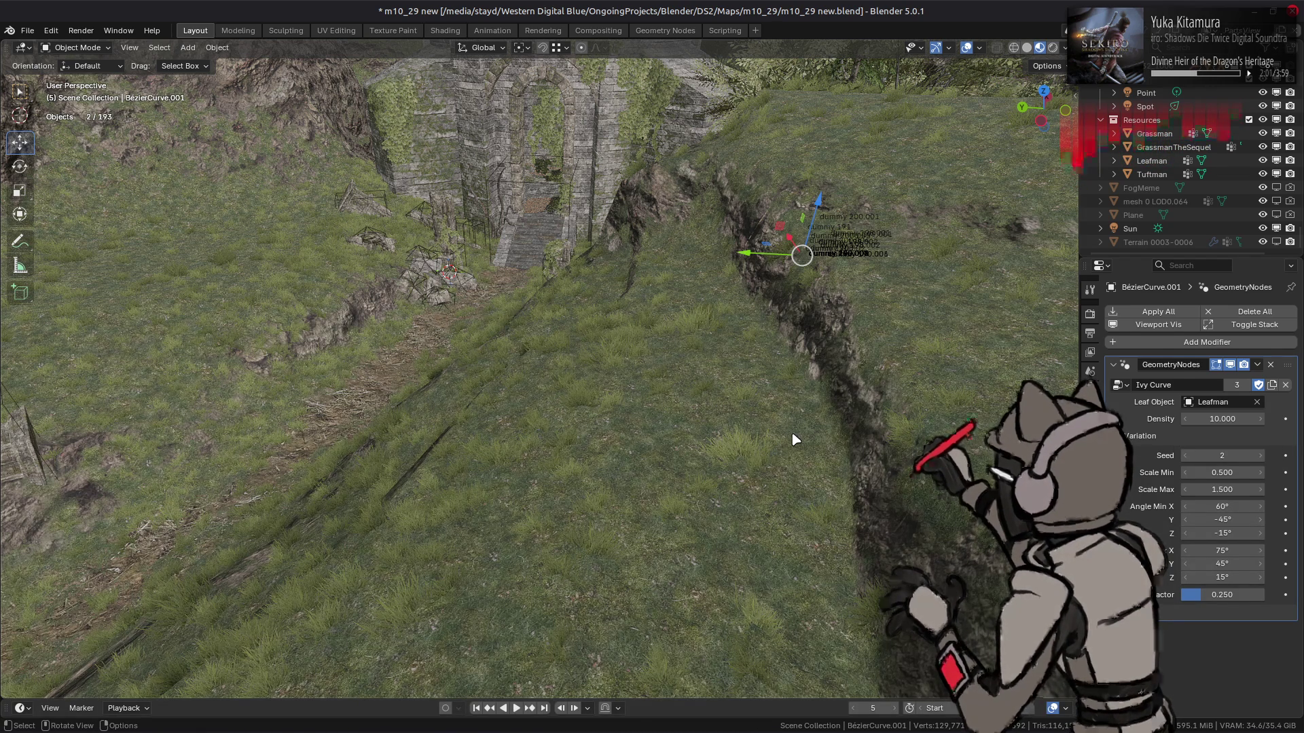
pyautogui.moveTo(721, 243)
pyautogui.mouseDown(button='middle')
pyautogui.moveTo(693, 373)
pyautogui.moveTo(669, 274)
pyautogui.moveTo(713, 457)
pyautogui.moveTo(488, 349)
pyautogui.moveTo(669, 267)
pyautogui.moveTo(645, 255)
pyautogui.moveTo(689, 233)
pyautogui.moveTo(592, 267)
pyautogui.mouseUp(button='middle')
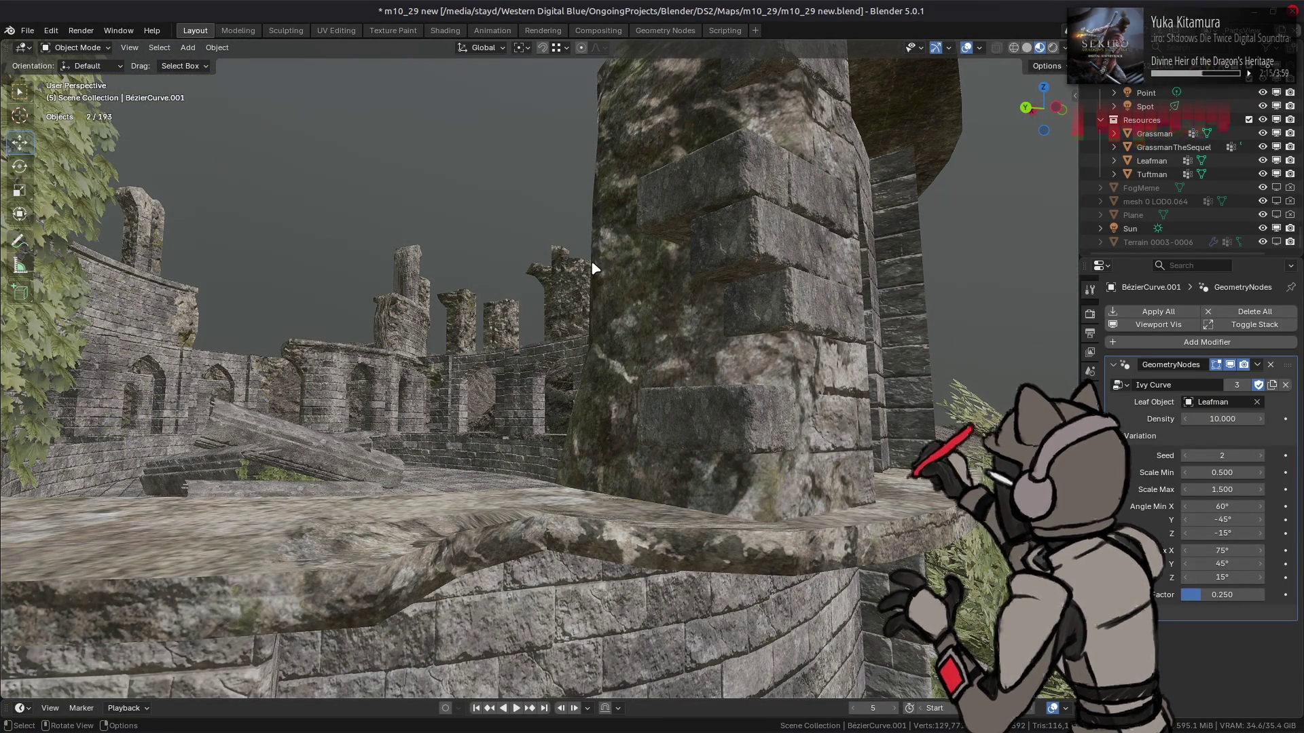
pyautogui.moveTo(593, 258)
pyautogui.mouseDown(button='middle')
pyautogui.moveTo(580, 244)
pyautogui.moveTo(595, 246)
pyautogui.moveTo(562, 372)
pyautogui.moveTo(527, 329)
pyautogui.mouseUp(button='middle')
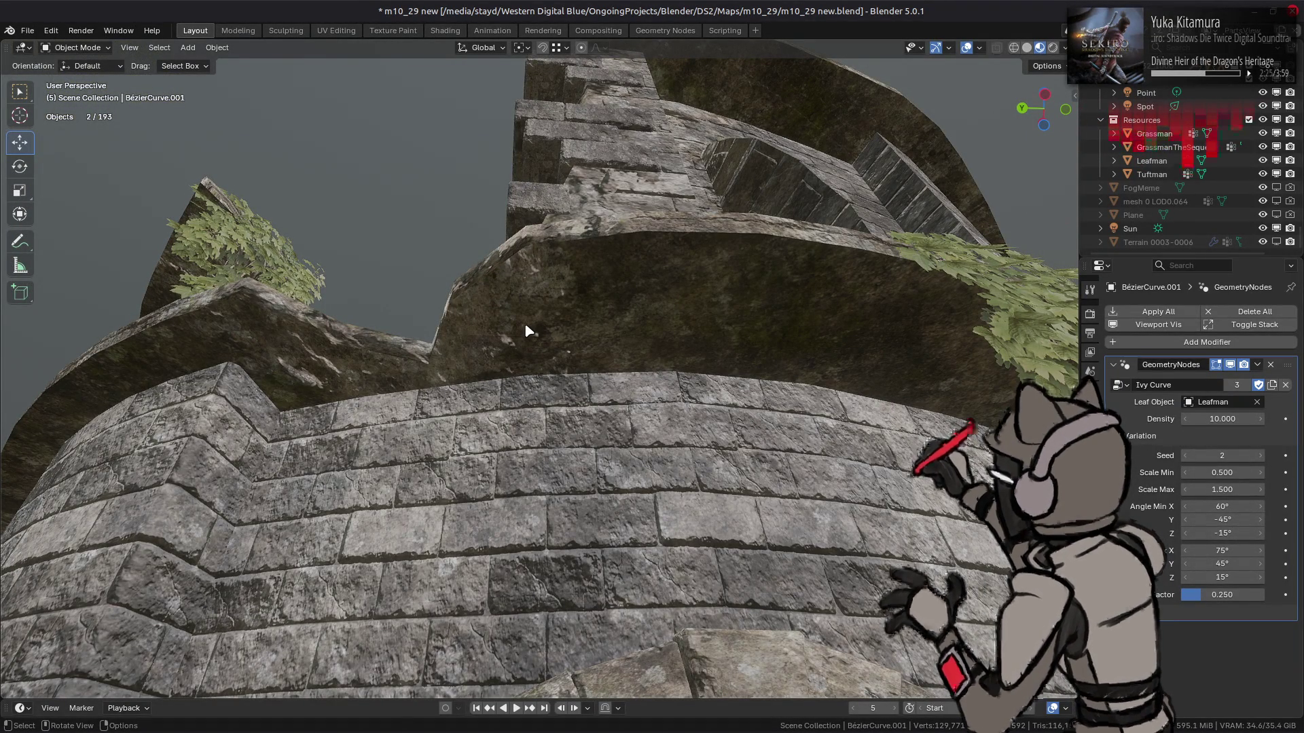
pyautogui.scroll(-5, 643, 282)
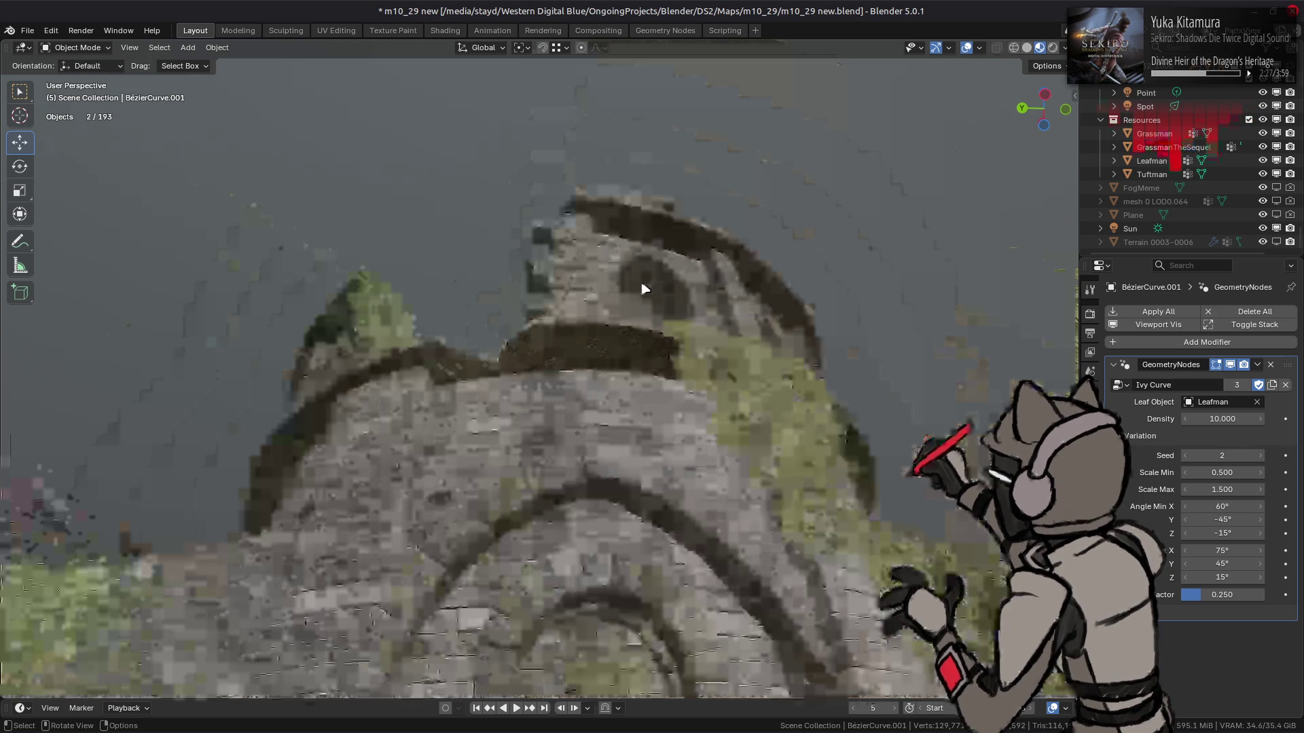
pyautogui.moveTo(632, 350)
pyautogui.mouseDown(button='middle')
pyautogui.moveTo(548, 408)
pyautogui.moveTo(532, 373)
pyautogui.moveTo(541, 332)
pyautogui.moveTo(501, 321)
pyautogui.moveTo(591, 471)
pyautogui.moveTo(561, 431)
pyautogui.moveTo(641, 387)
pyautogui.moveTo(641, 408)
pyautogui.moveTo(597, 344)
pyautogui.moveTo(611, 323)
pyautogui.moveTo(604, 253)
pyautogui.moveTo(625, 407)
pyautogui.moveTo(609, 344)
pyautogui.mouseUp(button='middle')
pyautogui.scroll(5, 564, 328)
pyautogui.click(597, 343)
# Enter Edit Mode on the ivy leaf mesh, deselect everything, and scroll through its settings
pyautogui.press('Tab')
pyautogui.press('Tab')
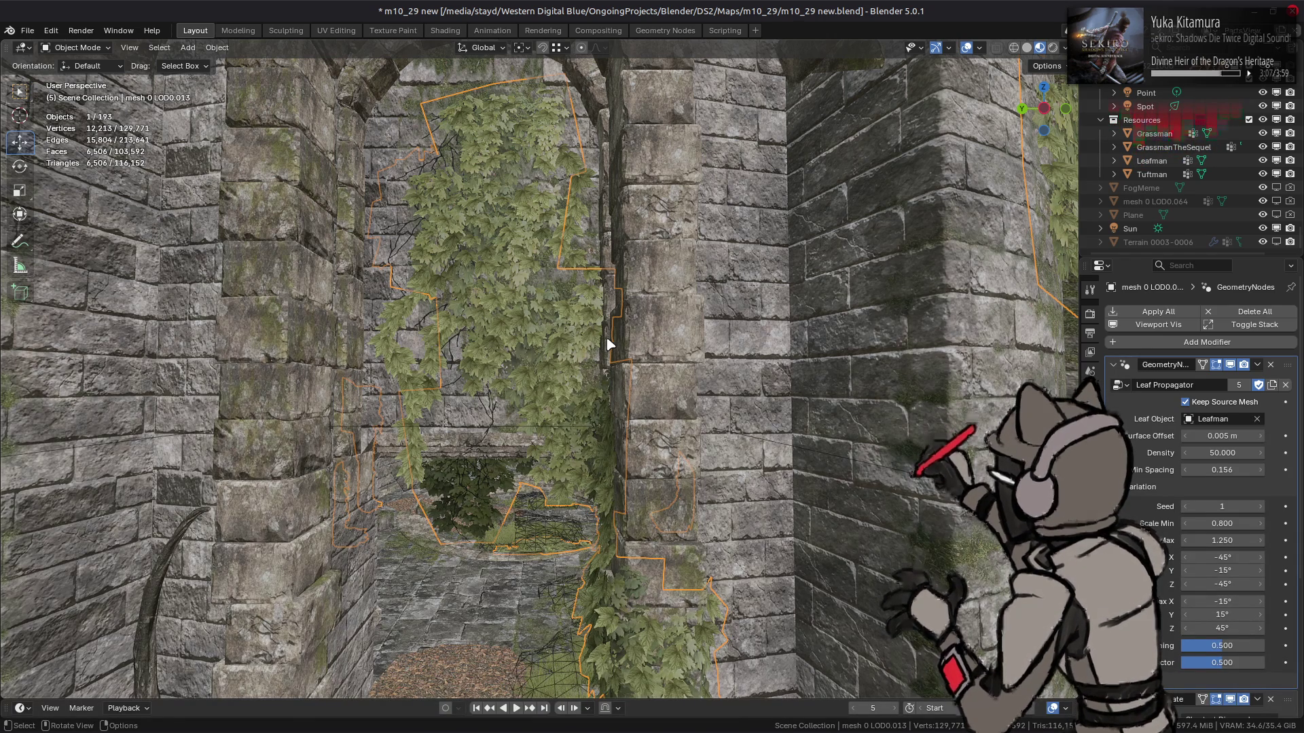
pyautogui.scroll(-8, 637, 312)
pyautogui.hotkey('alt', 'a')
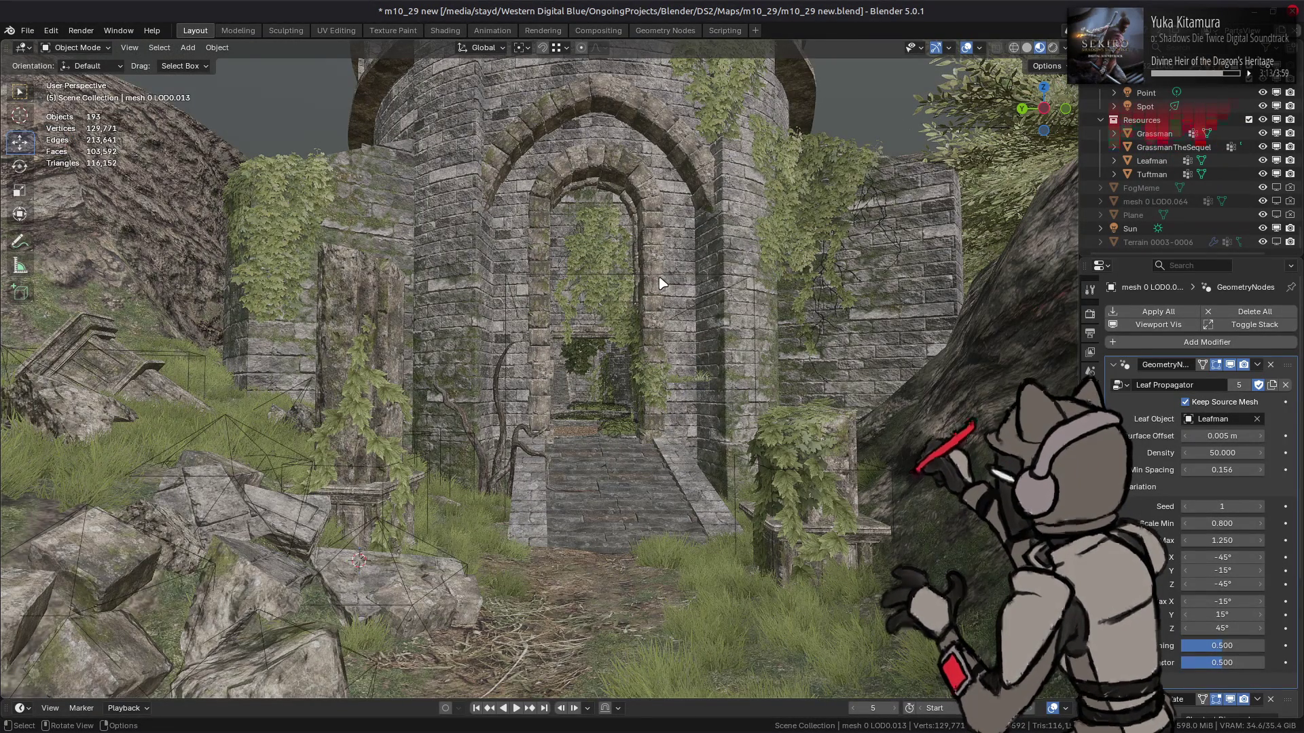
pyautogui.scroll(8, 698, 291)
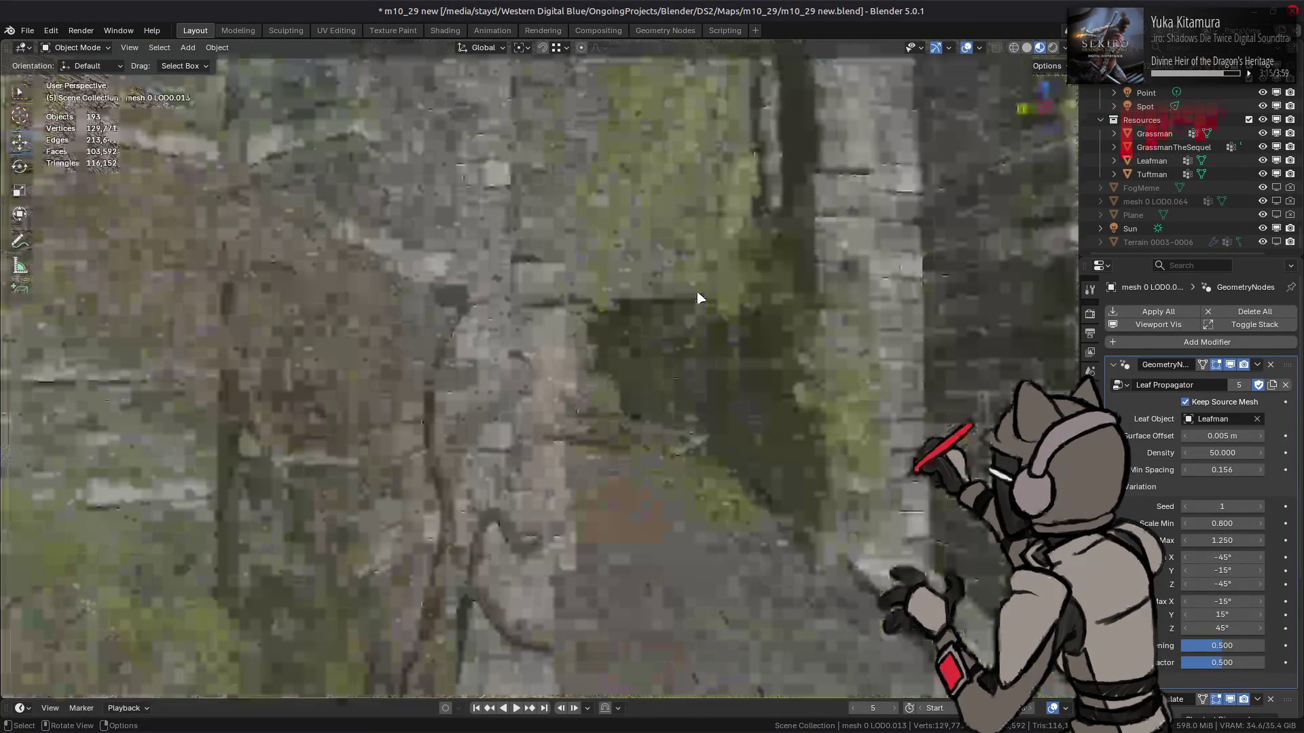
pyautogui.scroll(5, 652, 373)
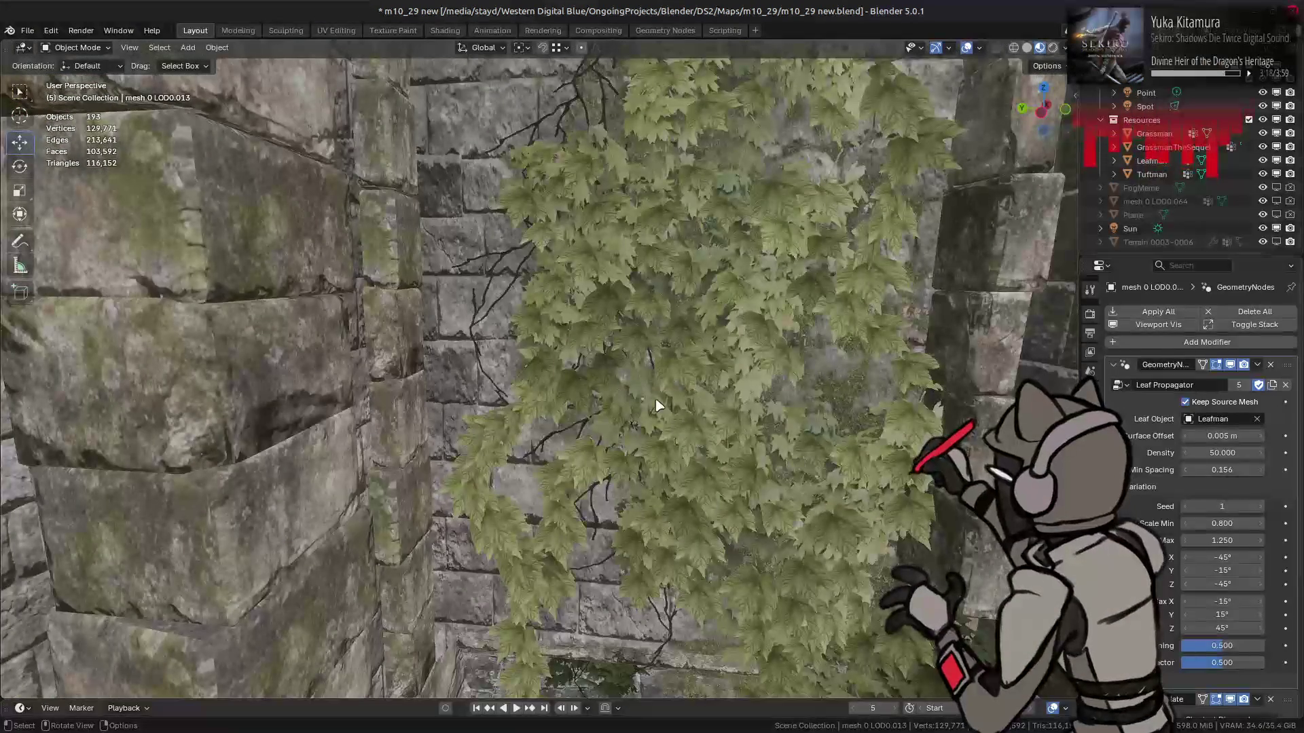
pyautogui.moveTo(1087, 730)
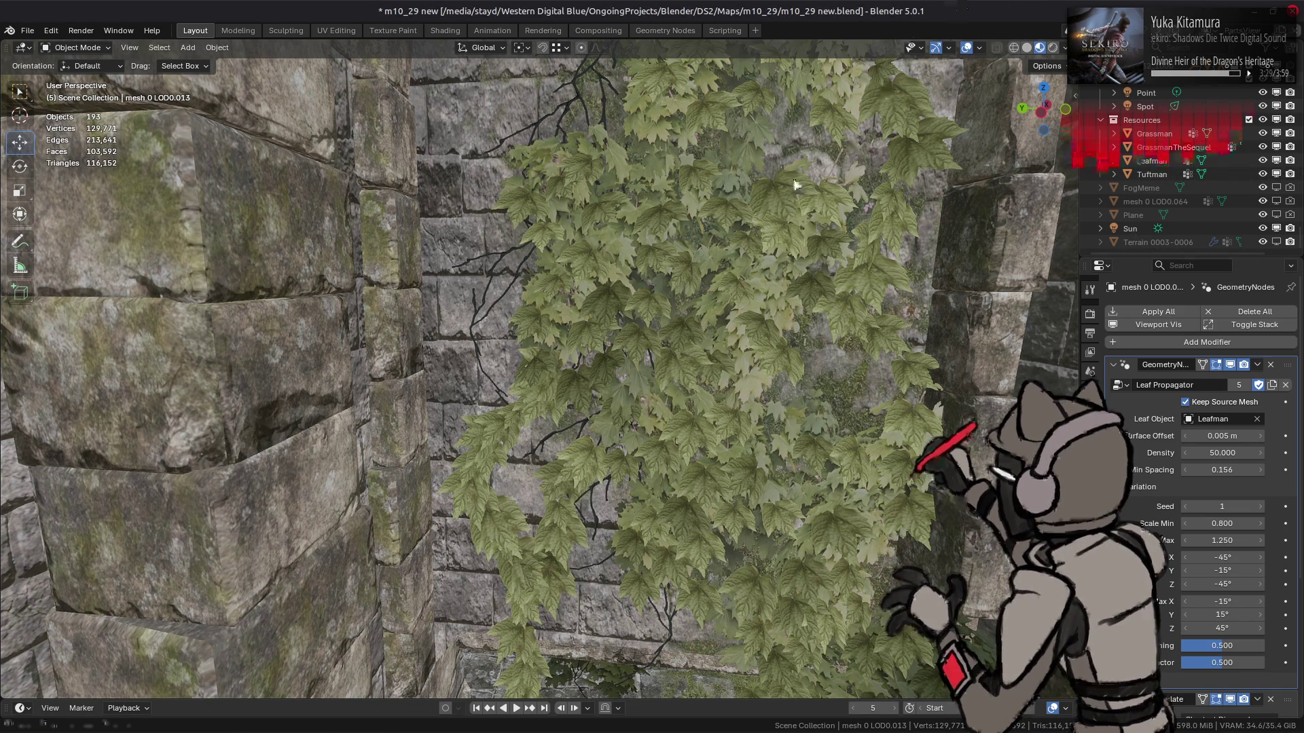
pyautogui.scroll(-5, 718, 203)
pyautogui.scroll(-6, 673, 224)
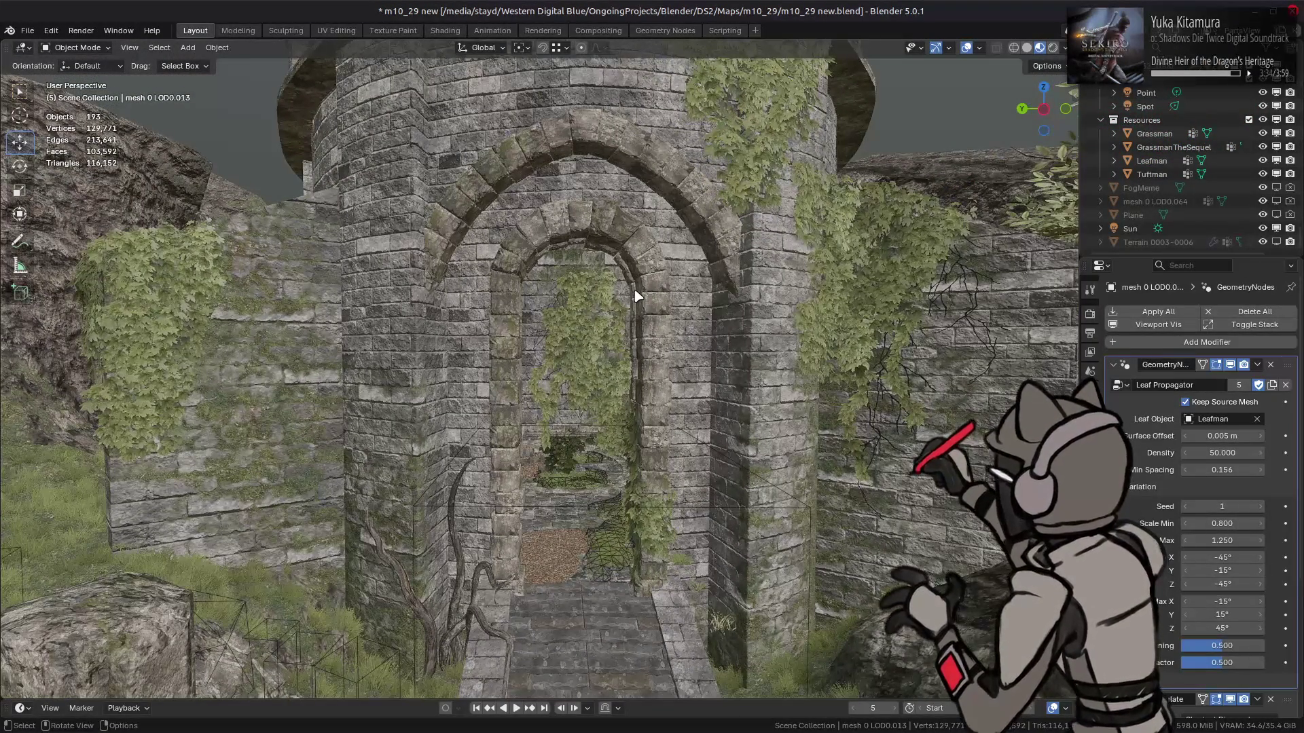
# Select the tower stone mesh 2 LOD0.005, then the ivy covering the arch
pyautogui.moveTo(631, 192)
pyautogui.mouseDown(button='middle')
pyautogui.moveTo(608, 256)
pyautogui.moveTo(550, 326)
pyautogui.moveTo(590, 259)
pyautogui.mouseUp(button='middle')
pyautogui.click(544, 328)
pyautogui.scroll(4, 590, 258)
pyautogui.click(647, 195)
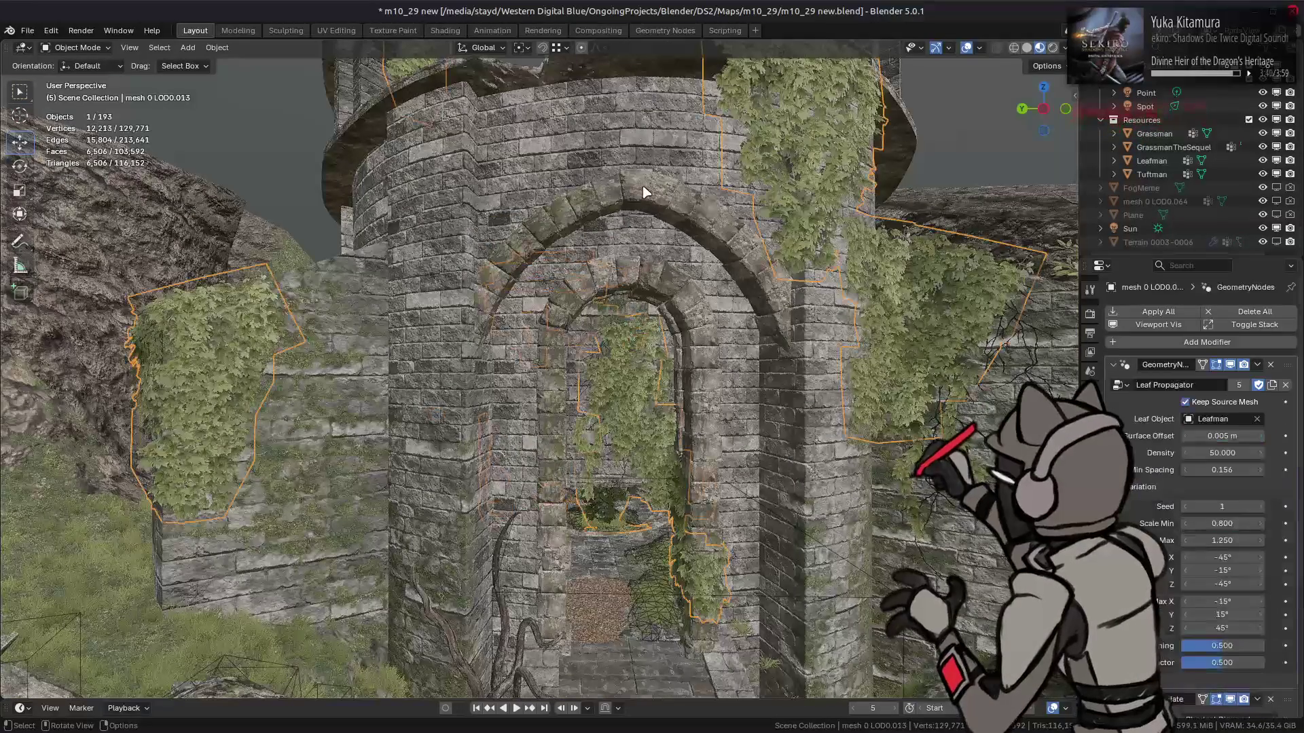
pyautogui.click(647, 195)
pyautogui.press('.')
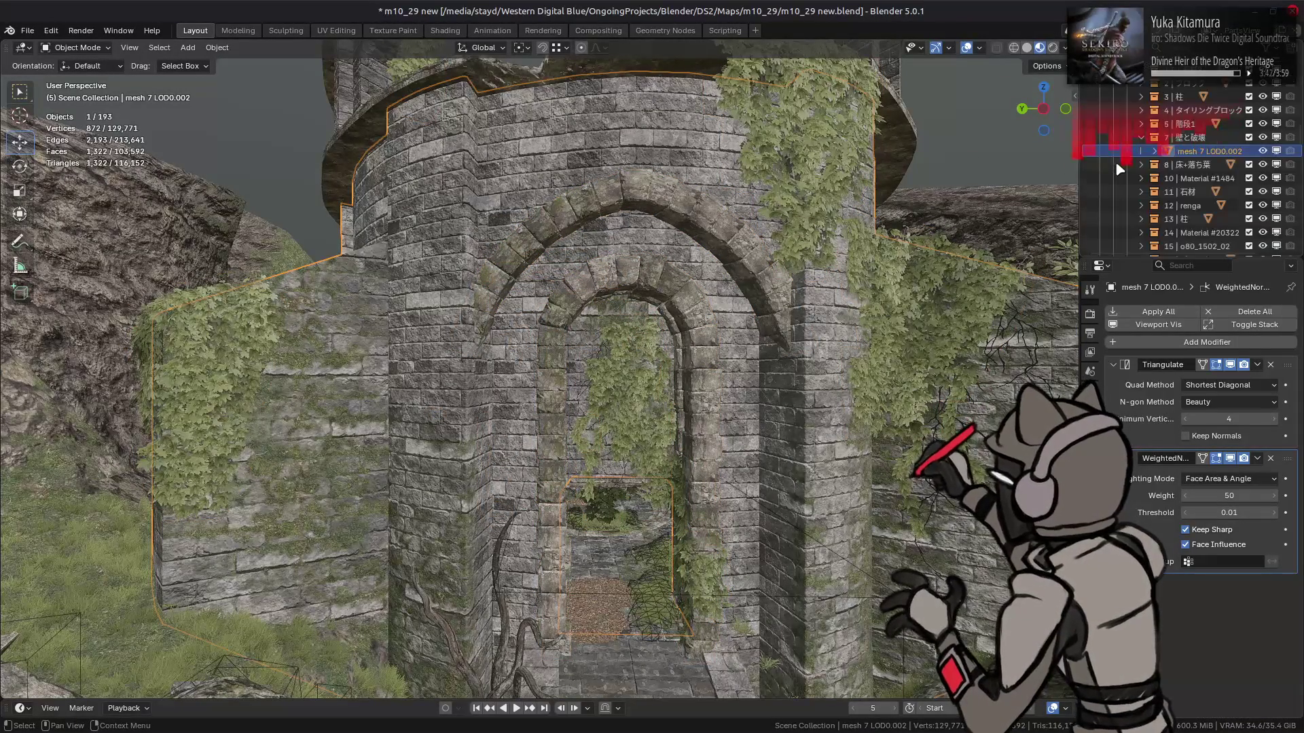
pyautogui.click(617, 210)
pyautogui.scroll(-5, 1222, 165)
pyautogui.scroll(5, 1222, 165)
pyautogui.scroll(-5, 1215, 160)
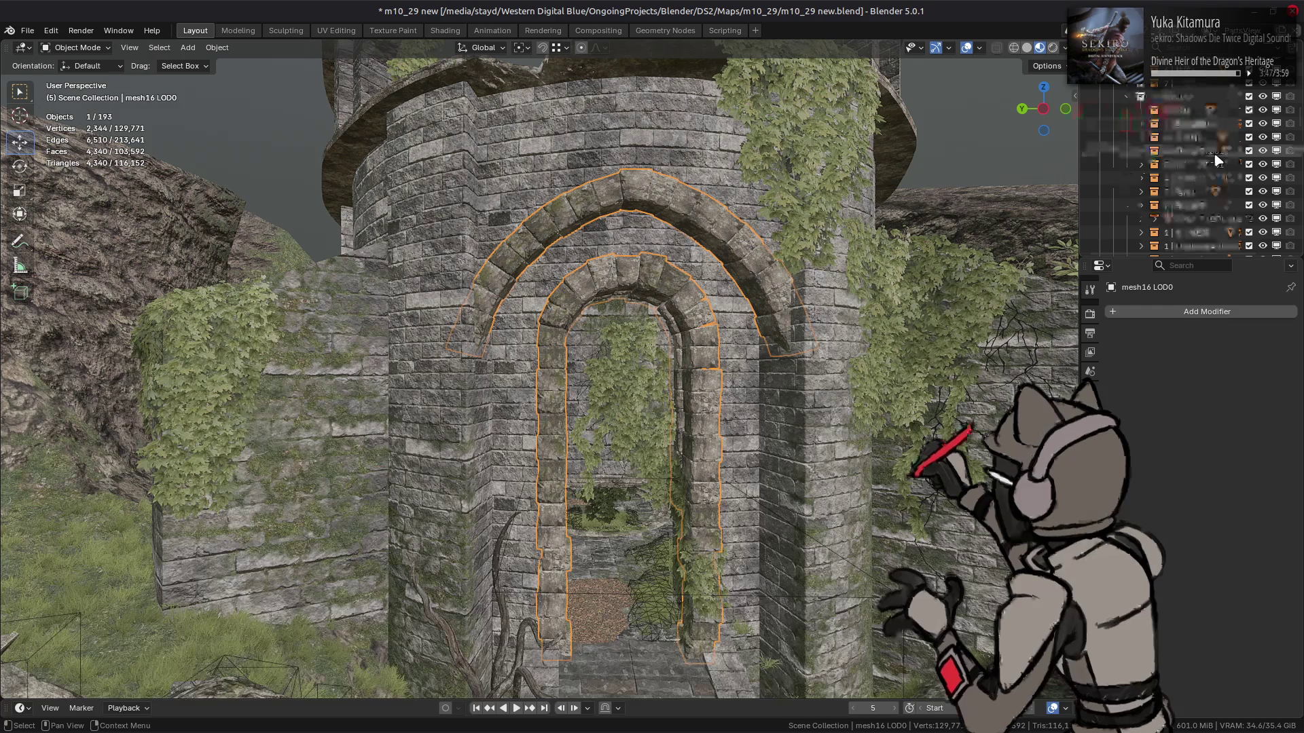
pyautogui.scroll(3, 1215, 160)
pyautogui.scroll(2, 1238, 133)
pyautogui.click(1263, 125)
pyautogui.click(1263, 124)
pyautogui.click(1263, 124)
pyautogui.click(1263, 125)
pyautogui.rightClick(1211, 126)
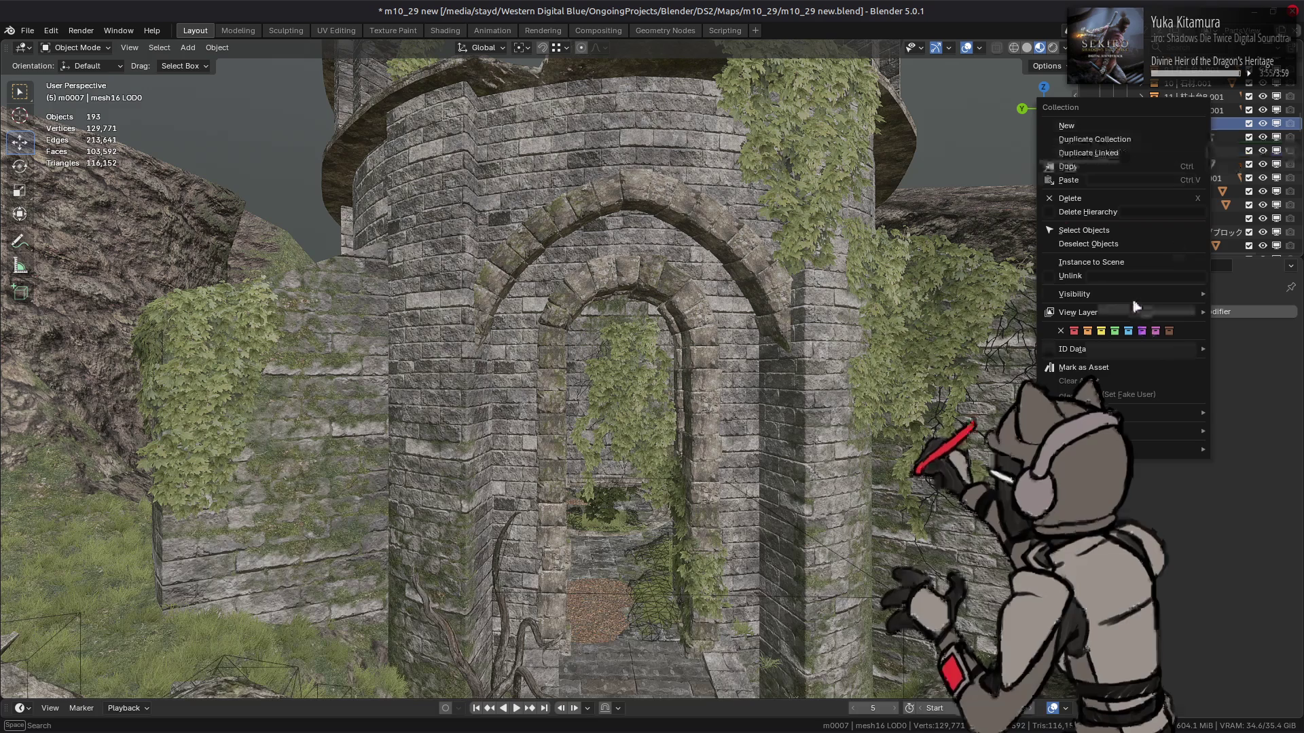
pyautogui.moveTo(1137, 311)
pyautogui.click(995, 303)
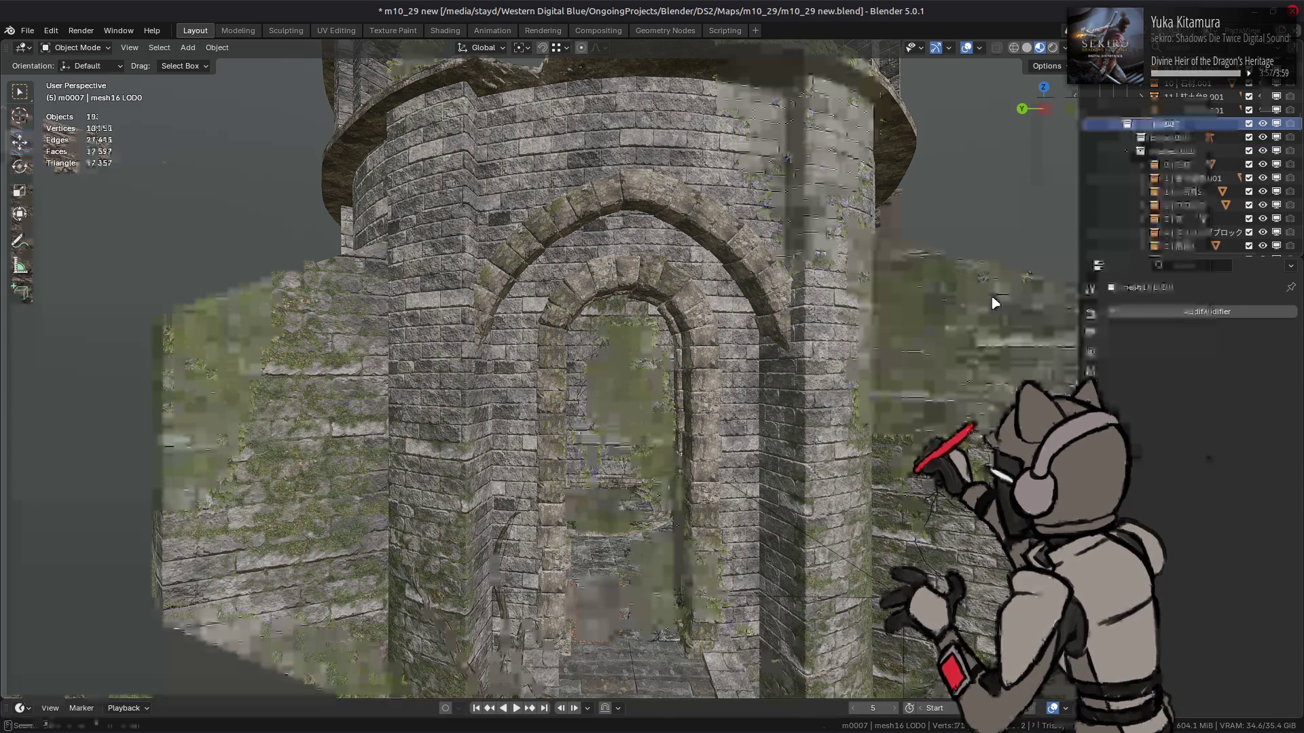
pyautogui.rightClick(1186, 129)
pyautogui.moveTo(1109, 228)
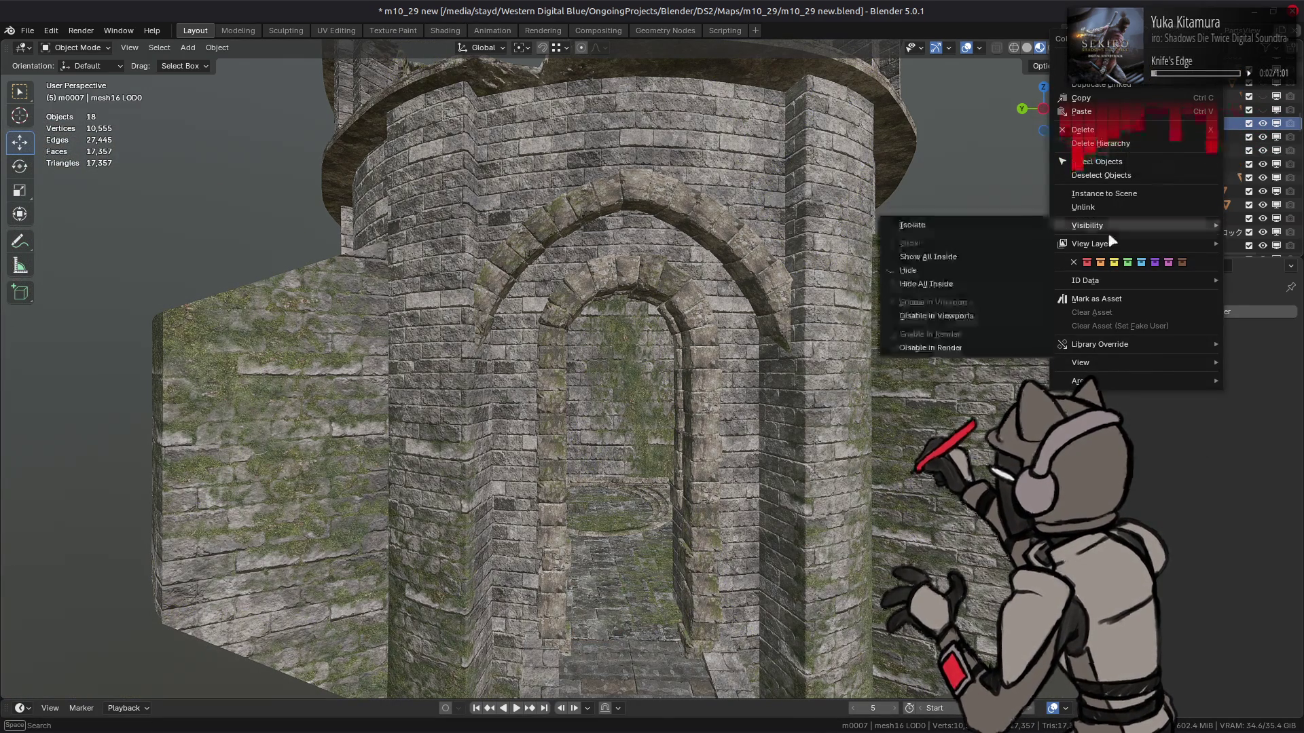
pyautogui.click(1017, 230)
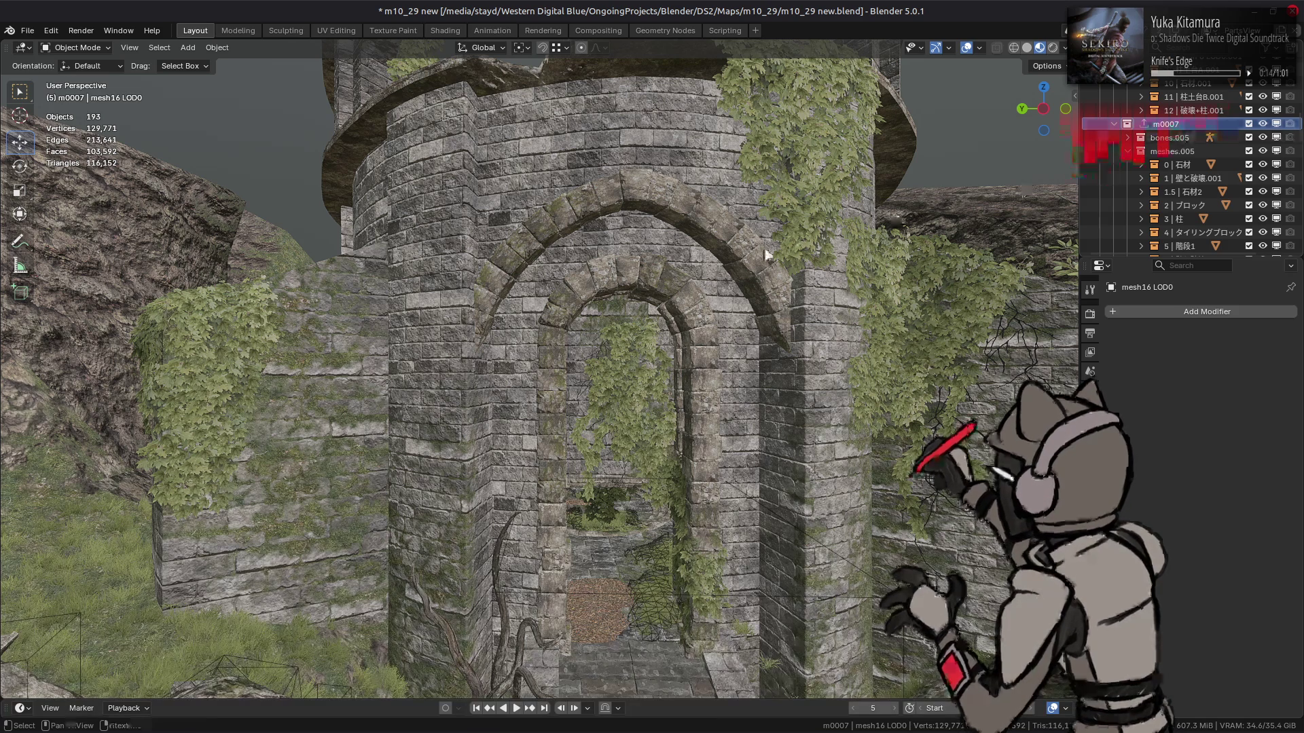
pyautogui.hotkey('shift', '`')
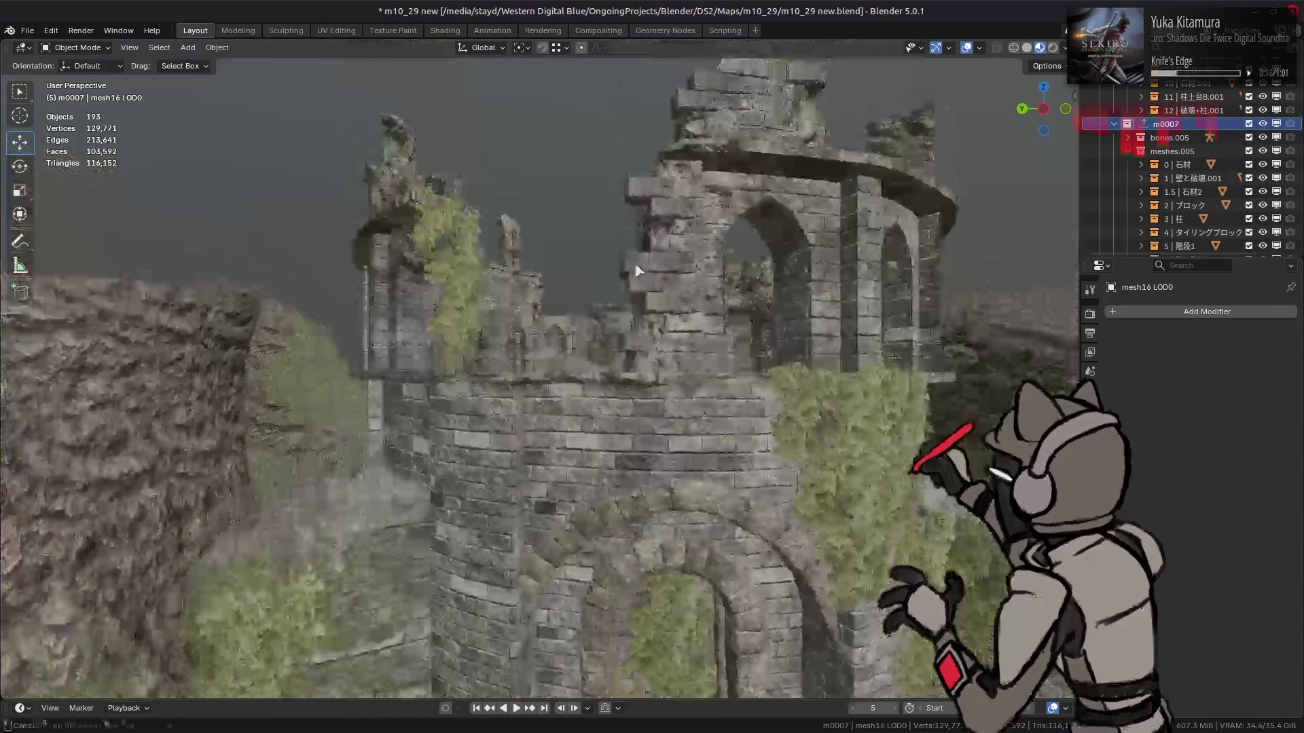
# Select and frame the broken top stones, then fly back into the tower
pyautogui.click(631, 280)
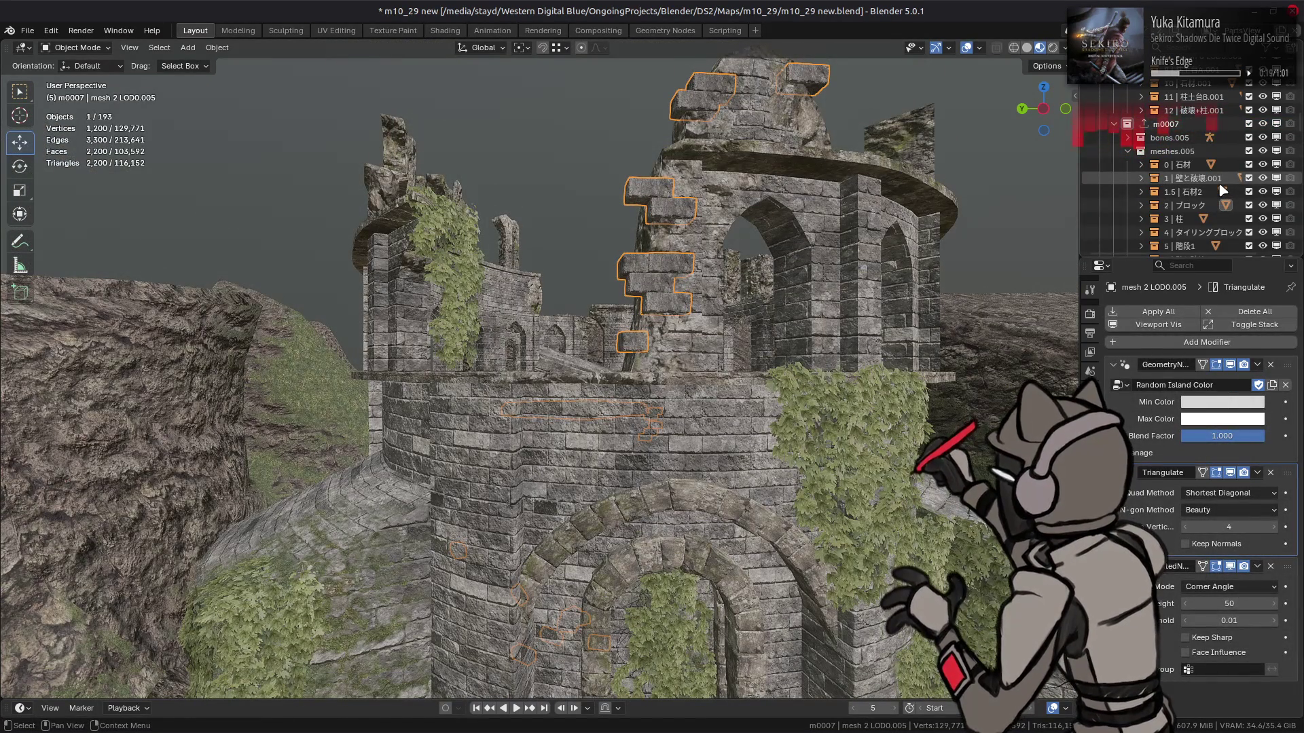
pyautogui.press('KP_Decimal')
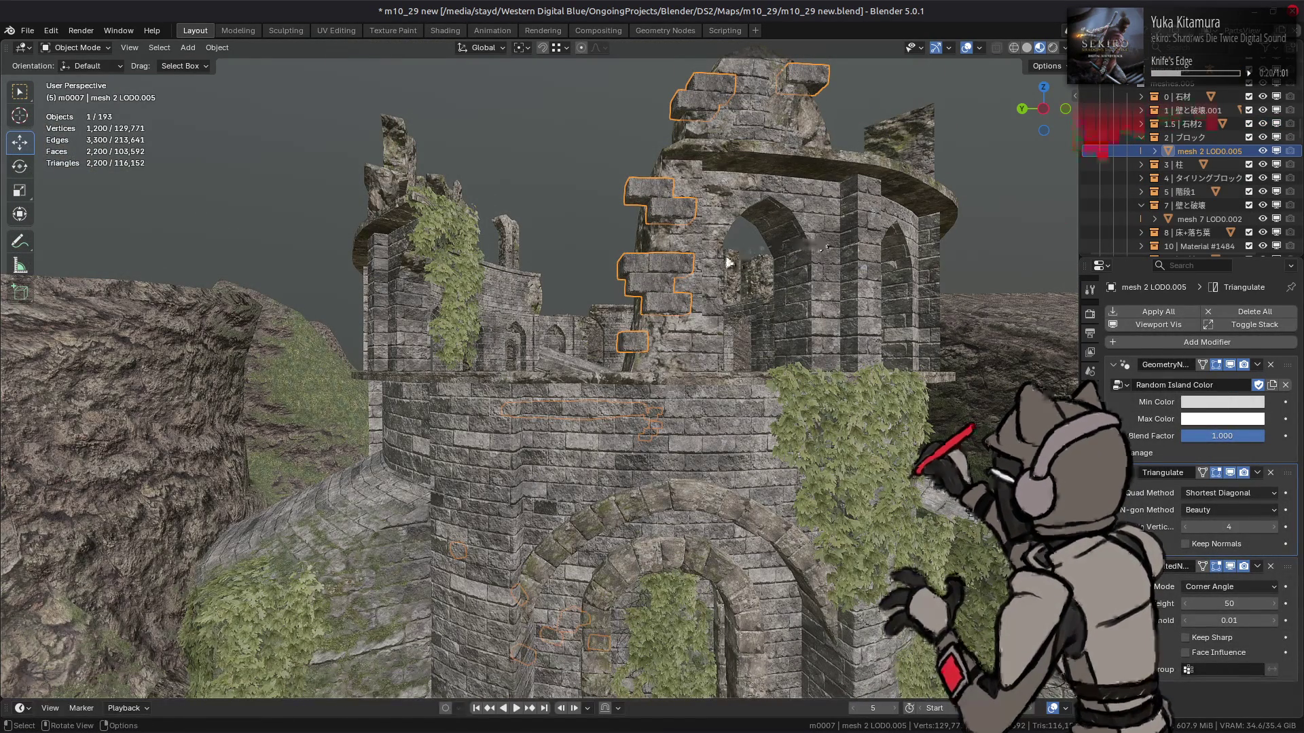
pyautogui.hotkey('alt', 'a')
pyautogui.hotkey('shift', '`')
pyautogui.press('s')
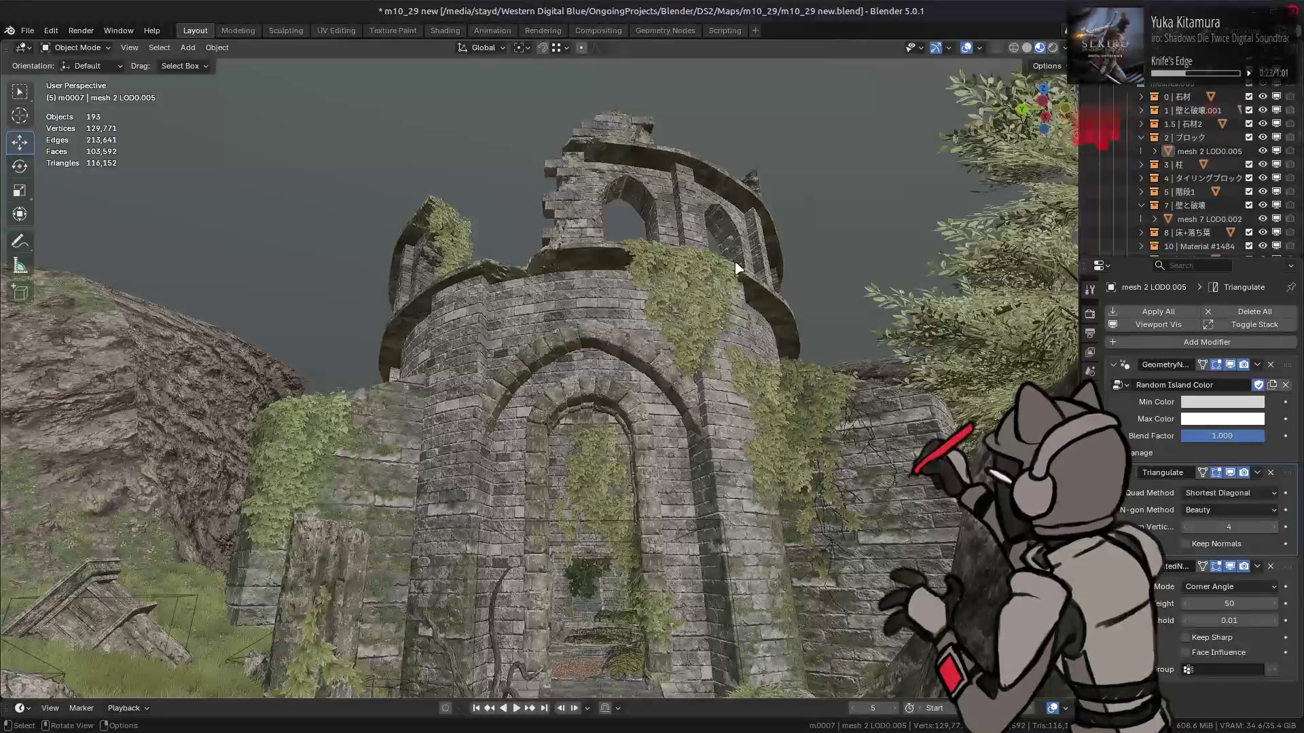
pyautogui.press('w')
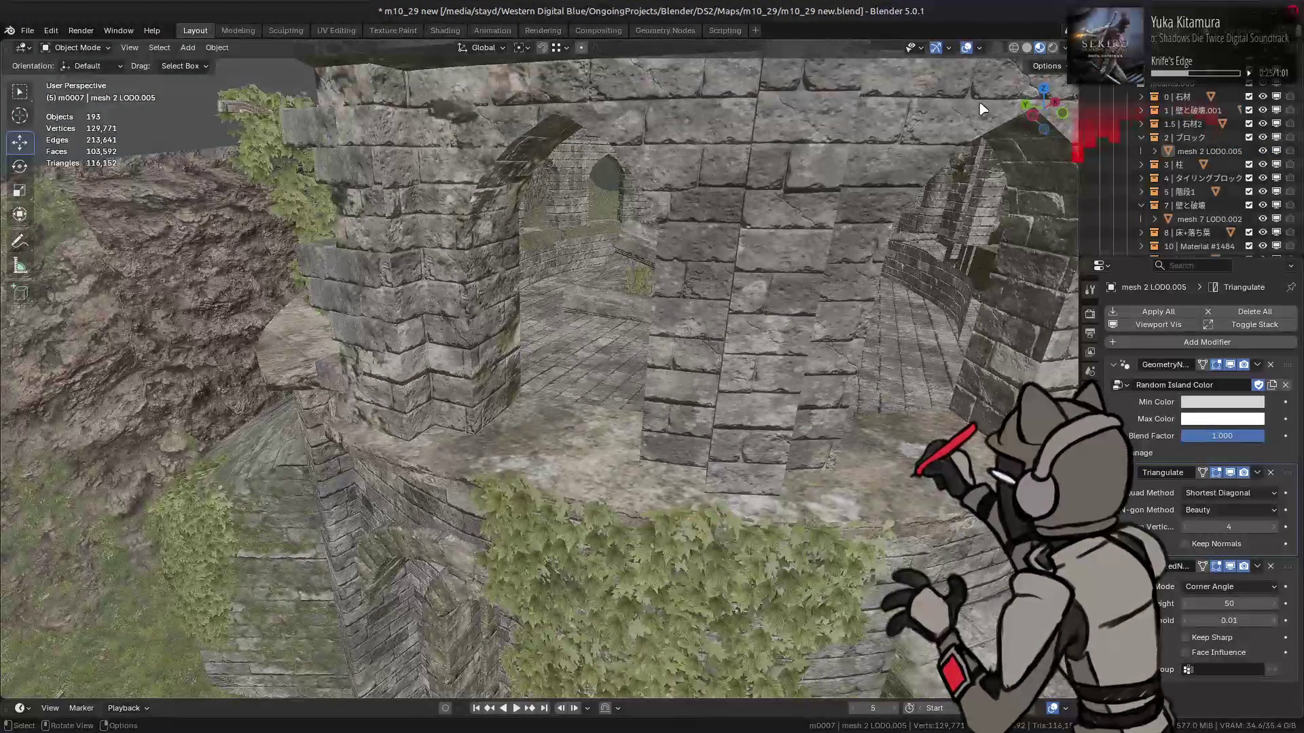
# Switch to Solid shading with a different grey MatCap
pyautogui.click(1027, 48)
pyautogui.click(1065, 48)
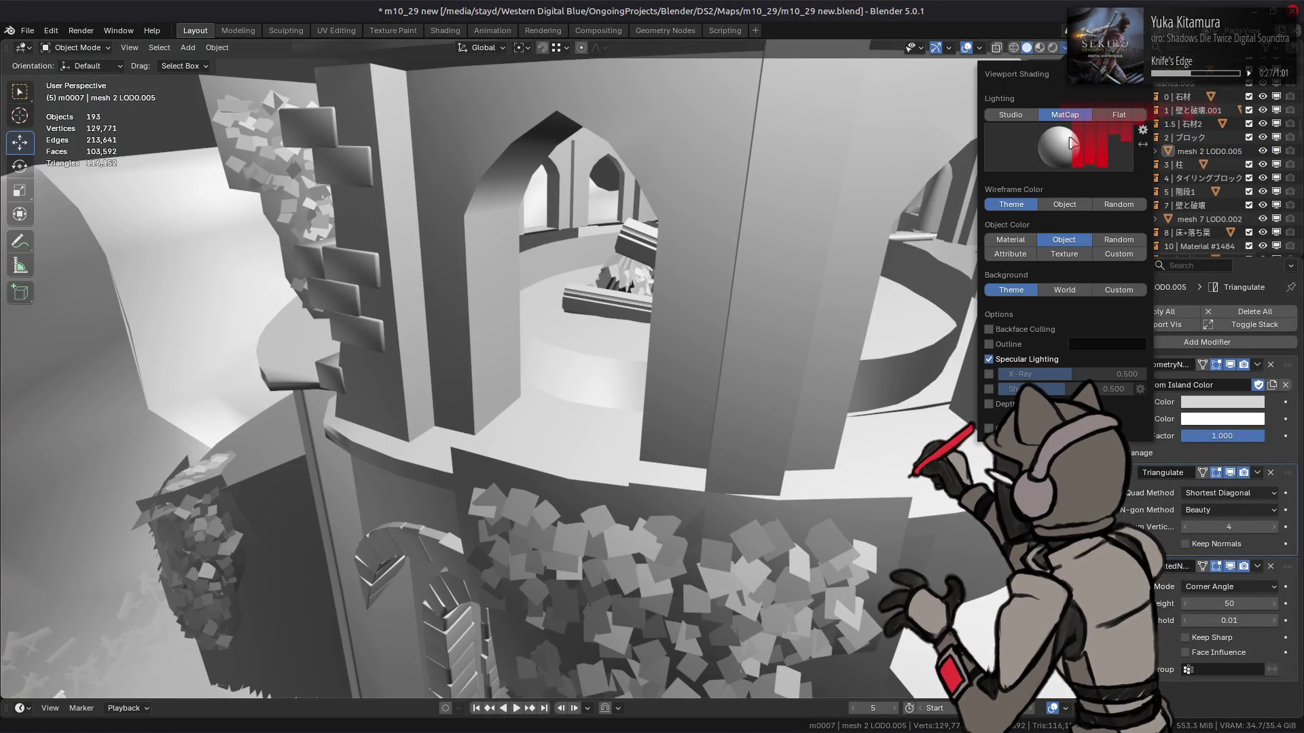
pyautogui.click(1077, 141)
pyautogui.click(1030, 195)
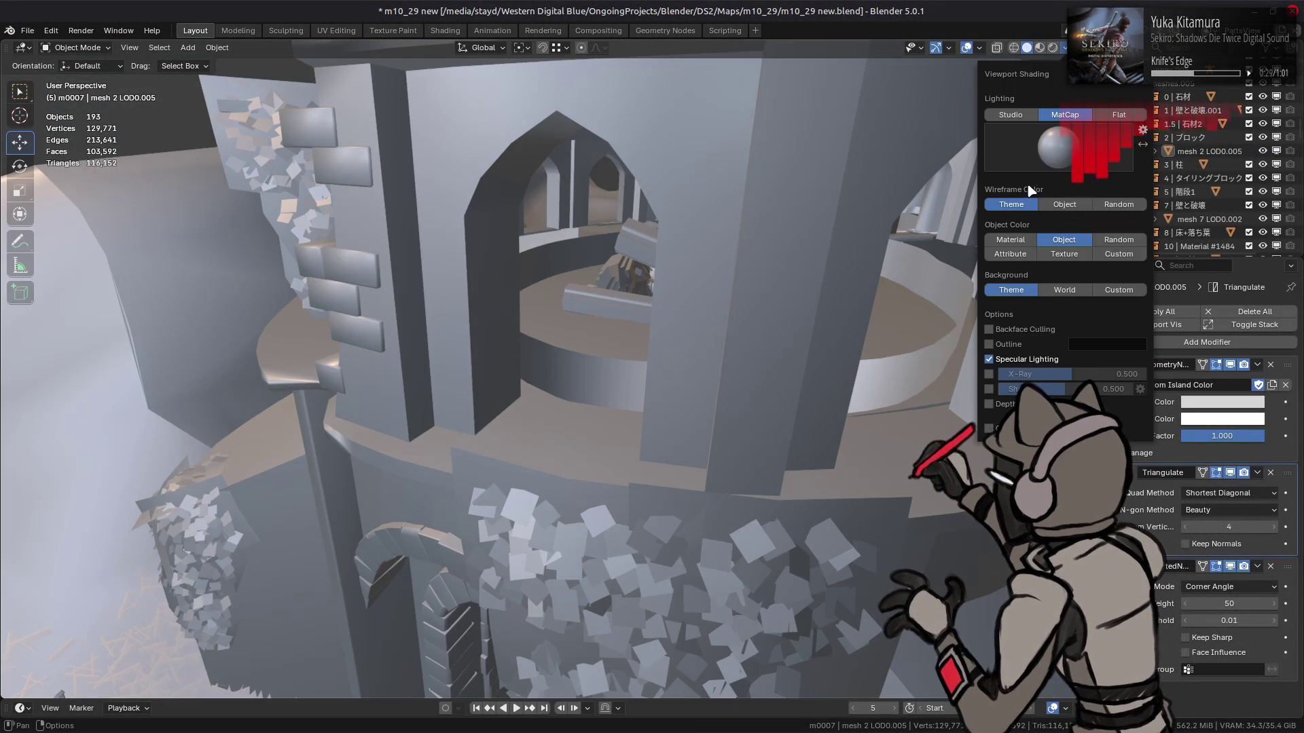
pyautogui.moveTo(707, 306)
pyautogui.mouseDown(button='middle')
pyautogui.moveTo(758, 243)
pyautogui.moveTo(620, 268)
pyautogui.moveTo(681, 280)
pyautogui.moveTo(666, 325)
pyautogui.mouseUp(button='middle')
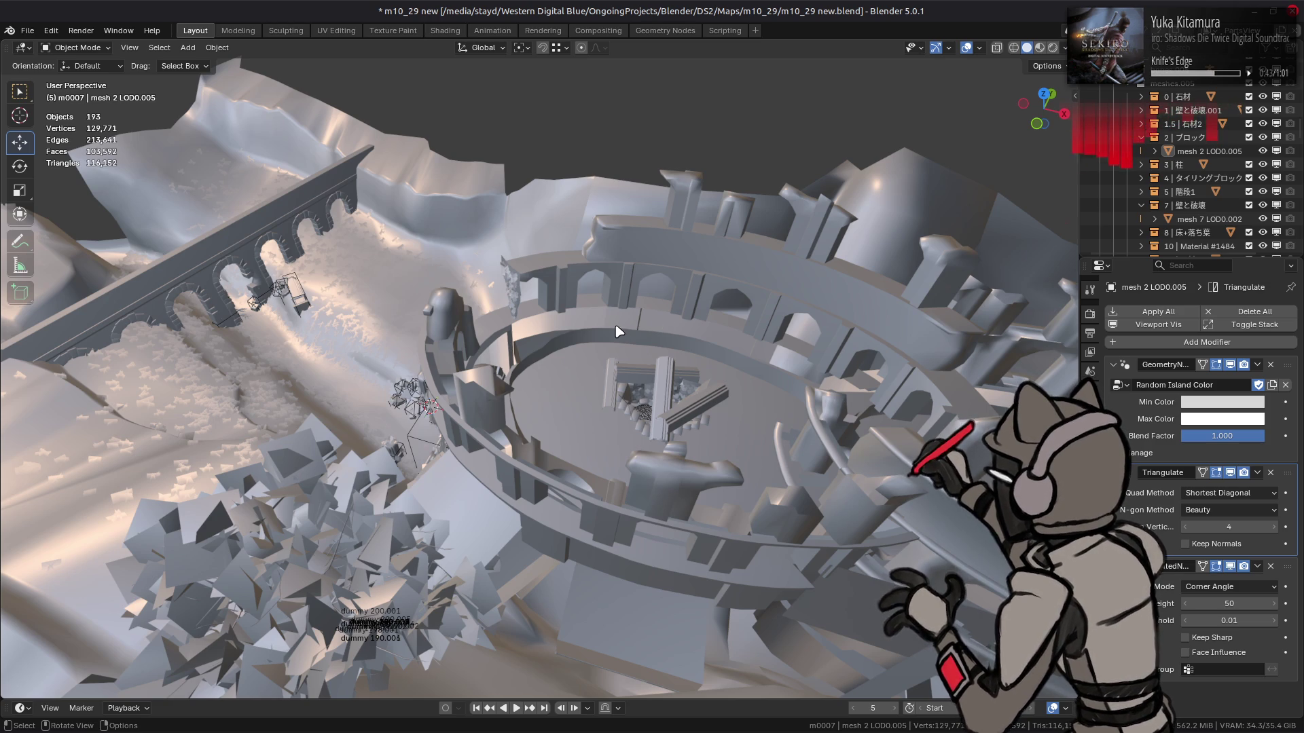
pyautogui.moveTo(529, 341)
pyautogui.mouseDown(button='middle')
pyautogui.moveTo(689, 311)
pyautogui.moveTo(677, 293)
pyautogui.mouseUp(button='middle')
# Enable Cavity edge shading and select the tower's top rim piece
pyautogui.click(1064, 48)
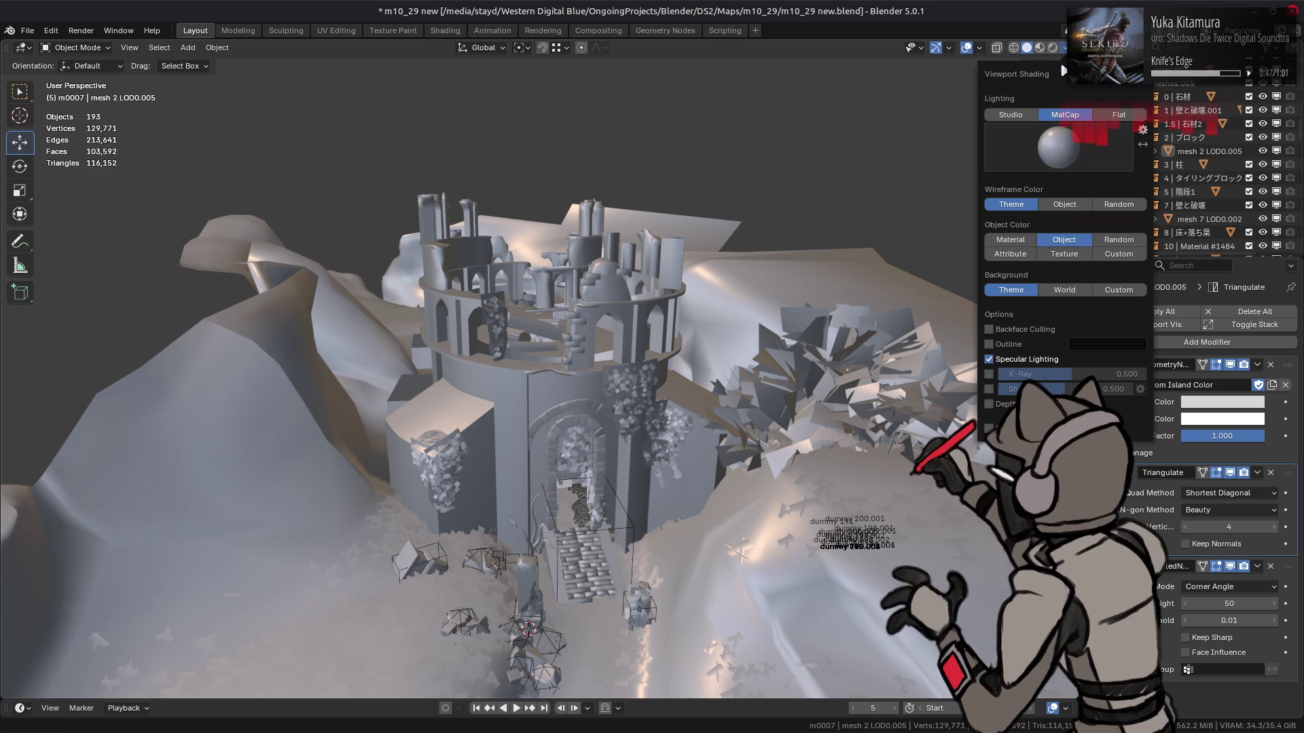
pyautogui.click(988, 428)
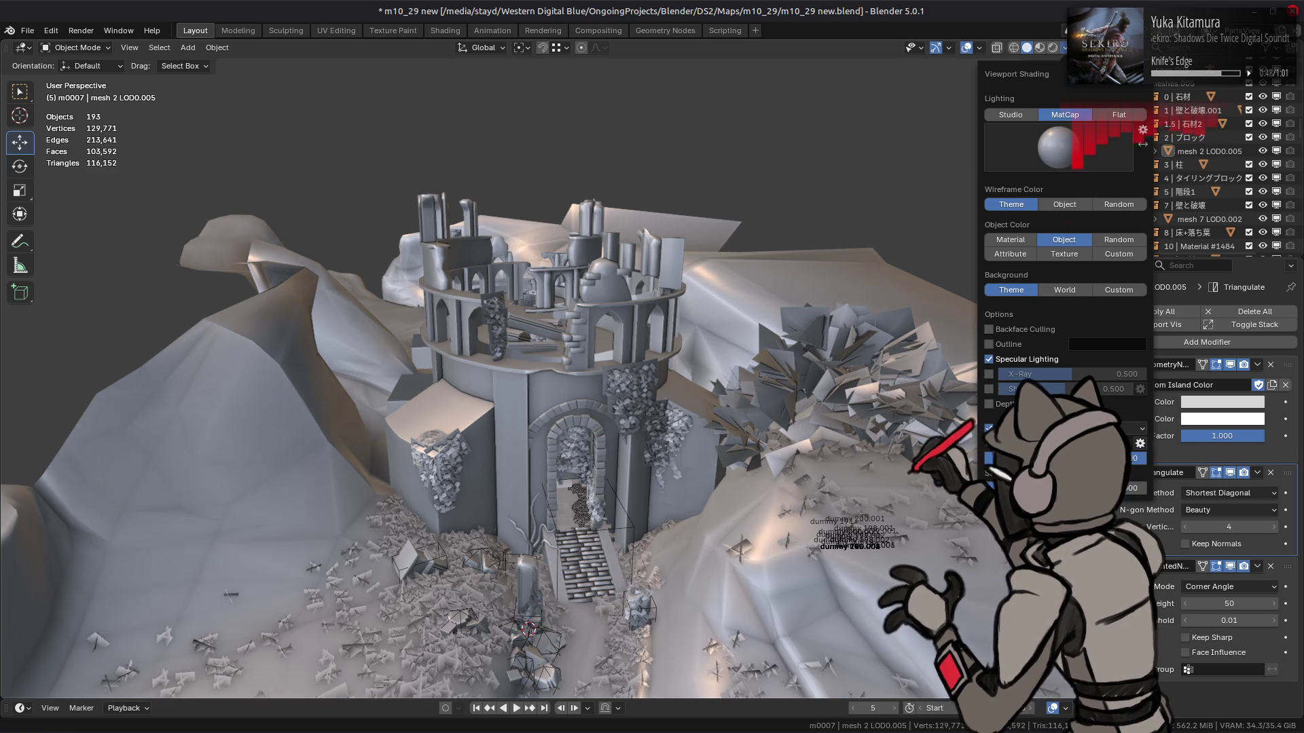
pyautogui.click(1140, 443)
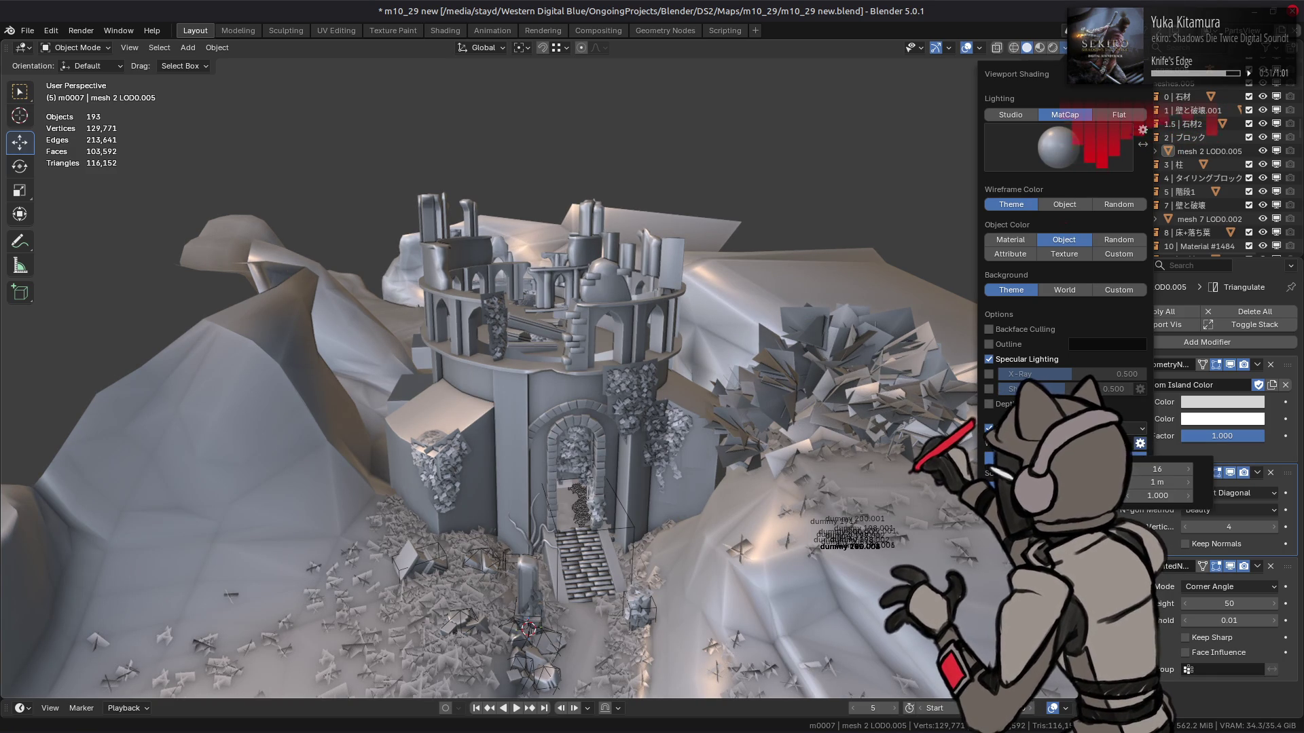
pyautogui.moveTo(723, 380)
pyautogui.keyDown('ctrl'); pyautogui.mouseDown(button='middle')
pyautogui.moveTo(722, 285)
pyautogui.moveTo(690, 175)
pyautogui.moveTo(689, 408)
pyautogui.moveTo(683, 349)
pyautogui.mouseUp(button='middle'); pyautogui.keyUp('ctrl')
pyautogui.click(666, 165)
# Look along the rim in Edit Mode, then return to Material Preview
pyautogui.press('Tab')
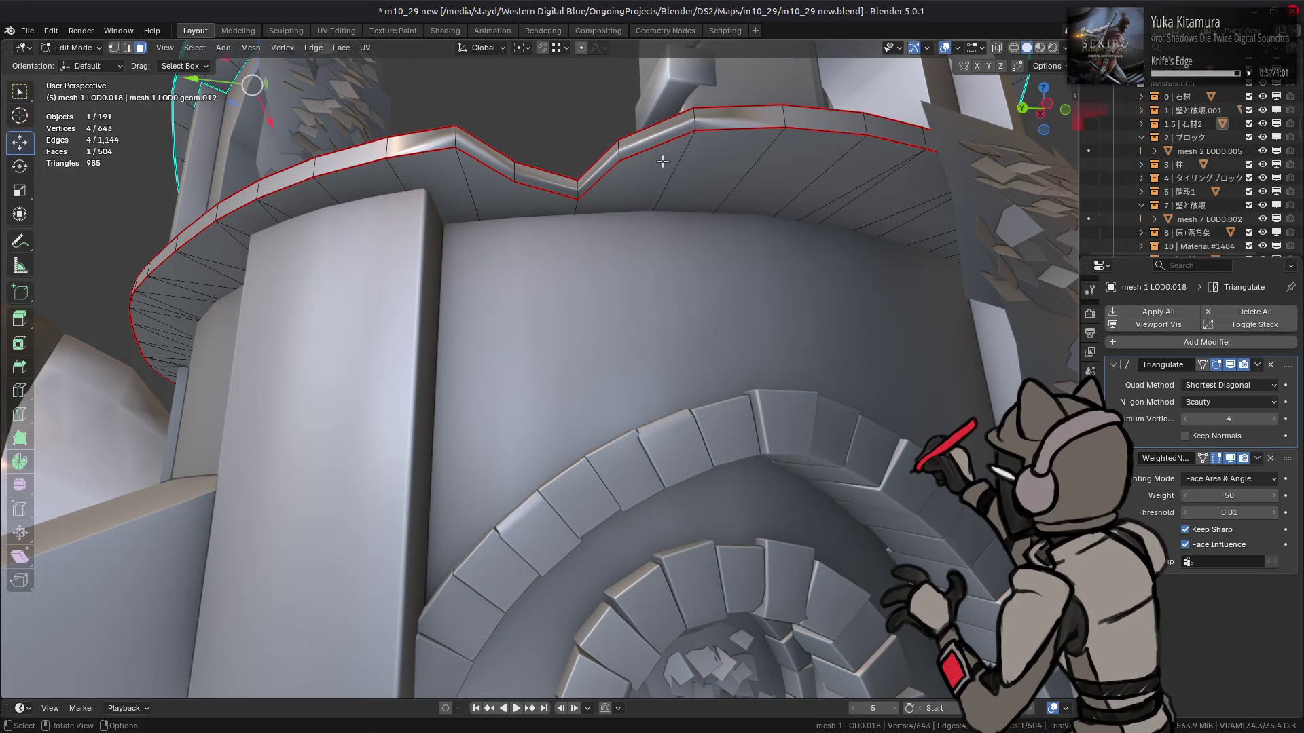
pyautogui.scroll(3, 662, 161)
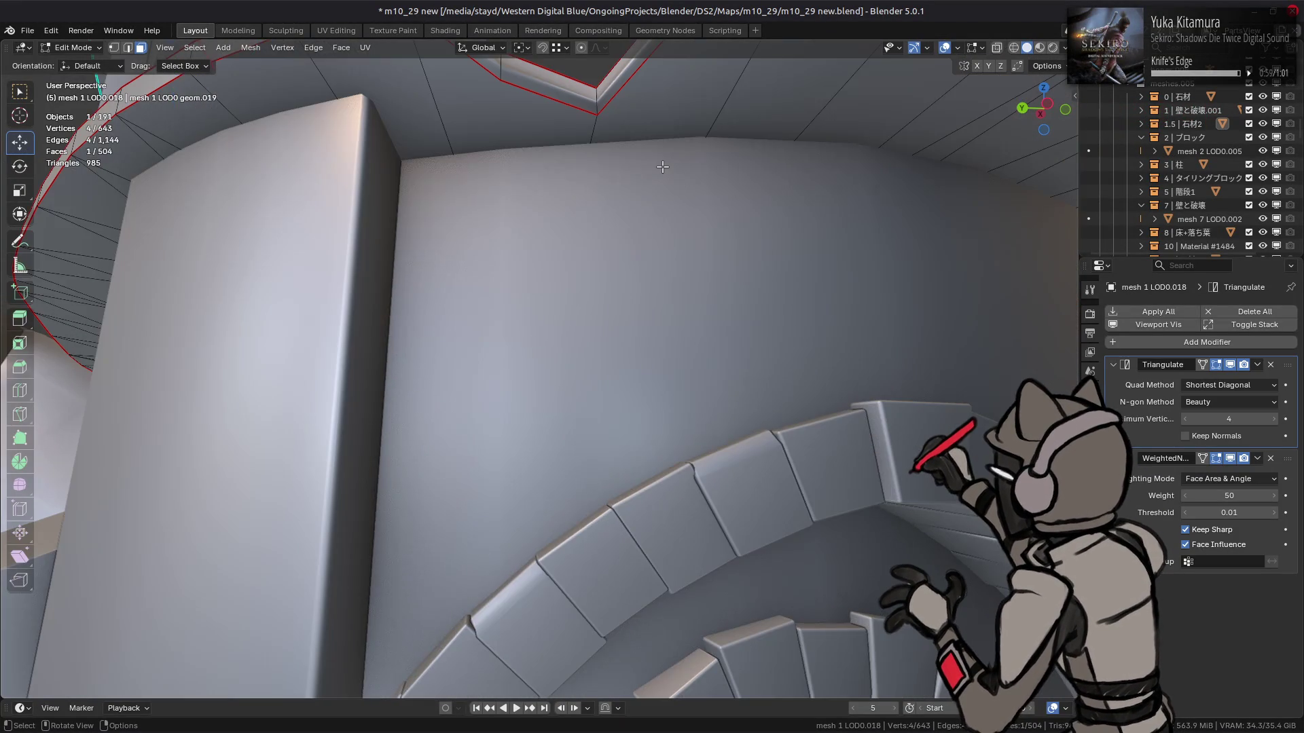
pyautogui.moveTo(660, 174); pyautogui.dragTo(675, 197, button='middle')
pyautogui.press('Tab')
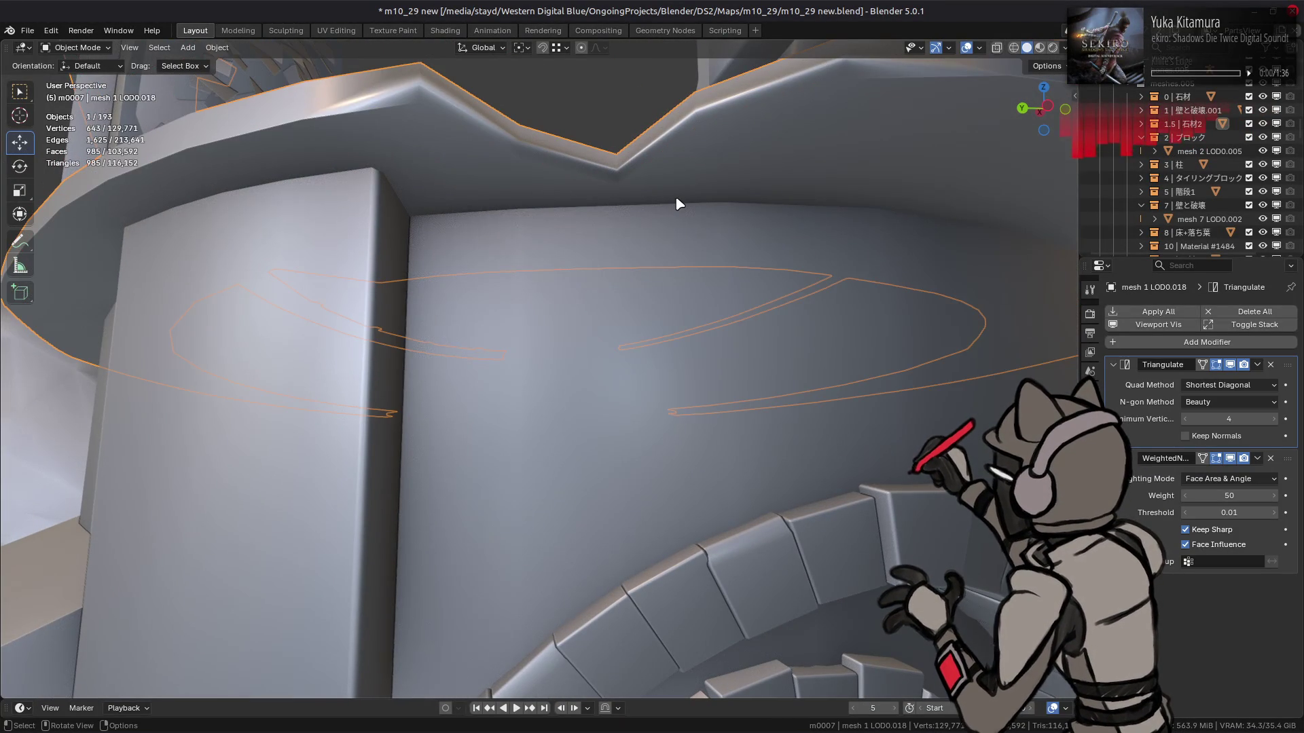
pyautogui.moveTo(818, 146)
pyautogui.mouseDown(button='middle')
pyautogui.moveTo(842, 133)
pyautogui.moveTo(821, 129)
pyautogui.mouseUp(button='middle')
pyautogui.press('z')
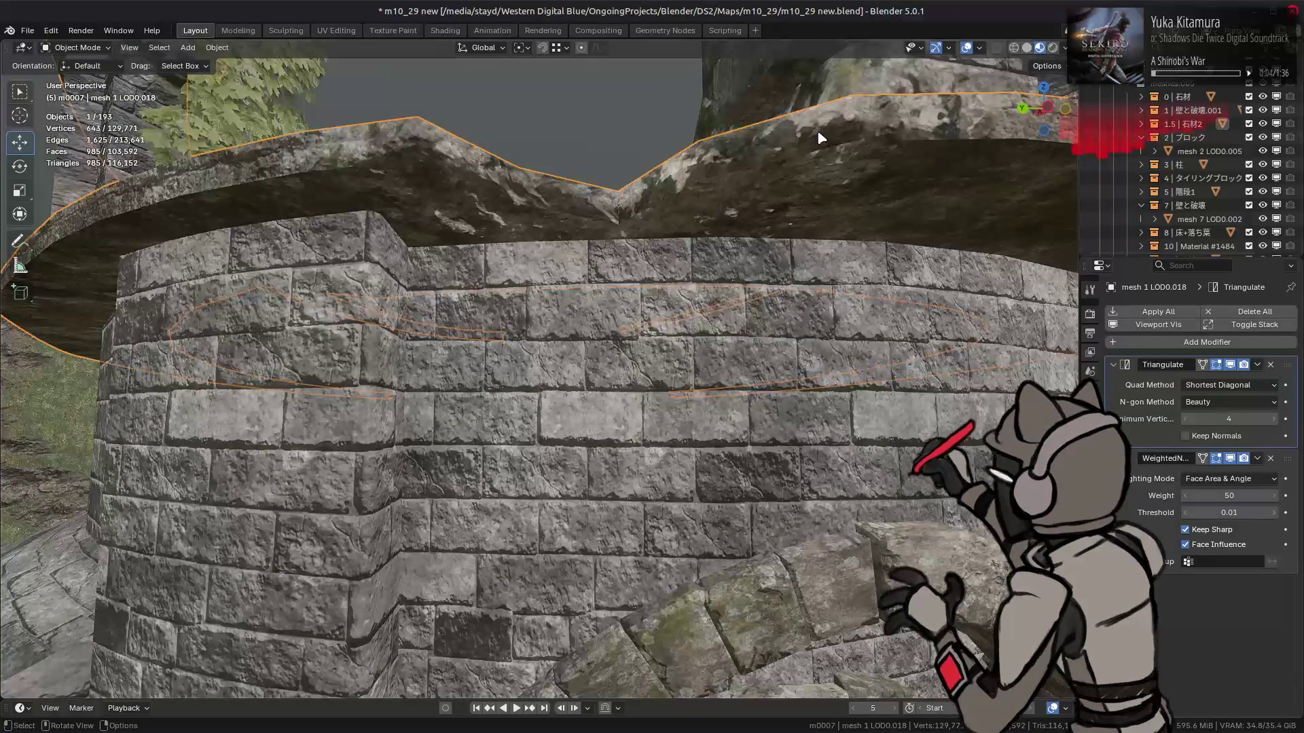
# Mark a single rim edge sharp in edge select mode, then undo it
pyautogui.press('Tab')
pyautogui.press('2')
pyautogui.click(618, 207)
pyautogui.rightClick(305, 434)
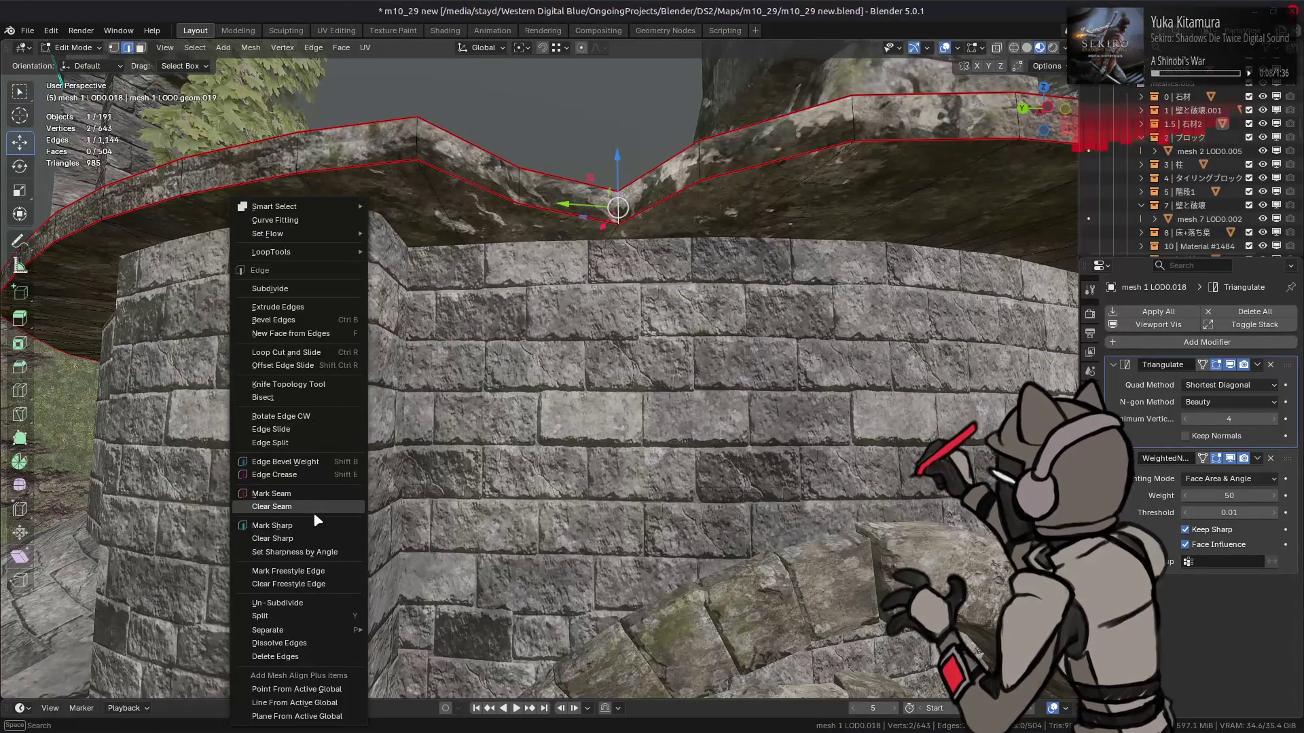
pyautogui.click(311, 526)
pyautogui.hotkey('ctrl', 'z')
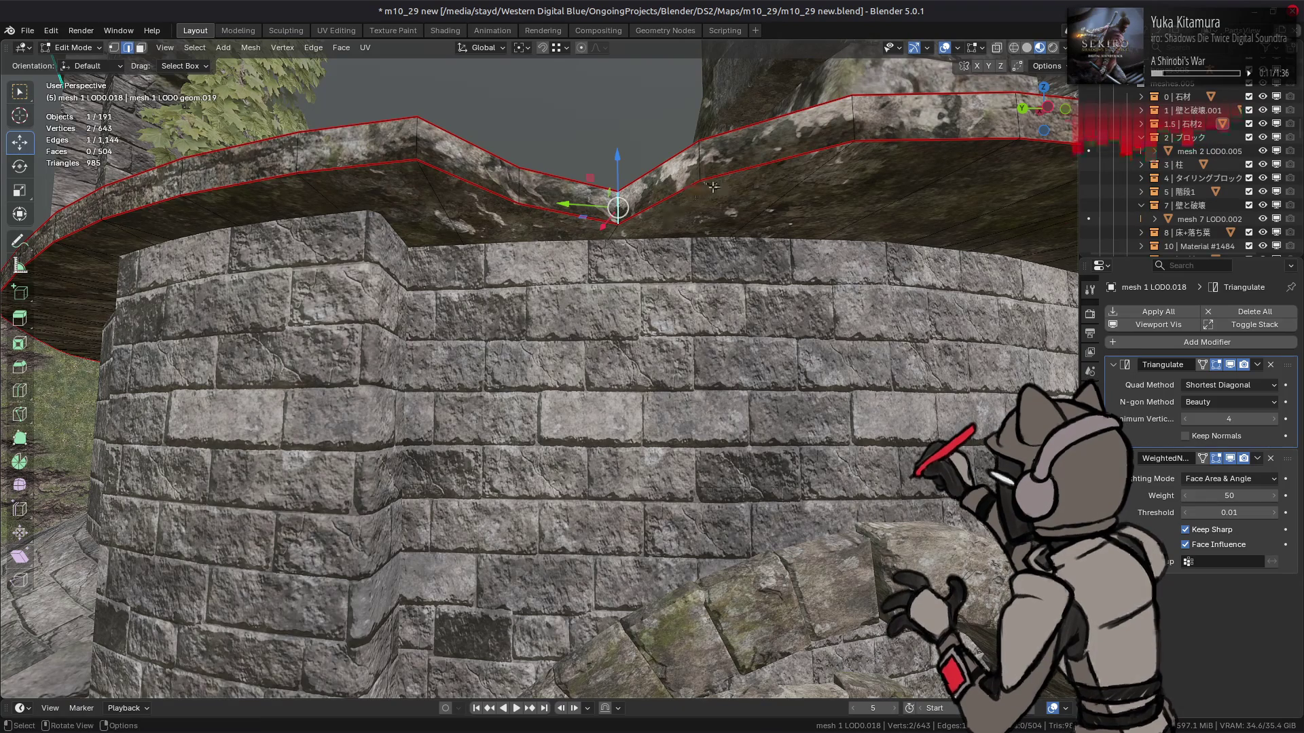
# Mark the two V-notch edges sharp and leave Edit Mode
pyautogui.click(659, 165)
pyautogui.keyDown('shift'); pyautogui.click(577, 182); pyautogui.keyUp('shift')
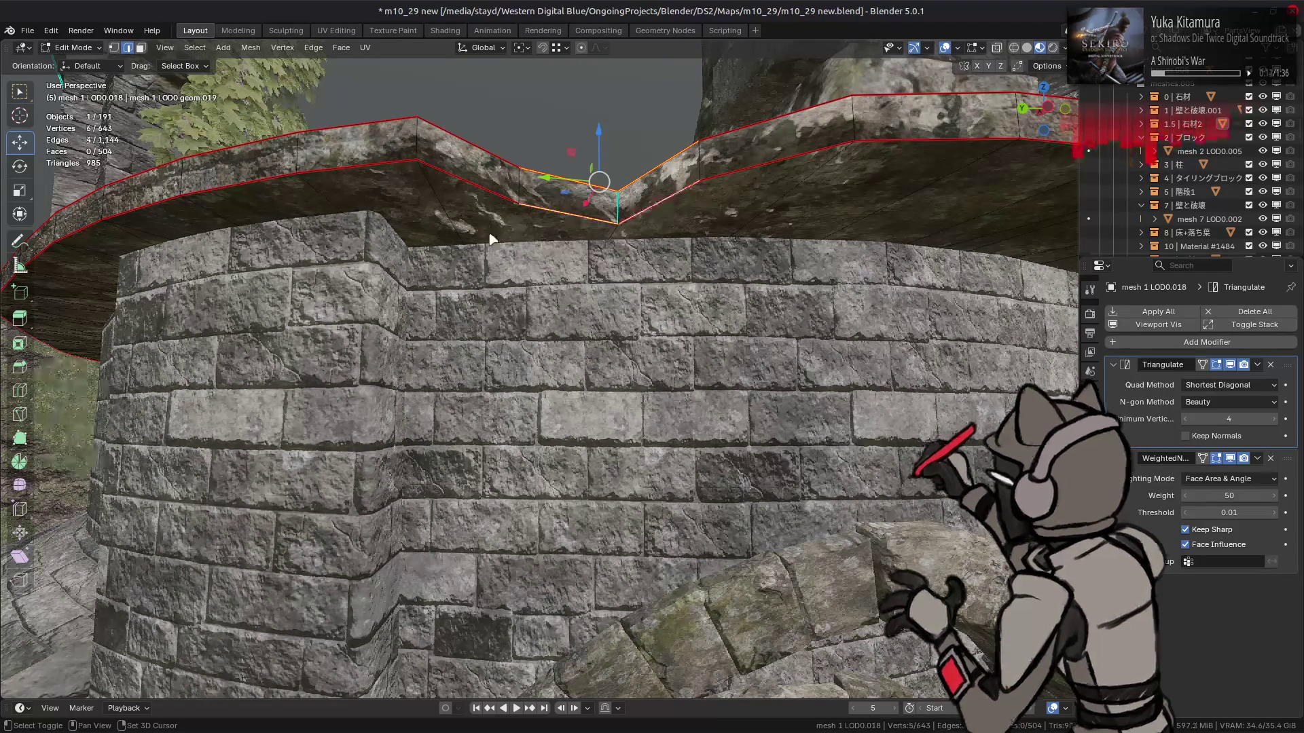
pyautogui.rightClick(425, 389)
pyautogui.click(427, 384)
pyautogui.click(474, 345)
pyautogui.press('Tab')
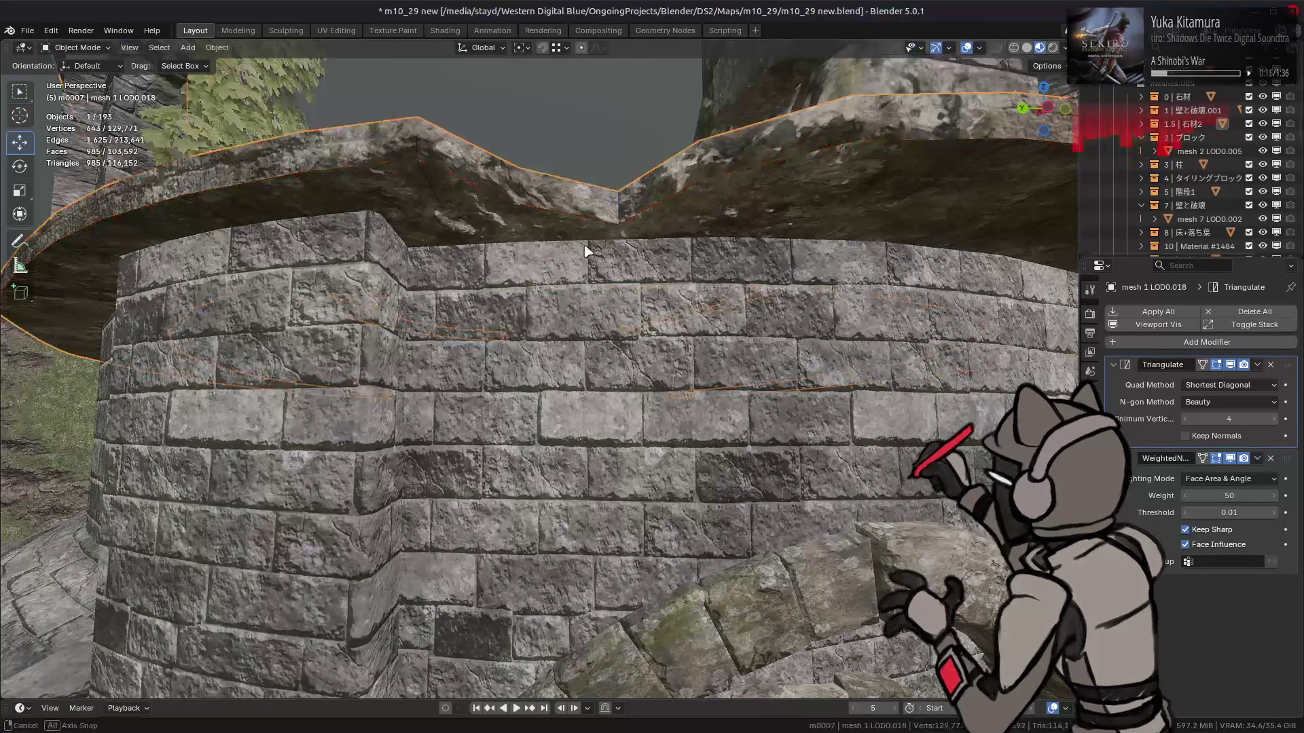
# Inspect the notch in solid shading, then restore Material Preview and frame the rim
pyautogui.moveTo(585, 251); pyautogui.dragTo(591, 224, button='middle')
pyautogui.click(1027, 47)
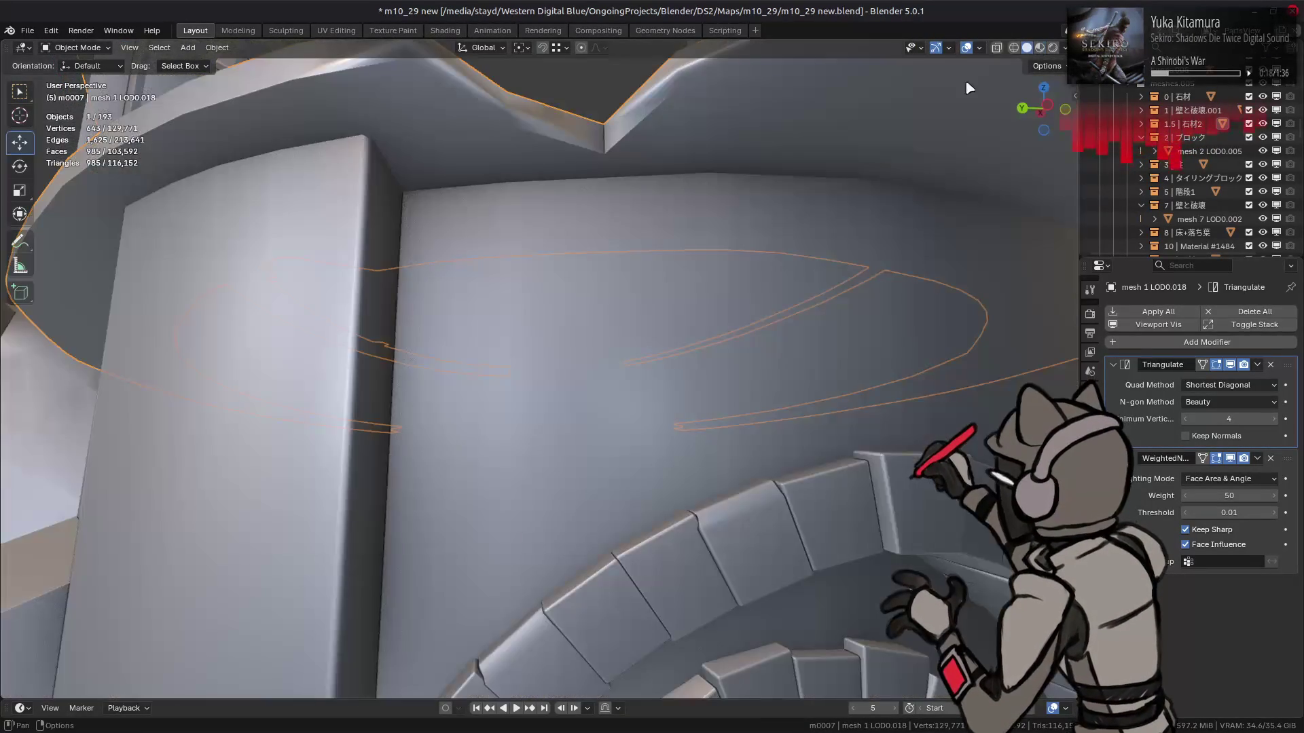
pyautogui.moveTo(679, 136); pyautogui.dragTo(698, 193, button='middle')
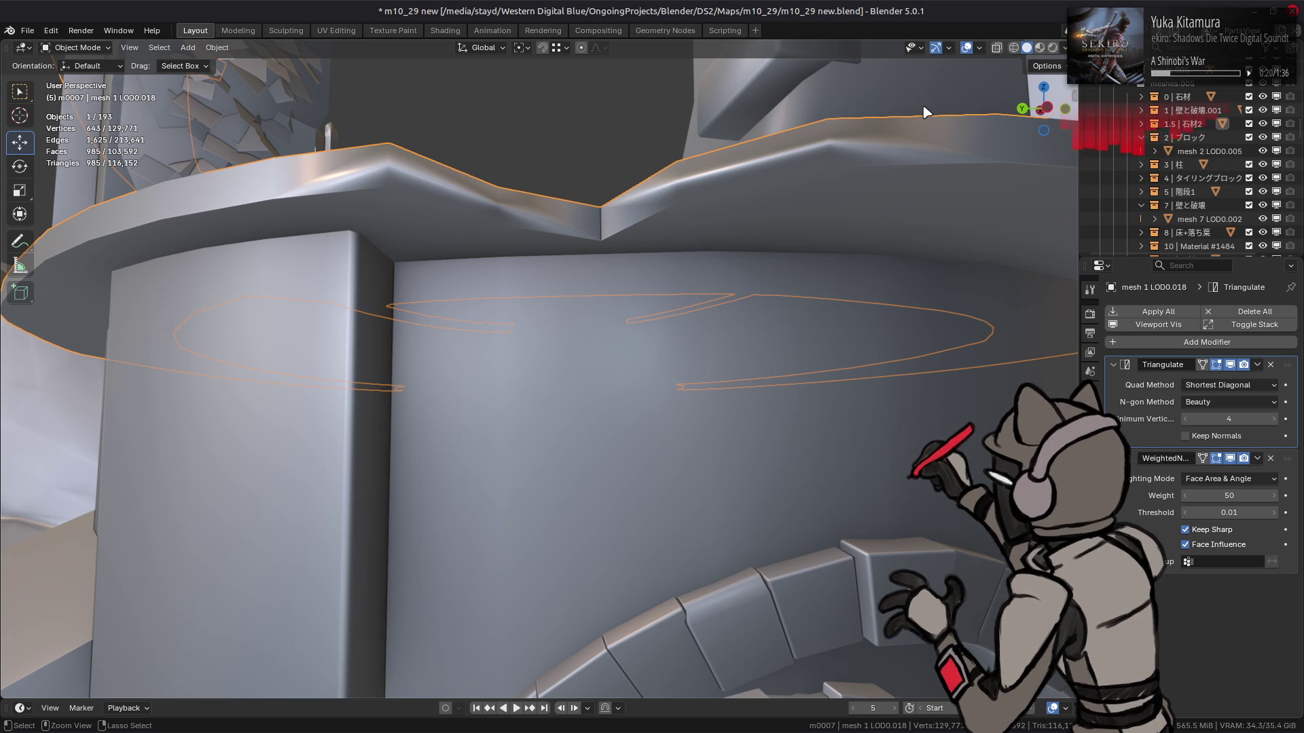
pyautogui.hotkey('ctrl', 'z')
pyautogui.hotkey('ctrl', 'z')
pyautogui.press('Tab')
pyautogui.moveTo(902, 136); pyautogui.dragTo(853, 204, button='middle')
pyautogui.press('z')
pyautogui.click(787, 305)
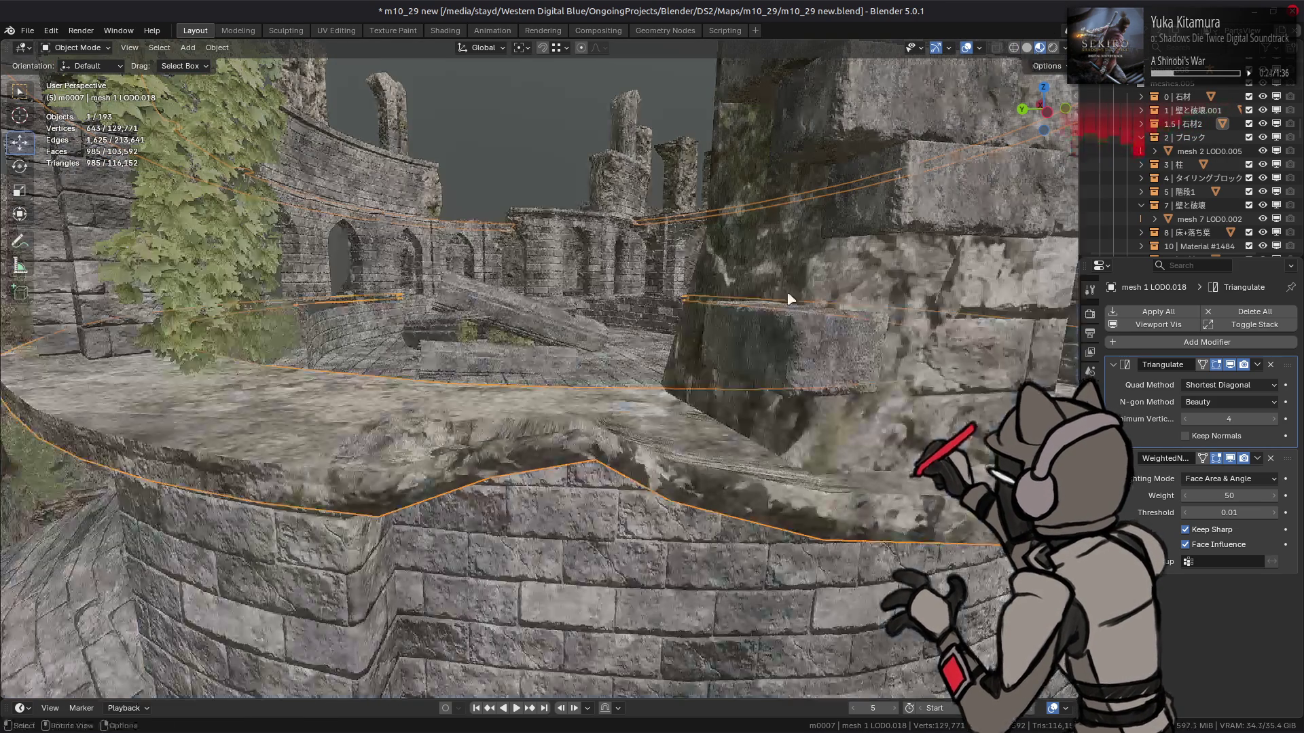
pyautogui.press('KP_Decimal')
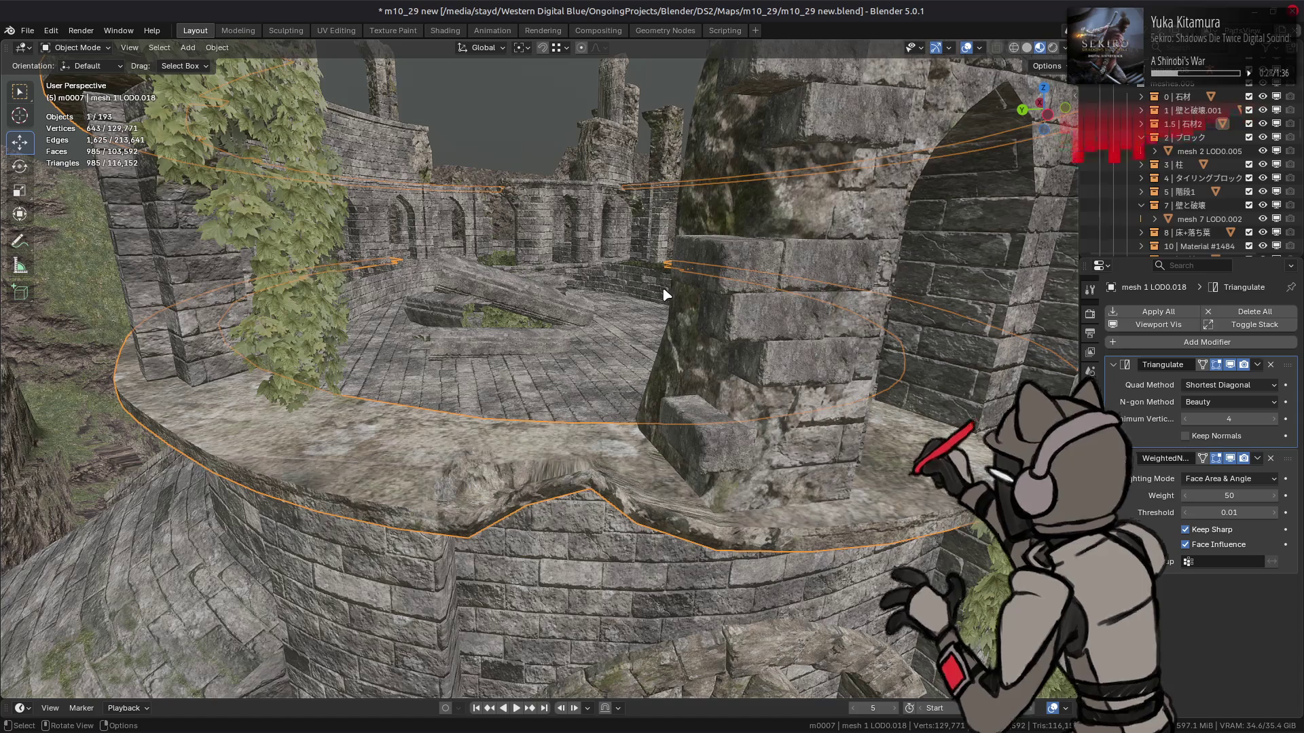
# Zoom in on the ruined tower and select every block of mesh 2 LOD0.005 in Edit Mode
pyautogui.keyDown('shift'); pyautogui.moveTo(431, 312); pyautogui.dragTo(579, 393, button='middle'); pyautogui.keyUp('shift')
pyautogui.scroll(5, 552, 387)
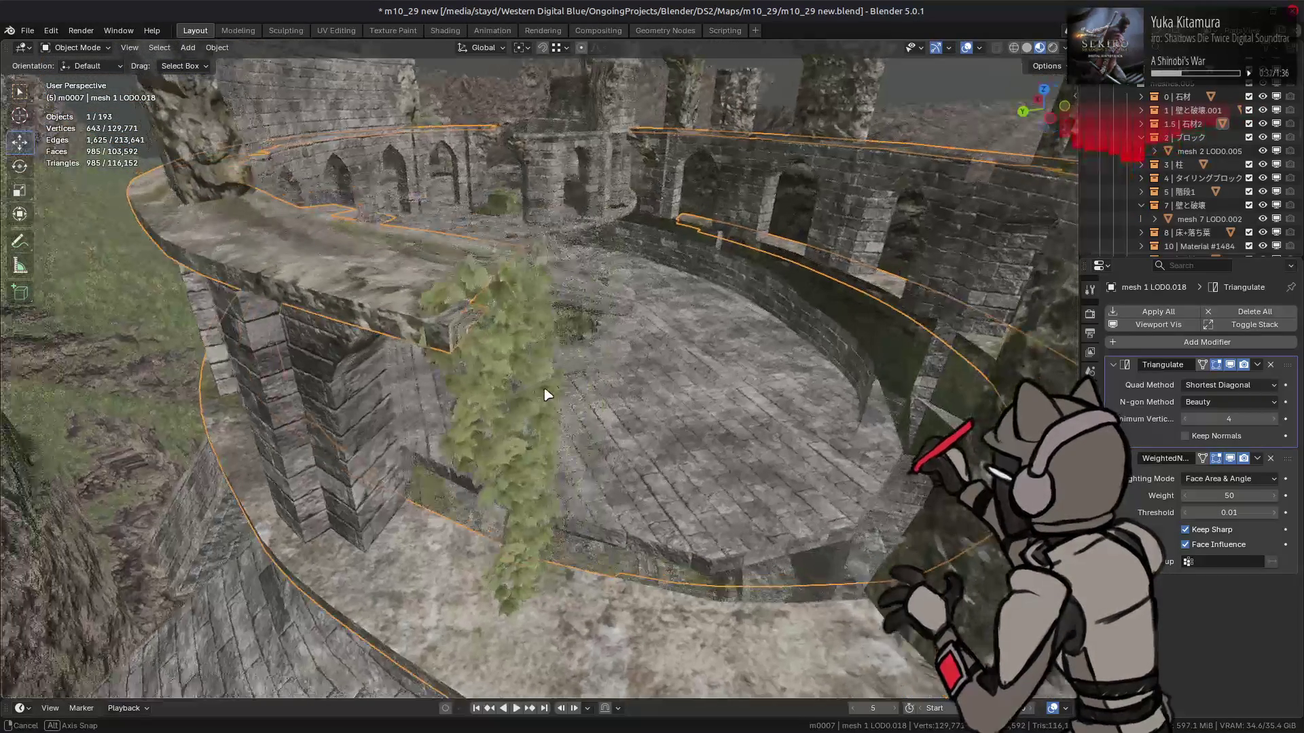
pyautogui.scroll(-4, 550, 358)
pyautogui.moveTo(451, 399)
pyautogui.mouseDown(button='middle')
pyautogui.moveTo(506, 465)
pyautogui.moveTo(503, 381)
pyautogui.moveTo(480, 354)
pyautogui.moveTo(476, 381)
pyautogui.mouseUp(button='middle')
pyautogui.scroll(5, 679, 285)
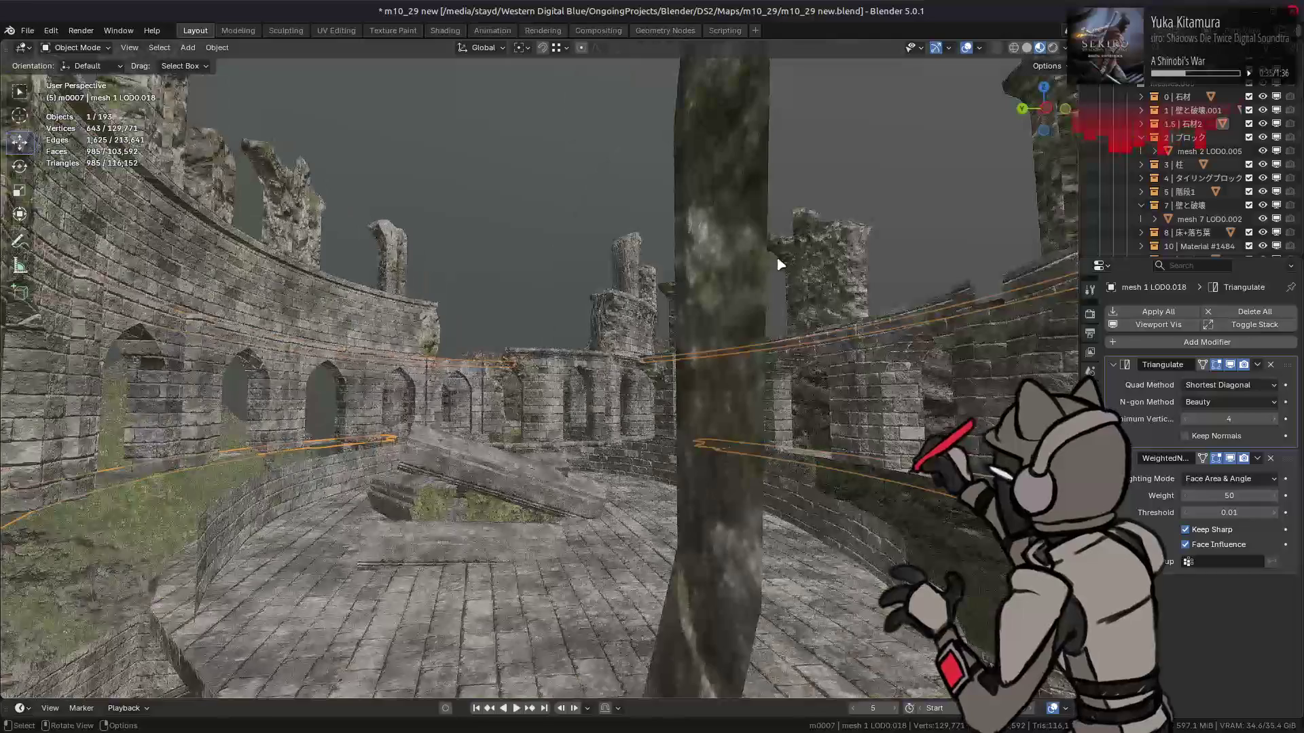
pyautogui.click(705, 278)
pyautogui.press('Tab')
pyautogui.press('a')
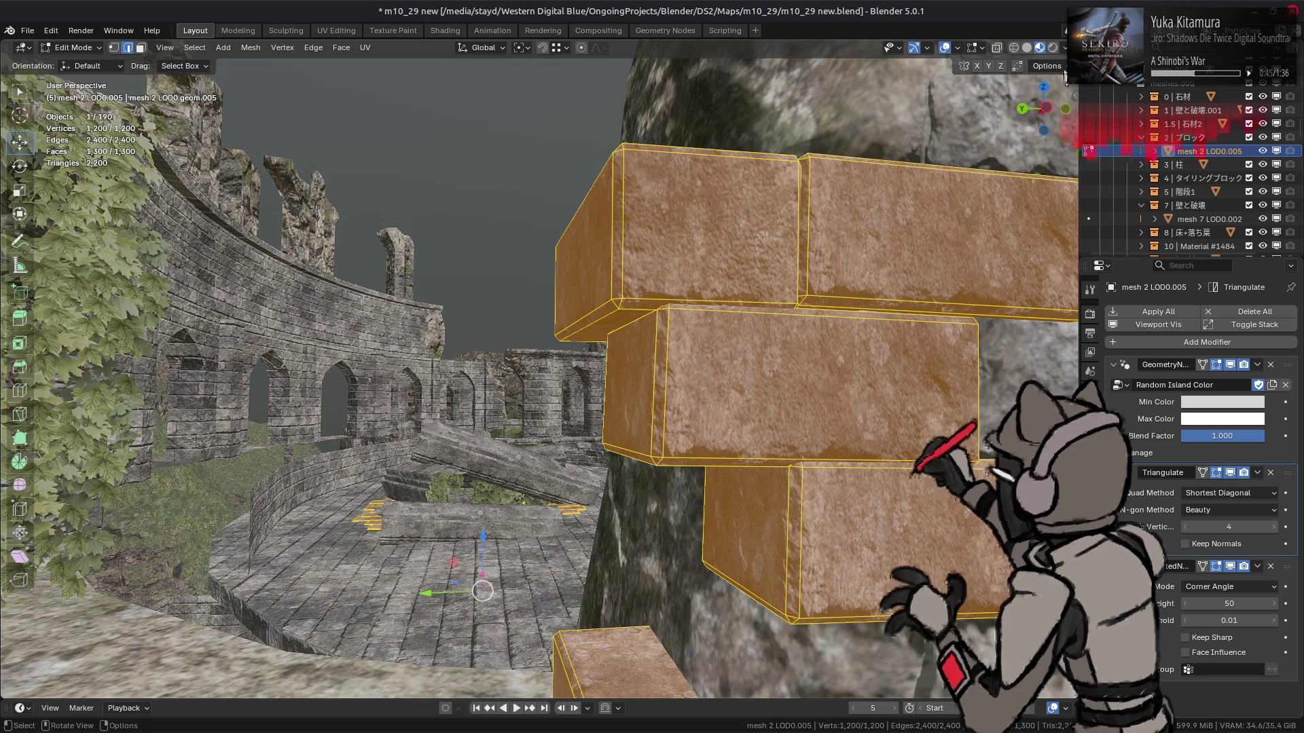
# Uncheck Keep Connected under Correct Face Attributes, then orbit to top and side views of the tower
pyautogui.click(1059, 67)
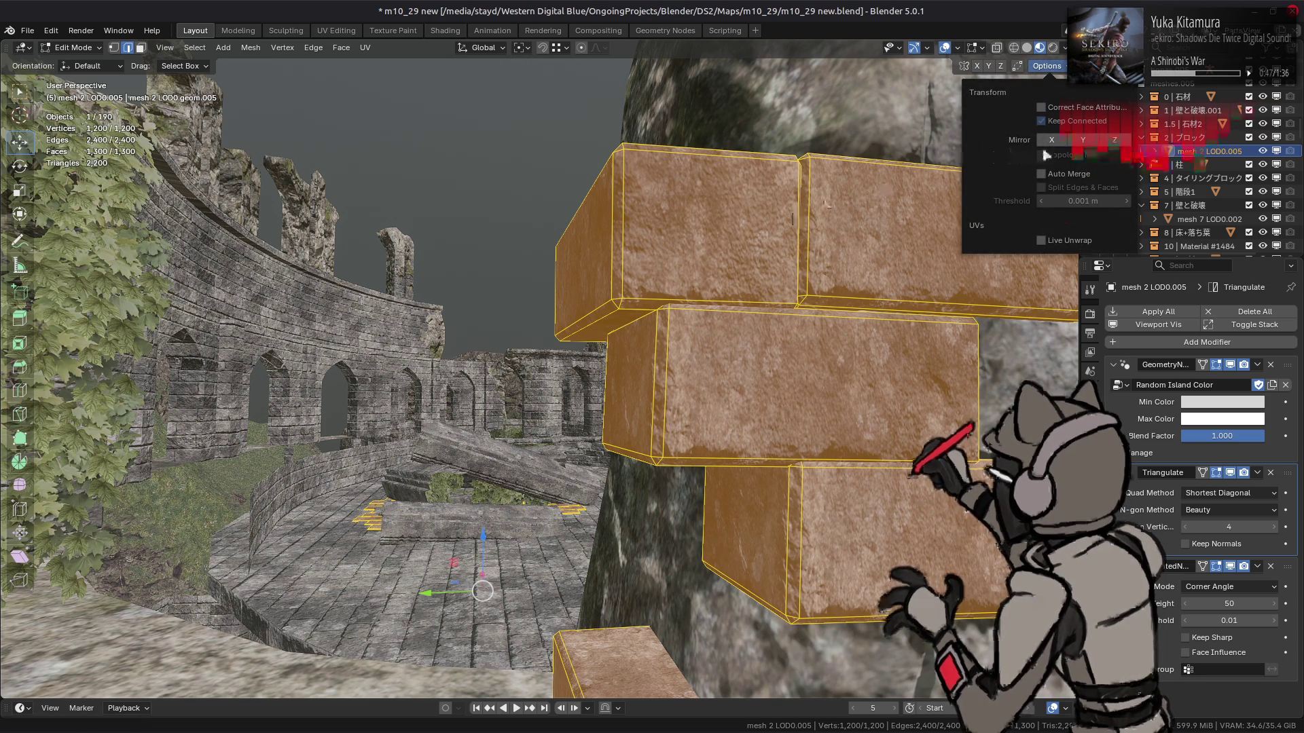
pyautogui.click(1072, 123)
pyautogui.scroll(-8, 626, 286)
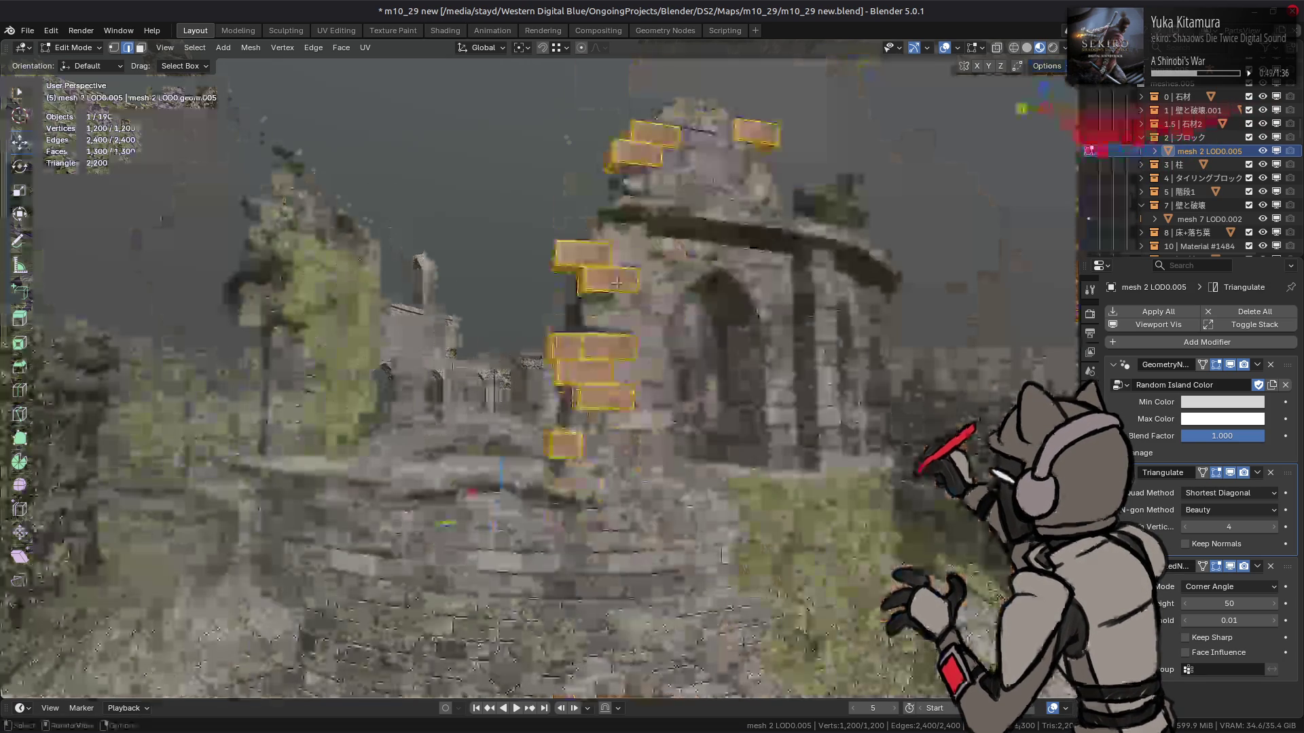
pyautogui.moveTo(611, 313); pyautogui.dragTo(551, 463, button='middle')
pyautogui.scroll(10, 551, 463)
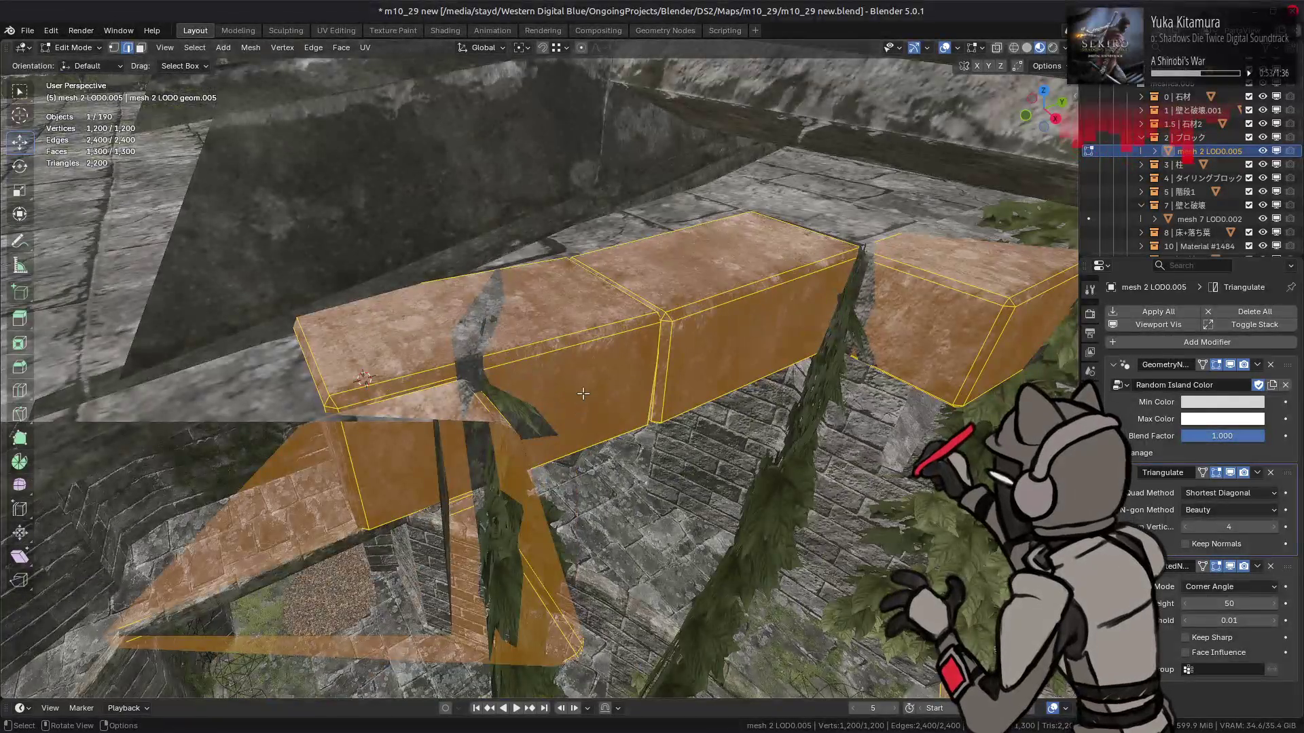
pyautogui.scroll(-6, 583, 393)
pyautogui.moveTo(583, 394); pyautogui.dragTo(671, 395, button='middle')
pyautogui.scroll(-2, 671, 395)
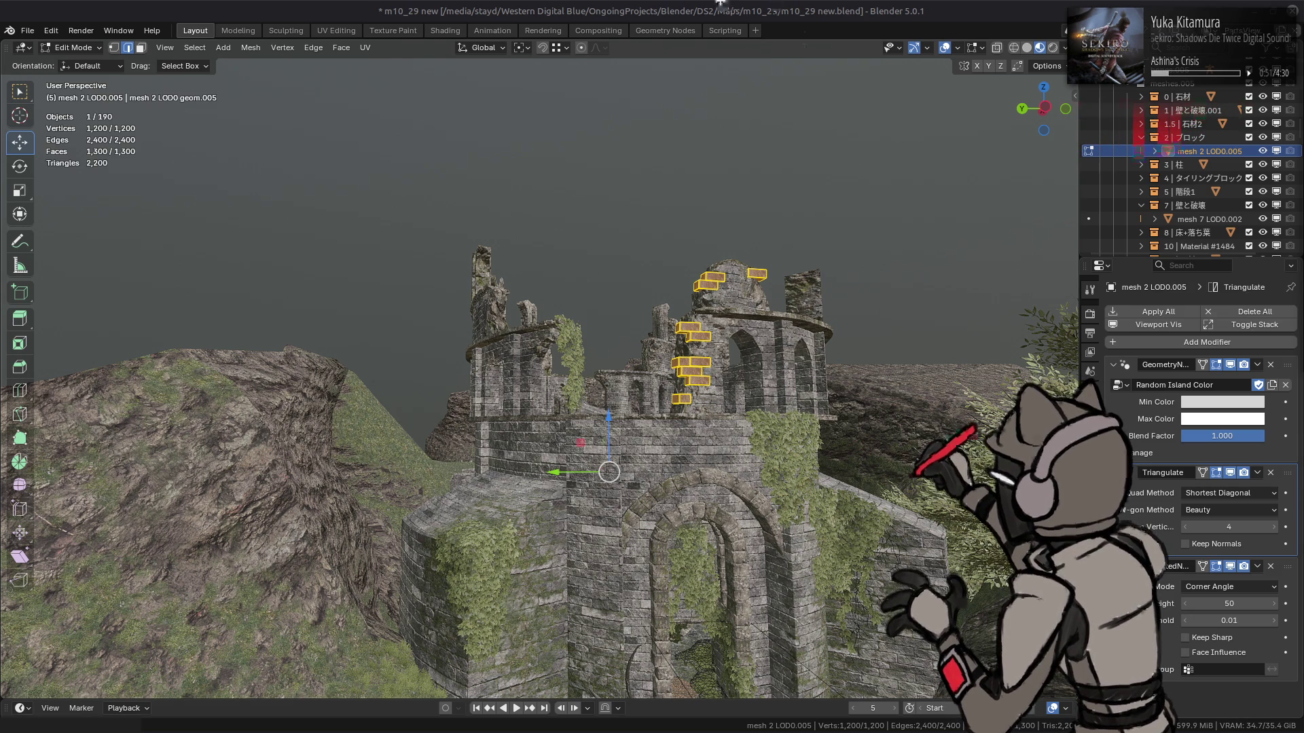
pyautogui.scroll(3, 607, 337)
pyautogui.moveTo(607, 337); pyautogui.dragTo(613, 374, button='middle')
pyautogui.hotkey('ctrl', 'z')
pyautogui.press('Tab')
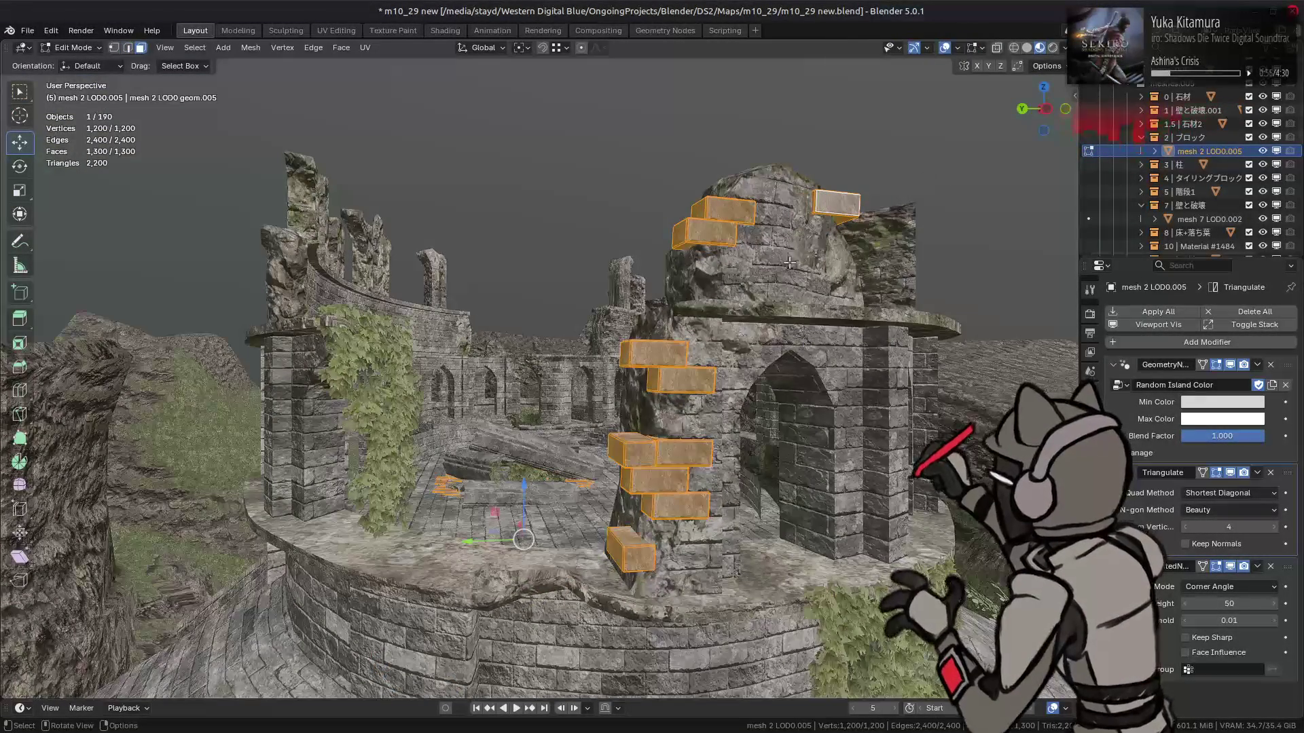
pyautogui.click(709, 230)
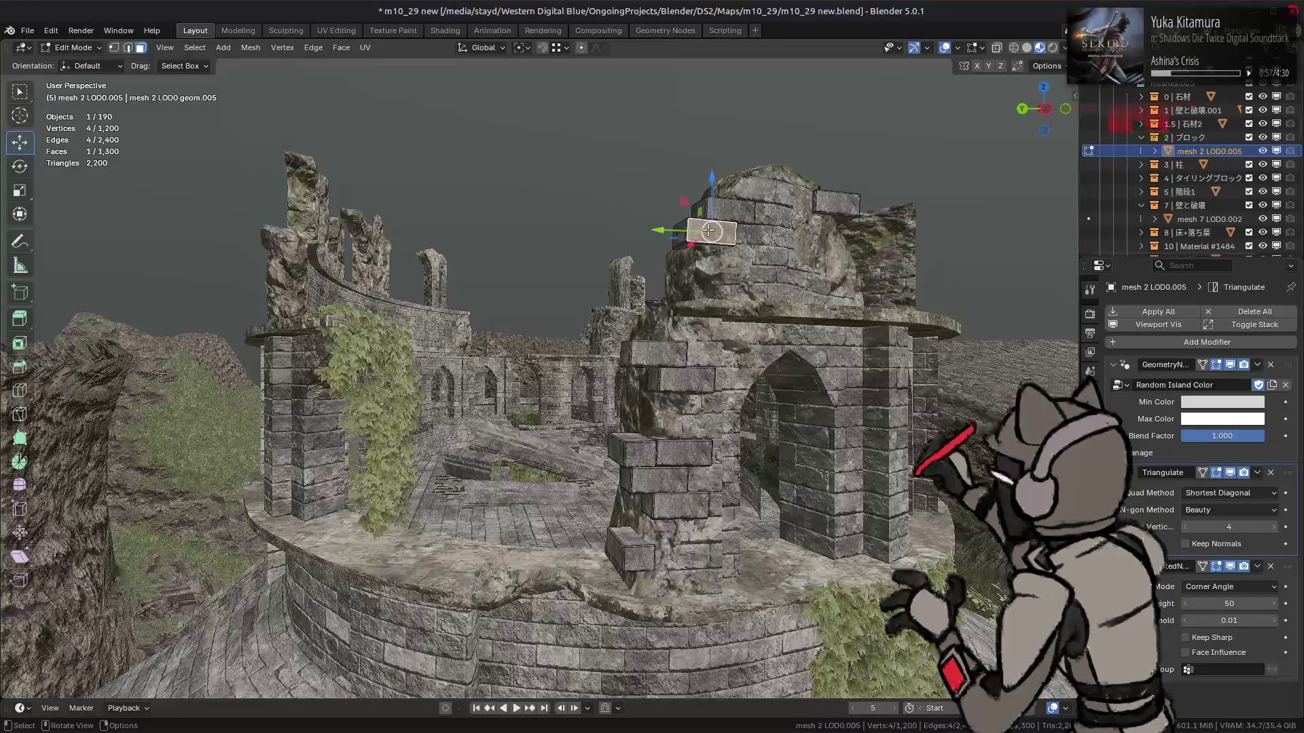
pyautogui.press('a')
pyautogui.moveTo(708, 230)
pyautogui.mouseDown(button='middle')
pyautogui.moveTo(641, 321)
pyautogui.moveTo(745, 268)
pyautogui.moveTo(734, 526)
pyautogui.moveTo(653, 336)
pyautogui.moveTo(690, 418)
pyautogui.moveTo(601, 330)
pyautogui.mouseUp(button='middle')
pyautogui.scroll(-5, 1218, 185)
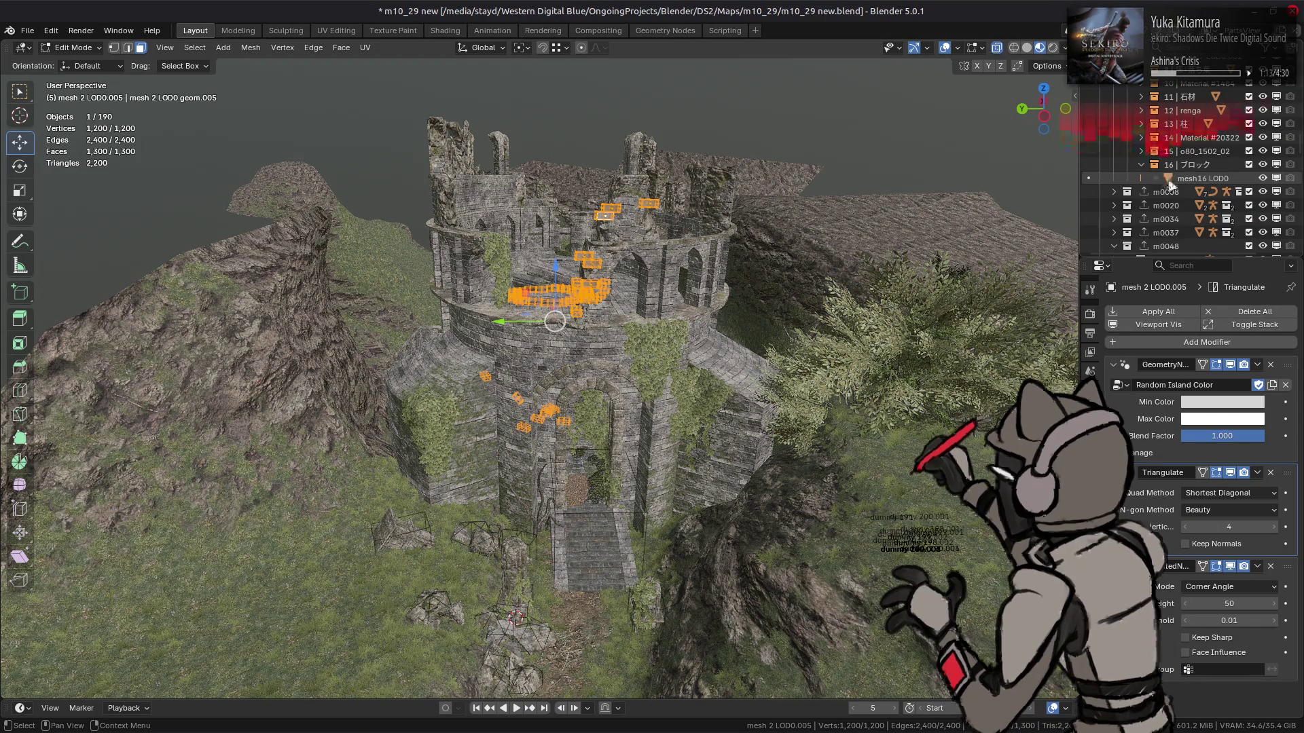
# Return the stone-block mesh to Object Mode
pyautogui.scroll(-10, 1171, 186)
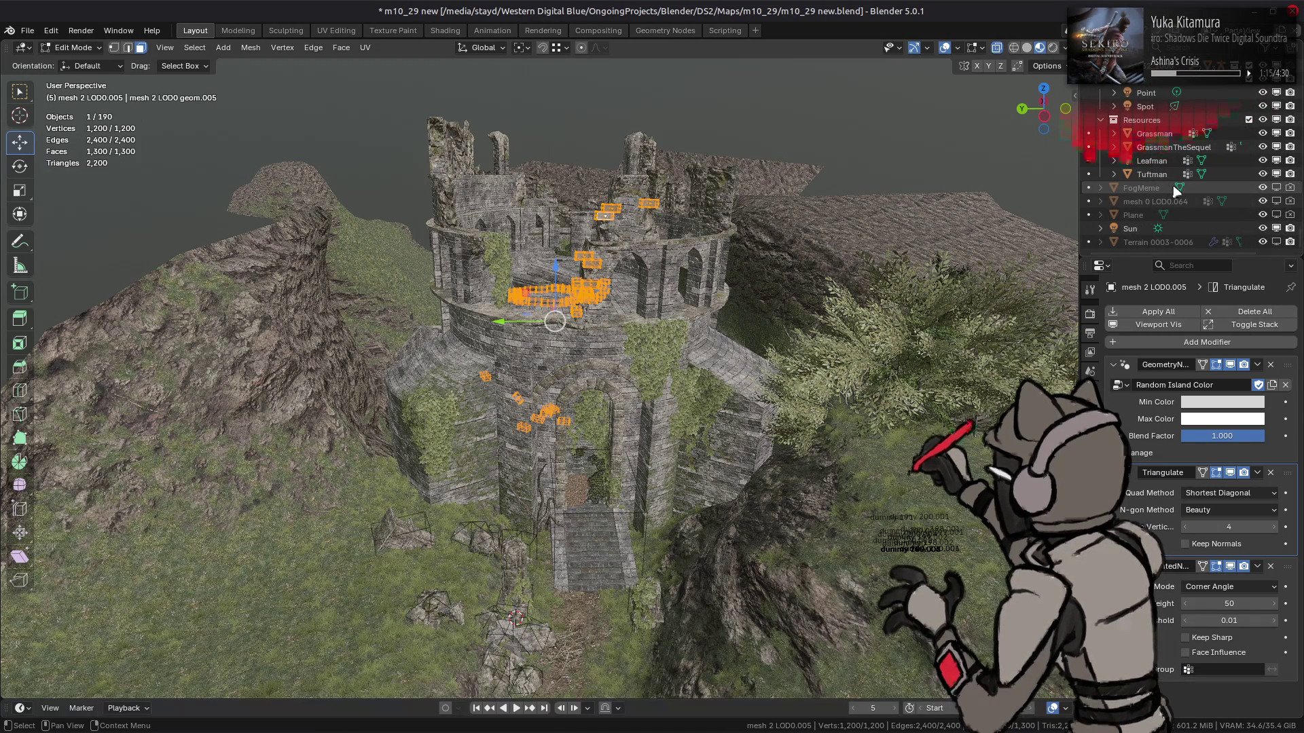
pyautogui.scroll(5, 1177, 192)
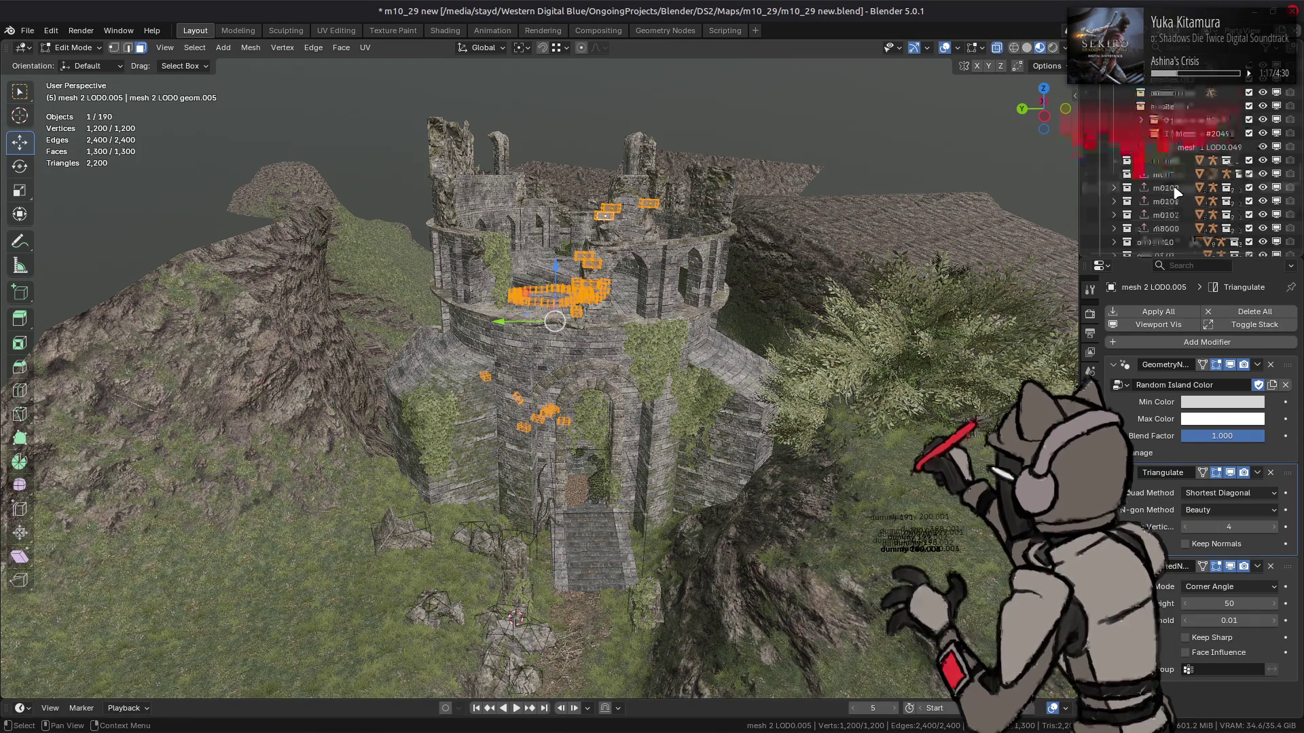
pyautogui.press('Tab')
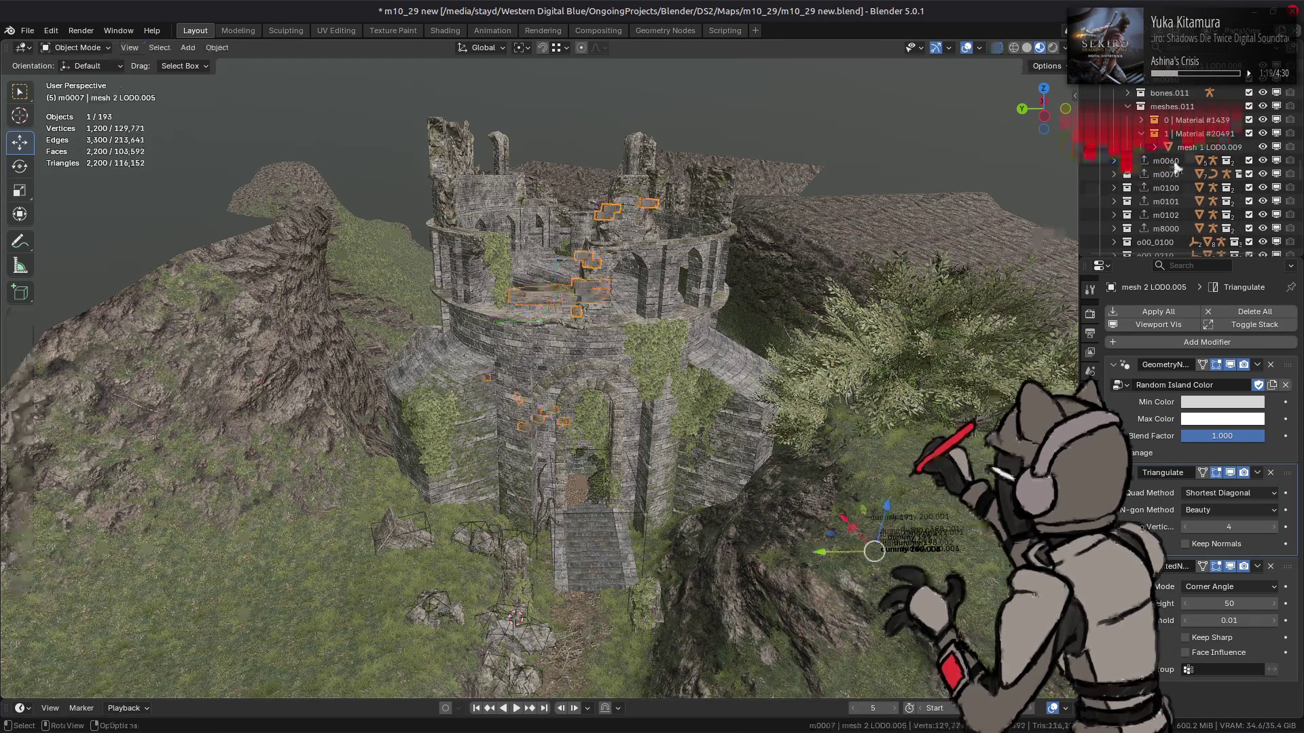
pyautogui.scroll(5, 1177, 168)
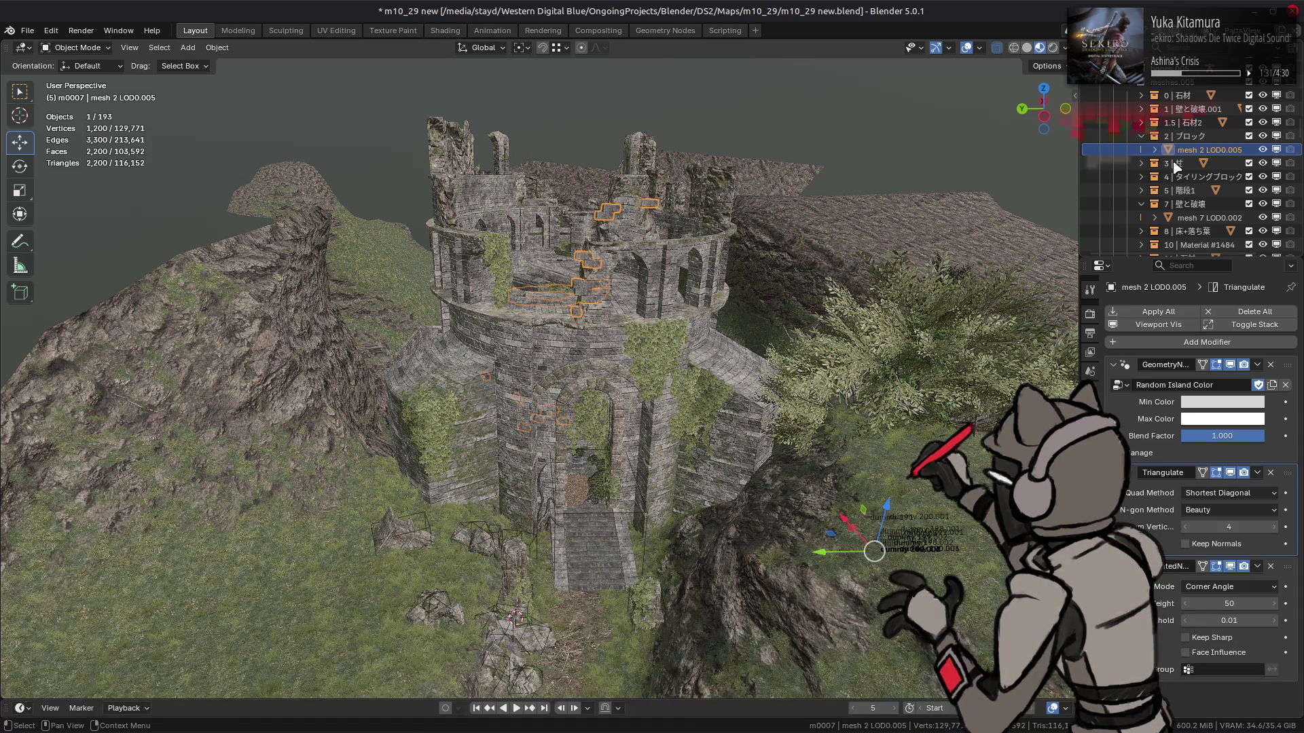
# Inspect the tower from another angle and open wall mesh mesh 7 LOD0.002 in Edit Mode
pyautogui.moveTo(741, 336); pyautogui.dragTo(698, 335, button='middle')
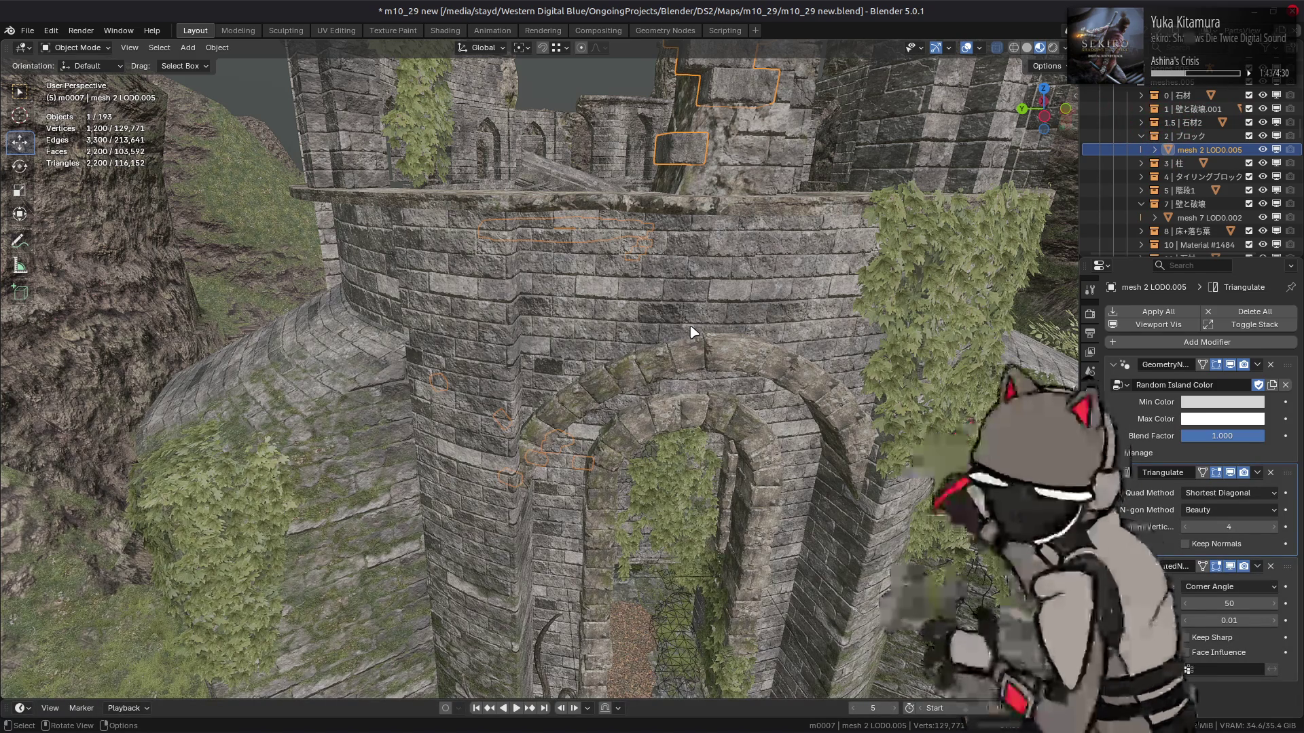
pyautogui.scroll(6, 691, 332)
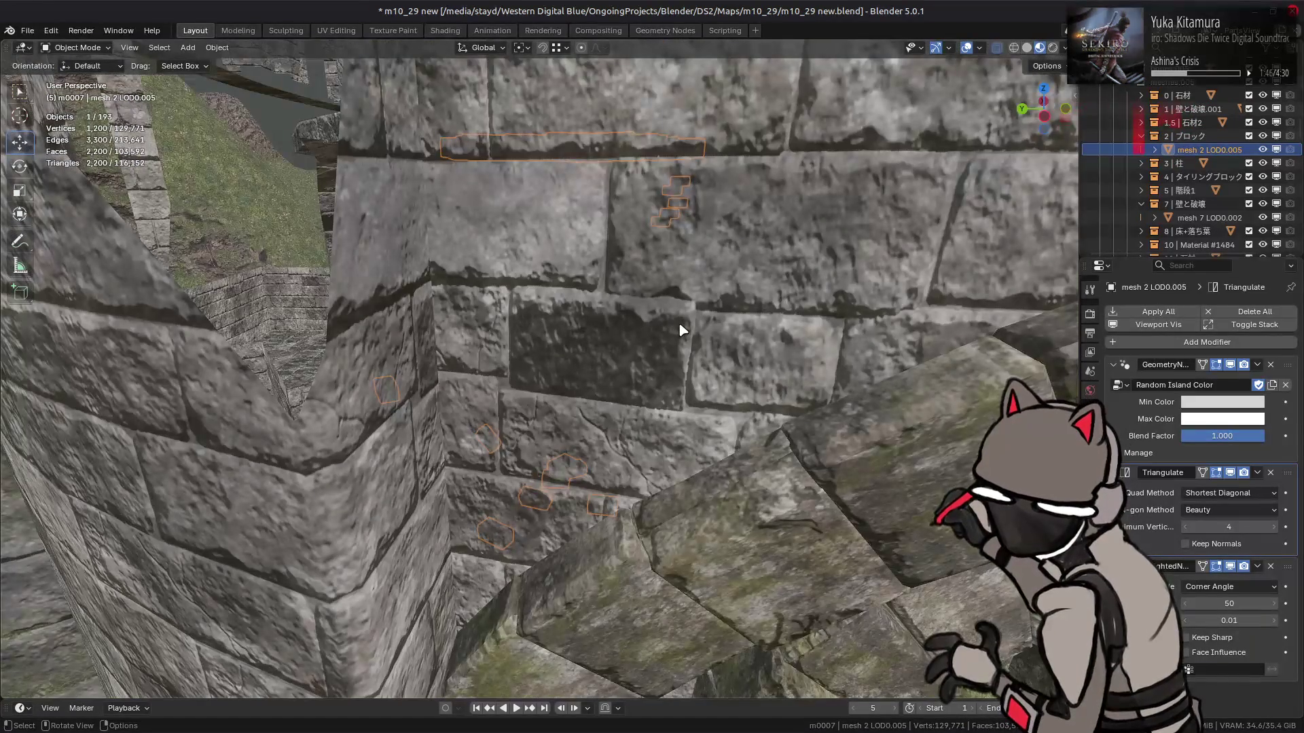
pyautogui.scroll(-3, 676, 330)
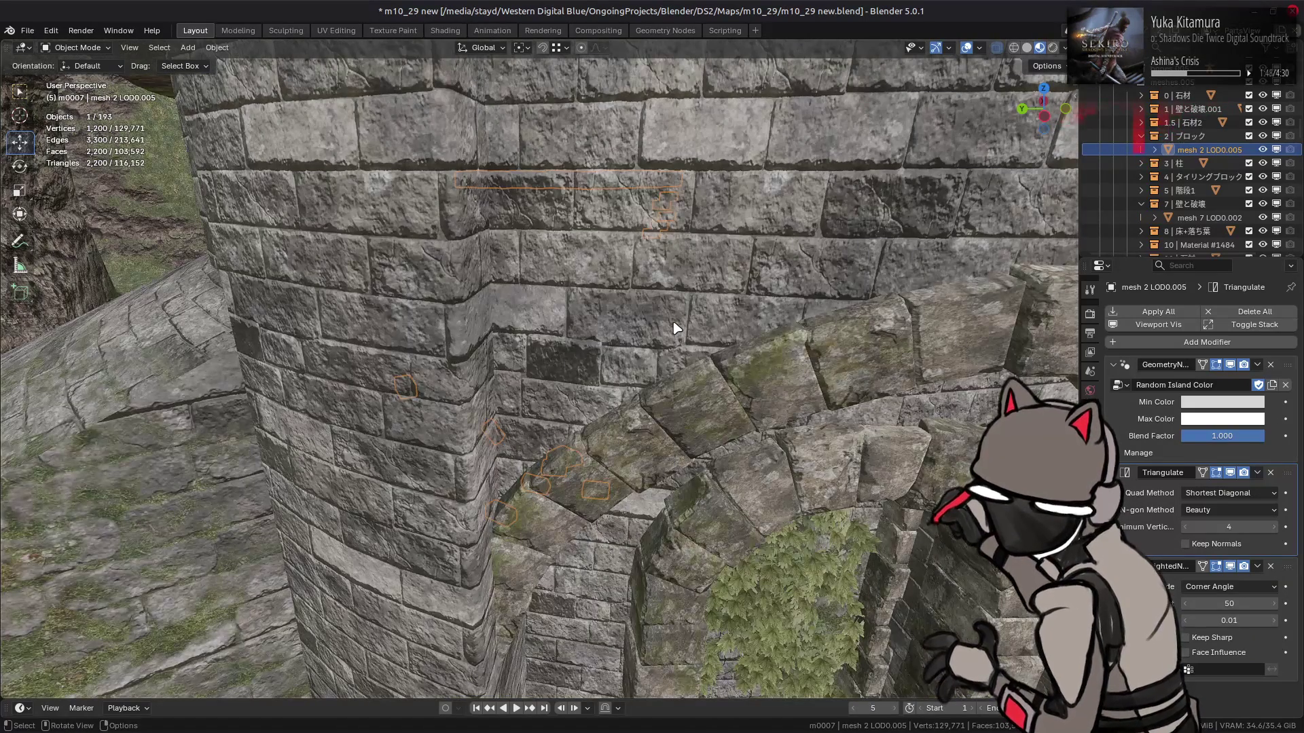
pyautogui.click(584, 289)
pyautogui.press('Tab')
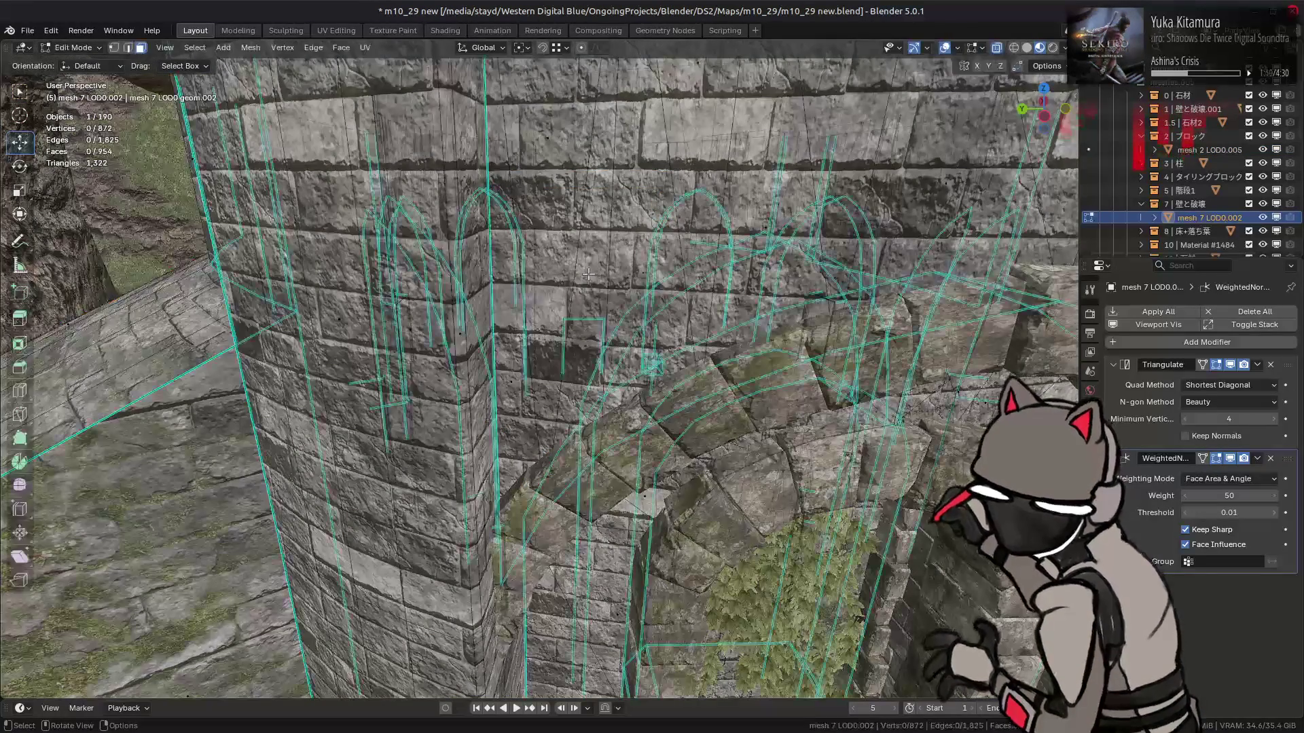
# Select a face of the wall mesh and switch to the Shading workspace
pyautogui.click(585, 241)
pyautogui.click(440, 33)
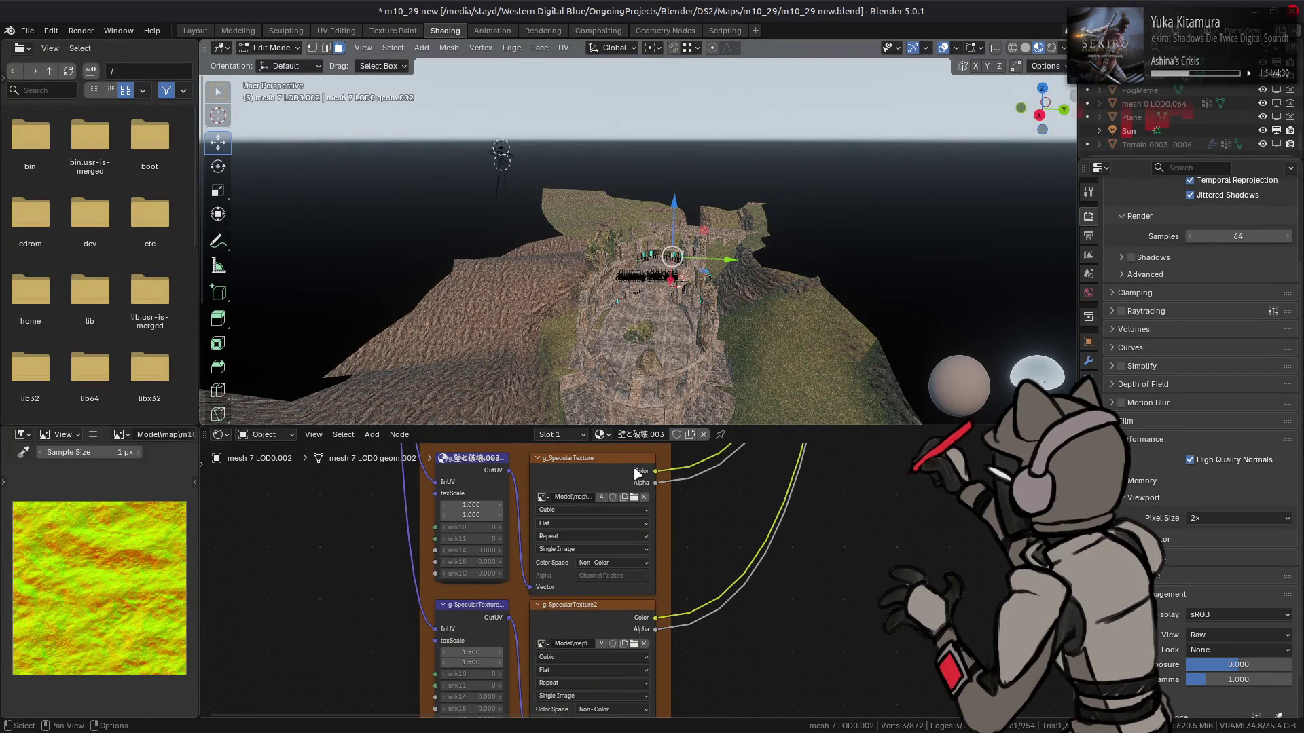
pyautogui.scroll(-5, 597, 662)
# Preview the g_BumpmapTexture nodes until the pink wall_20_n.tga brick normal map shows
pyautogui.click(567, 588)
pyautogui.scroll(4, 568, 564)
pyautogui.click(548, 472)
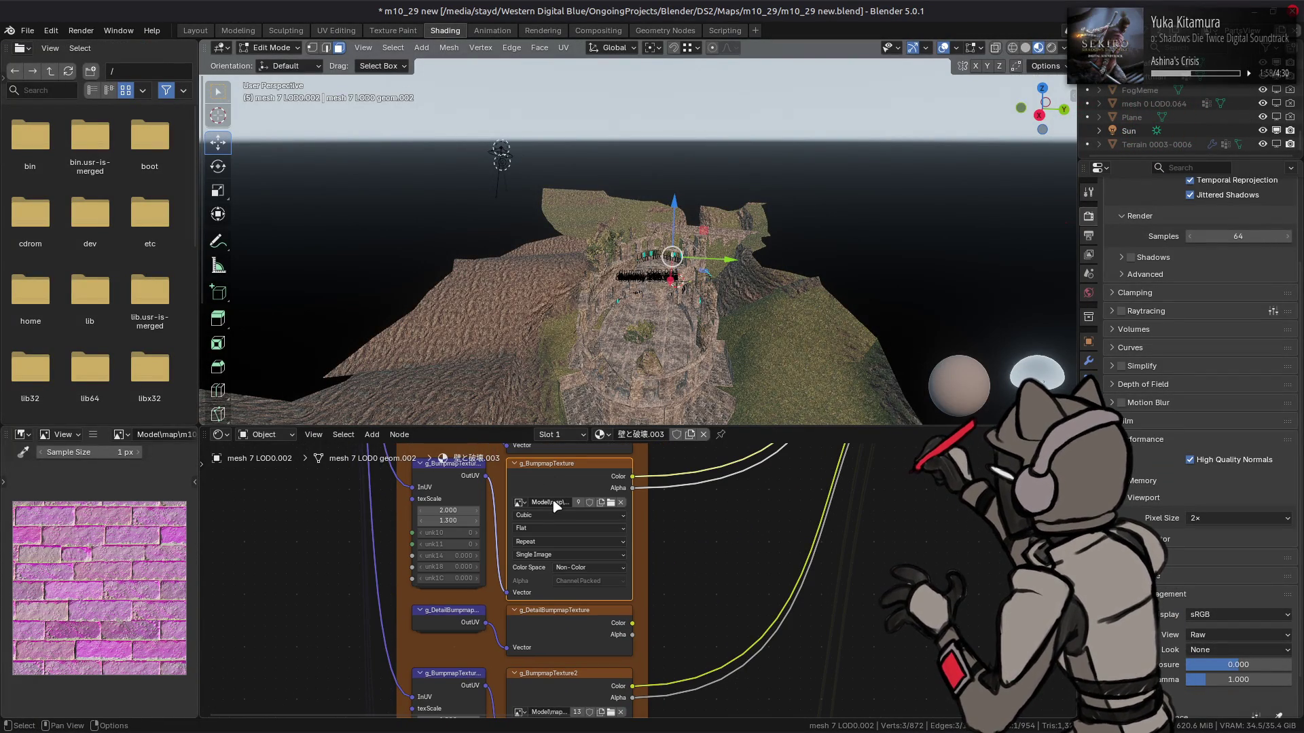
pyautogui.click(552, 679)
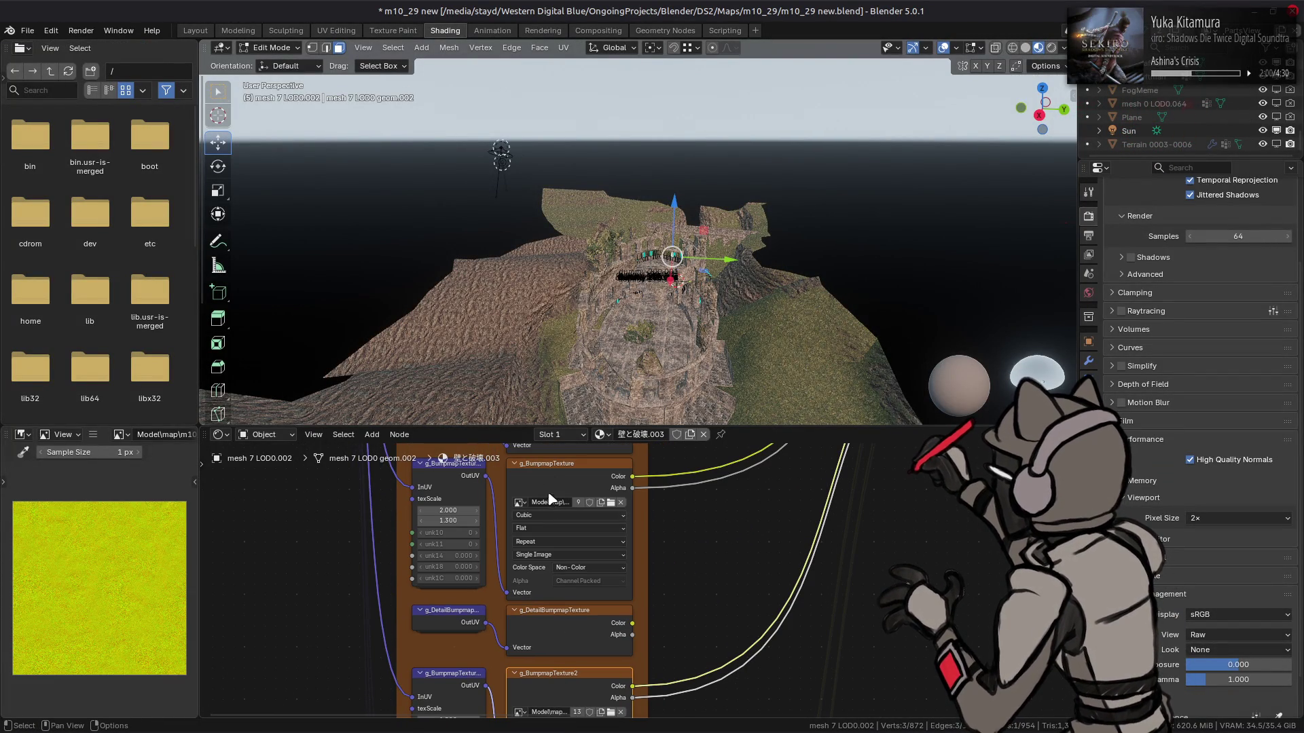
pyautogui.scroll(-4, 563, 543)
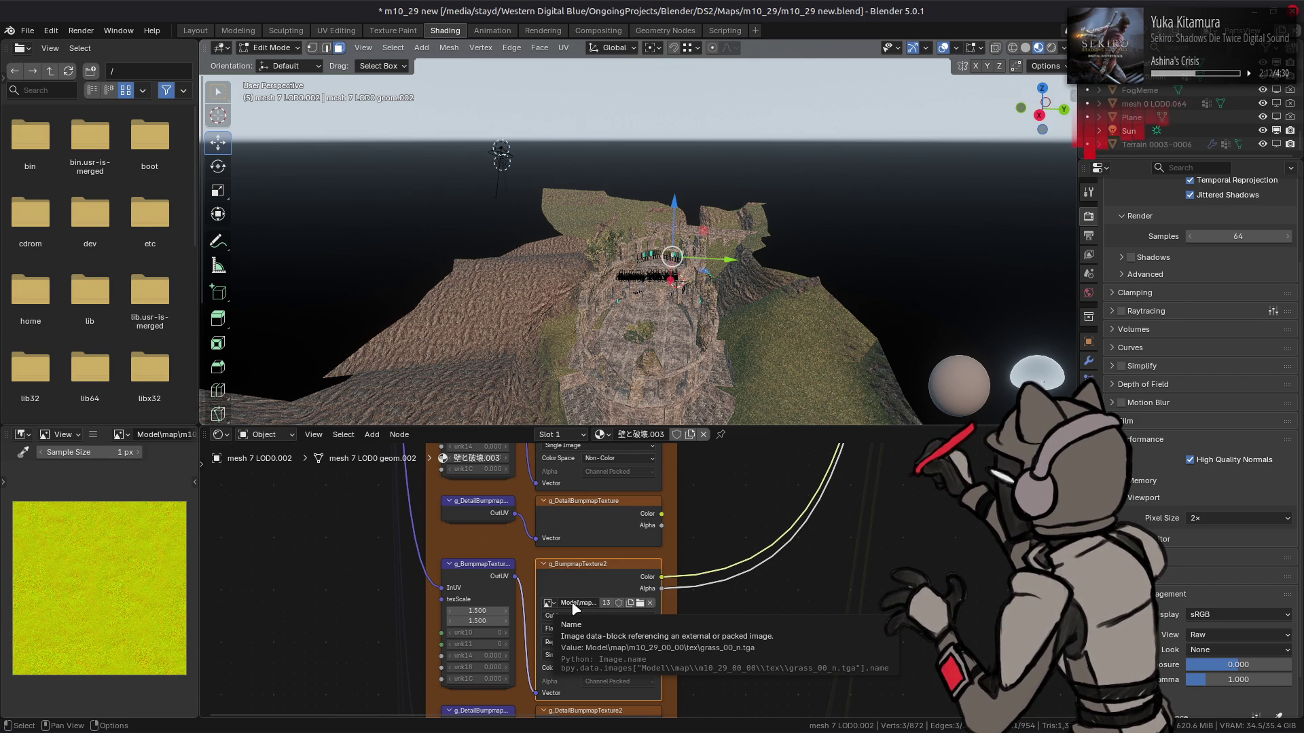
pyautogui.scroll(4, 704, 605)
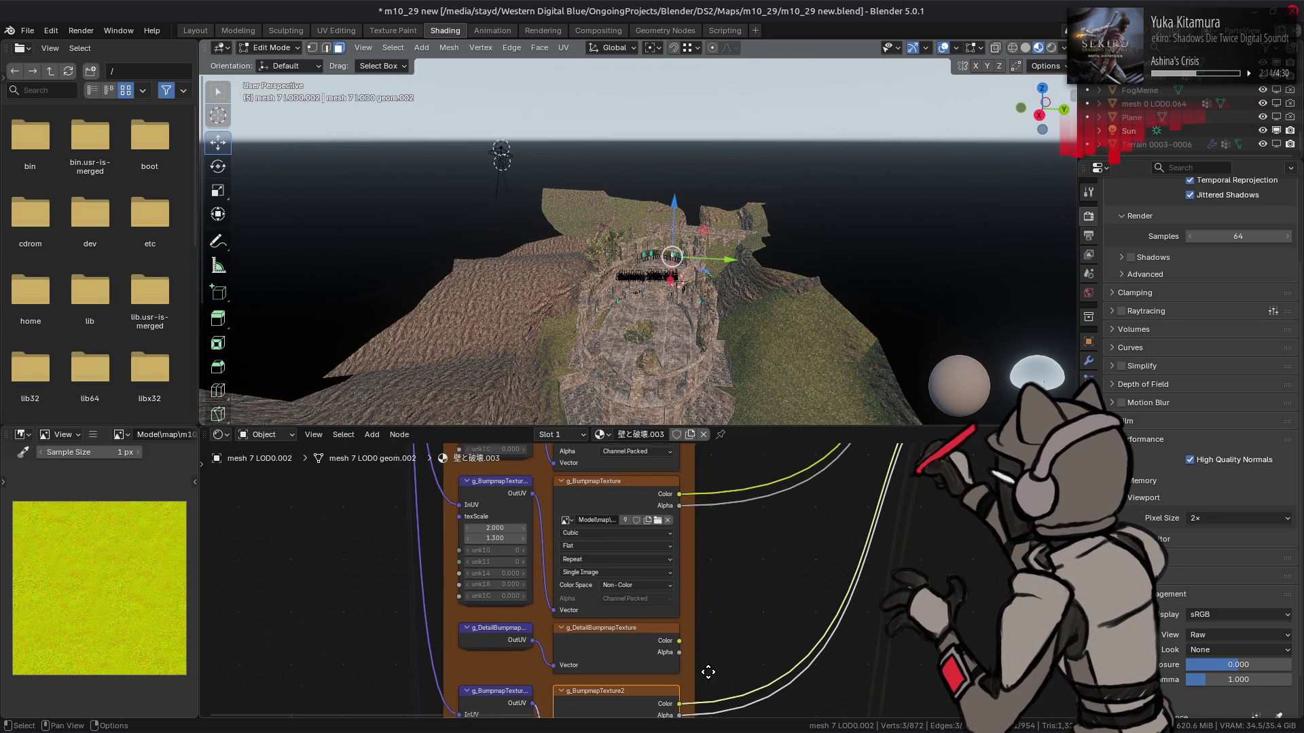
pyautogui.click(623, 510)
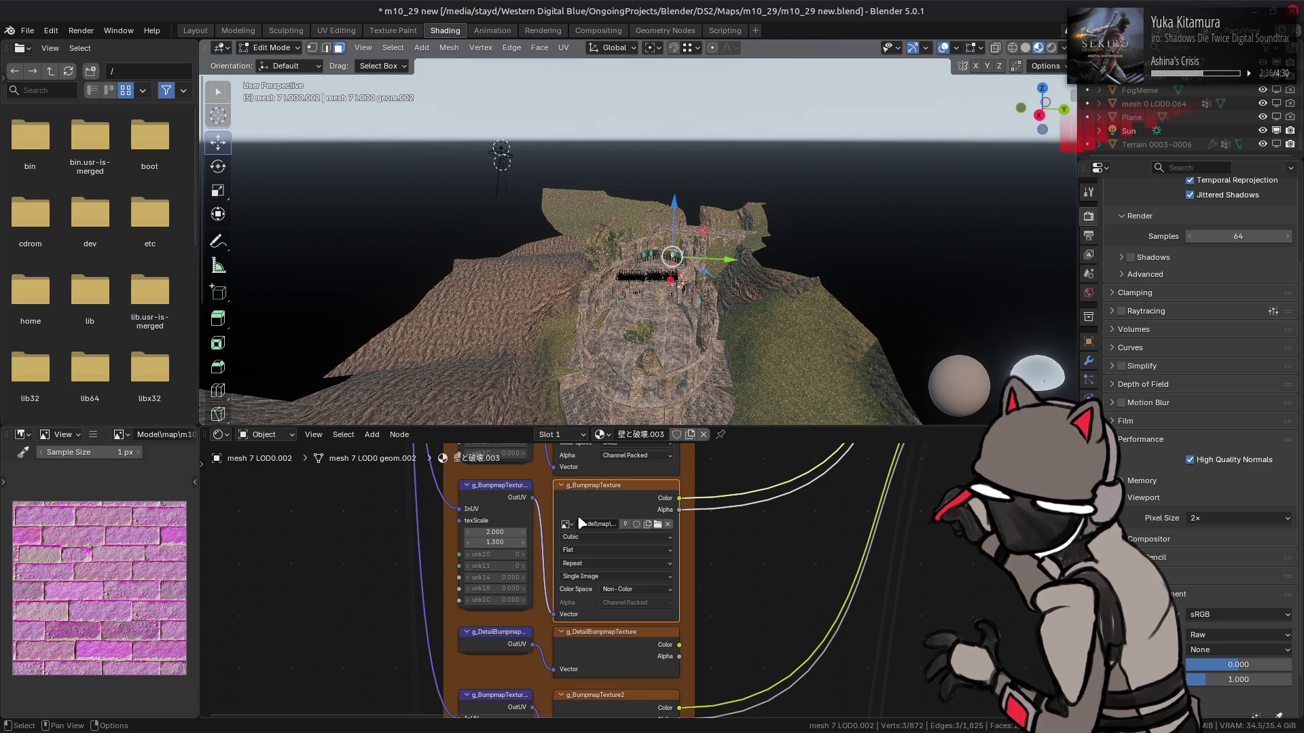
pyautogui.moveTo(73, 725)
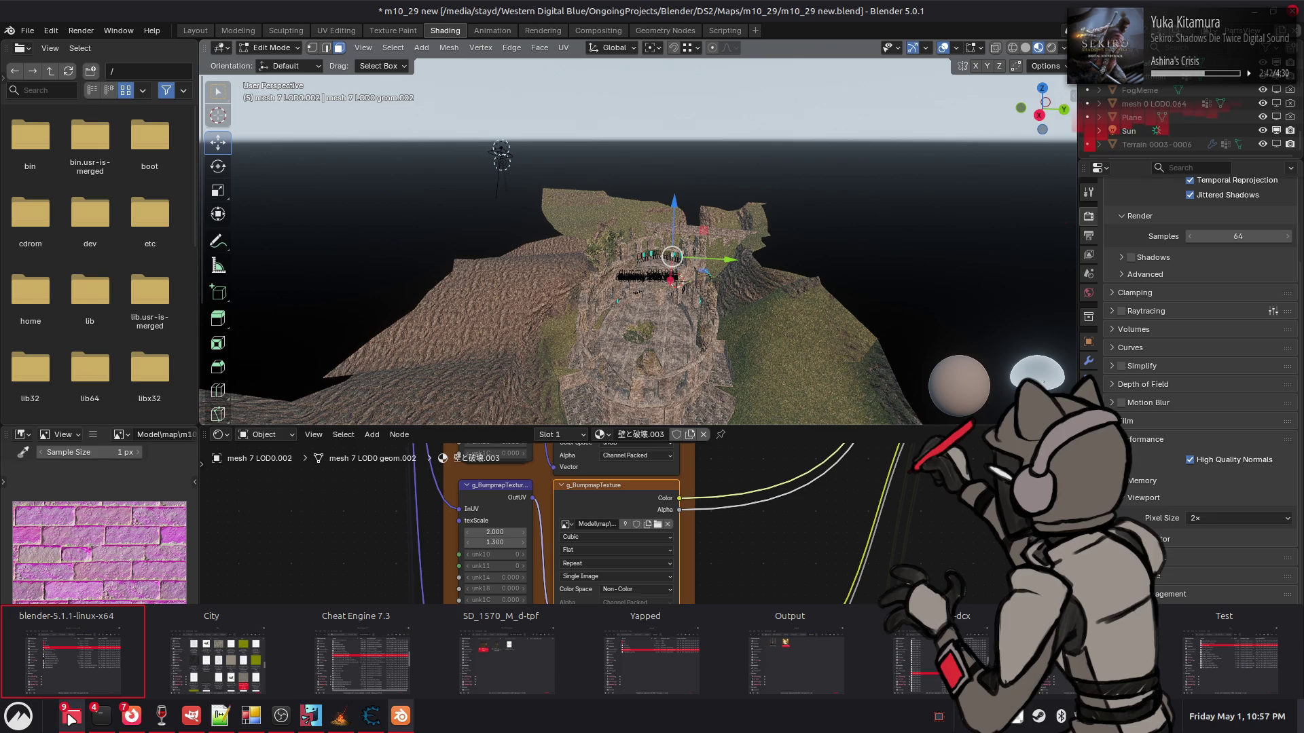
# In Nemo, duplicate the WP_4630_M_n-tpf tab
pyautogui.click(489, 682)
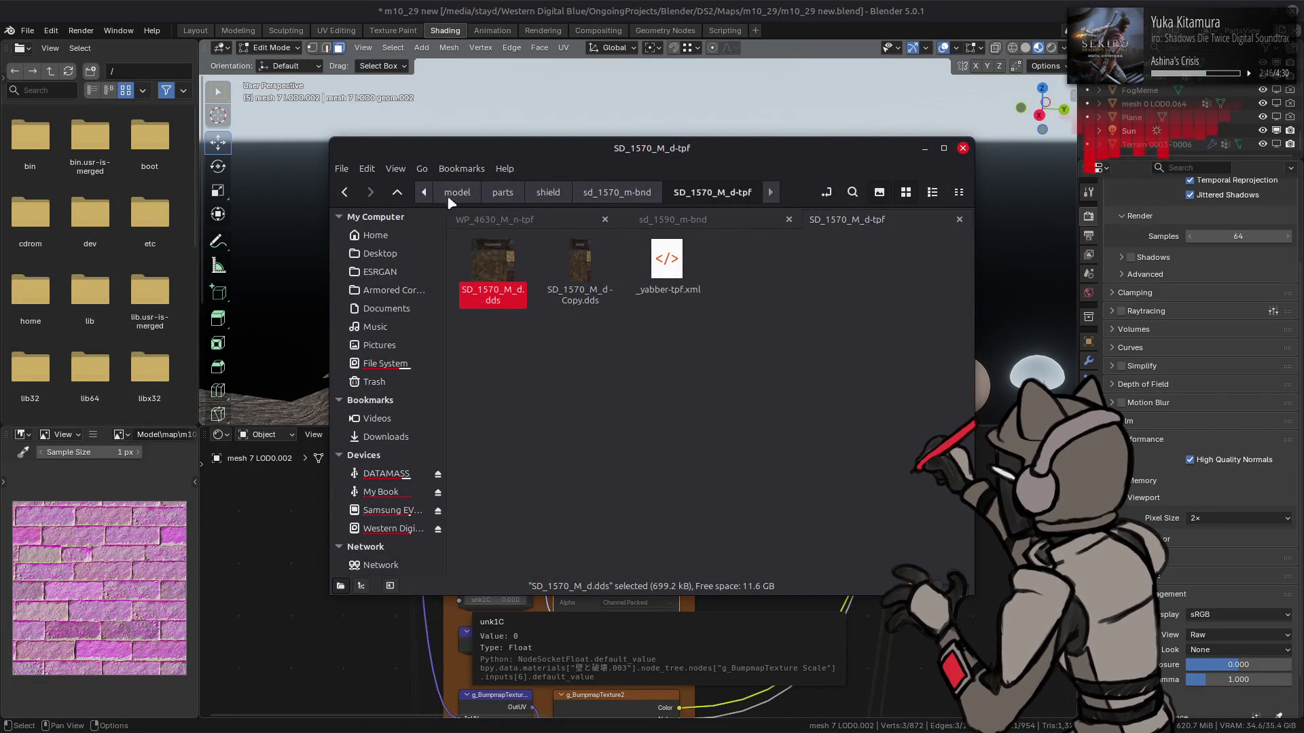
pyautogui.click(426, 197)
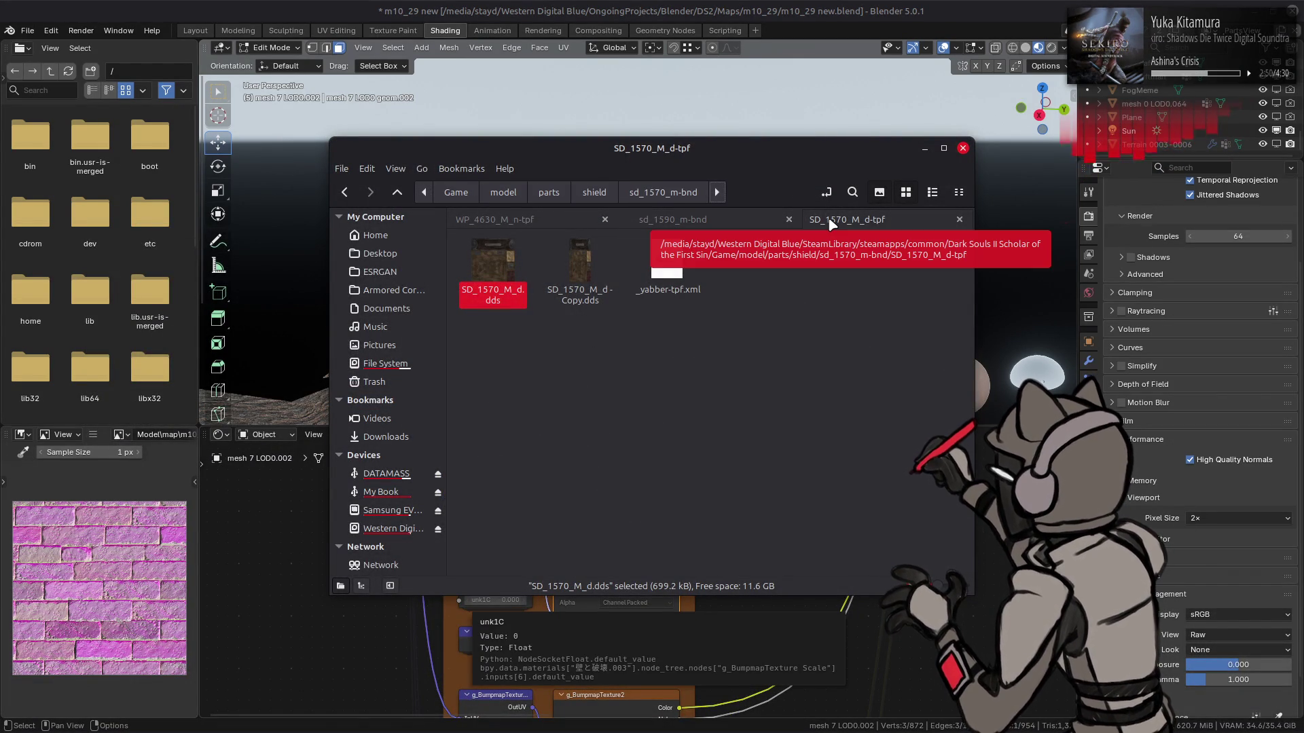
pyautogui.click(508, 222)
pyautogui.rightClick(509, 224)
pyautogui.click(550, 229)
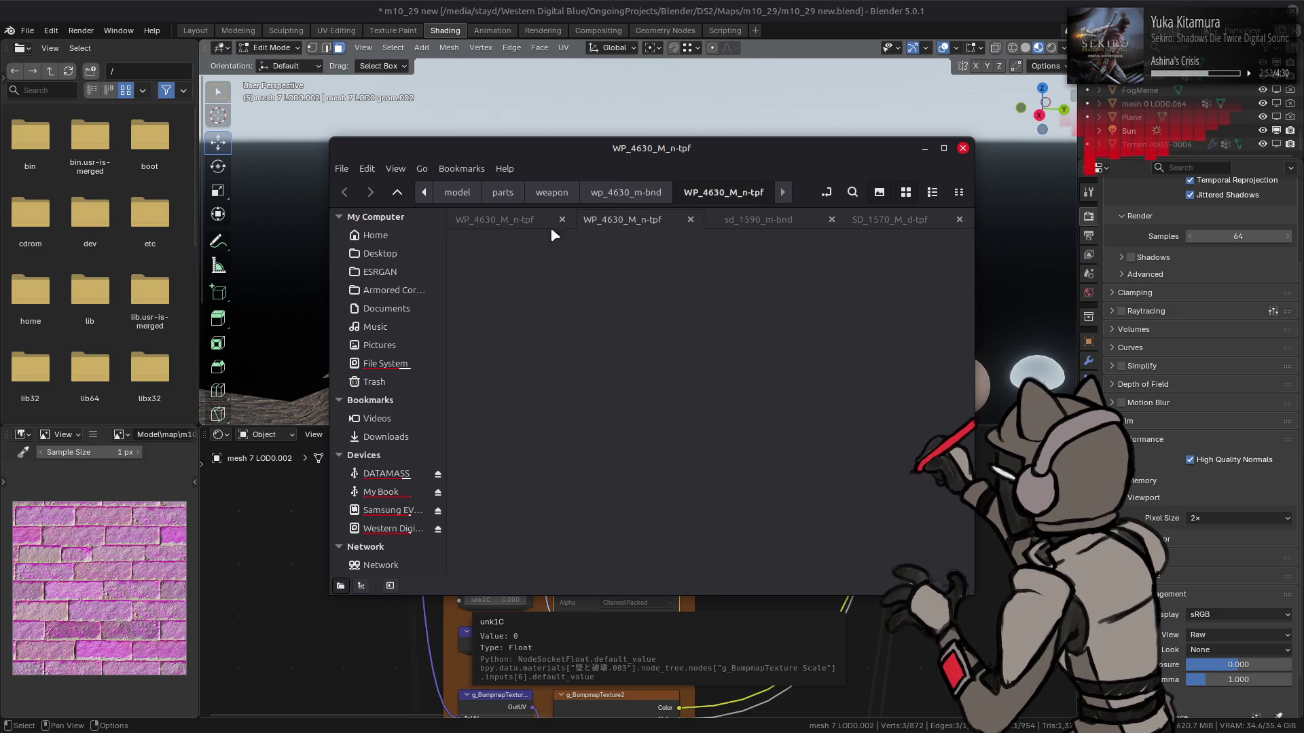
# Browse from the map folder into the m10_29_00_00 and t10_29_00_00-tpfbhd folders
pyautogui.click(465, 197)
pyautogui.doubleClick(499, 286)
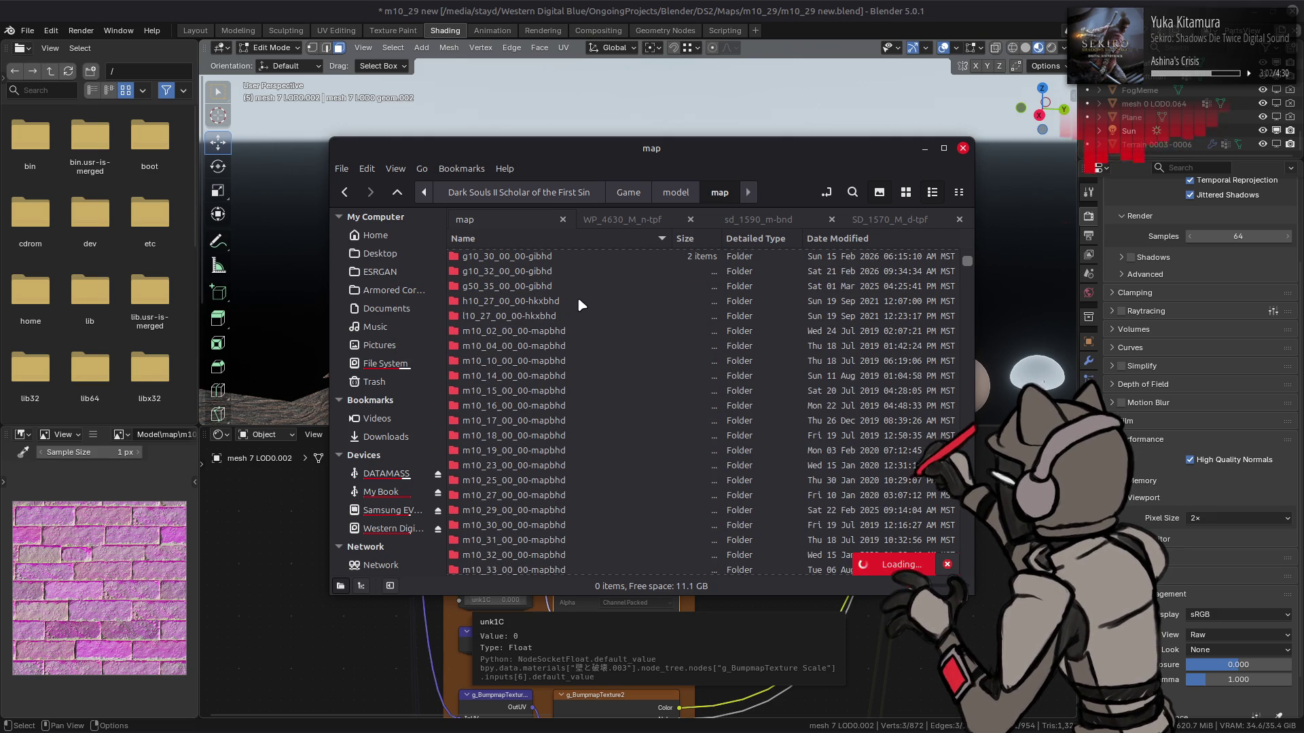
pyautogui.scroll(-3, 593, 345)
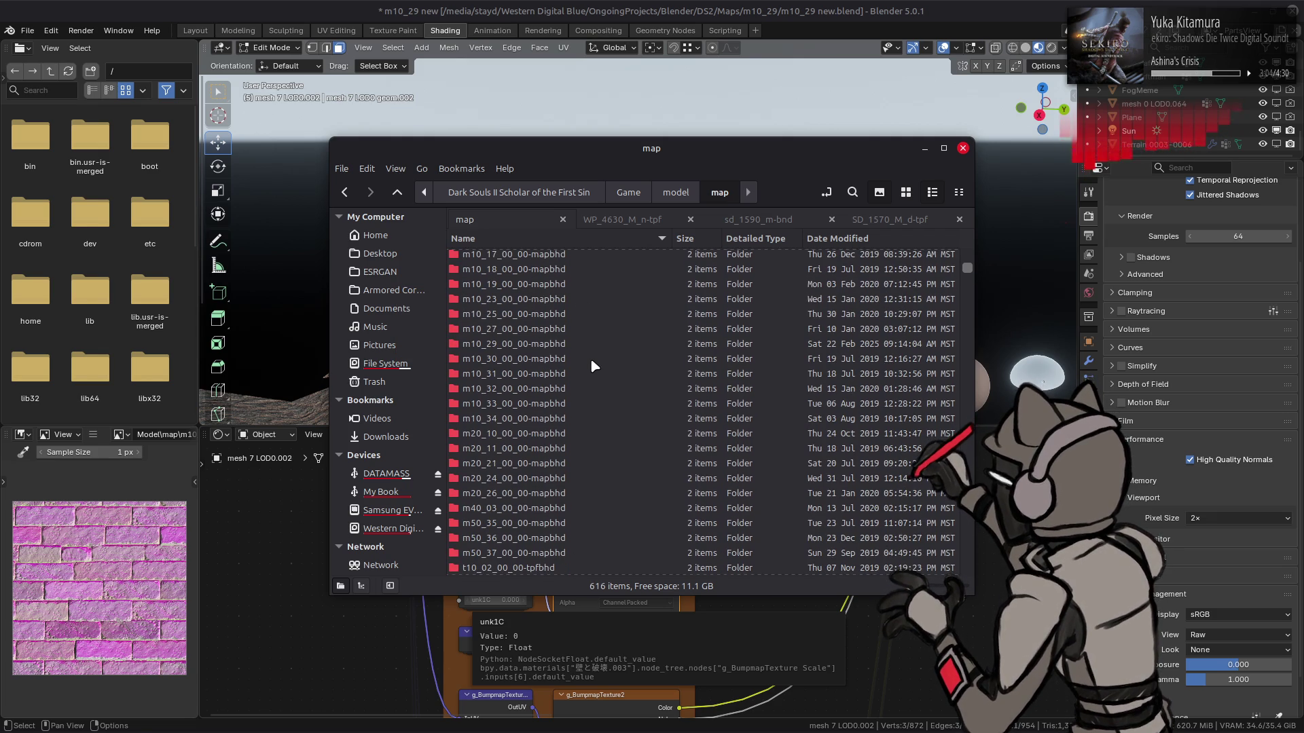
pyautogui.doubleClick(533, 344)
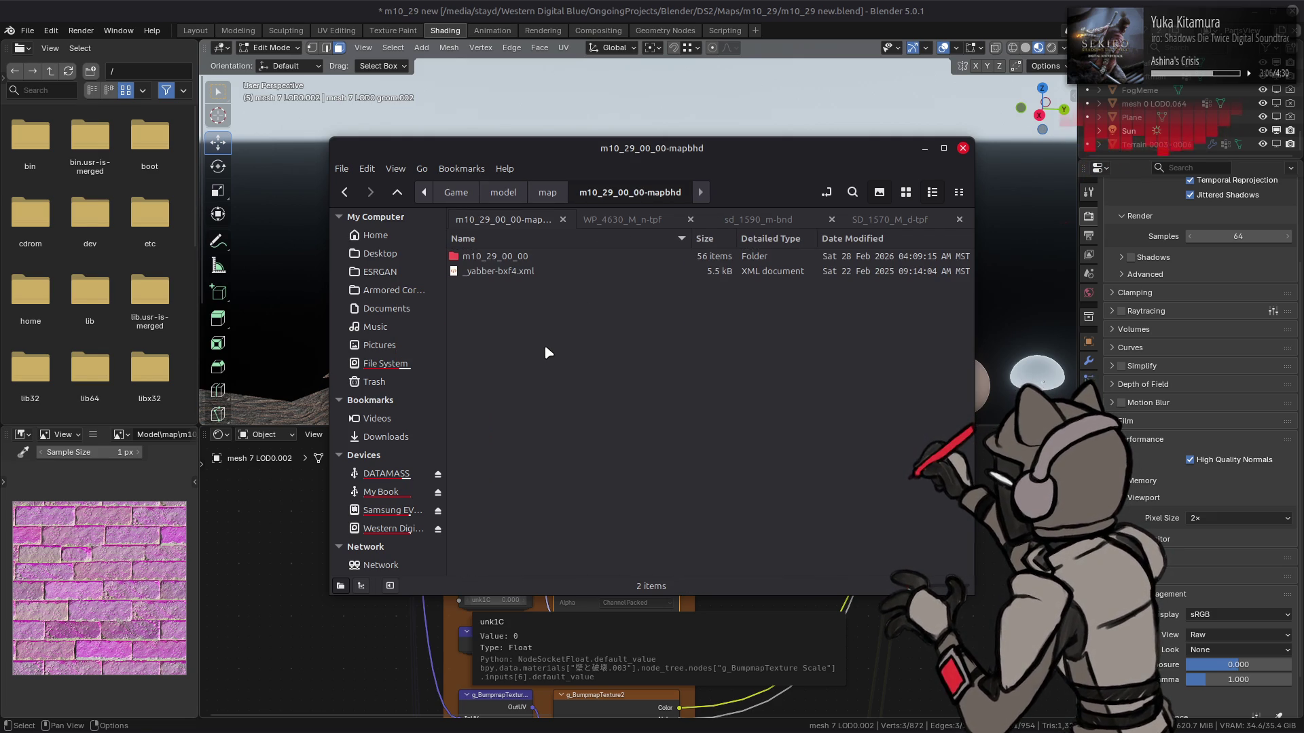
pyautogui.doubleClick(531, 255)
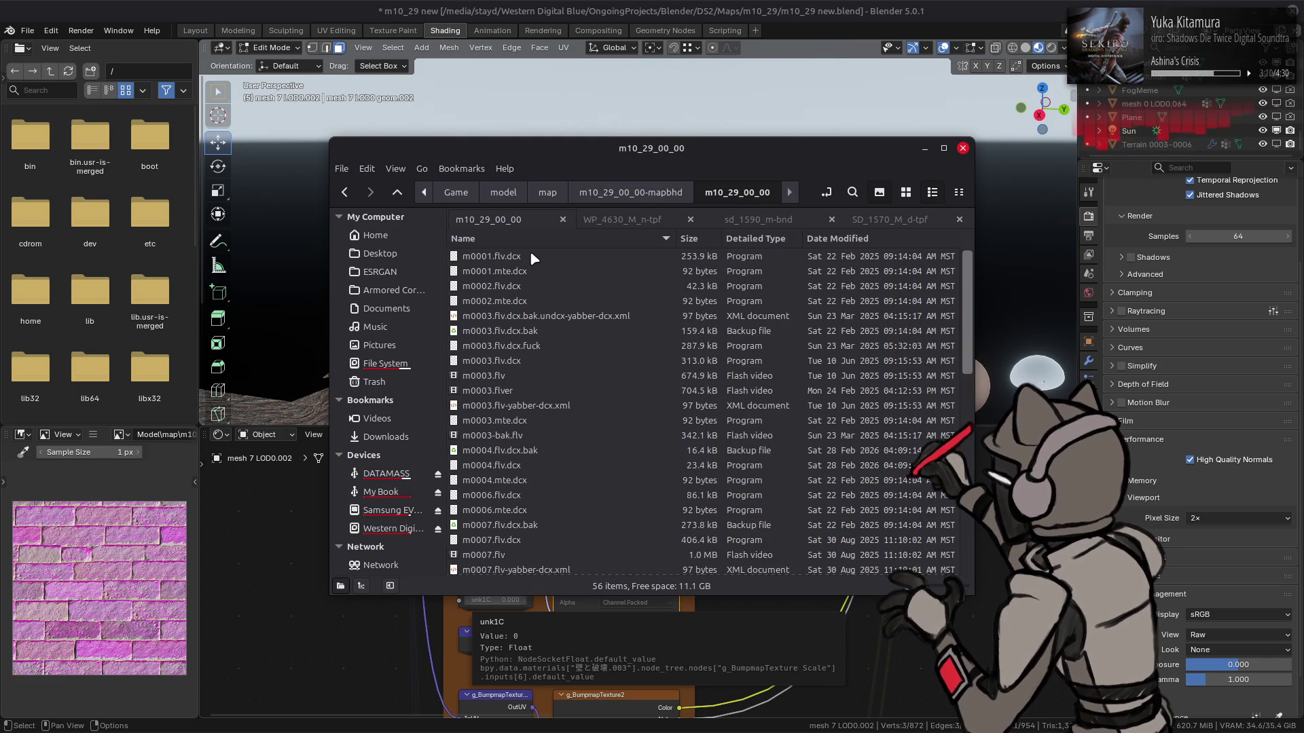
pyautogui.hotkey('alt', 'Left')
pyautogui.hotkey('alt', 'Left')
pyautogui.scroll(-5, 564, 363)
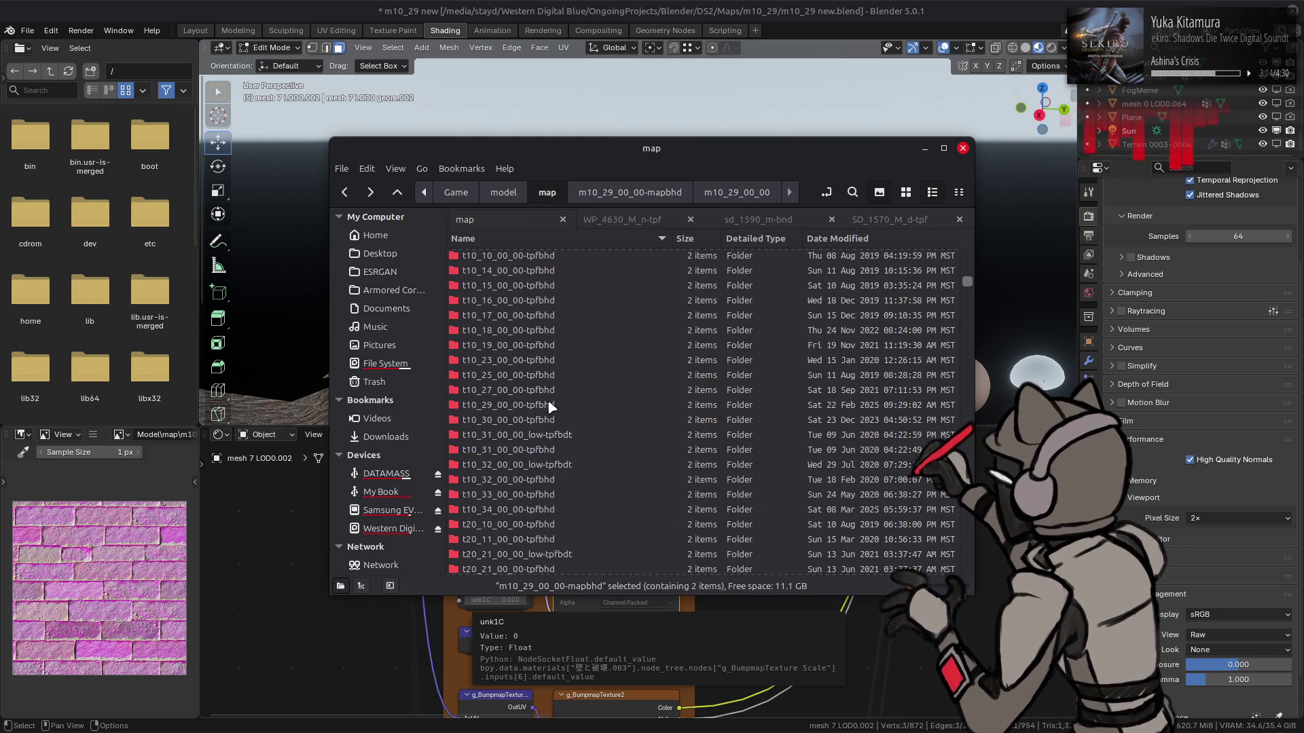
pyautogui.doubleClick(551, 405)
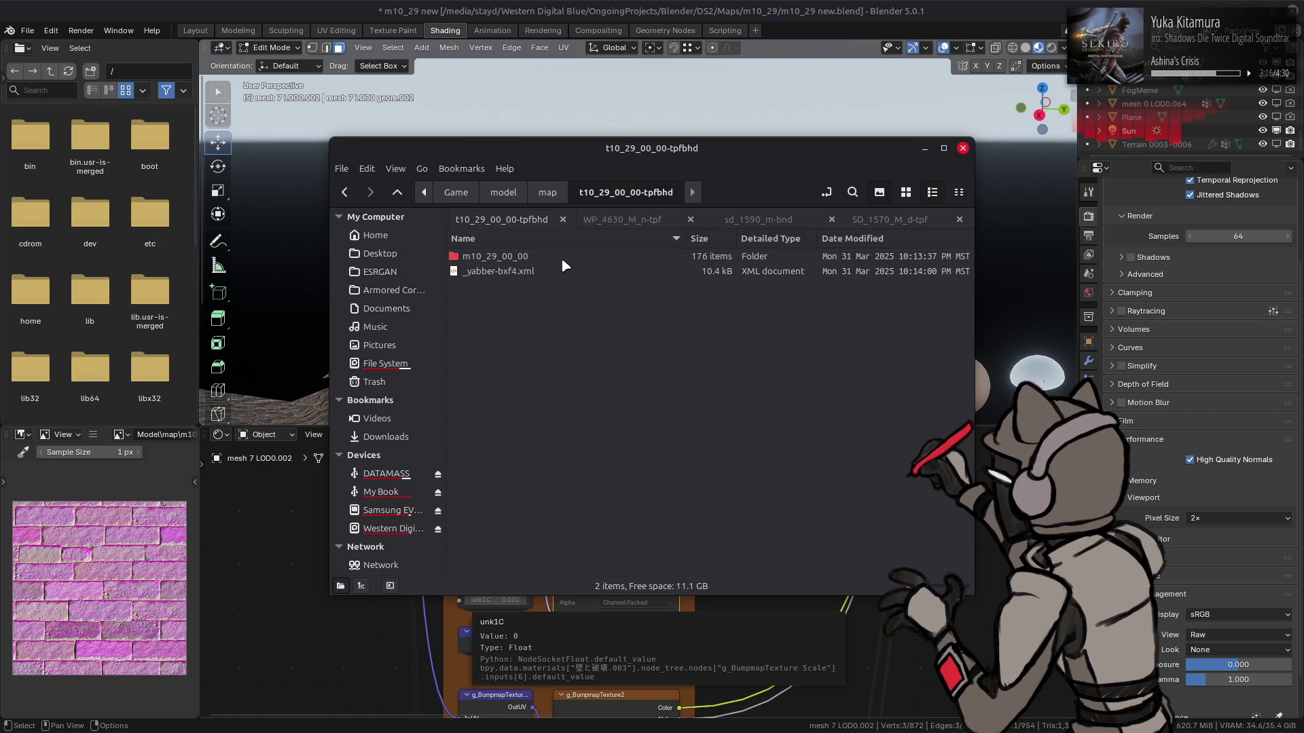
pyautogui.doubleClick(552, 255)
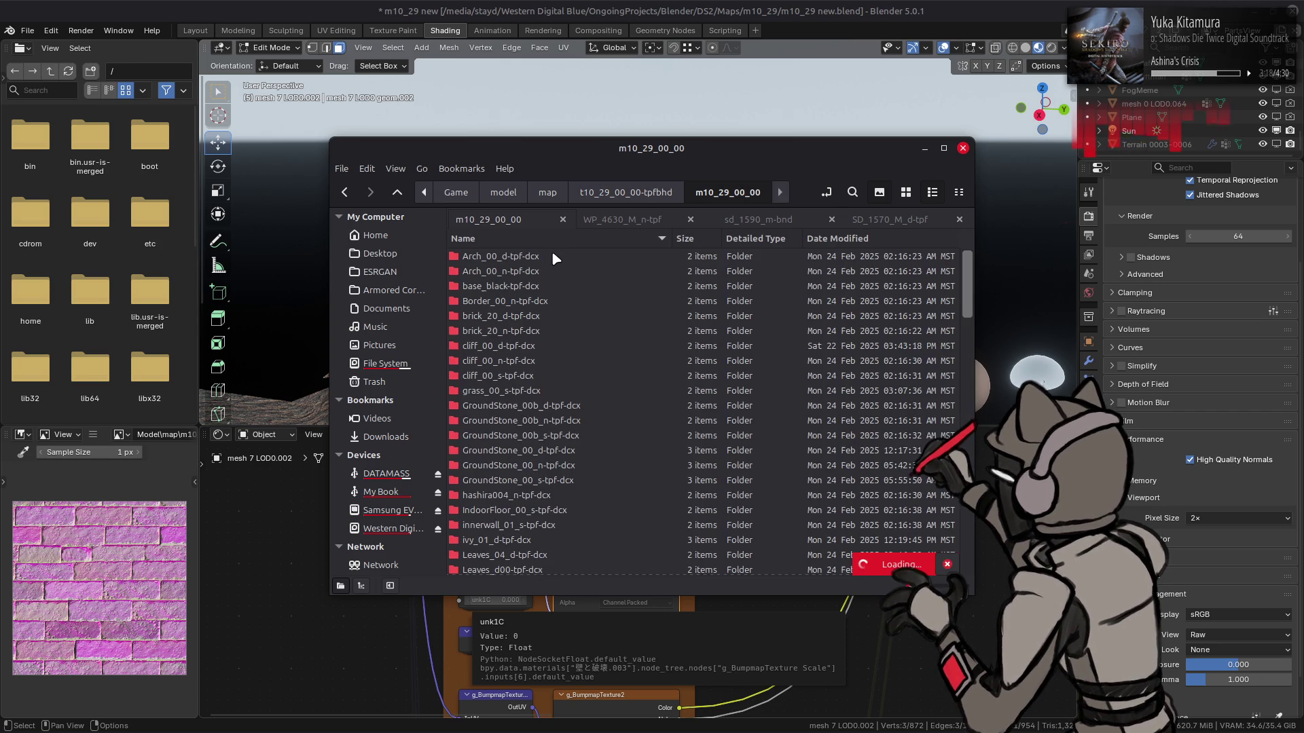
# Open the wall_20_n-tpf-dcx folder and keep it open in a second tab
pyautogui.scroll(-10, 560, 339)
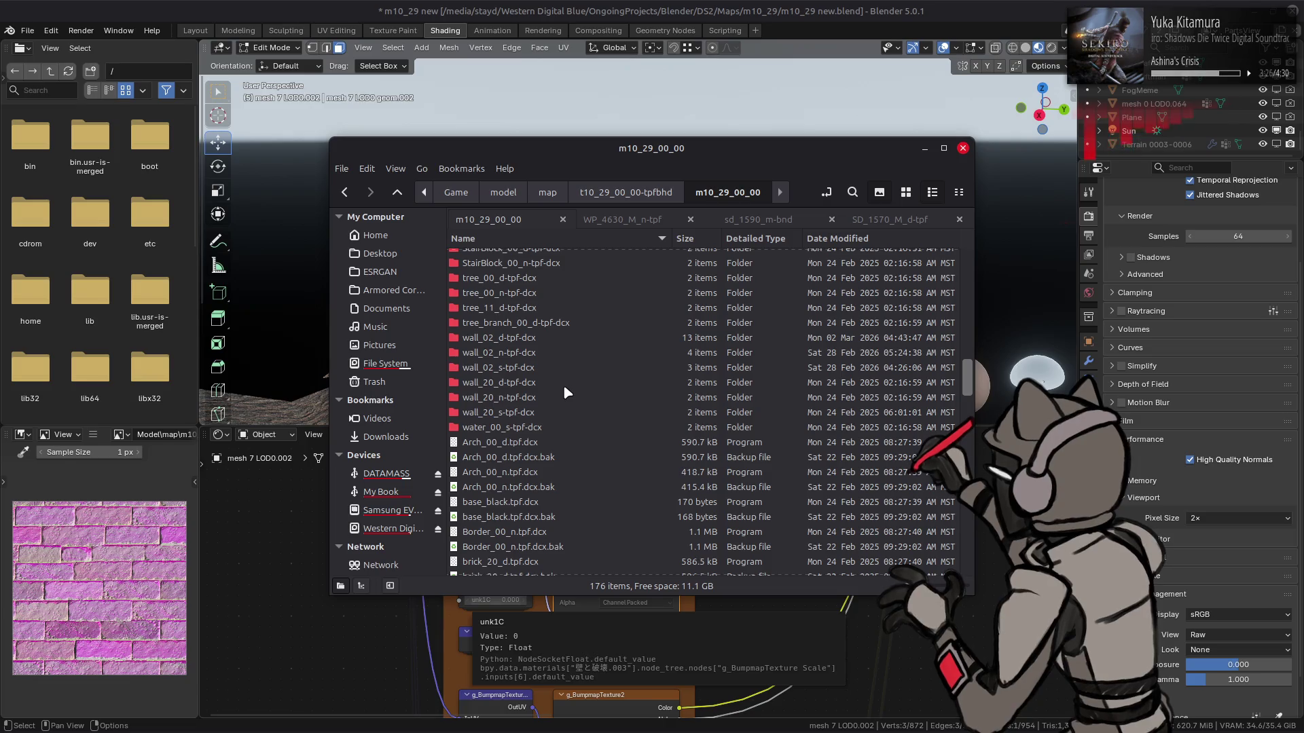
pyautogui.click(553, 399)
pyautogui.doubleClick(553, 398)
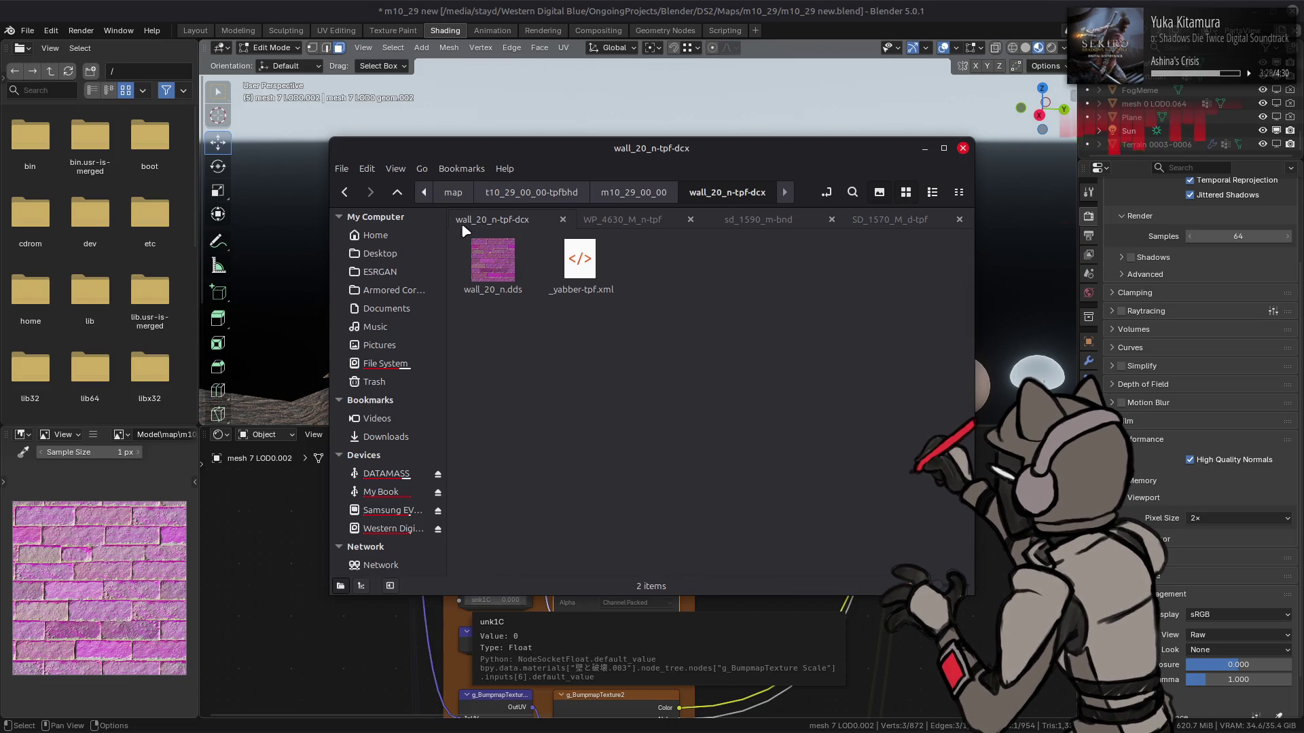
pyautogui.rightClick(483, 217)
pyautogui.click(513, 236)
# Go to map > t10_32_00_00-tpfbhd > m10_32_00_00 > wall_20_n-tpf-dcx in icon view
pyautogui.click(398, 193)
pyautogui.click(398, 192)
pyautogui.click(397, 193)
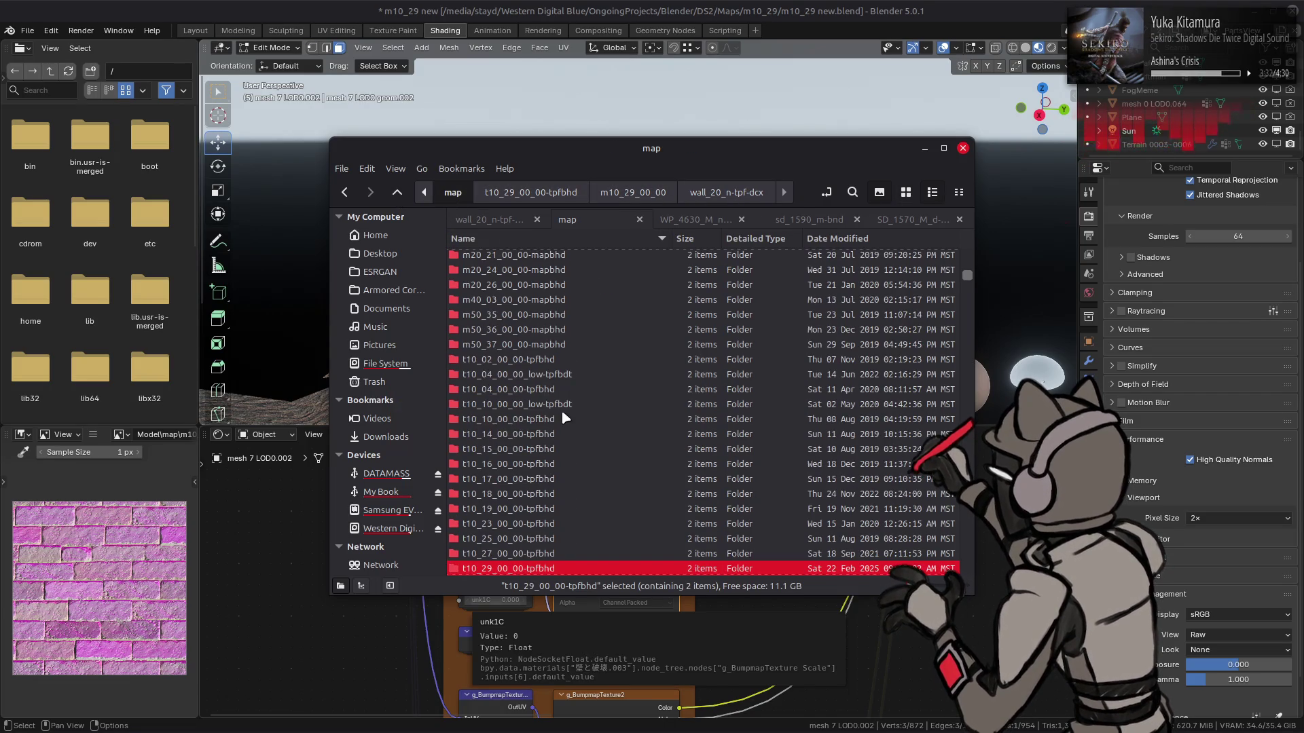
pyautogui.doubleClick(534, 518)
pyautogui.doubleClick(515, 265)
pyautogui.scroll(-10, 570, 407)
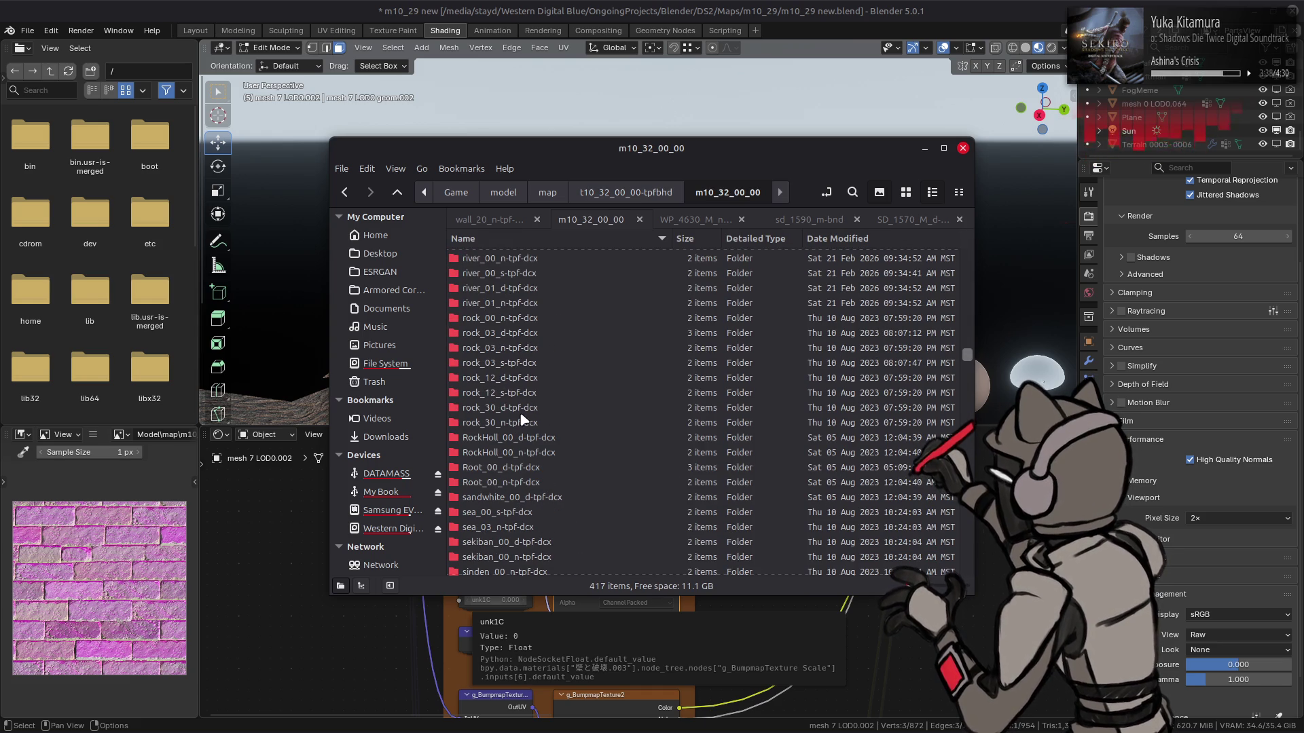
pyautogui.scroll(-10, 560, 401)
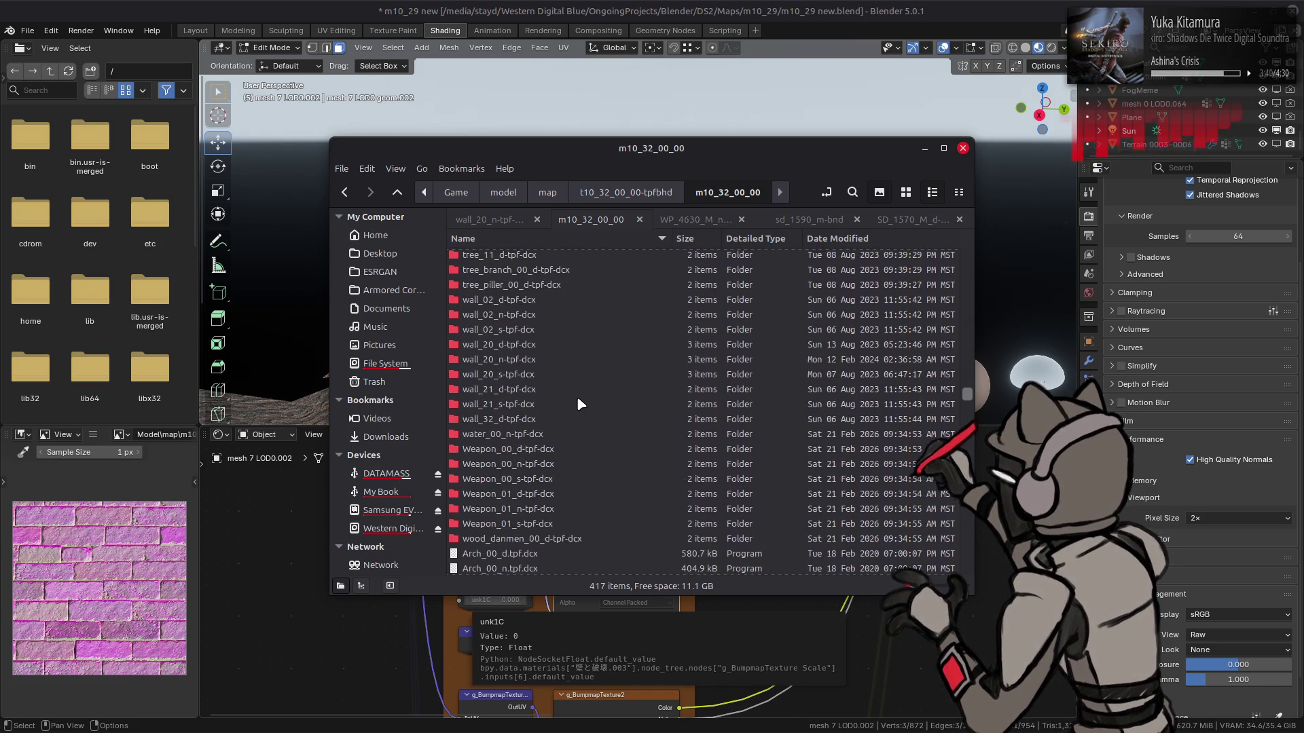
pyautogui.doubleClick(513, 318)
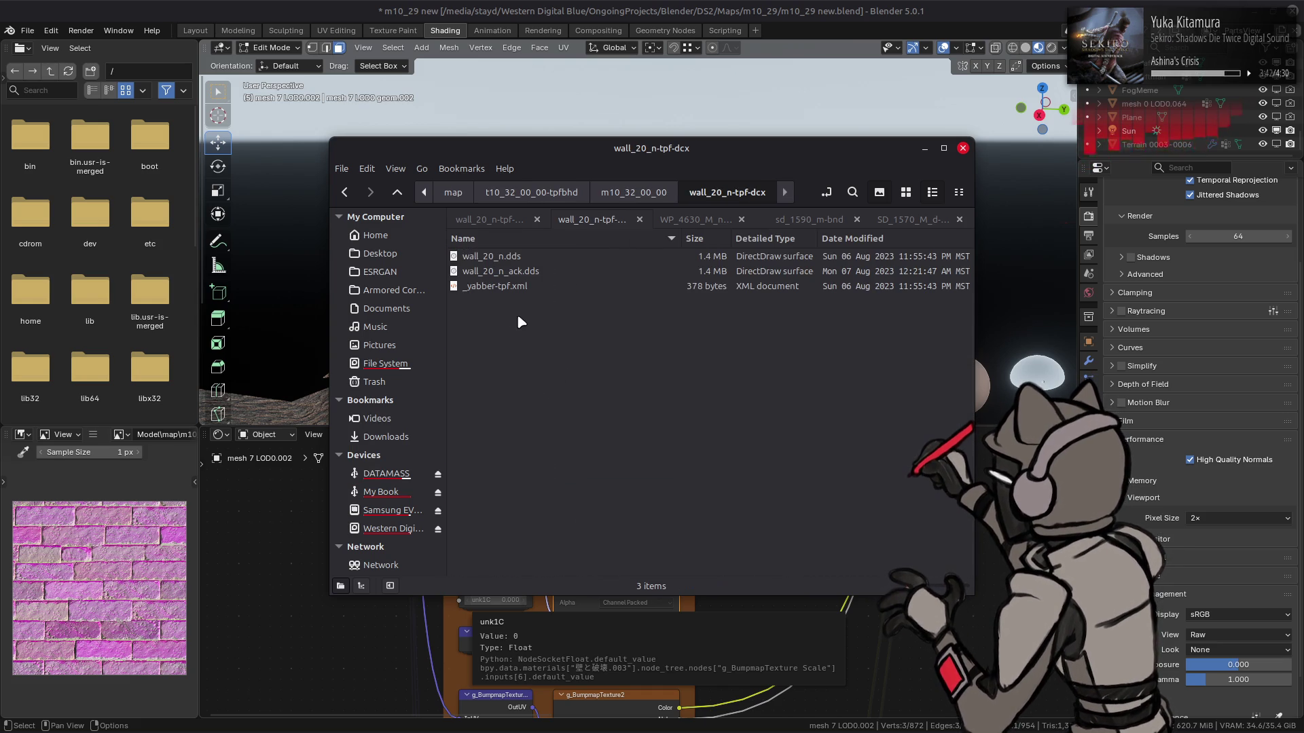
pyautogui.click(905, 192)
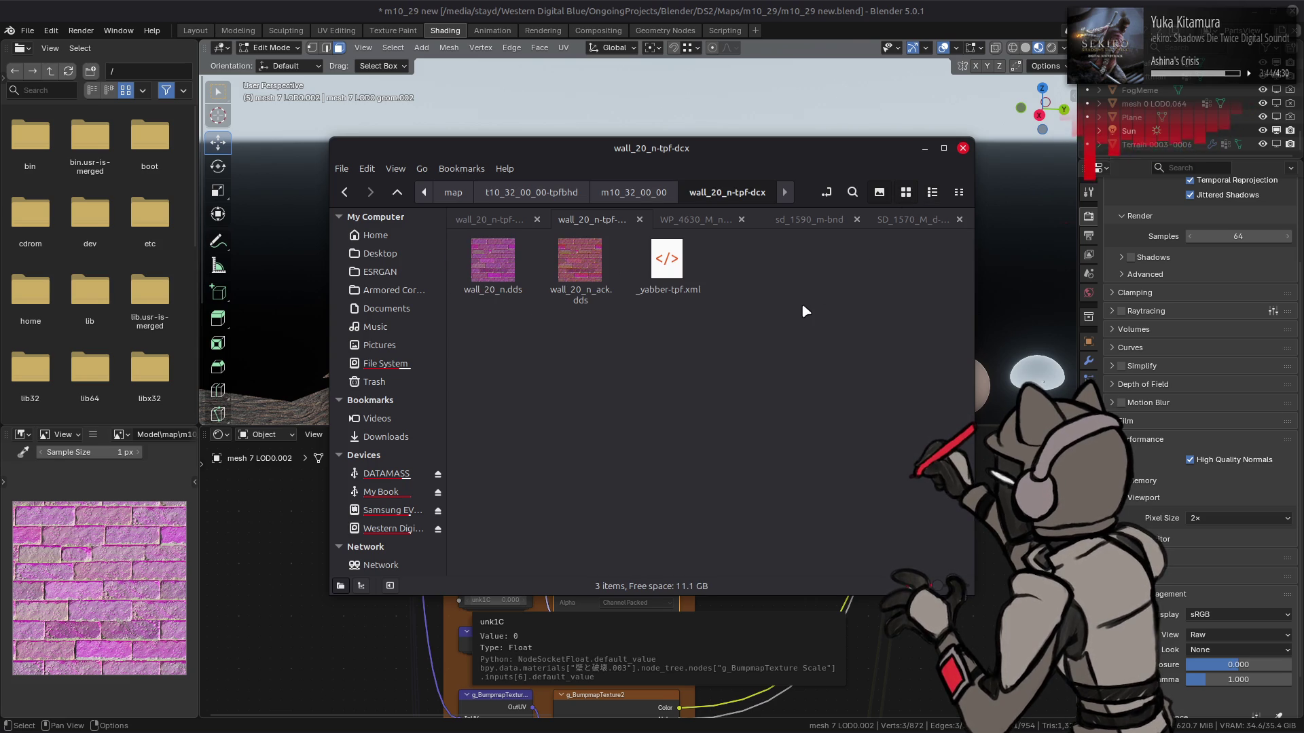
# Show the wall_20_d-tpf-dcx folder as thumbnails, then bring GIMP forward
pyautogui.hotkey('alt', 'Up')
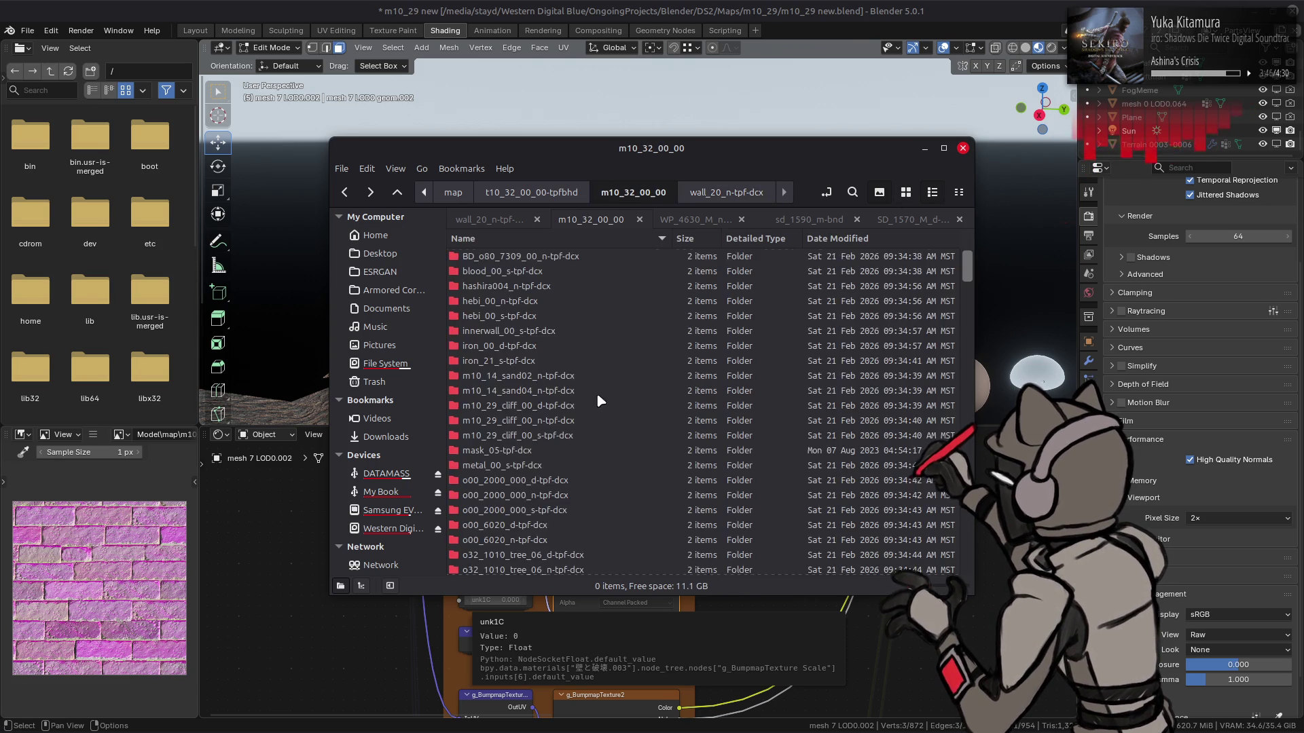
pyautogui.doubleClick(520, 323)
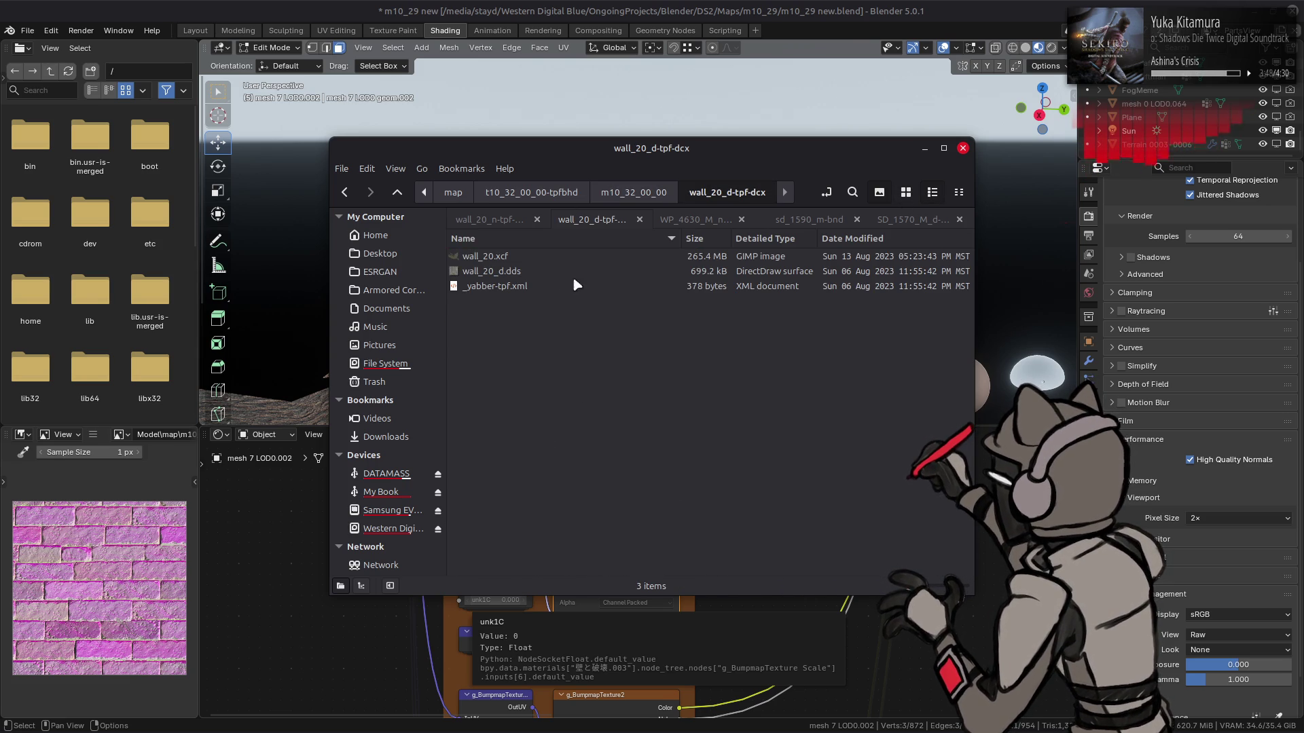
pyautogui.click(905, 192)
pyautogui.moveTo(380, 727)
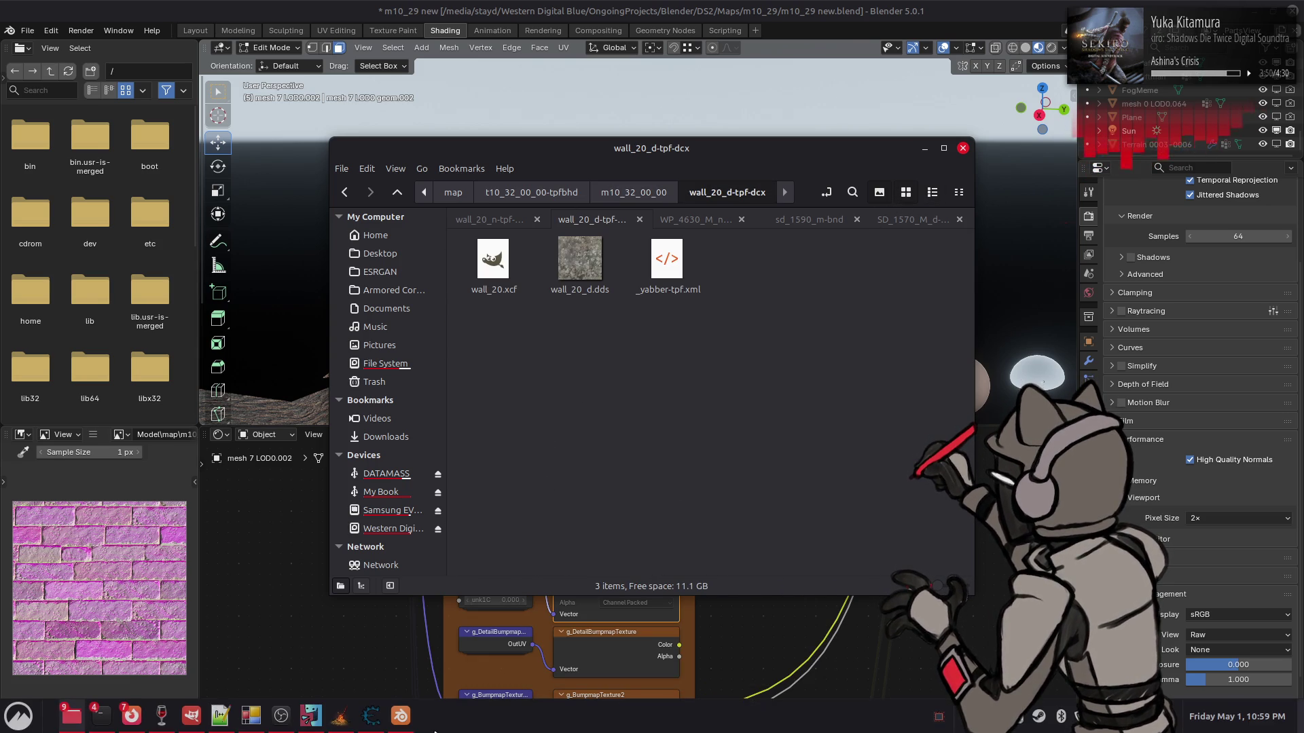
pyautogui.click(194, 724)
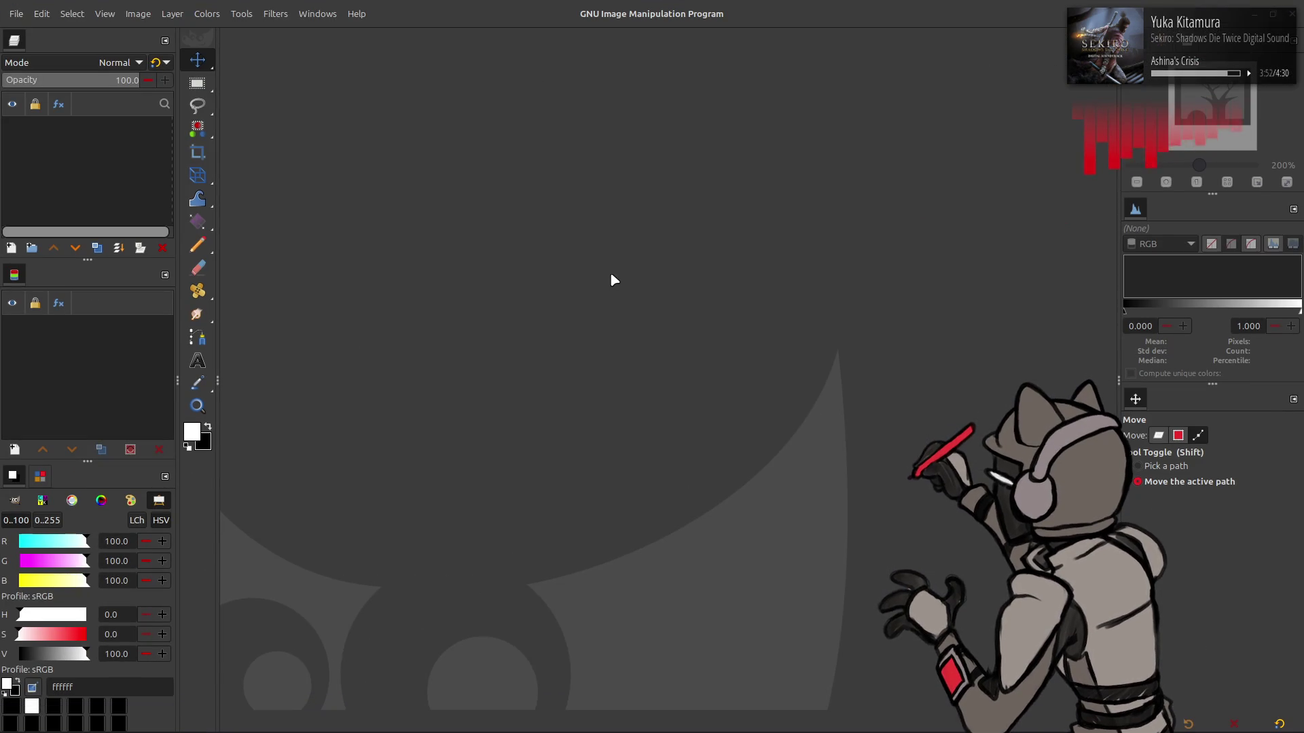
# Drag wall_20.xcf from Nemo into GIMP and view it at 50% zoom
pyautogui.hotkey('alt', 'Tab')
pyautogui.moveTo(493, 261)
pyautogui.mouseDown()
pyautogui.moveTo(552, 75)
pyautogui.moveTo(552, 86)
pyautogui.mouseUp()
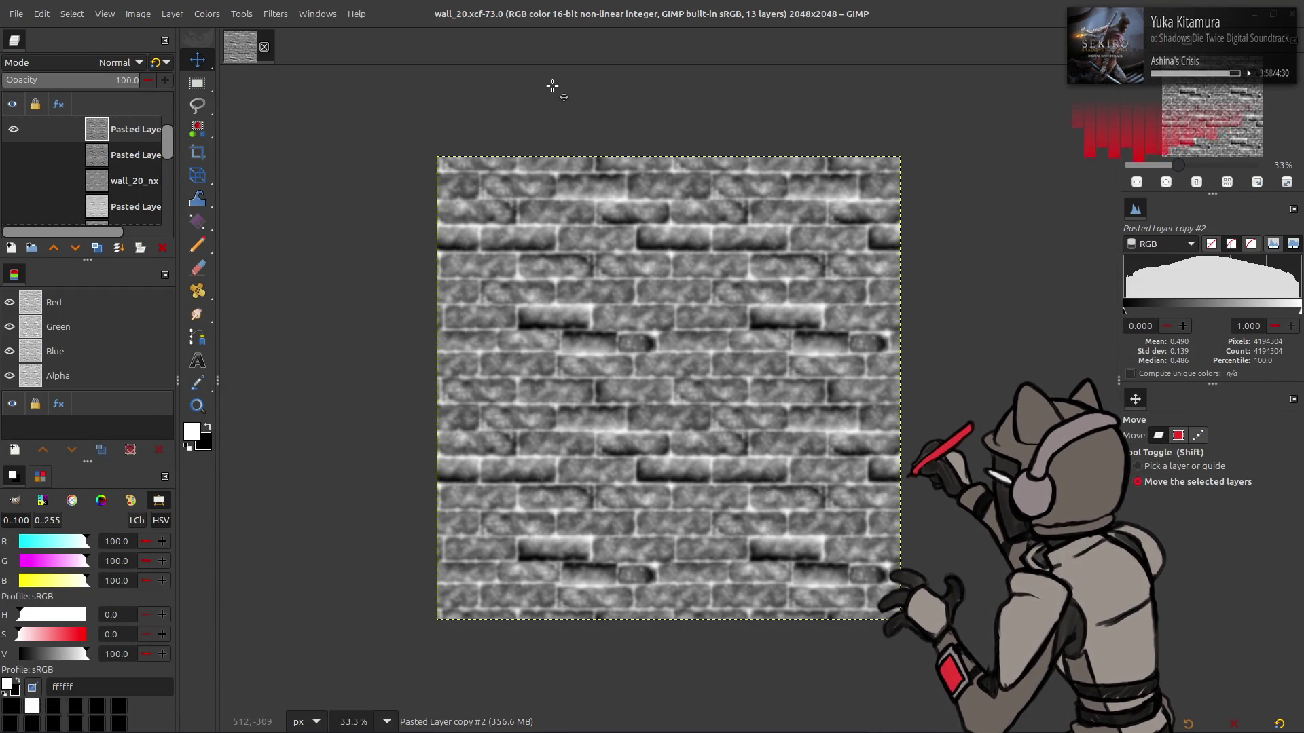
pyautogui.keyDown('ctrl'); pyautogui.scroll(5, 613, 292); pyautogui.keyUp('ctrl')
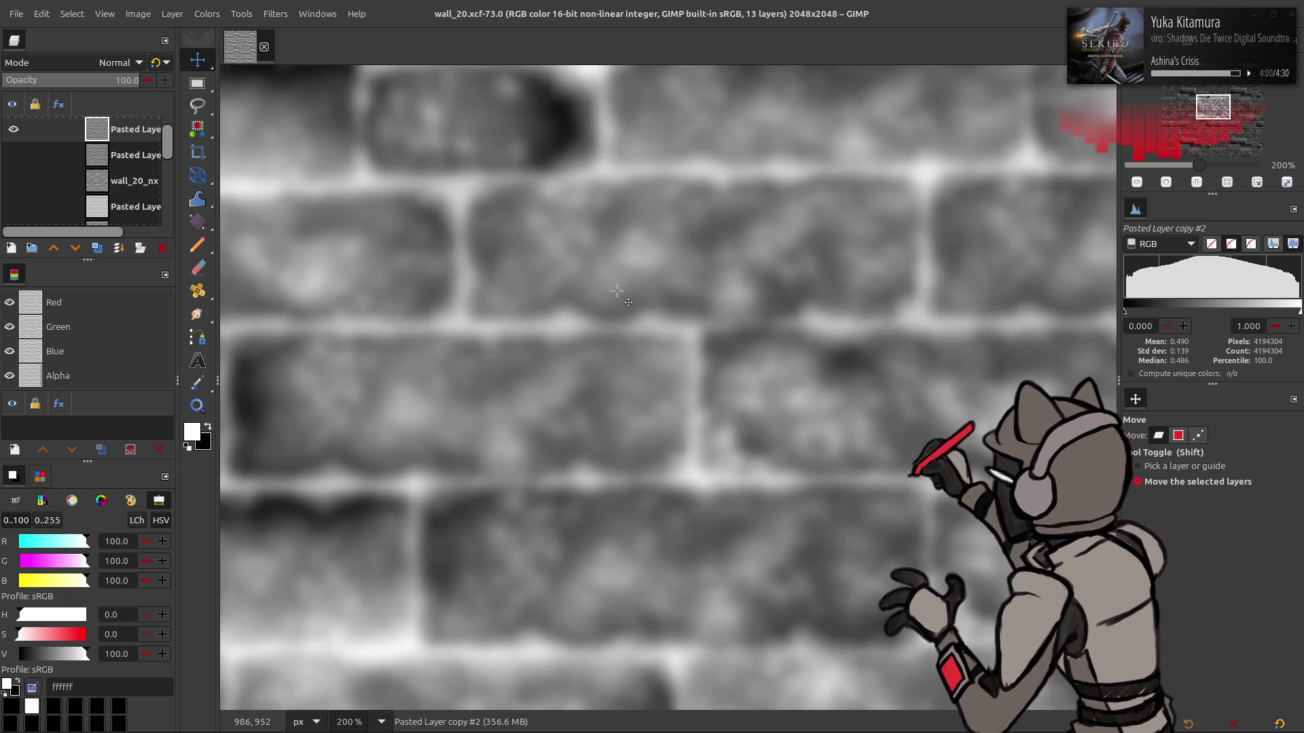
pyautogui.keyDown('ctrl'); pyautogui.scroll(-2, 616, 290); pyautogui.keyUp('ctrl')
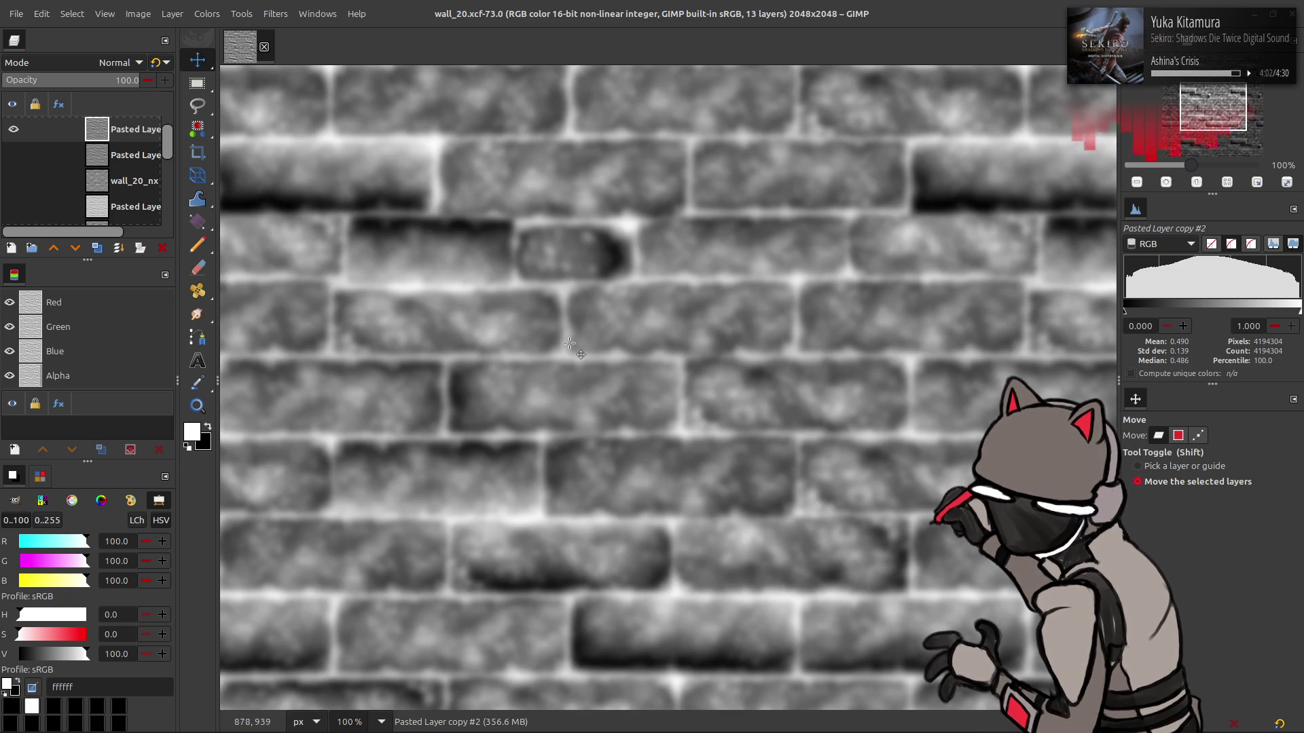
pyautogui.click(381, 722)
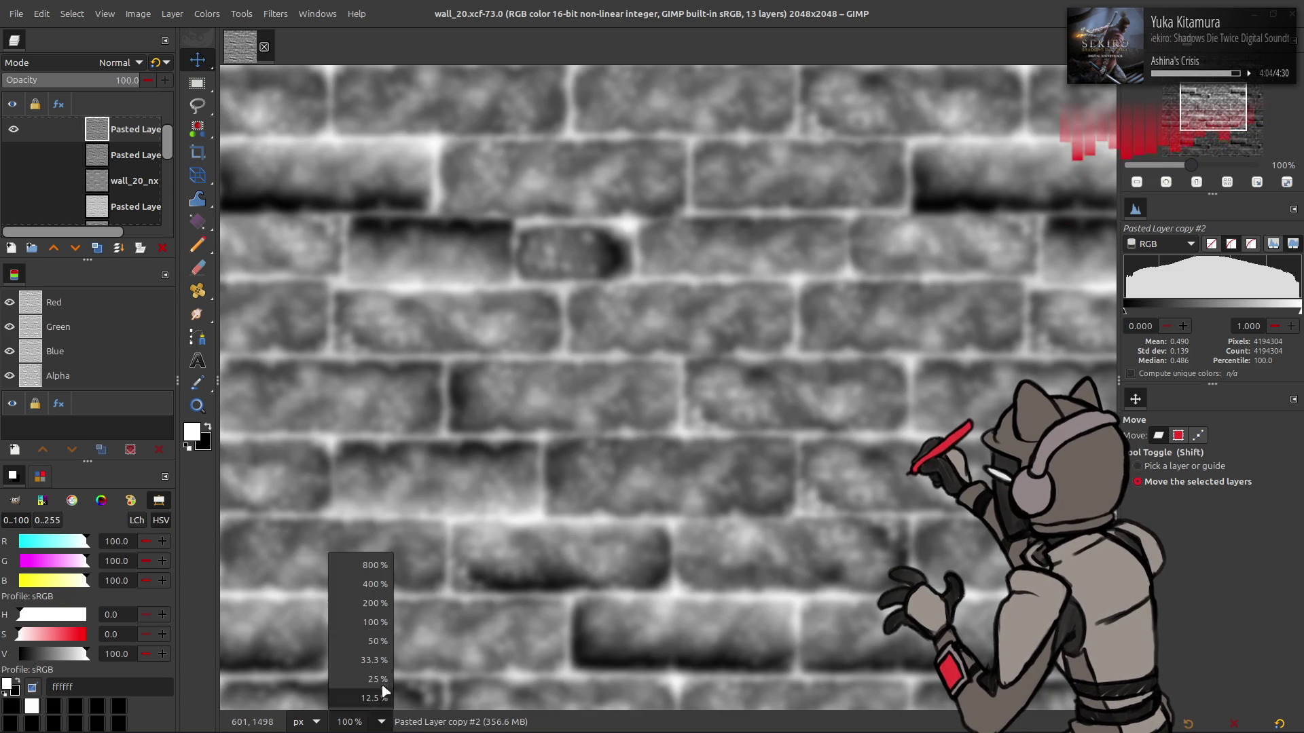
pyautogui.click(375, 640)
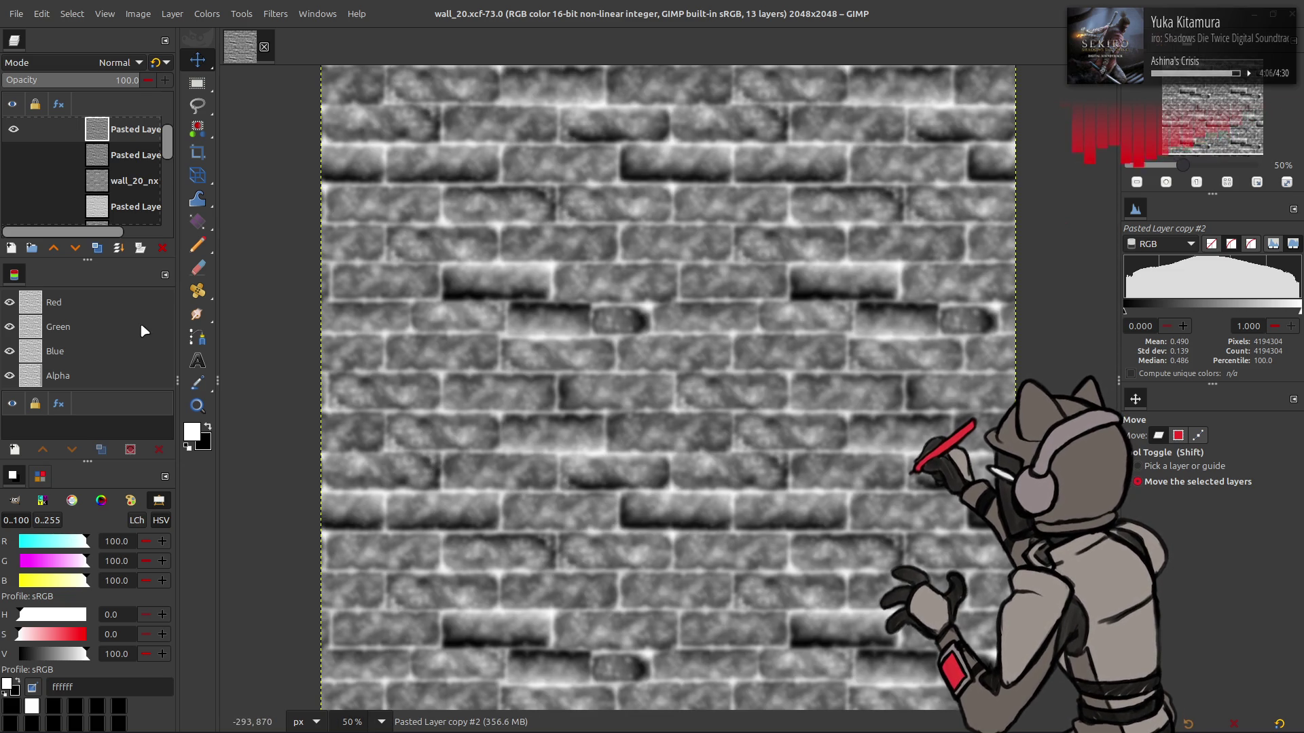
# Compare the Pasted Layers and wall_20_nx, ending with the blurred Pasted Layer visible
pyautogui.scroll(1, 59, 165)
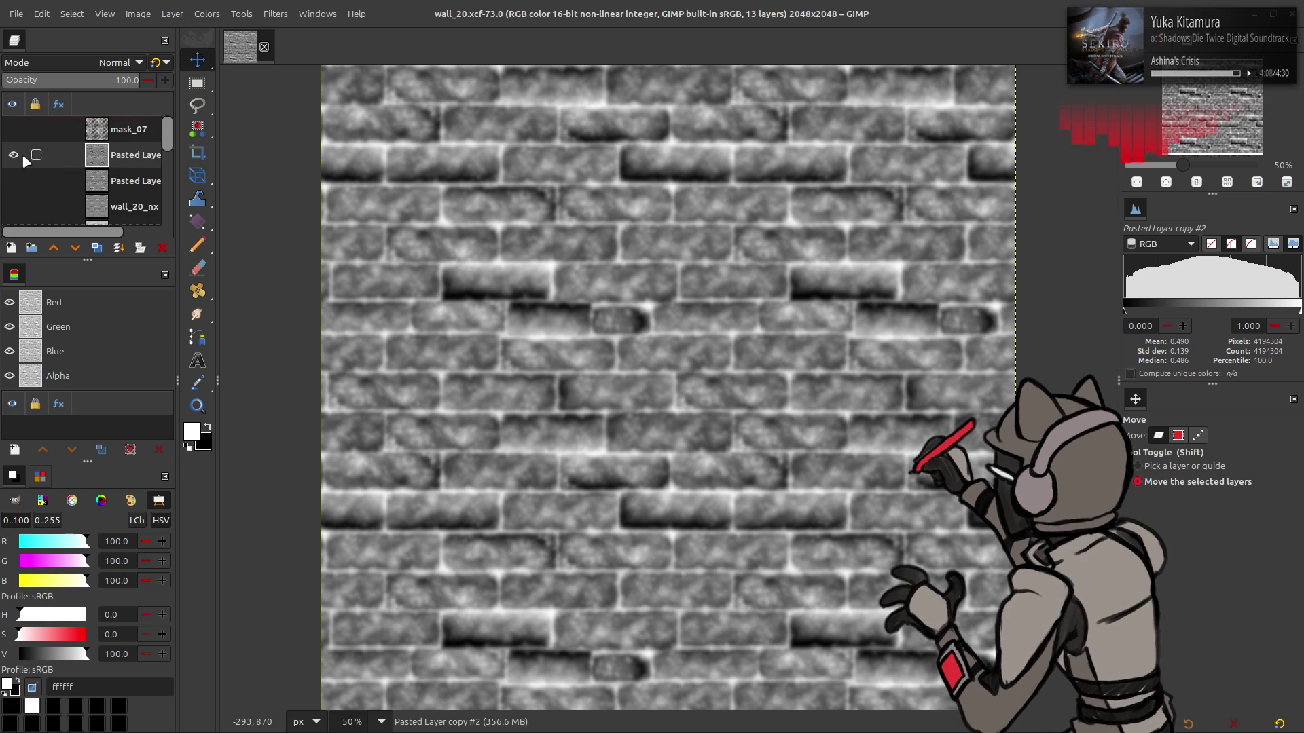
pyautogui.click(8, 130)
pyautogui.keyDown('shift'); pyautogui.click(12, 180); pyautogui.keyUp('shift')
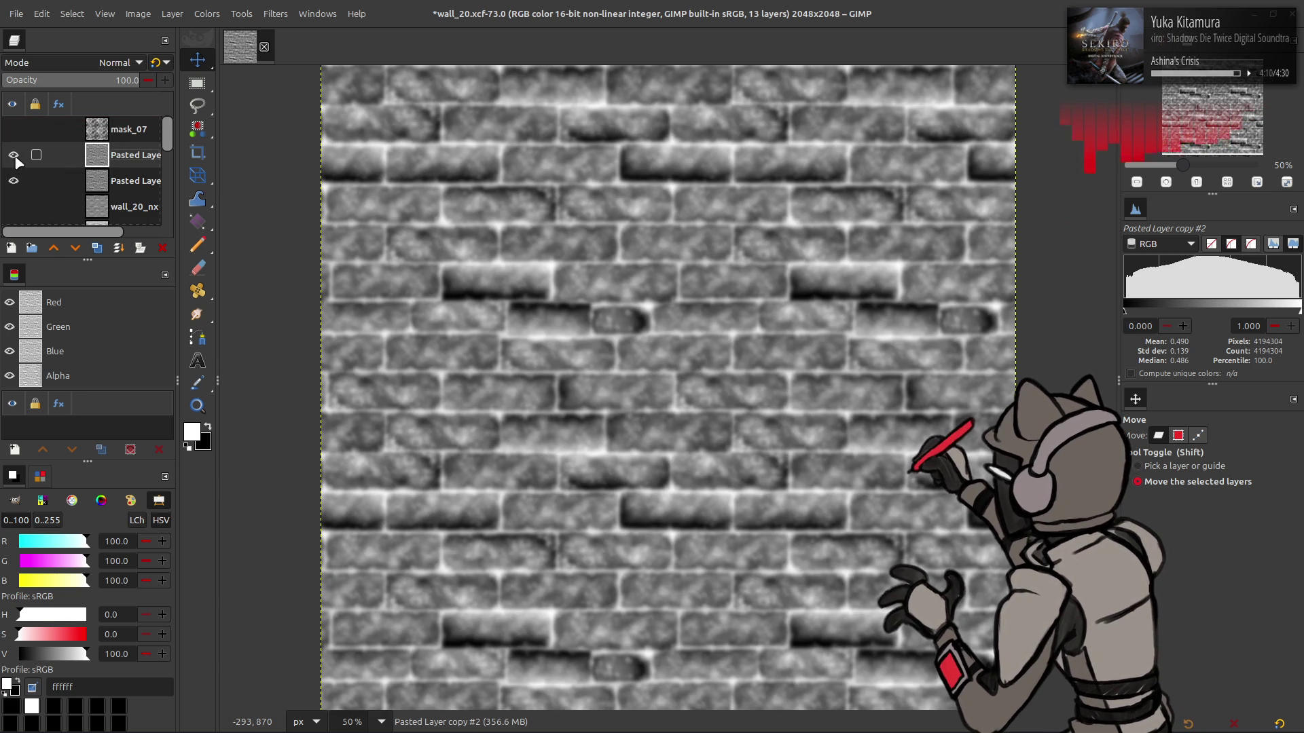
pyautogui.keyDown('shift'); pyautogui.click(13, 206); pyautogui.keyUp('shift')
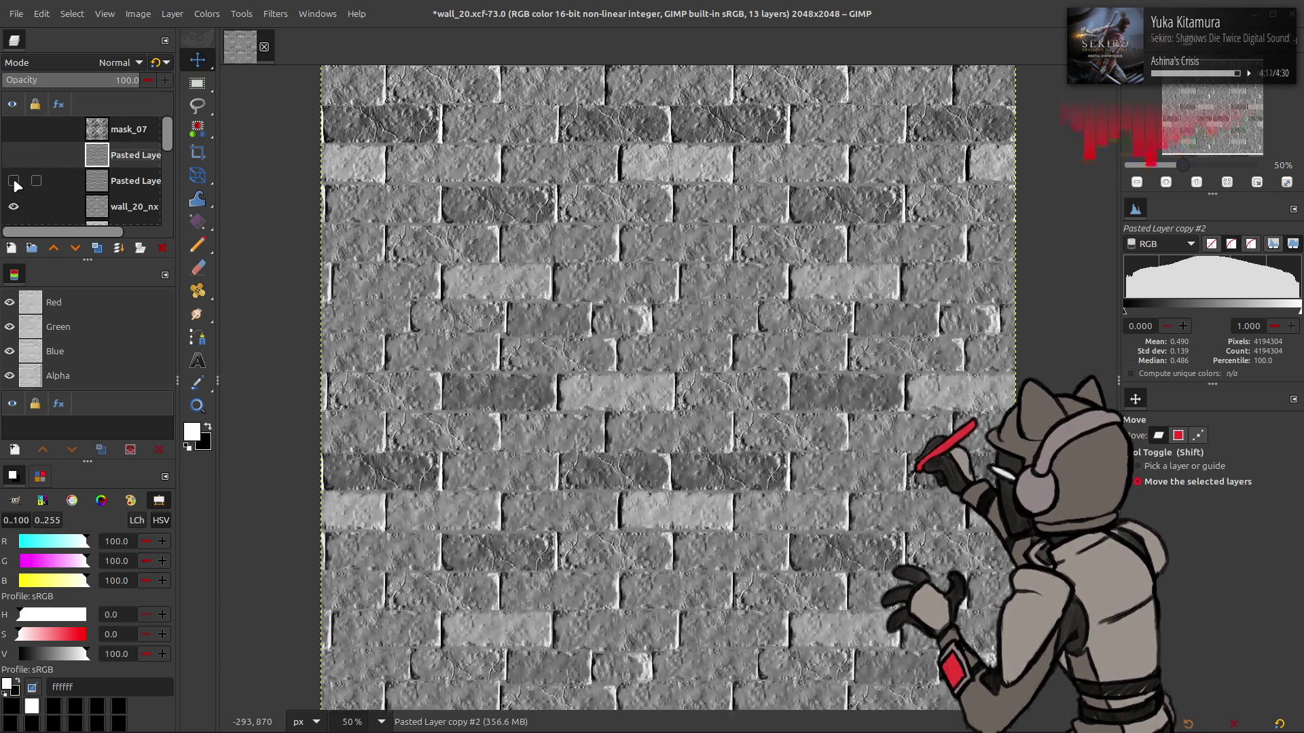
pyautogui.scroll(-1, 21, 180)
pyautogui.scroll(-2, 26, 174)
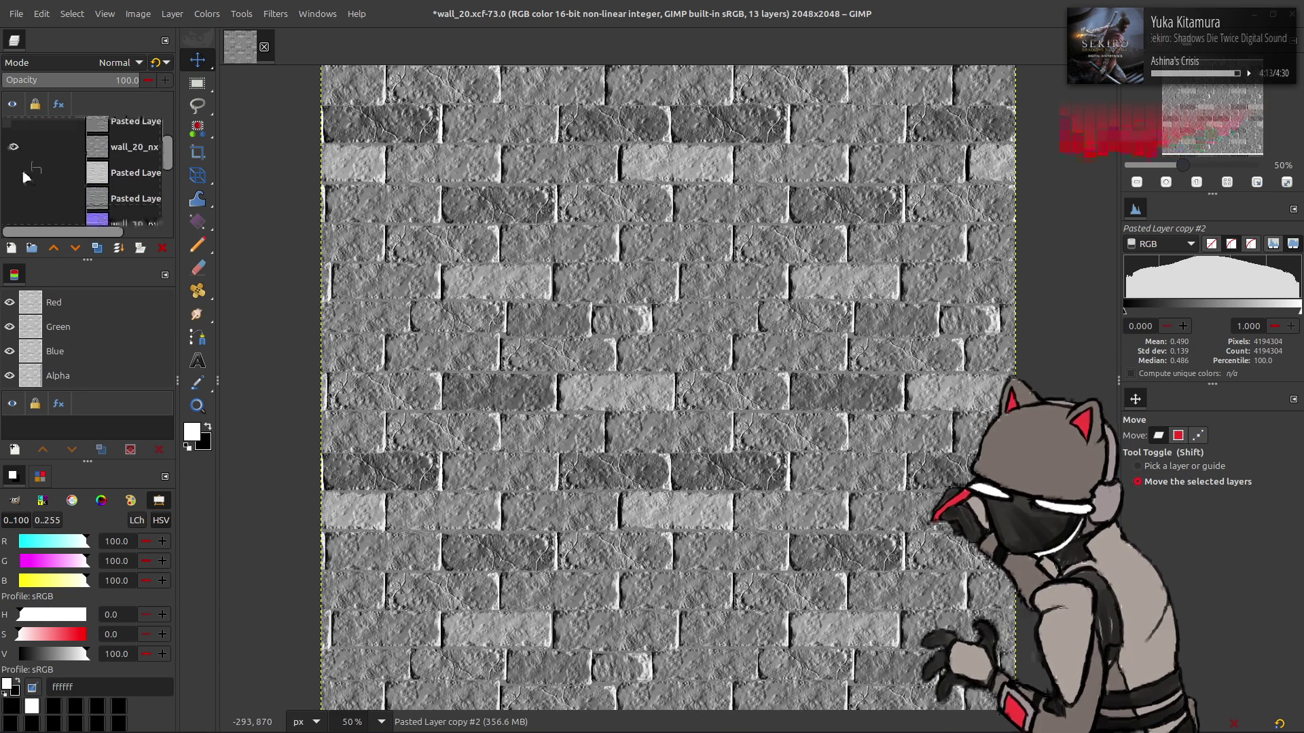
pyautogui.click(13, 129)
pyautogui.scroll(-5, 14, 133)
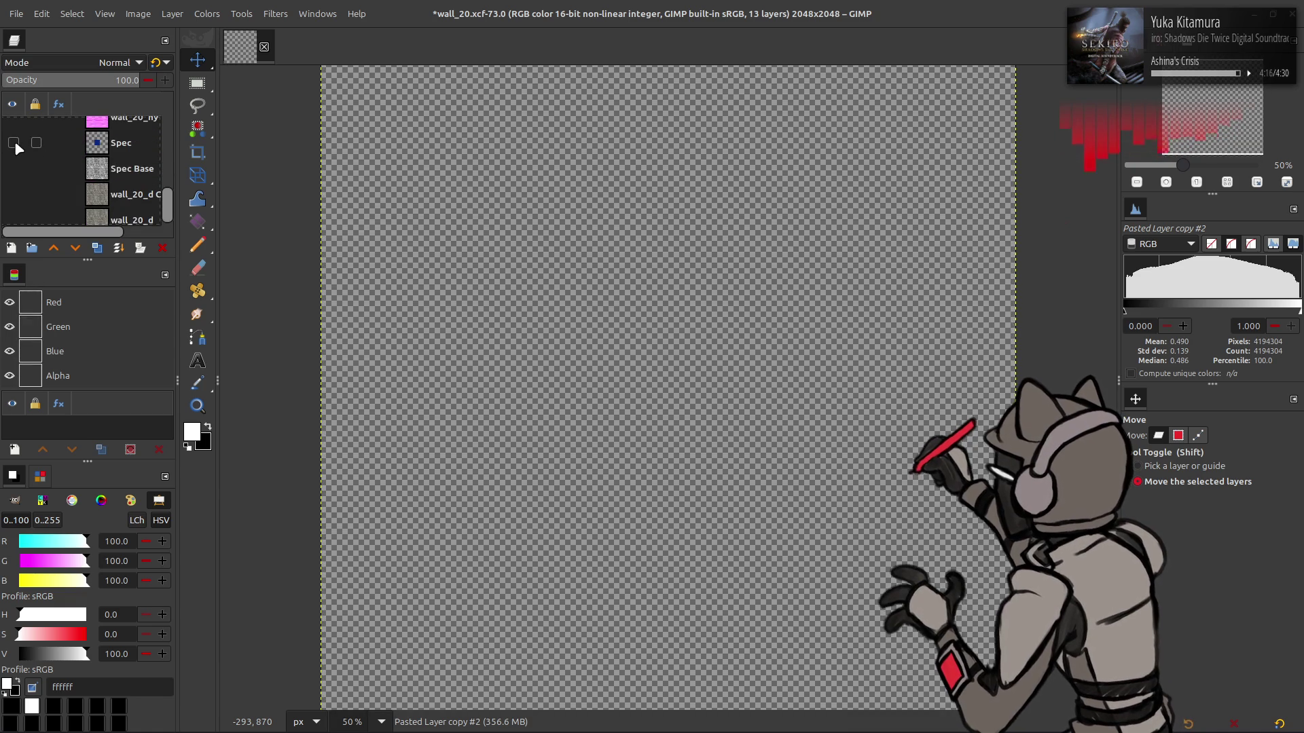
pyautogui.scroll(5, 13, 144)
pyautogui.click(13, 155)
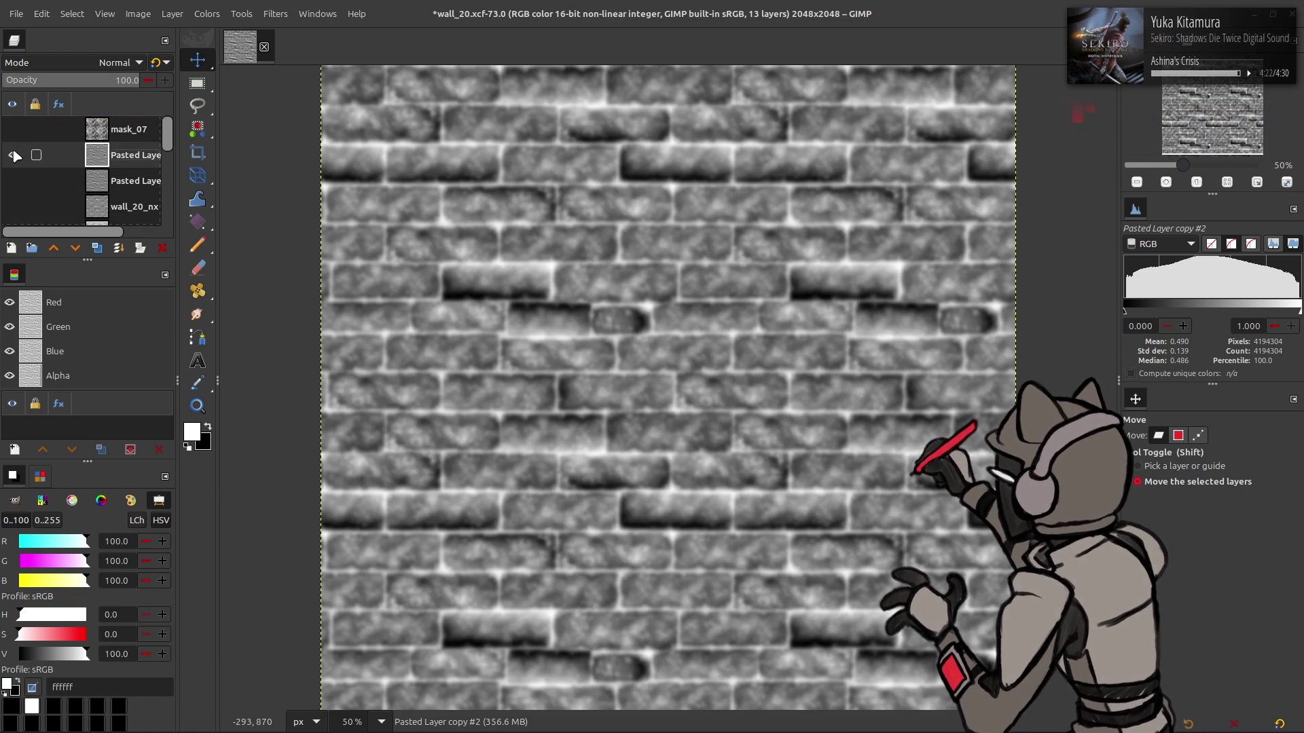
# Hide the blurred Pasted Layer and compare the other Pasted Layer against wall_20_nx
pyautogui.click(13, 156)
pyautogui.scroll(-3, 13, 156)
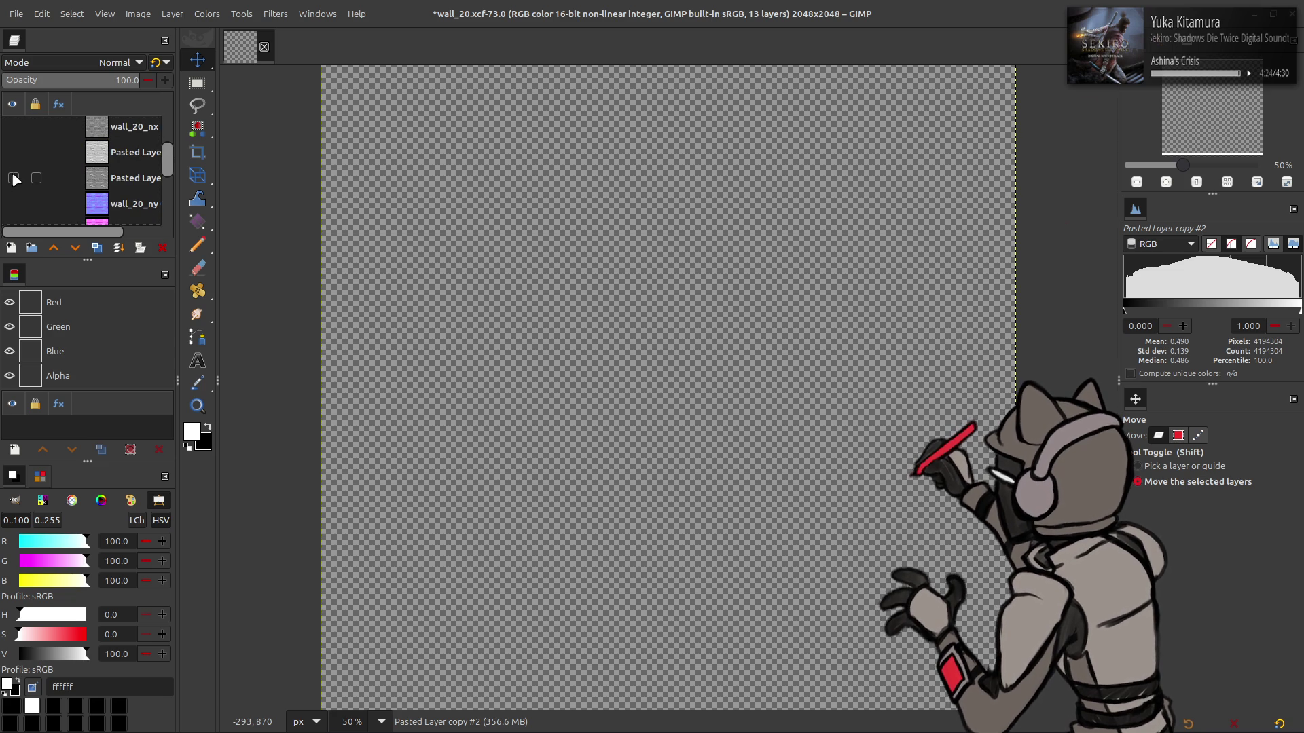
pyautogui.click(13, 180)
pyautogui.click(12, 180)
pyautogui.click(13, 180)
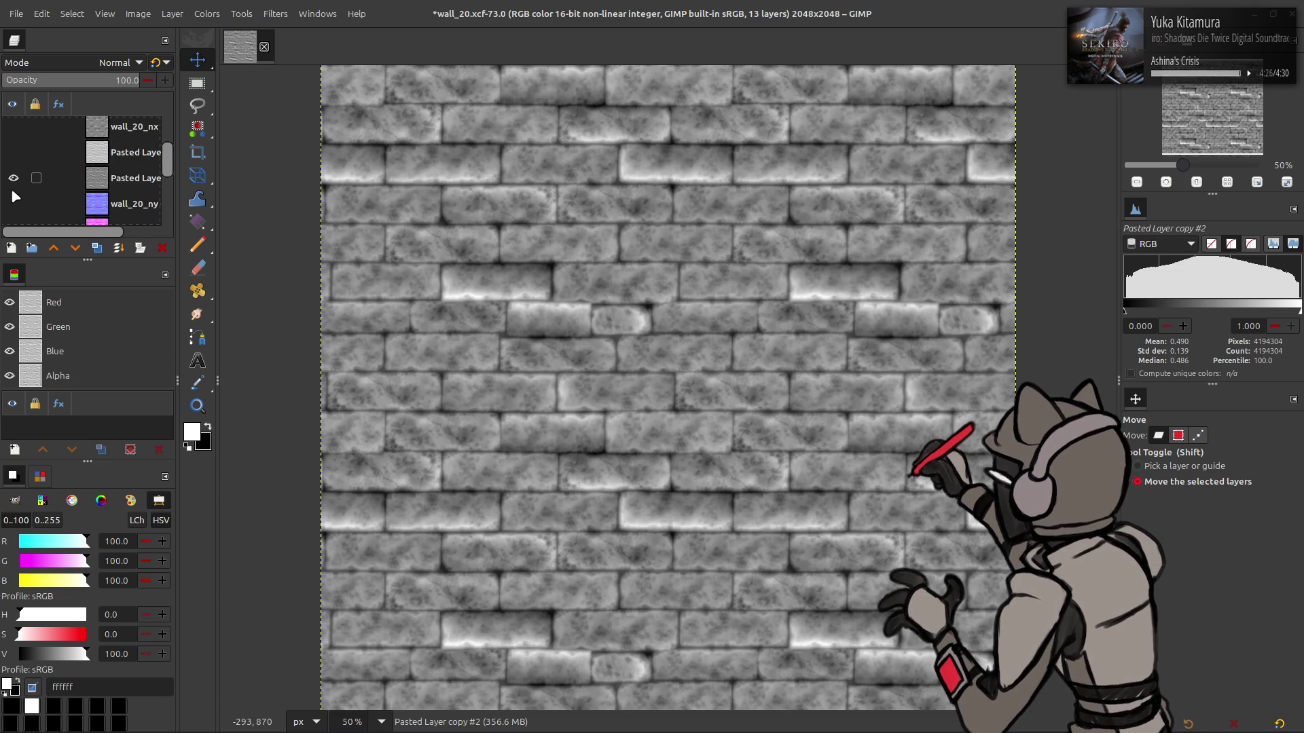
pyautogui.click(13, 178)
pyautogui.click(13, 178)
pyautogui.click(13, 127)
pyautogui.click(12, 127)
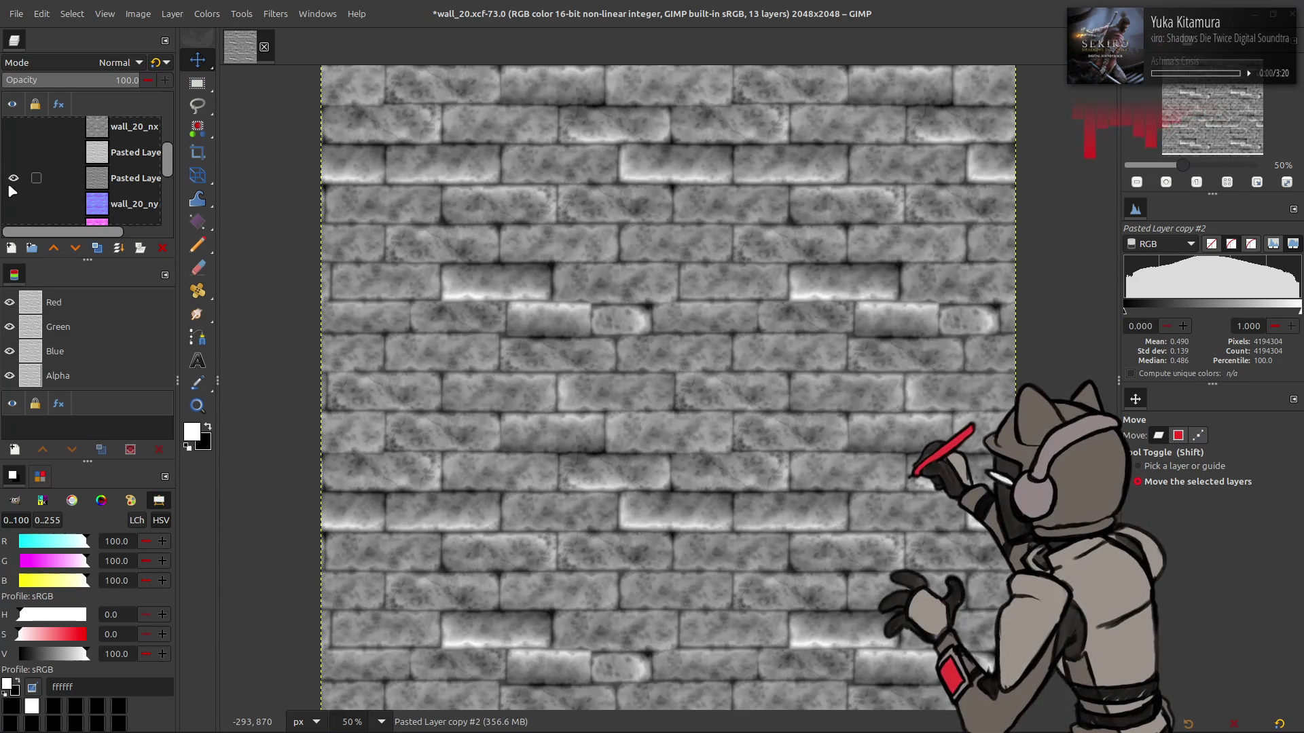
pyautogui.scroll(-3, 13, 180)
pyautogui.scroll(3, 13, 183)
# Show the wall_20_ny normal map and top Pasted Layer, then invert that layer's colours
pyautogui.click(13, 205)
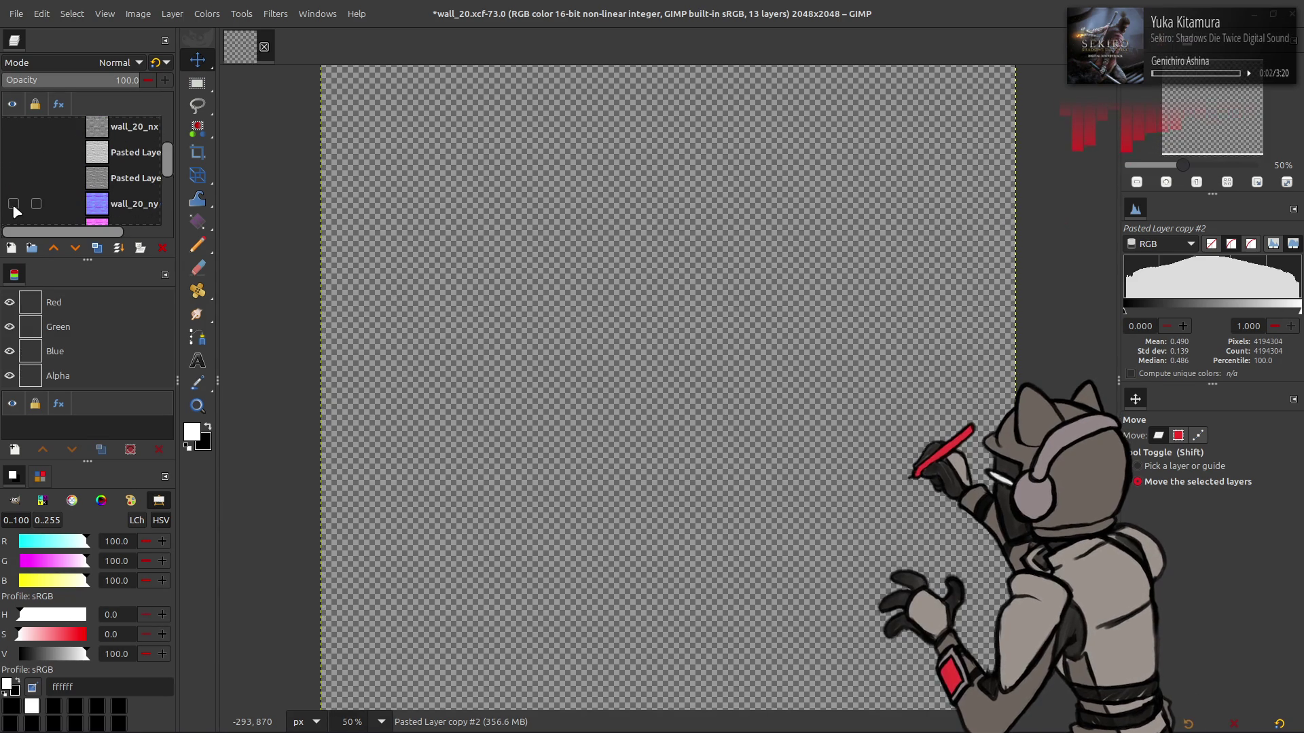
pyautogui.scroll(2, 13, 203)
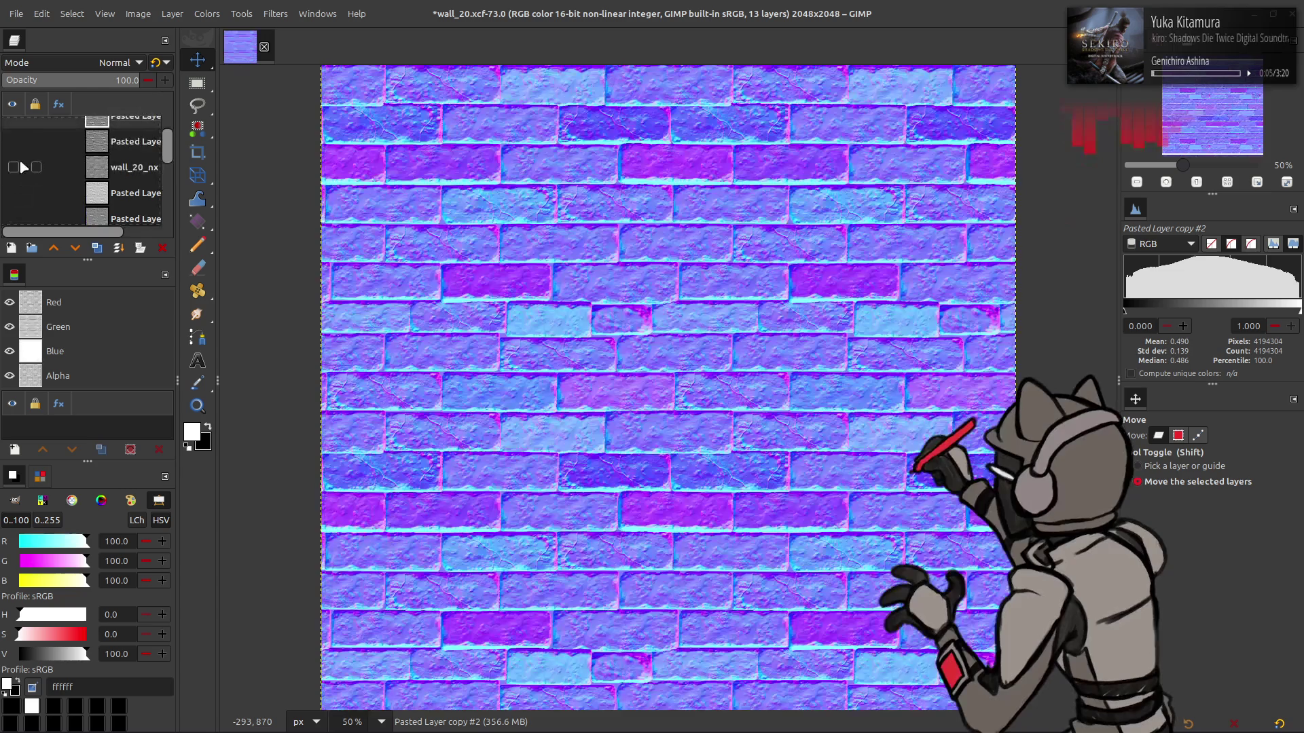
pyautogui.click(14, 141)
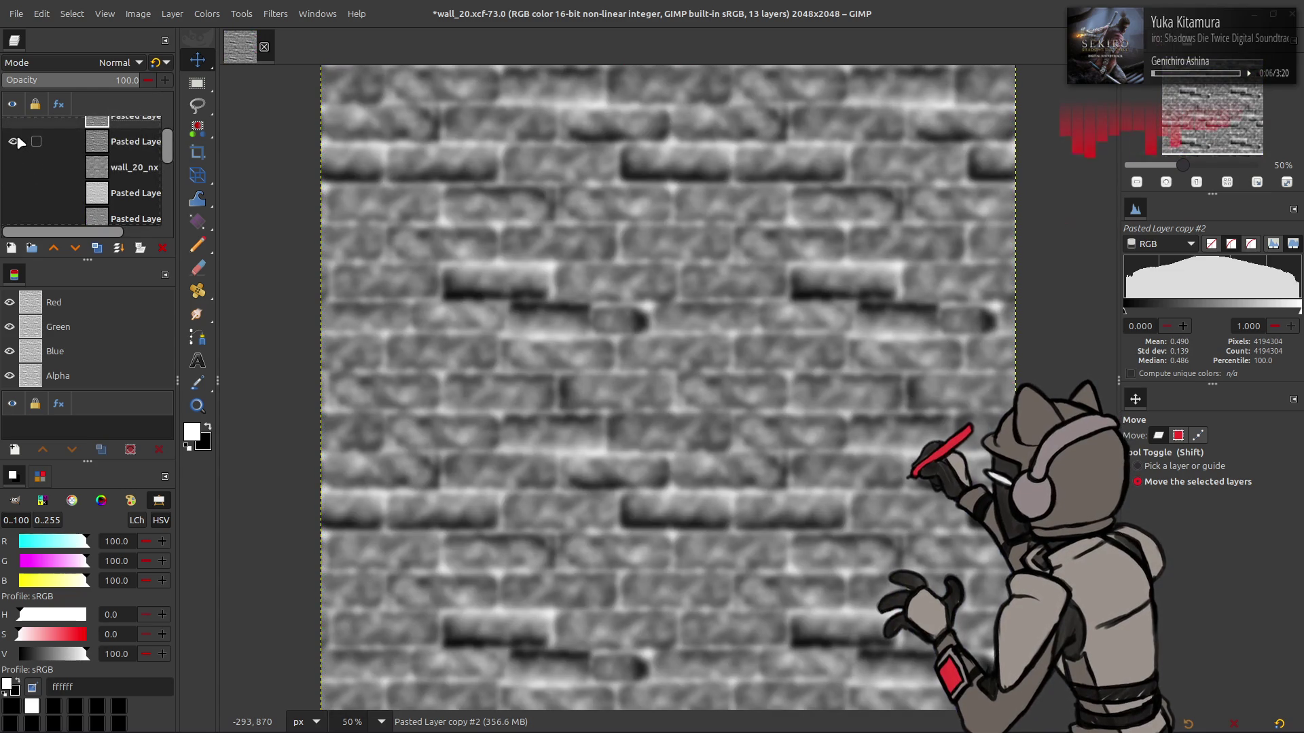
pyautogui.click(14, 142)
pyautogui.scroll(1, 19, 140)
pyautogui.click(14, 136)
pyautogui.click(171, 14)
pyautogui.click(222, 202)
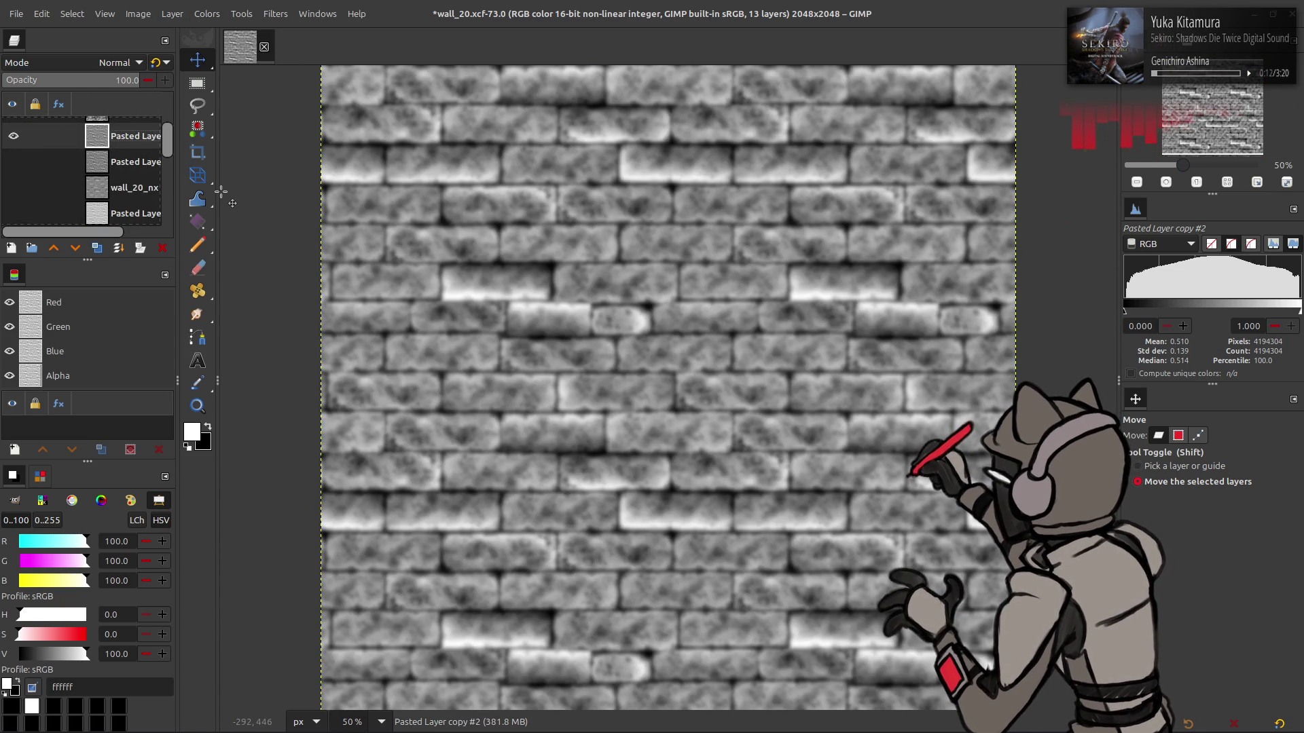
# Hide the blurred copies and normal maps, leaving the original Pasted Layer visible and selected
pyautogui.scroll(-3, 61, 173)
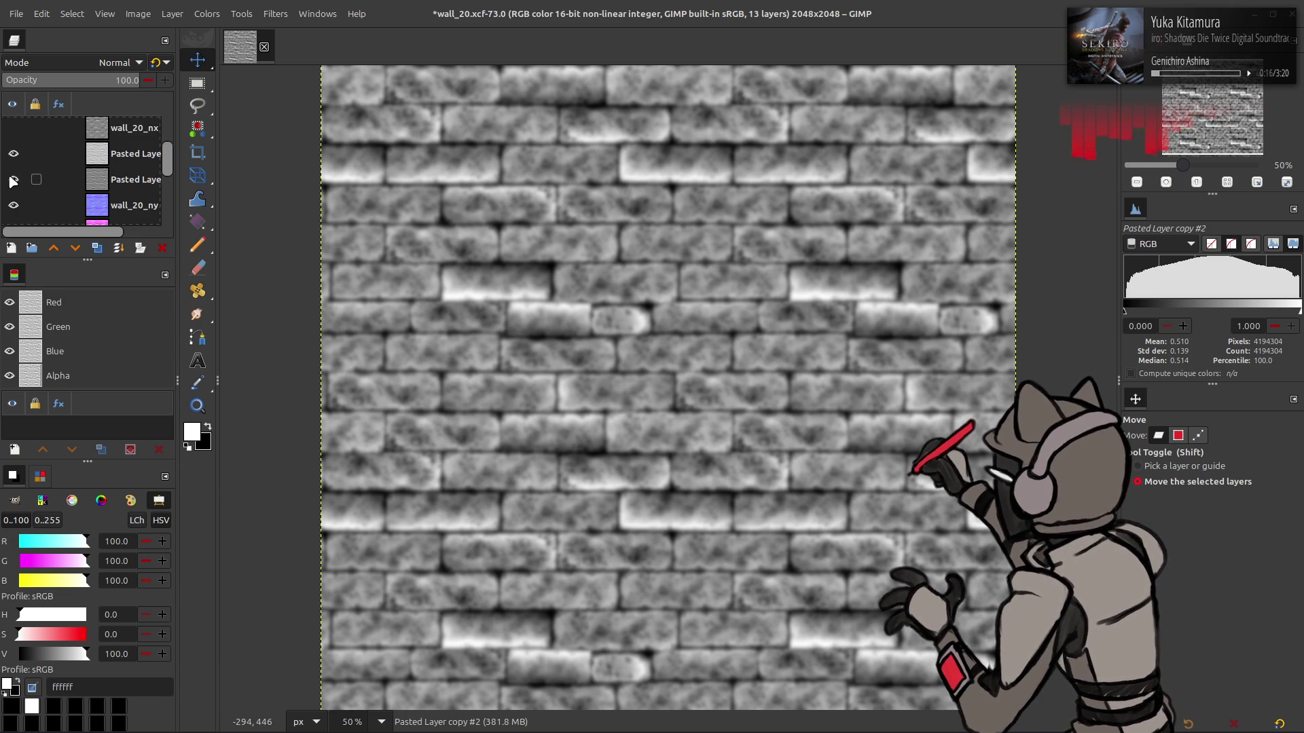
pyautogui.scroll(3, 17, 151)
pyautogui.click(14, 143)
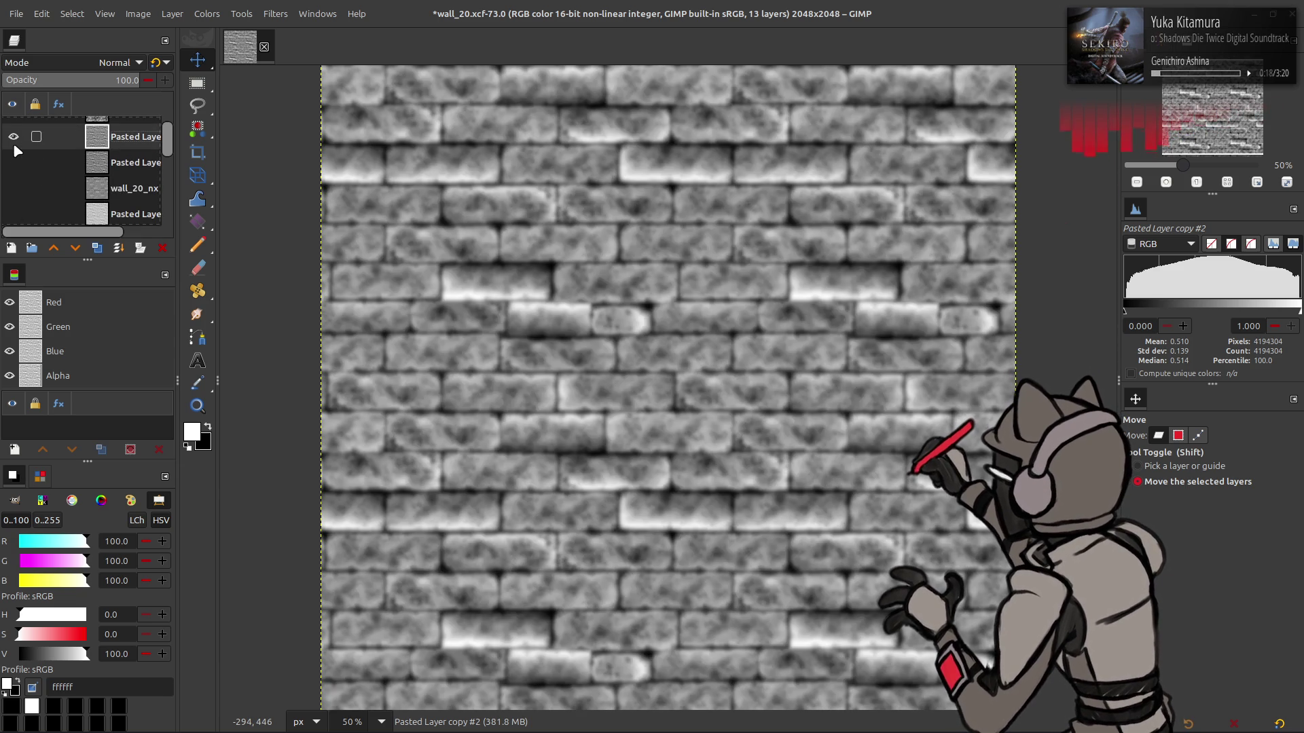
pyautogui.click(14, 144)
pyautogui.click(14, 144)
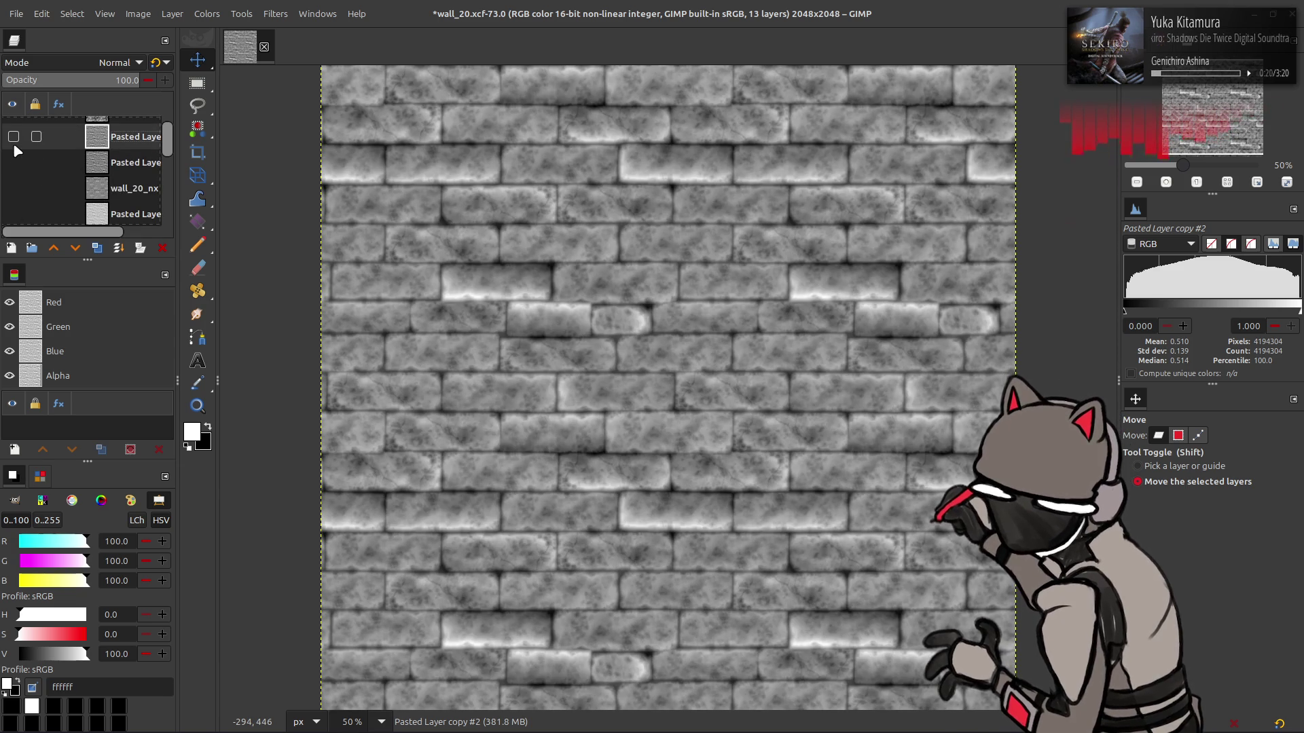
pyautogui.click(17, 143)
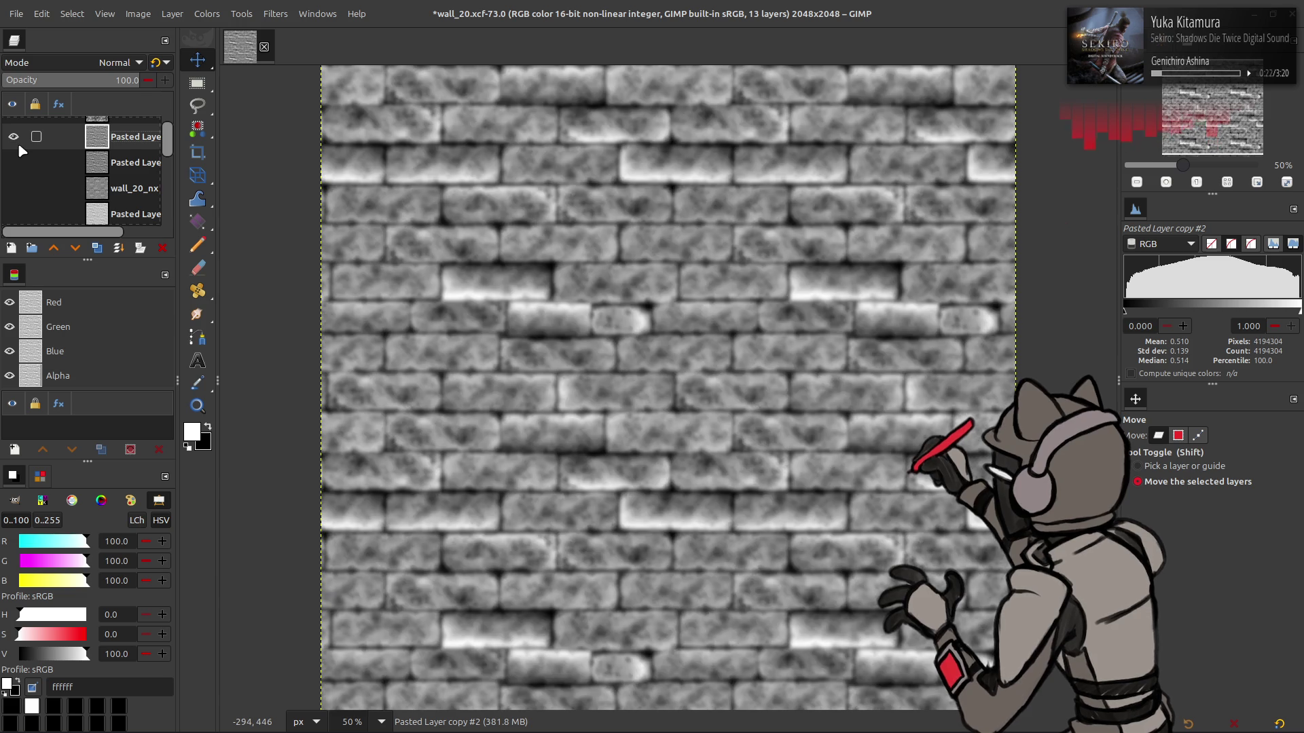
pyautogui.click(17, 142)
pyautogui.click(18, 163)
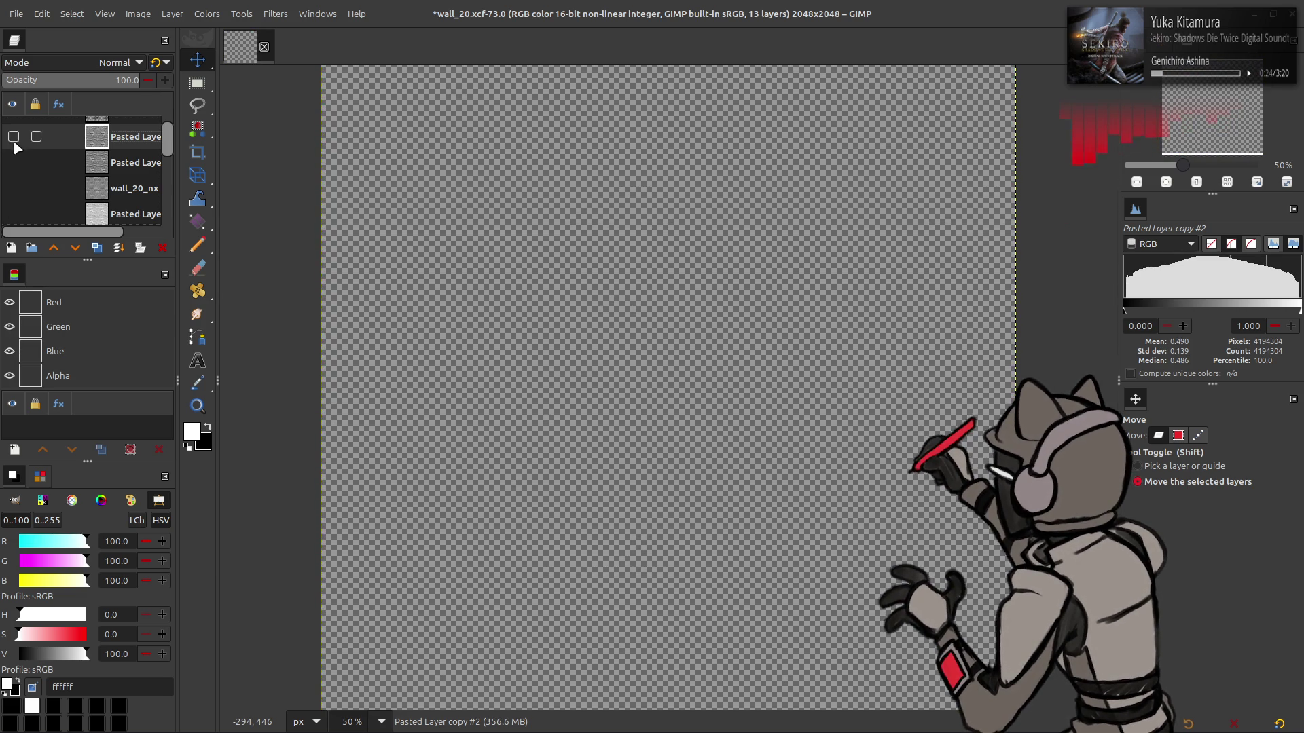
pyautogui.scroll(-1, 19, 167)
pyautogui.click(14, 160)
pyautogui.click(130, 163)
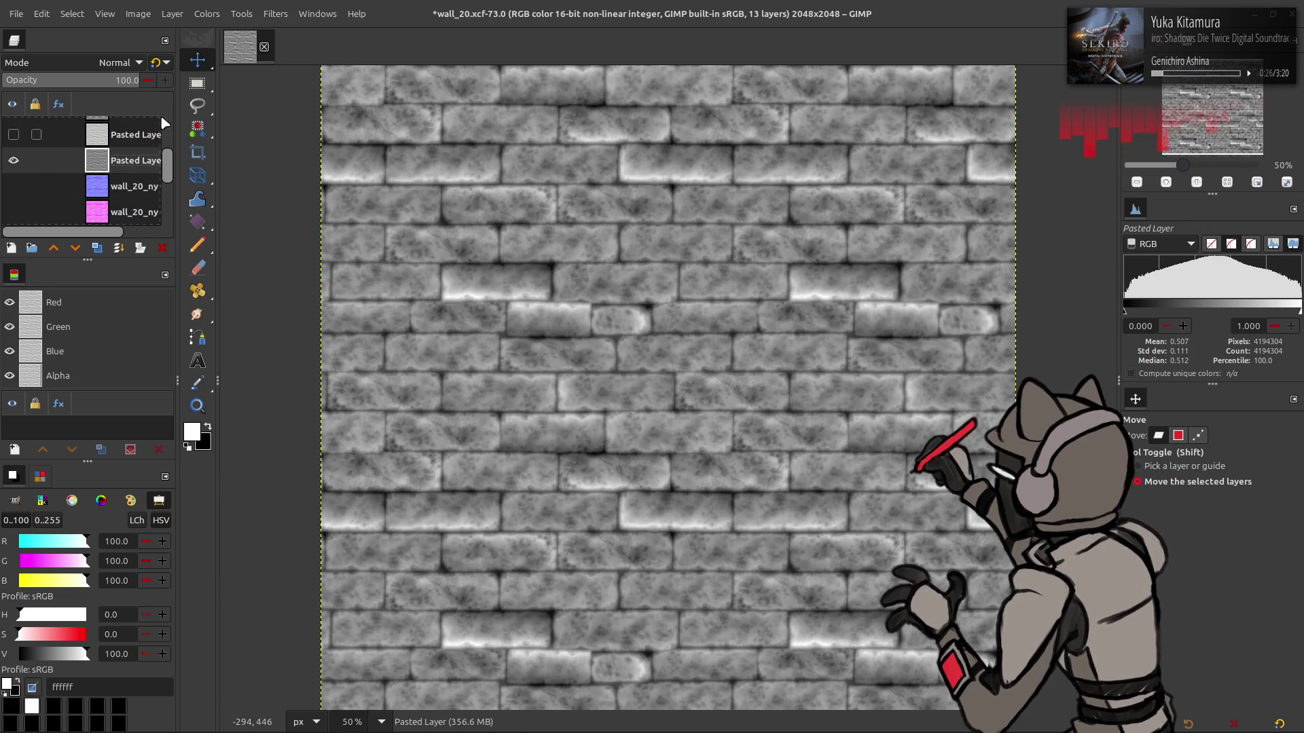
pyautogui.click(275, 14)
# Apply Normal Map with scale 32, Tileable on, Flip Y off, then hide the result
pyautogui.moveTo(332, 108)
pyautogui.moveTo(352, 200)
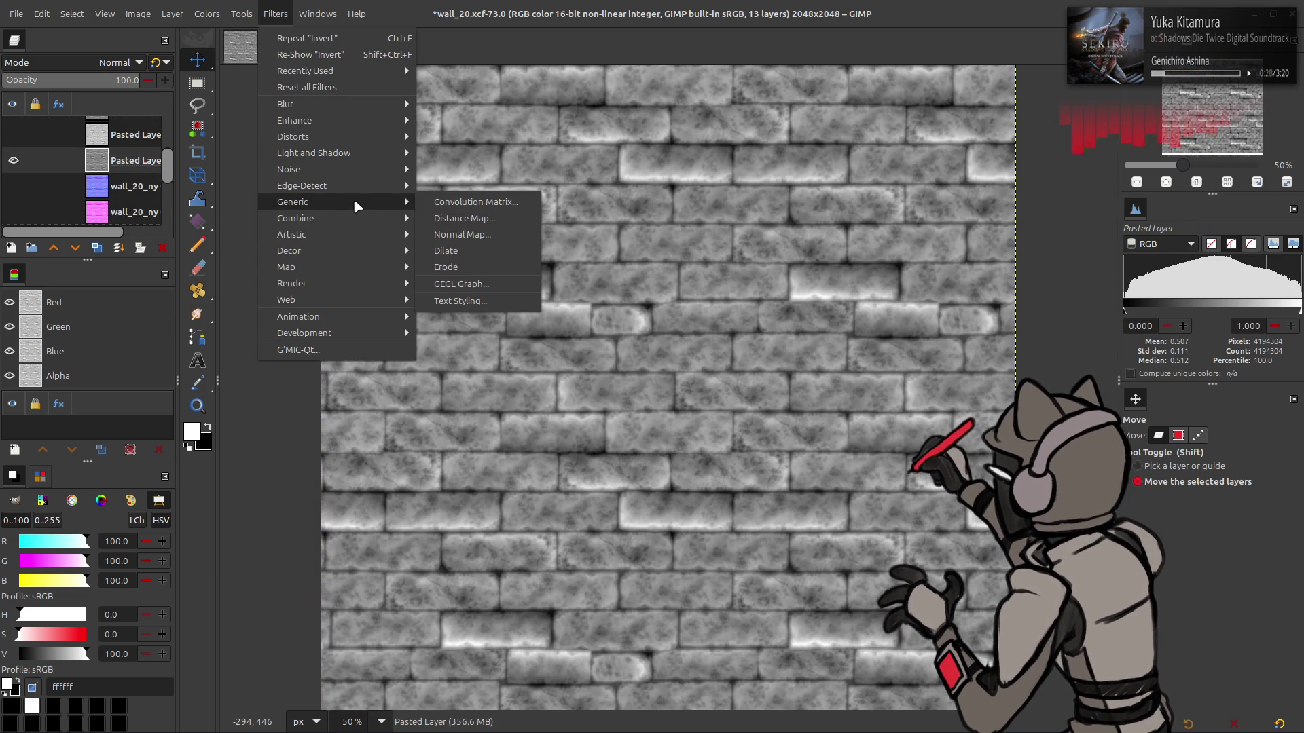
pyautogui.click(463, 233)
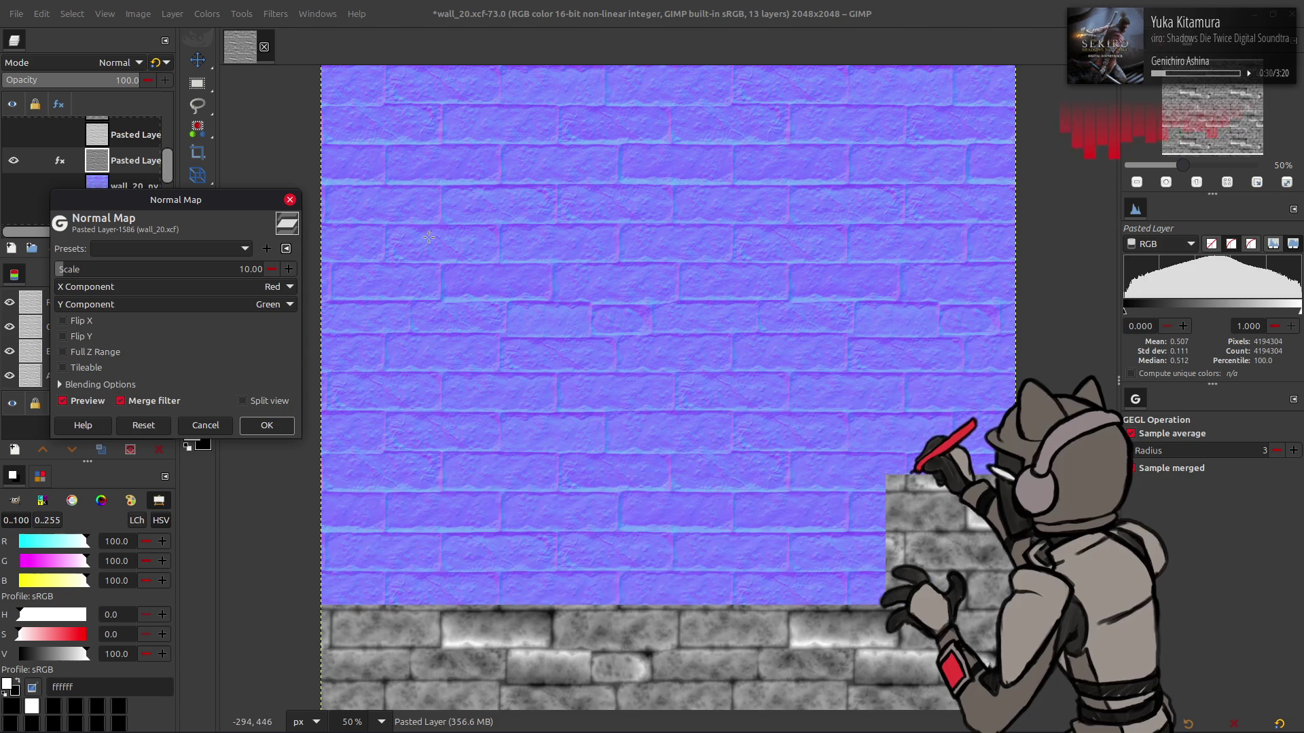
pyautogui.write('32')
pyautogui.press('Return')
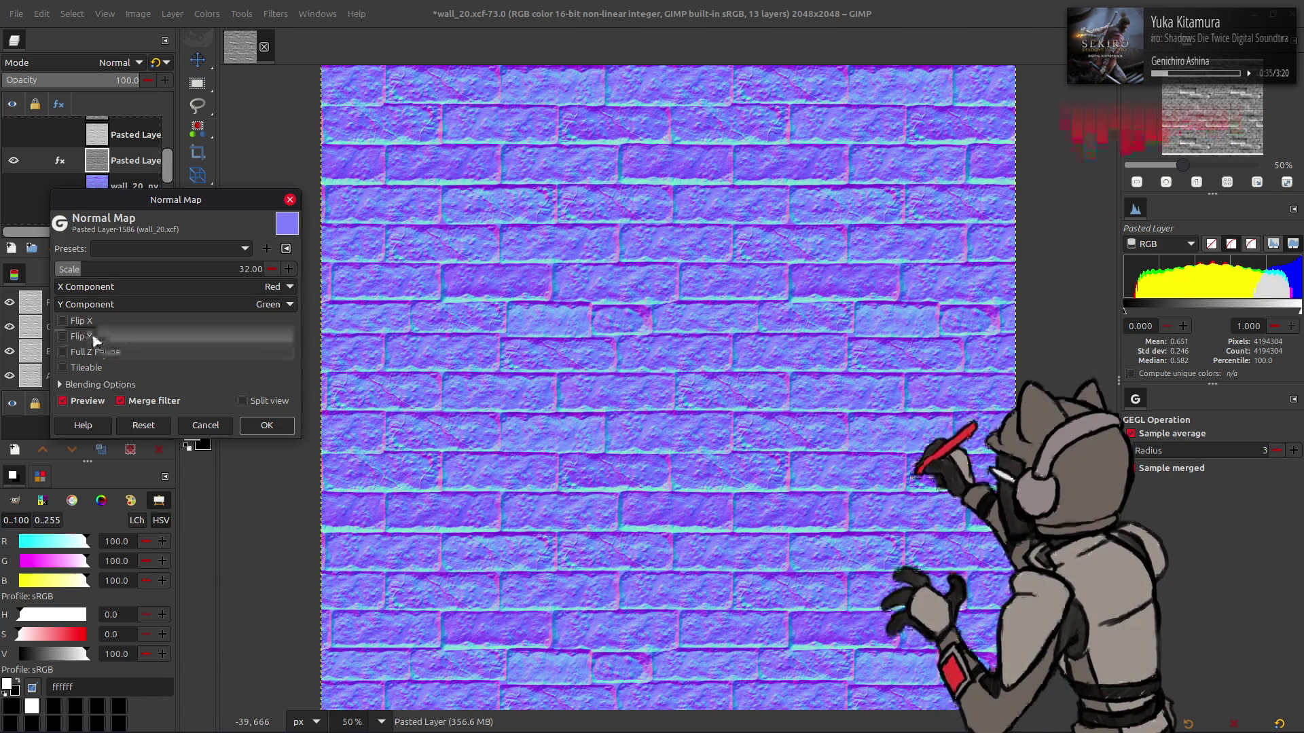
pyautogui.click(95, 339)
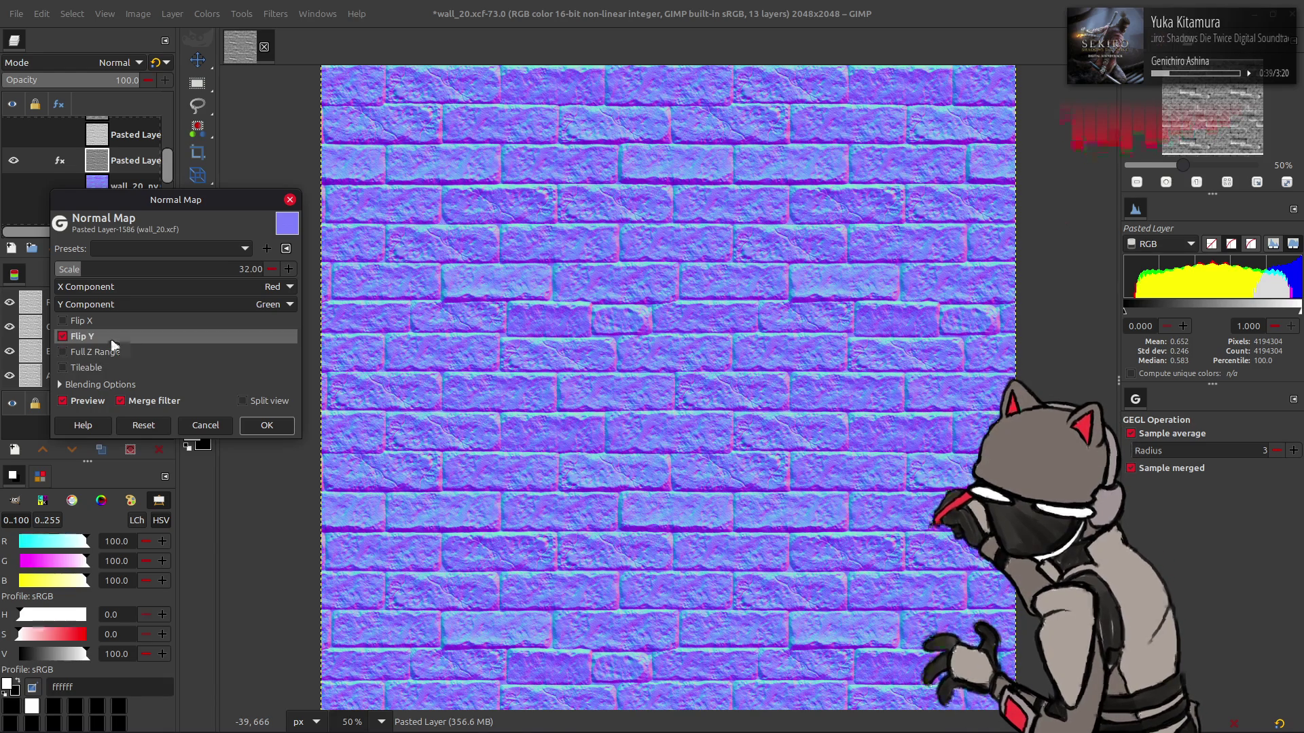
pyautogui.click(88, 367)
pyautogui.click(89, 337)
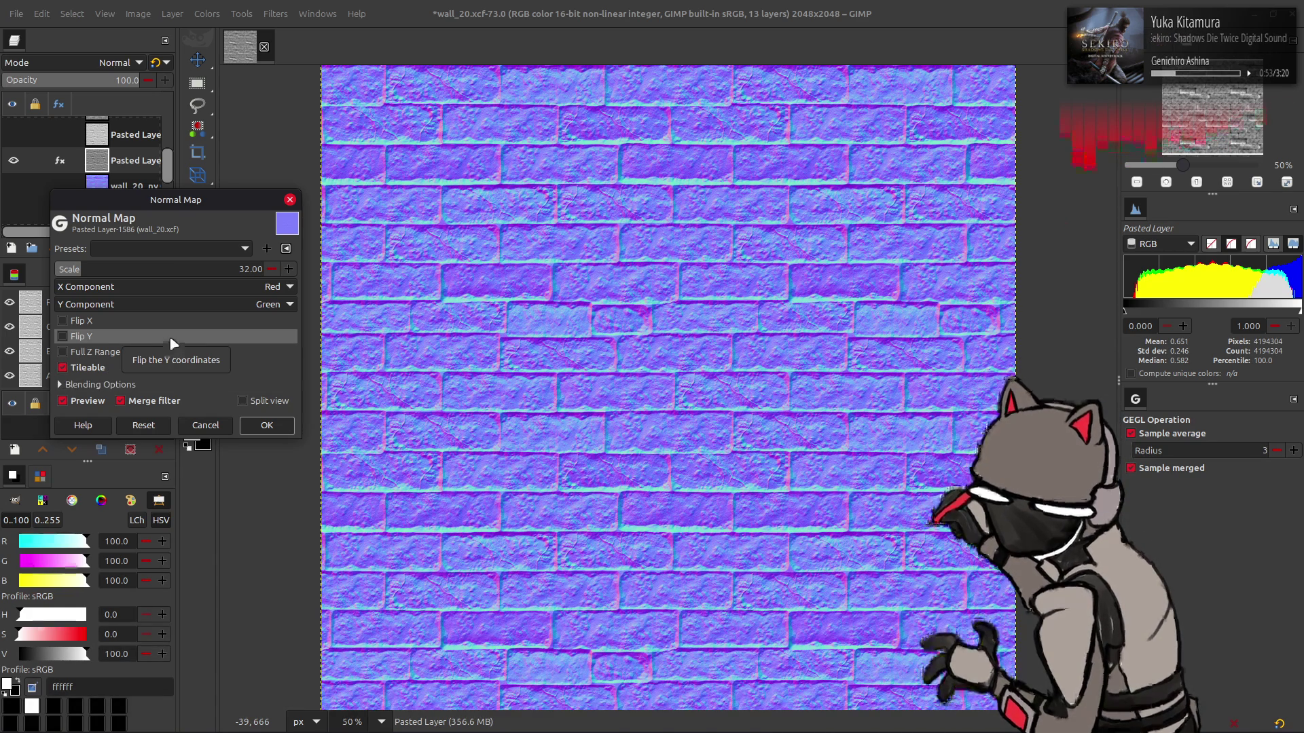
pyautogui.click(266, 425)
pyautogui.click(14, 161)
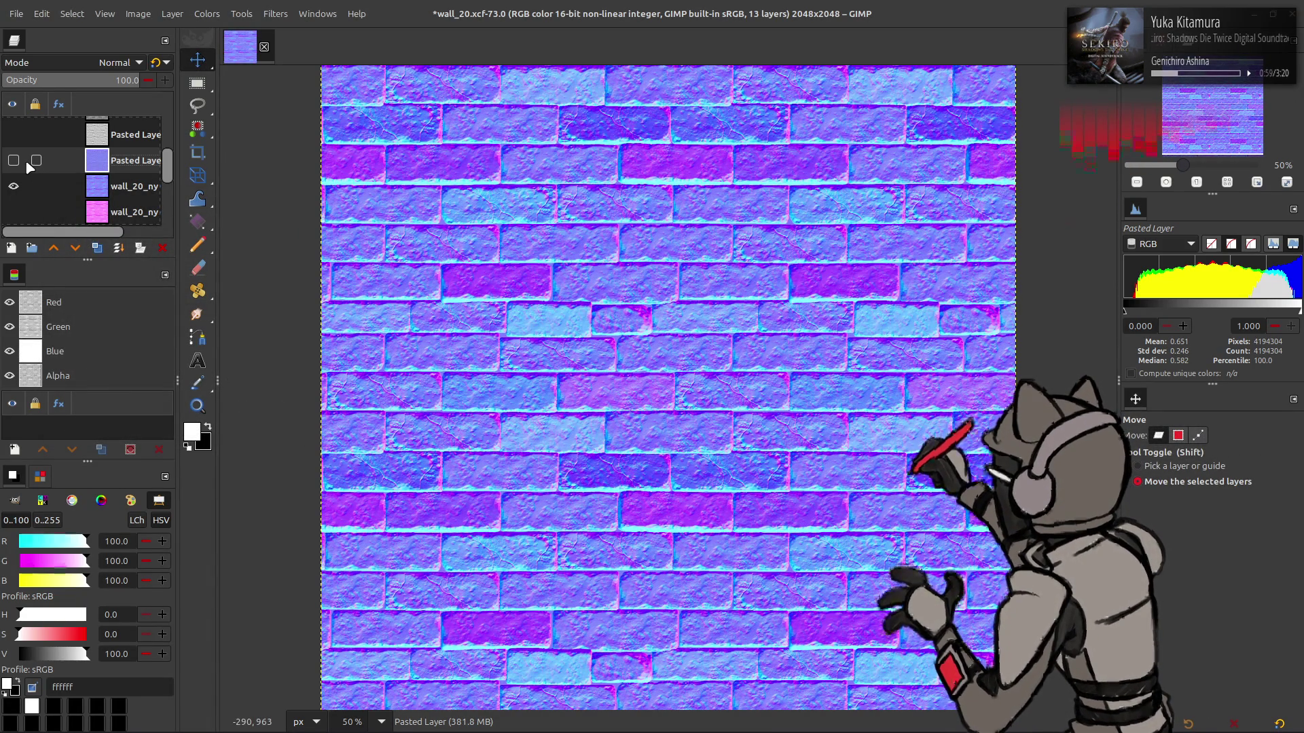
# Zoom in and flip the Pasted Layer normal map on and off against wall_20_ny
pyautogui.click(14, 161)
pyautogui.keyDown('ctrl'); pyautogui.scroll(6, 529, 261); pyautogui.keyUp('ctrl')
pyautogui.scroll(3, 459, 309)
pyautogui.click(13, 160)
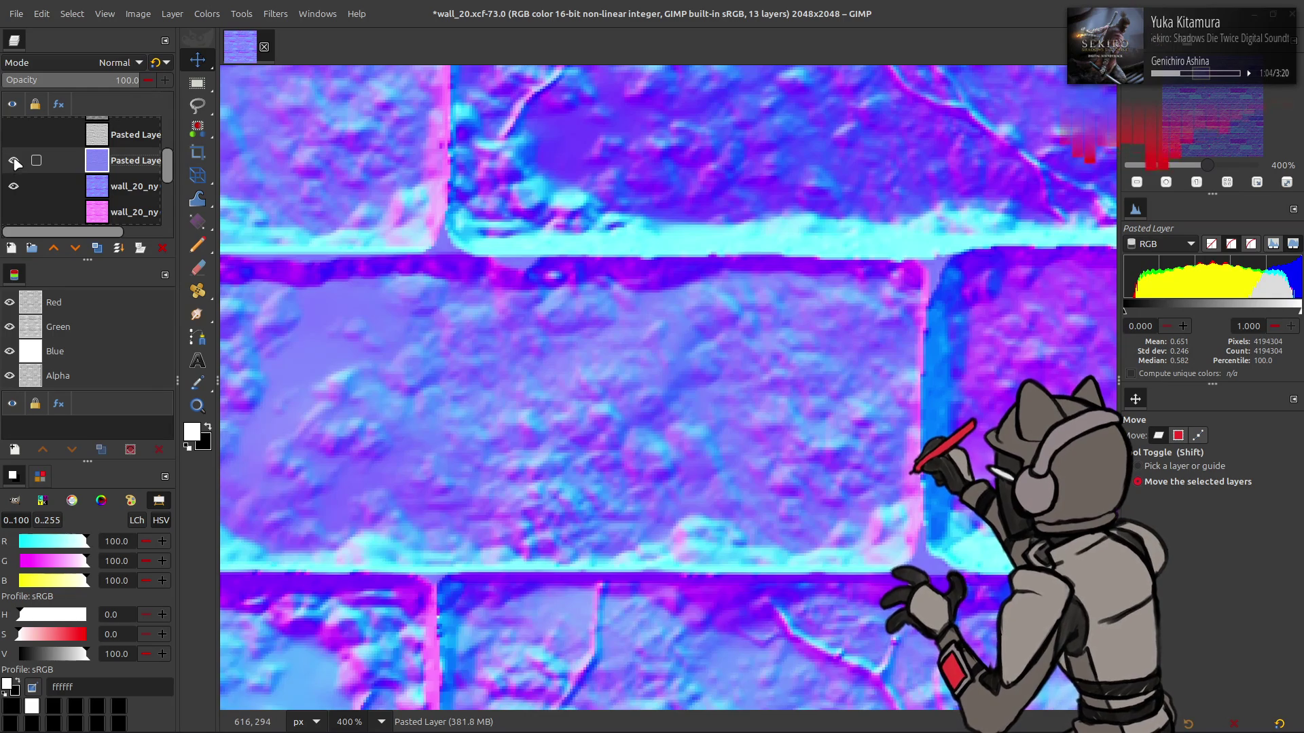
pyautogui.click(14, 161)
pyautogui.click(14, 161)
pyautogui.click(14, 161)
pyautogui.click(14, 161)
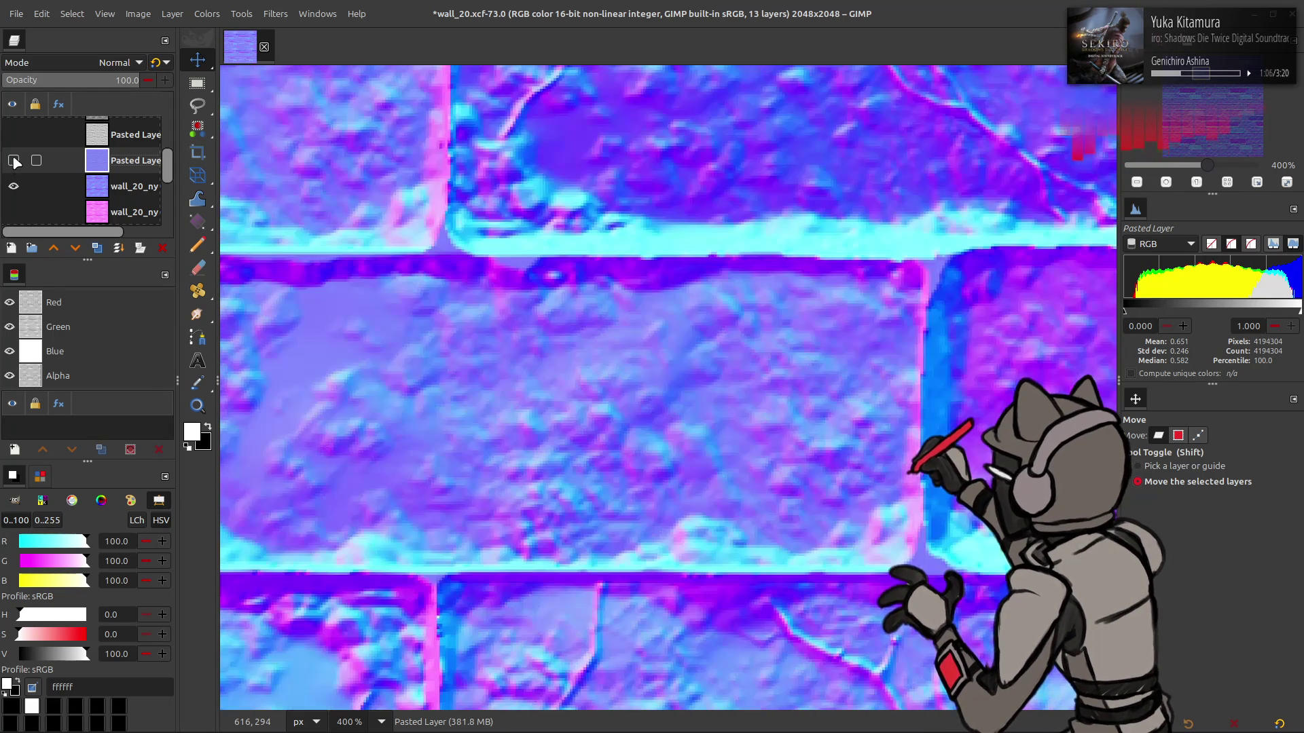
pyautogui.keyDown('ctrl'); pyautogui.scroll(-3, 469, 216); pyautogui.keyUp('ctrl')
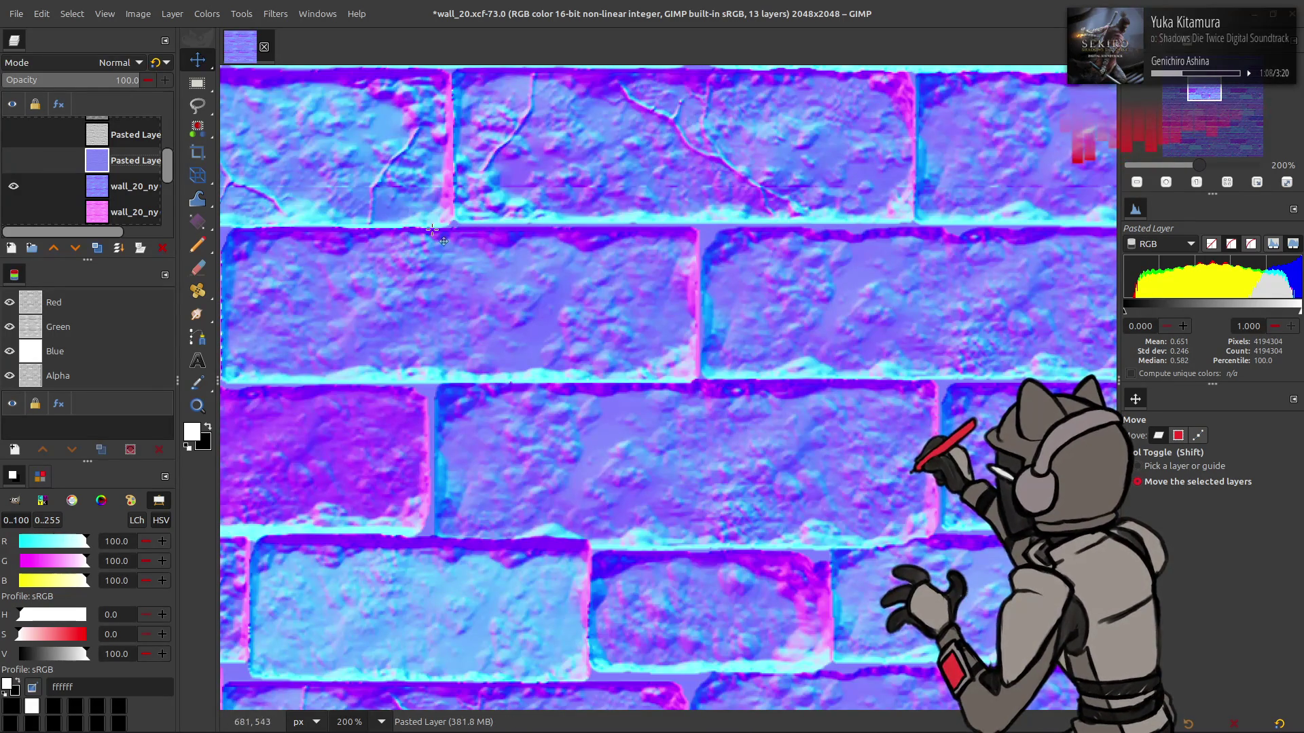
pyautogui.click(13, 161)
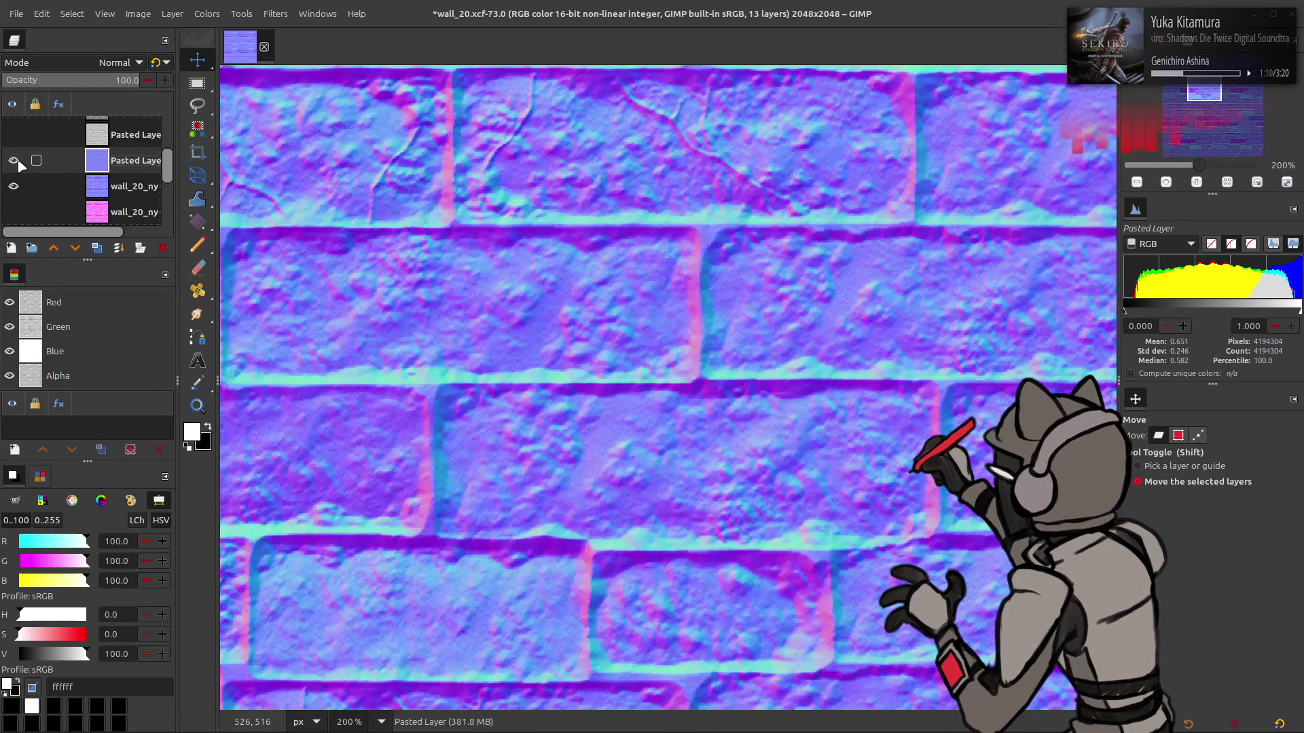
pyautogui.click(13, 161)
pyautogui.scroll(-10, 520, 227)
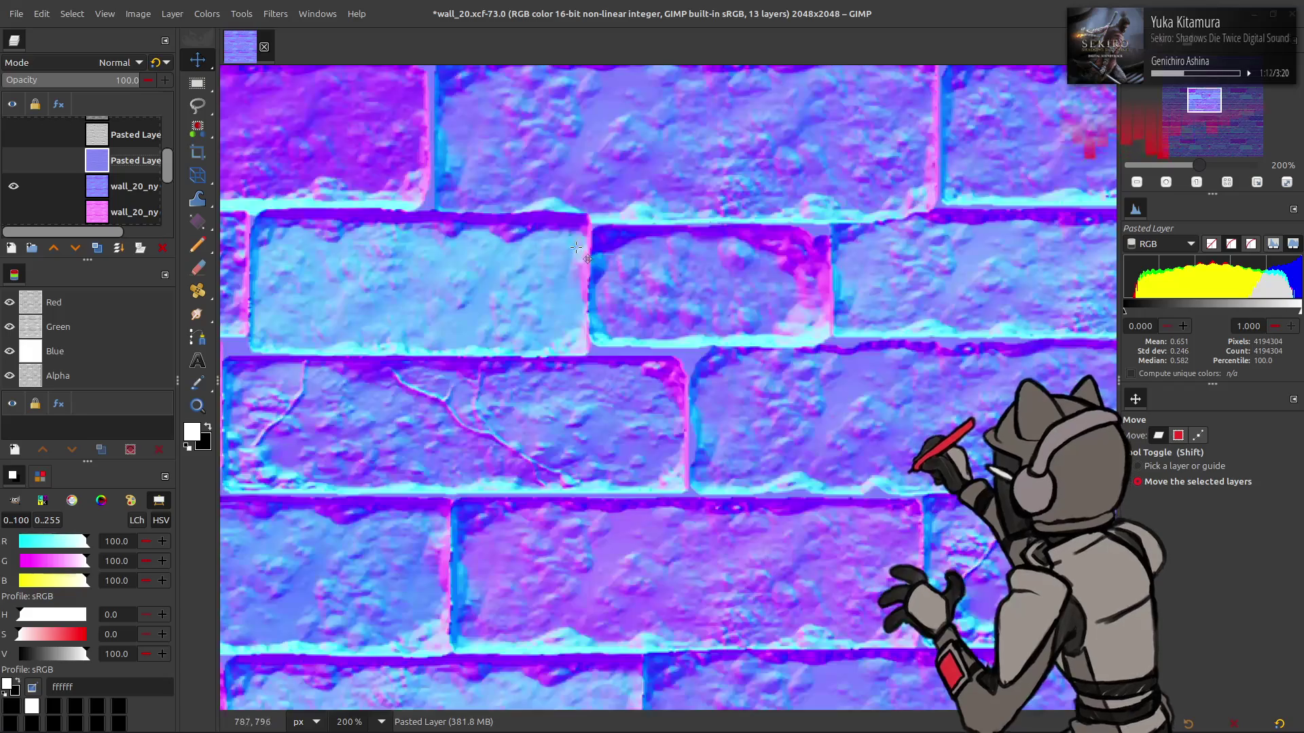
pyautogui.click(14, 161)
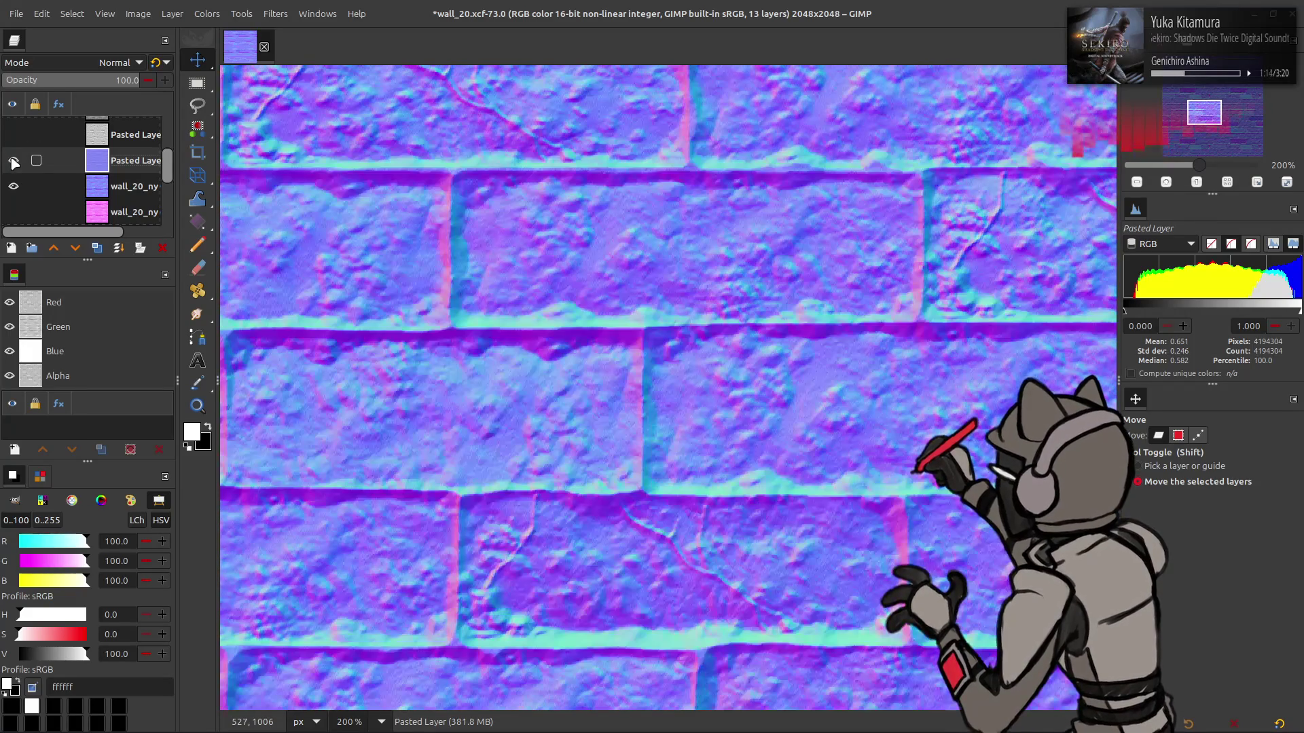
pyautogui.click(13, 160)
pyautogui.click(13, 161)
pyautogui.click(13, 160)
pyautogui.click(14, 160)
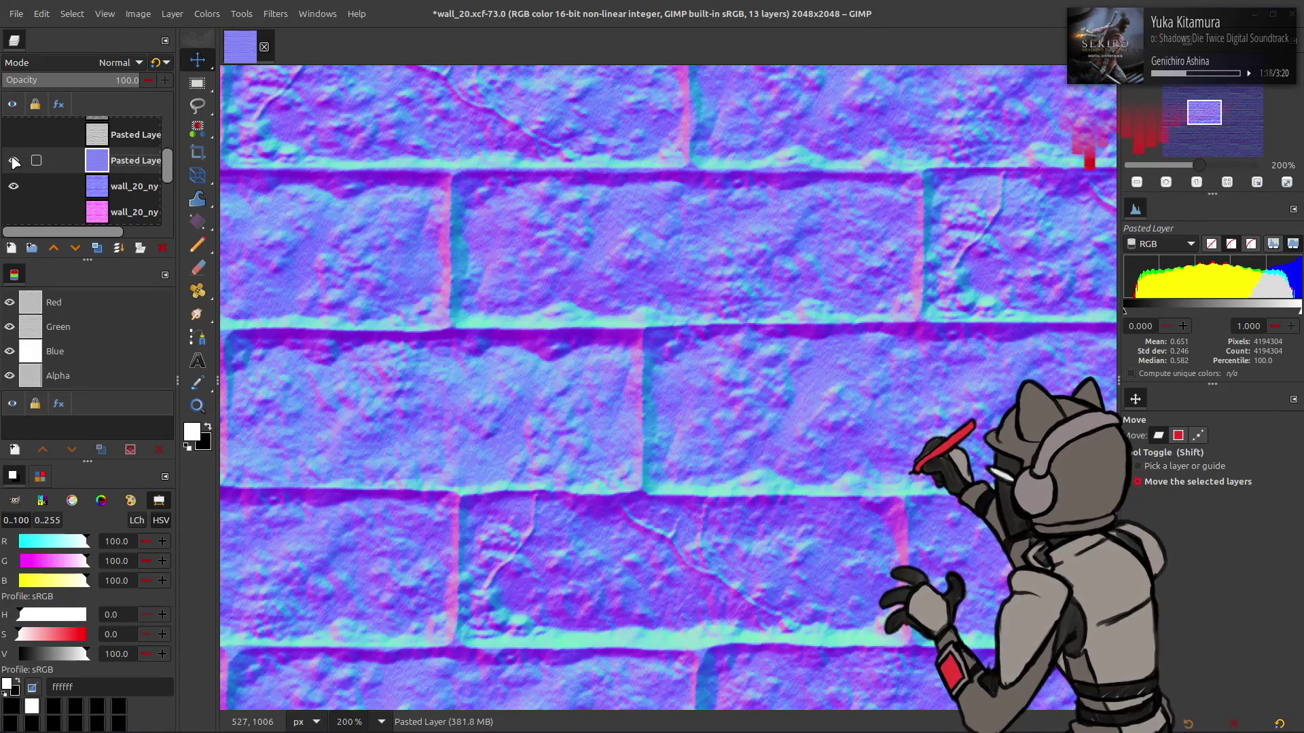
pyautogui.click(13, 160)
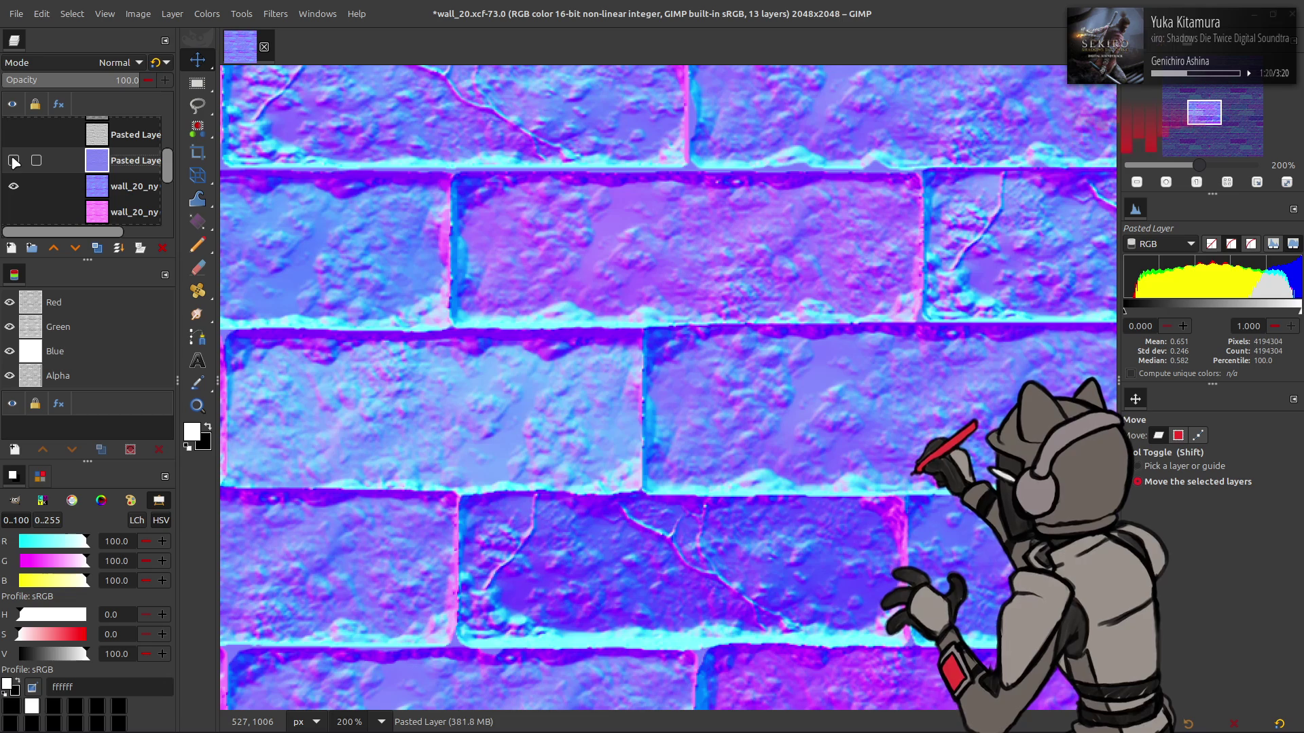
pyautogui.click(13, 161)
pyautogui.click(14, 161)
pyautogui.click(14, 161)
pyautogui.click(14, 161)
pyautogui.click(13, 161)
pyautogui.keyDown('ctrl'); pyautogui.scroll(-2, 341, 246); pyautogui.keyUp('ctrl')
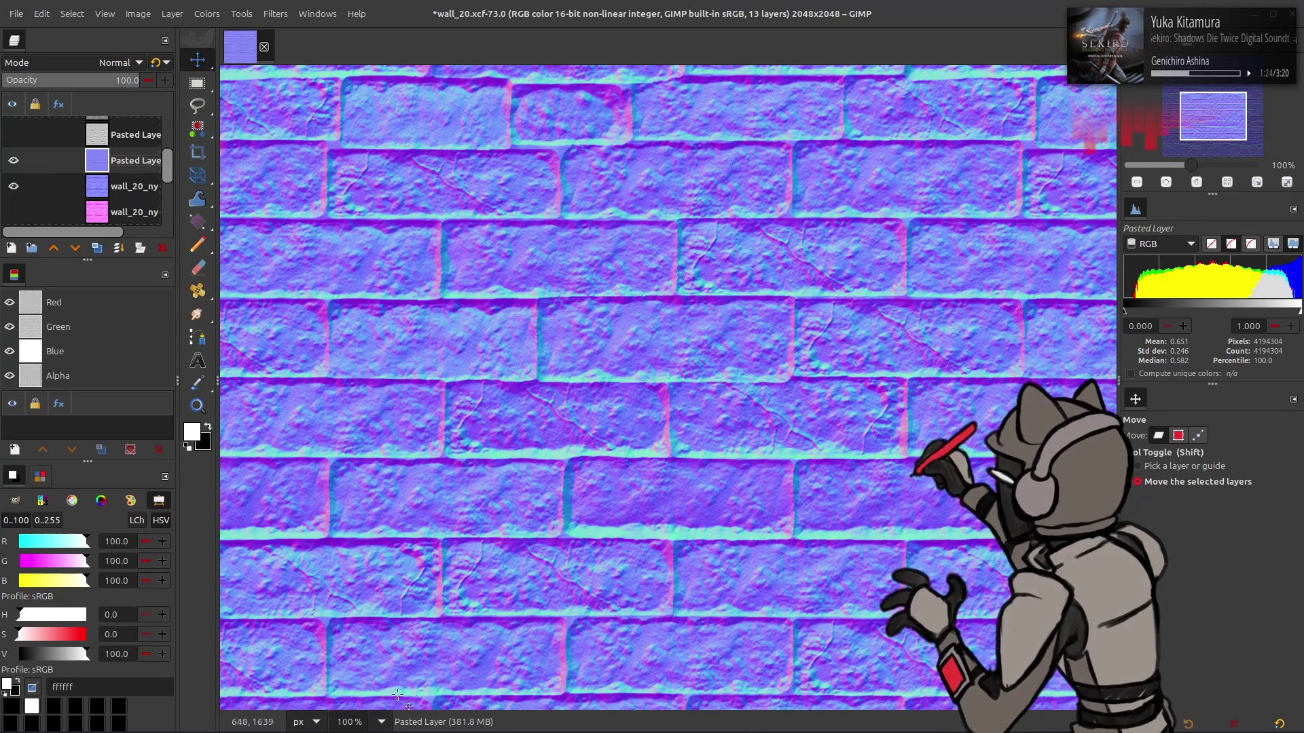
# Zoom the view back to 50% and undo the normal map to the height map
pyautogui.click(381, 721)
pyautogui.click(370, 648)
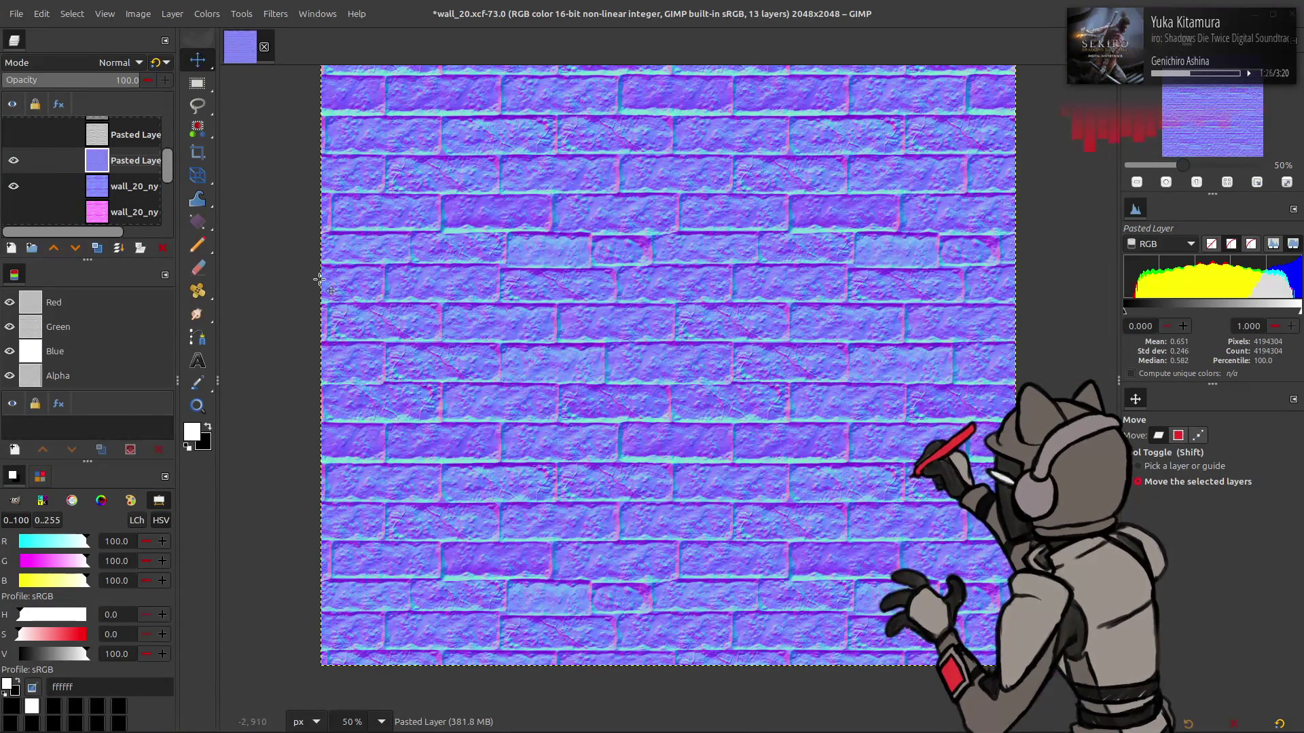
pyautogui.hotkey('ctrl', 'z')
pyautogui.hotkey('ctrl', 'z')
# Toggle the pasted layers' visibility to compare the lighter pasted layer
pyautogui.click(14, 162)
pyautogui.scroll(2, 21, 170)
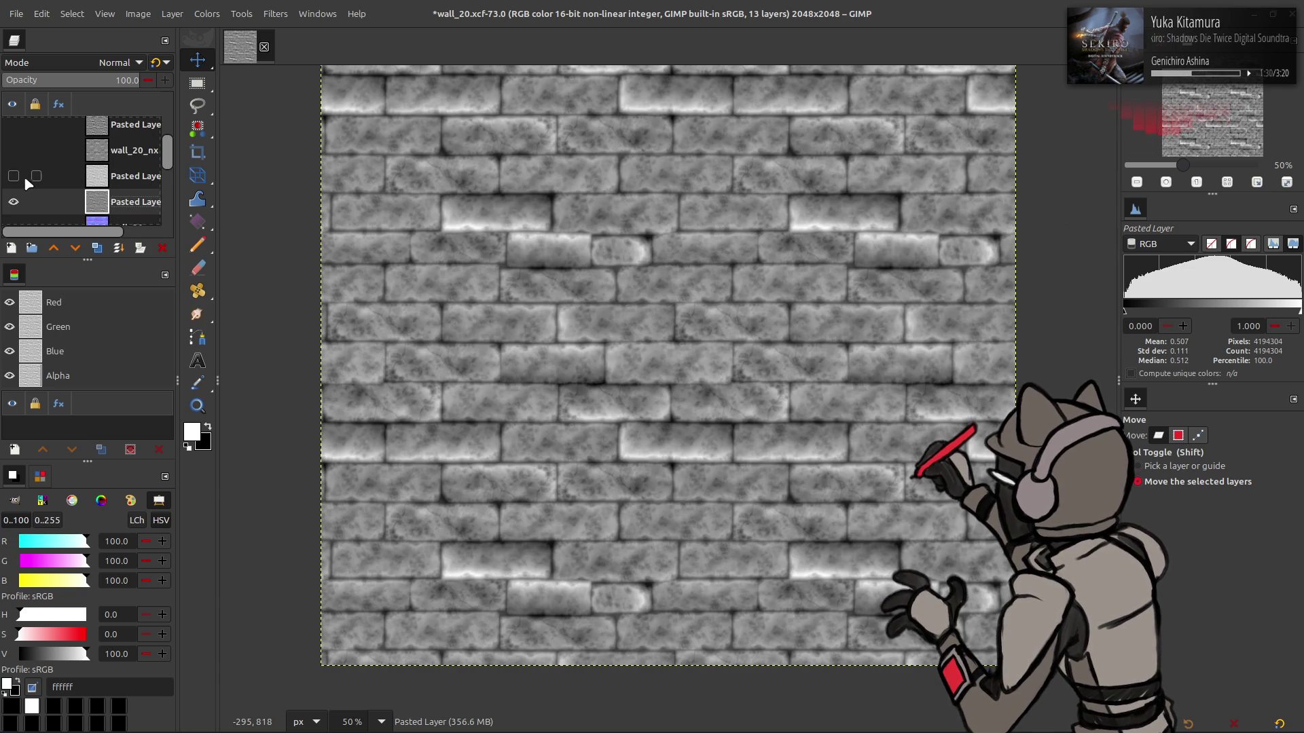
pyautogui.click(20, 175)
pyautogui.doubleClick(21, 175)
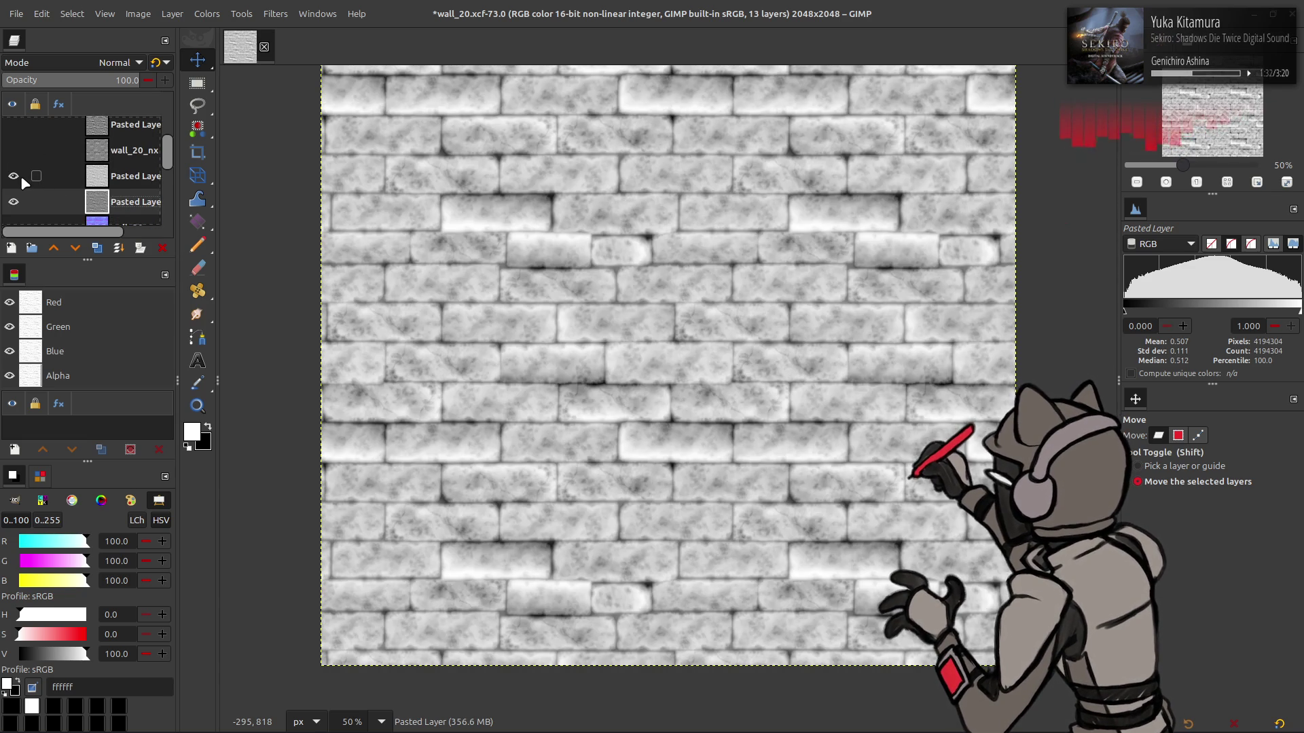
pyautogui.click(21, 175)
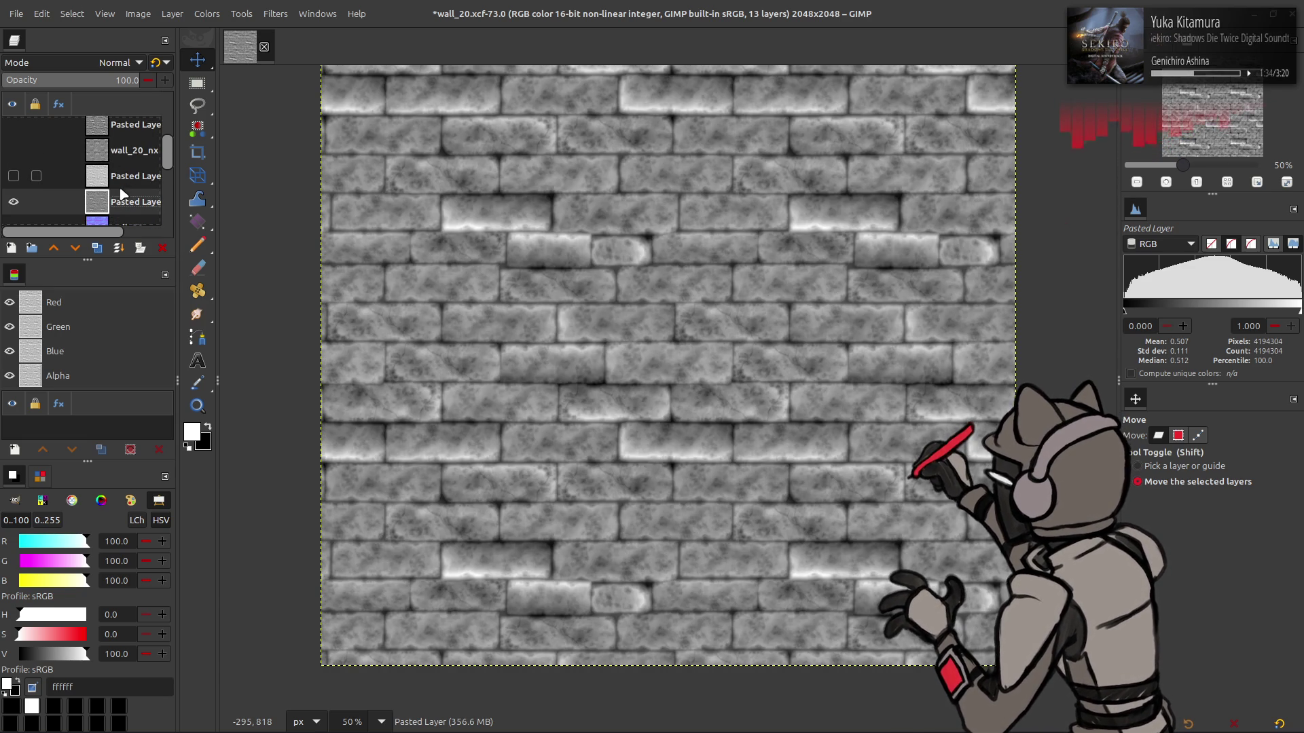
# Rename the grey brick layer to 'Height', duplicate it as Height copy, and hide the original
pyautogui.doubleClick(125, 203)
pyautogui.write('H')
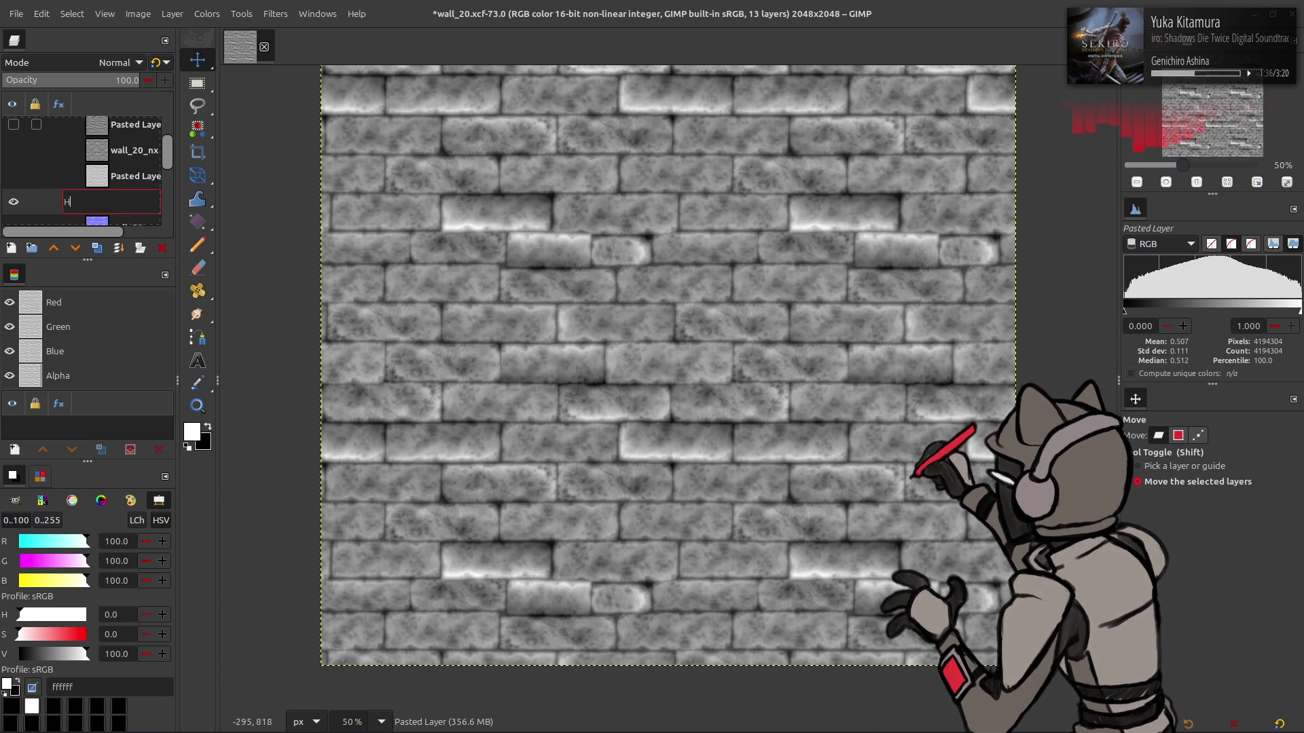
pyautogui.write('eight')
pyautogui.press('Return')
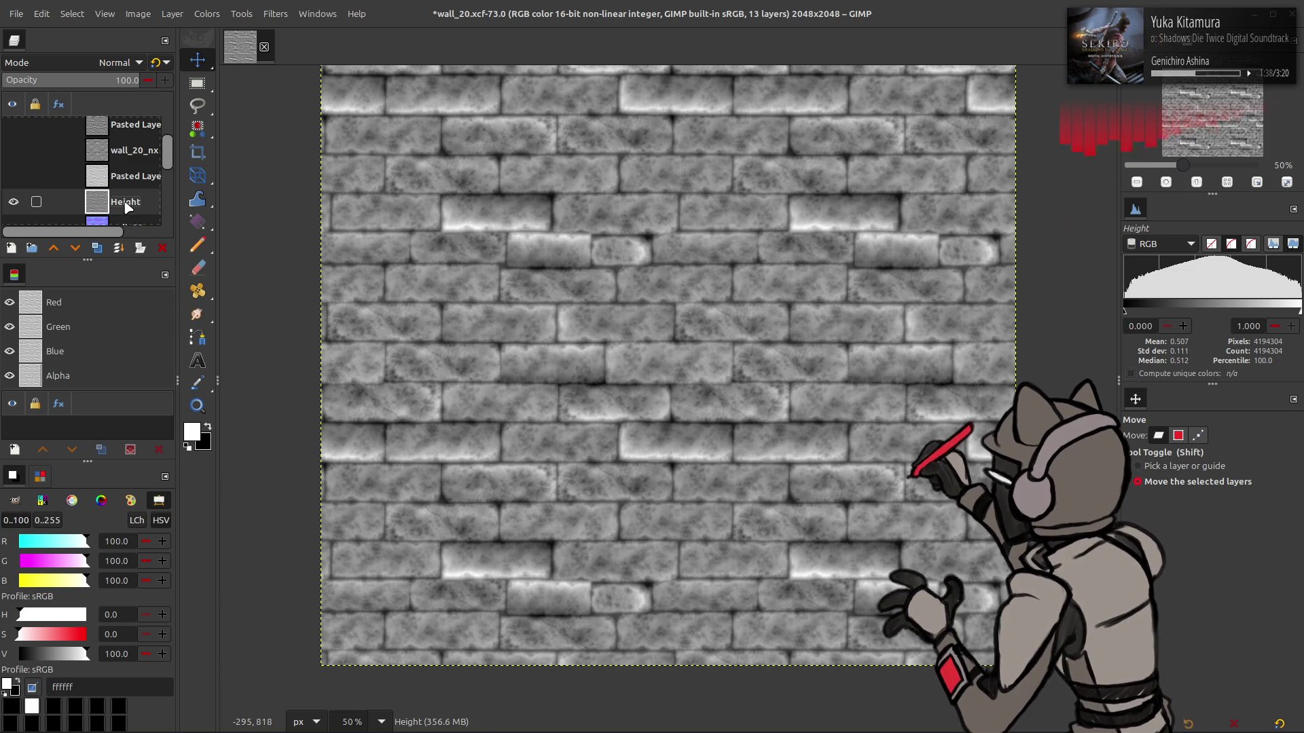
pyautogui.click(97, 248)
pyautogui.scroll(-1, 101, 207)
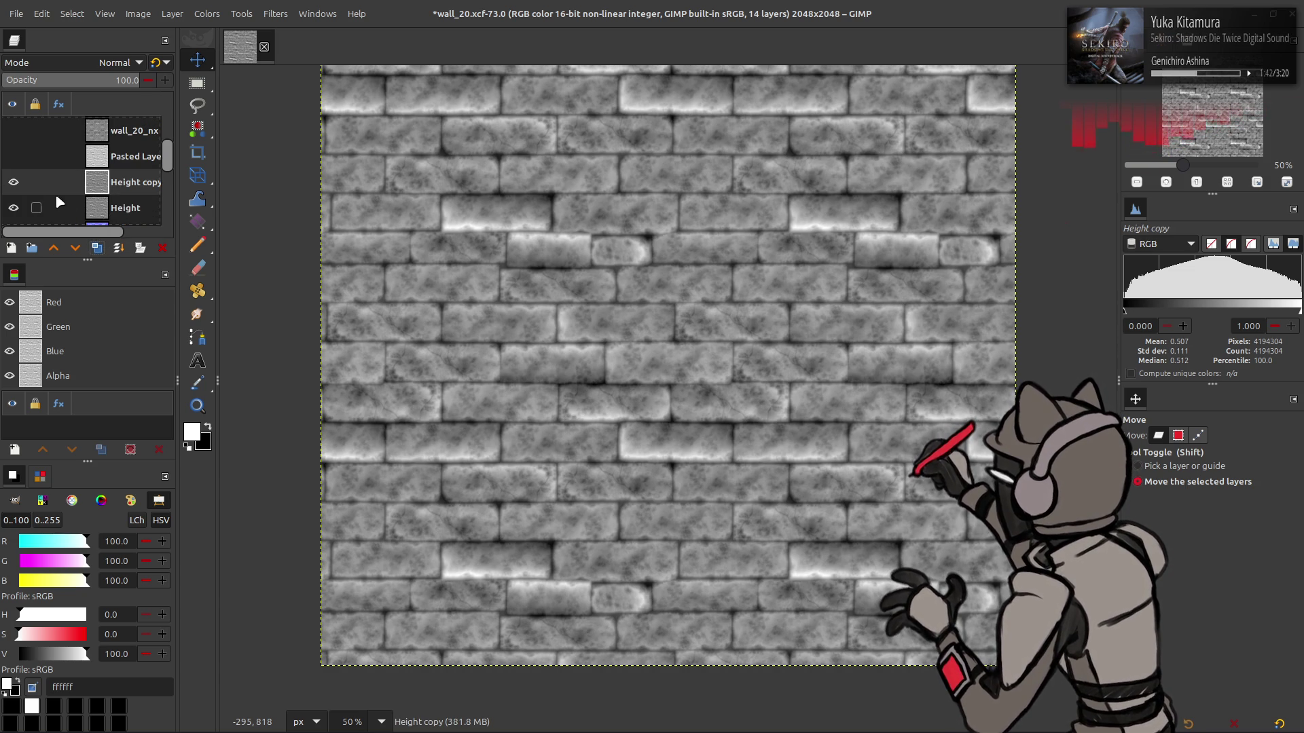
pyautogui.click(14, 206)
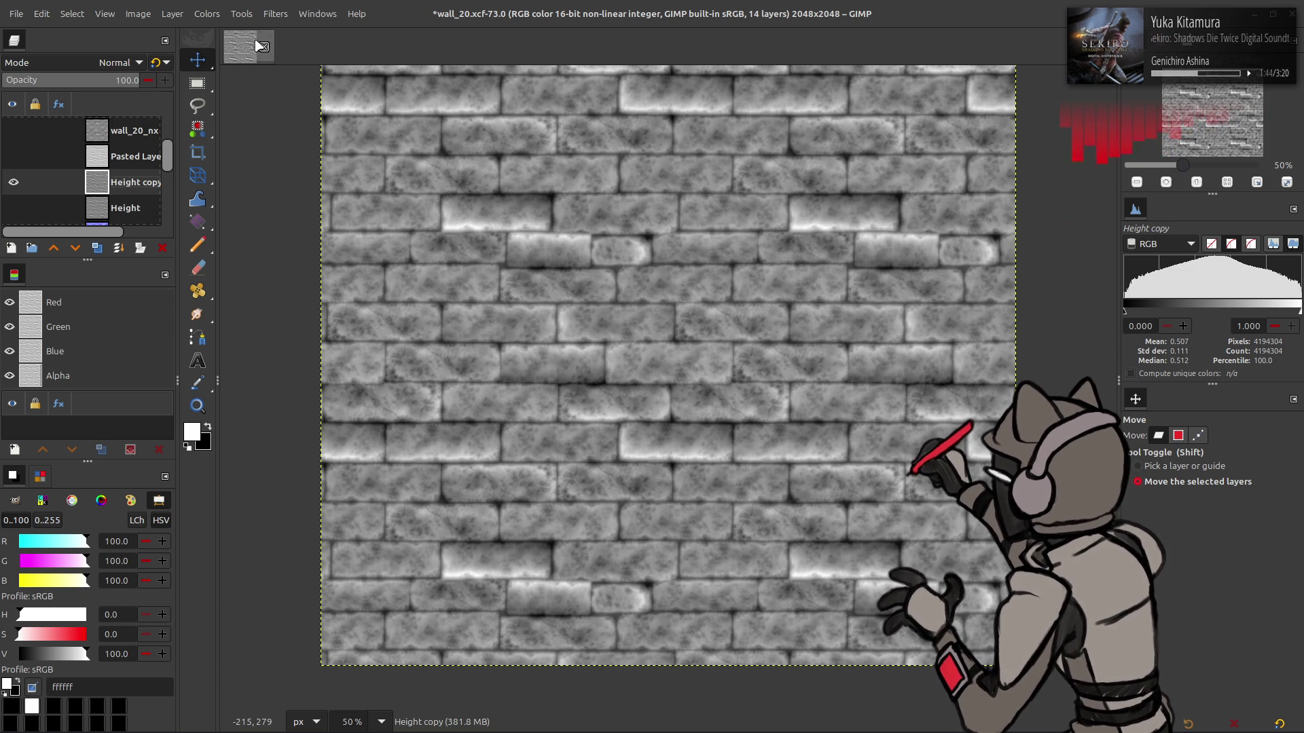
# Median-blur Height copy with high precision, trying radii 48 and 96 before applying 64
pyautogui.click(283, 13)
pyautogui.moveTo(343, 107)
pyautogui.click(472, 173)
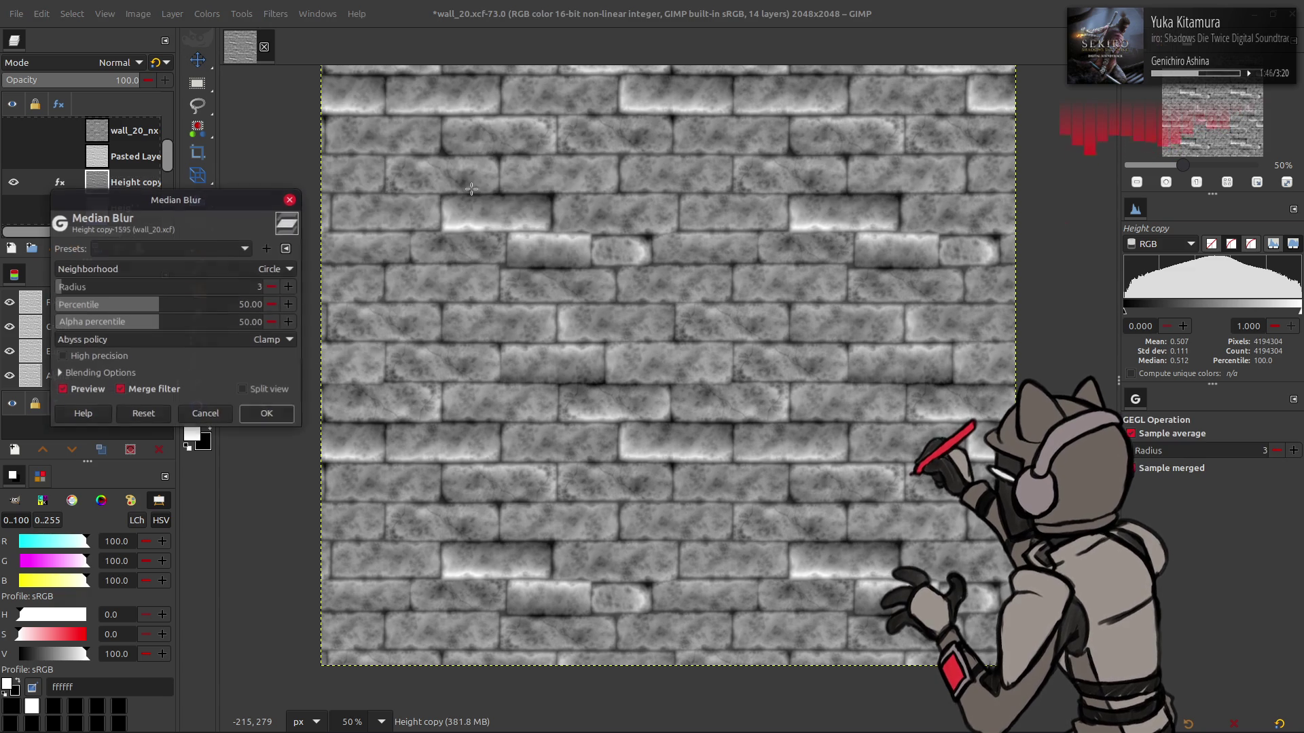
pyautogui.click(62, 356)
pyautogui.write('2')
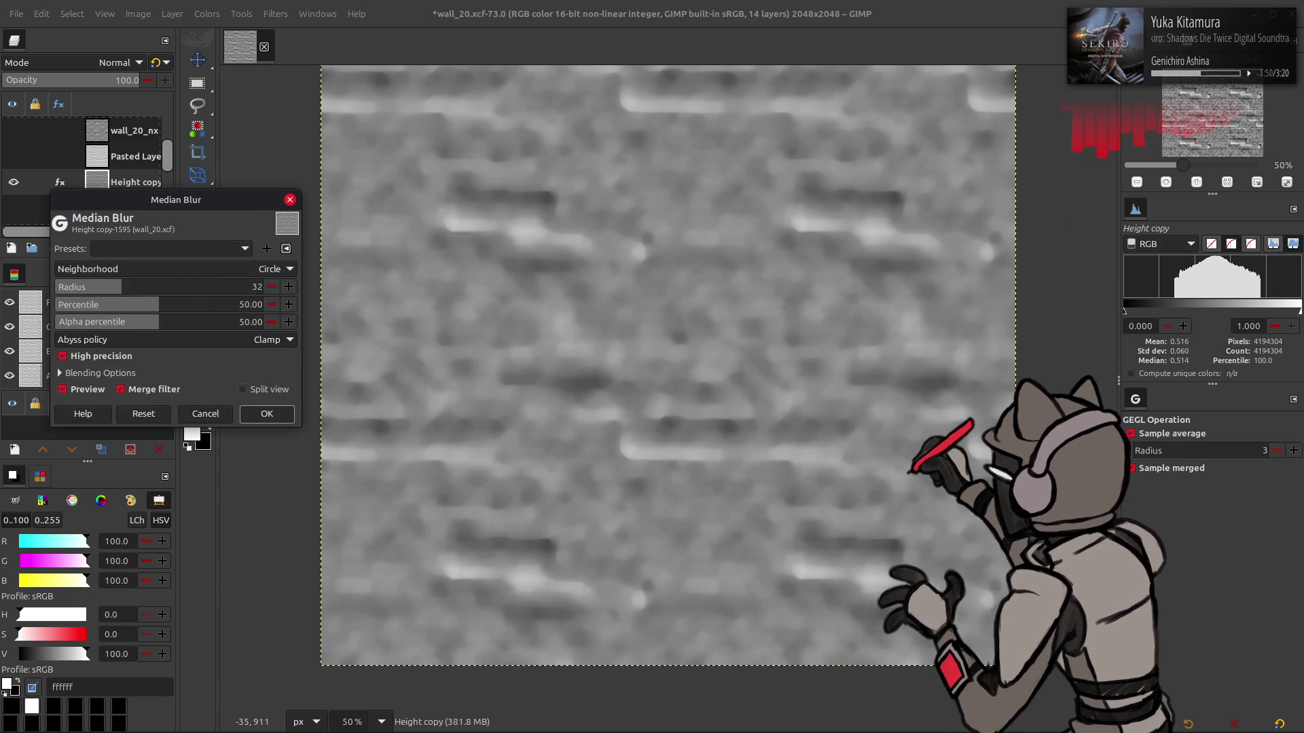
pyautogui.write('48')
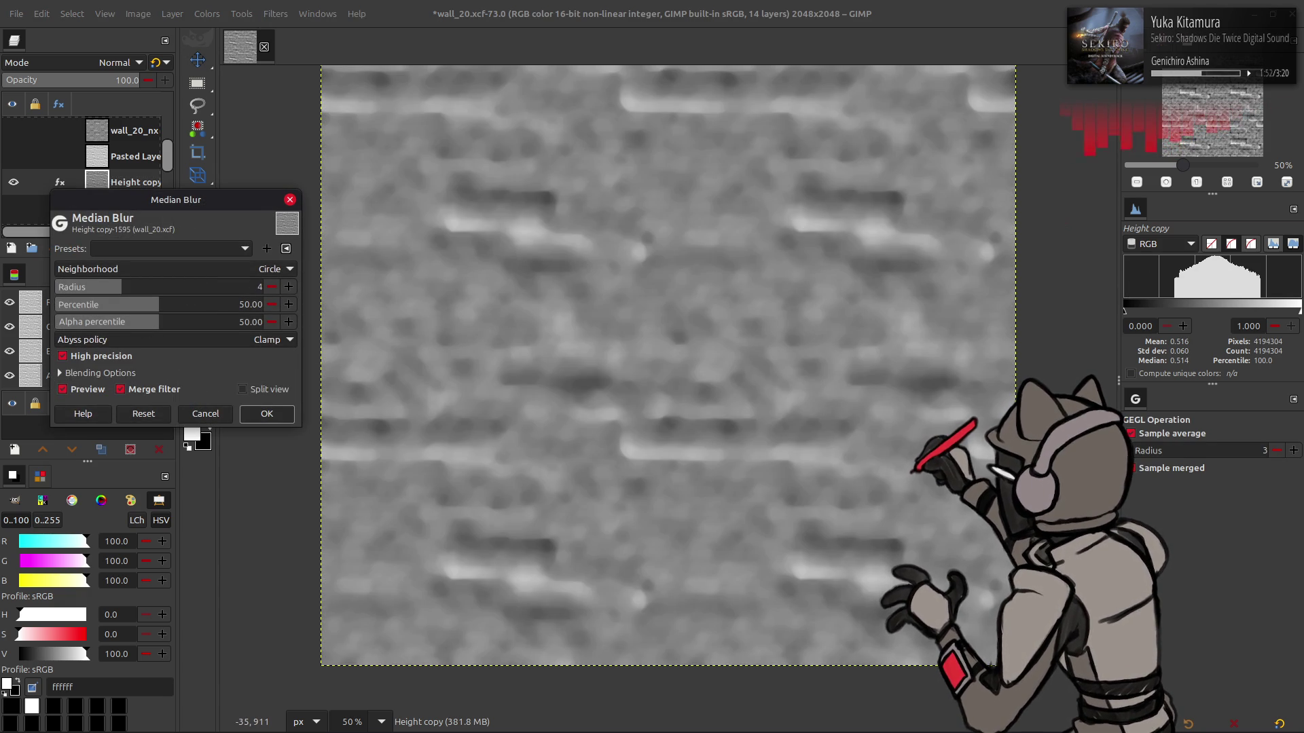
pyautogui.press('Return')
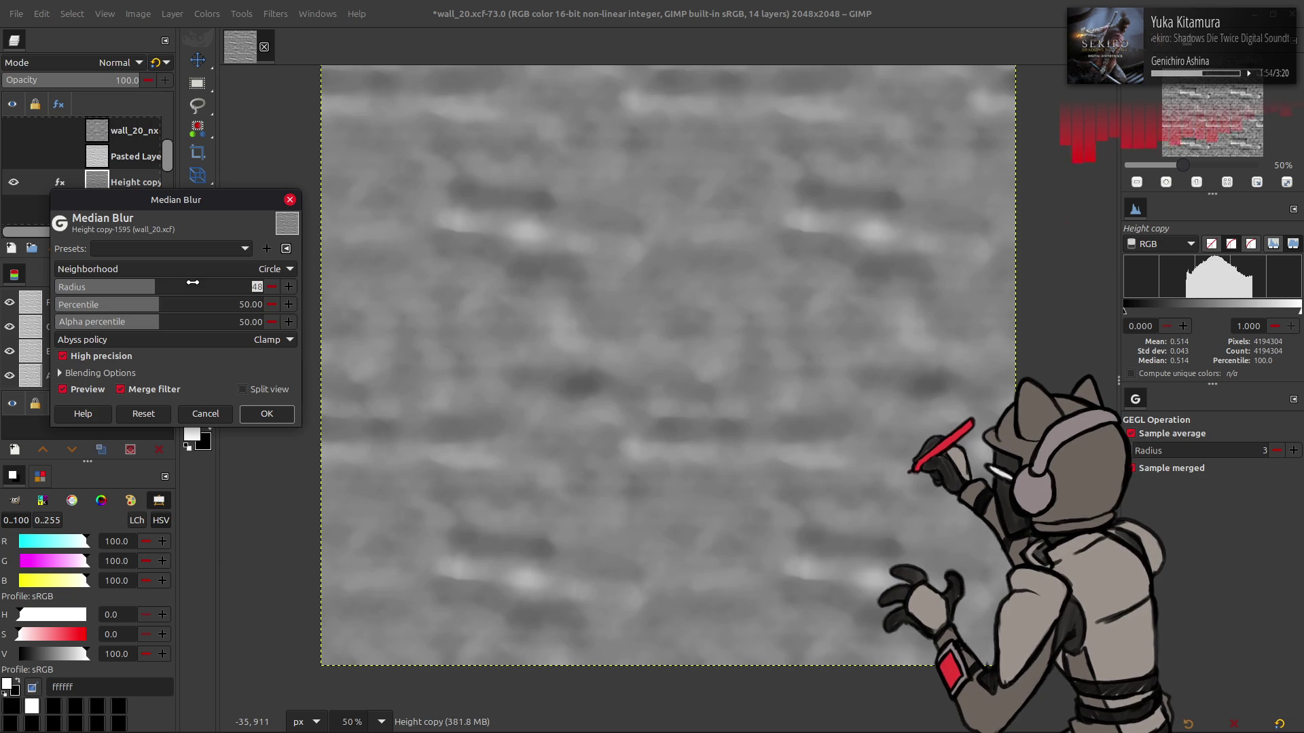
pyautogui.write('64')
pyautogui.press('Return')
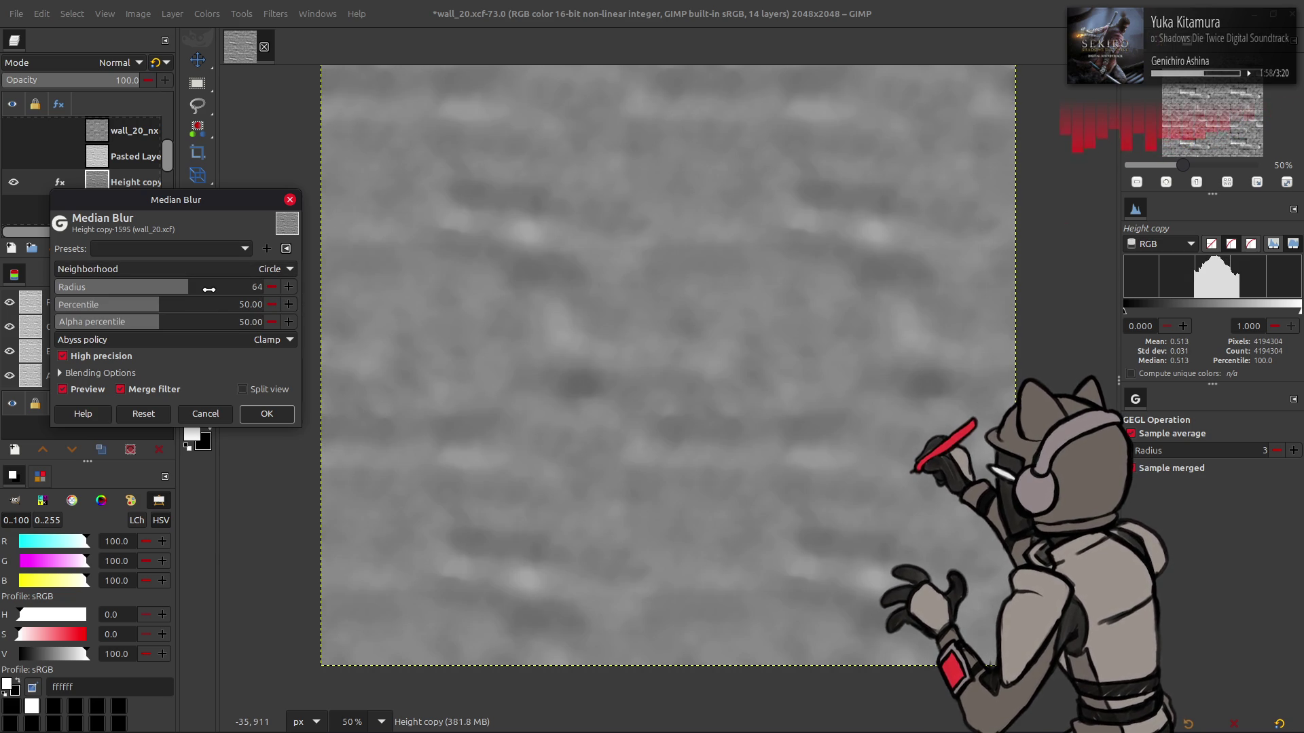
pyautogui.press('Return')
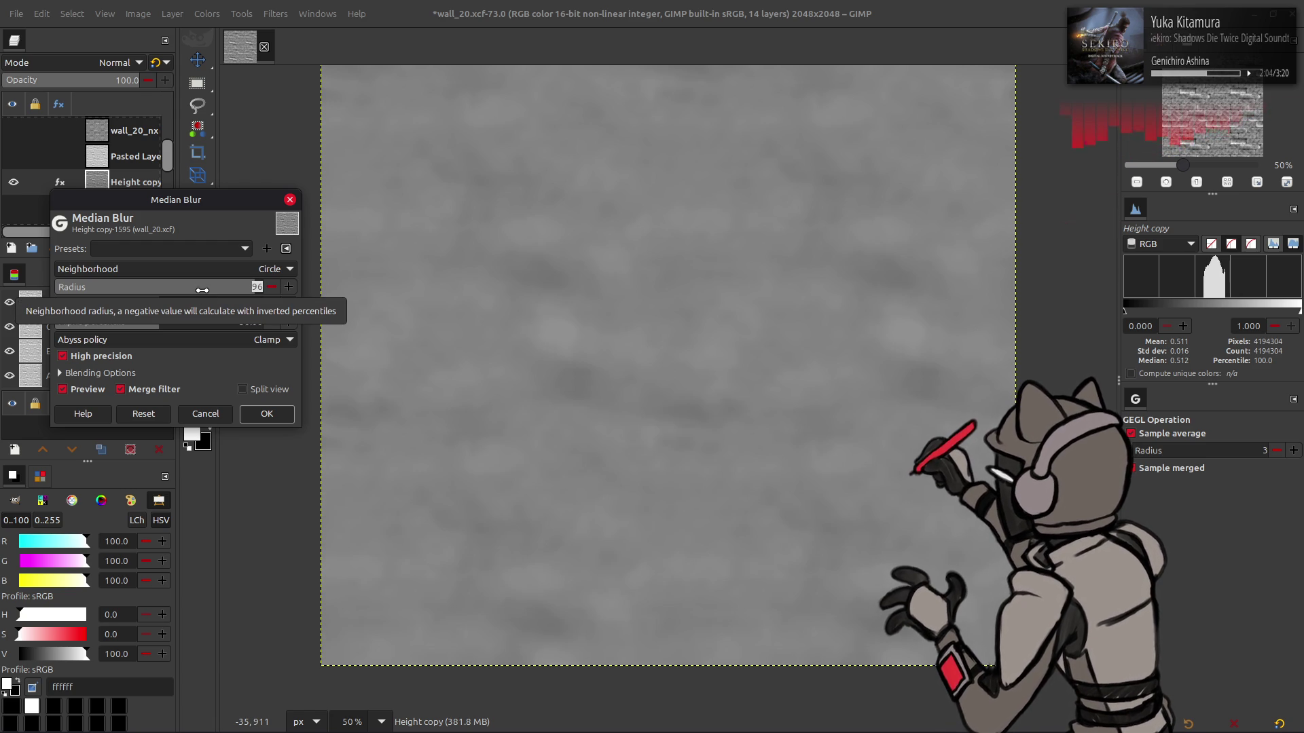
pyautogui.write('64')
pyautogui.press('Return')
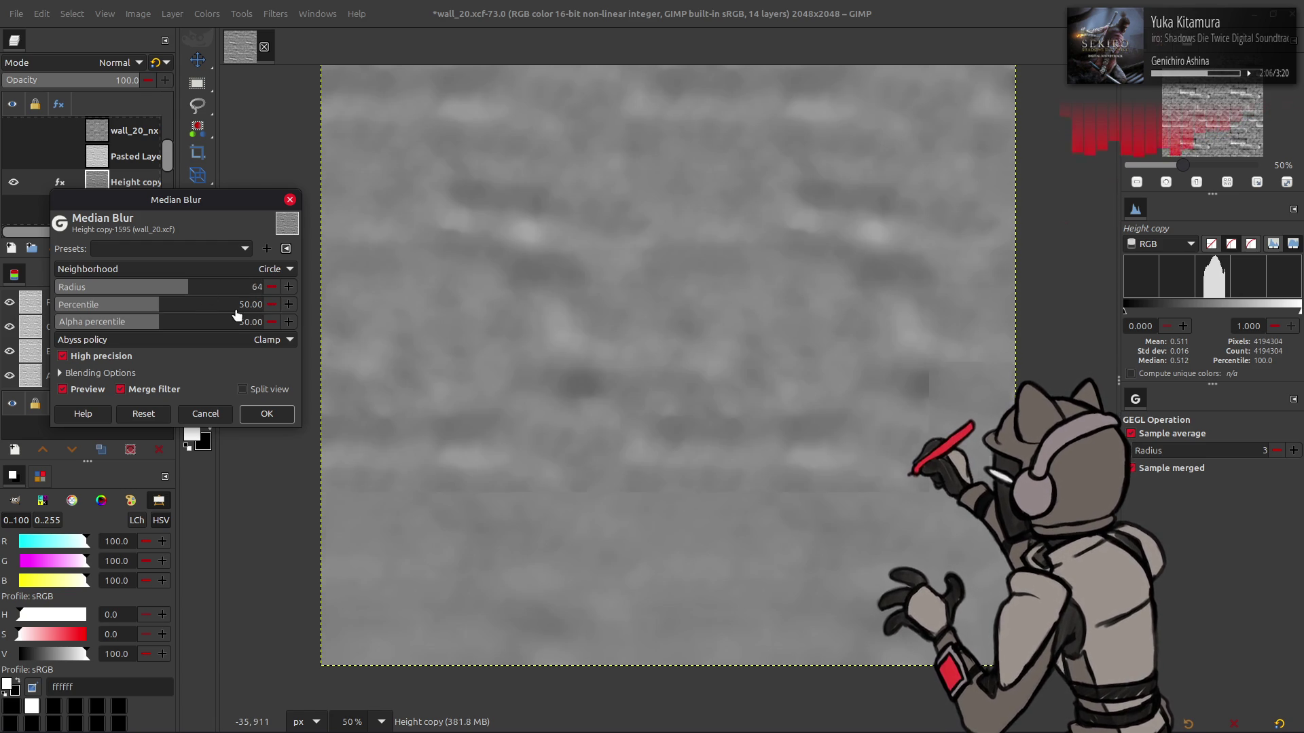
pyautogui.click(270, 418)
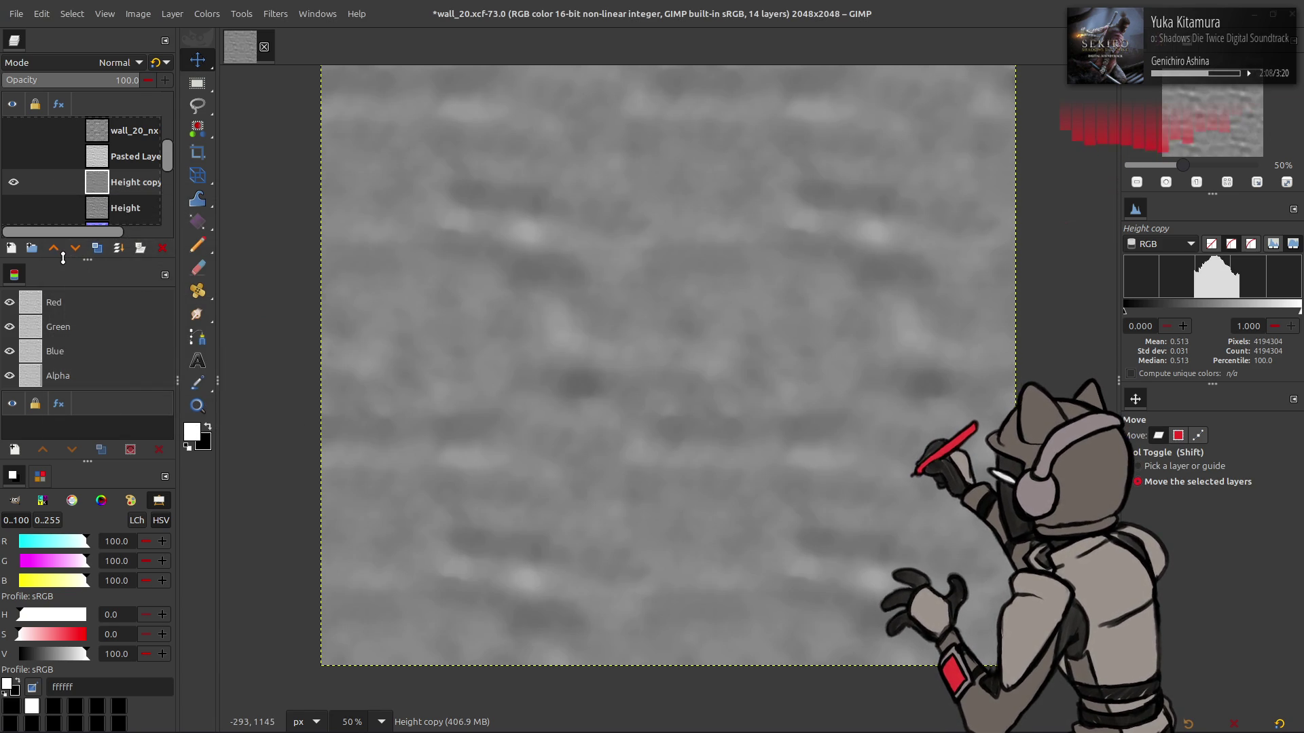
# Blend Height copy as Grain extract, compare it against Height, then undo
pyautogui.moveTo(21, 203); pyautogui.dragTo(20, 191)
pyautogui.click(13, 182)
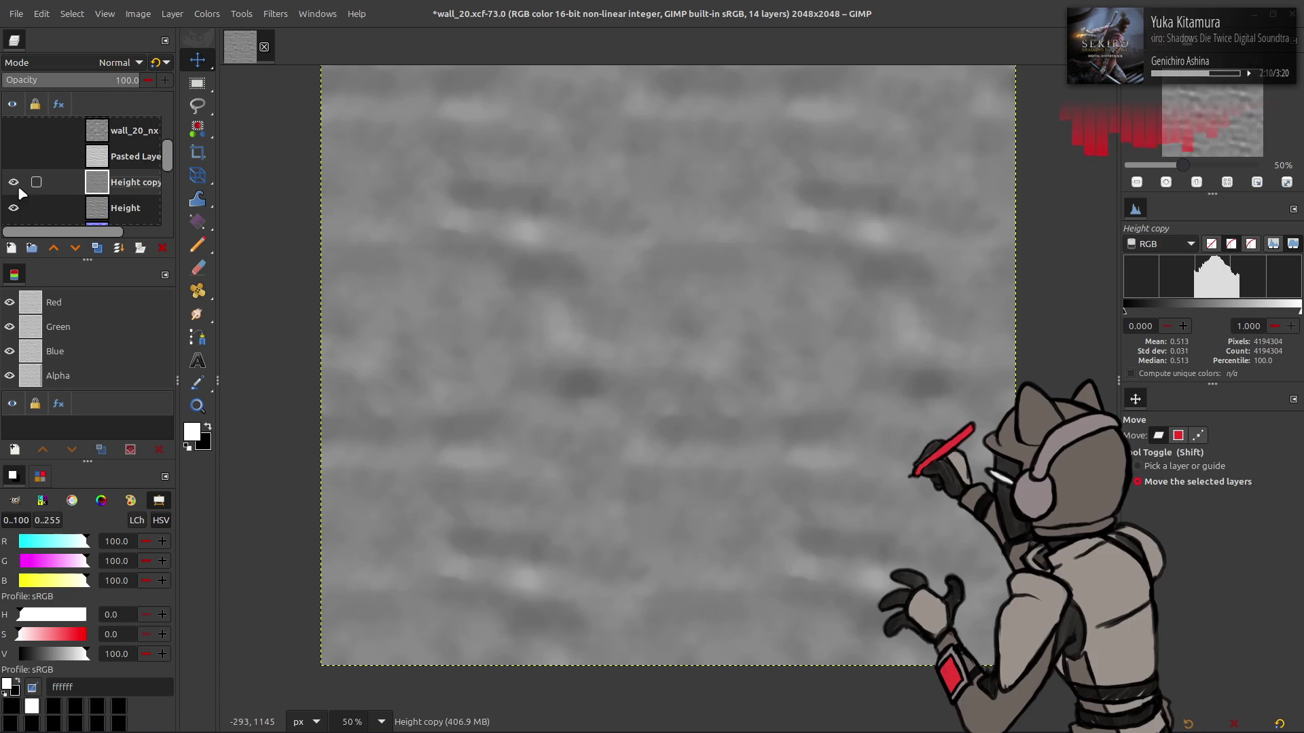
pyautogui.click(112, 63)
pyautogui.click(61, 561)
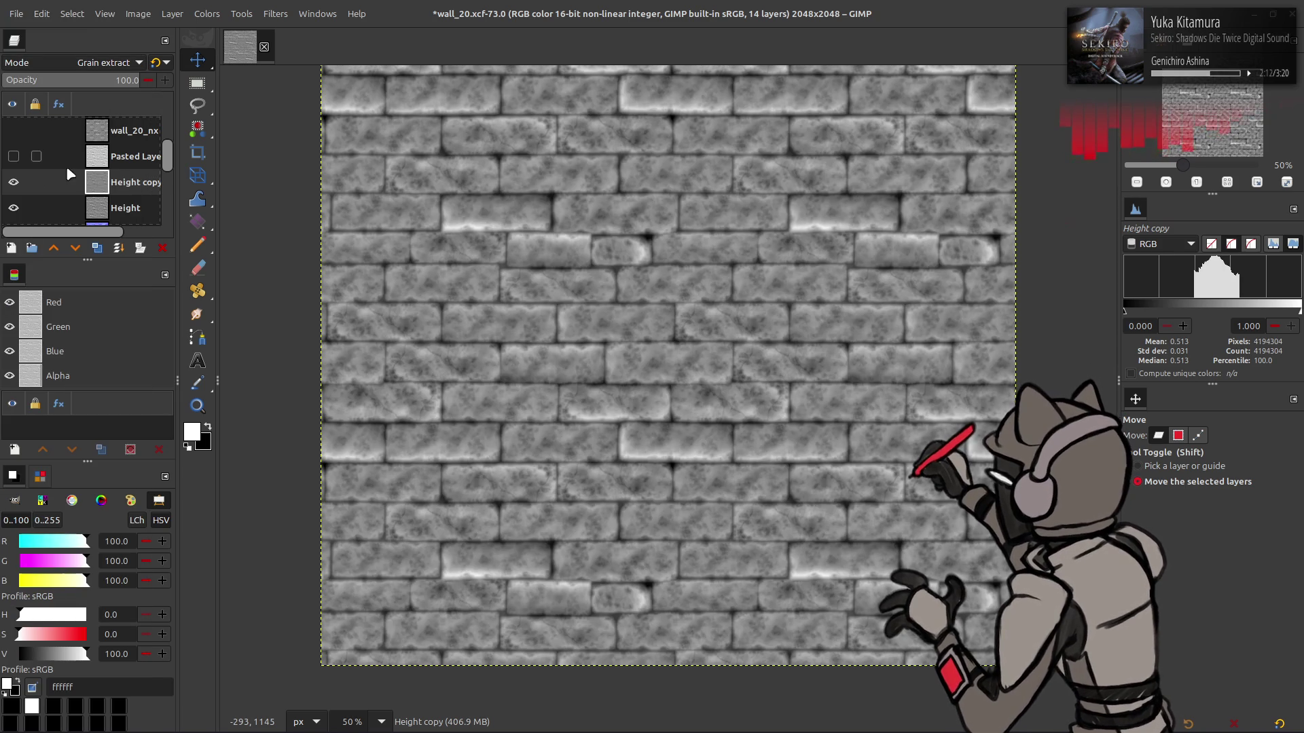
pyautogui.click(13, 182)
pyautogui.click(13, 182)
pyautogui.click(13, 182)
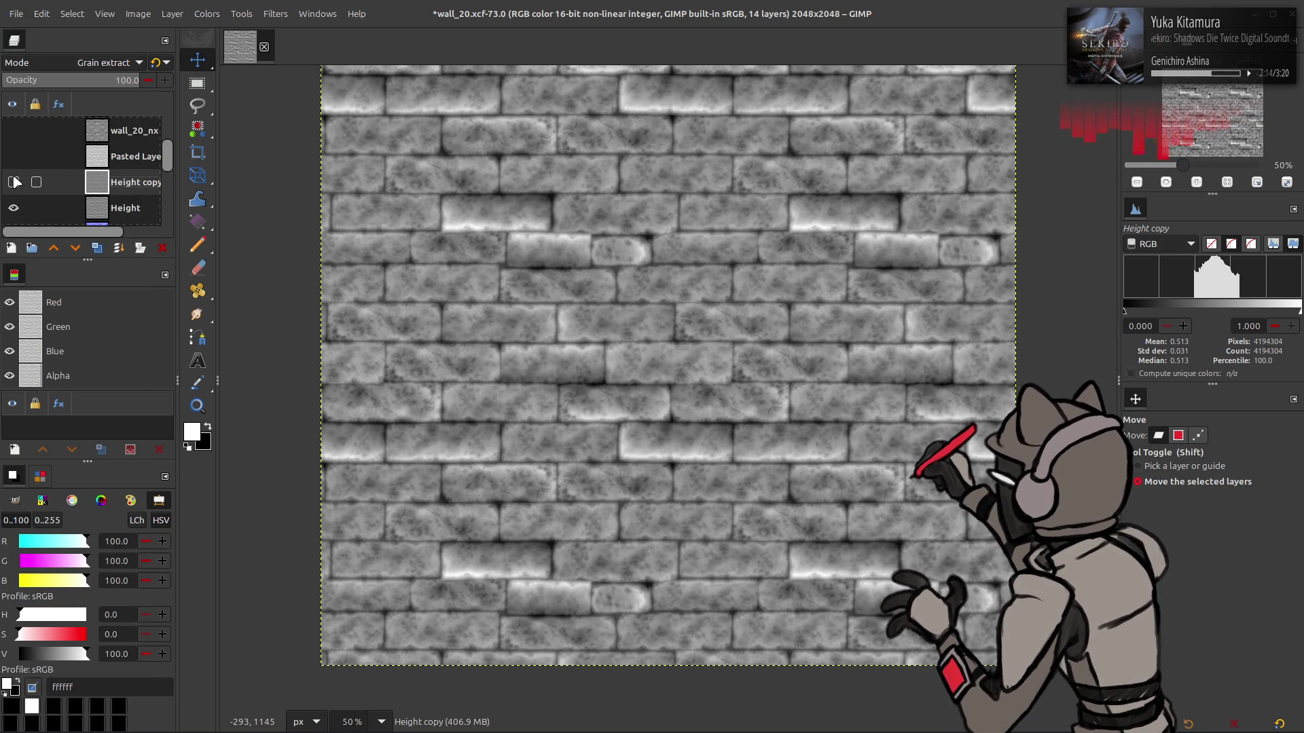
pyautogui.hotkey('ctrl', 'z')
pyautogui.hotkey('ctrl', 'z')
pyautogui.hotkey('ctrl', 'z')
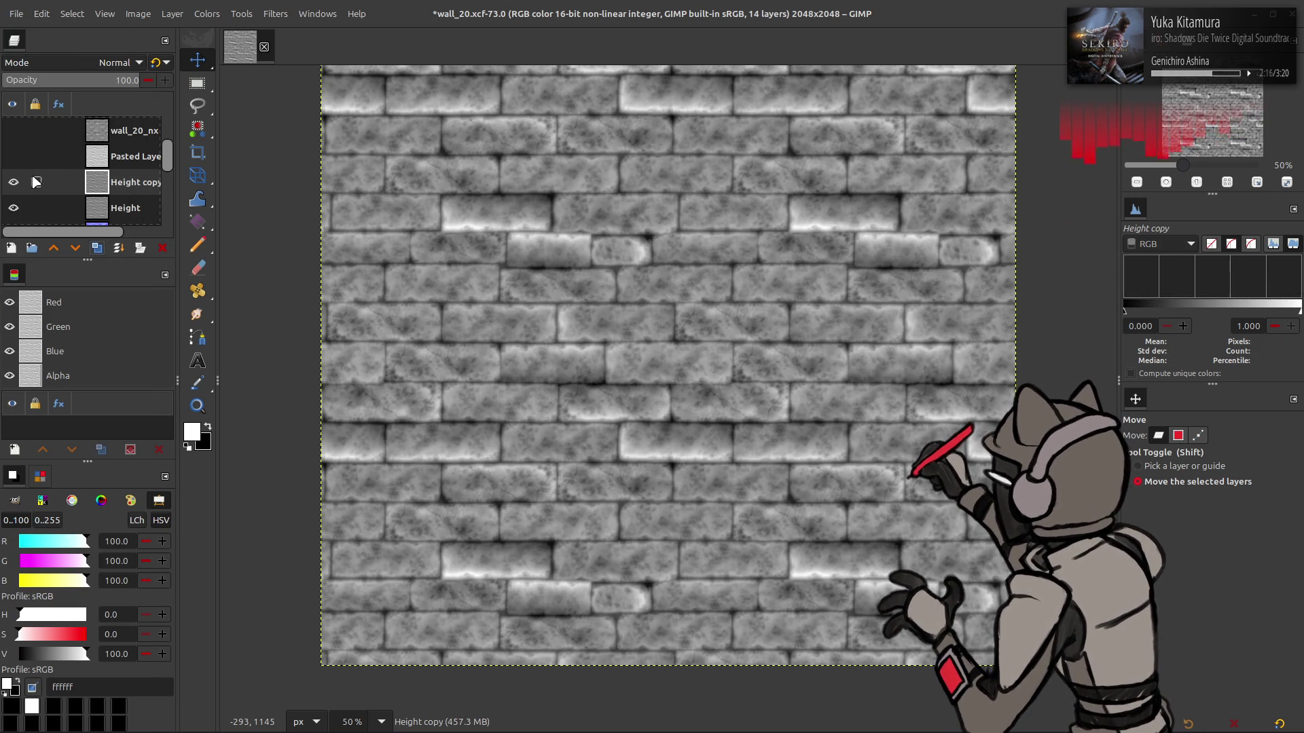
# Apply a radius 32 median blur to Height copy, starting from the last-used preset
pyautogui.click(268, 15)
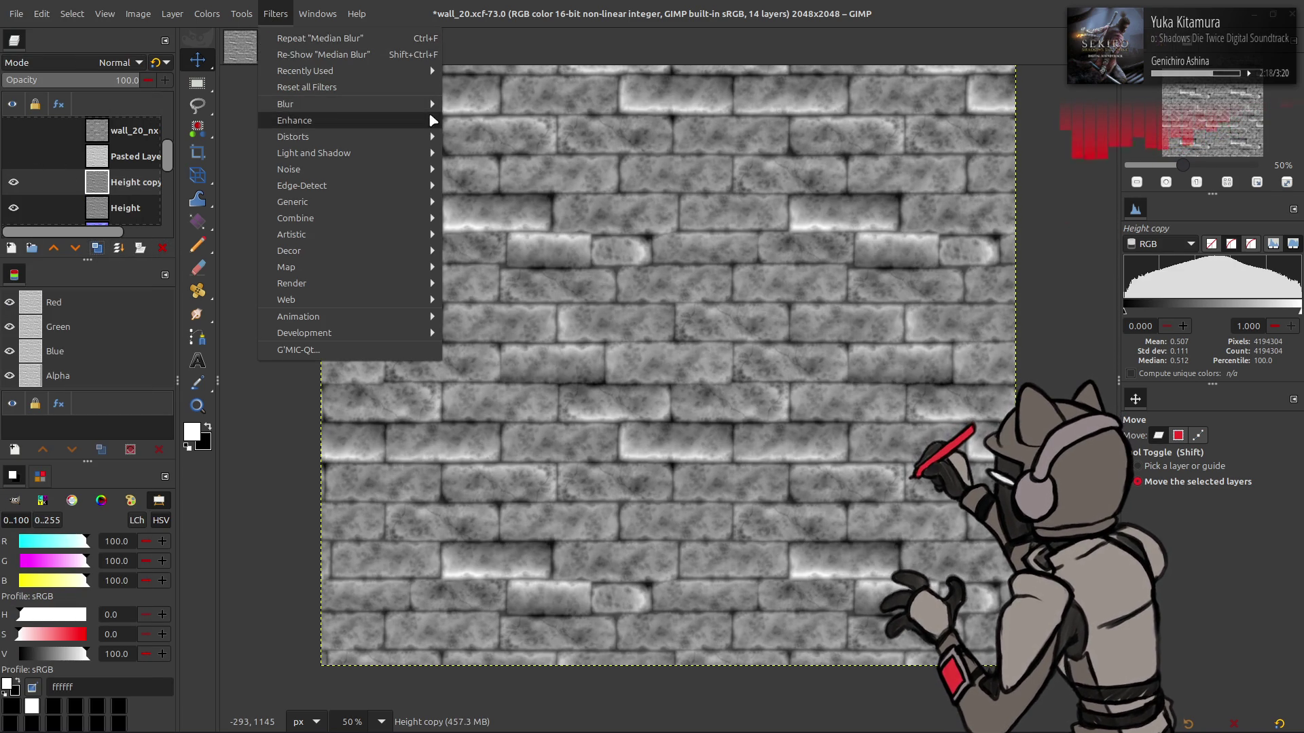
pyautogui.moveTo(407, 104)
pyautogui.click(483, 170)
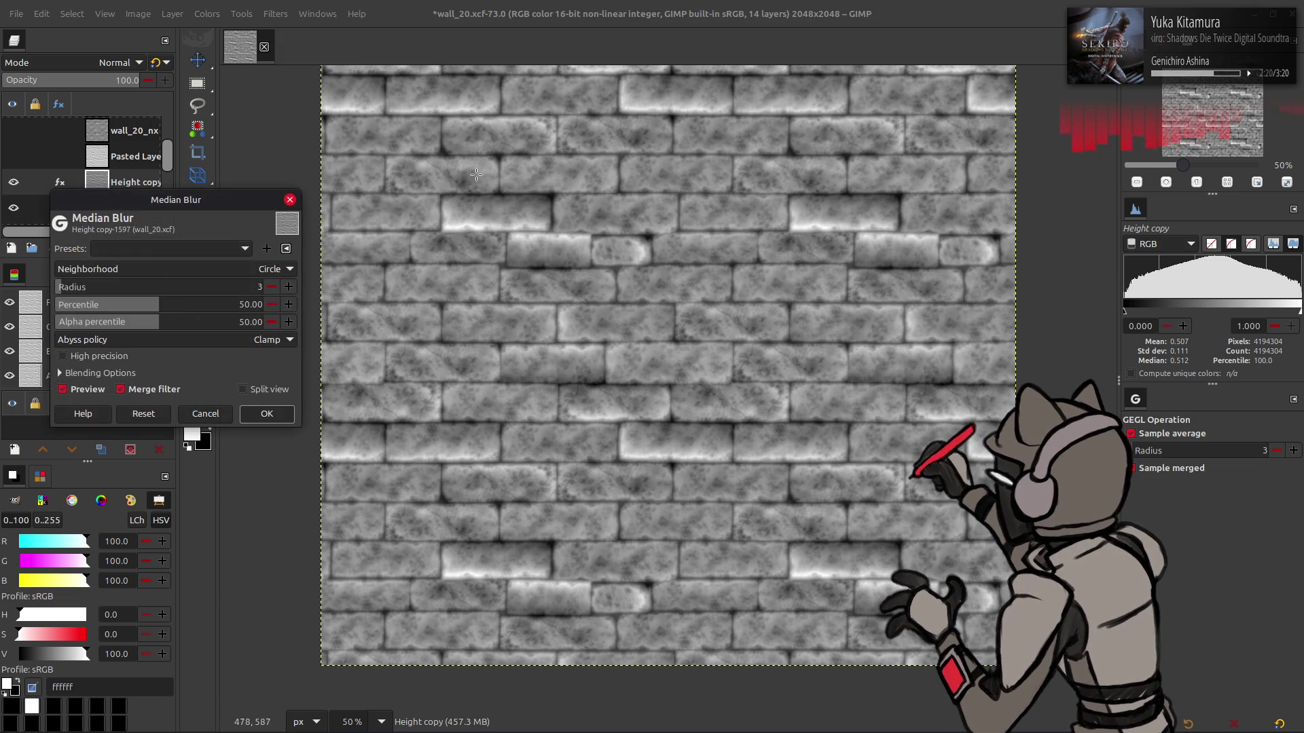
pyautogui.click(183, 248)
pyautogui.click(193, 253)
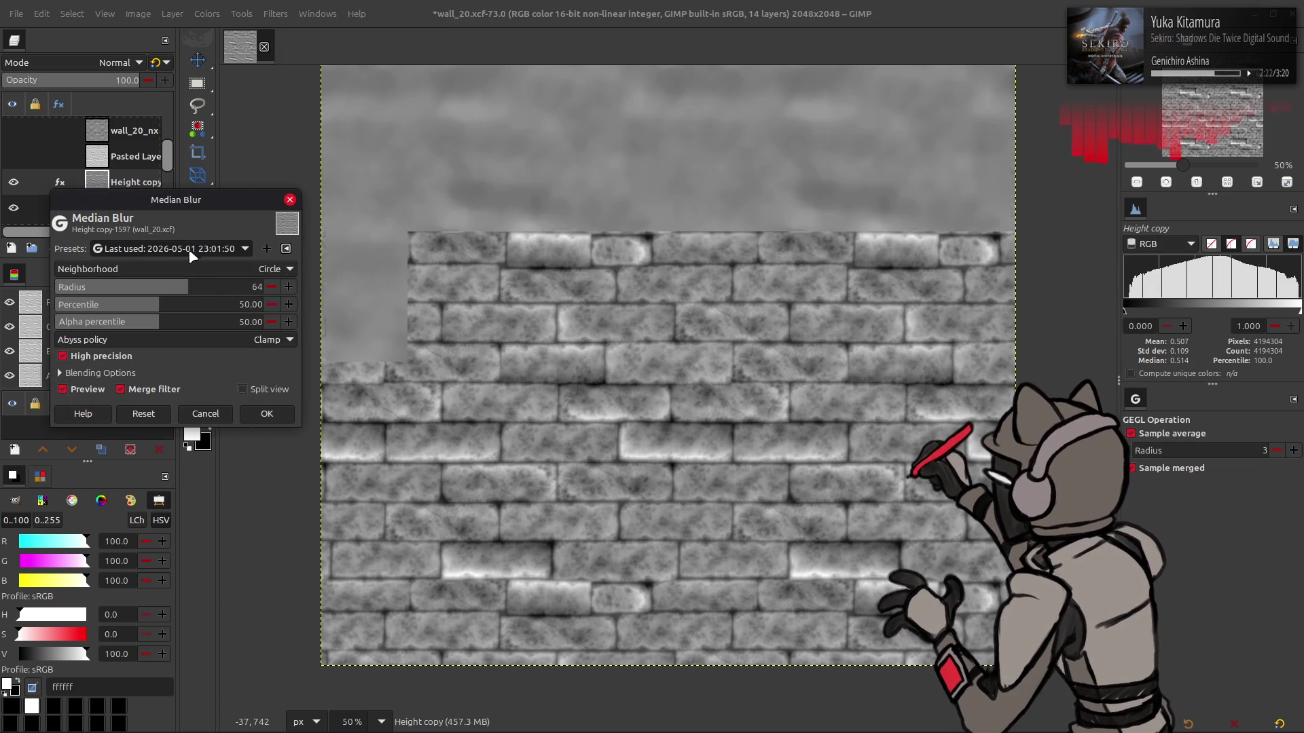
pyautogui.moveTo(188, 289); pyautogui.dragTo(155, 289)
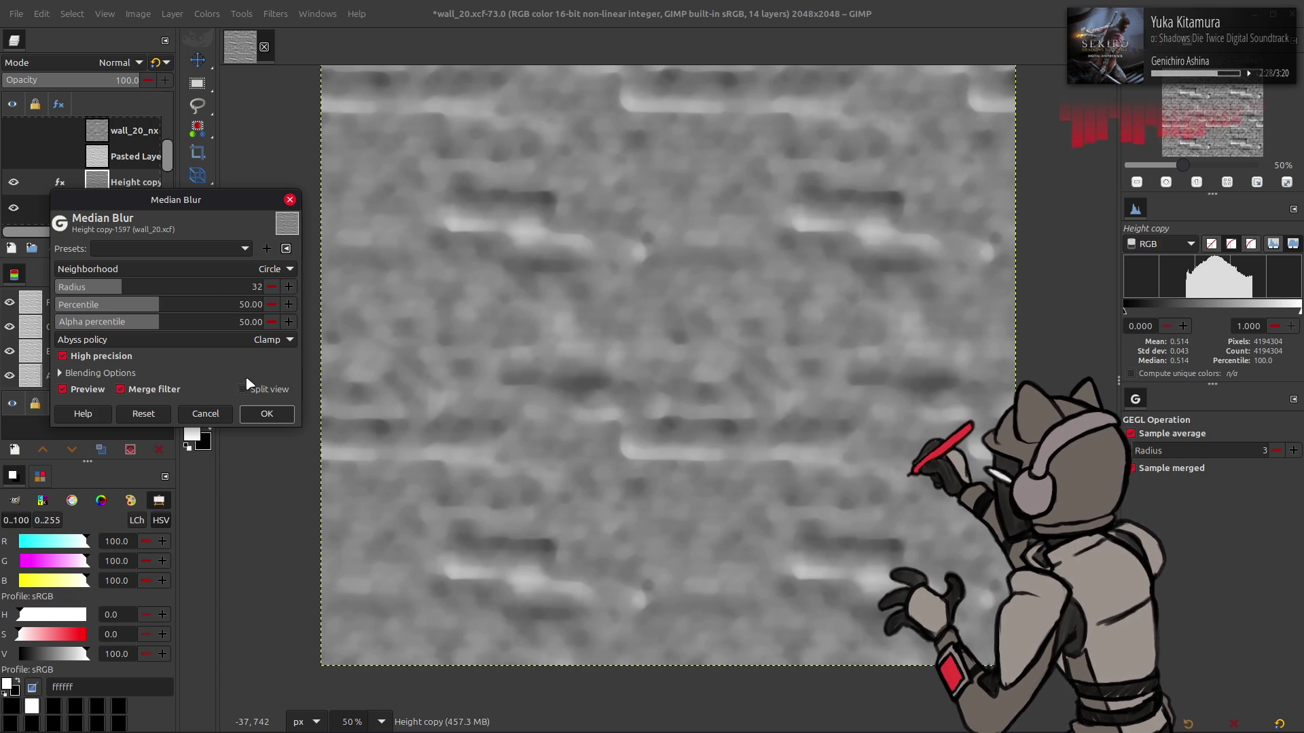
pyautogui.press('Return')
# Set Height copy's blend mode to Grain extract and compare it with the layer below
pyautogui.click(100, 64)
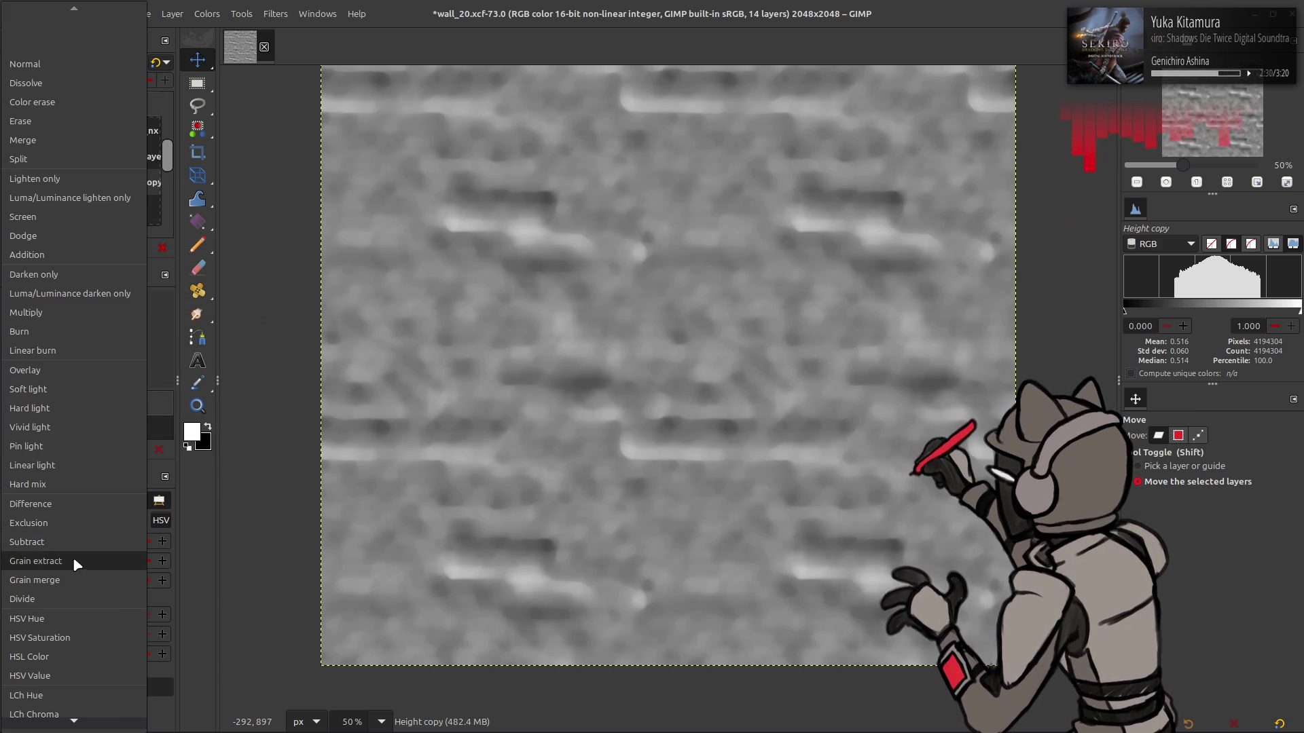
pyautogui.click(72, 558)
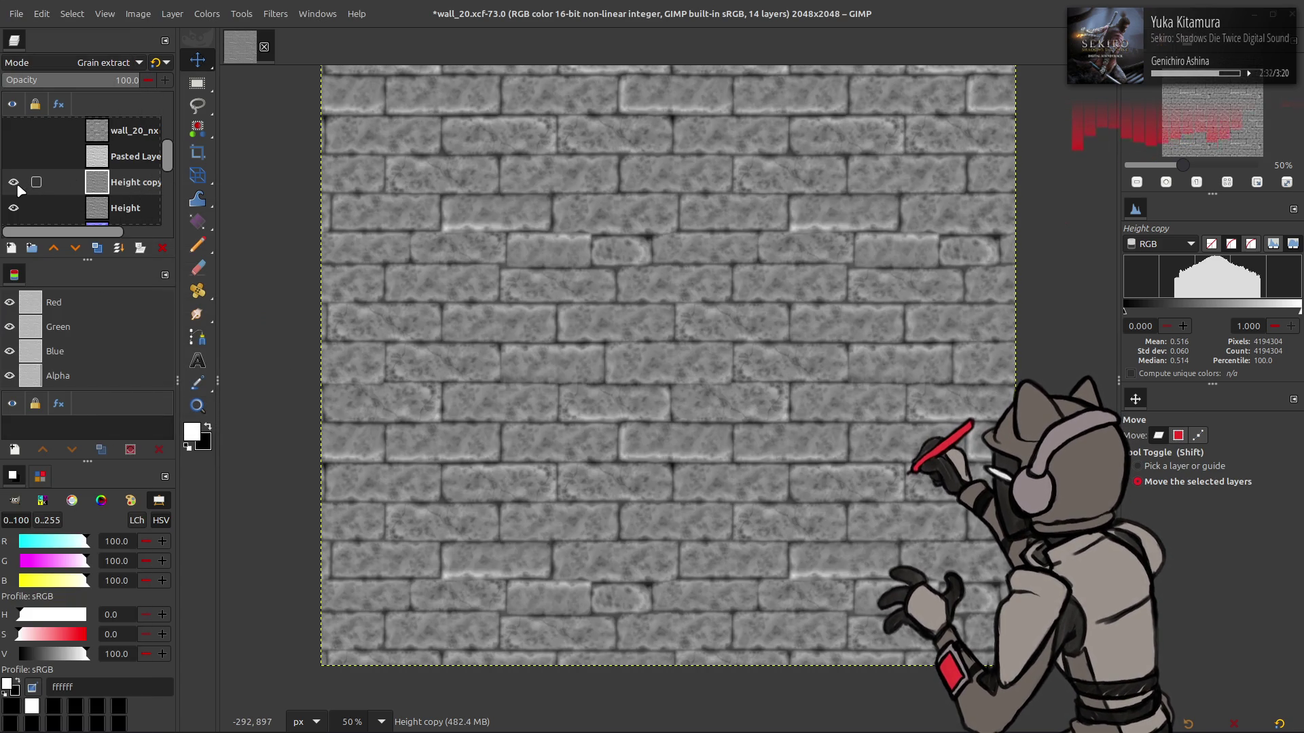
pyautogui.click(14, 183)
pyautogui.click(14, 183)
pyautogui.click(14, 182)
pyautogui.click(14, 182)
pyautogui.click(15, 182)
pyautogui.click(14, 183)
# Duplicate the Height layer and merge the grain-extract copy down onto it
pyautogui.click(125, 208)
pyautogui.click(98, 249)
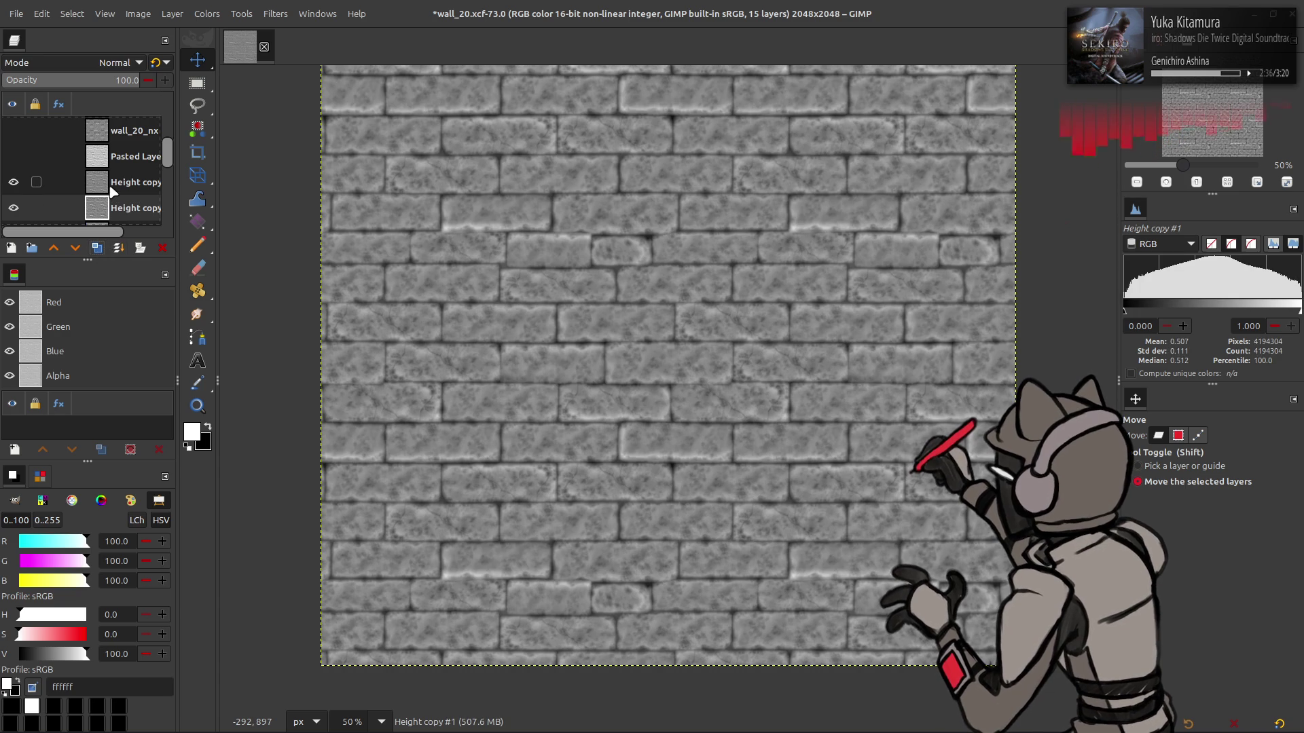
pyautogui.rightClick(114, 193)
pyautogui.click(157, 372)
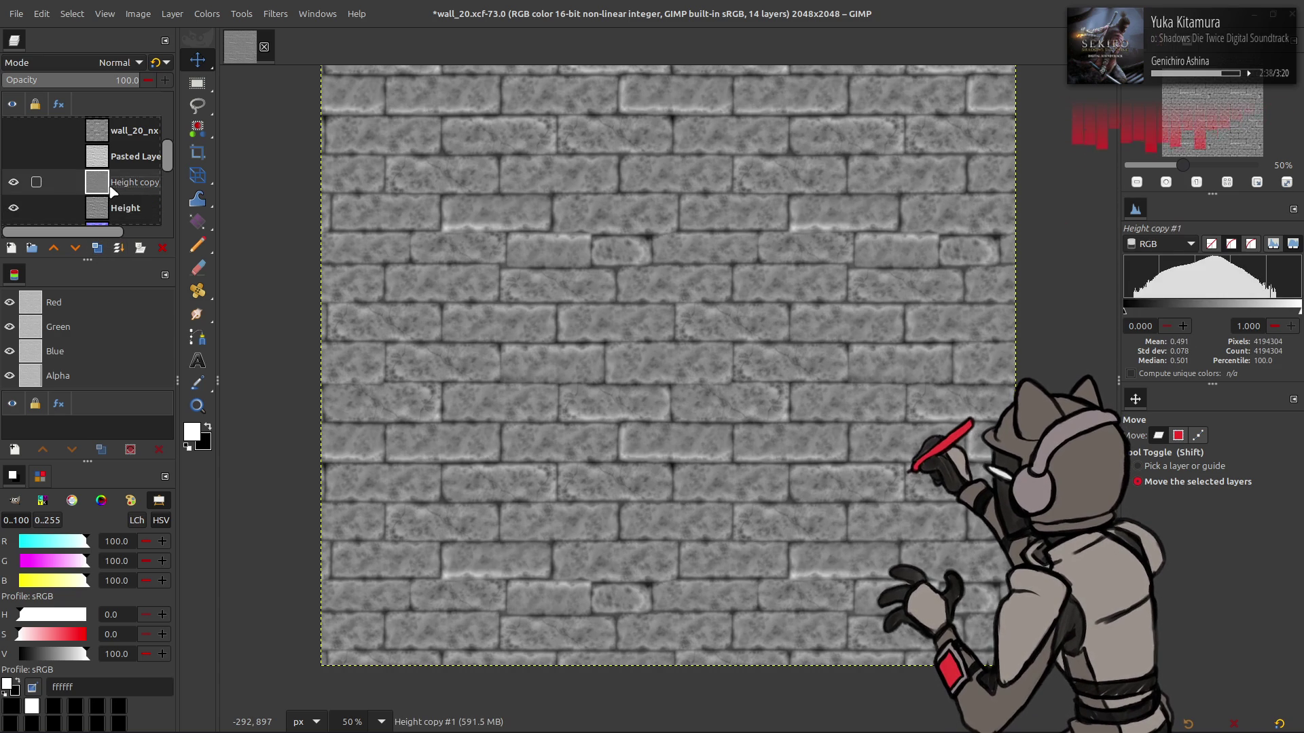
pyautogui.click(275, 13)
pyautogui.moveTo(358, 201)
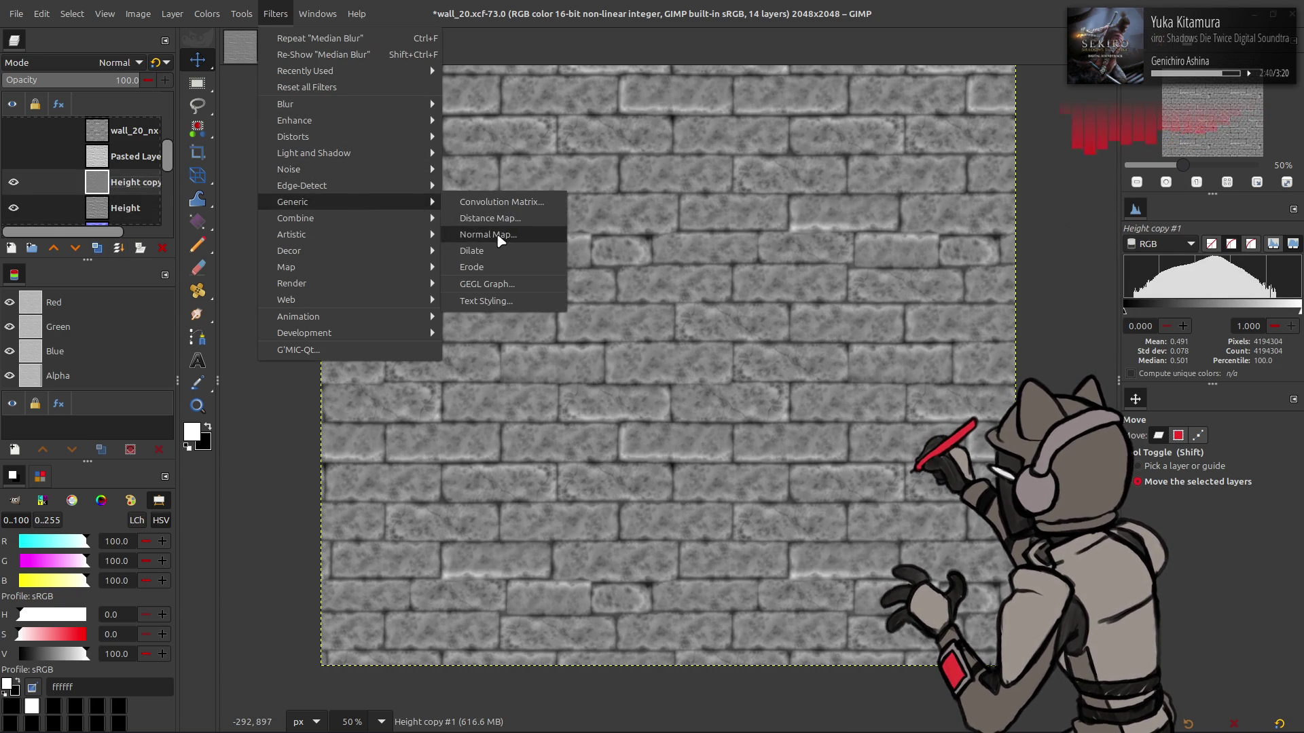
pyautogui.click(499, 235)
pyautogui.click(169, 249)
pyautogui.click(171, 251)
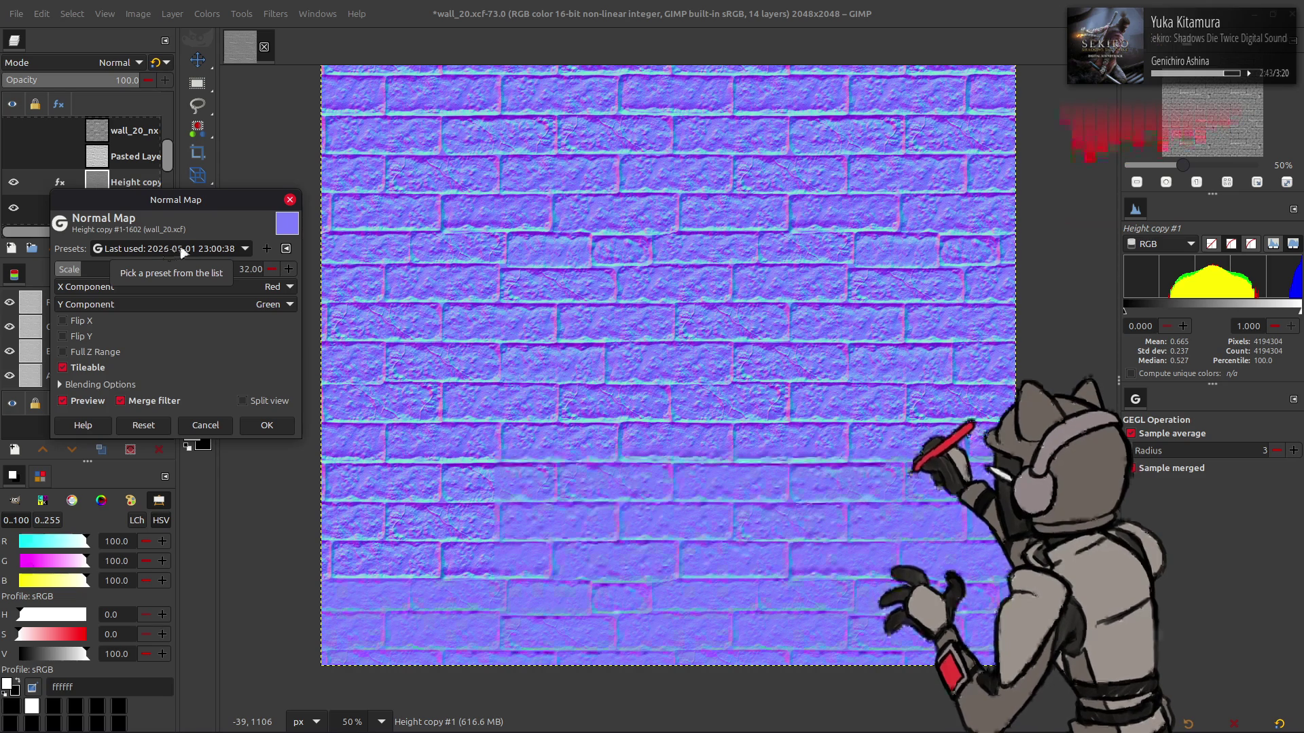
pyautogui.click(207, 426)
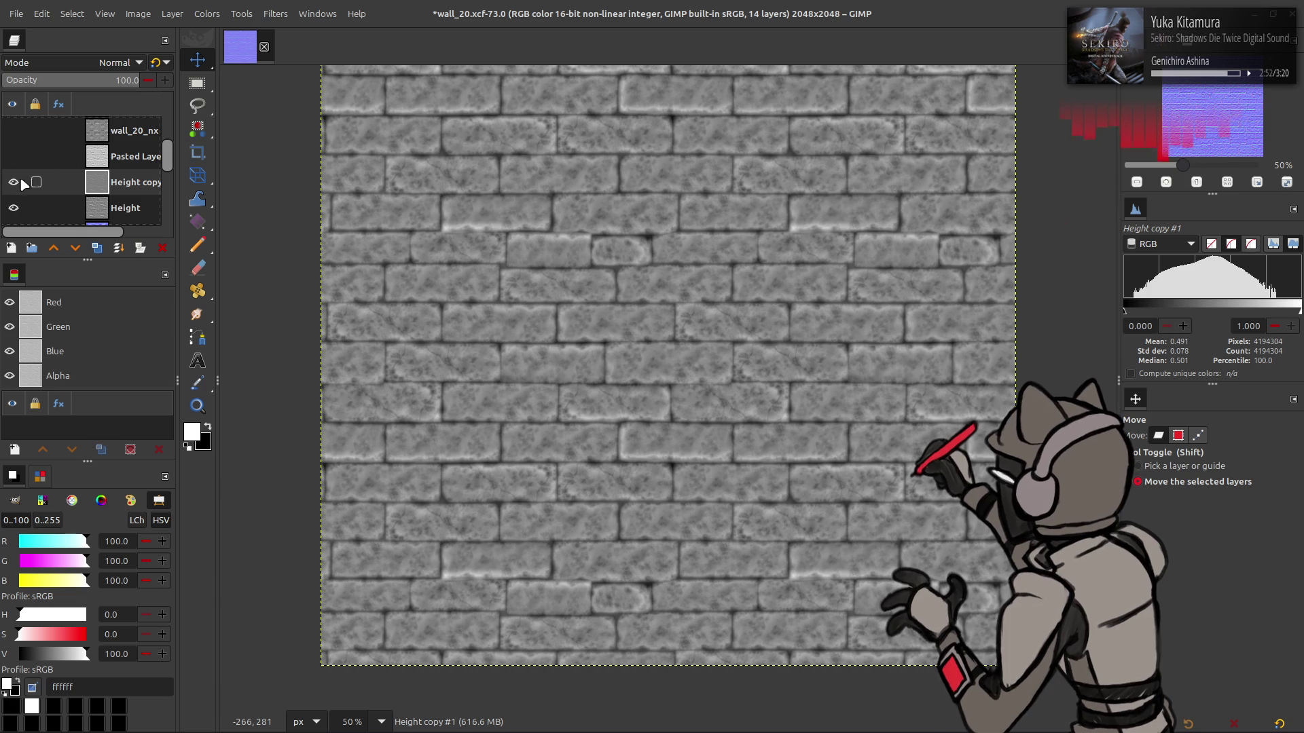
pyautogui.click(96, 247)
# Median-blur Height copy #2 using the last-used filter preset
pyautogui.click(276, 14)
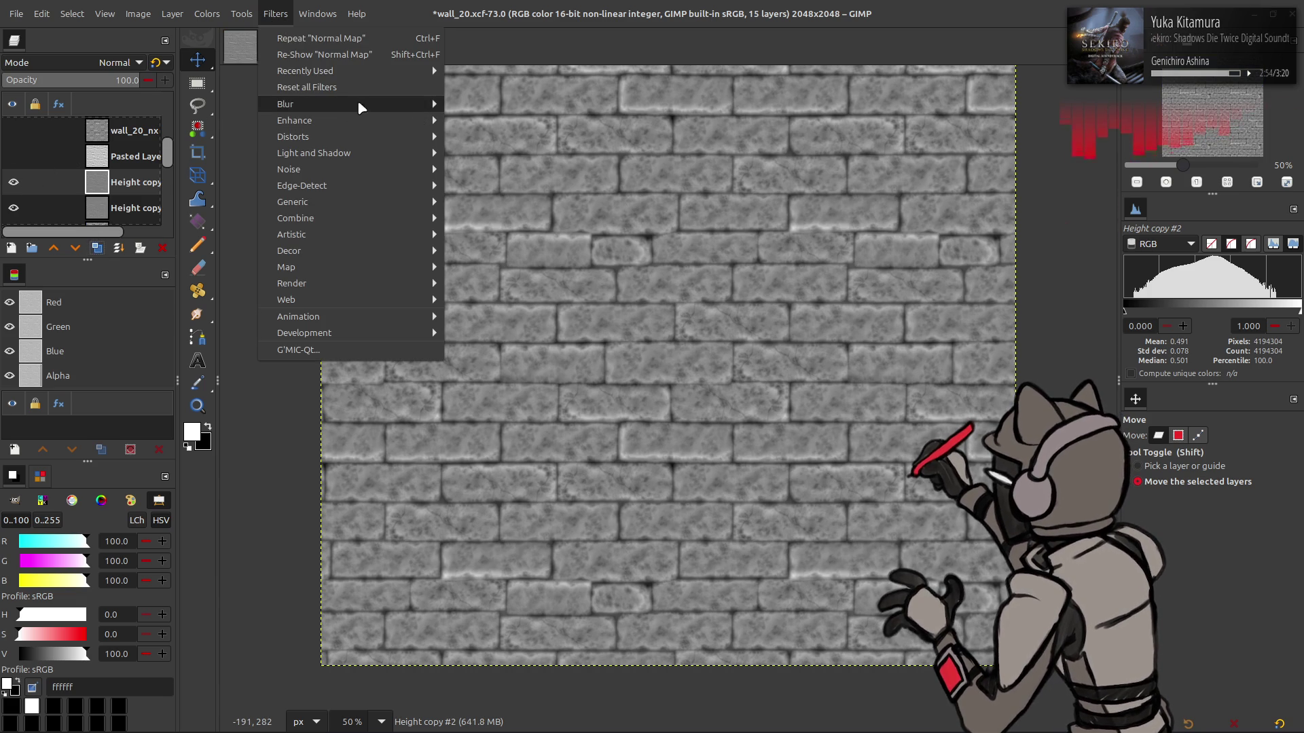
pyautogui.moveTo(357, 103)
pyautogui.click(491, 170)
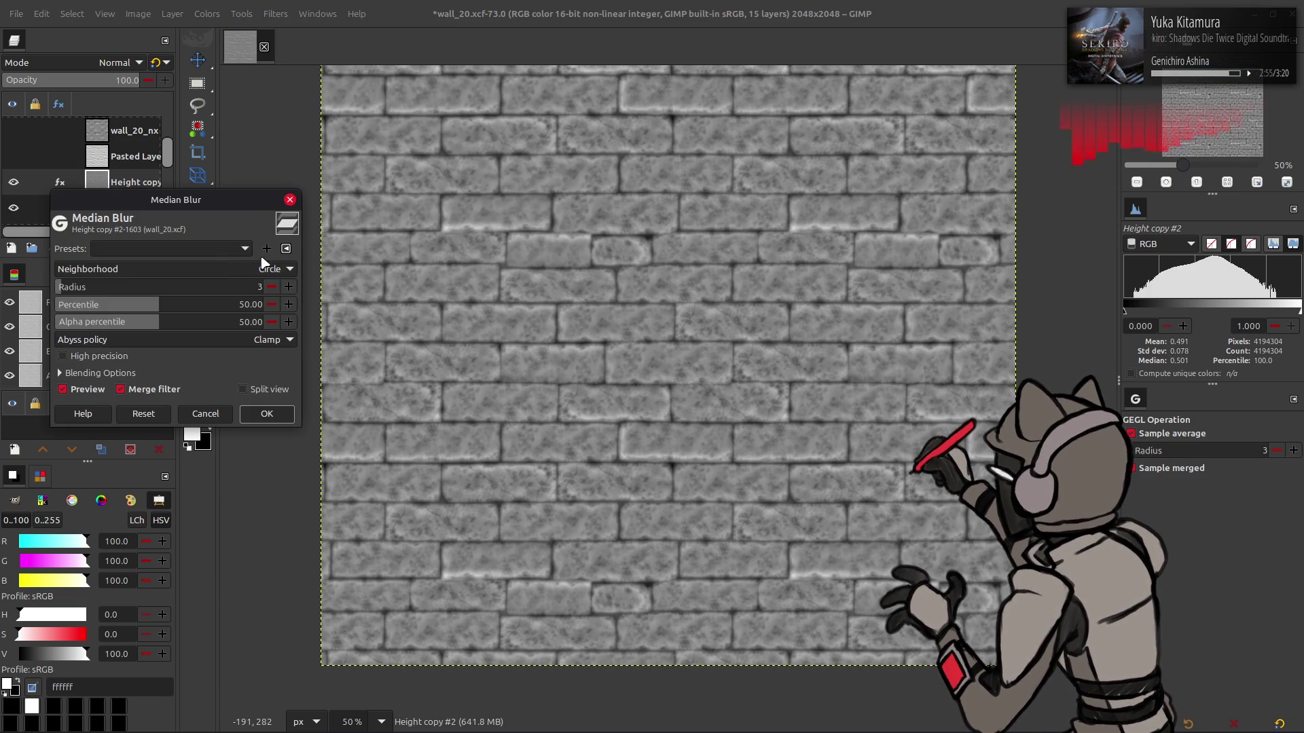
pyautogui.click(194, 248)
pyautogui.click(195, 256)
pyautogui.click(194, 250)
pyautogui.click(200, 264)
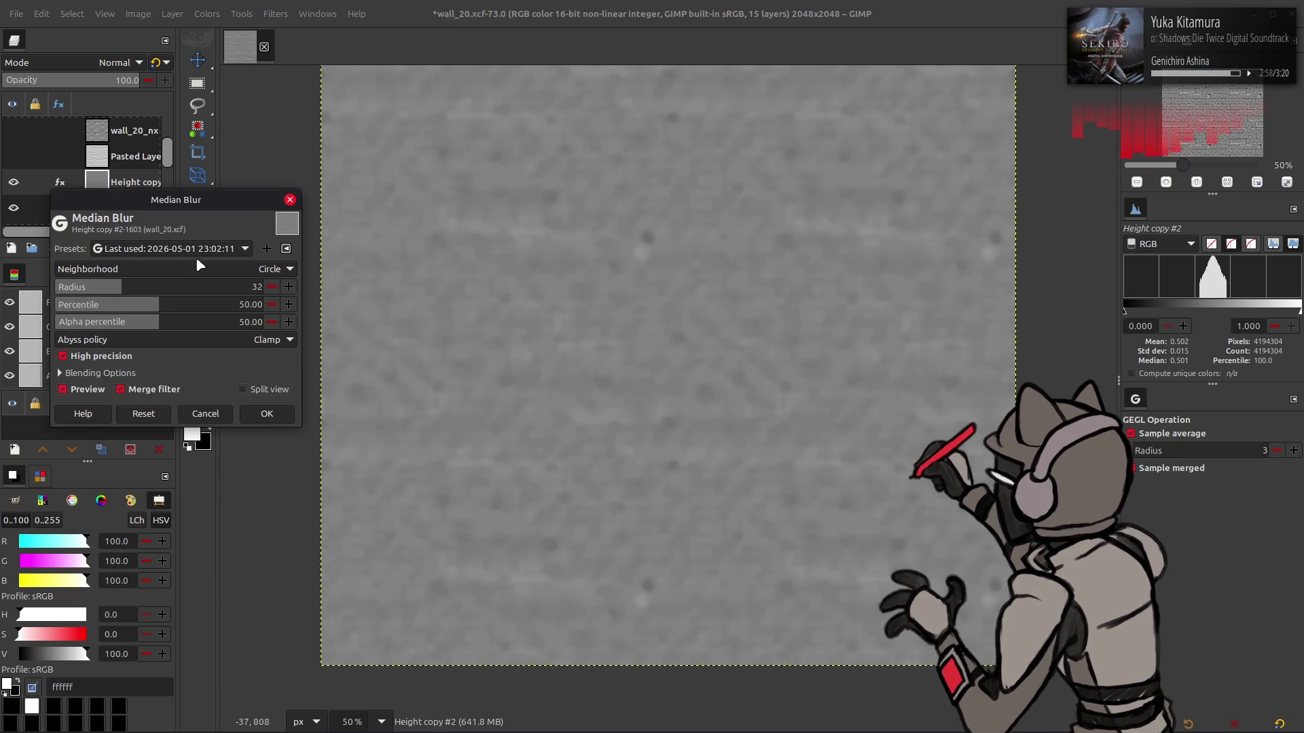
pyautogui.click(262, 413)
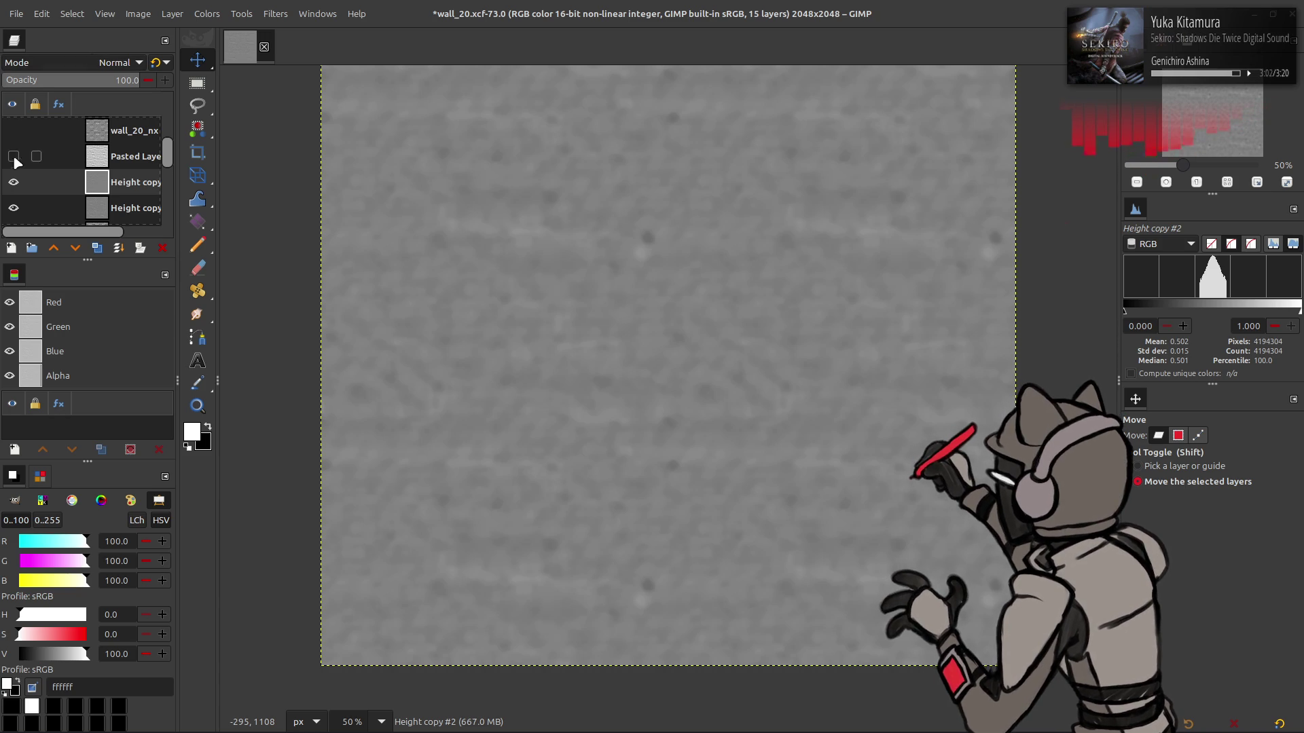
# Compare the blurred Height copy #2, set it to Grain extract, then undo
pyautogui.click(13, 182)
pyautogui.click(14, 182)
pyautogui.click(13, 182)
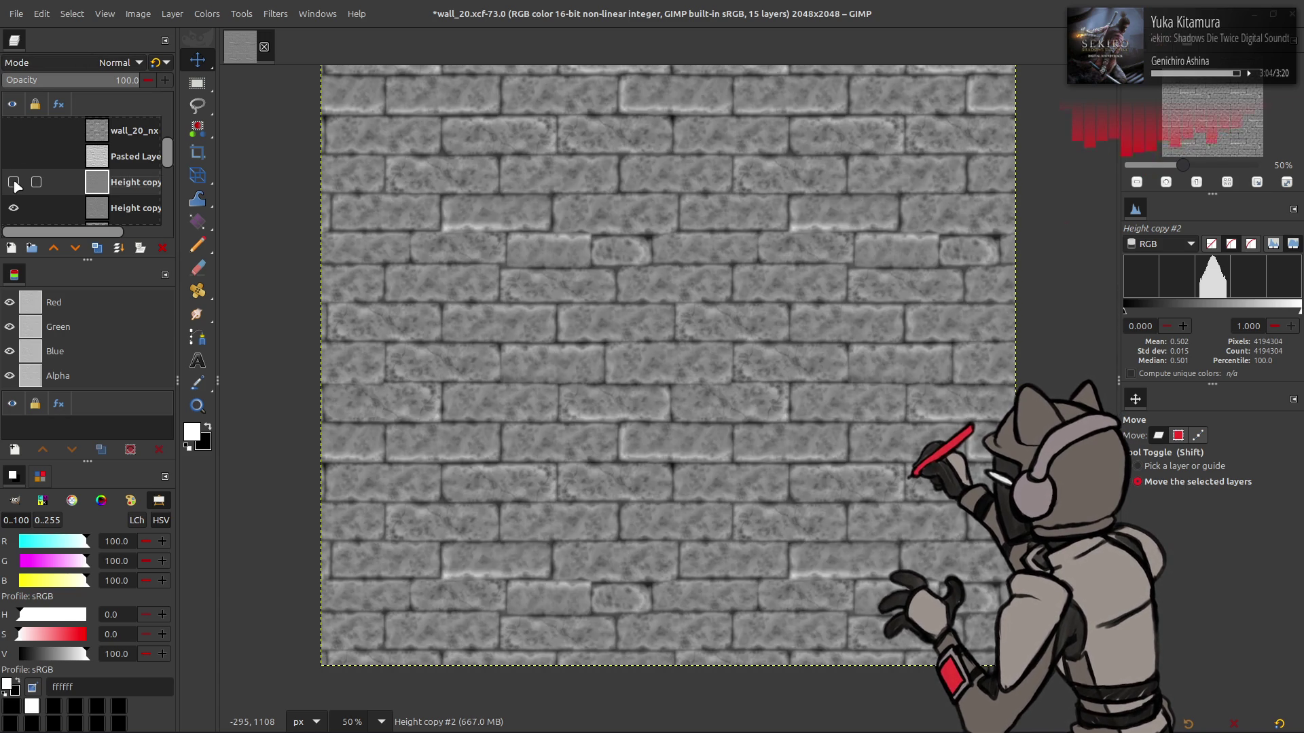
pyautogui.click(14, 182)
pyautogui.click(115, 62)
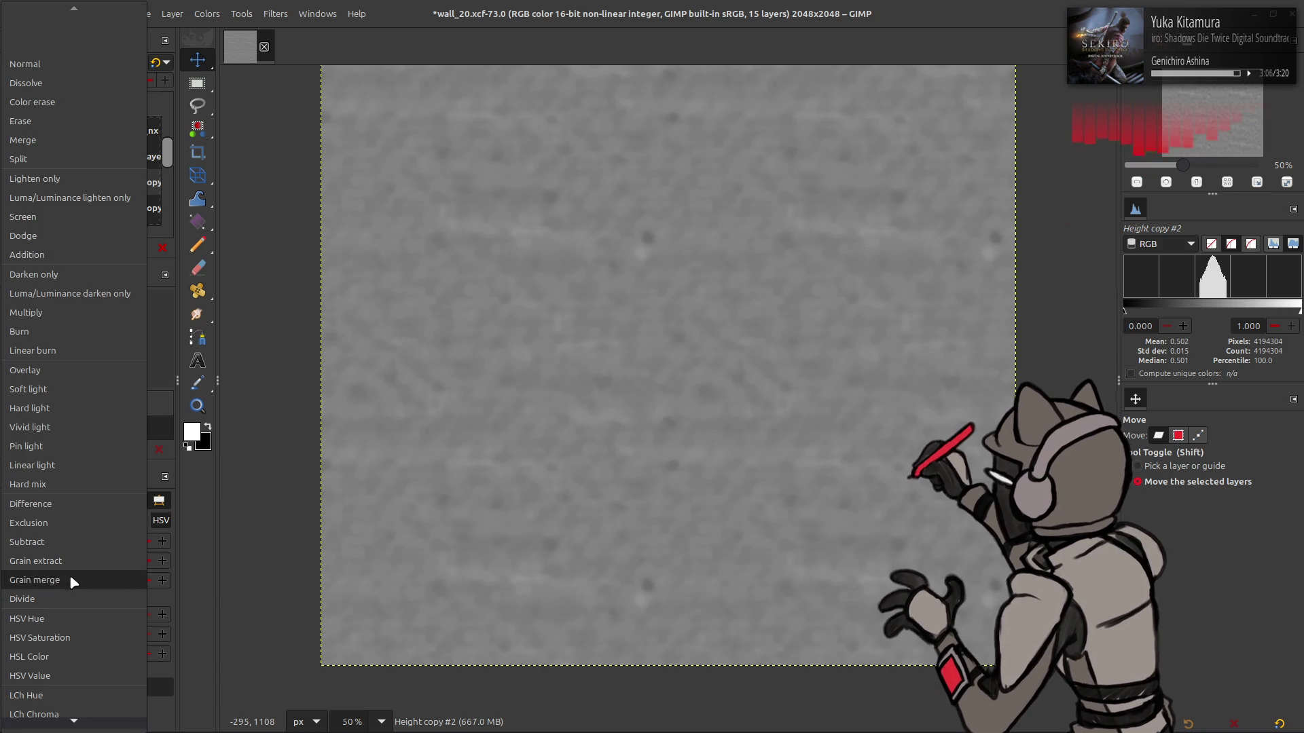
pyautogui.click(70, 582)
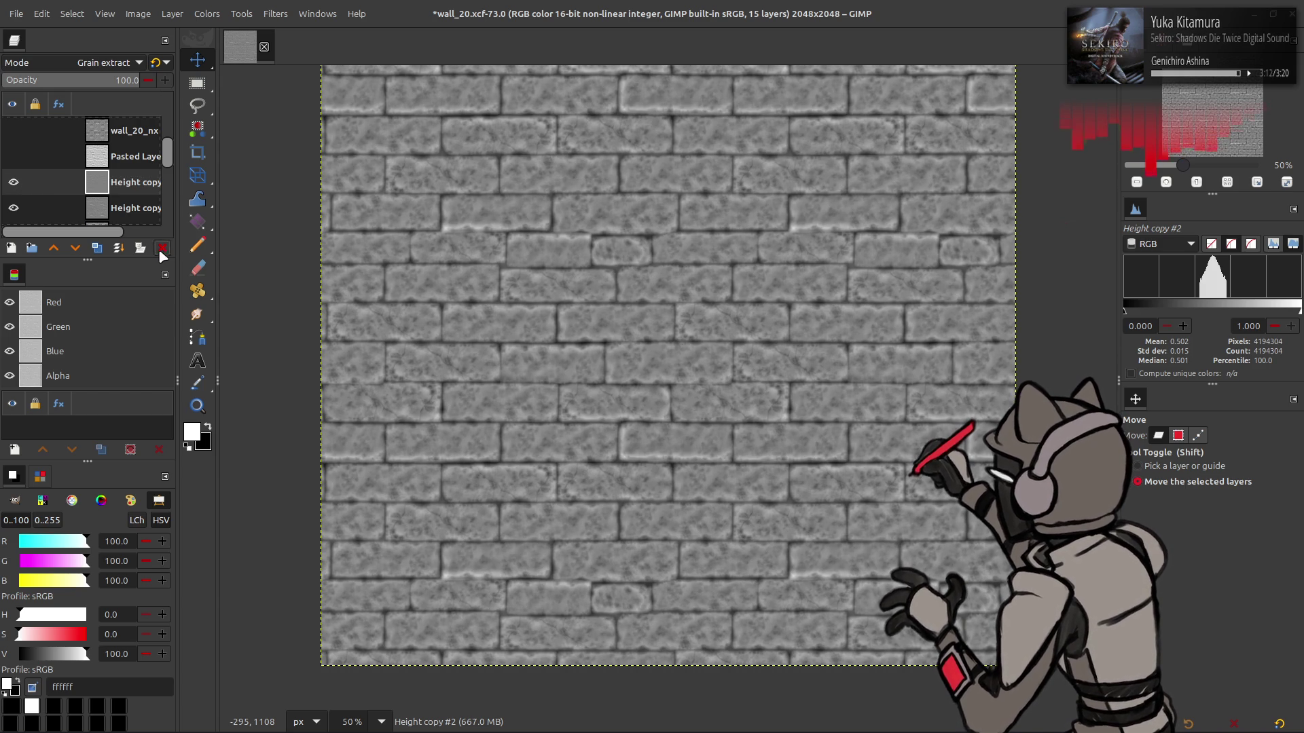
pyautogui.hotkey('ctrl', 'z')
pyautogui.click(275, 13)
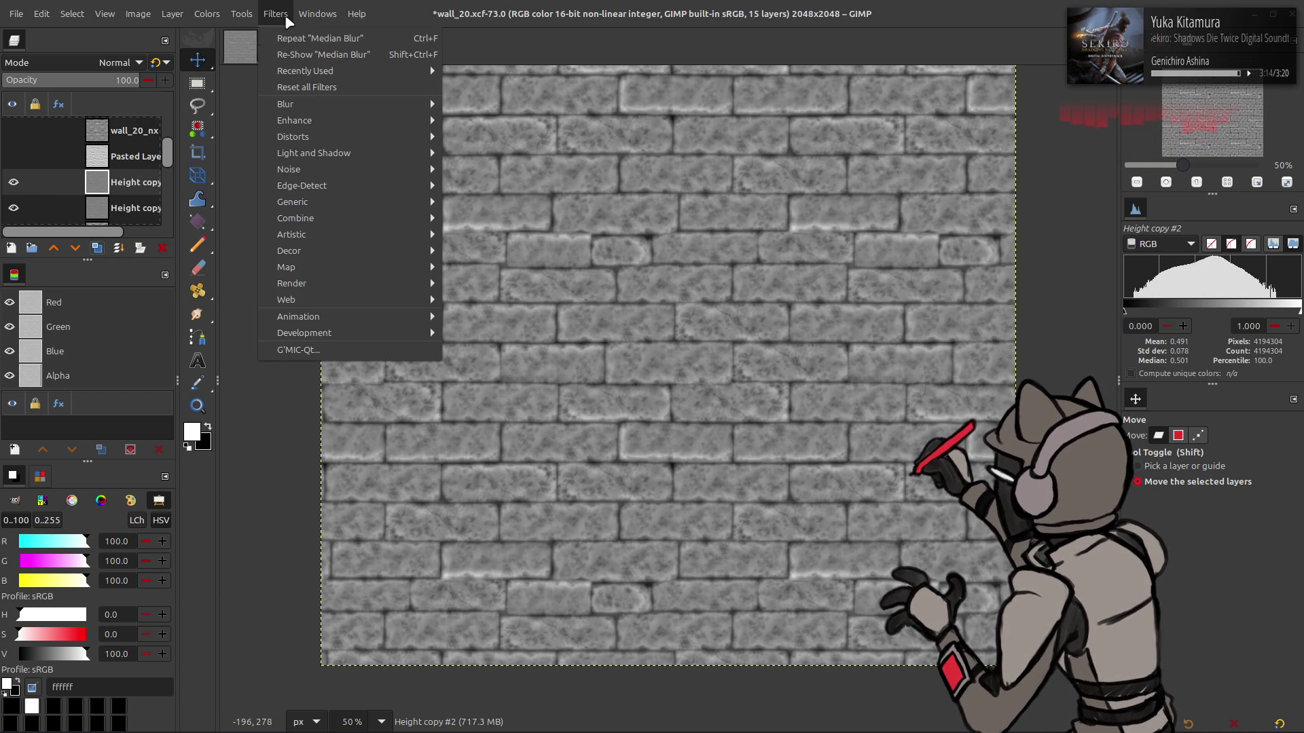
# Apply a radius 16 median blur to Height copy #2
pyautogui.moveTo(387, 103)
pyautogui.click(486, 169)
pyautogui.click(194, 250)
pyautogui.click(194, 269)
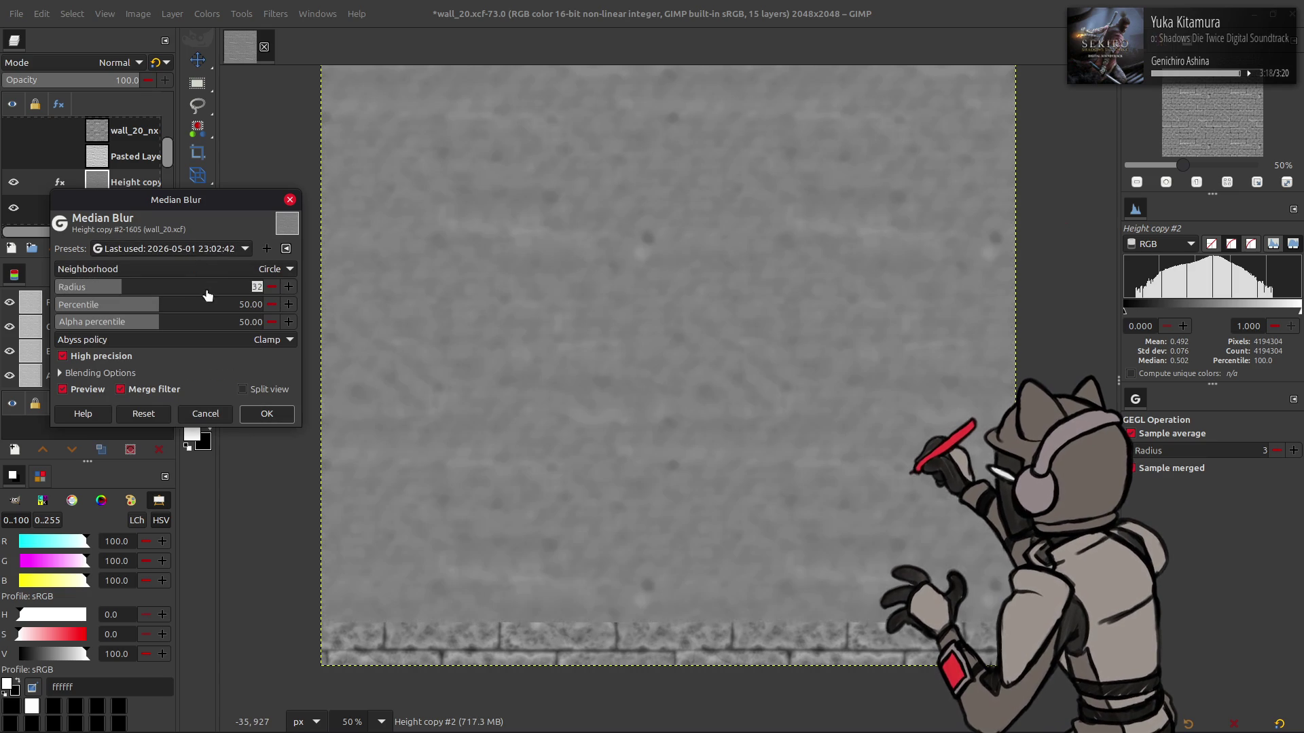
pyautogui.click(104, 284)
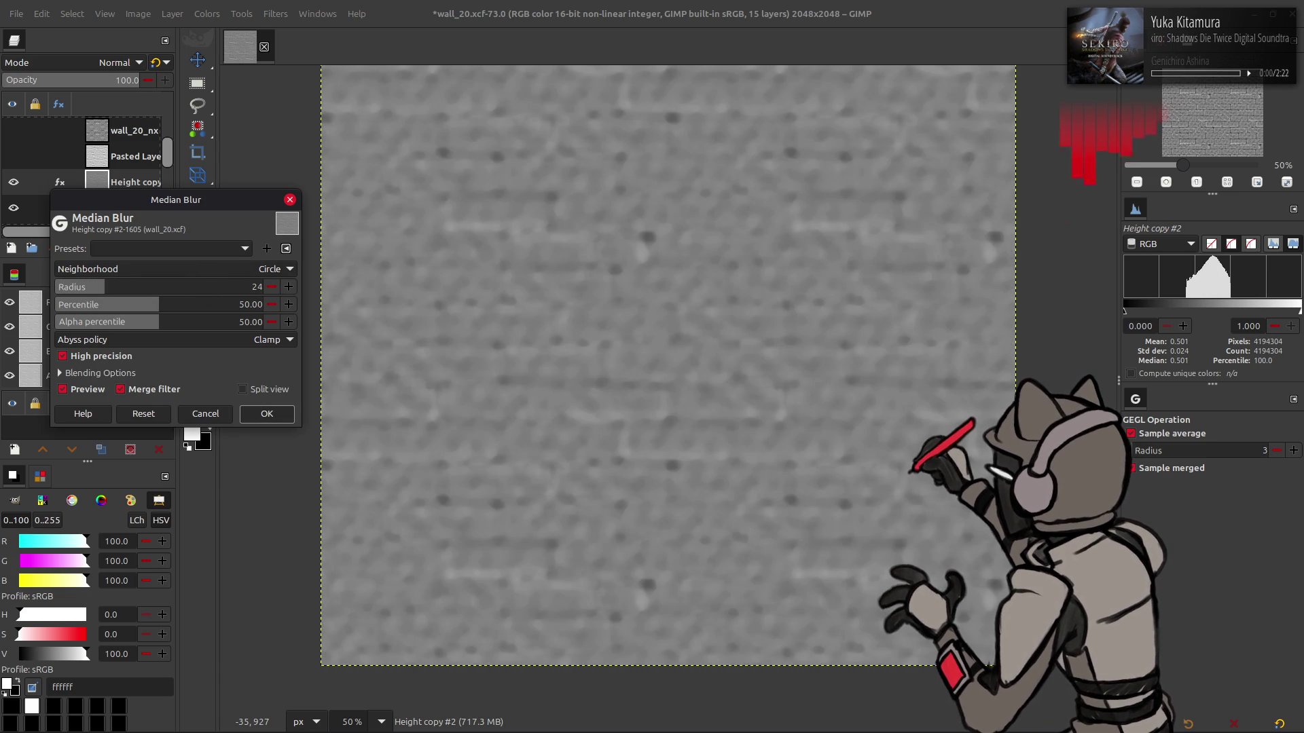
pyautogui.write('6')
pyautogui.press('Return')
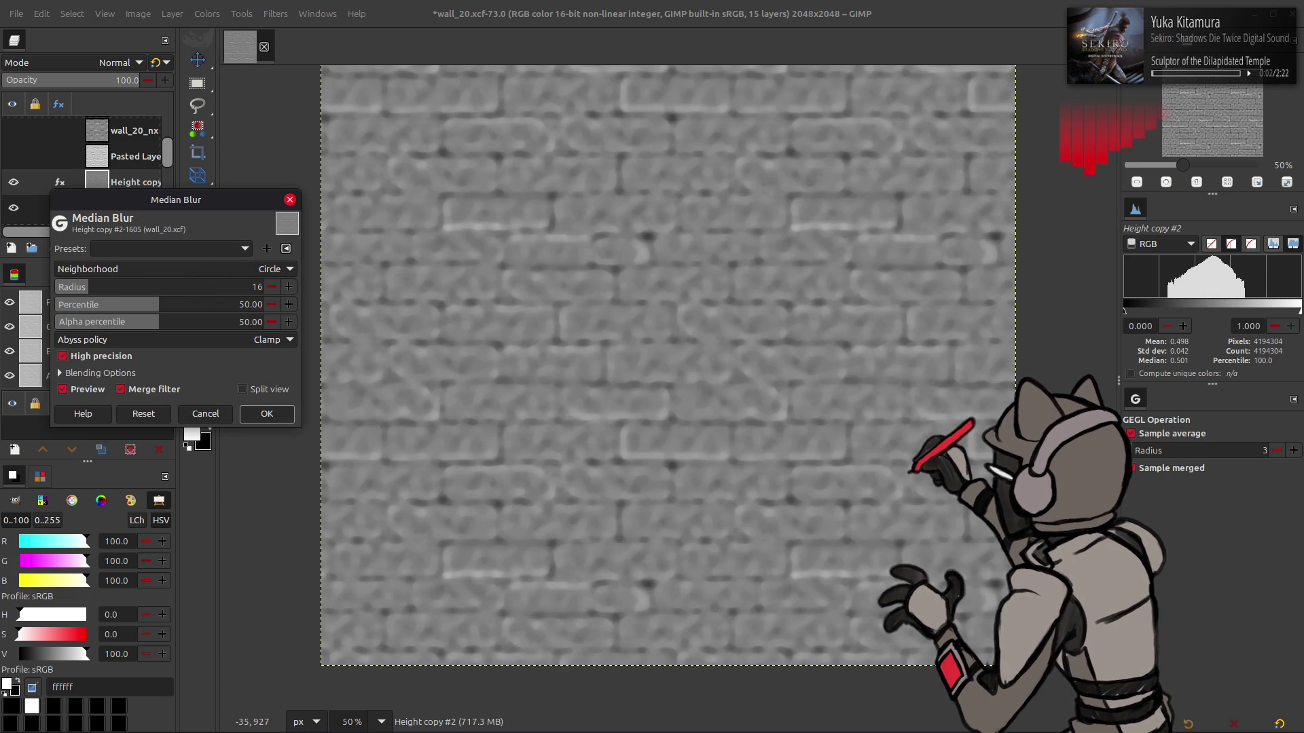
pyautogui.click(265, 416)
# Blend as Grain extract, compare, undo the blend and blur, and re-show Median Blur
pyautogui.click(29, 60)
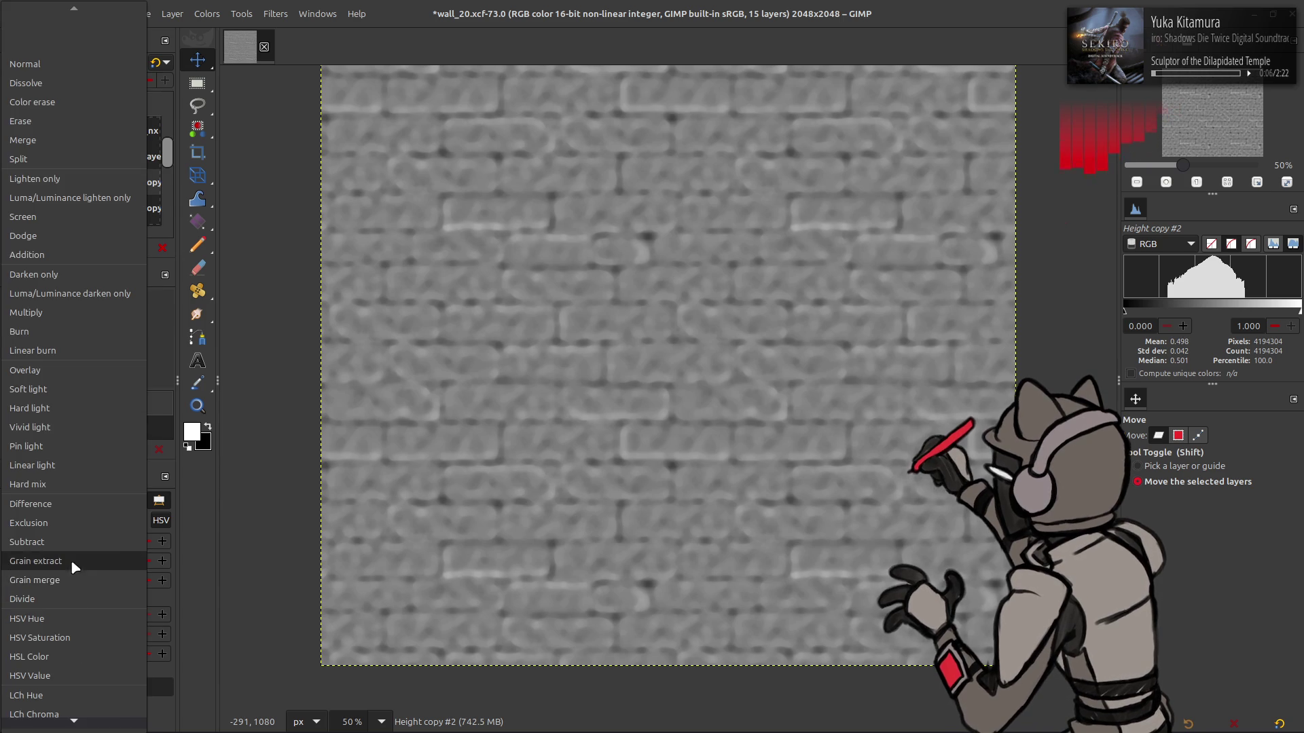
pyautogui.click(70, 559)
pyautogui.click(13, 182)
pyautogui.click(13, 182)
pyautogui.click(13, 182)
pyautogui.click(12, 184)
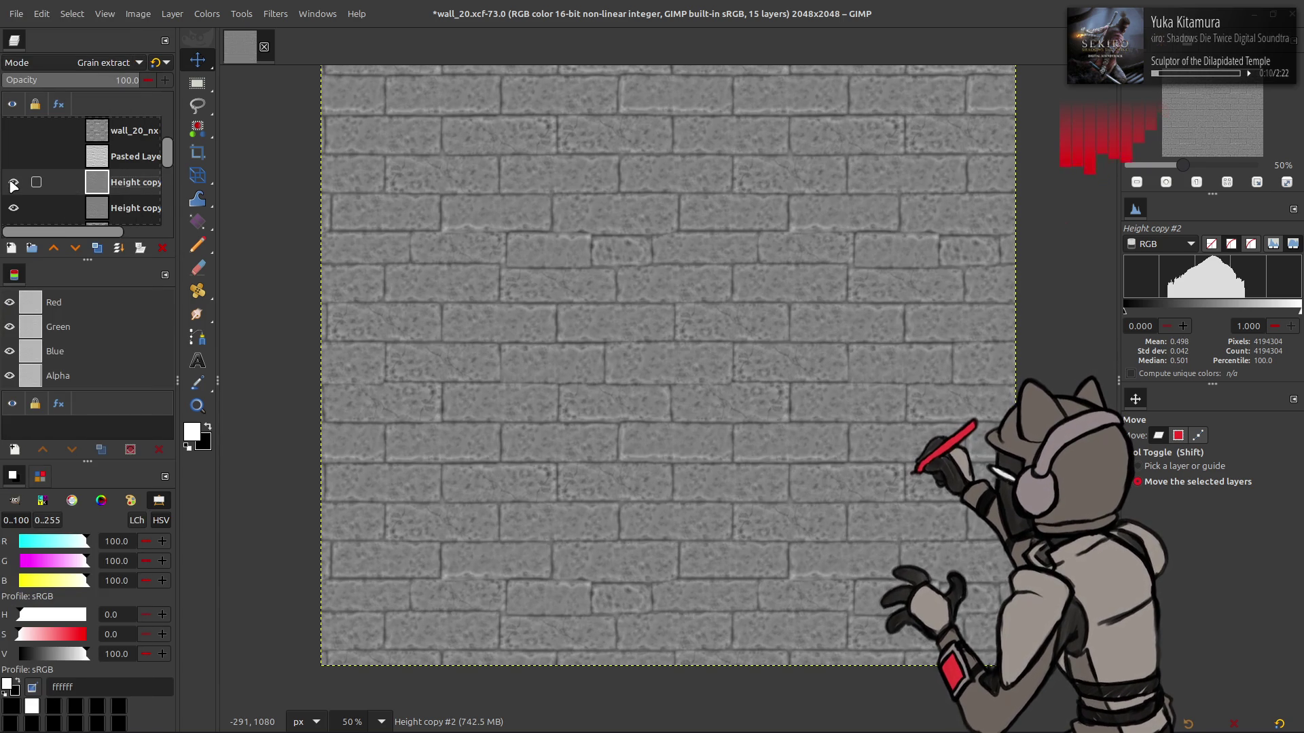
pyautogui.hotkey('ctrl', 'z')
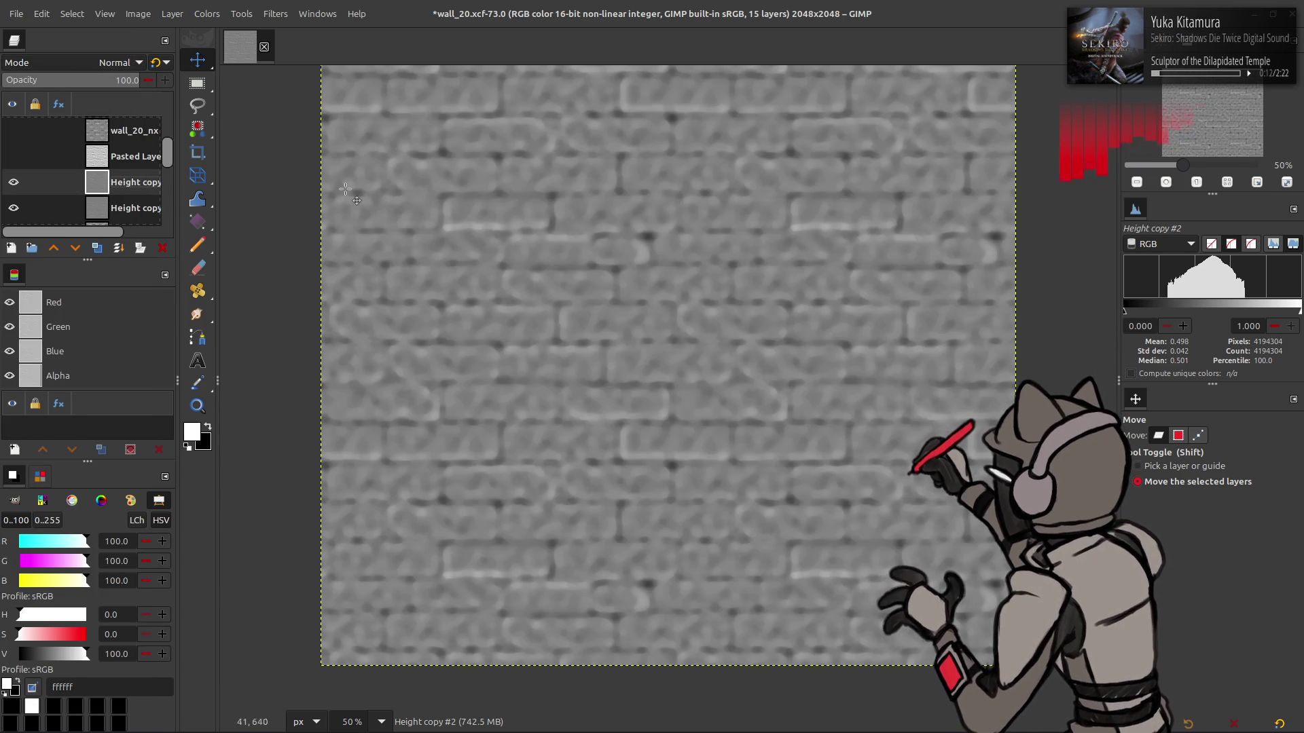
pyautogui.hotkey('ctrl', 'z')
pyautogui.hotkey('ctrl', 'shift', 'f')
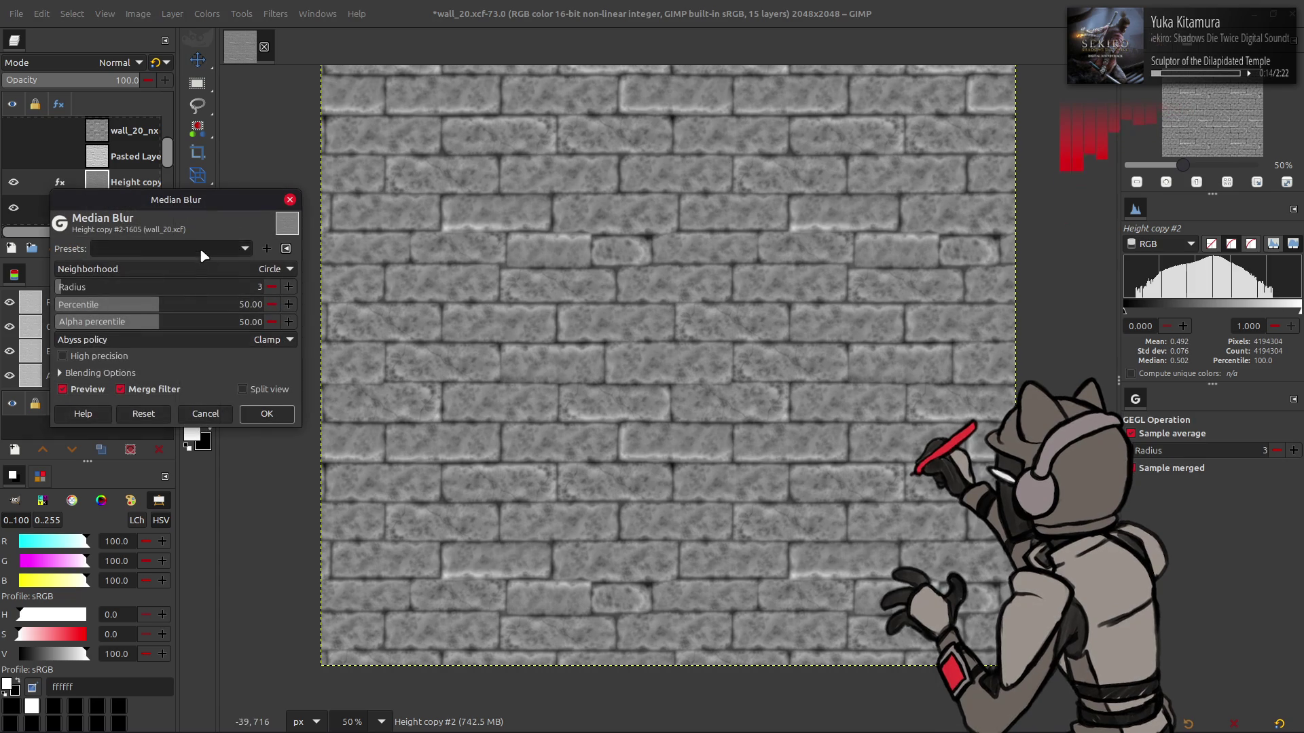
# Apply a radius 24 median blur to the height copy and blend it as Grain extract
pyautogui.moveTo(204, 289); pyautogui.dragTo(252, 269)
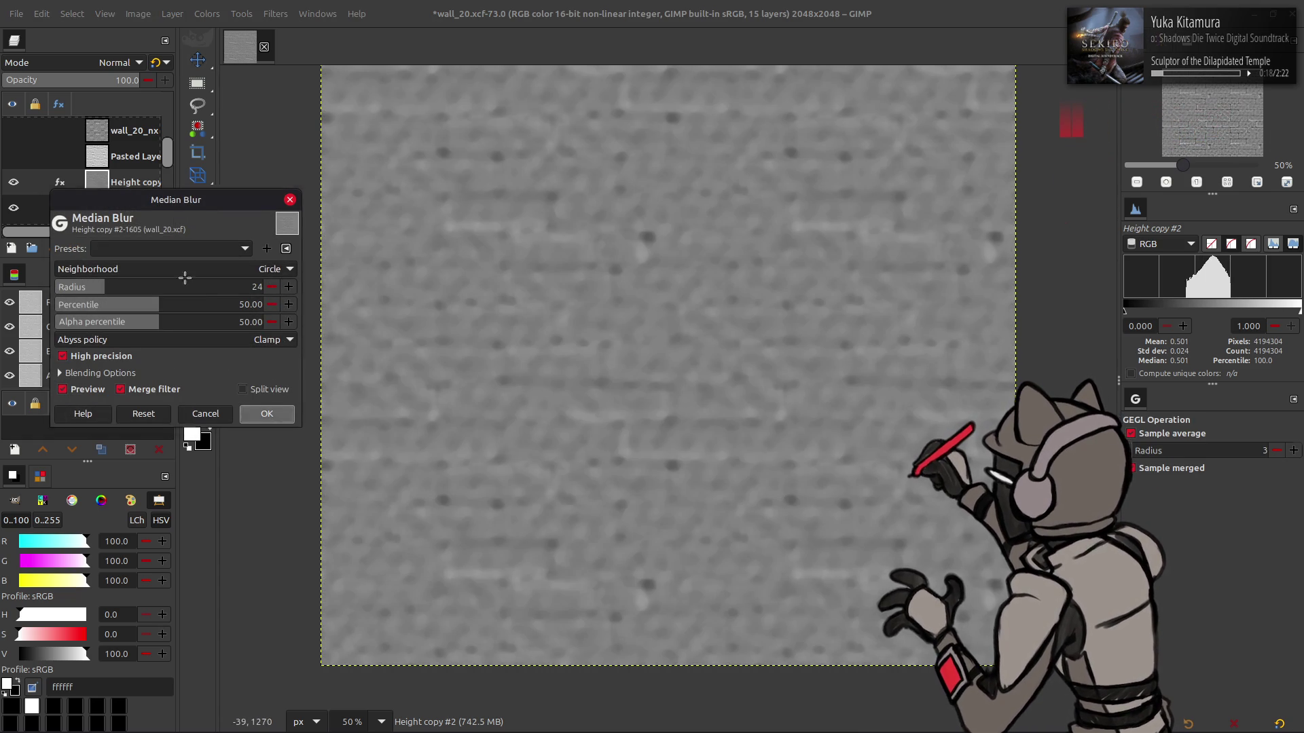
pyautogui.click(267, 413)
pyautogui.click(117, 62)
pyautogui.click(95, 561)
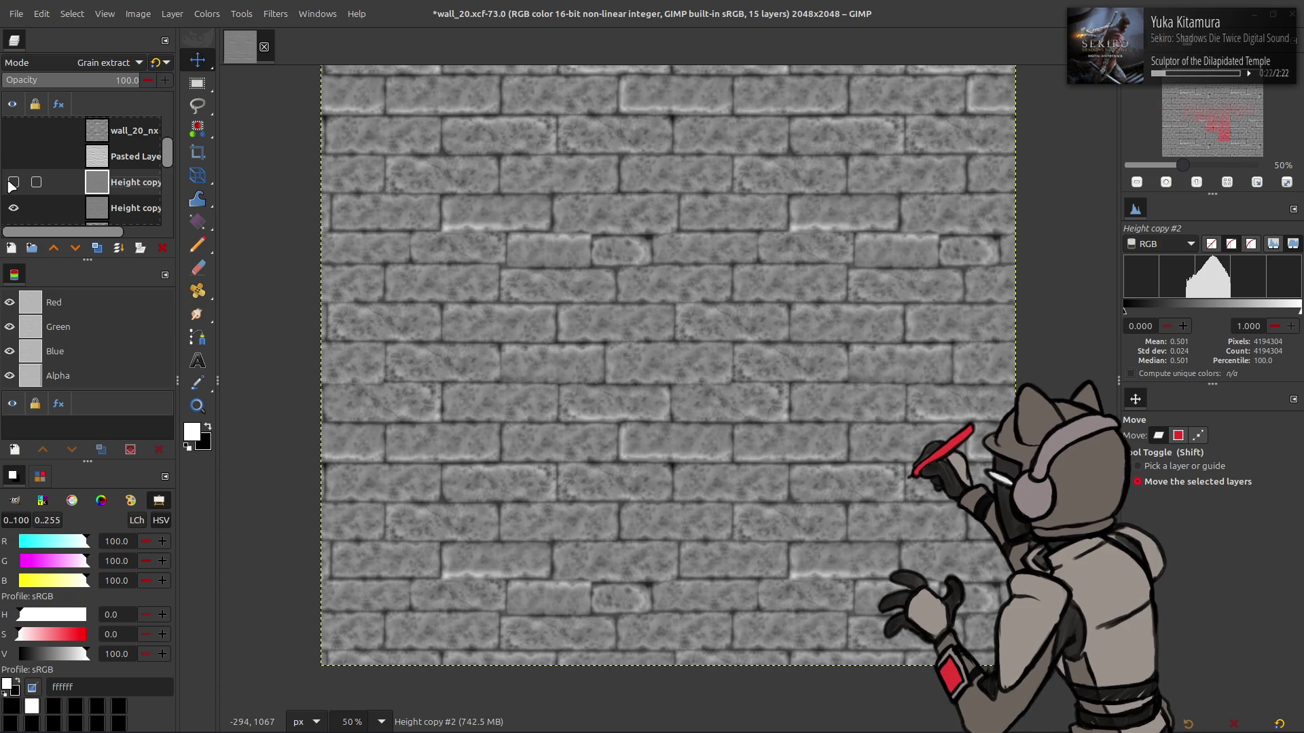
# Create a new layer from visible, delete the blurred copy, and duplicate Height copy
pyautogui.rightClick(104, 183)
pyautogui.click(159, 292)
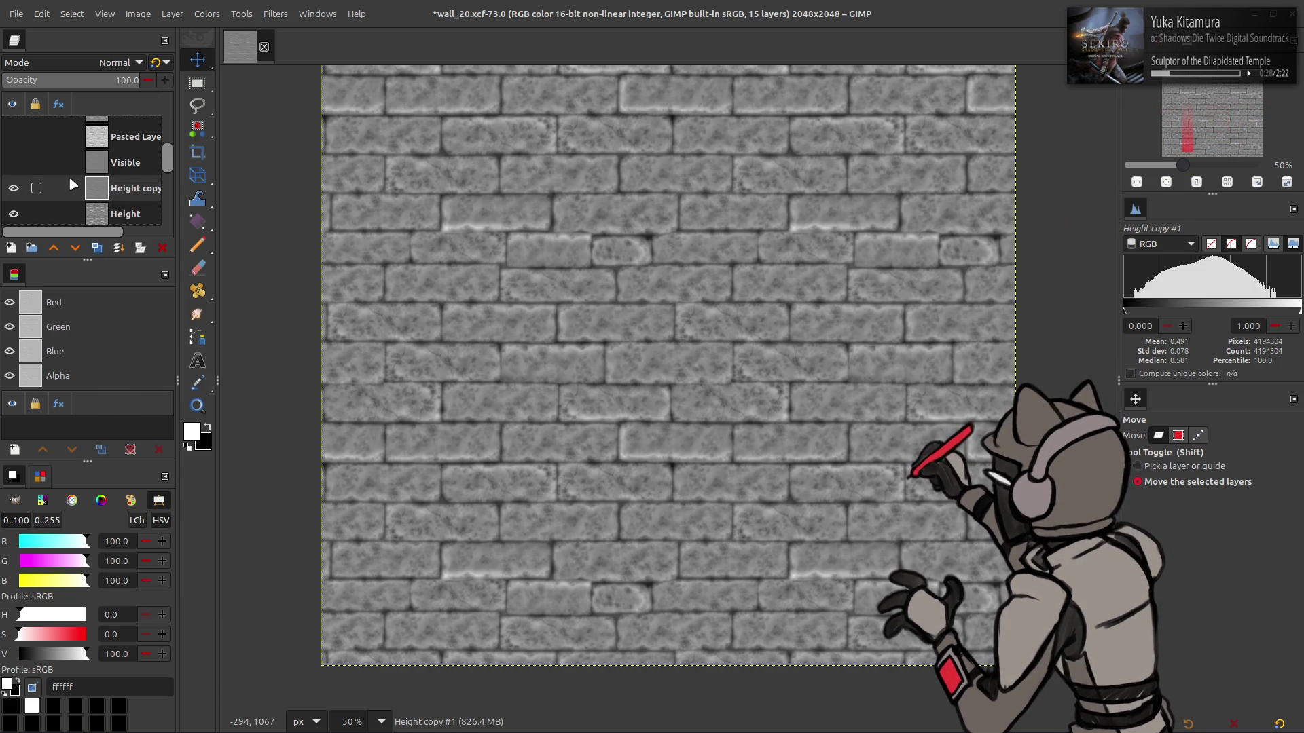
pyautogui.click(15, 190)
pyautogui.click(101, 249)
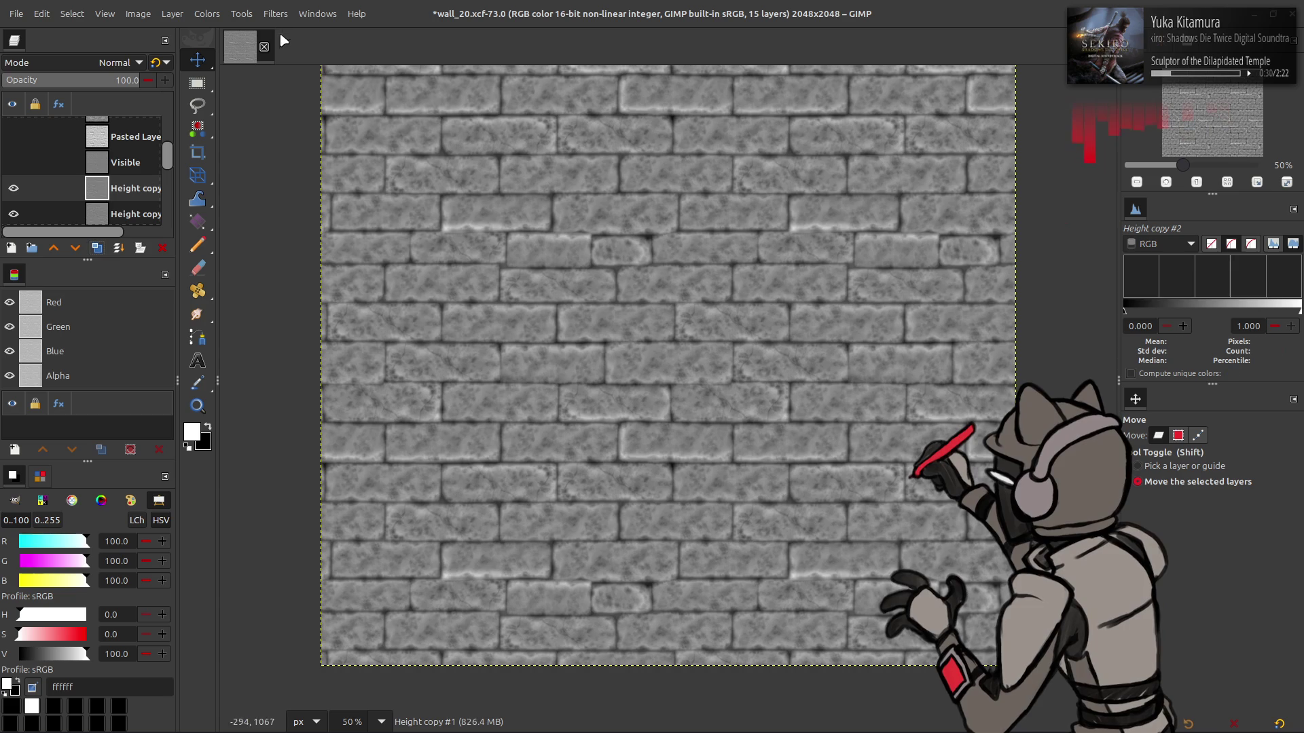
# Median-blur the new duplicate with the last-used radius 16 preset and blend it as Grain extract
pyautogui.click(275, 13)
pyautogui.moveTo(342, 106)
pyautogui.click(487, 170)
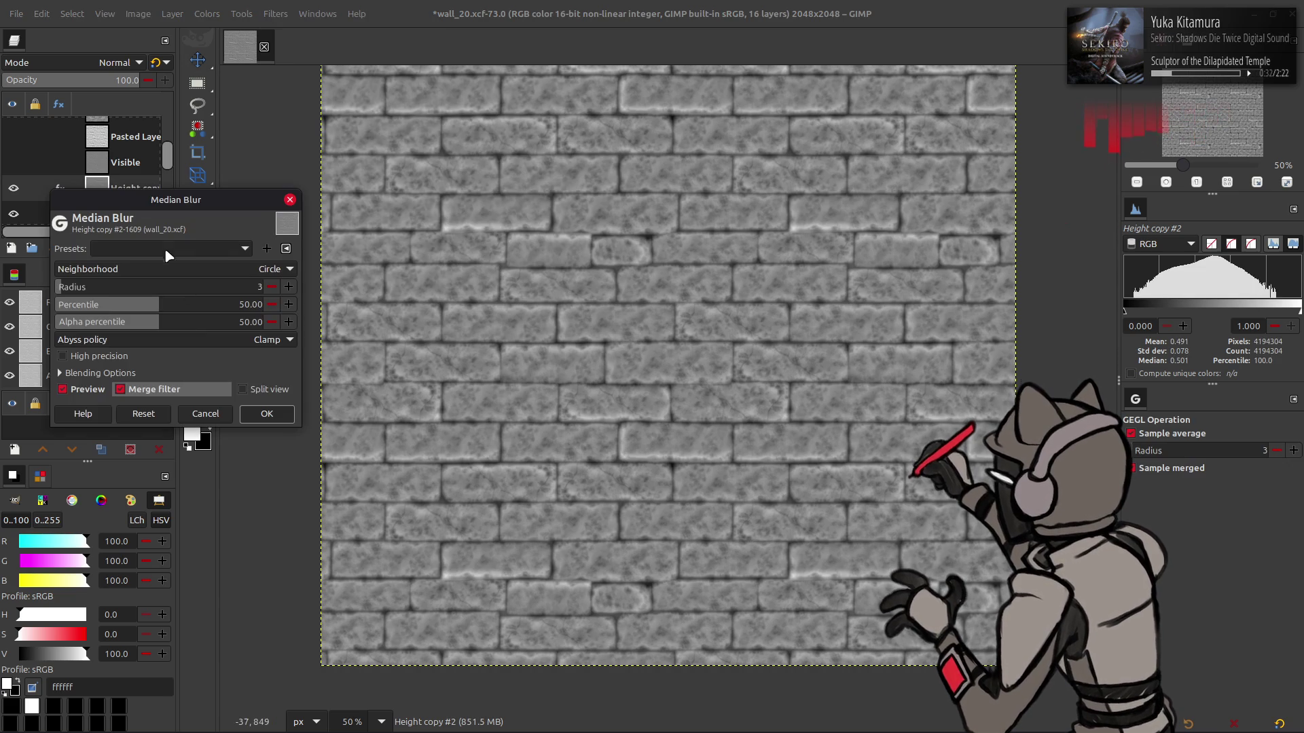
pyautogui.click(160, 249)
pyautogui.click(162, 258)
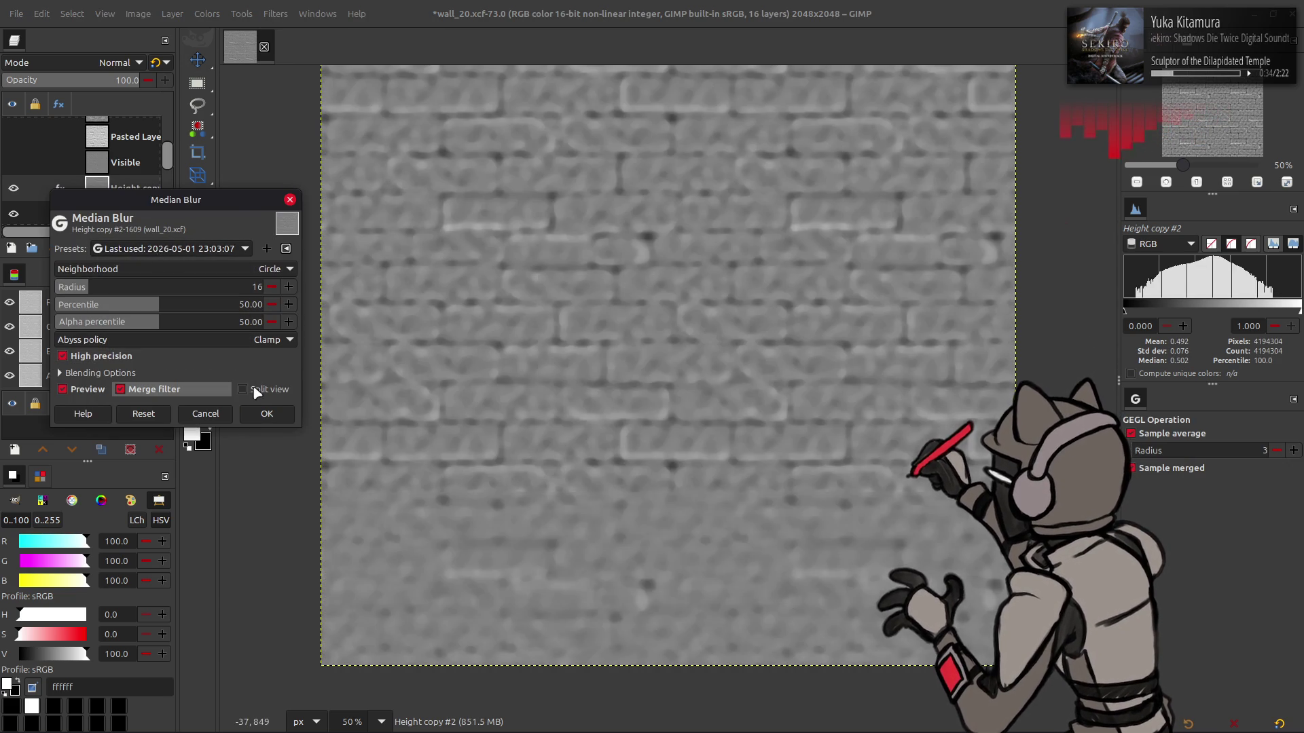
pyautogui.click(266, 413)
pyautogui.click(116, 62)
pyautogui.click(84, 561)
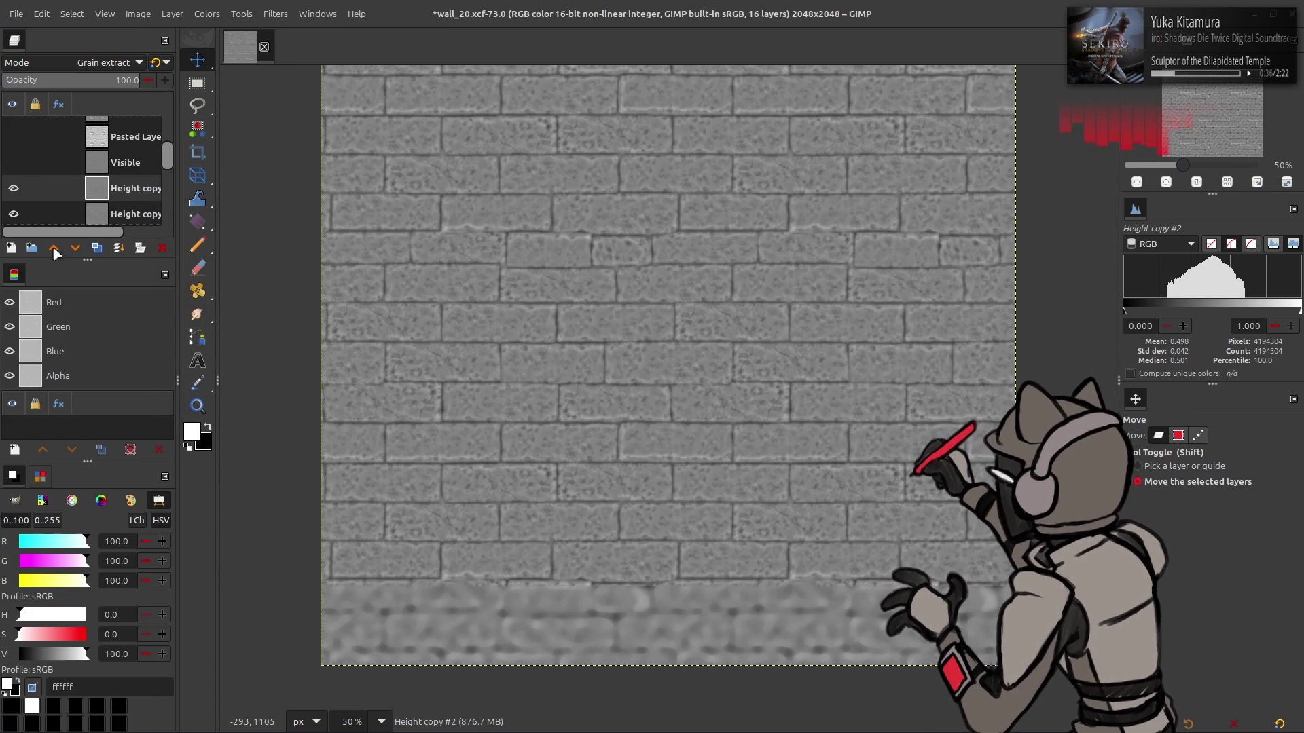
pyautogui.rightClick(110, 178)
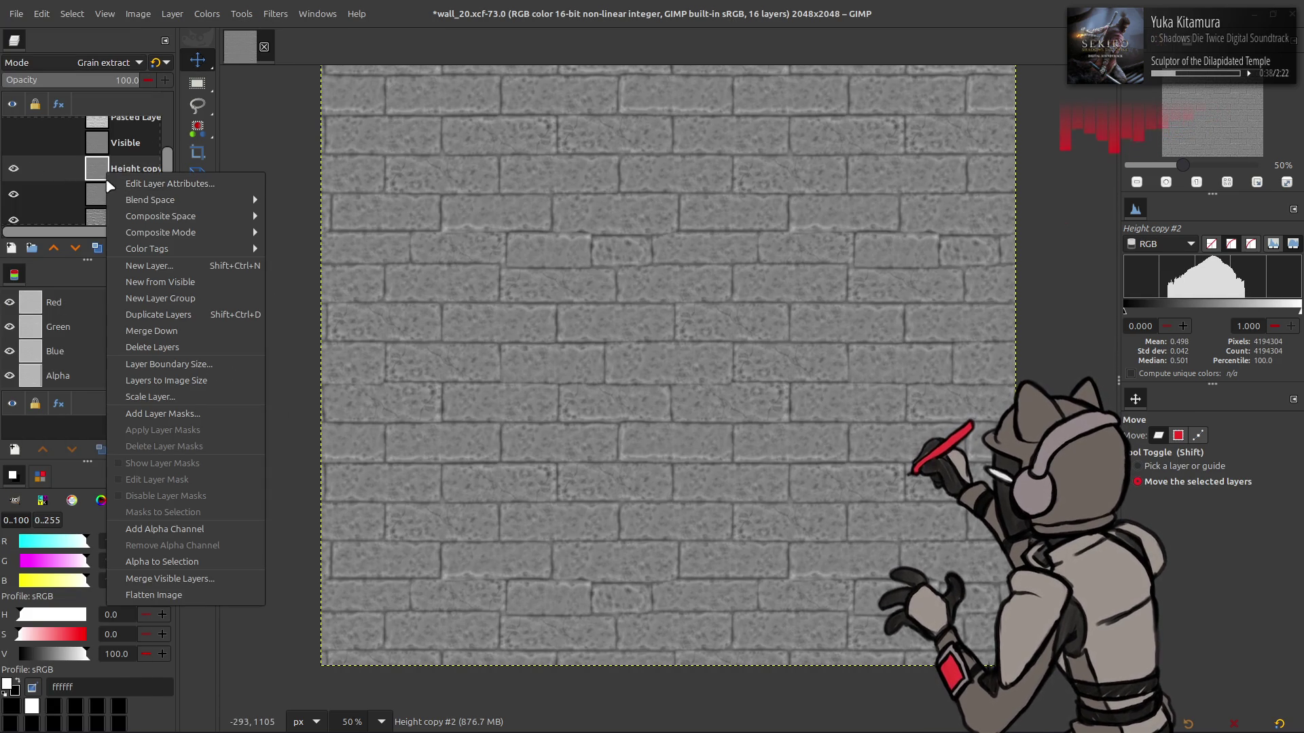
# Create a trial Visible #1 layer from the visible result, test it as Grain extract, then delete it
pyautogui.click(146, 297)
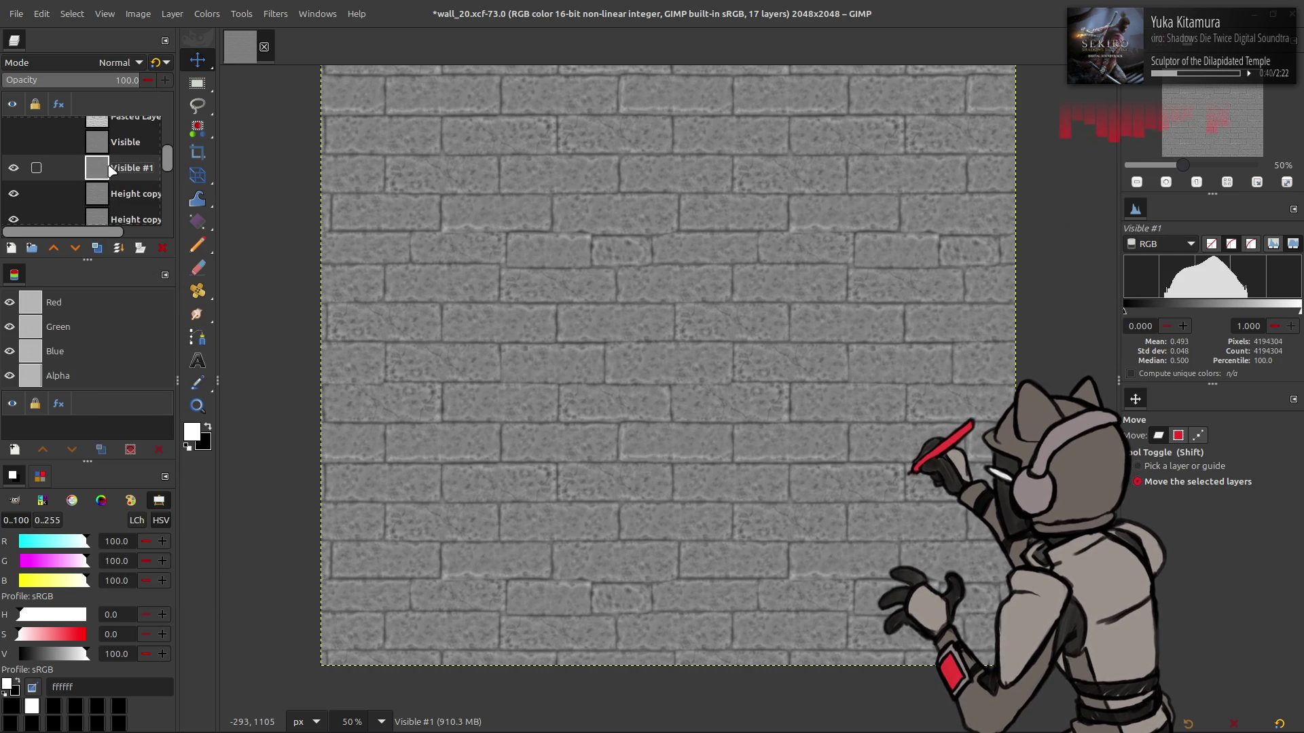
pyautogui.click(14, 142)
pyautogui.click(13, 142)
pyautogui.click(14, 142)
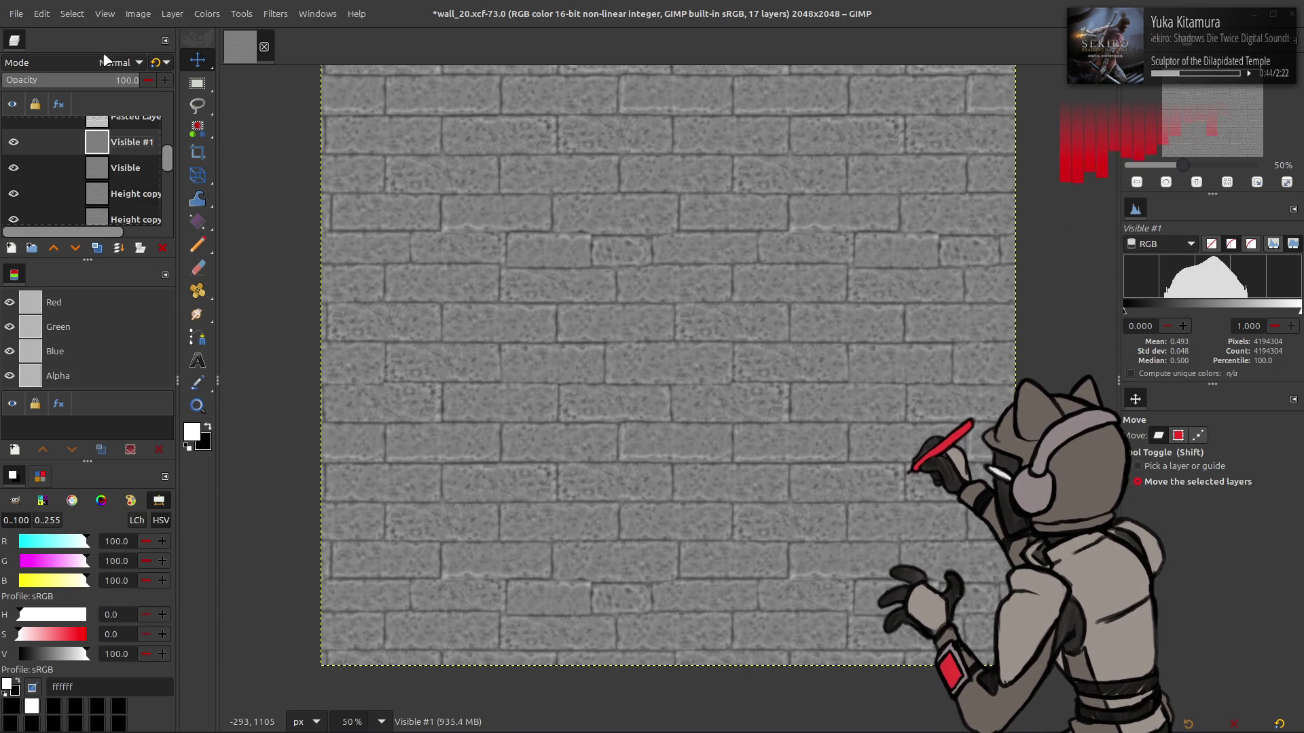
pyautogui.click(115, 62)
pyautogui.click(84, 559)
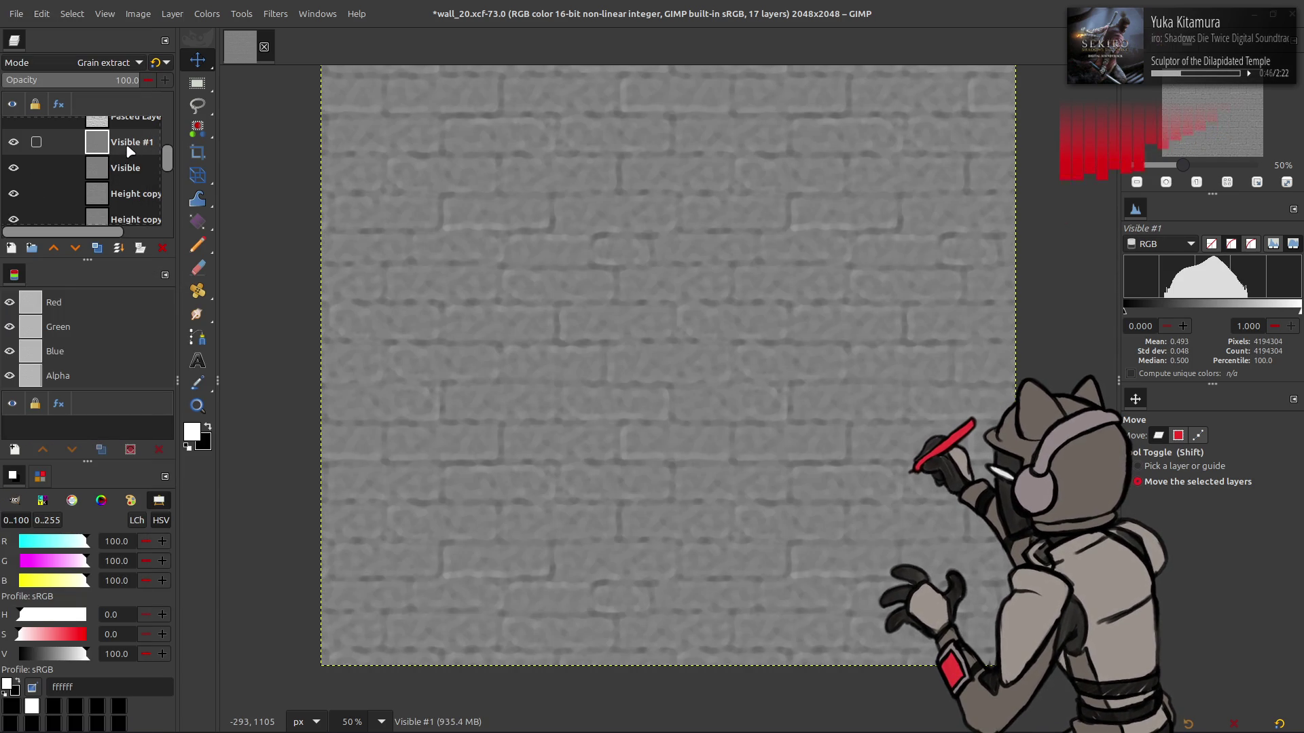
pyautogui.rightClick(130, 151)
pyautogui.press('d')
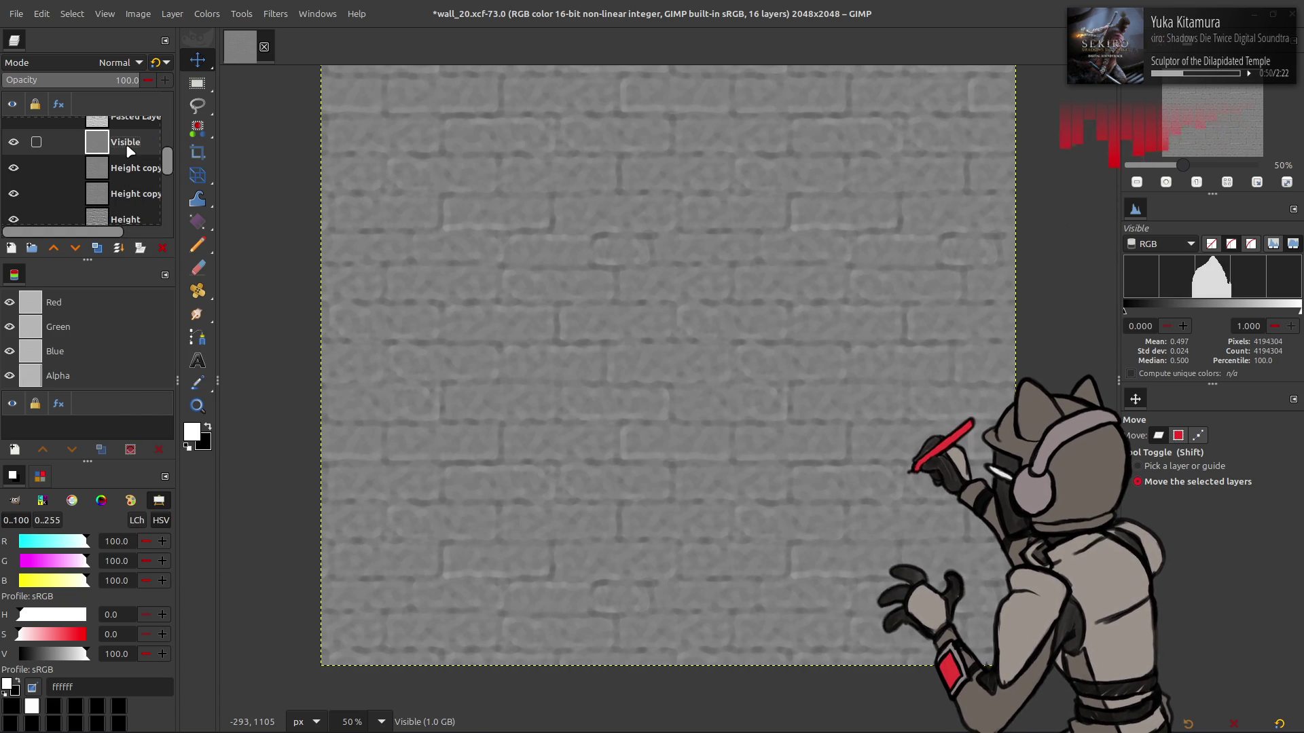
# Apply a Median Blur with radius 32 to the Visible layer using the last-used settings
pyautogui.click(275, 14)
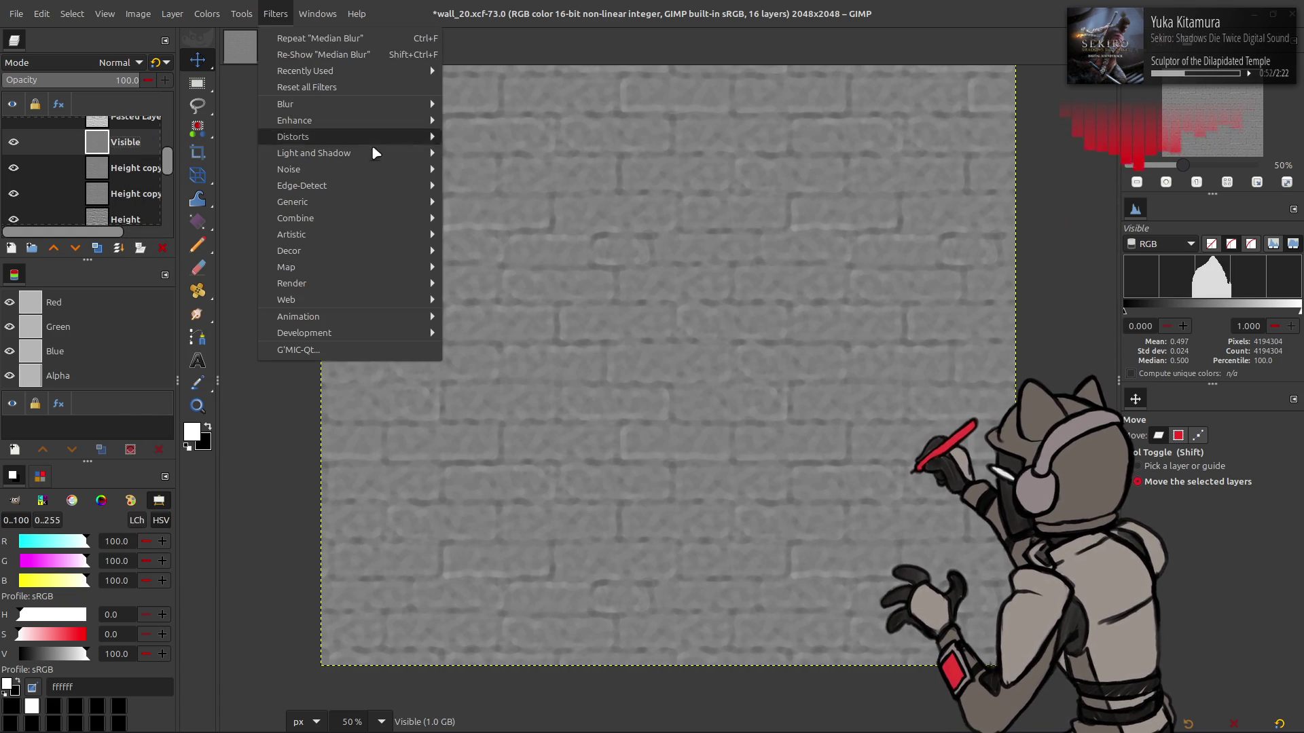
pyautogui.moveTo(354, 103)
pyautogui.click(475, 167)
pyautogui.click(178, 248)
pyautogui.click(184, 251)
pyautogui.scroll(-2, 187, 256)
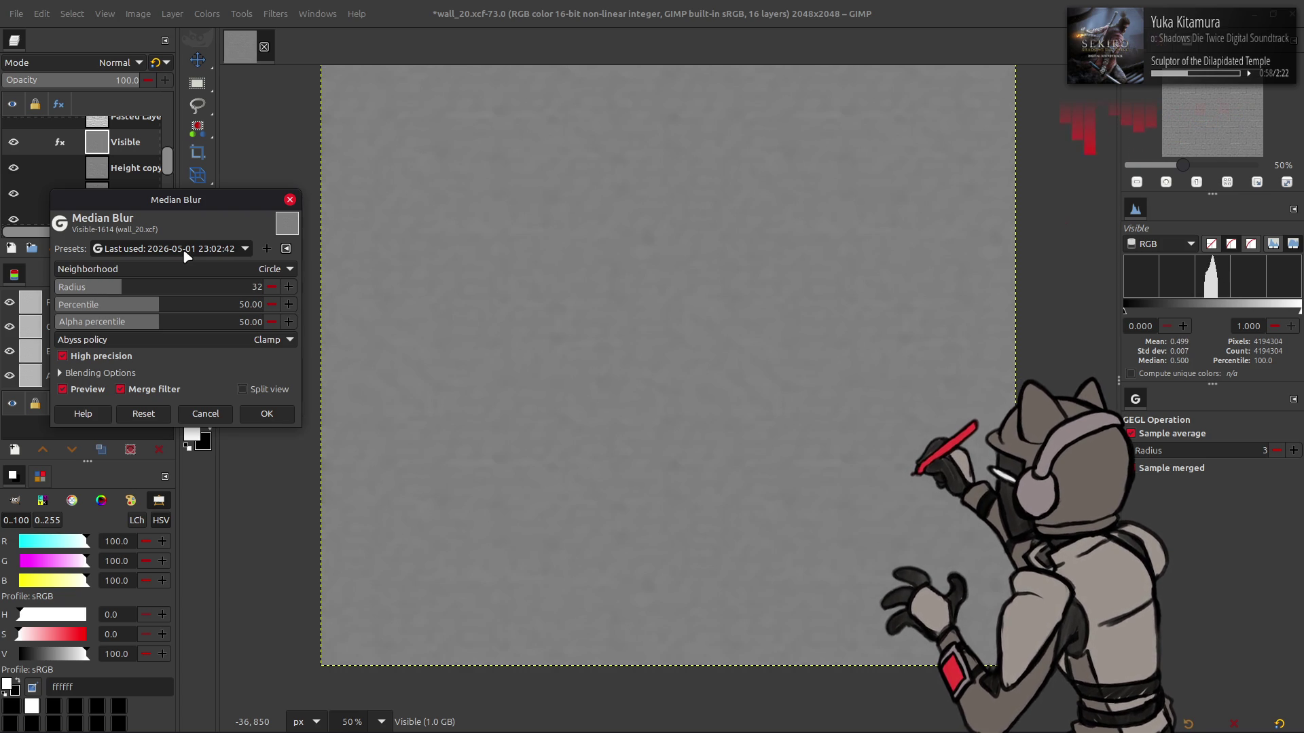
pyautogui.click(268, 410)
# Hide both Height copy layers and blend the Visible layer as Grain extract
pyautogui.click(14, 167)
pyautogui.click(14, 194)
pyautogui.click(88, 61)
pyautogui.click(75, 560)
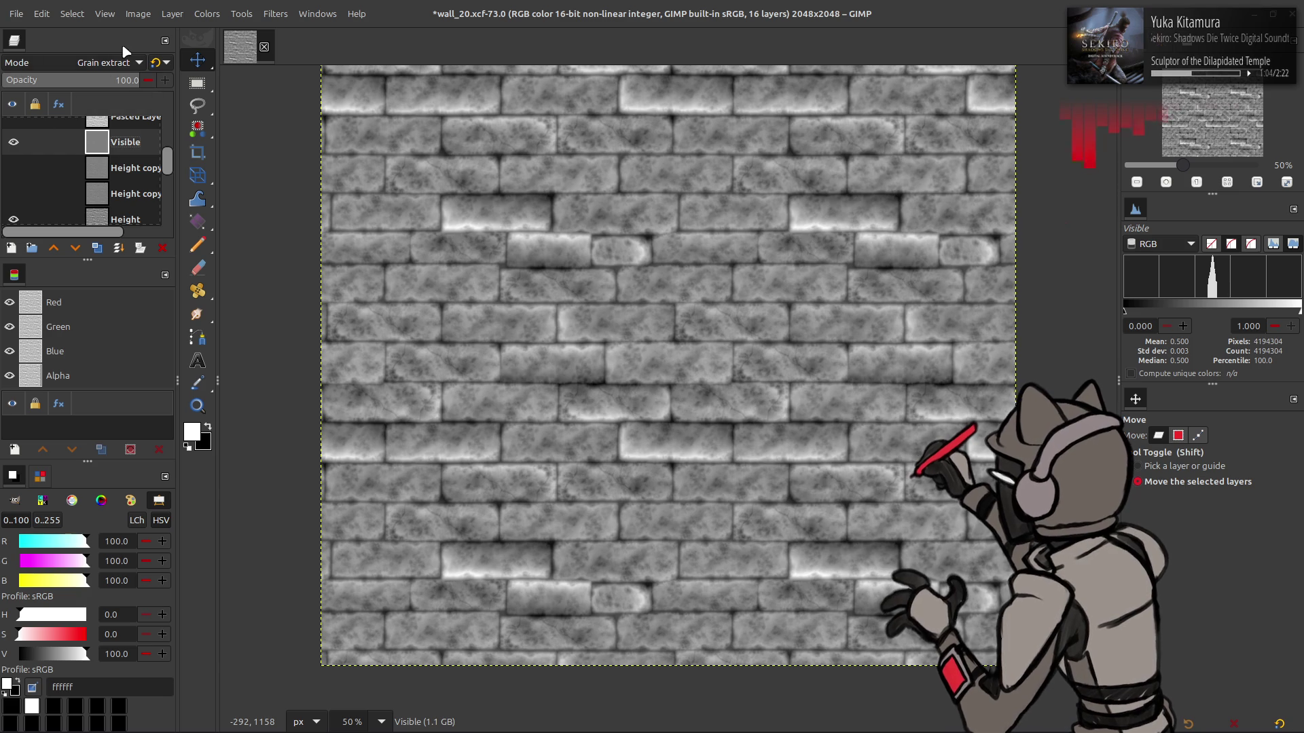
# Try Linear light blending and a colour inversion on the Visible layer, undoing the inversion
pyautogui.click(102, 63)
pyautogui.scroll(3, 102, 64)
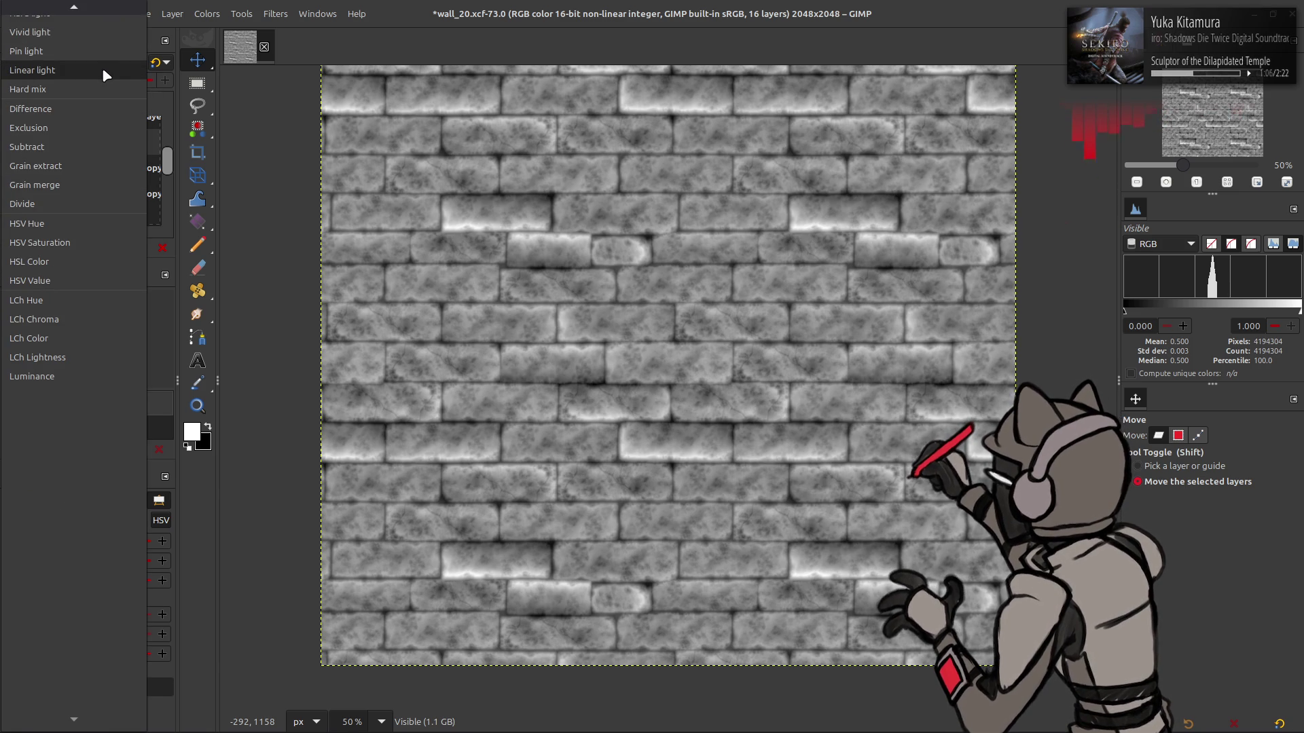
pyautogui.click(103, 69)
pyautogui.click(207, 13)
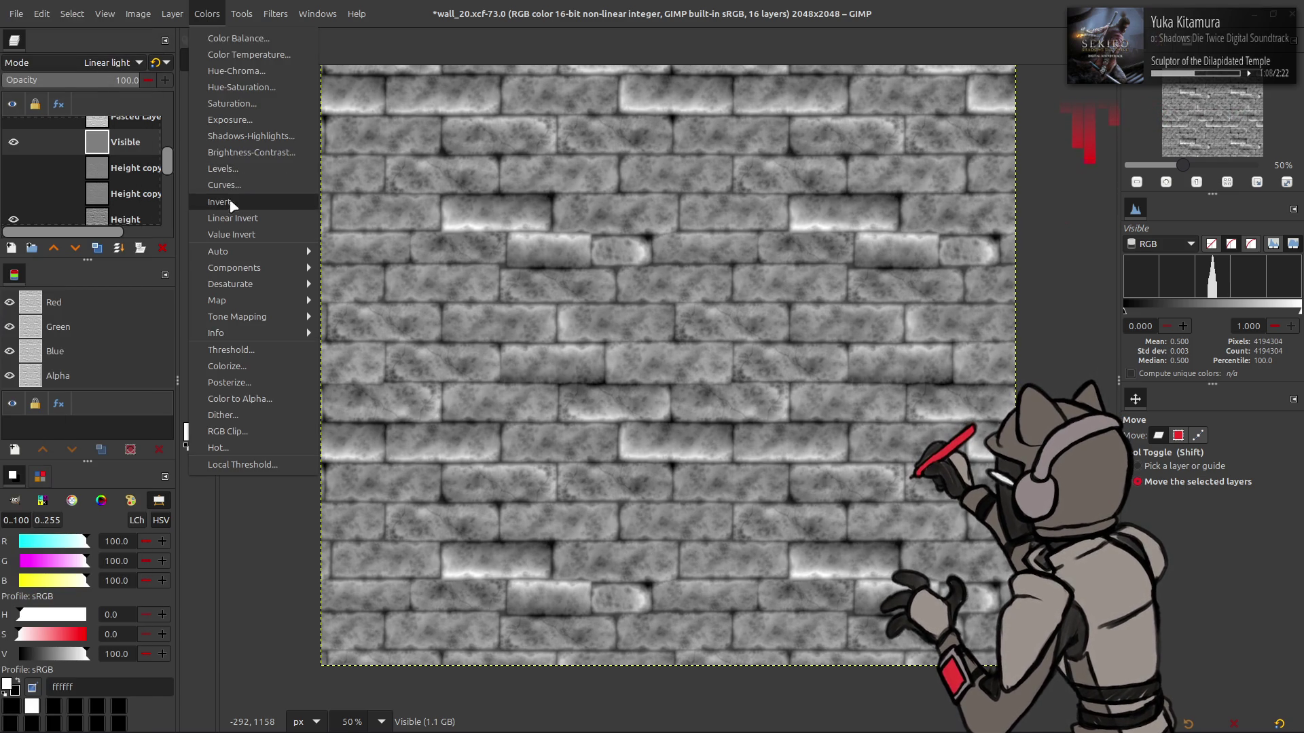
pyautogui.click(231, 202)
pyautogui.hotkey('ctrl', 'z')
pyautogui.click(207, 13)
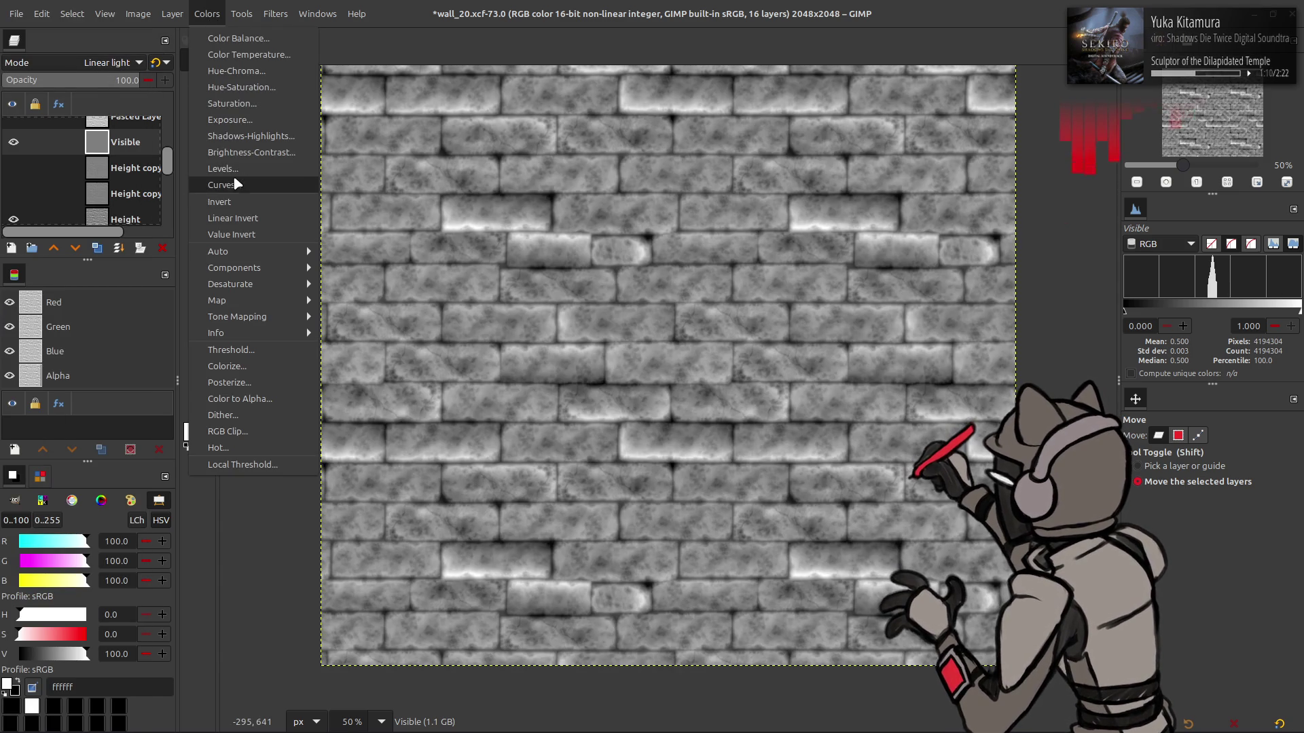
pyautogui.press('Escape')
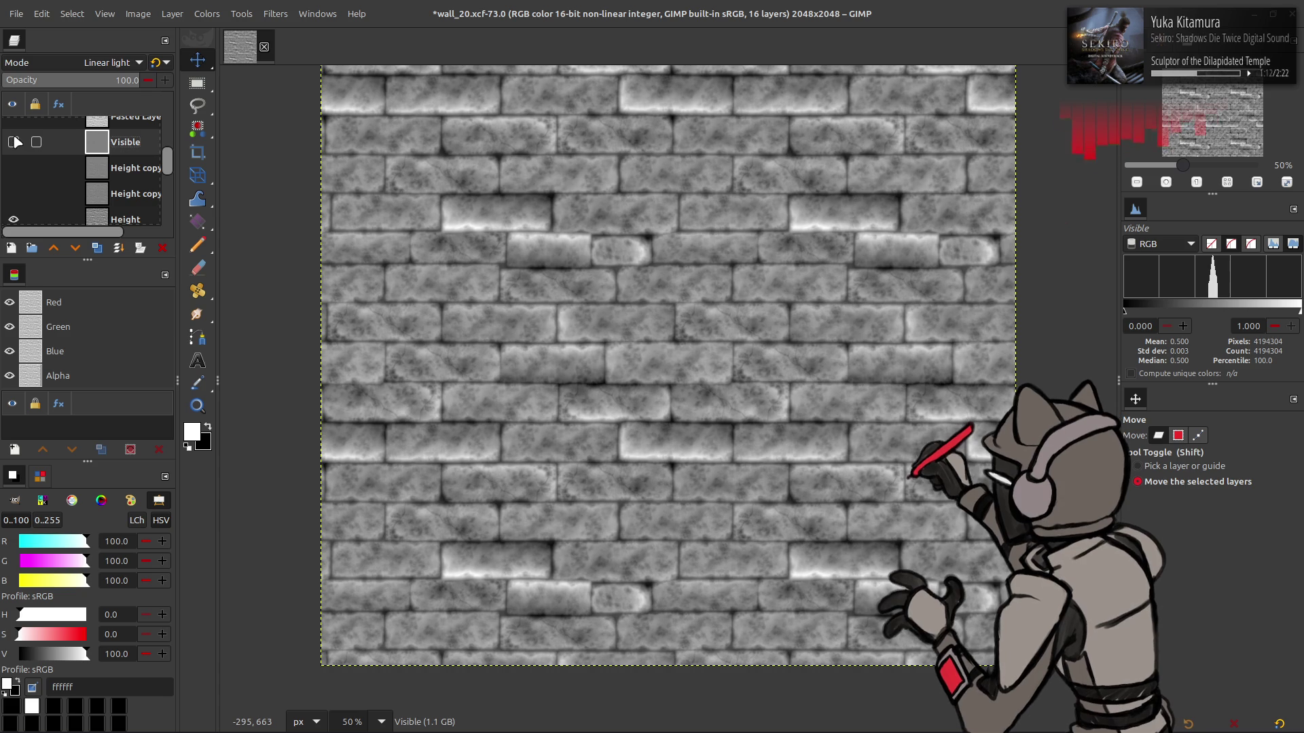
# Add three Visible copies and undo them, then set Visible to Normal and restore the Height copies
pyautogui.click(97, 248)
pyautogui.click(97, 248)
pyautogui.click(98, 248)
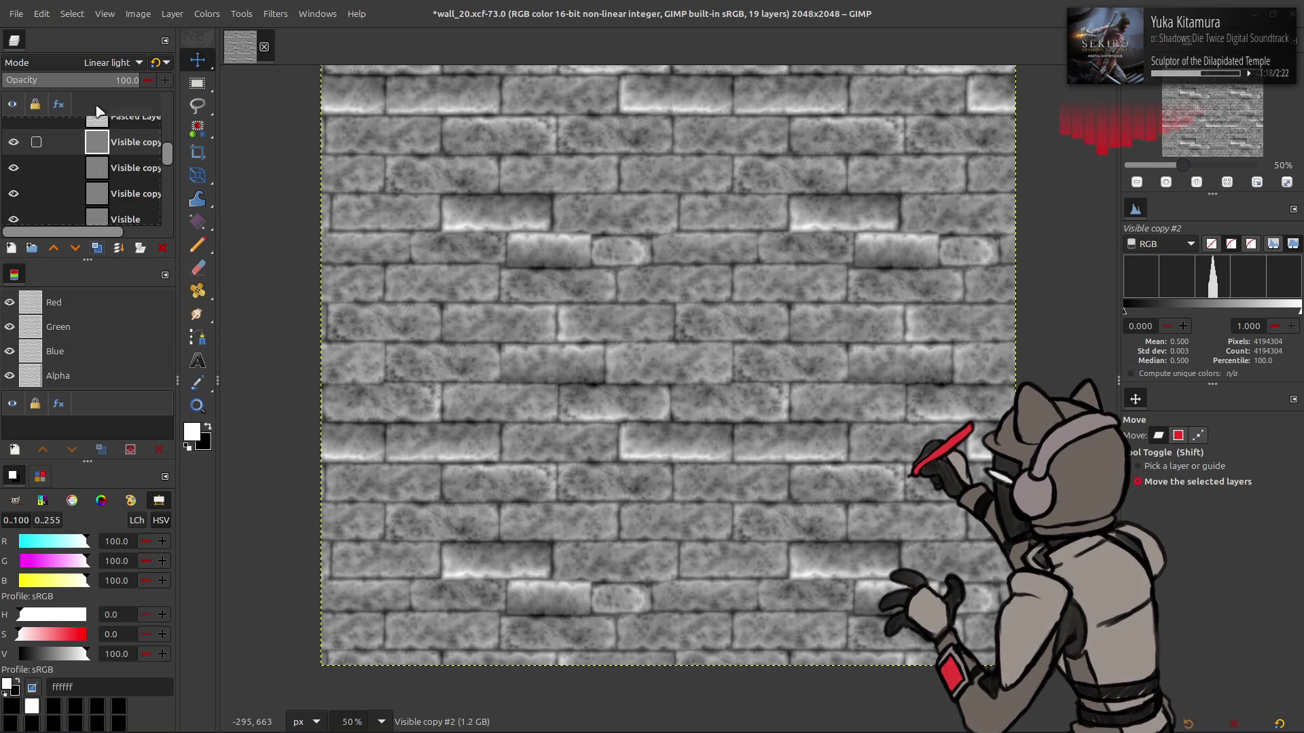
pyautogui.hotkey('ctrl', 'z')
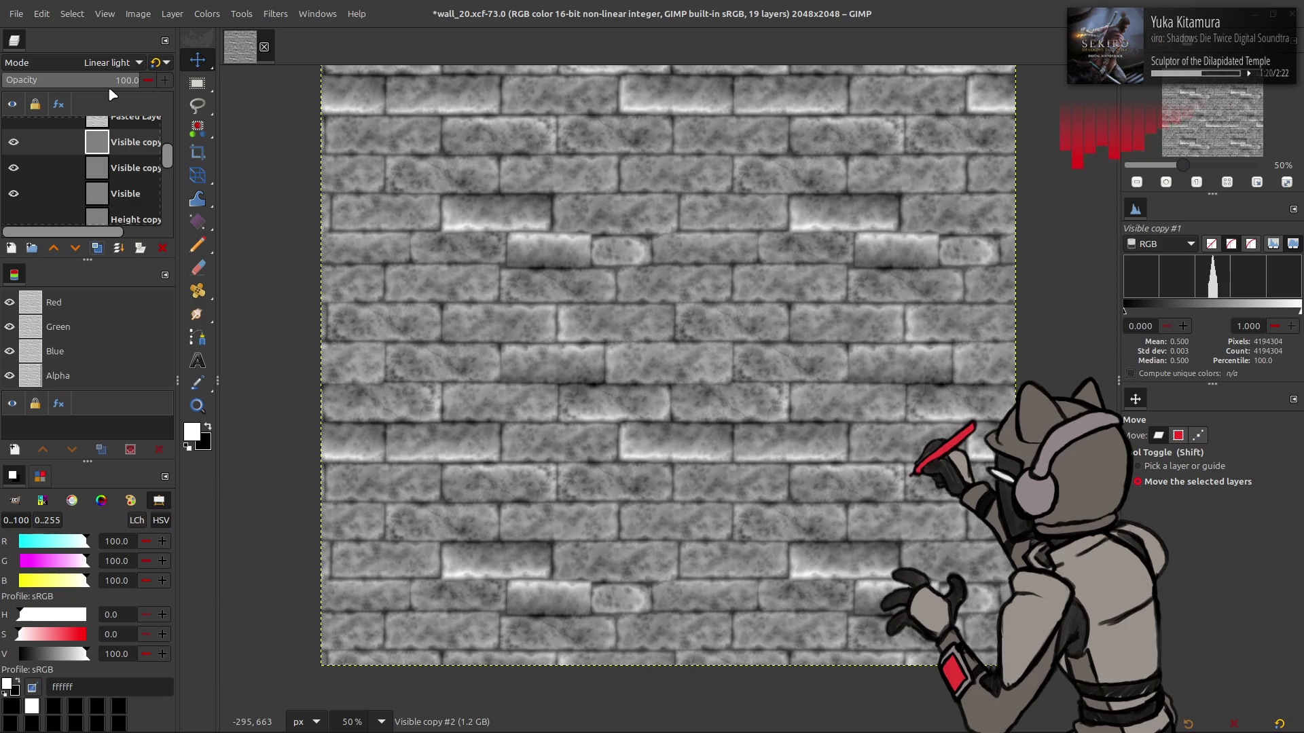
pyautogui.hotkey('ctrl', 'z')
pyautogui.hotkey('ctrl', 'z')
pyautogui.press('Down')
pyautogui.press('Down')
pyautogui.press('Down')
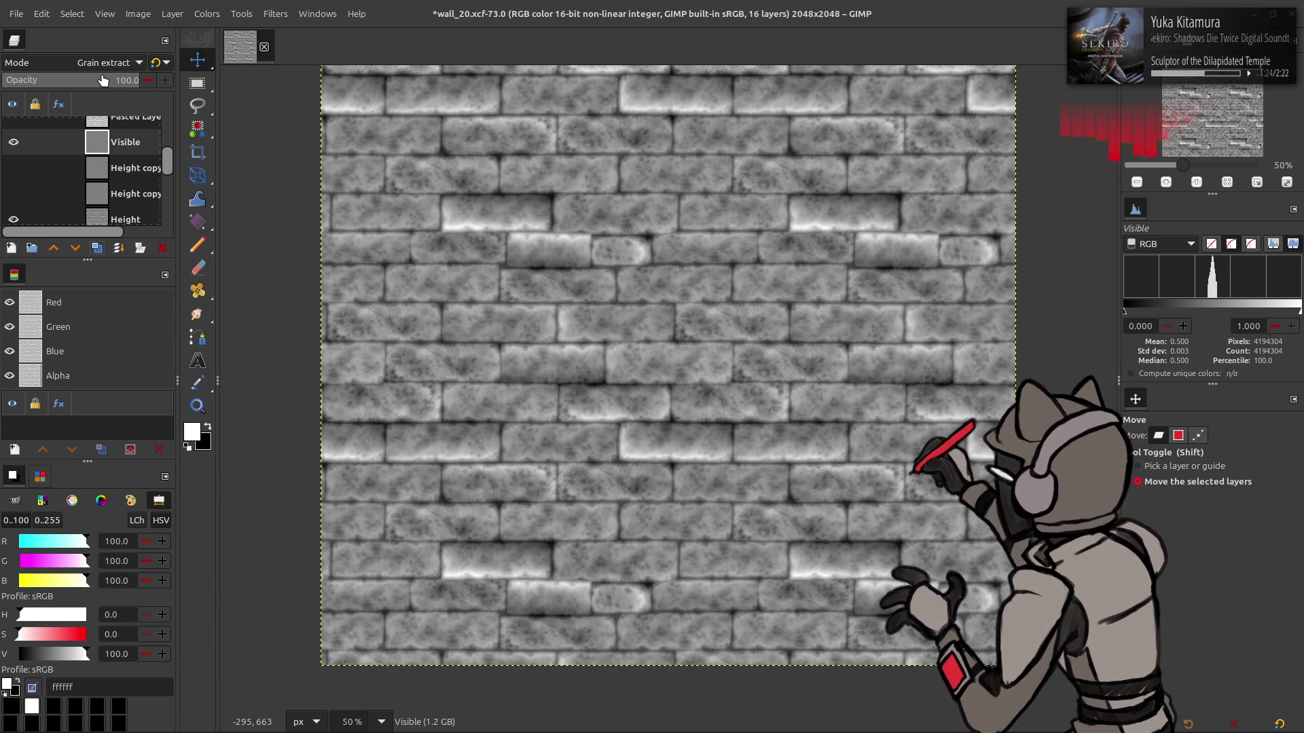
pyautogui.press('Home')
pyautogui.hotkey('ctrl', 'z')
pyautogui.hotkey('ctrl', 'z')
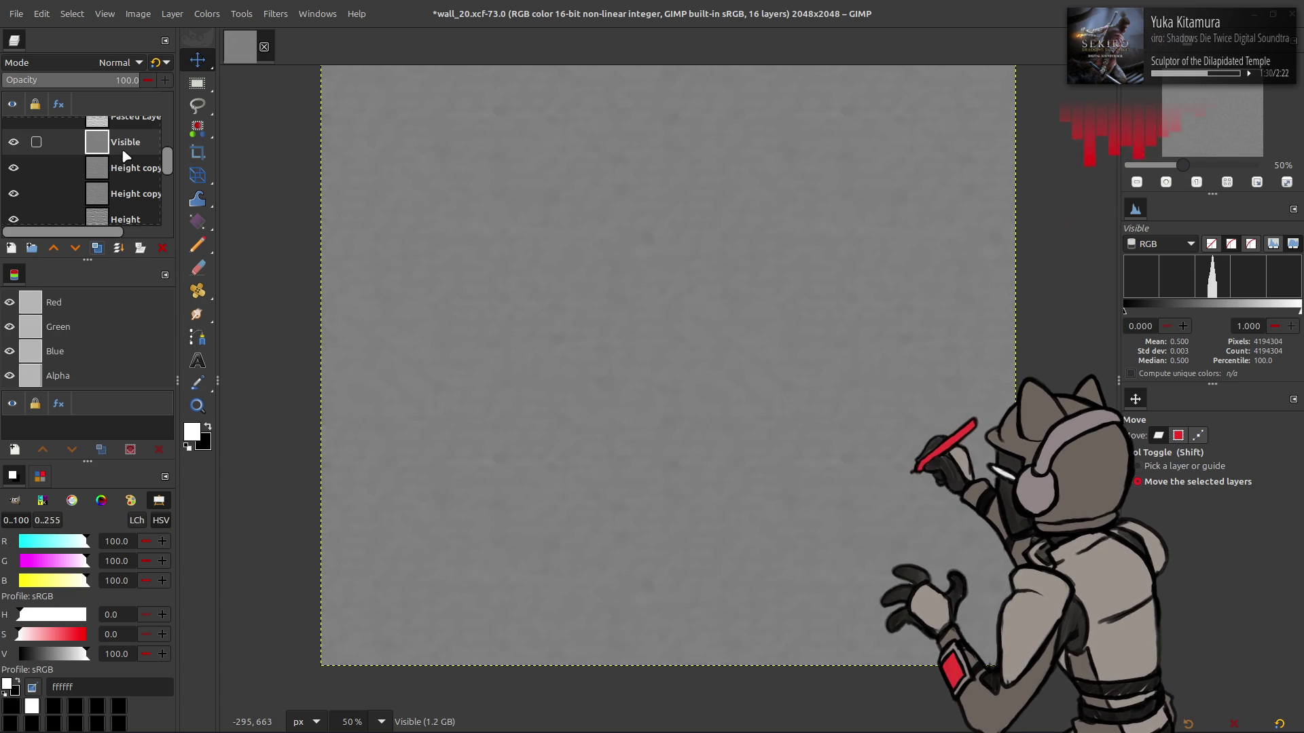
# Toggle the Visible and Height copy layers and re-blend Visible as Grain extract
pyautogui.click(14, 142)
pyautogui.click(13, 168)
pyautogui.click(13, 194)
pyautogui.click(13, 142)
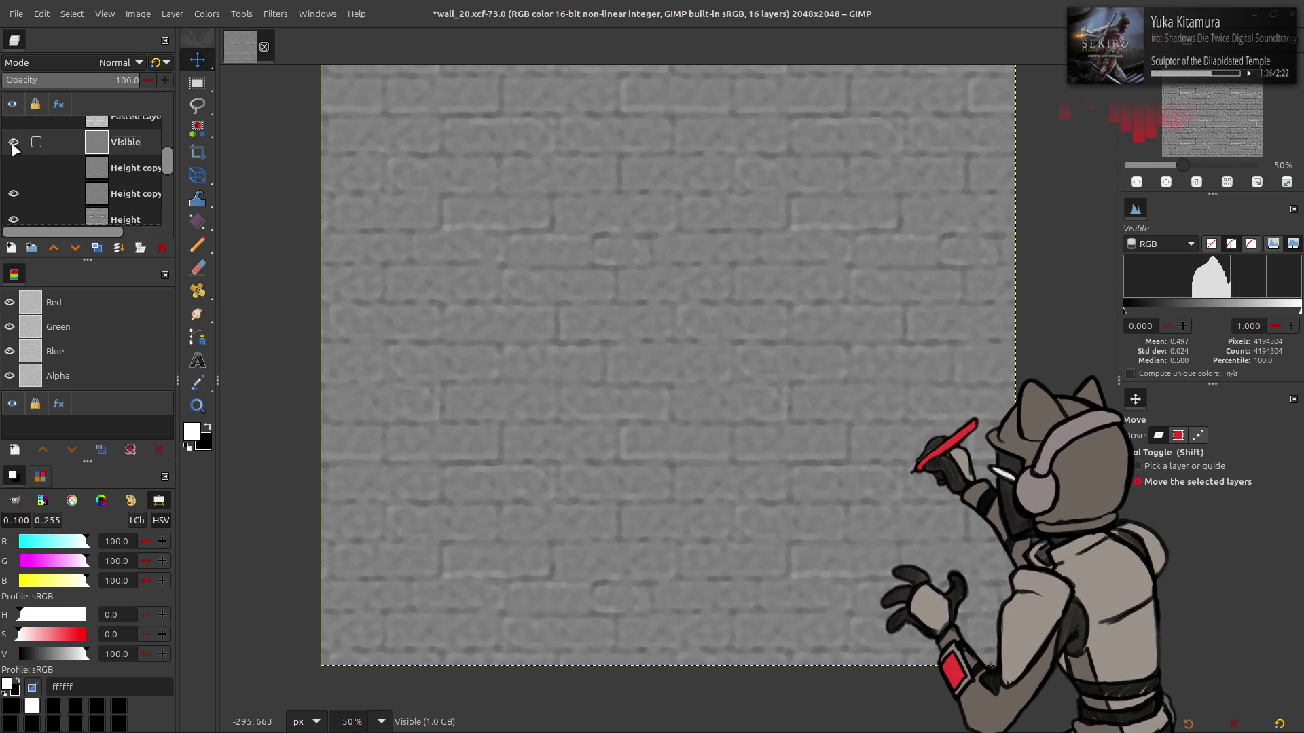
pyautogui.click(115, 62)
pyautogui.click(88, 560)
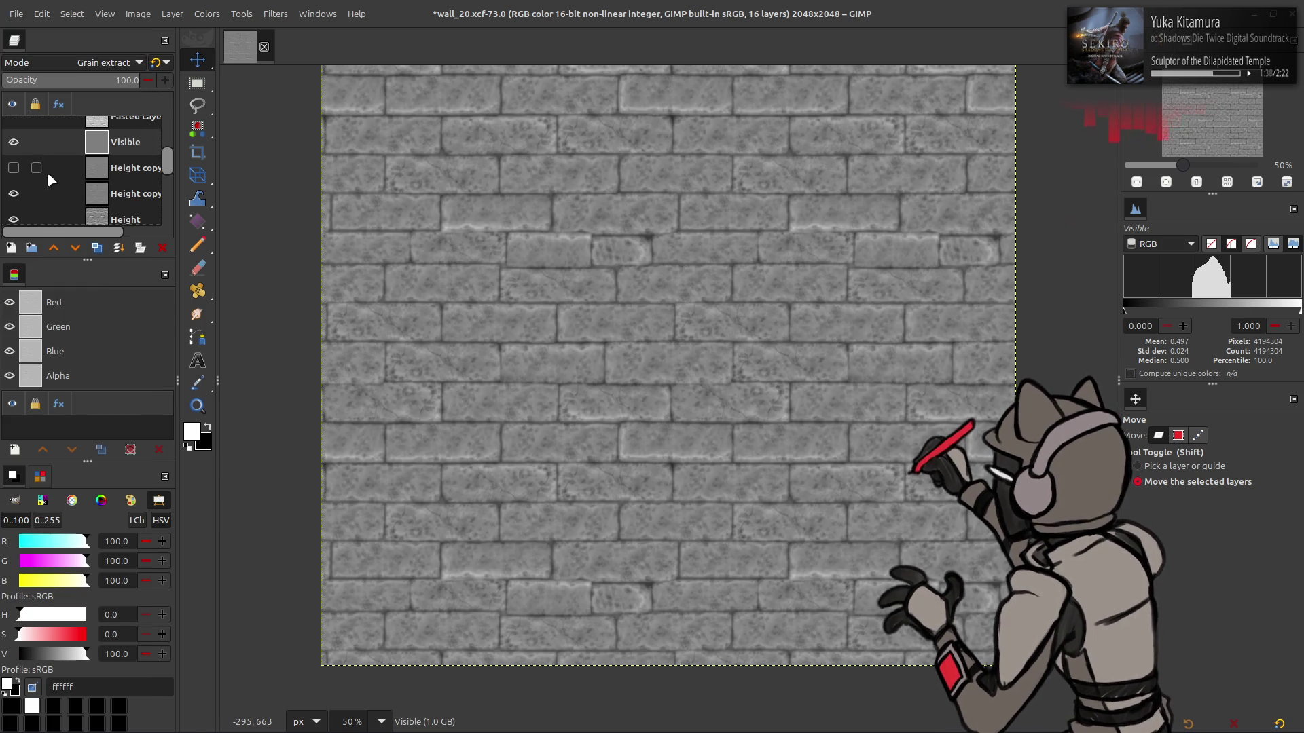
pyautogui.click(18, 141)
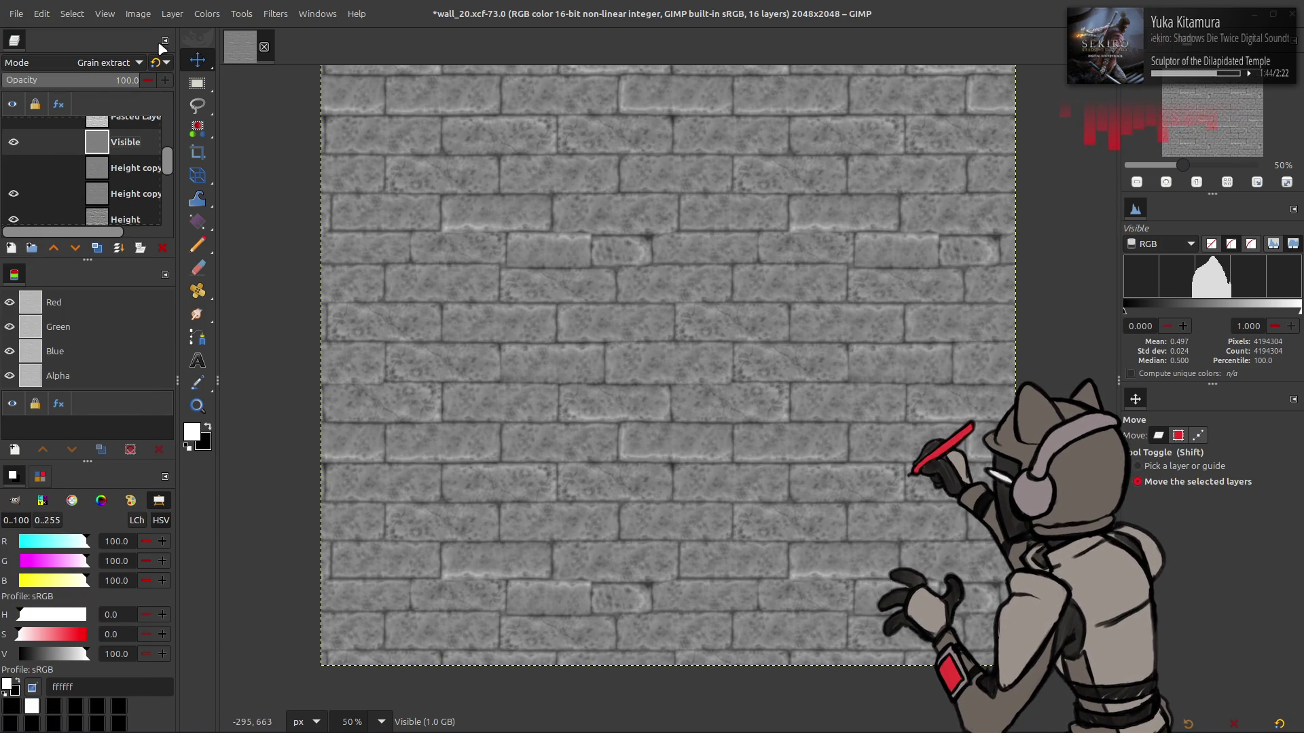
# Move the Visible layer below Height copy and delete it
pyautogui.scroll(-1, 109, 62)
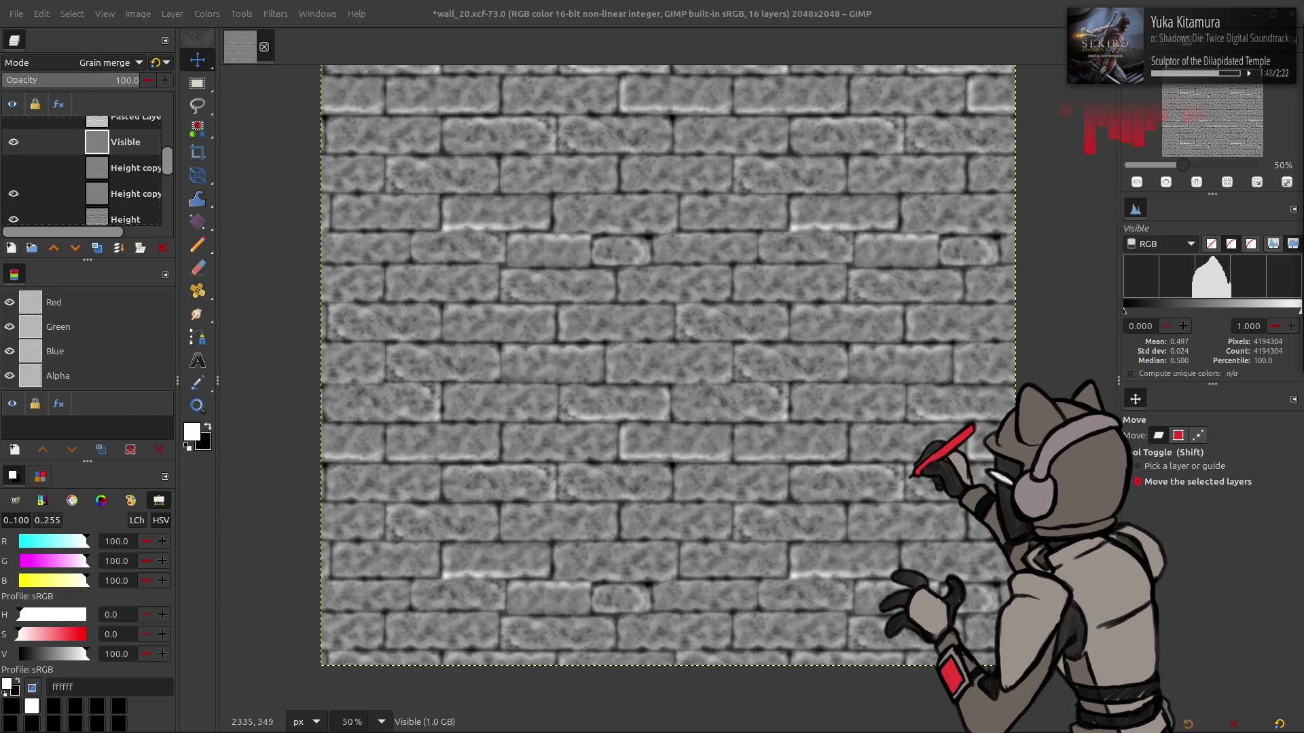
pyautogui.moveTo(97, 144); pyautogui.dragTo(103, 176)
pyautogui.press('Delete')
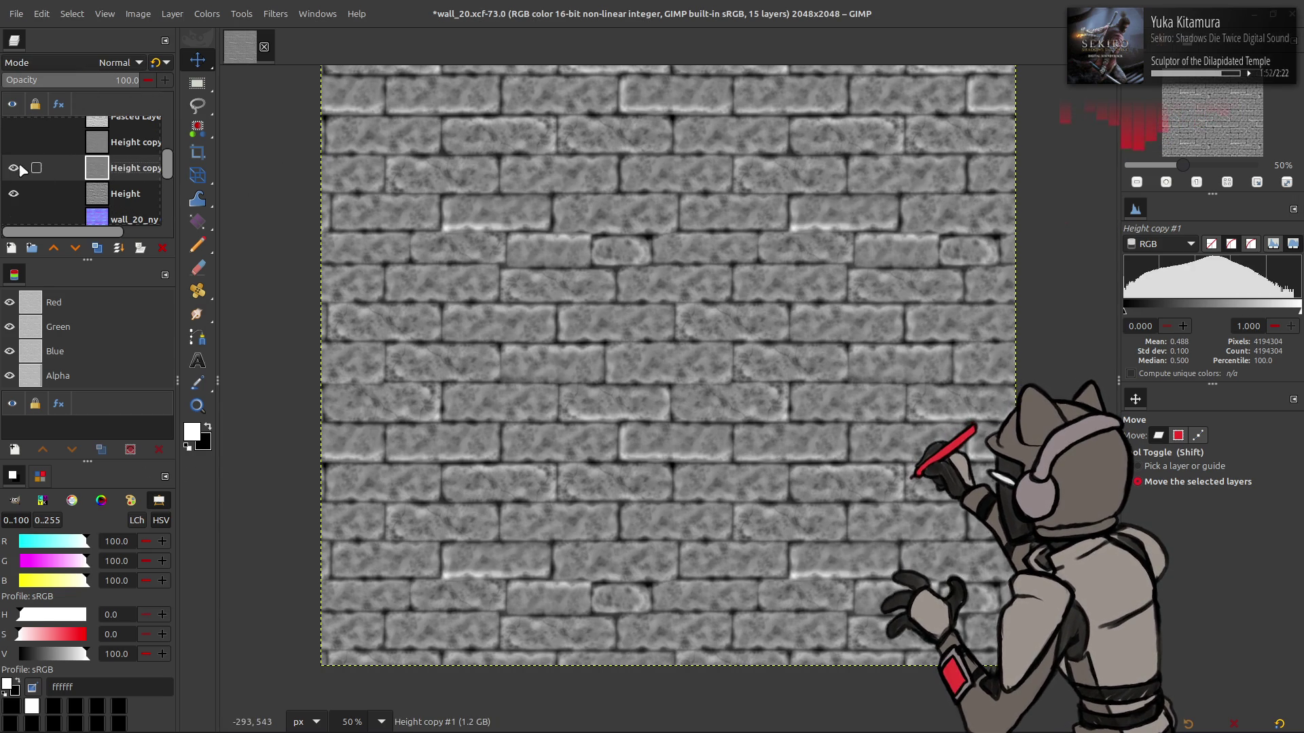
# Set Height copy #1 to Grain extract, linearly invert it, then blend it as Overlay
pyautogui.click(112, 62)
pyautogui.click(79, 533)
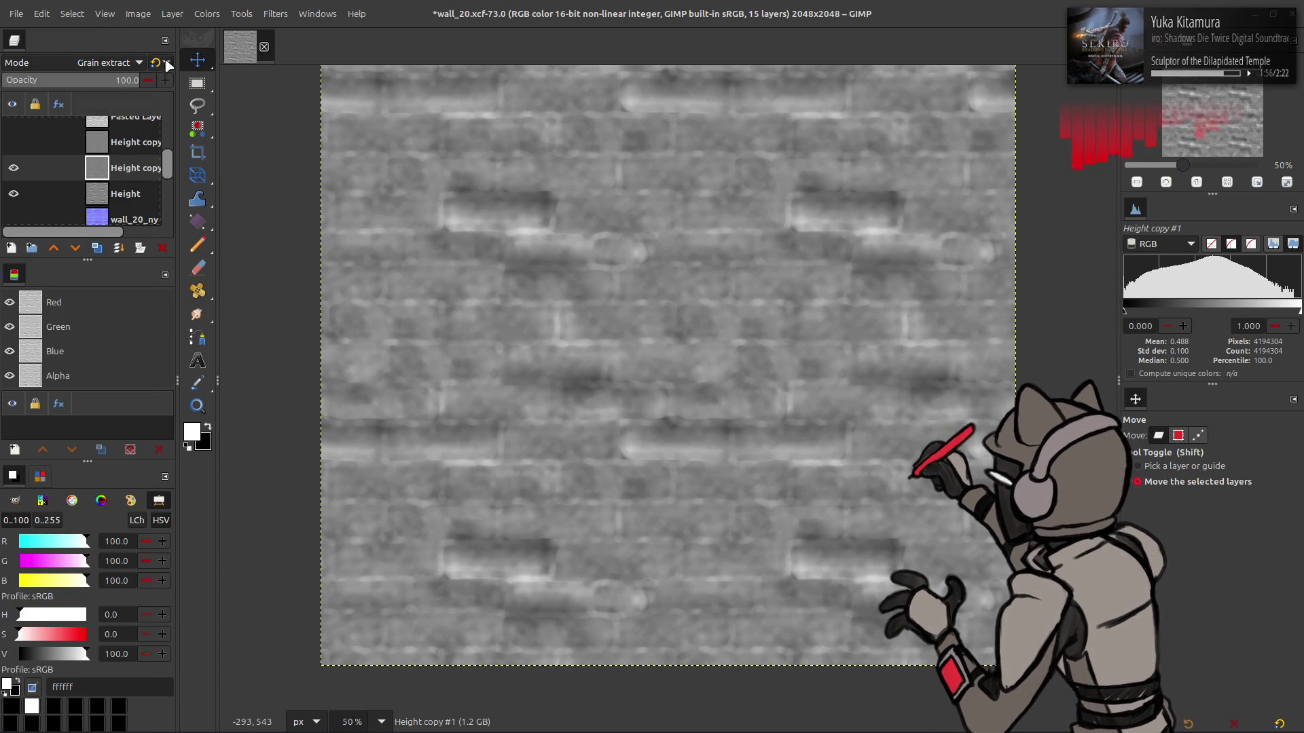
pyautogui.click(207, 14)
pyautogui.click(242, 218)
pyautogui.click(88, 64)
pyautogui.scroll(3, 87, 75)
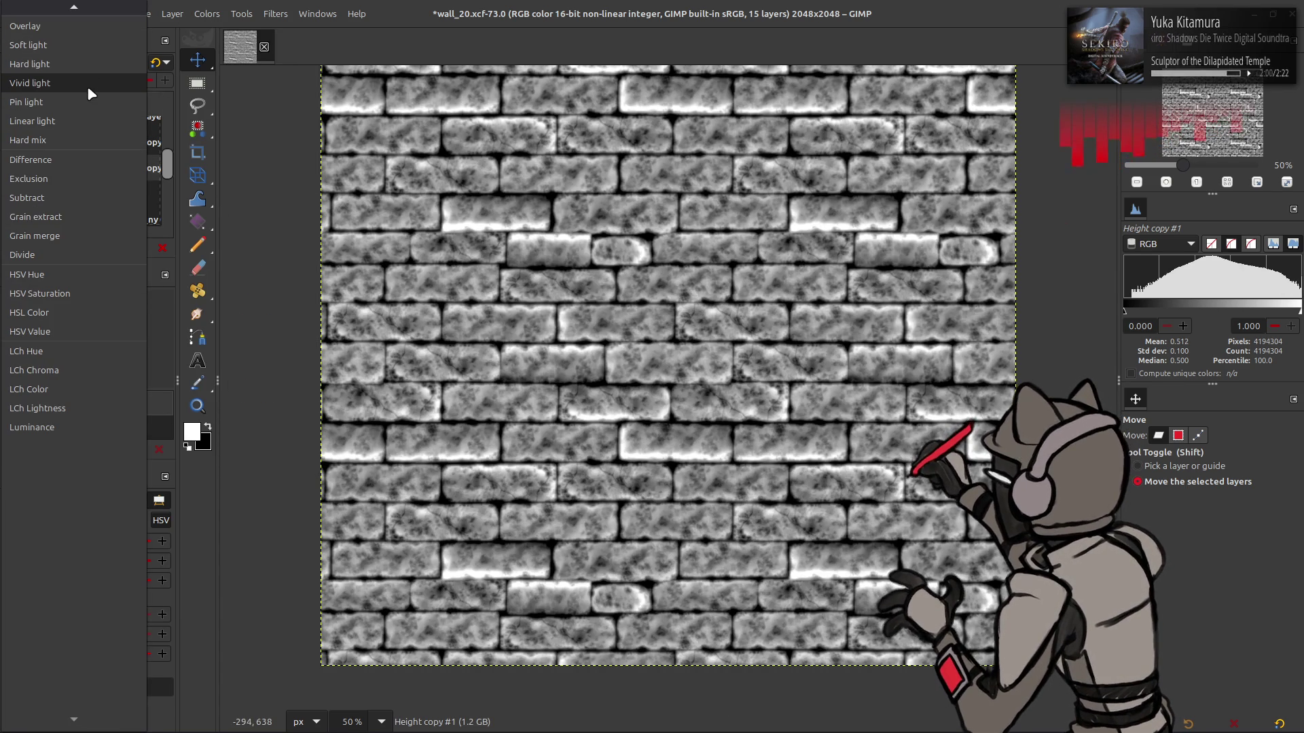
pyautogui.click(68, 65)
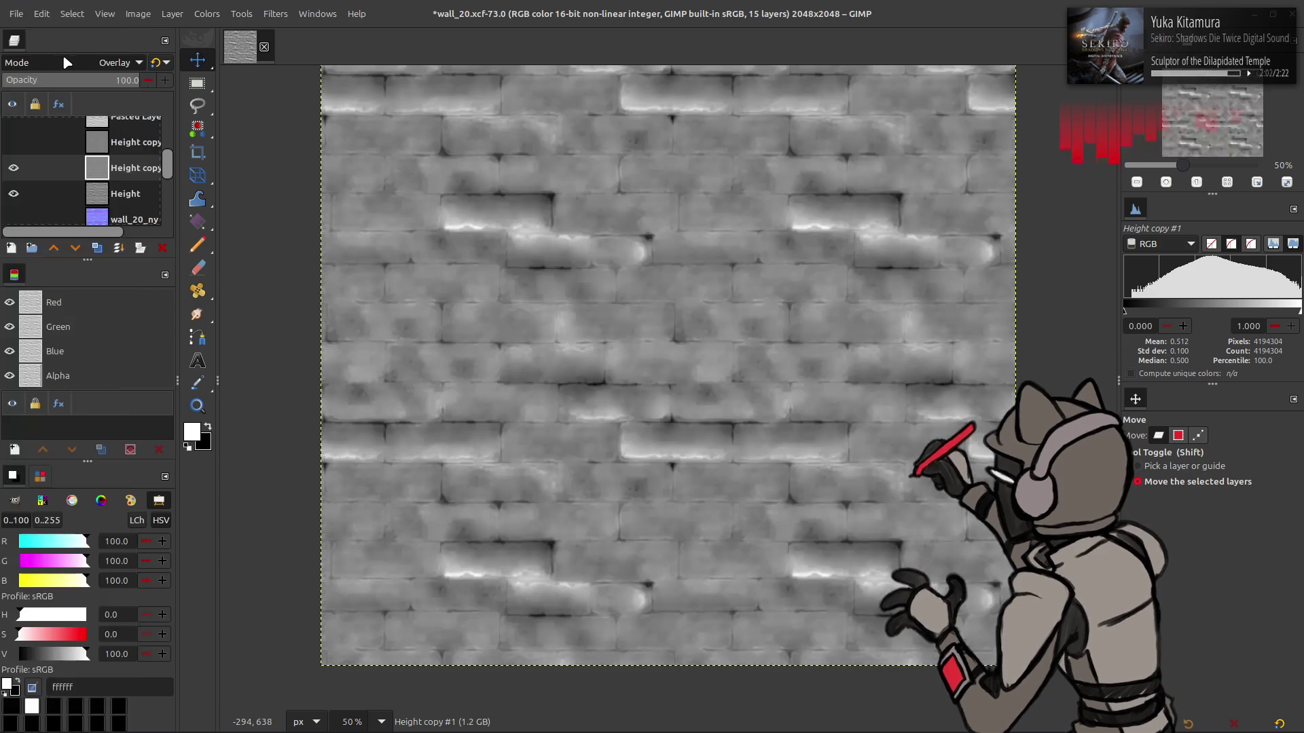
# Compare the blend with Height copy hidden and shown, then create a new layer from visible
pyautogui.scroll(-1, 73, 66)
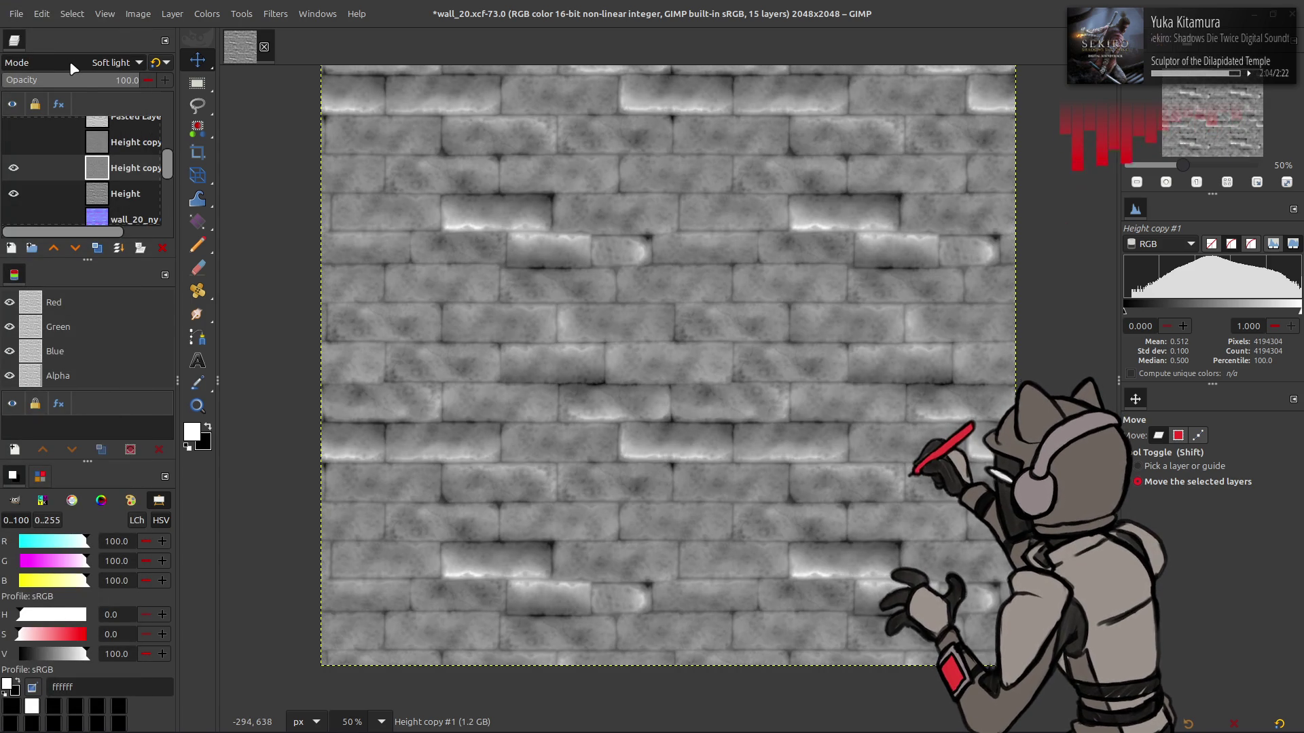
pyautogui.click(13, 168)
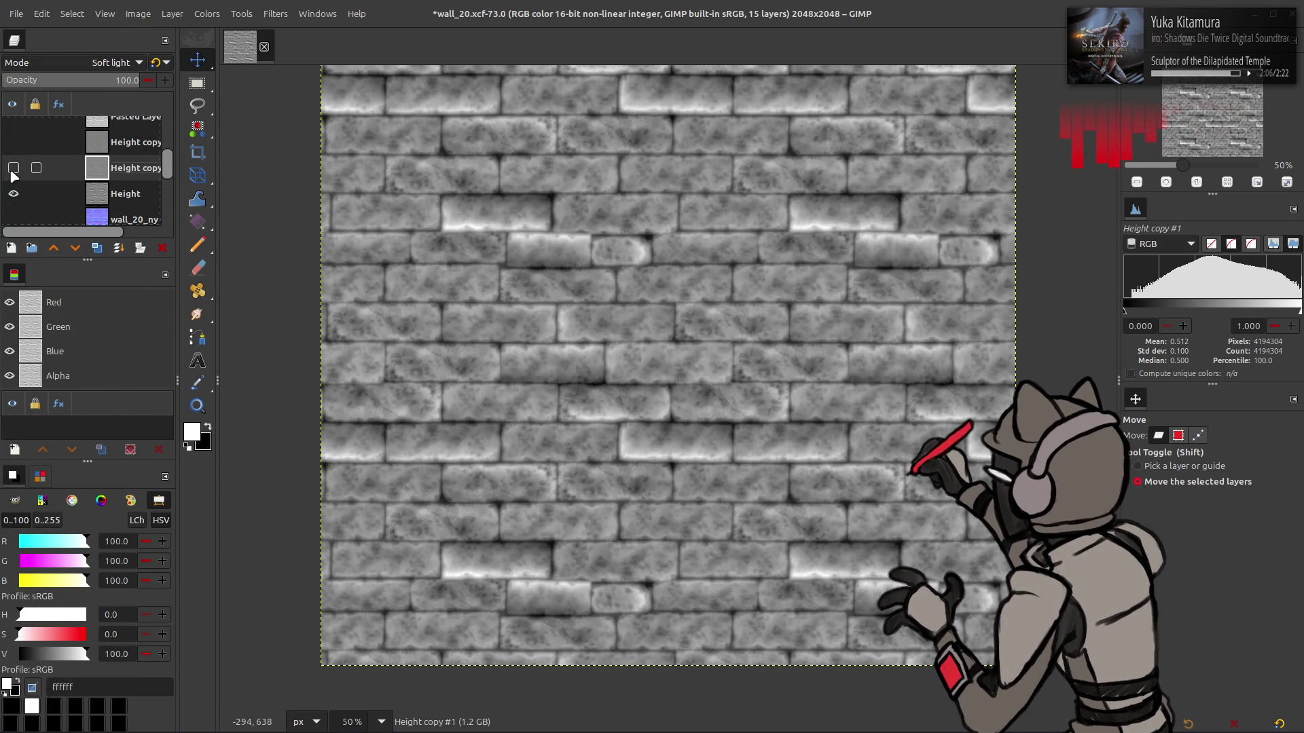
pyautogui.scroll(-1, 87, 65)
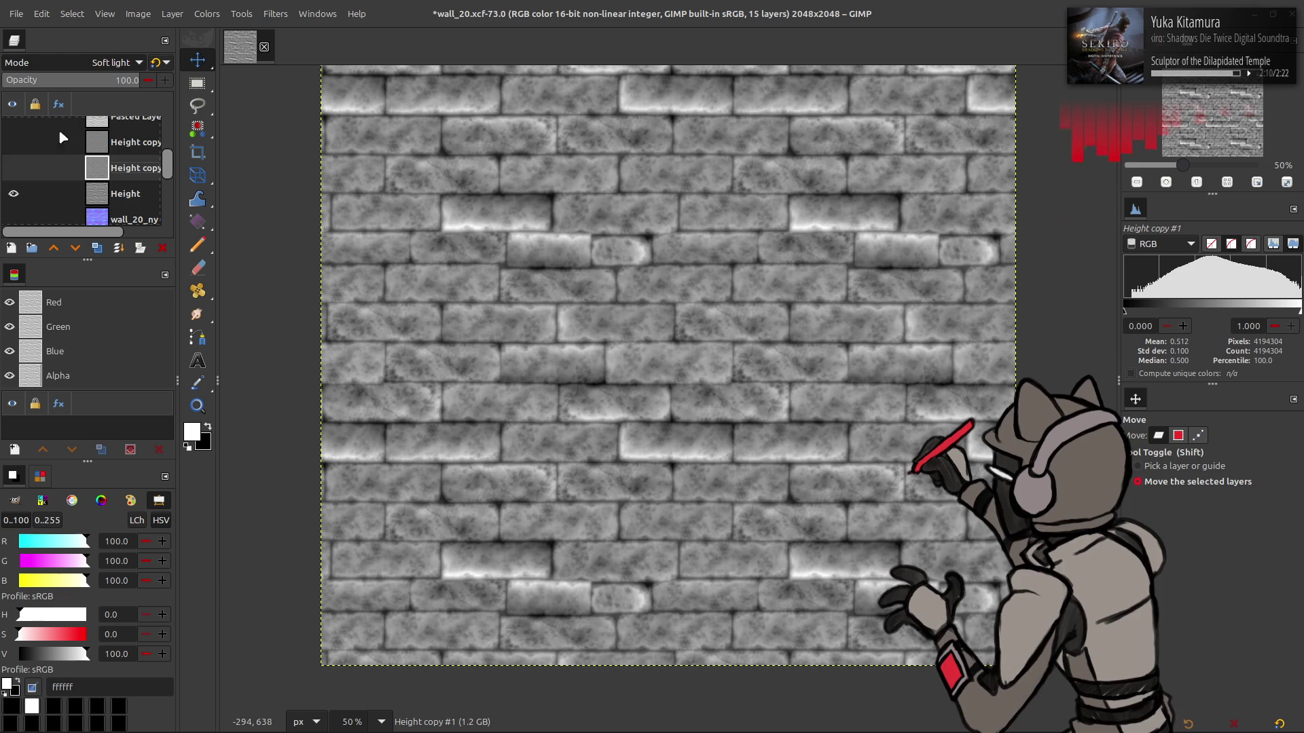
pyautogui.click(12, 168)
pyautogui.scroll(-1, 73, 69)
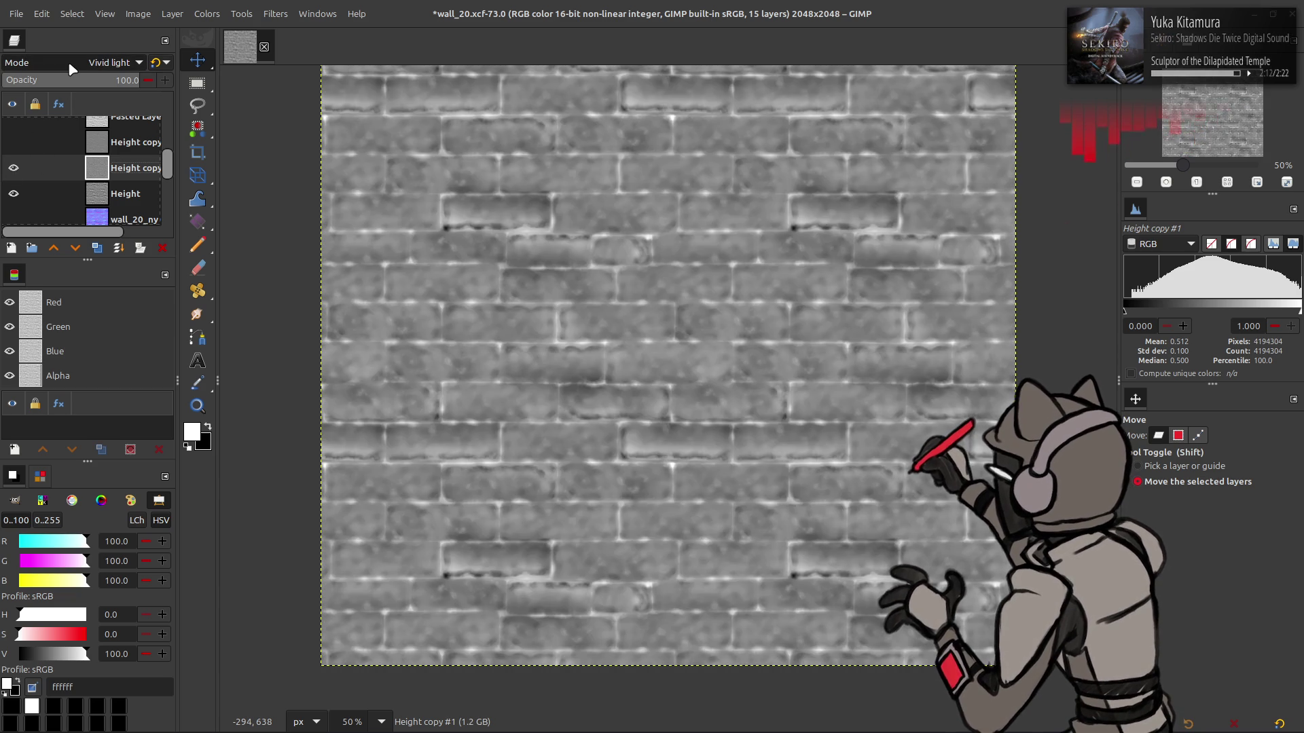
pyautogui.scroll(3, 73, 69)
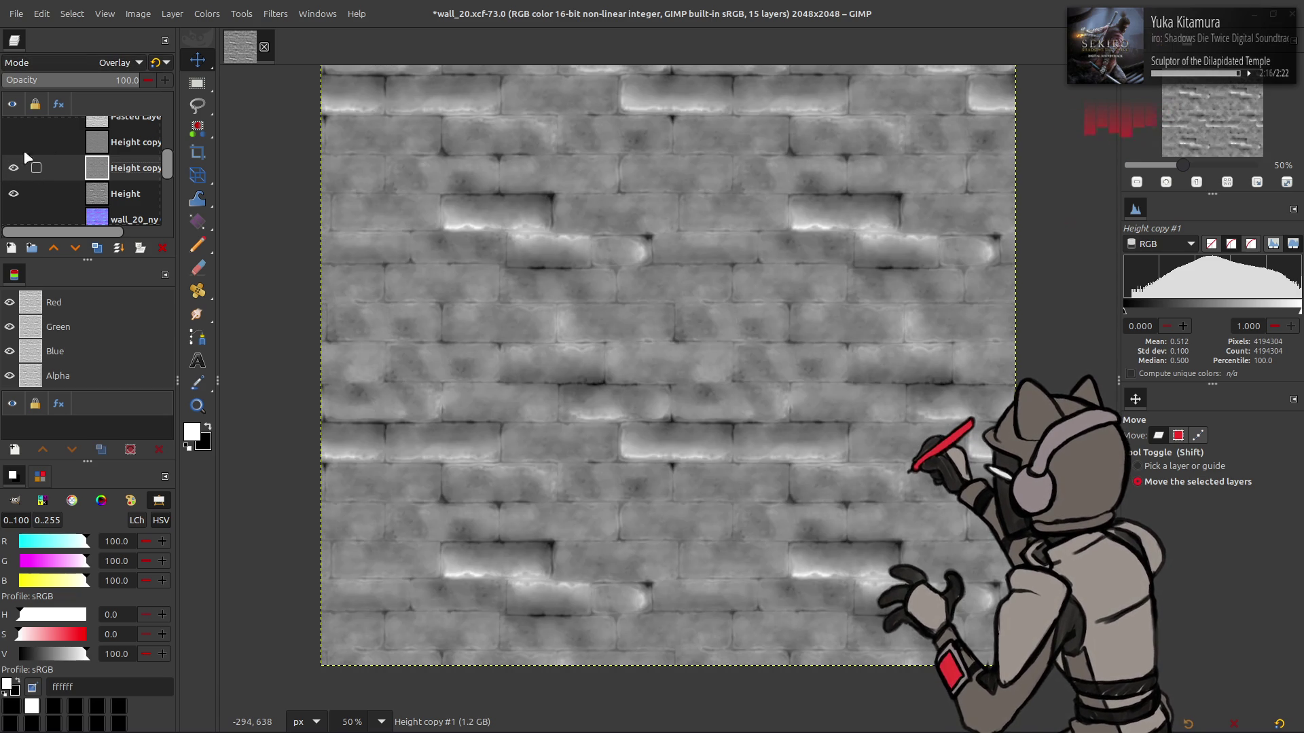
pyautogui.scroll(-1, 85, 68)
pyautogui.scroll(-1, 84, 68)
pyautogui.scroll(1, 85, 68)
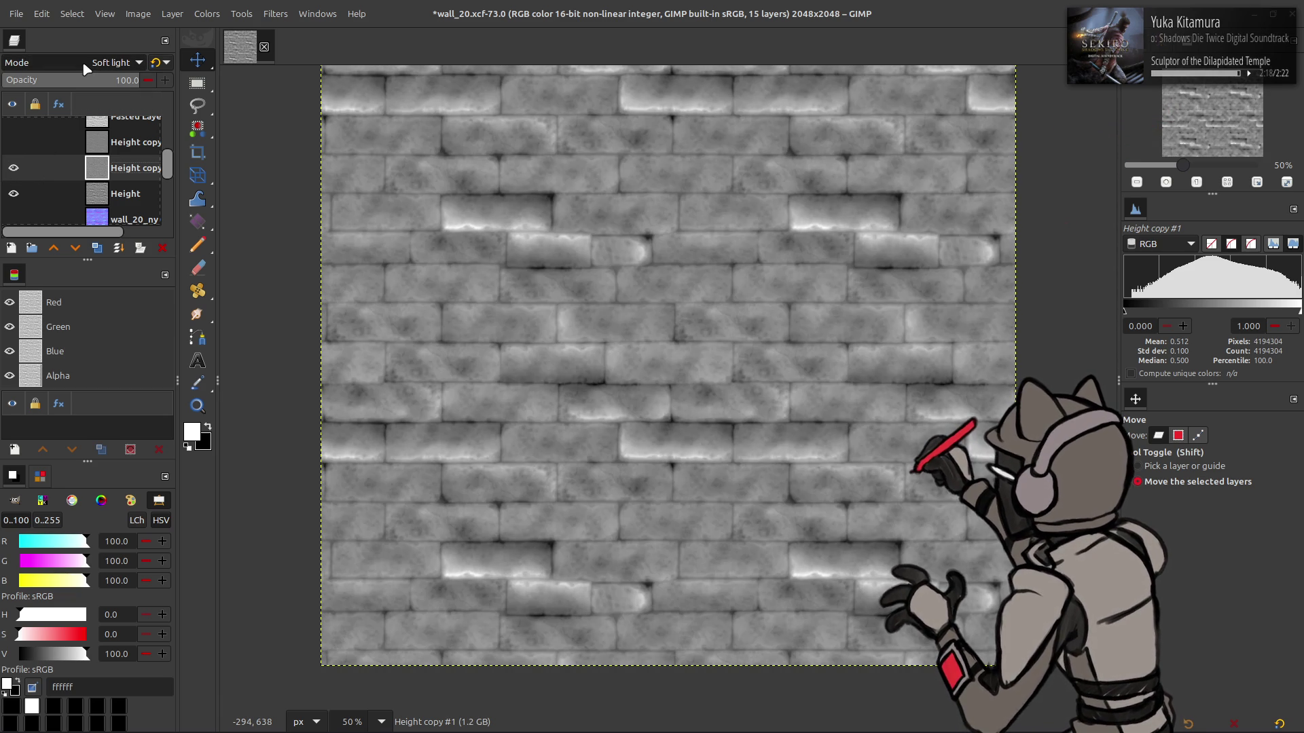
pyautogui.rightClick(106, 171)
pyautogui.click(184, 294)
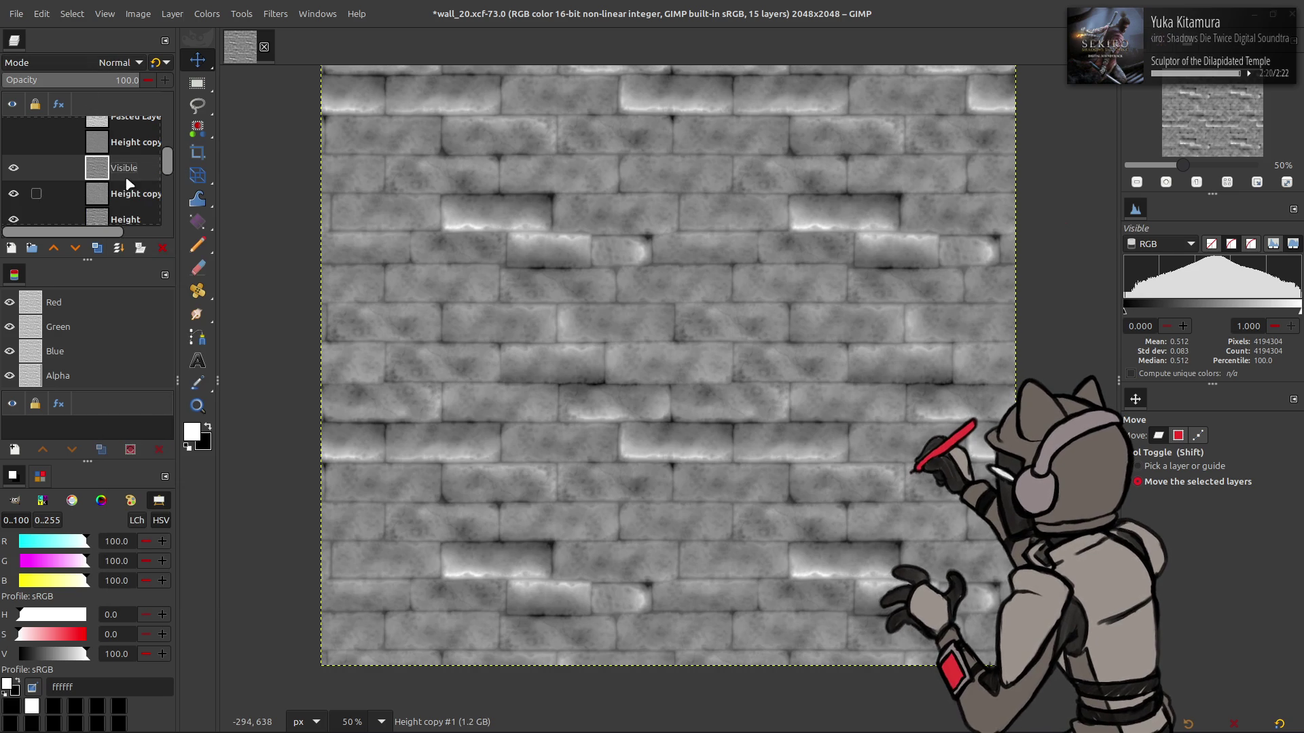
# Hide the new Visible layer and make a new layer from the Height copy #1 Overlay result
pyautogui.click(13, 168)
pyautogui.click(126, 194)
pyautogui.scroll(1, 84, 68)
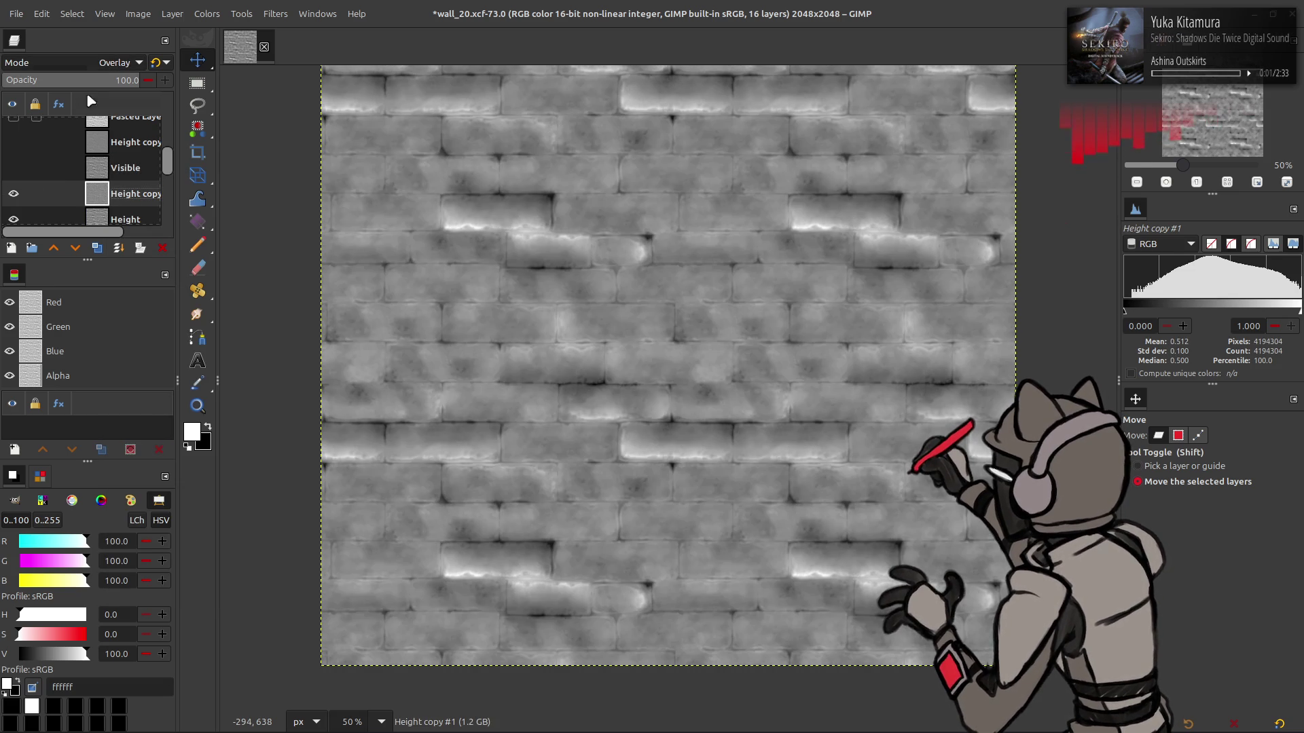
pyautogui.rightClick(112, 203)
pyautogui.click(183, 296)
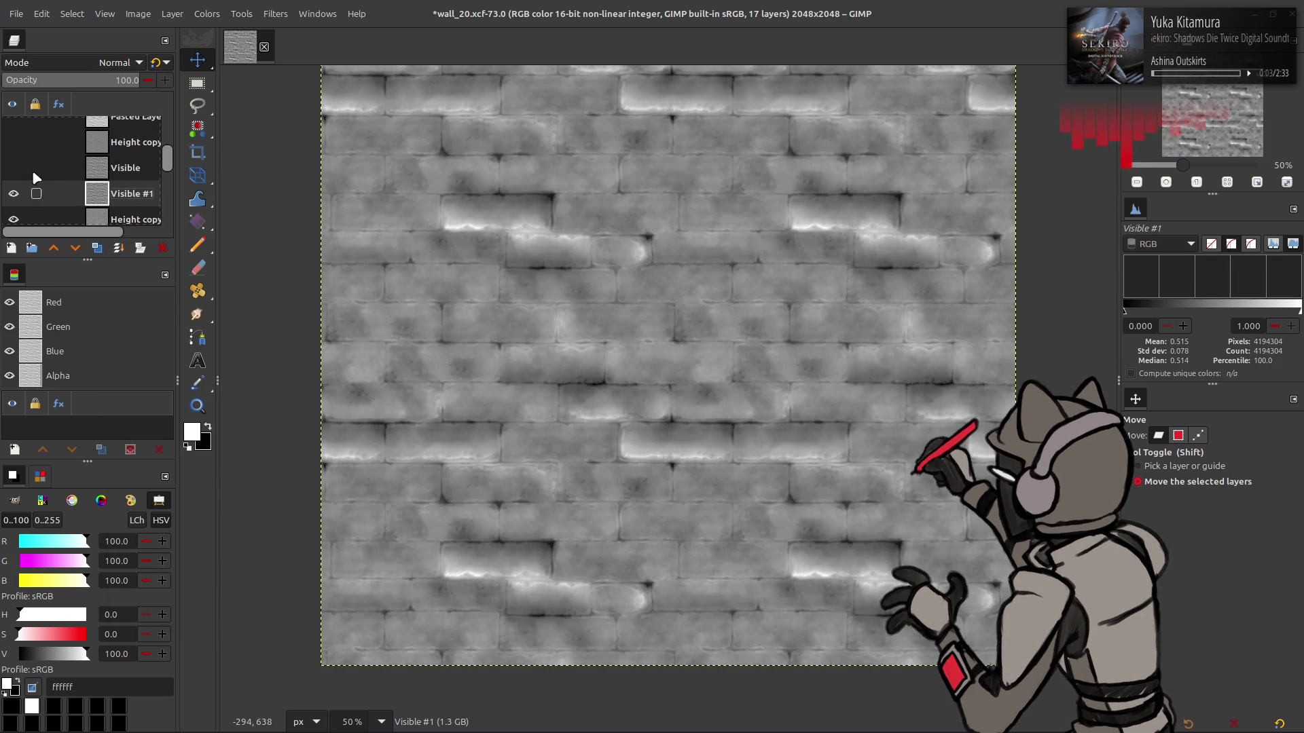
# Give the layer 50% opacity and legacy Normal mode
pyautogui.click(90, 176)
pyautogui.tripleClick(126, 80)
pyautogui.write('50')
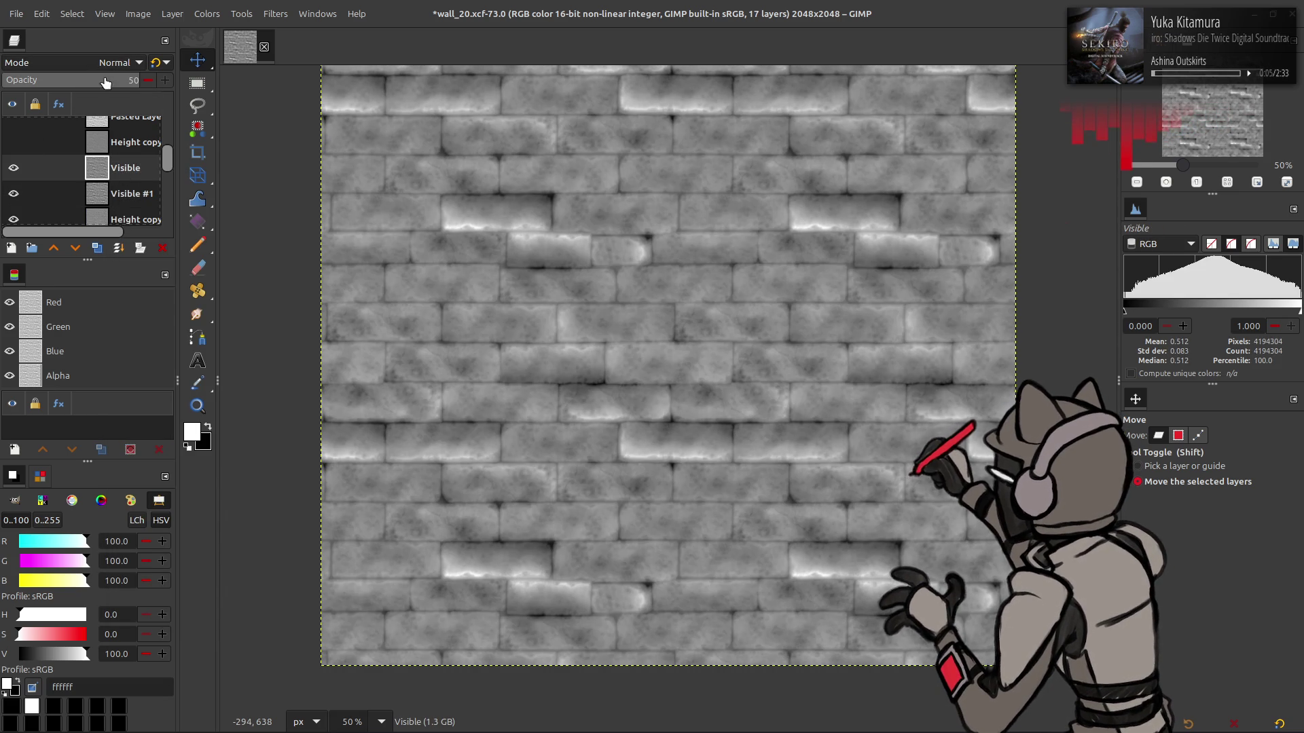
pyautogui.press('Return')
pyautogui.click(163, 66)
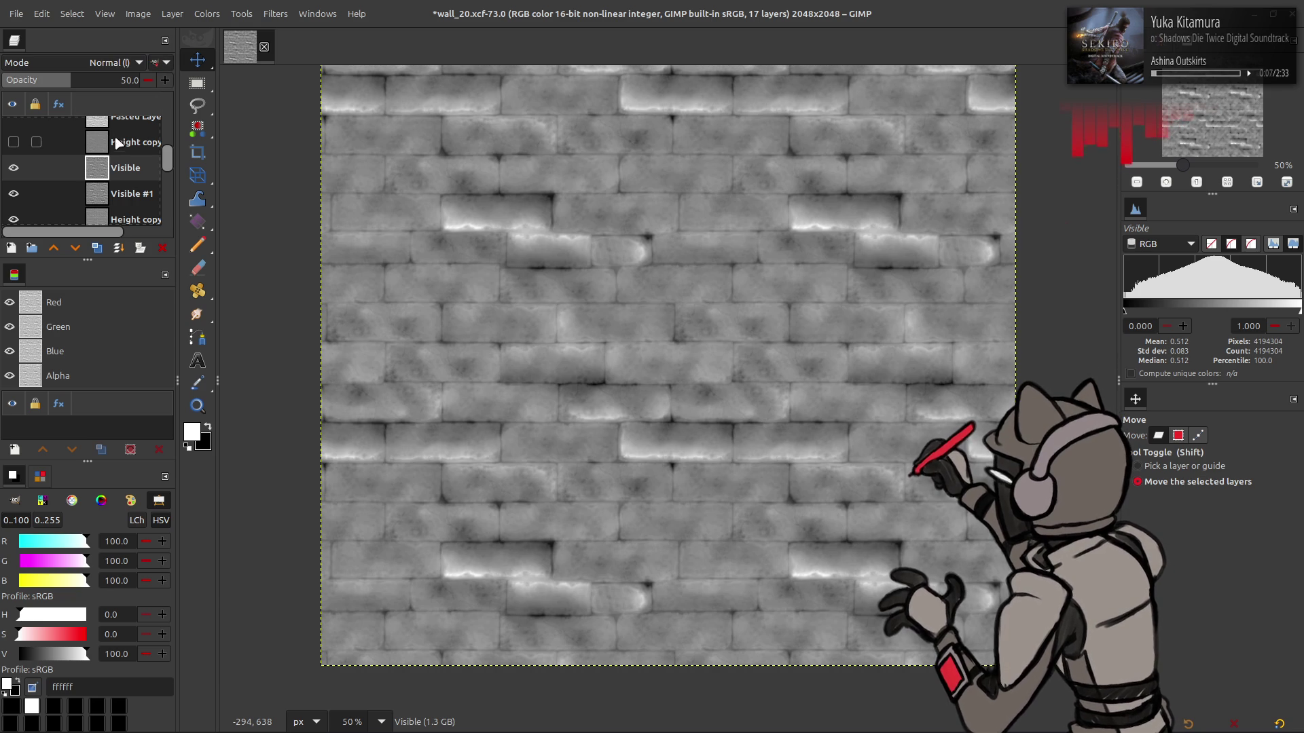
# Delete the old Visible layer and return to the Move tool
pyautogui.rightClick(108, 164)
pyautogui.click(151, 317)
pyautogui.rightClick(109, 165)
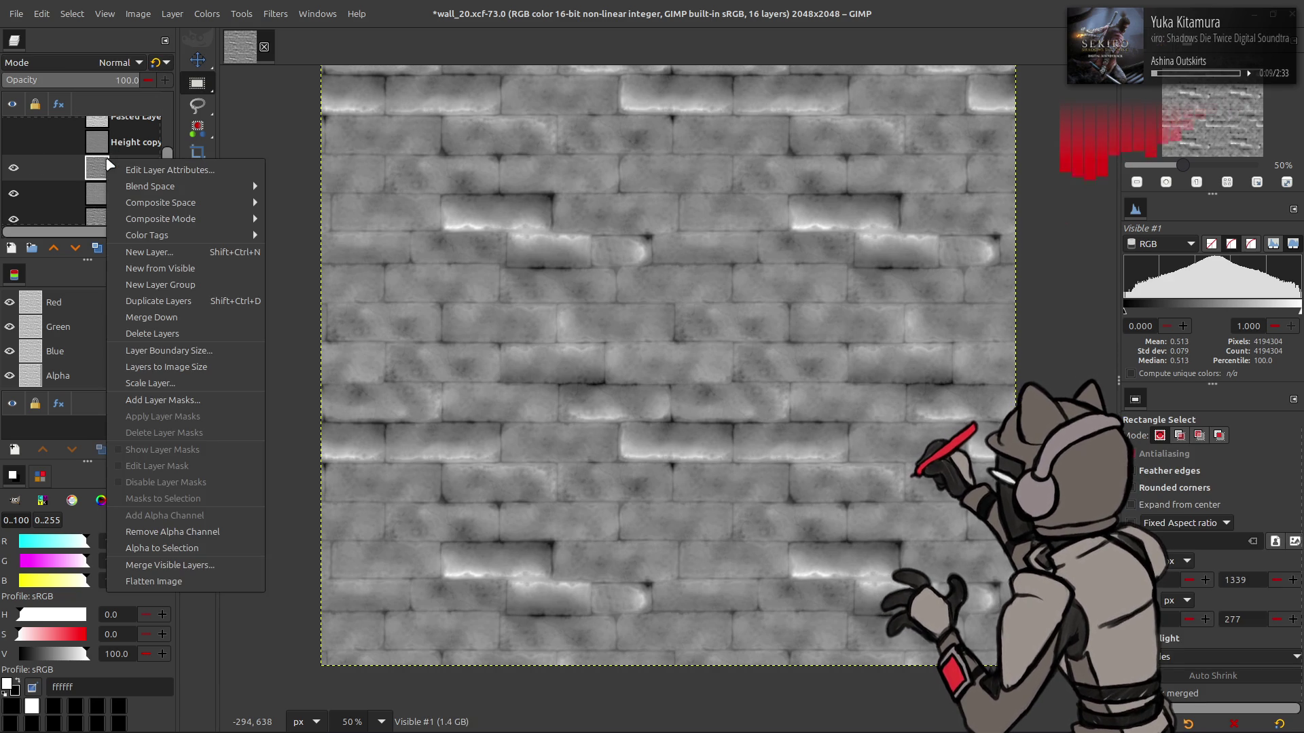
pyautogui.press('Escape')
pyautogui.press('r')
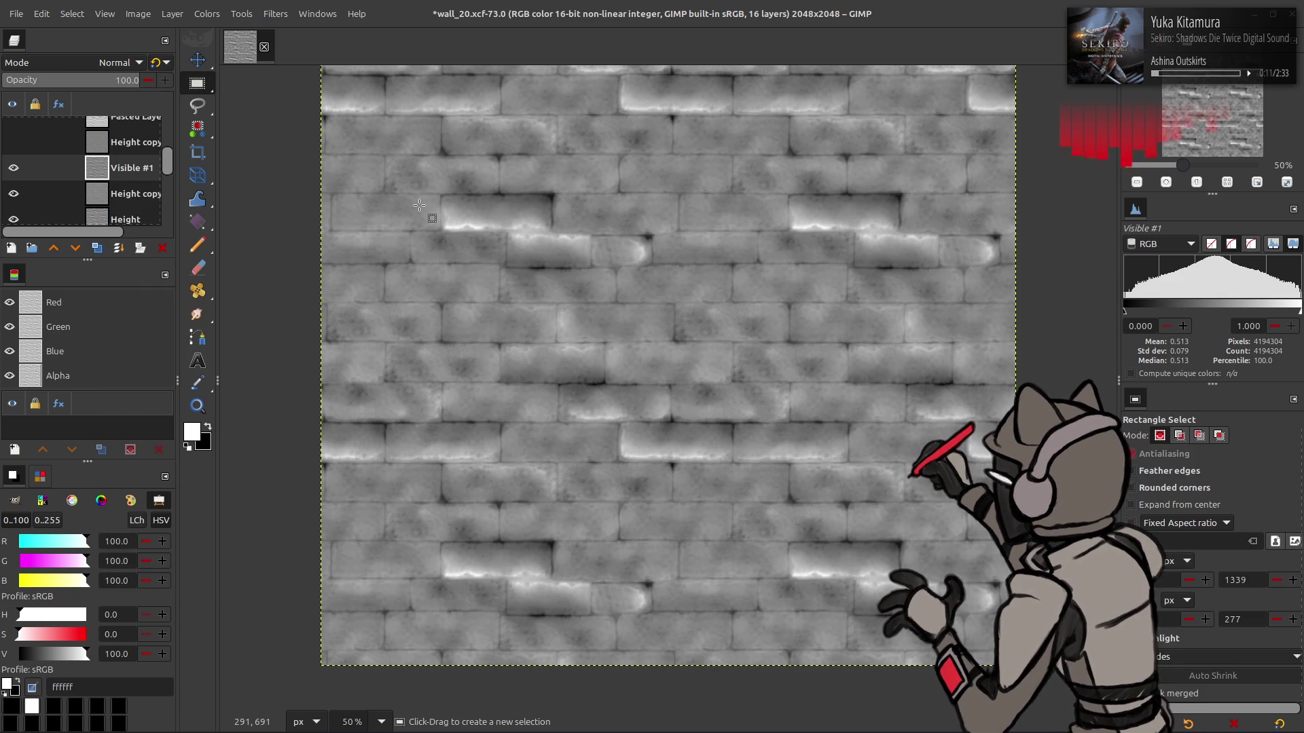
pyautogui.press('m')
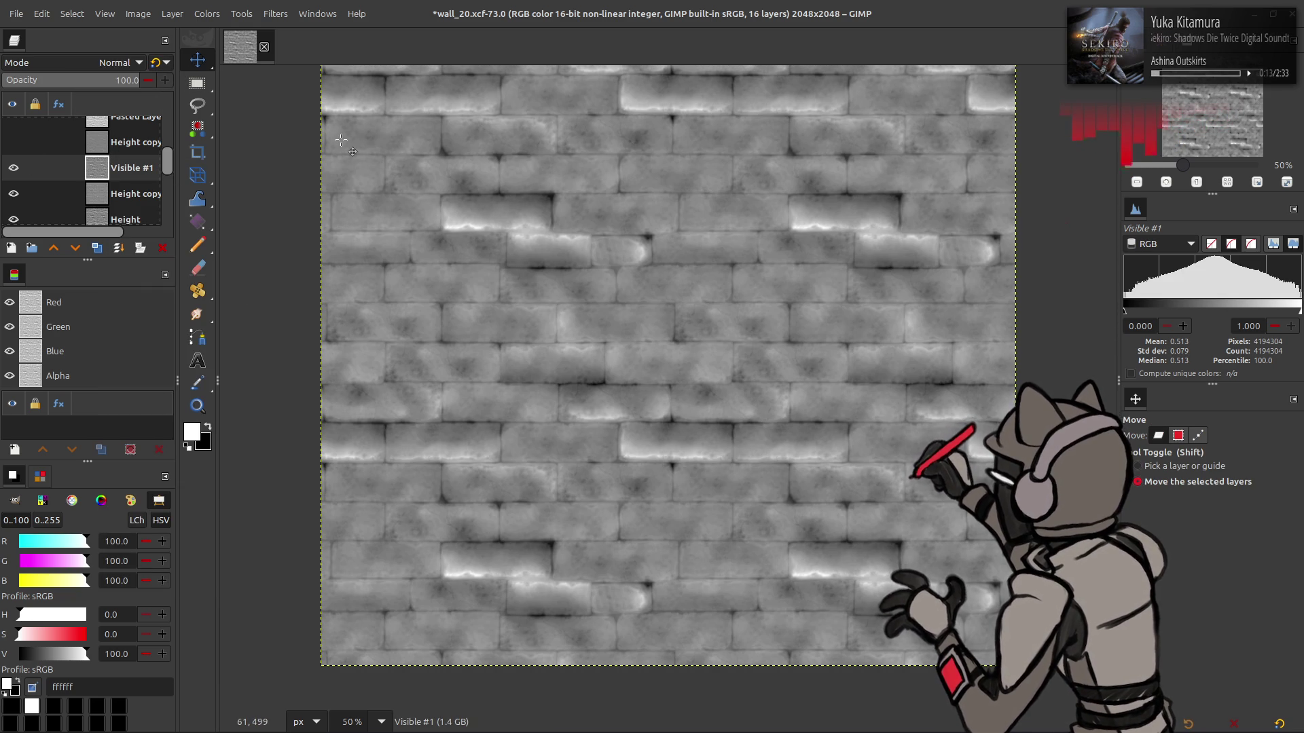
# Toggle Visible #1 repeatedly to compare it with the layers below
pyautogui.click(14, 168)
pyautogui.click(14, 168)
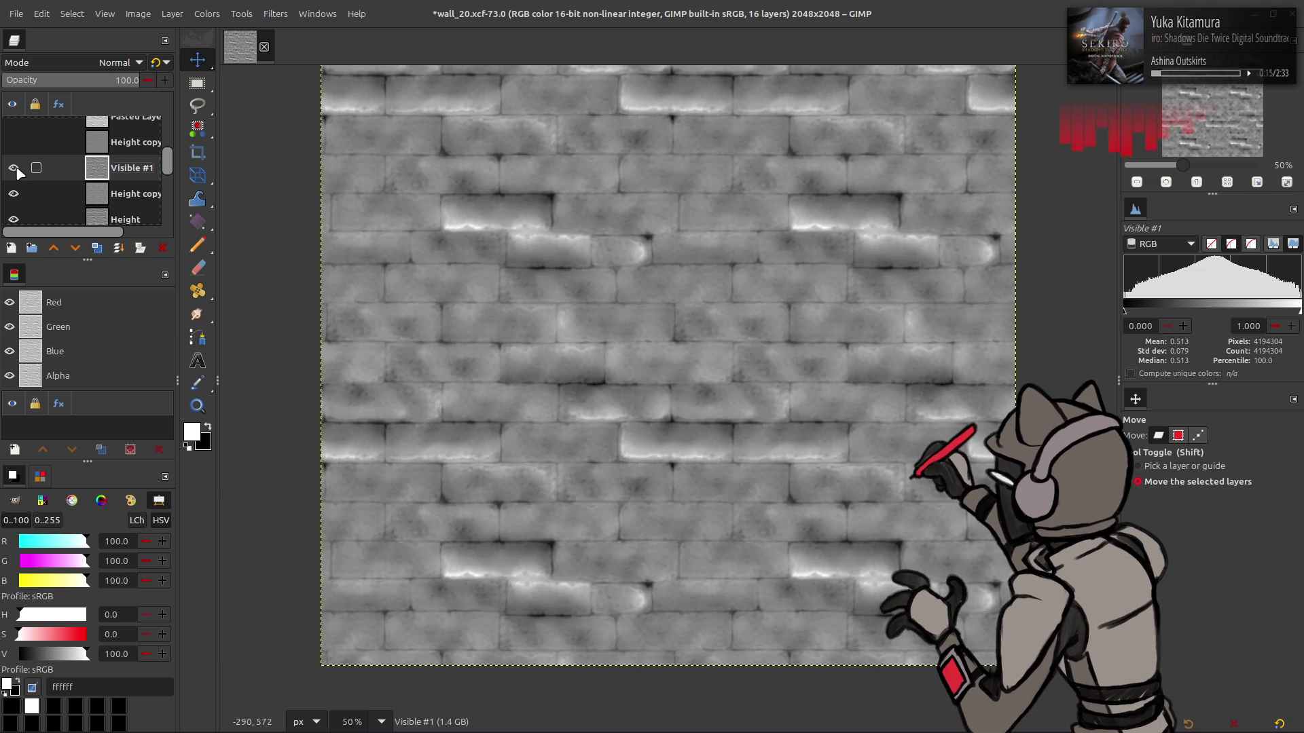
pyautogui.click(14, 168)
pyautogui.click(14, 168)
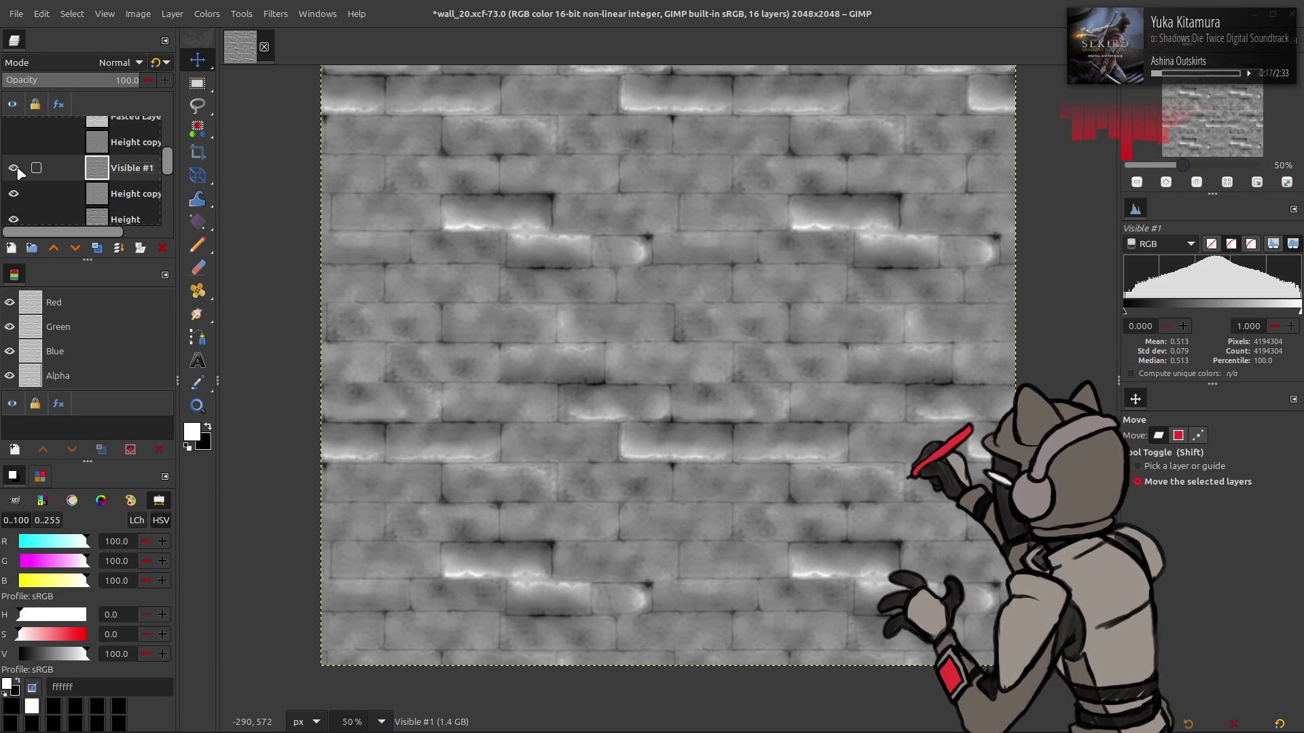
pyautogui.click(13, 169)
pyautogui.click(14, 168)
pyautogui.click(14, 169)
pyautogui.click(14, 168)
pyautogui.click(14, 169)
pyautogui.click(14, 168)
# Reapply 50% opacity and legacy Normal mode to Visible #1
pyautogui.tripleClick(125, 80)
pyautogui.write('50')
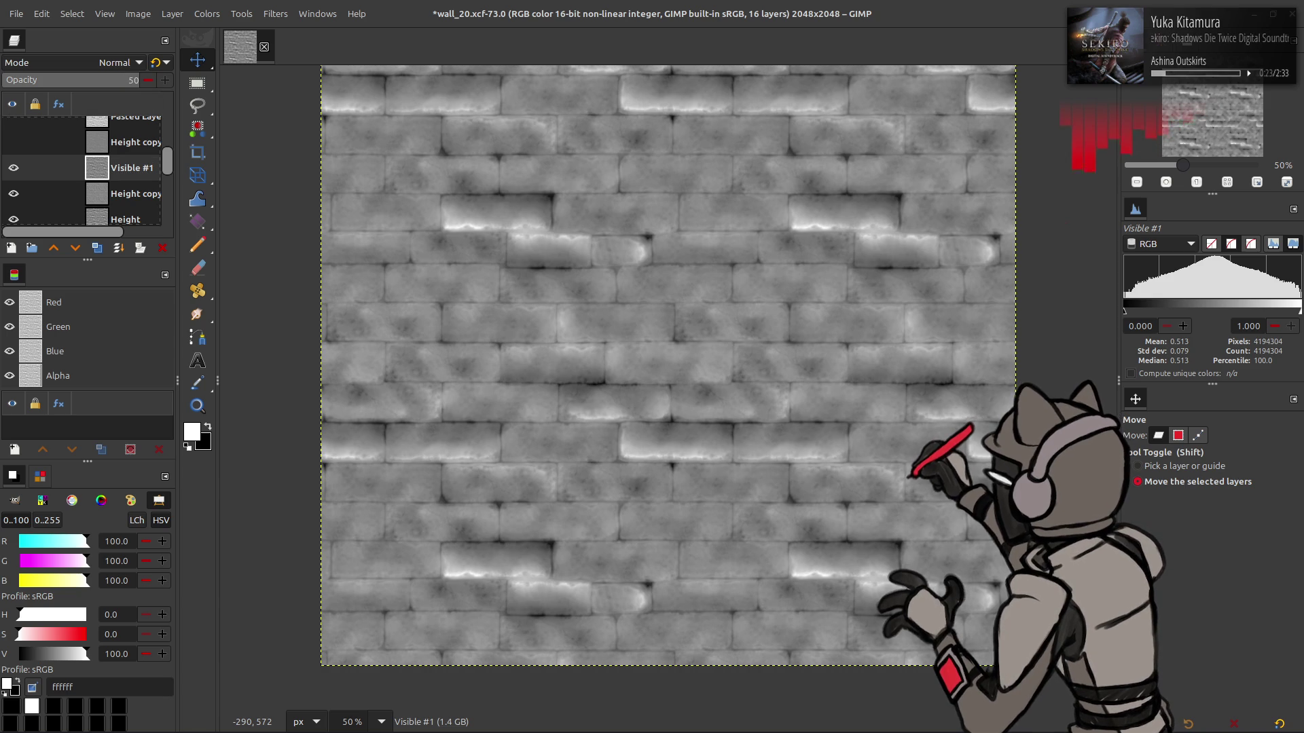
pyautogui.press('Return')
pyautogui.click(161, 62)
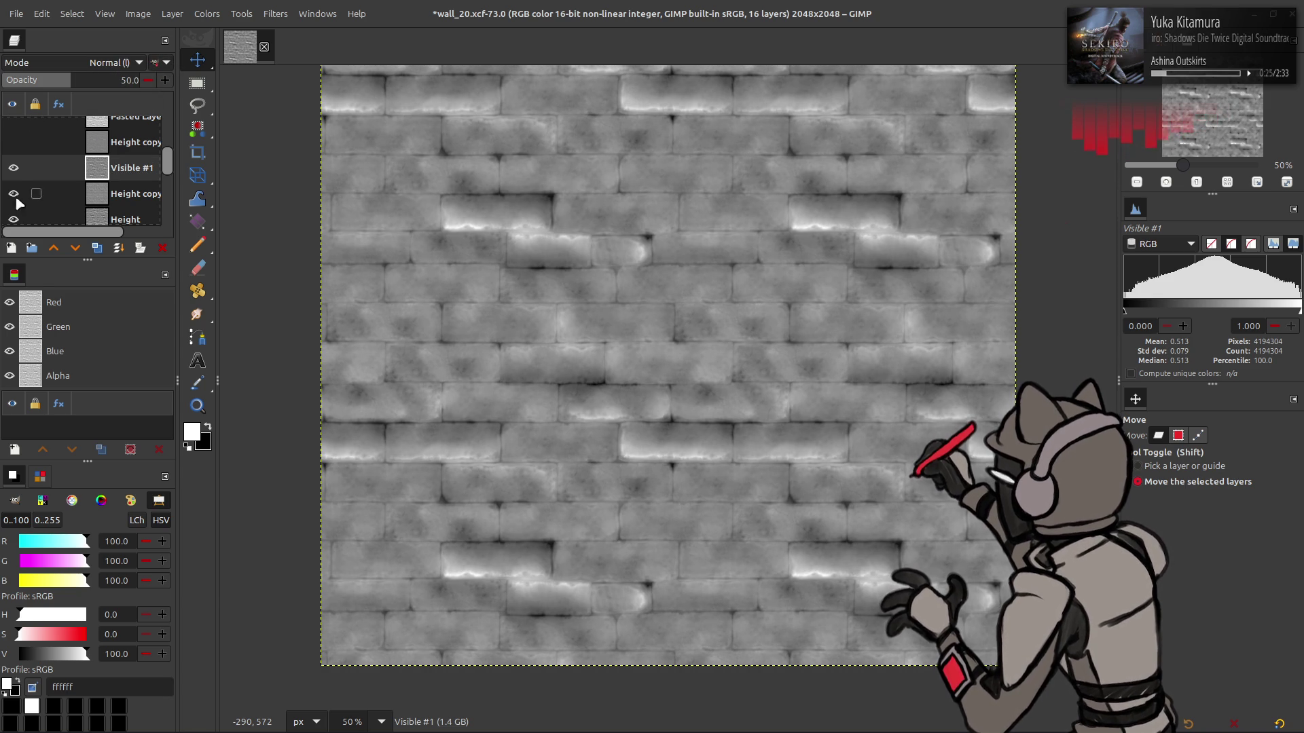
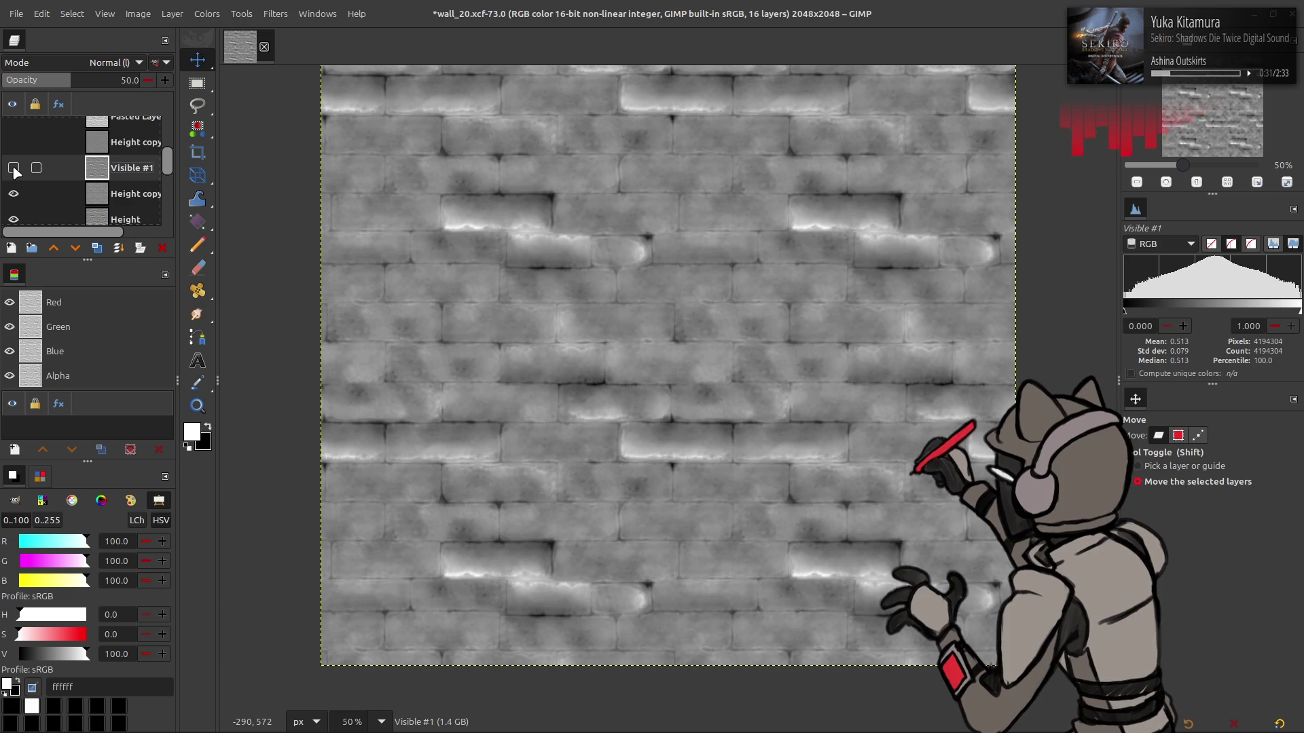
# Return Visible #1 to Normal mode at 100% opacity and bring up Generic > Normal Map
pyautogui.hotkey('ctrl', 'z')
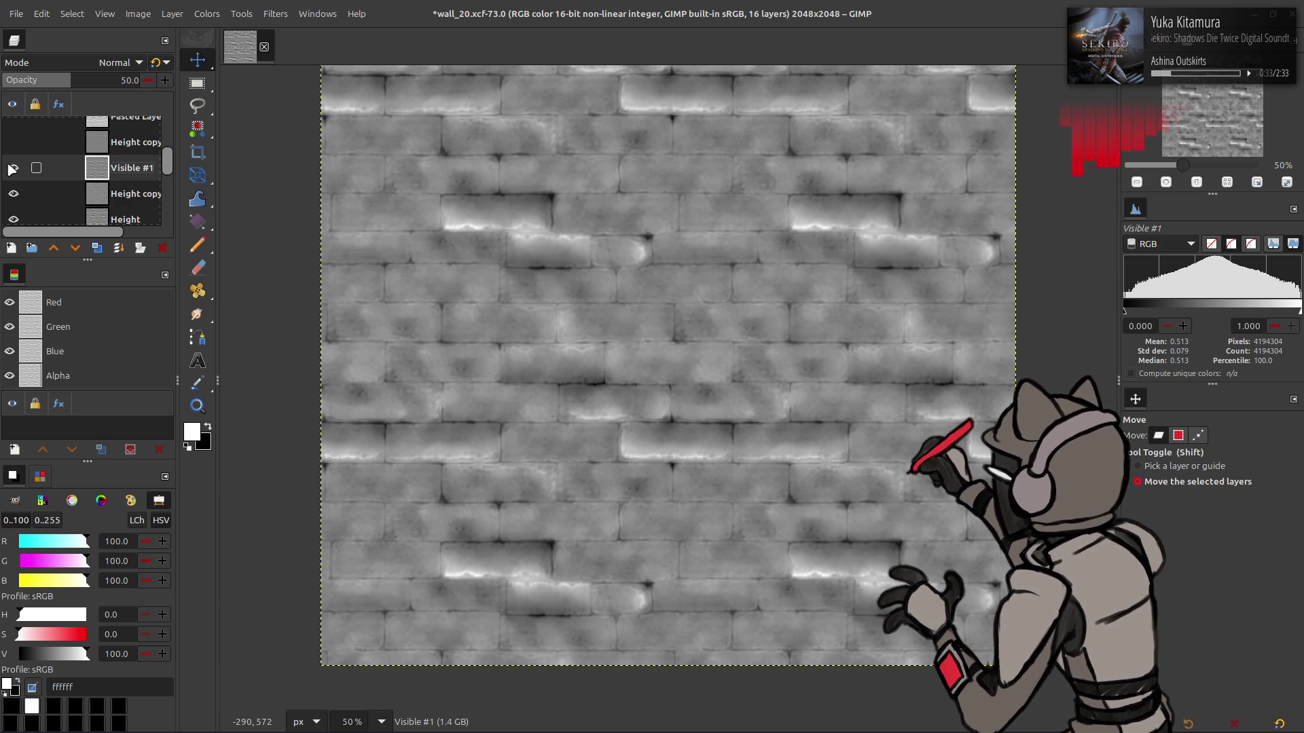
pyautogui.hotkey('ctrl', 'z')
pyautogui.hotkey('ctrl', 'z')
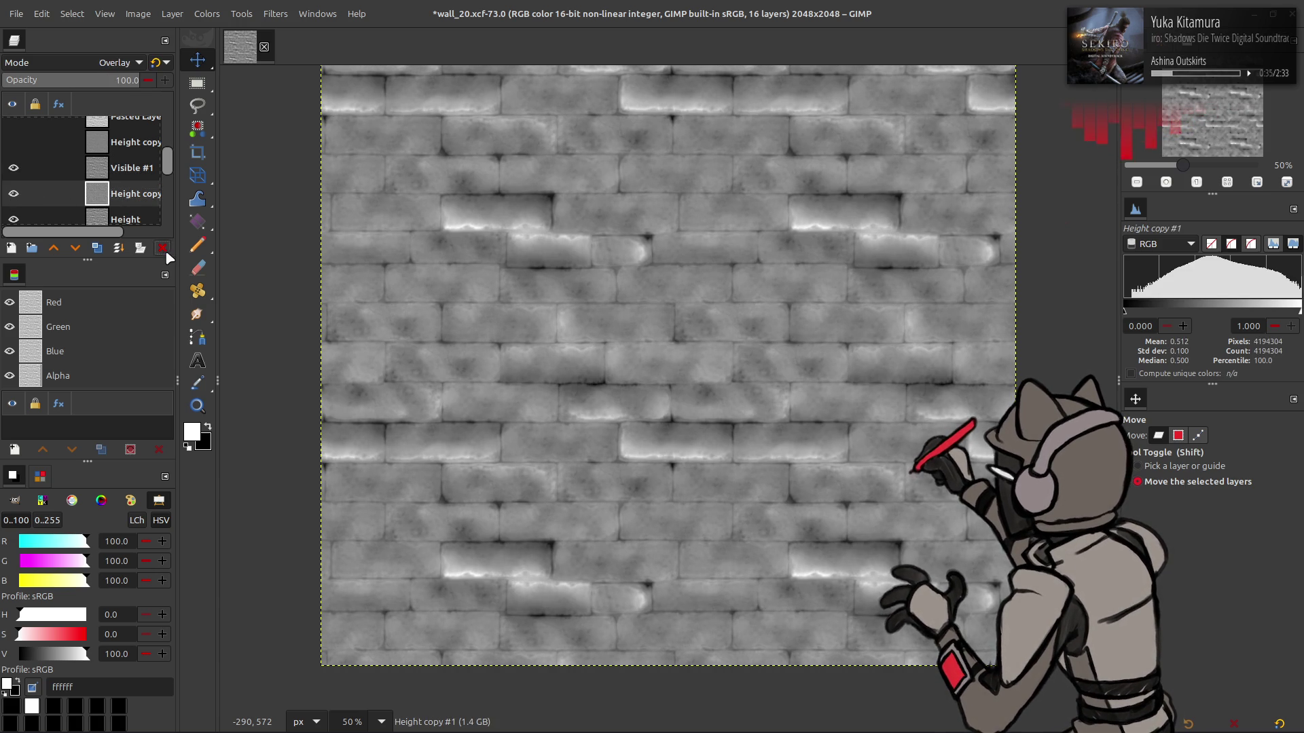
pyautogui.click(275, 14)
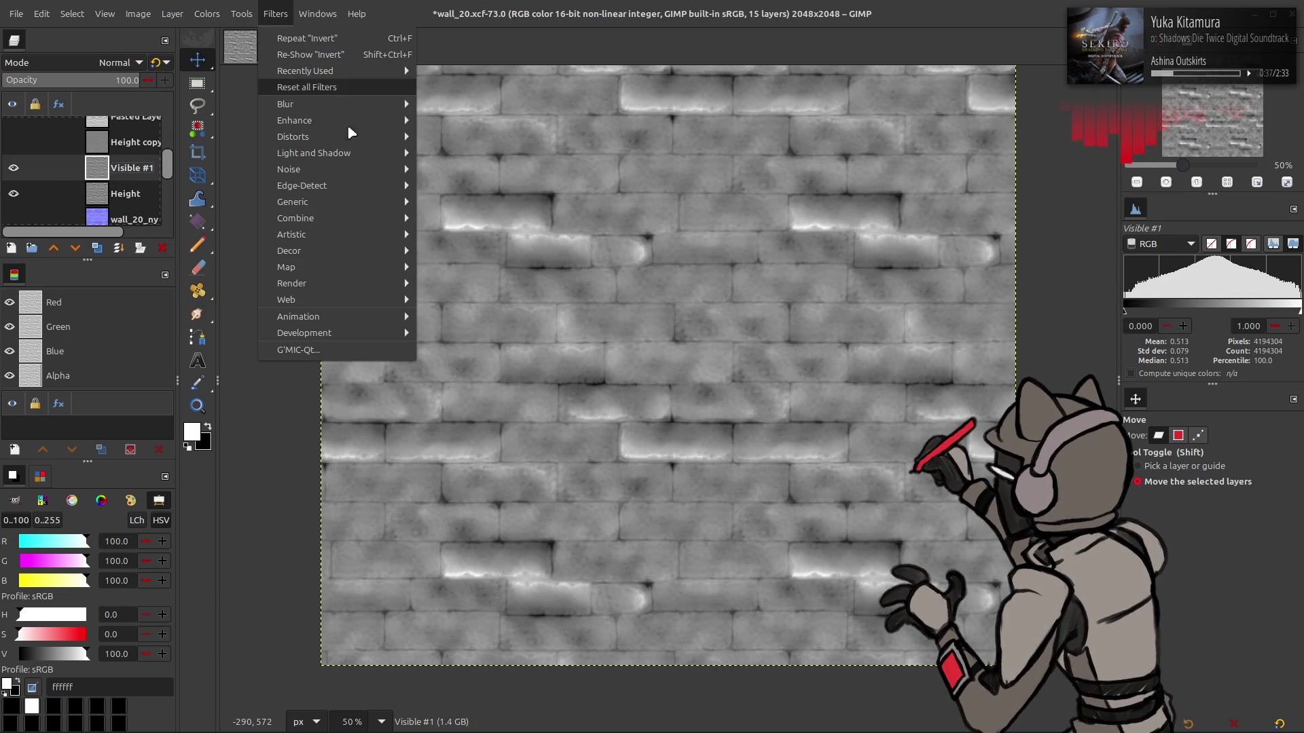
pyautogui.moveTo(355, 198)
pyautogui.click(475, 234)
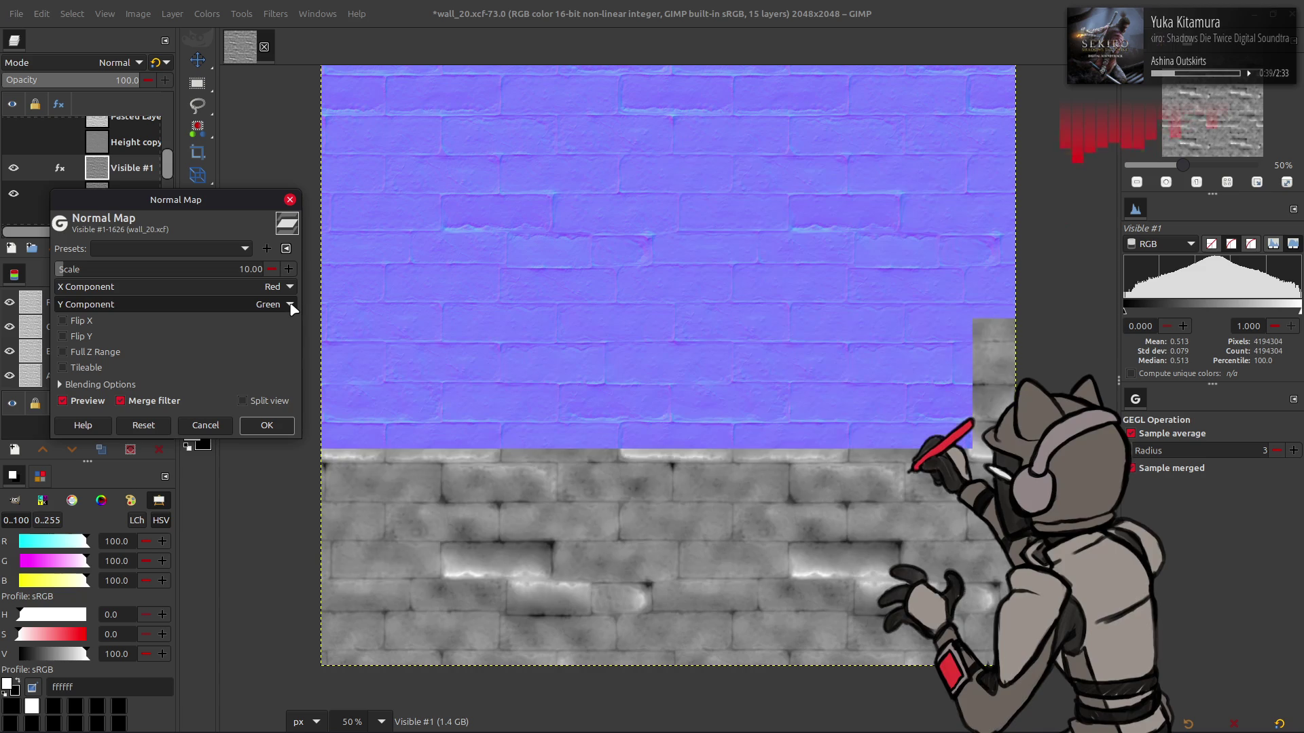
# Preview the scale-32 tileable Normal Map preset, cancel it, and delete Visible #1
pyautogui.click(186, 249)
pyautogui.click(185, 252)
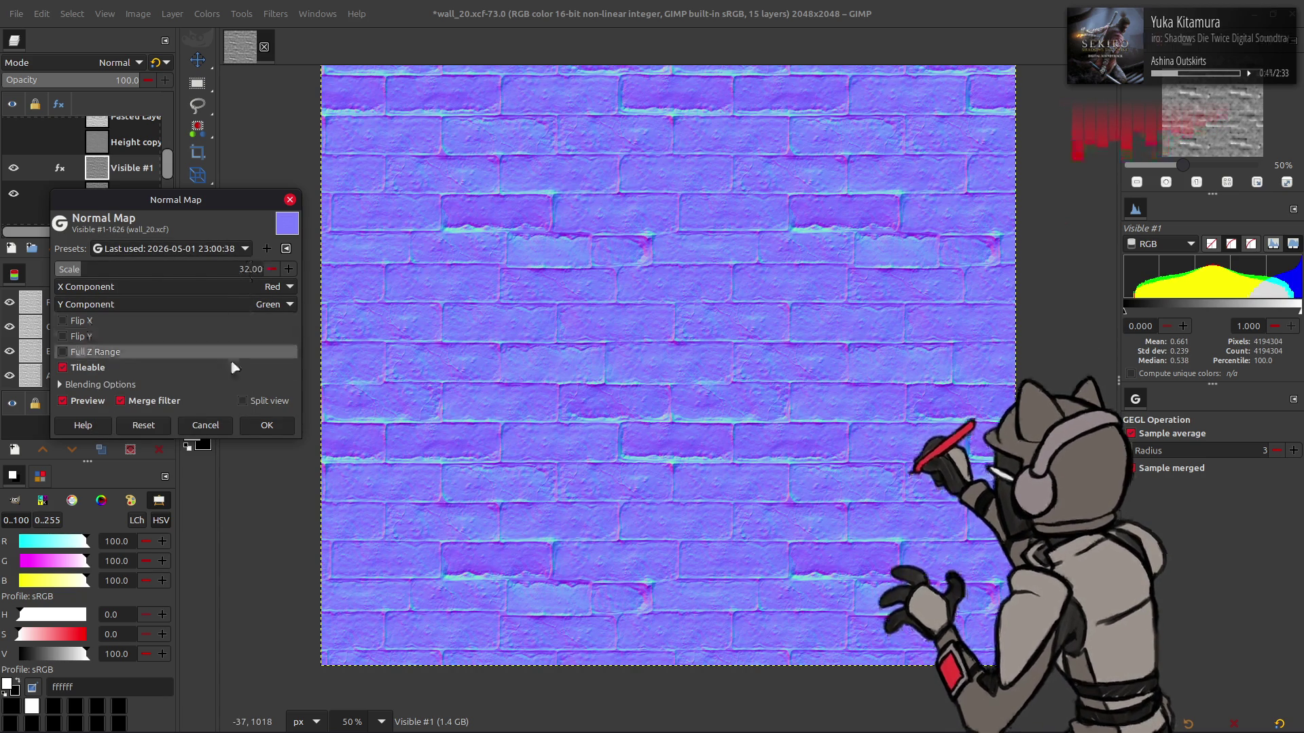
pyautogui.click(205, 425)
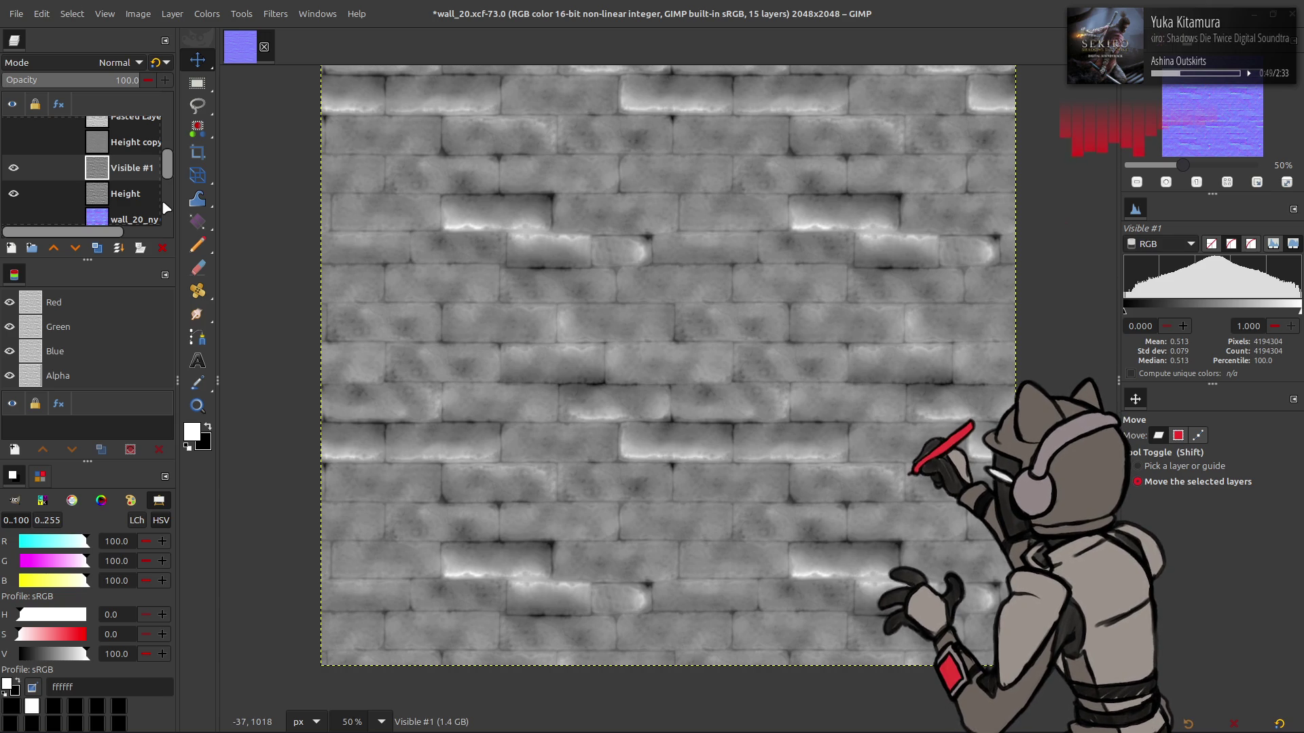
pyautogui.click(163, 247)
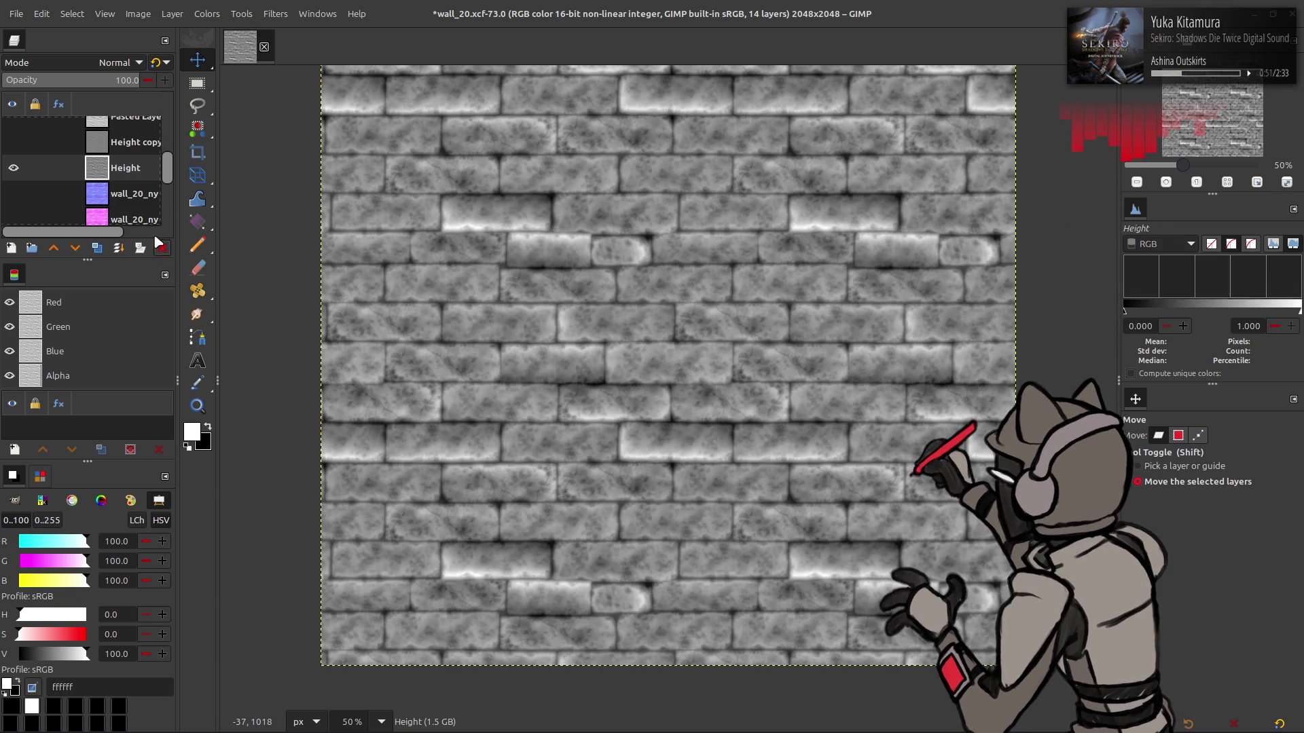
# Make Height copy #2 the active, visible layer over the Height texture
pyautogui.click(13, 168)
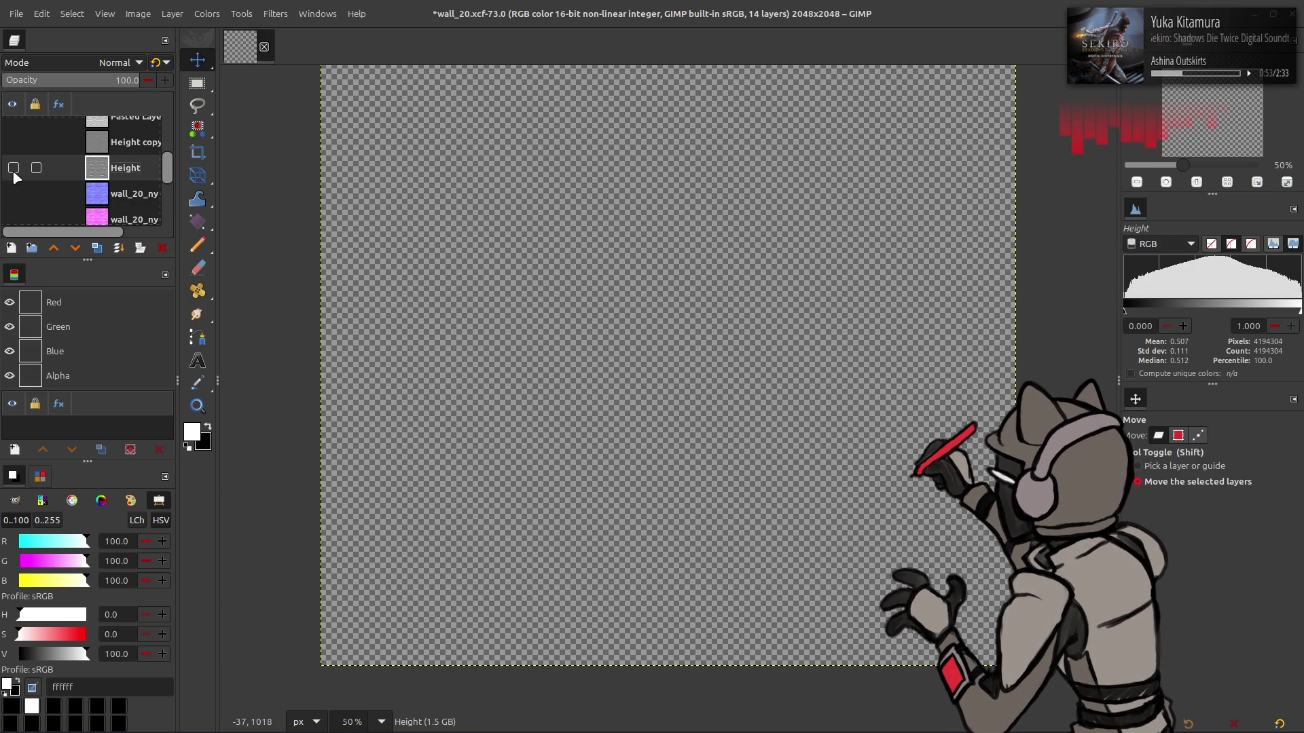
pyautogui.scroll(2, 17, 178)
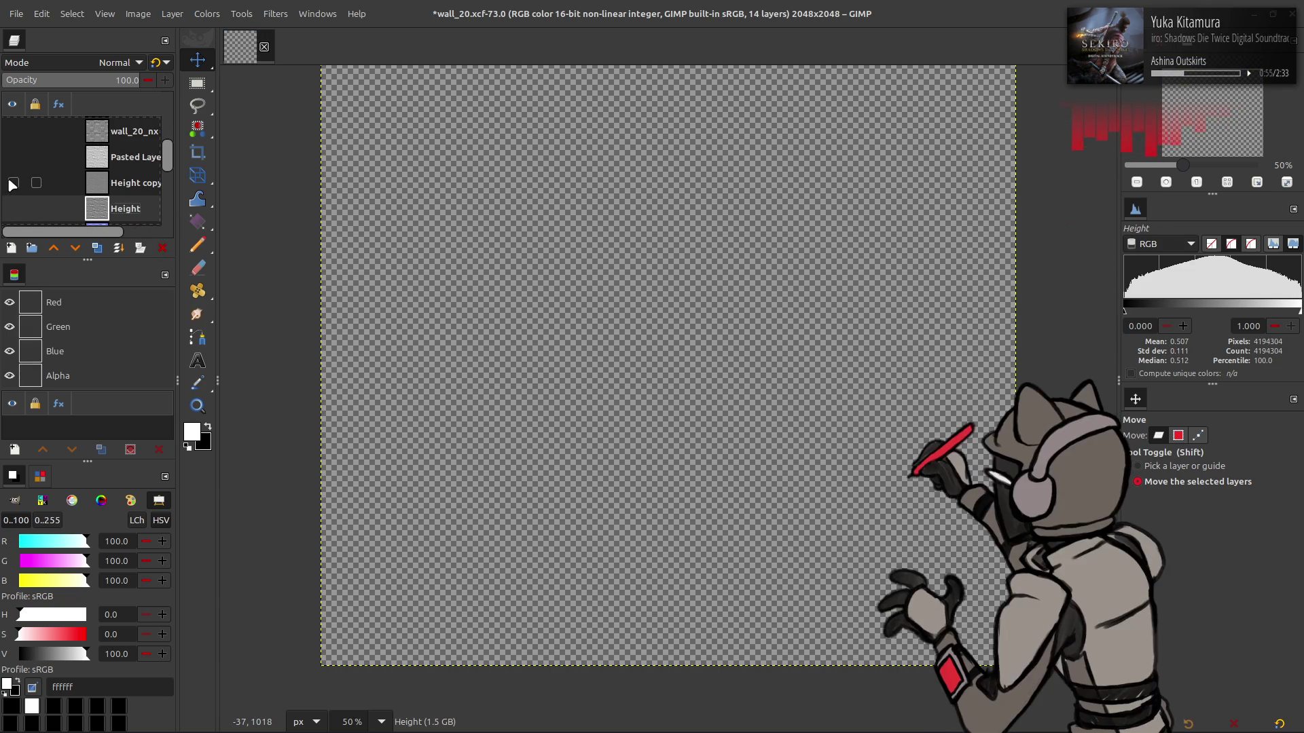
pyautogui.scroll(-2, 11, 184)
pyautogui.click(13, 168)
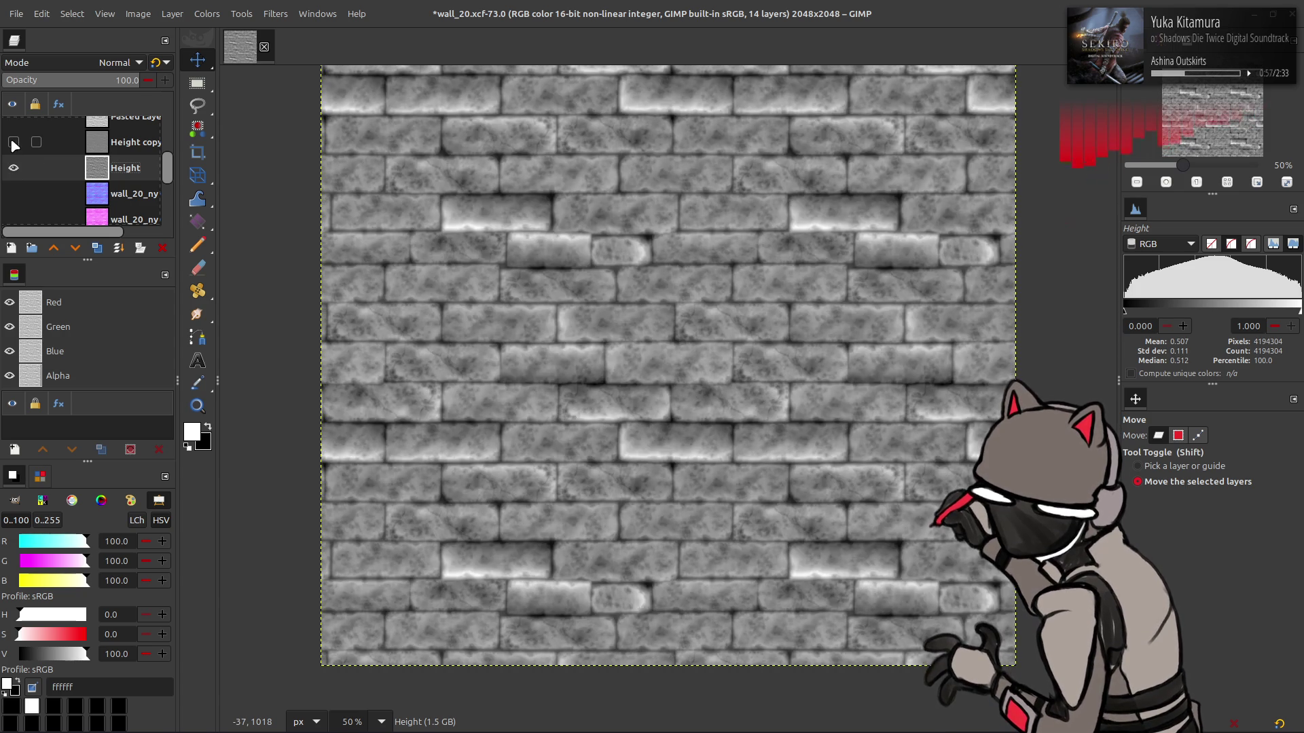
pyautogui.click(103, 134)
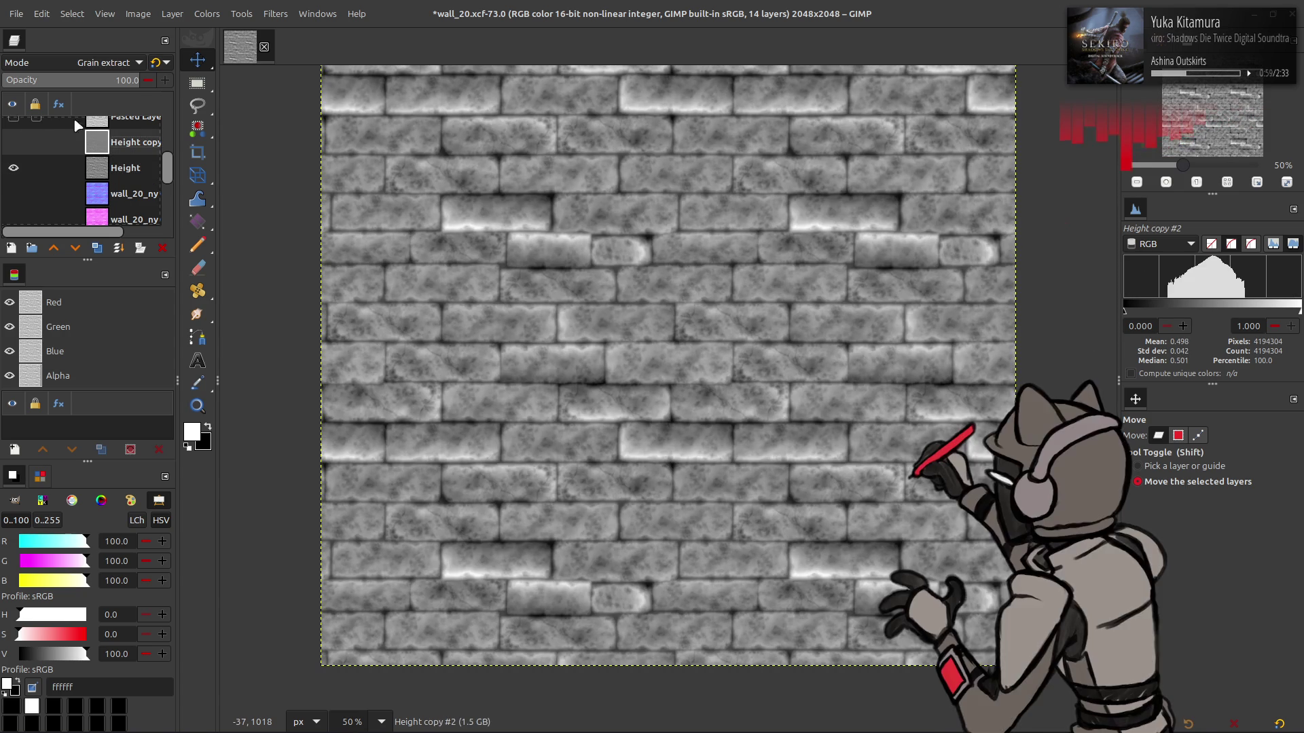
pyautogui.click(13, 143)
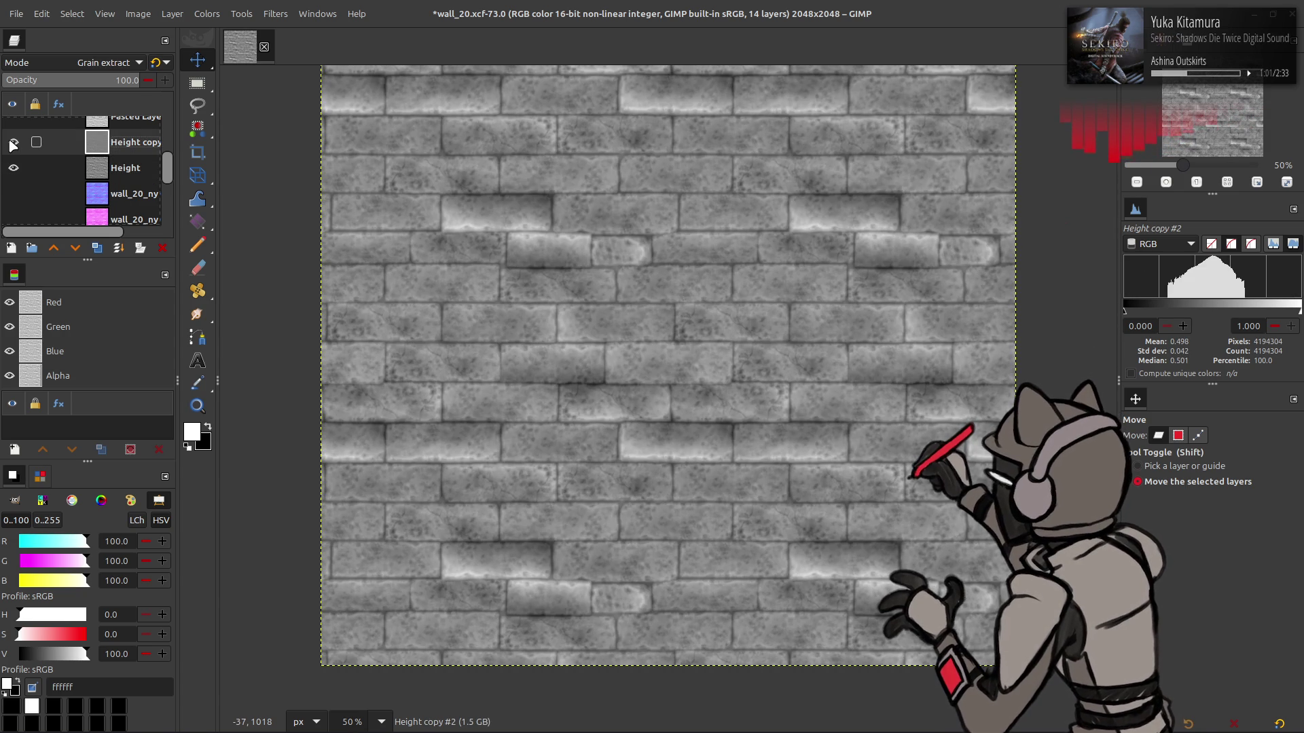
pyautogui.scroll(-1, 79, 69)
pyautogui.scroll(1, 79, 68)
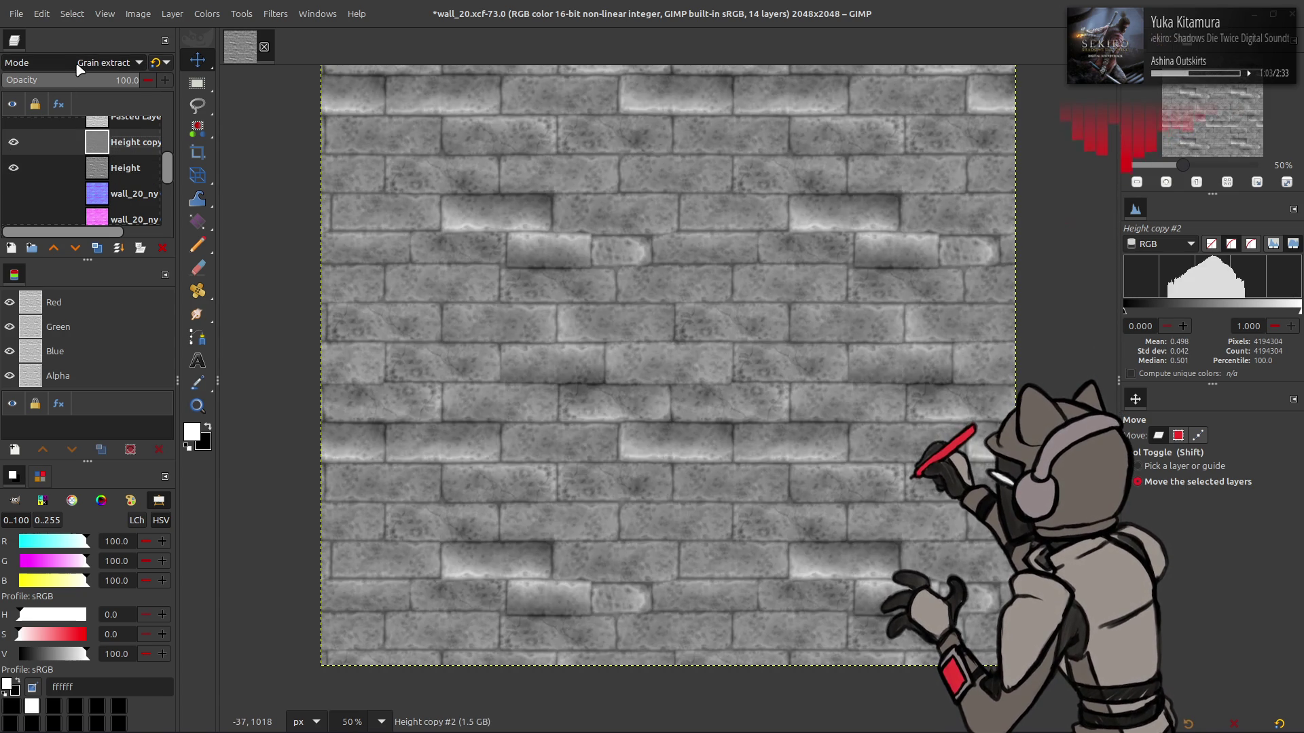
pyautogui.scroll(-1, 79, 69)
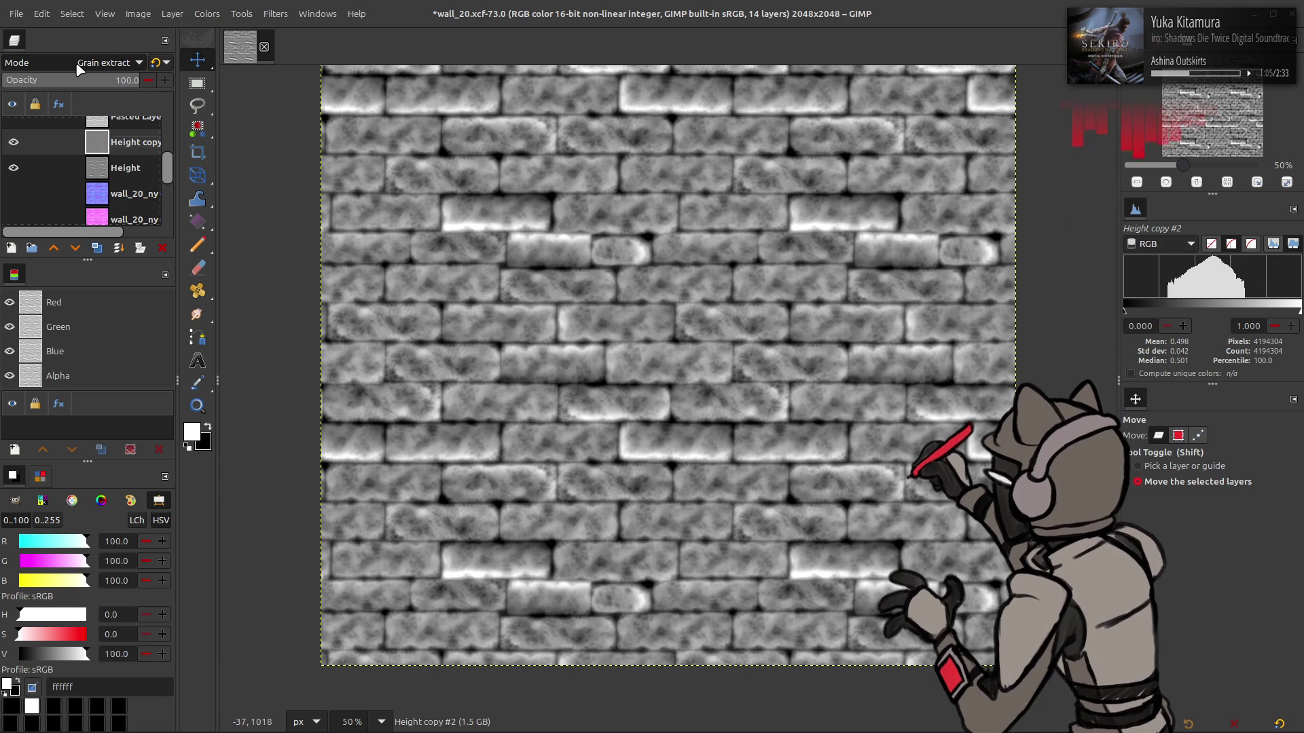
pyautogui.scroll(1, 79, 69)
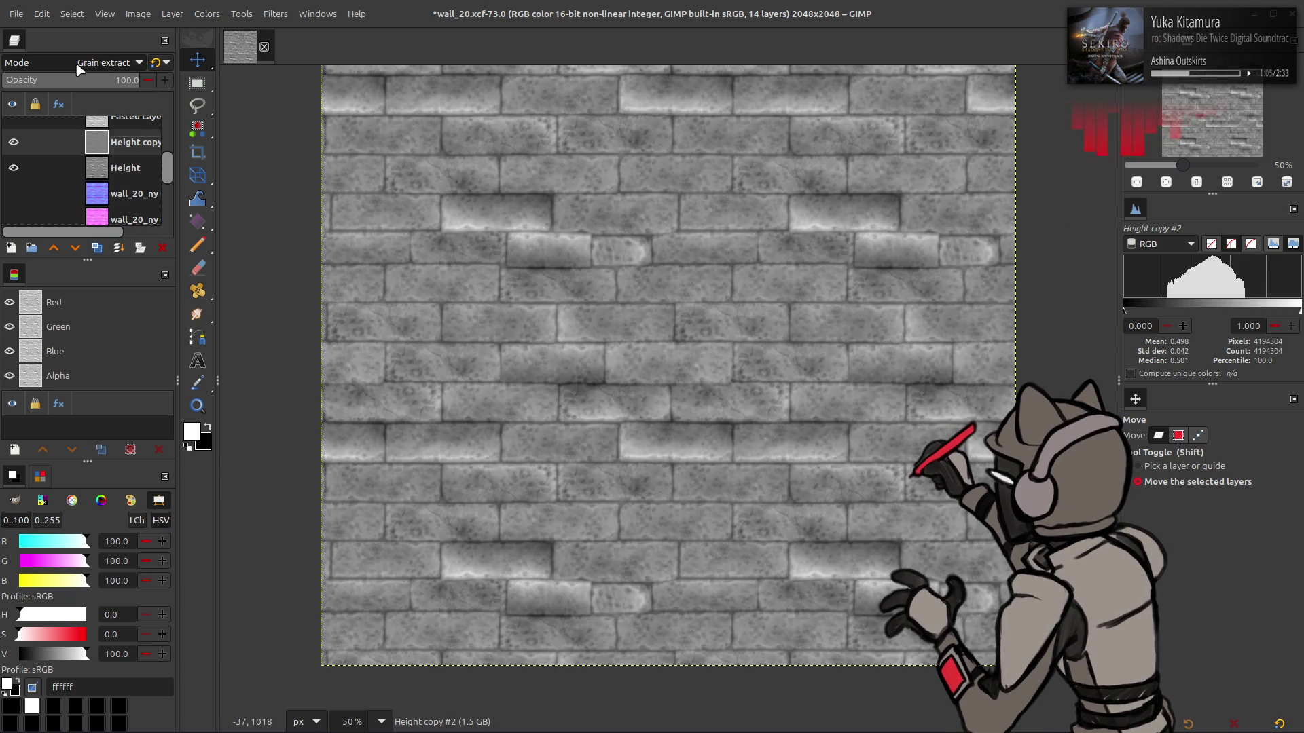
# Create a New from Visible layer and apply Normal Map at scale 32 with Tileable on
pyautogui.rightClick(120, 153)
pyautogui.click(176, 264)
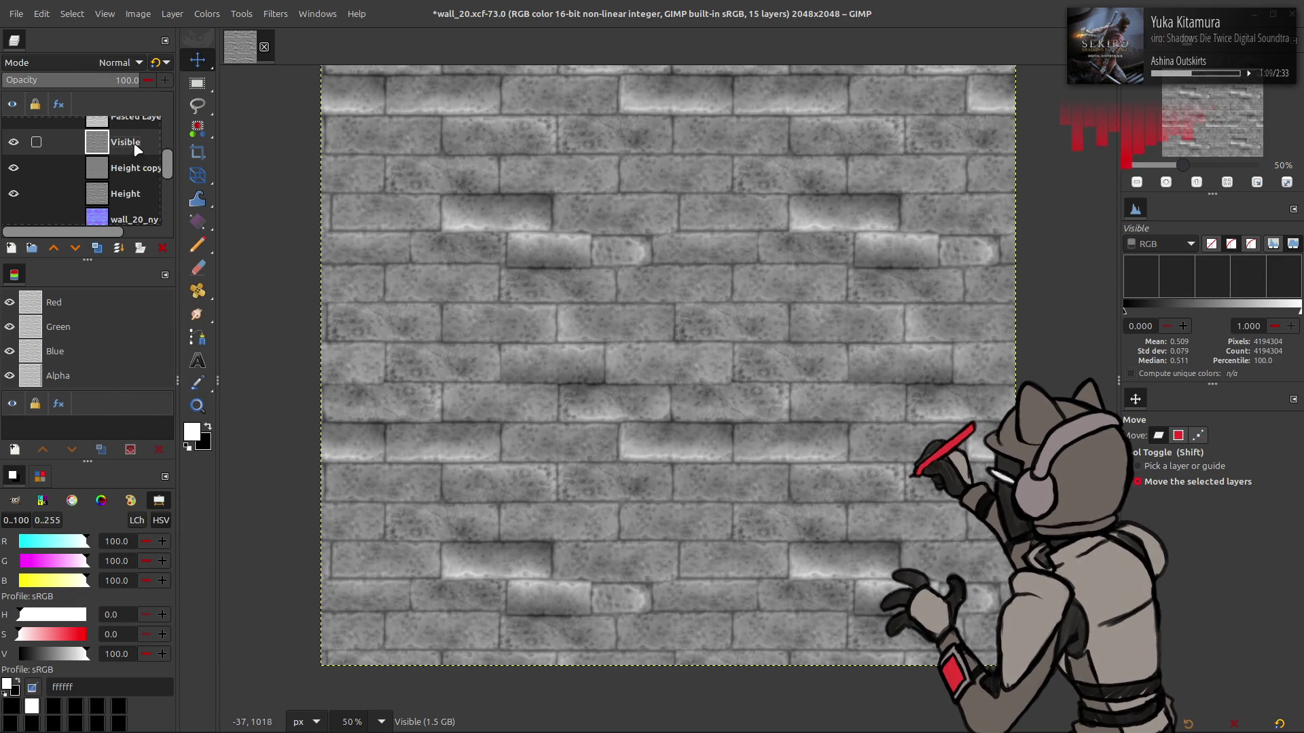
pyautogui.click(273, 13)
pyautogui.moveTo(380, 202)
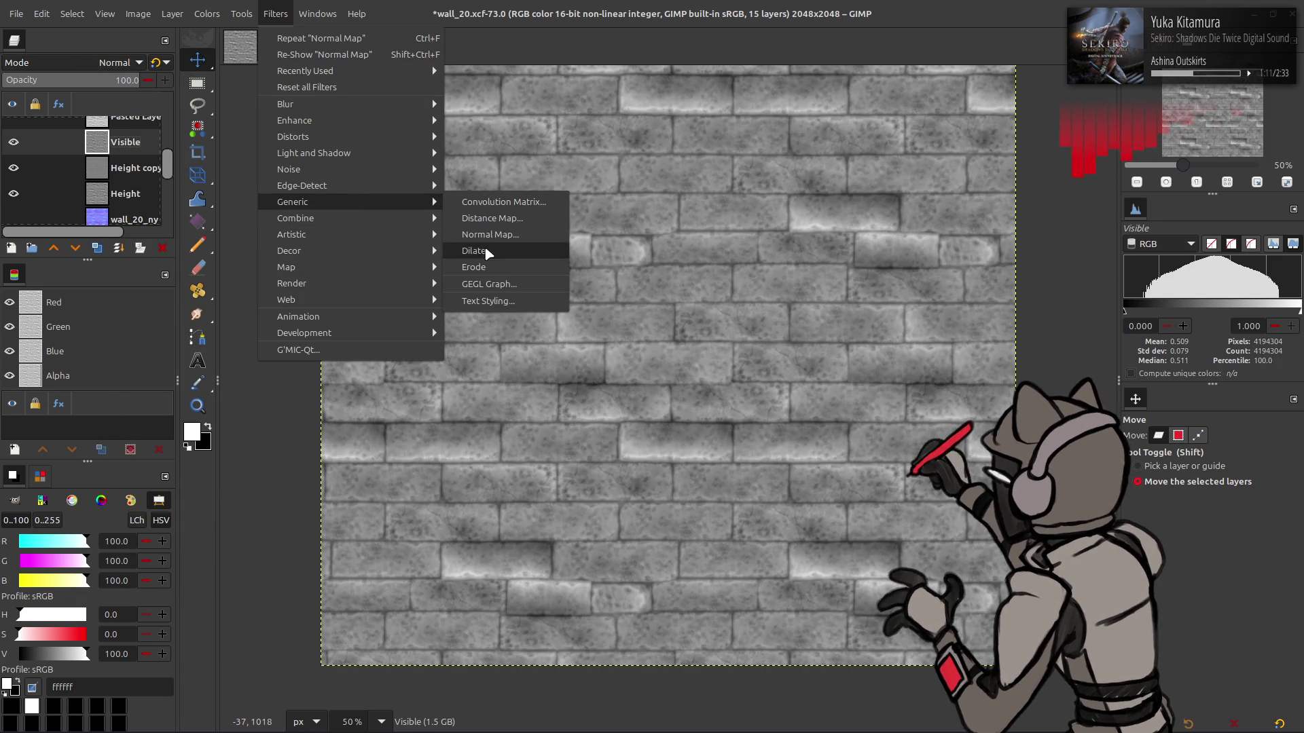
pyautogui.click(479, 251)
pyautogui.click(193, 249)
pyautogui.click(194, 248)
pyautogui.click(194, 248)
pyautogui.click(193, 249)
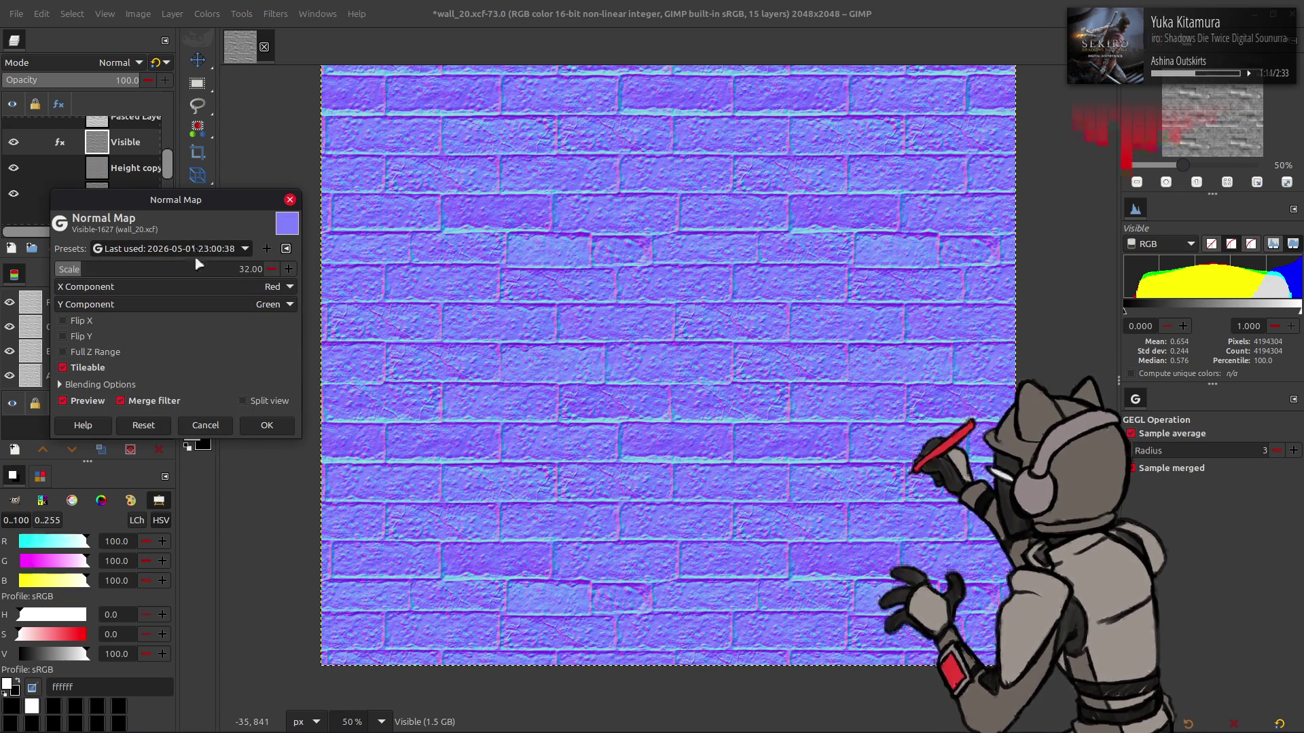
pyautogui.click(267, 425)
# Hide Height, show wall_20_ny, and toggle the new normal map to compare
pyautogui.click(14, 194)
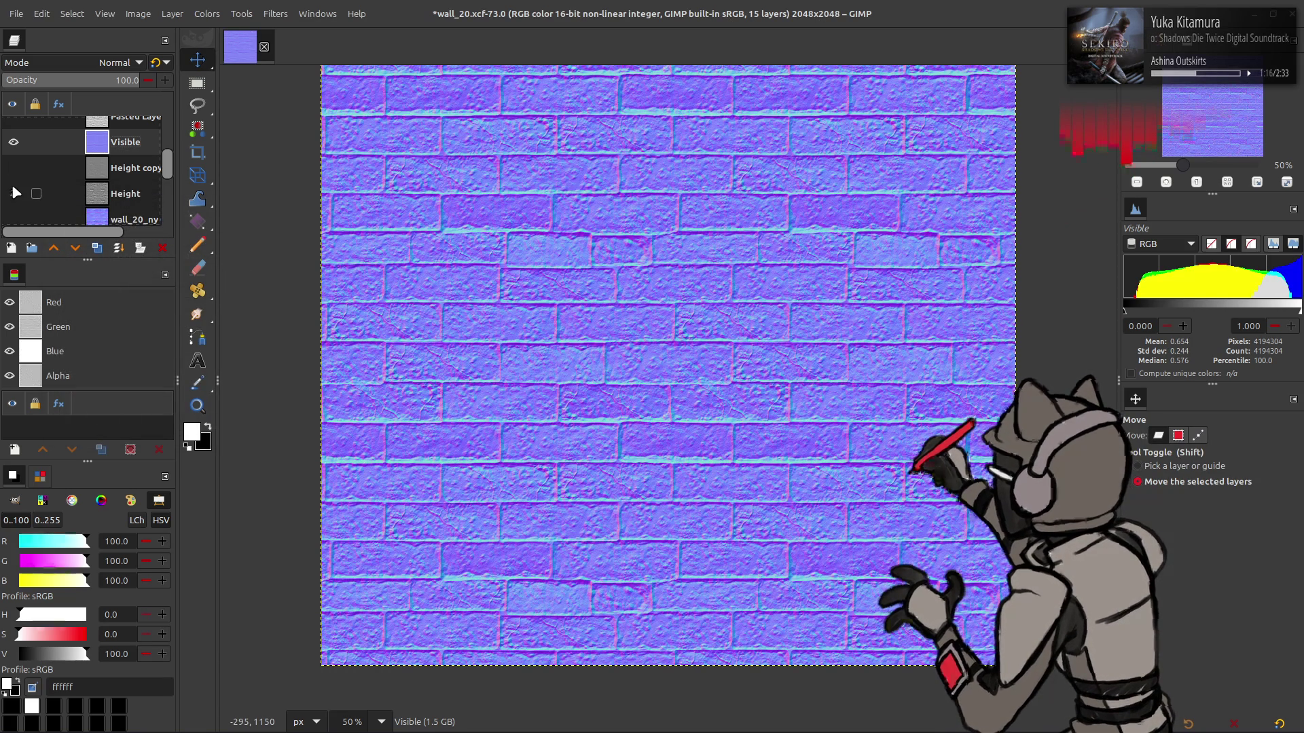
pyautogui.click(14, 219)
pyautogui.click(18, 151)
pyautogui.click(17, 150)
pyautogui.click(18, 151)
pyautogui.click(20, 152)
# Undo the normal map experiment and duplicate the Height layer
pyautogui.hotkey('ctrl', 'z')
pyautogui.hotkey('ctrl', 'z')
pyautogui.hotkey('ctrl', 'z')
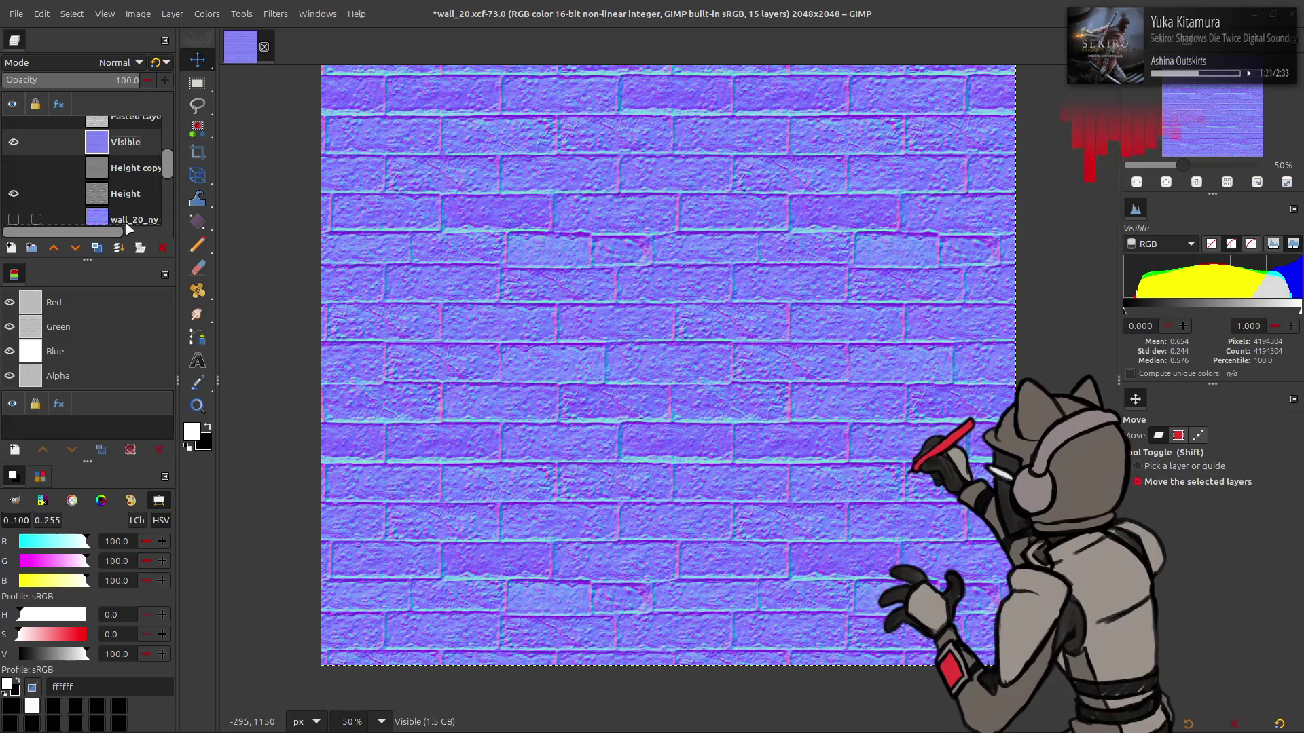
pyautogui.press('pagedown')
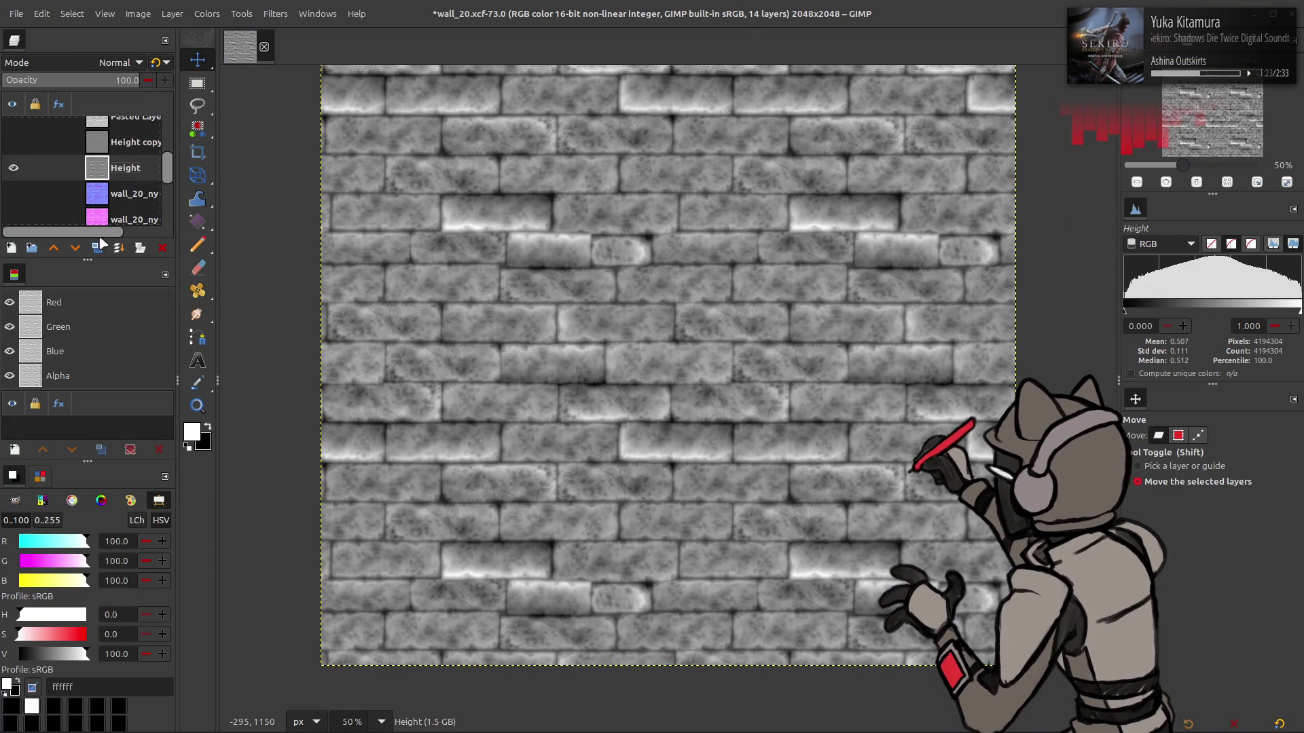
pyautogui.click(97, 250)
pyautogui.click(275, 13)
# Launch G'MIC-Qt and select the Smooth [NL-Means] filter from the Repair category
pyautogui.click(346, 341)
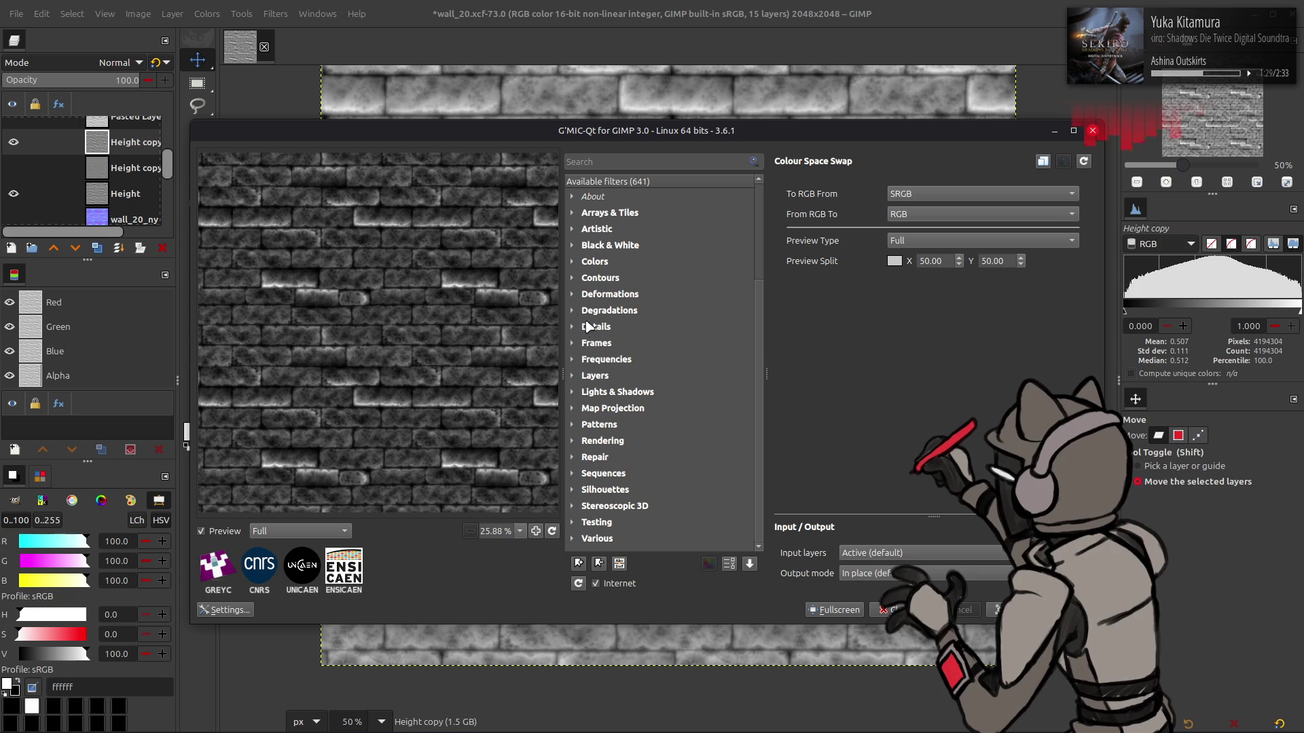
pyautogui.click(572, 310)
pyautogui.click(572, 310)
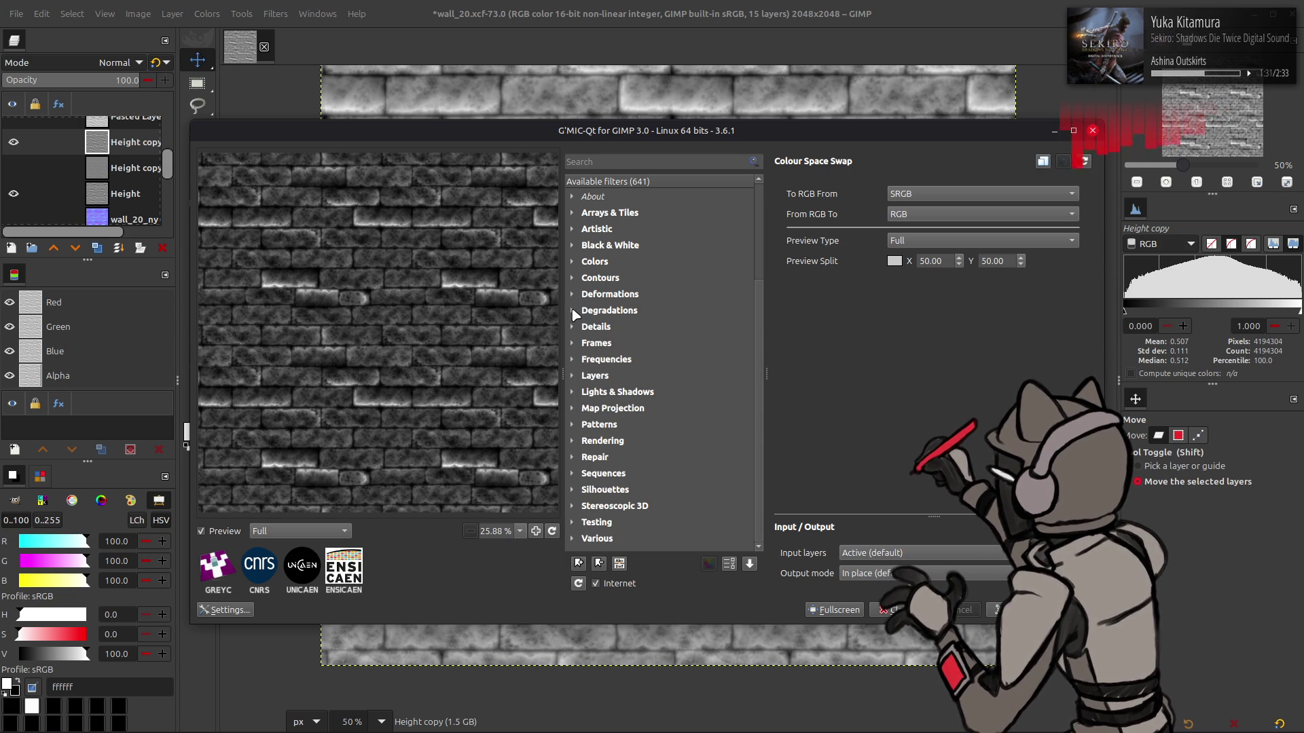
pyautogui.click(572, 457)
pyautogui.scroll(-10, 690, 322)
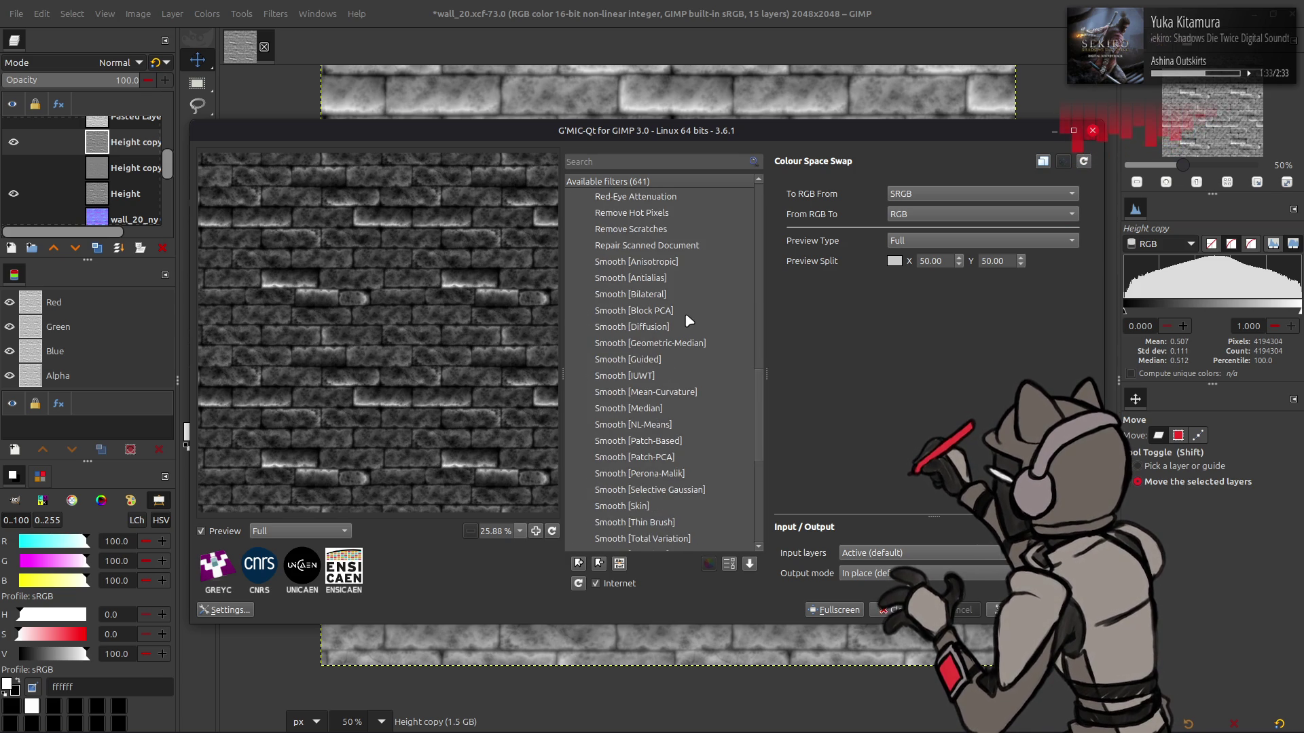
pyautogui.click(665, 427)
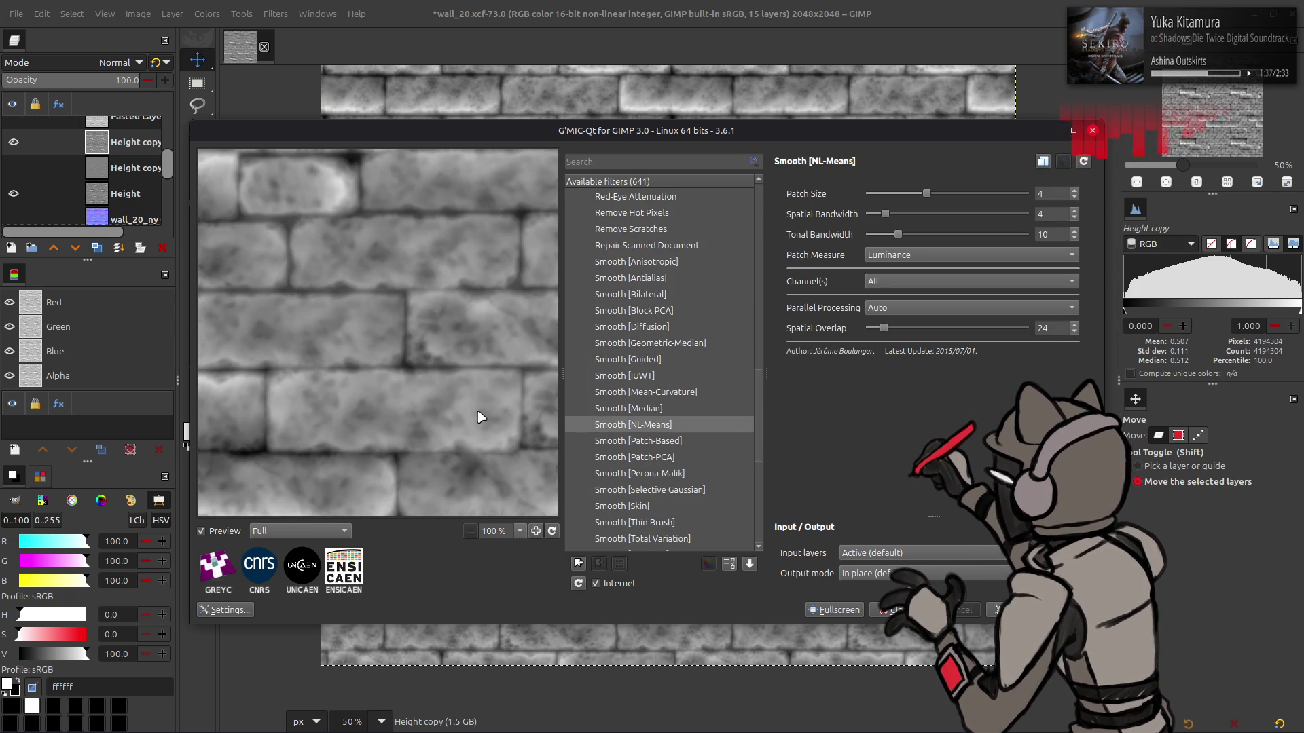
# Set Channel(s) to RGB [All], Spatial Bandwidth 13 and Tonal Bandwidth 10
pyautogui.click(901, 255)
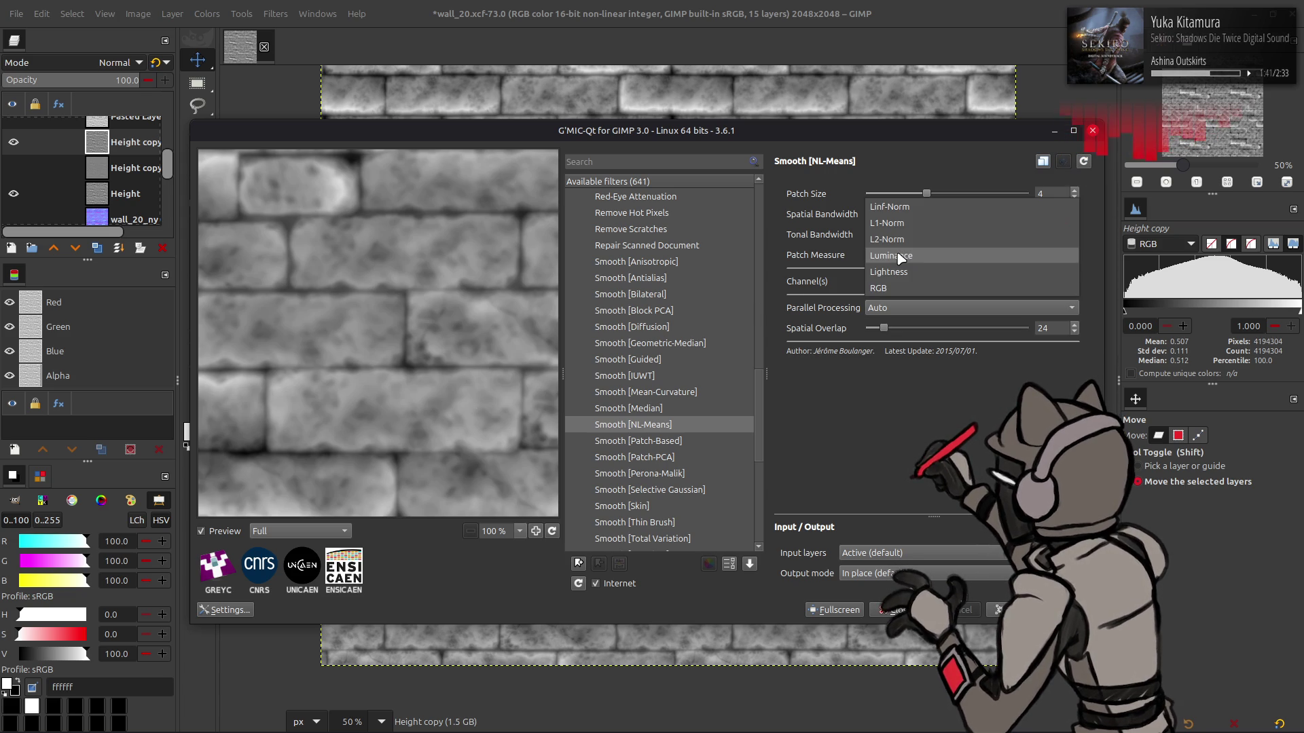
pyautogui.click(889, 239)
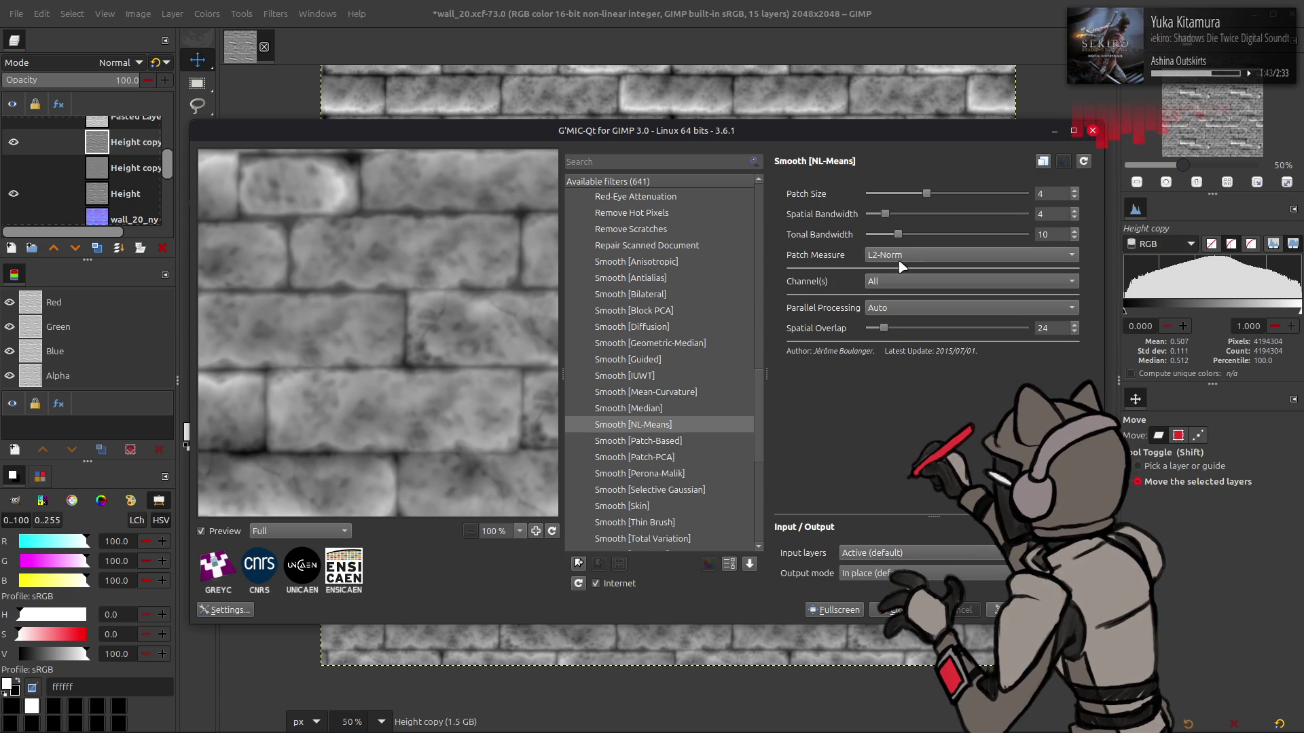
pyautogui.scroll(1, 899, 261)
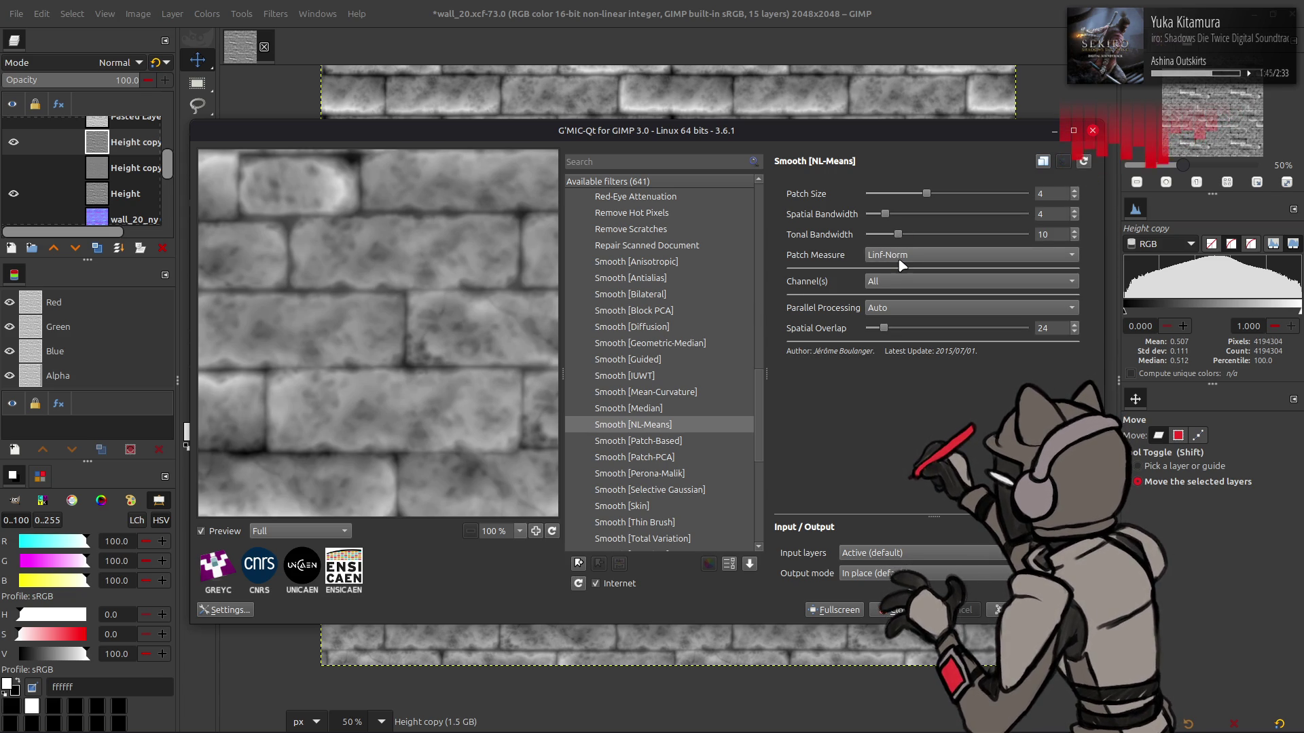
pyautogui.click(902, 278)
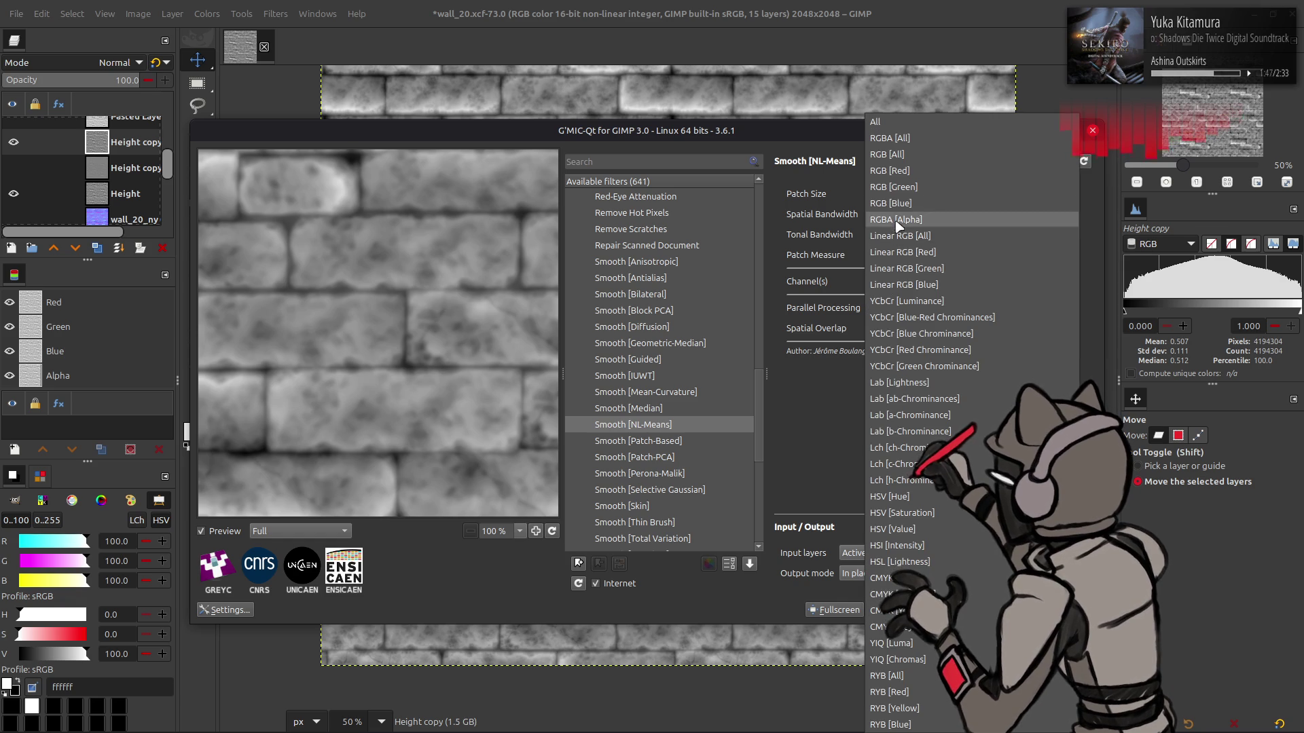
pyautogui.click(927, 179)
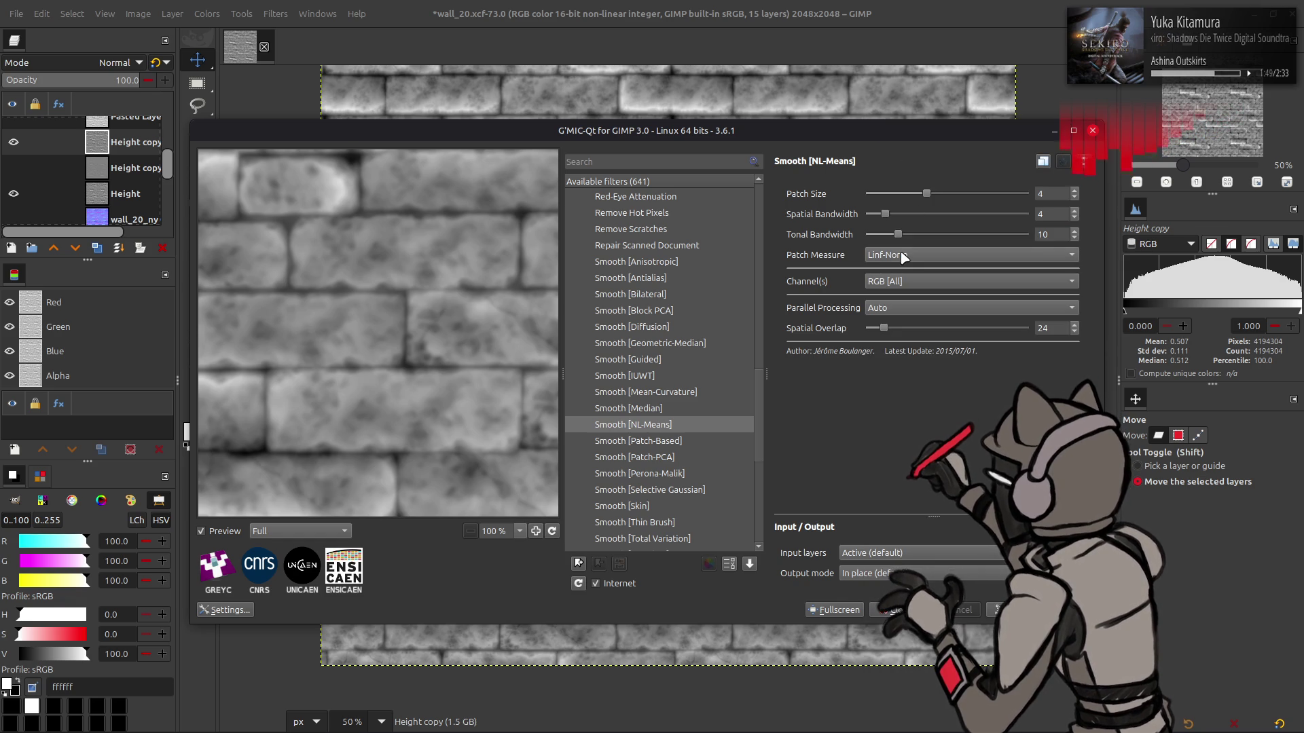
pyautogui.moveTo(898, 234); pyautogui.dragTo(1027, 236)
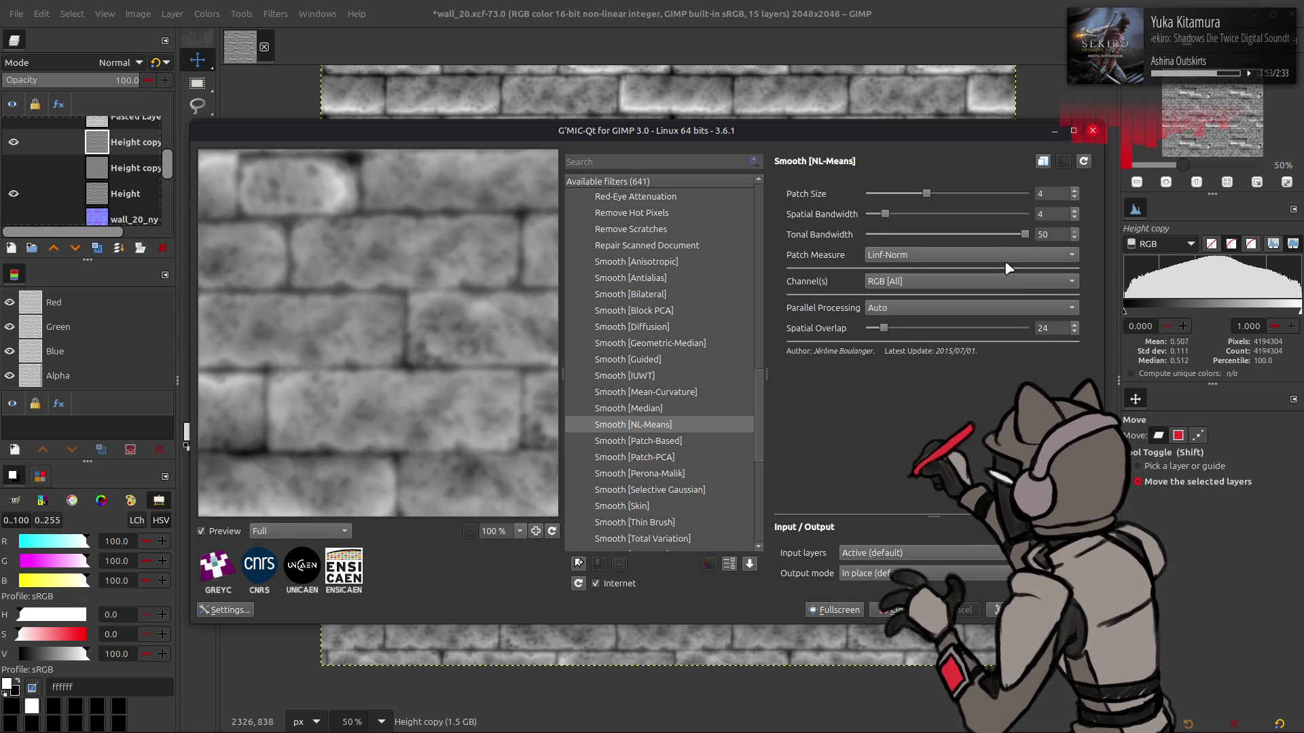
pyautogui.moveTo(886, 216); pyautogui.dragTo(1027, 215)
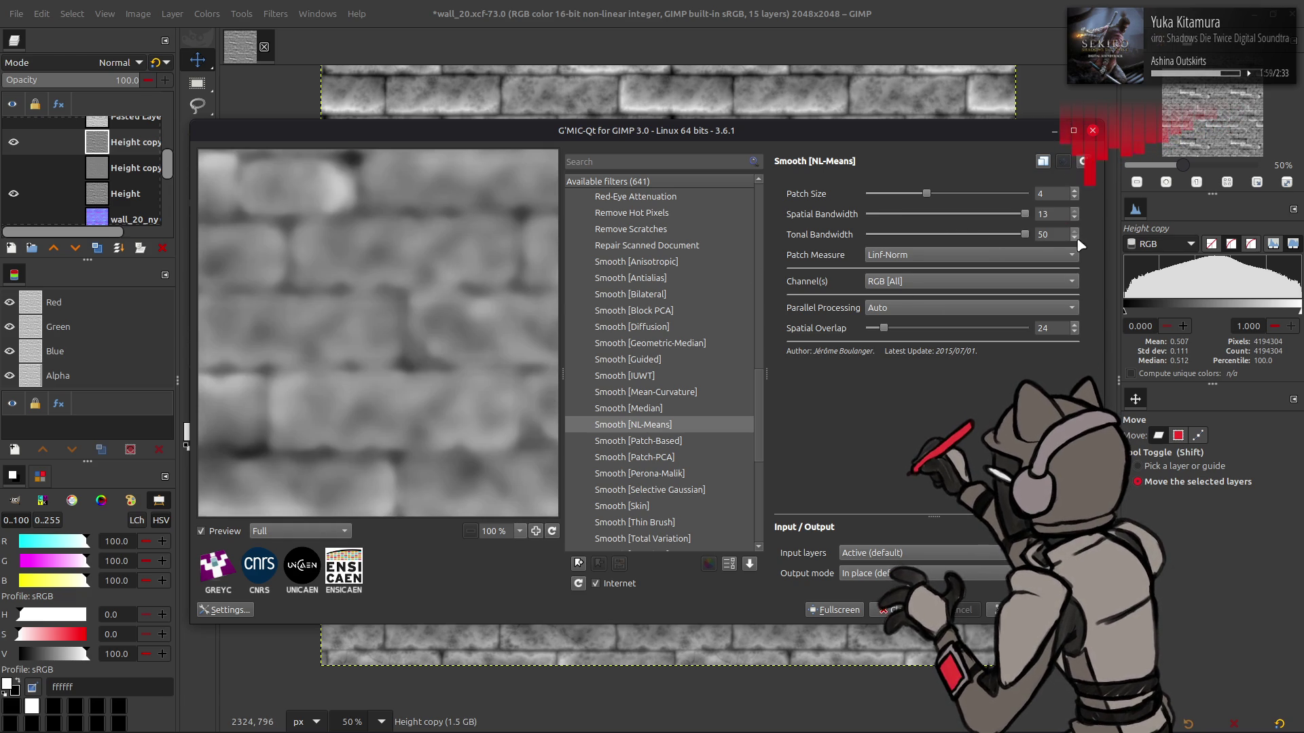
pyautogui.doubleClick(1051, 234)
pyautogui.write('10')
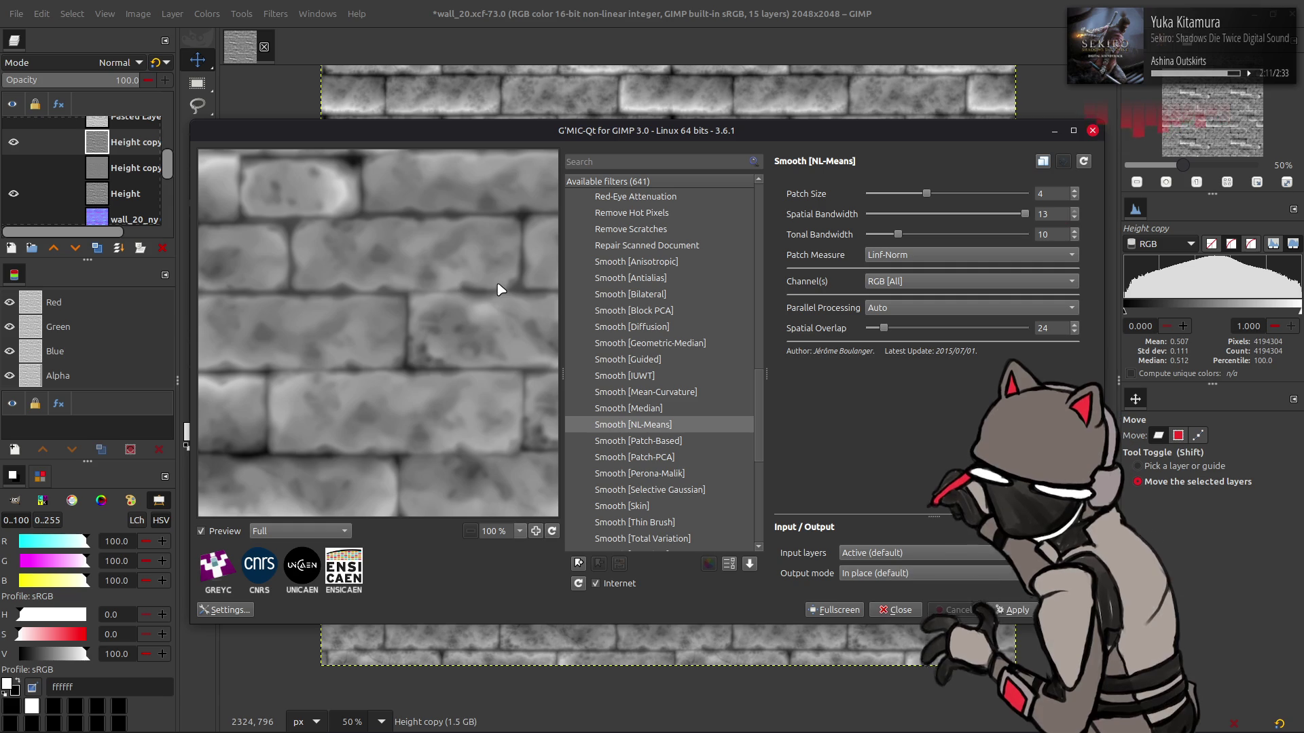
# Try the L1-Norm patch measure, then set Patch Measure to Lightness
pyautogui.click(938, 258)
pyautogui.click(897, 253)
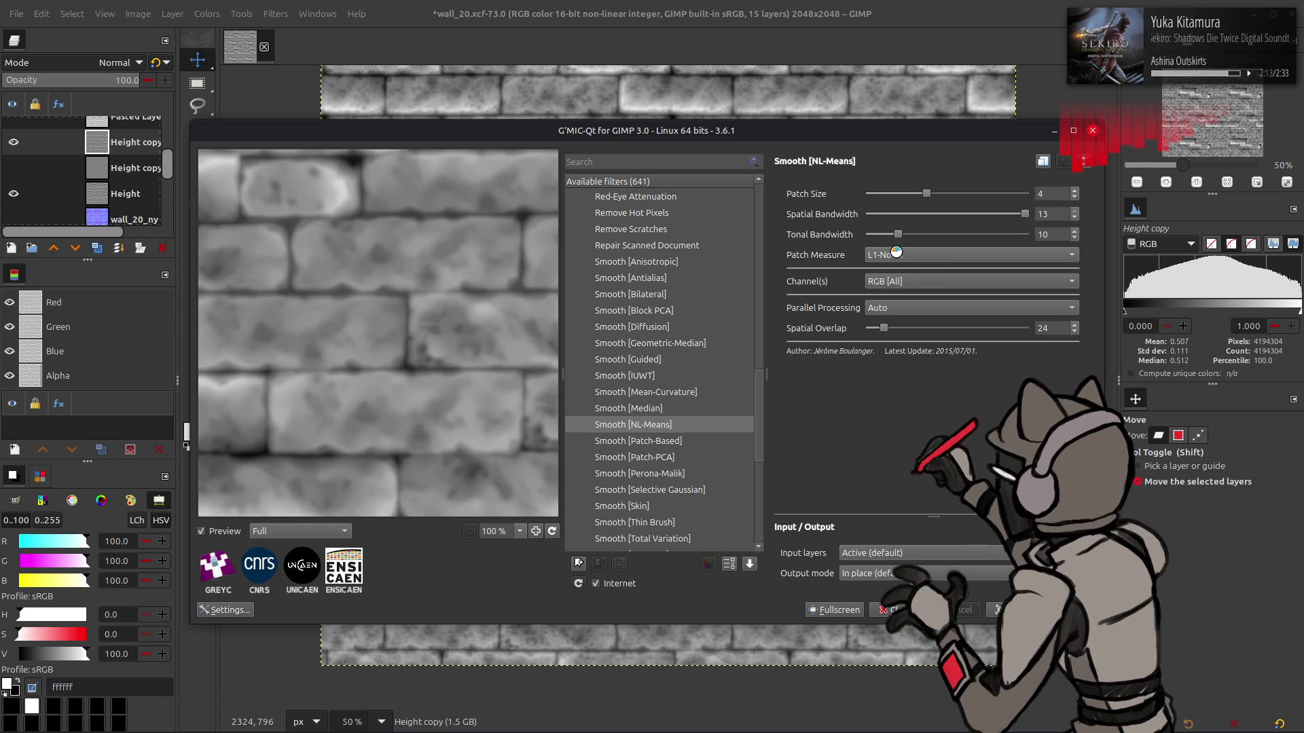
pyautogui.scroll(-1, 896, 253)
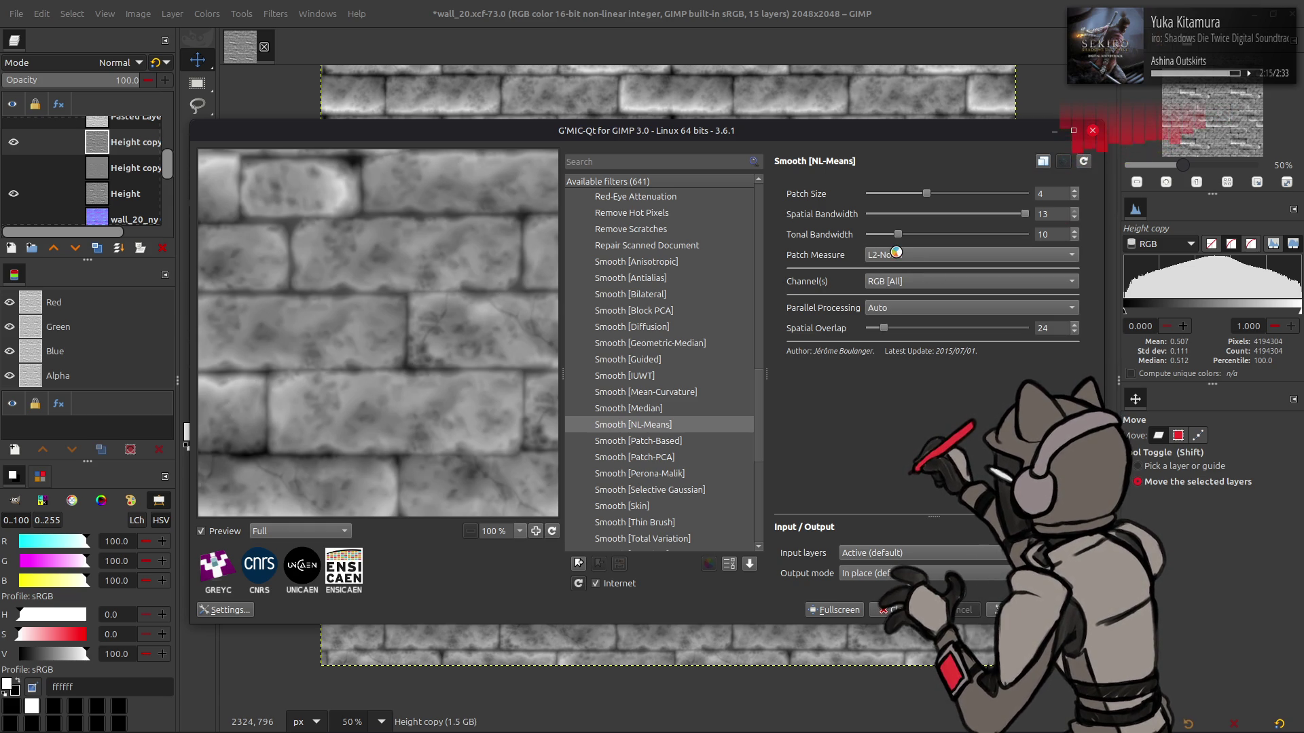
pyautogui.scroll(-1, 896, 253)
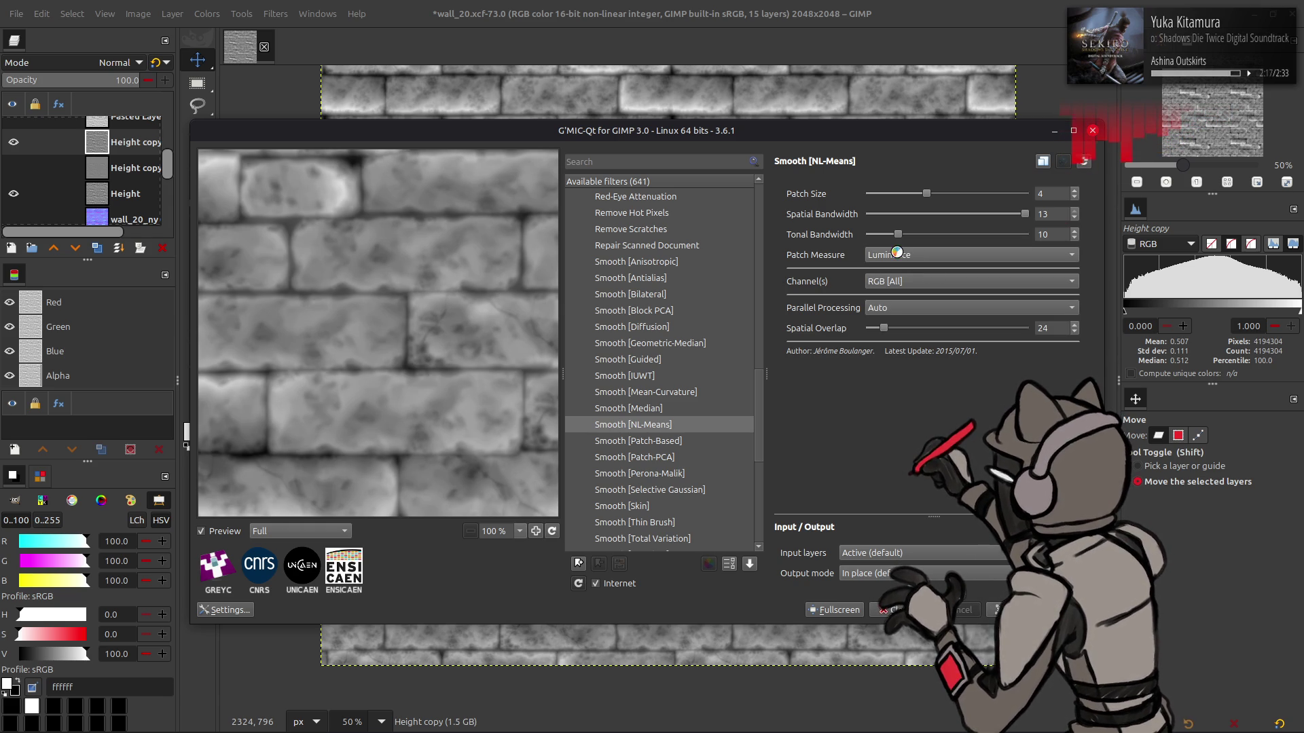
pyautogui.click(926, 256)
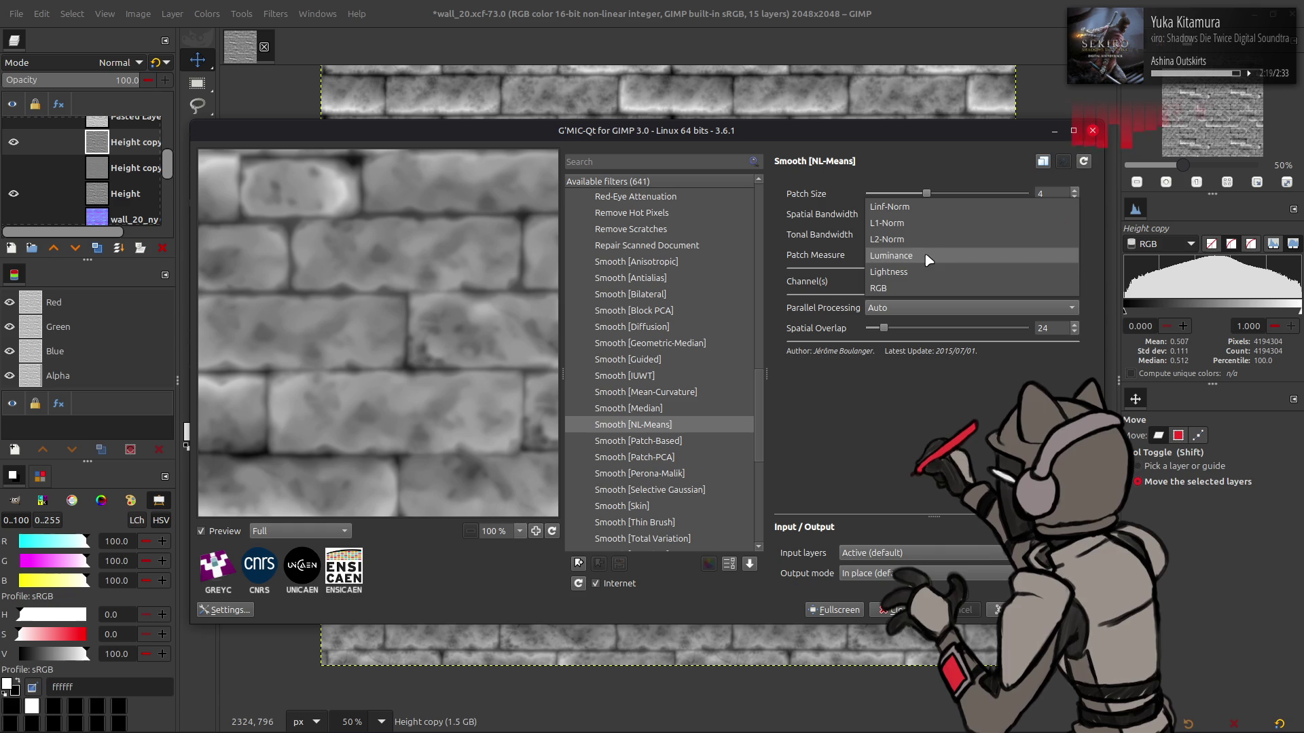
pyautogui.click(927, 271)
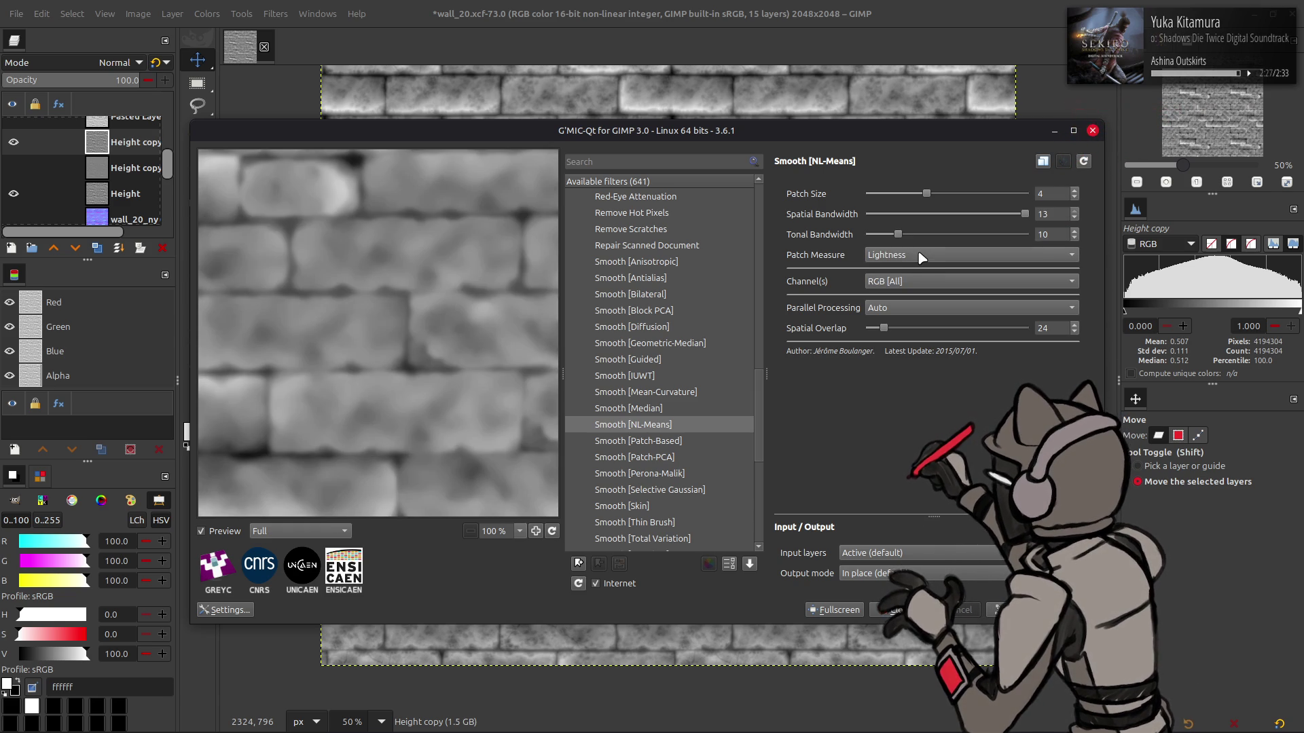
# Increase the NL-Means patch size from 4 to 8 and compare with the original
pyautogui.click(1051, 190)
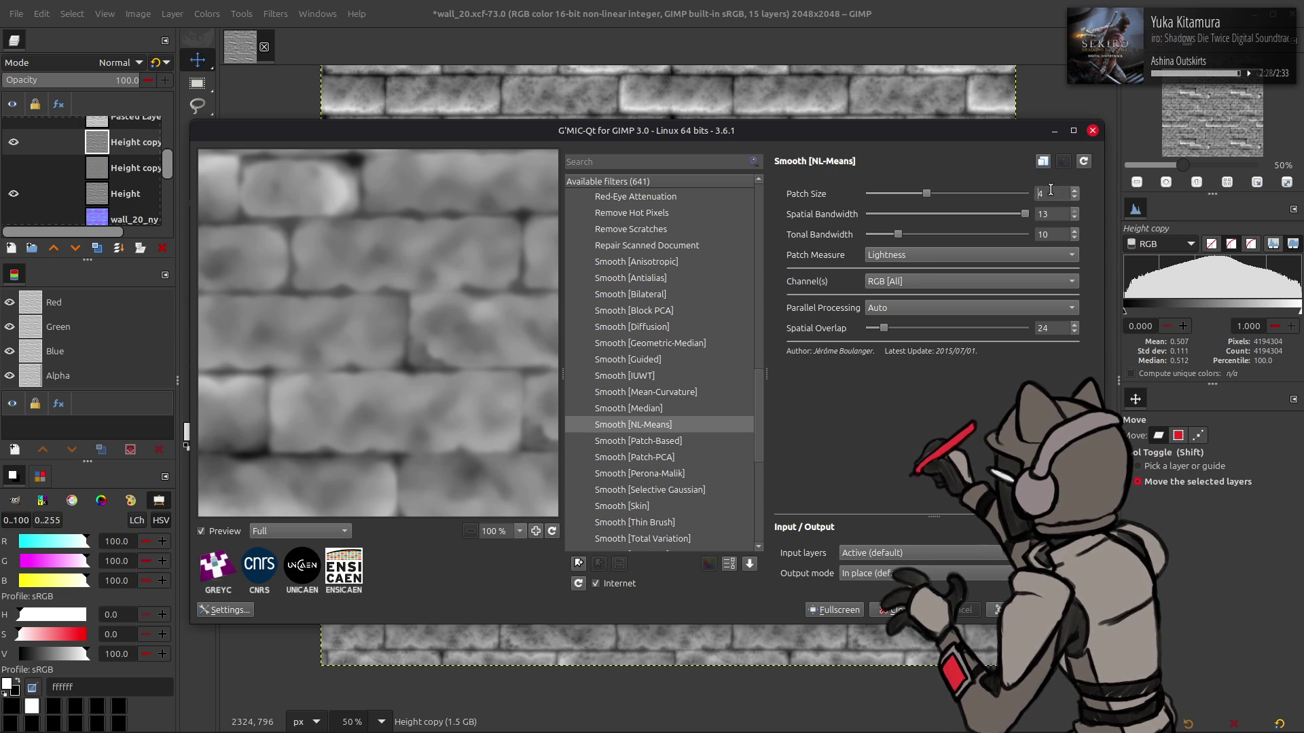
pyautogui.click(1002, 193)
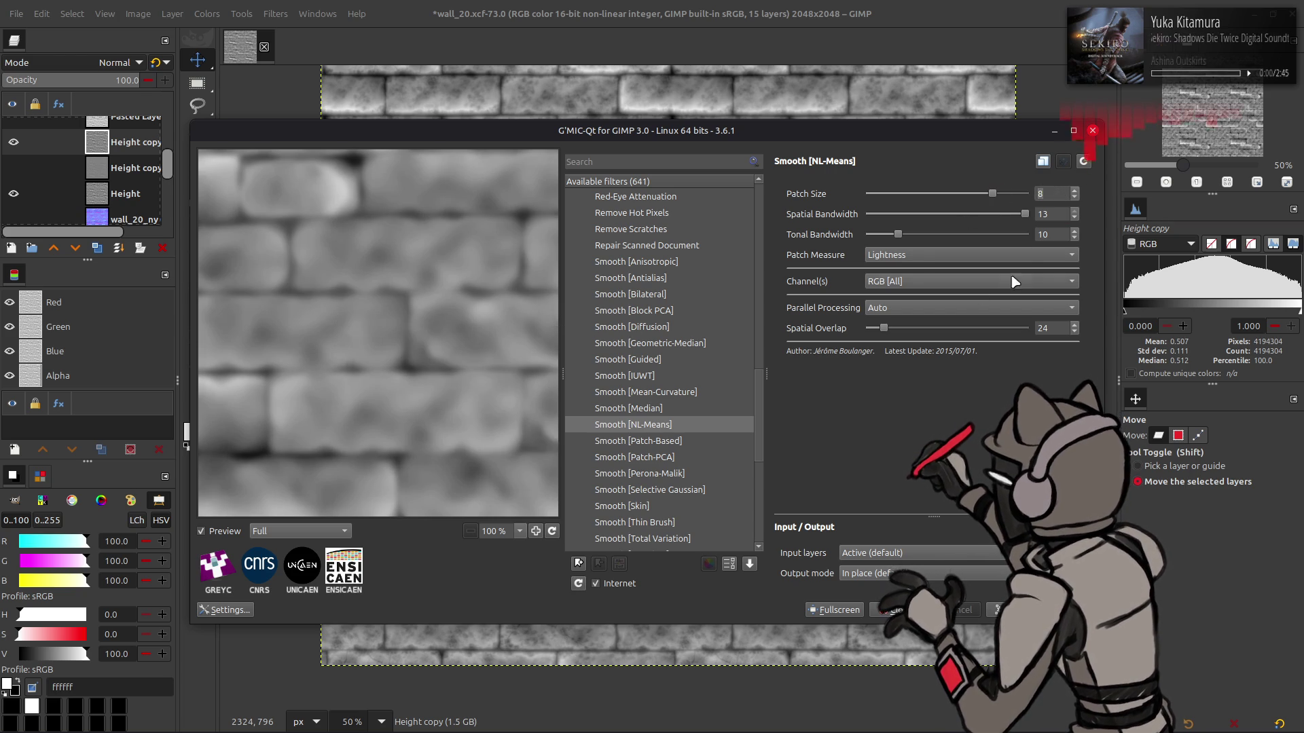
pyautogui.scroll(-5, 1031, 235)
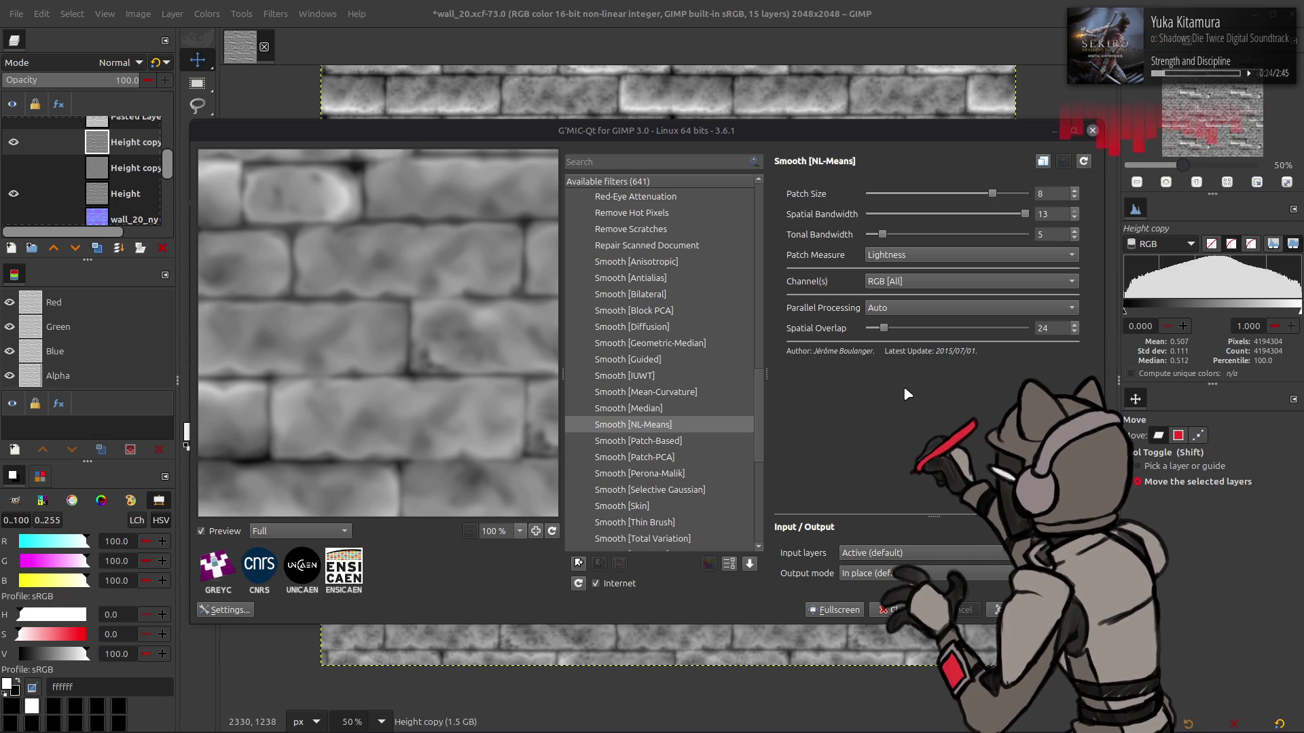
pyautogui.moveTo(480, 370); pyautogui.dragTo(548, 329)
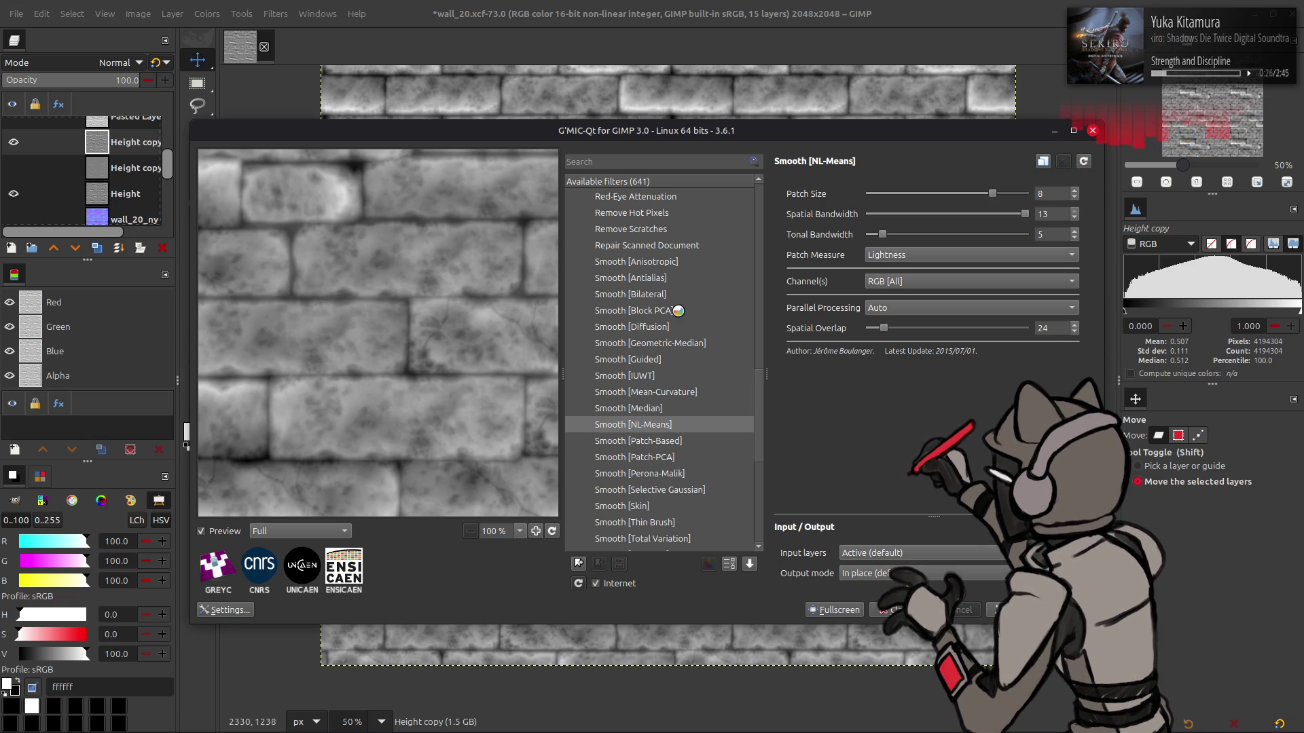
# Switch Patch Measure to Luminance, re-enter Tonal Bandwidth 10, then try L2-Norm
pyautogui.click(914, 251)
pyautogui.click(913, 242)
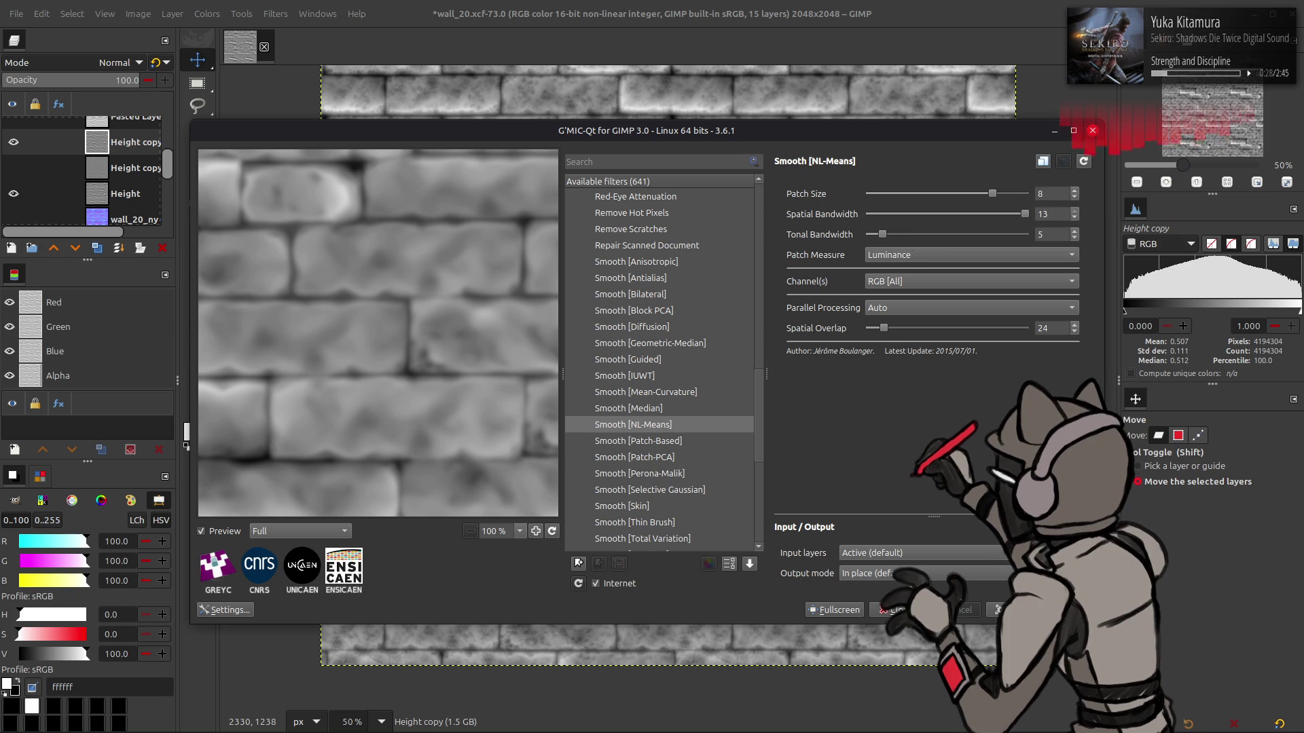
pyautogui.doubleClick(1049, 234)
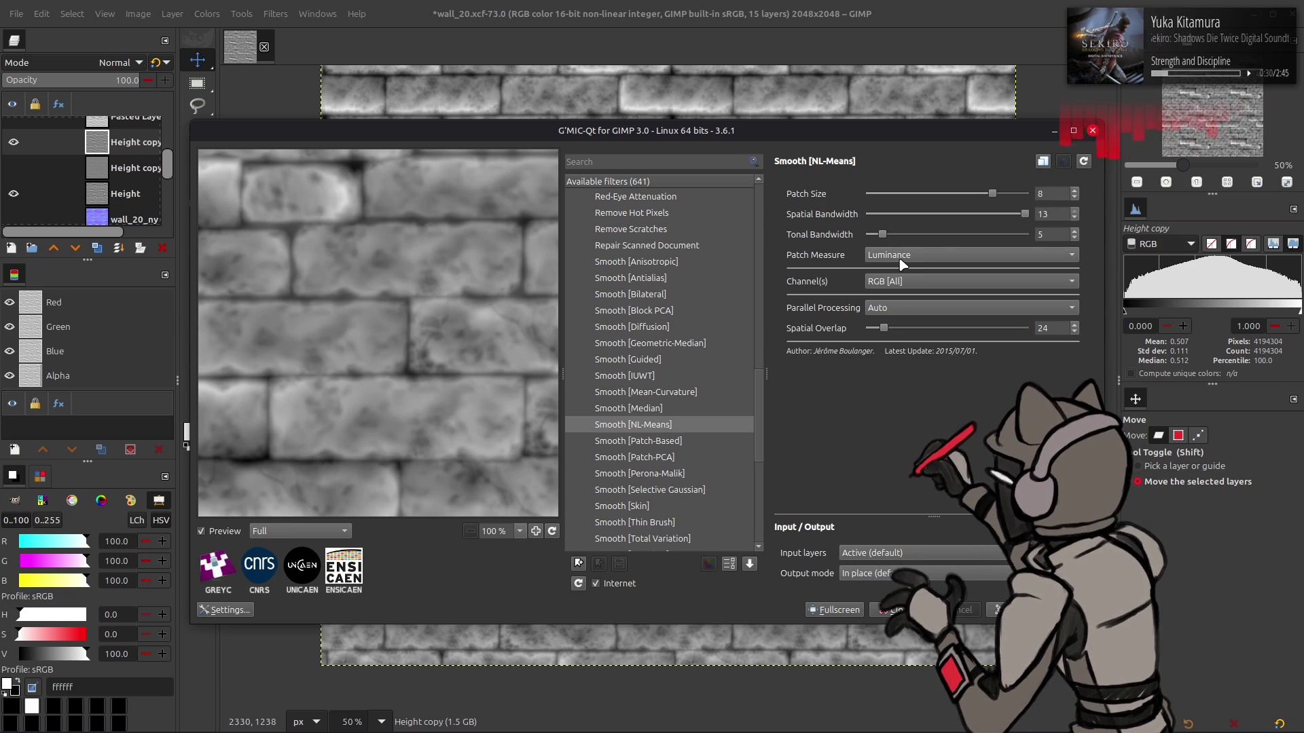
pyautogui.write('10')
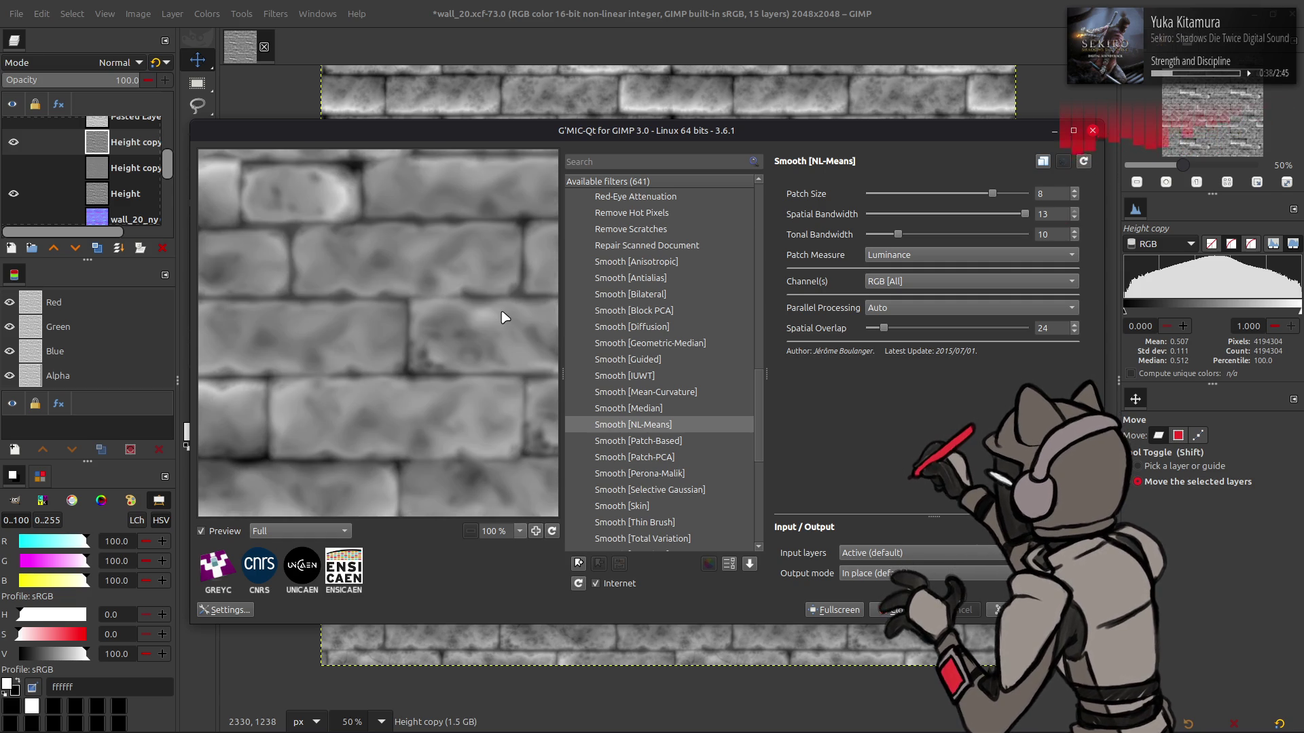
pyautogui.click(908, 265)
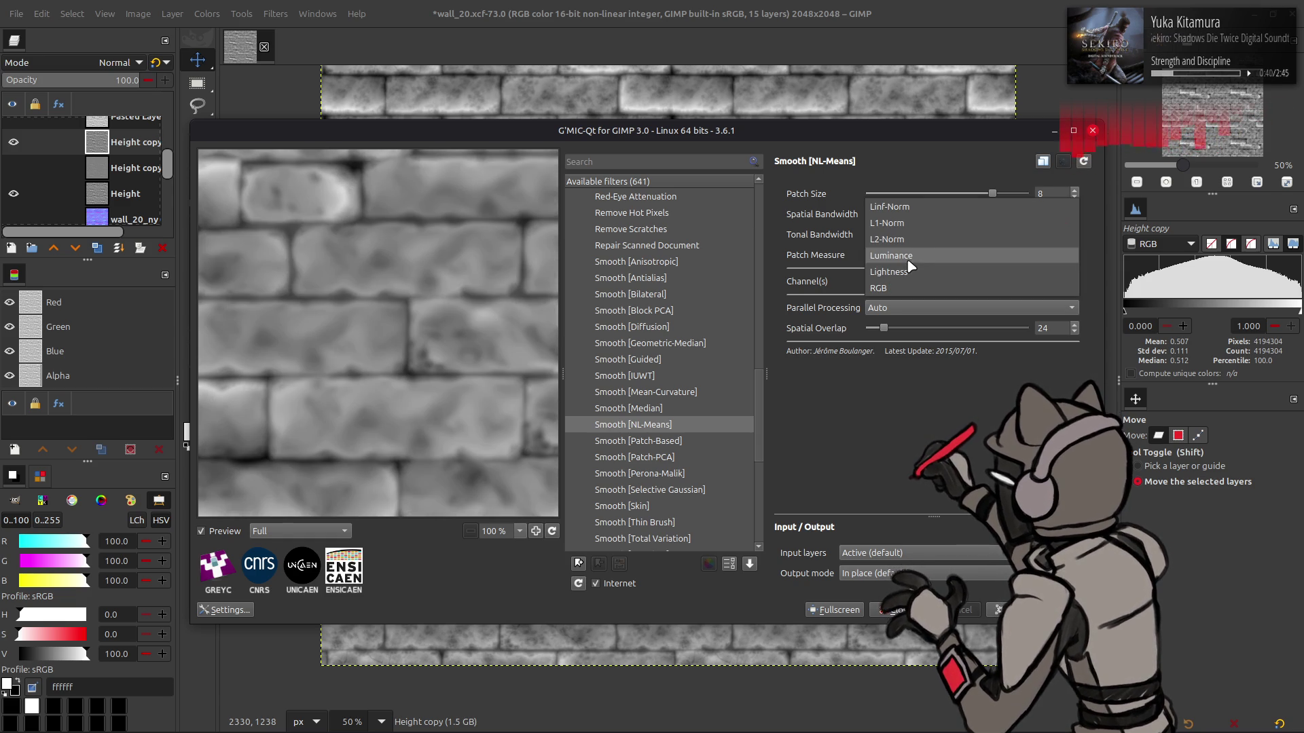
pyautogui.click(907, 239)
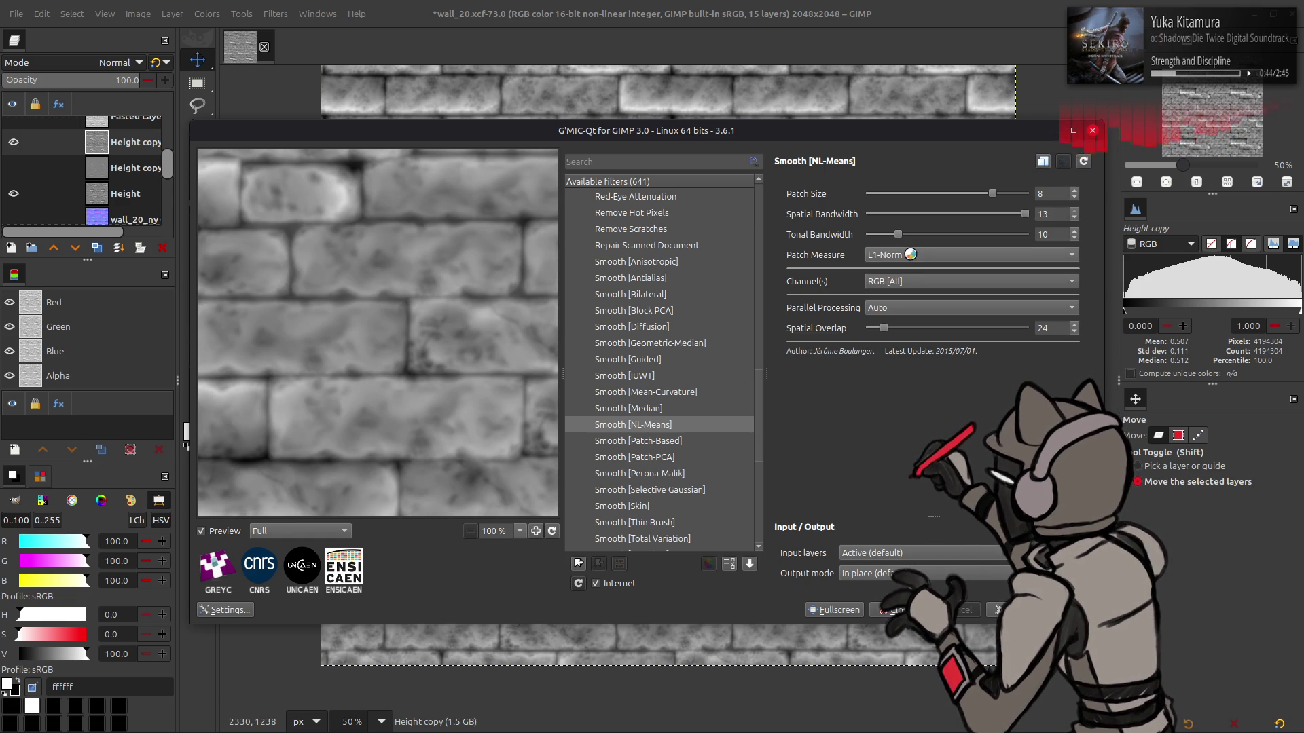
# Try Luminance again, then settle on the Linf-Norm patch measure
pyautogui.scroll(1, 911, 254)
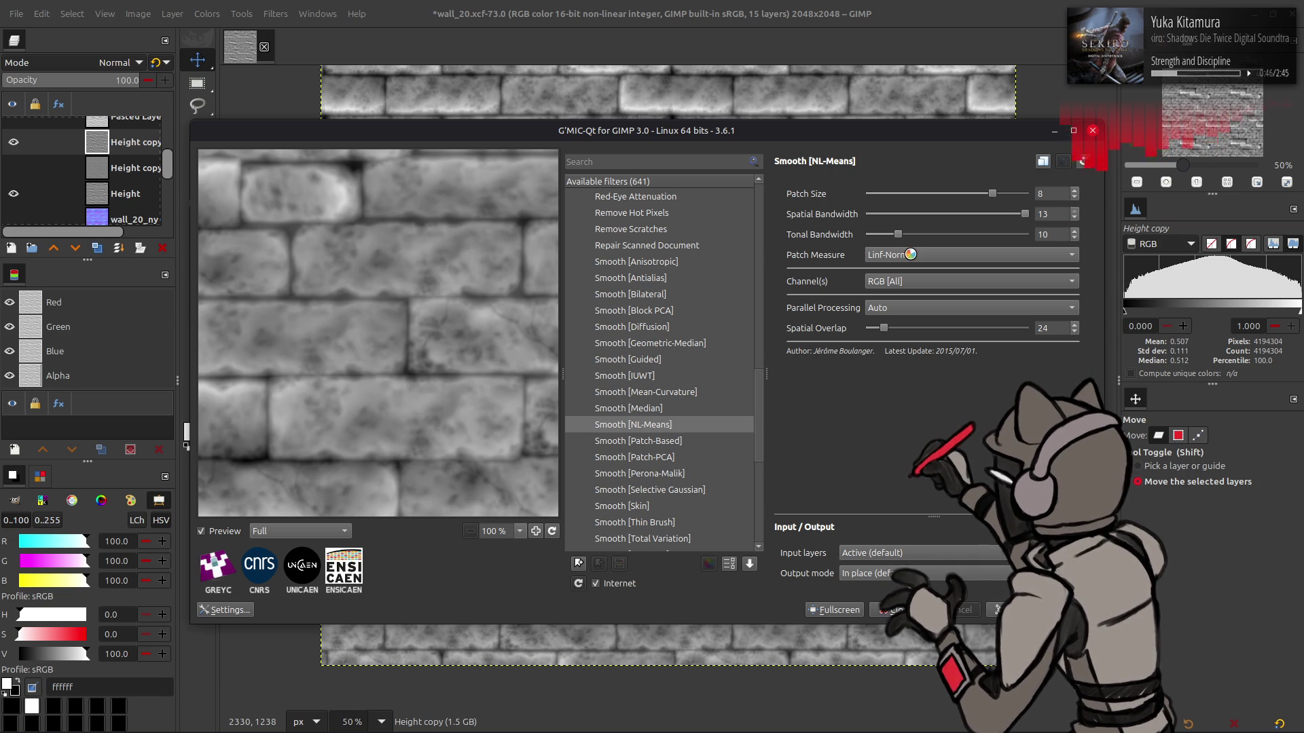
pyautogui.click(910, 254)
pyautogui.click(910, 307)
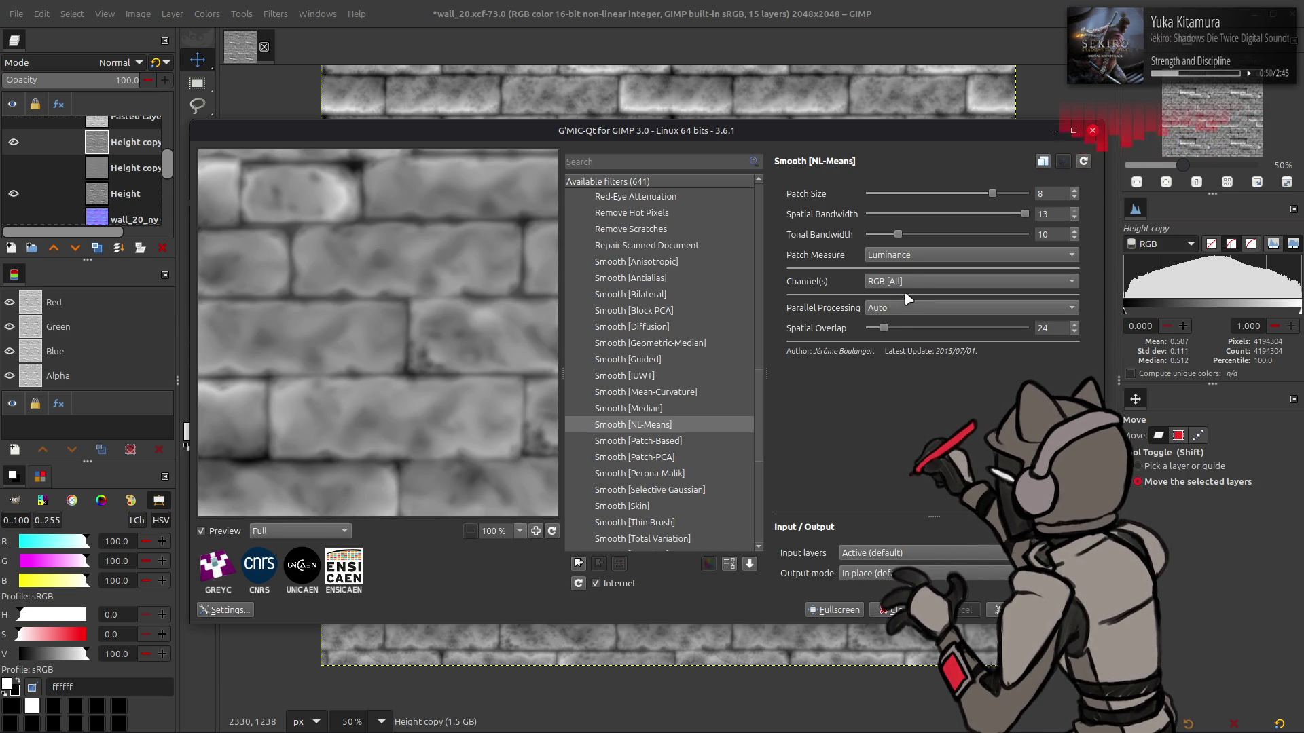
pyautogui.click(909, 257)
pyautogui.click(922, 212)
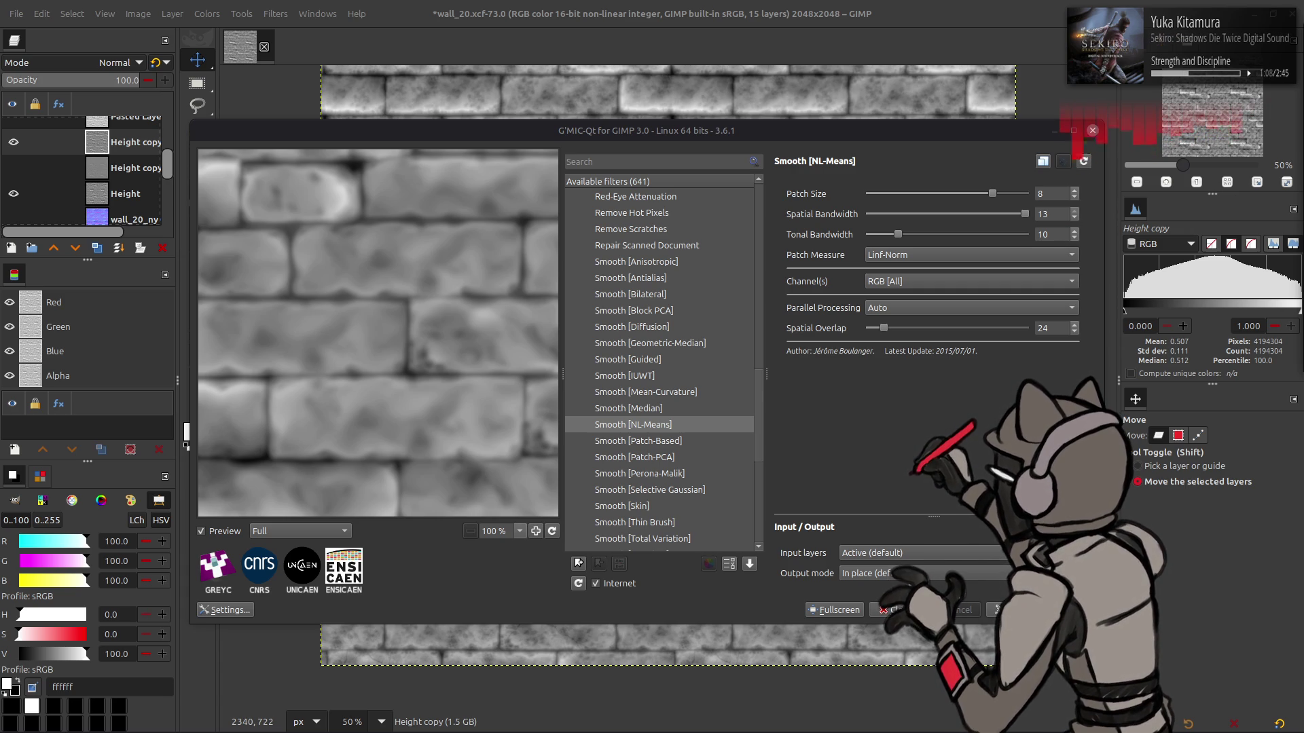
# Switch to the L1-Norm patch measure with Tonal Bandwidth 20 and compare against the unsmoothed bricks
pyautogui.click(888, 260)
pyautogui.click(890, 270)
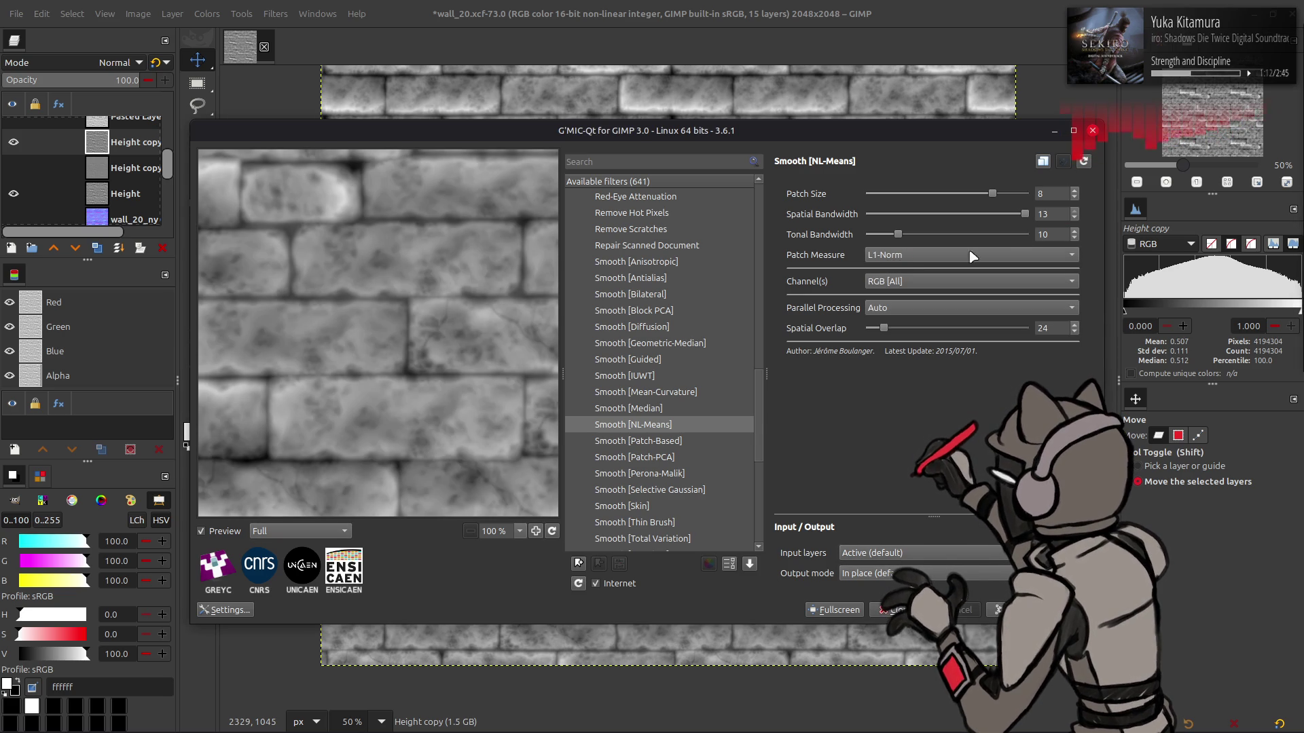
pyautogui.doubleClick(1049, 235)
pyautogui.write('20')
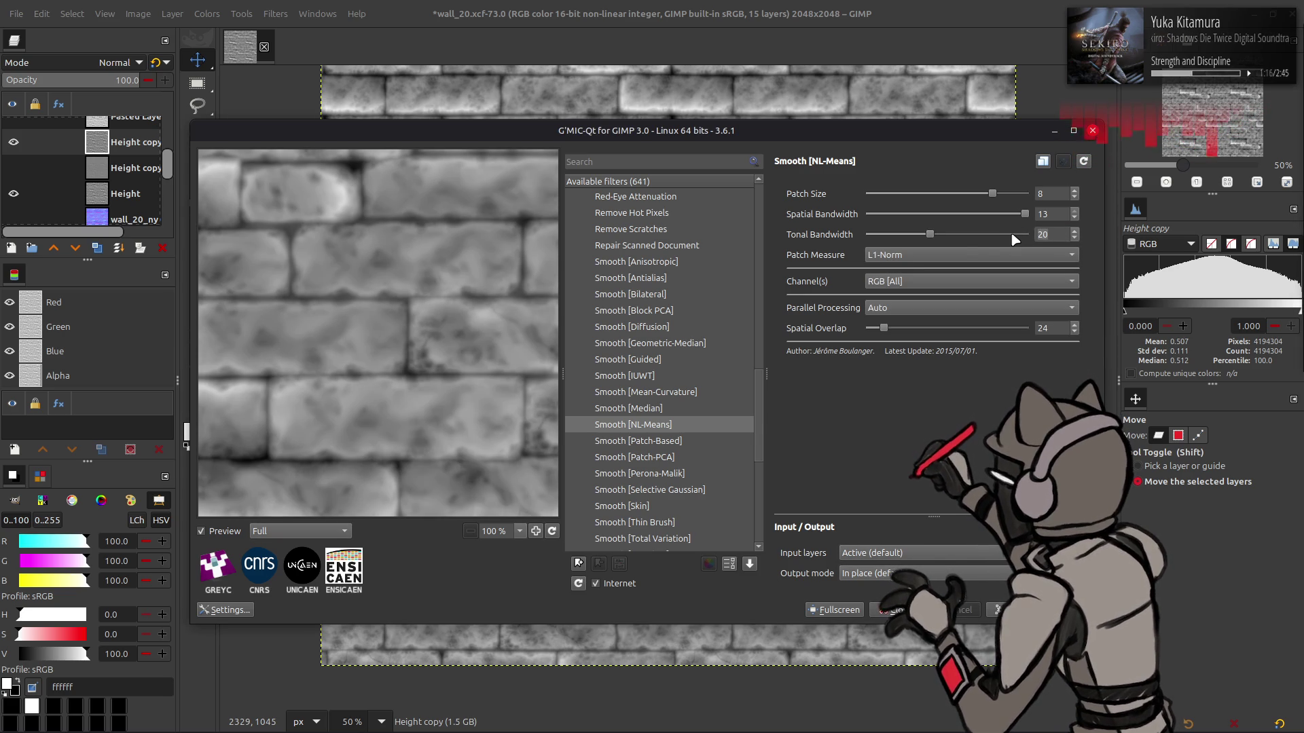
pyautogui.moveTo(558, 330); pyautogui.dragTo(501, 326)
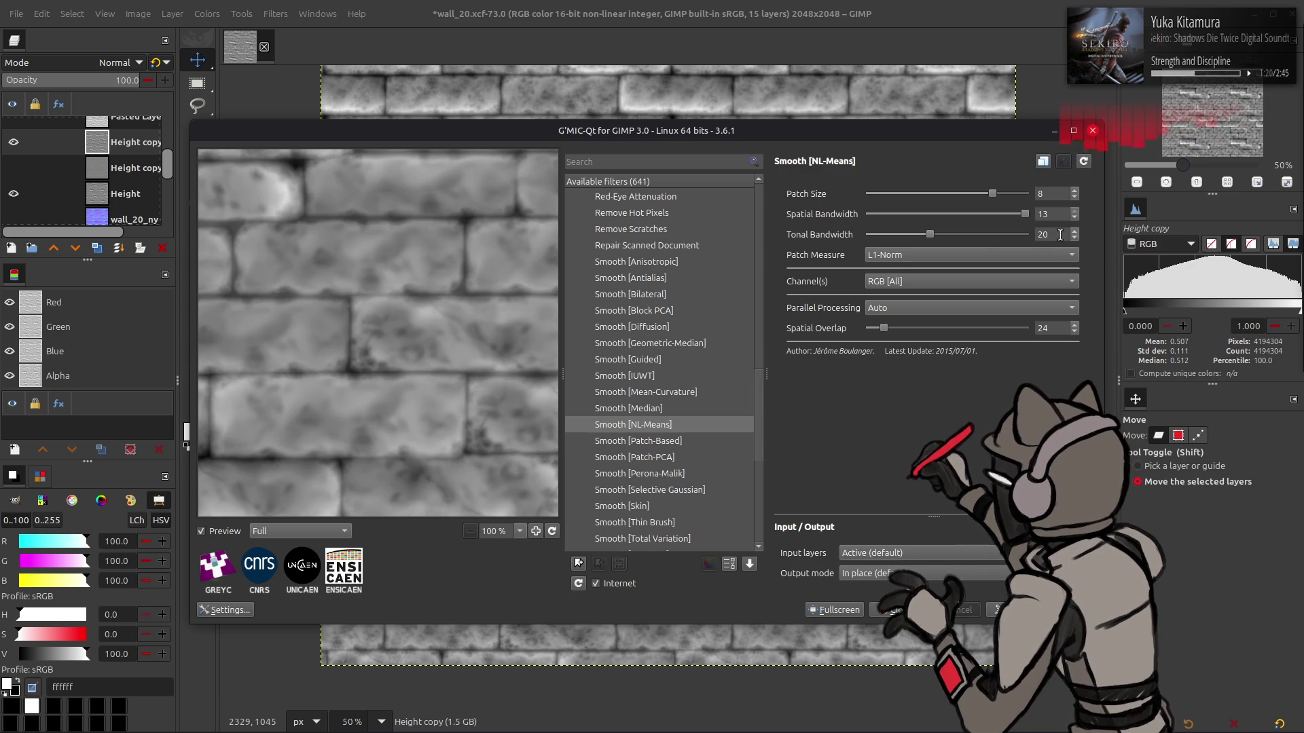
pyautogui.scroll(5, 986, 235)
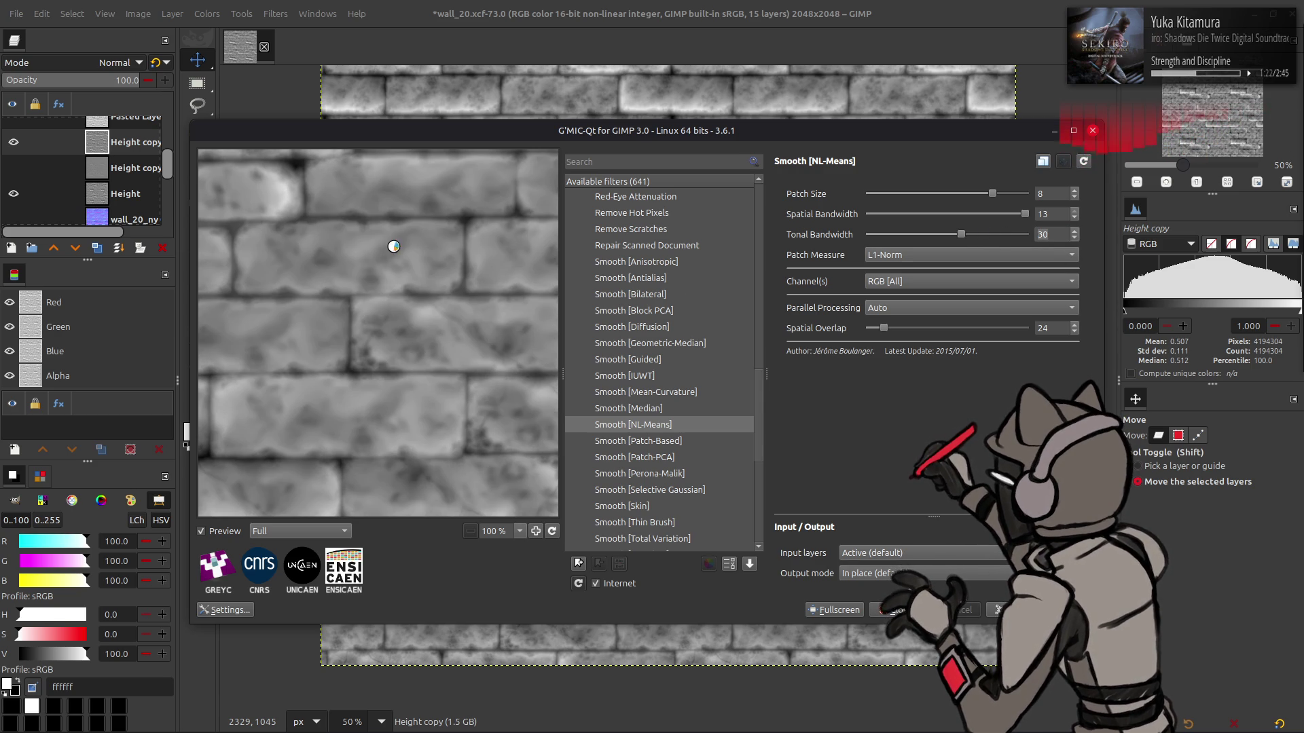
pyautogui.moveTo(345, 310); pyautogui.dragTo(364, 307)
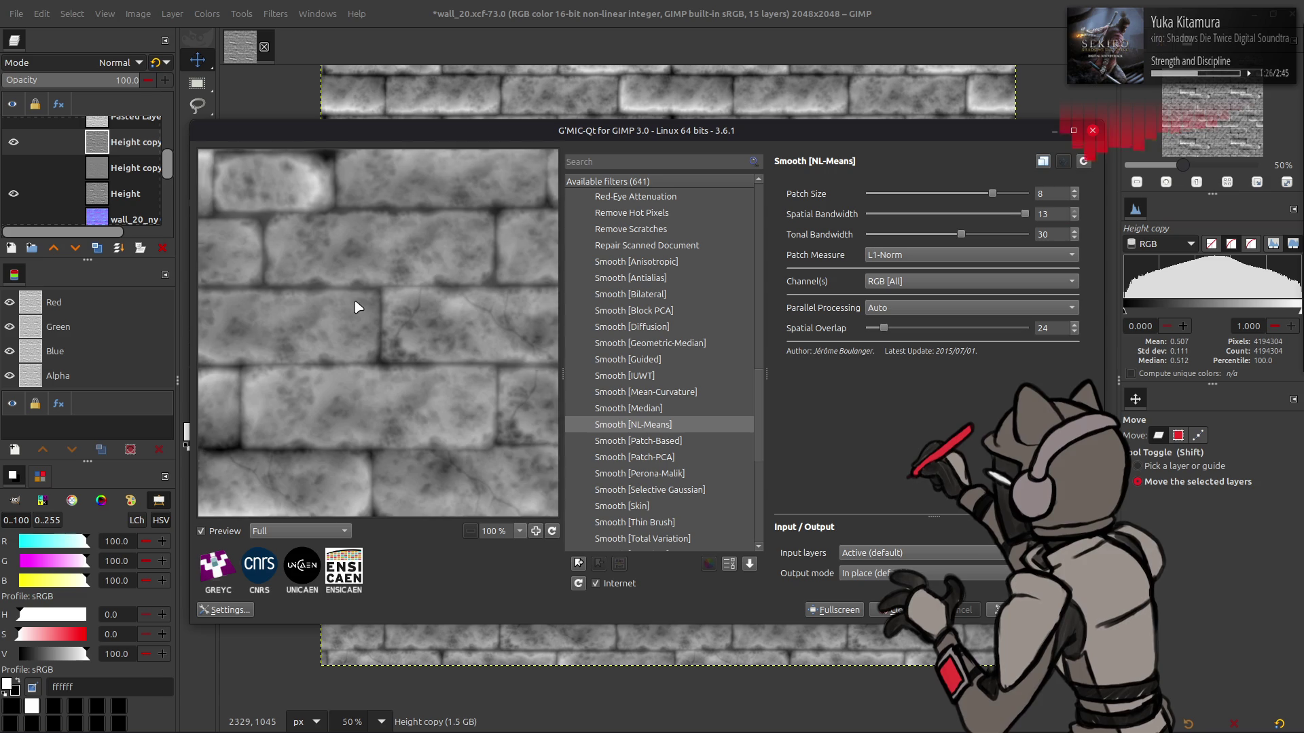
pyautogui.scroll(-1, 898, 257)
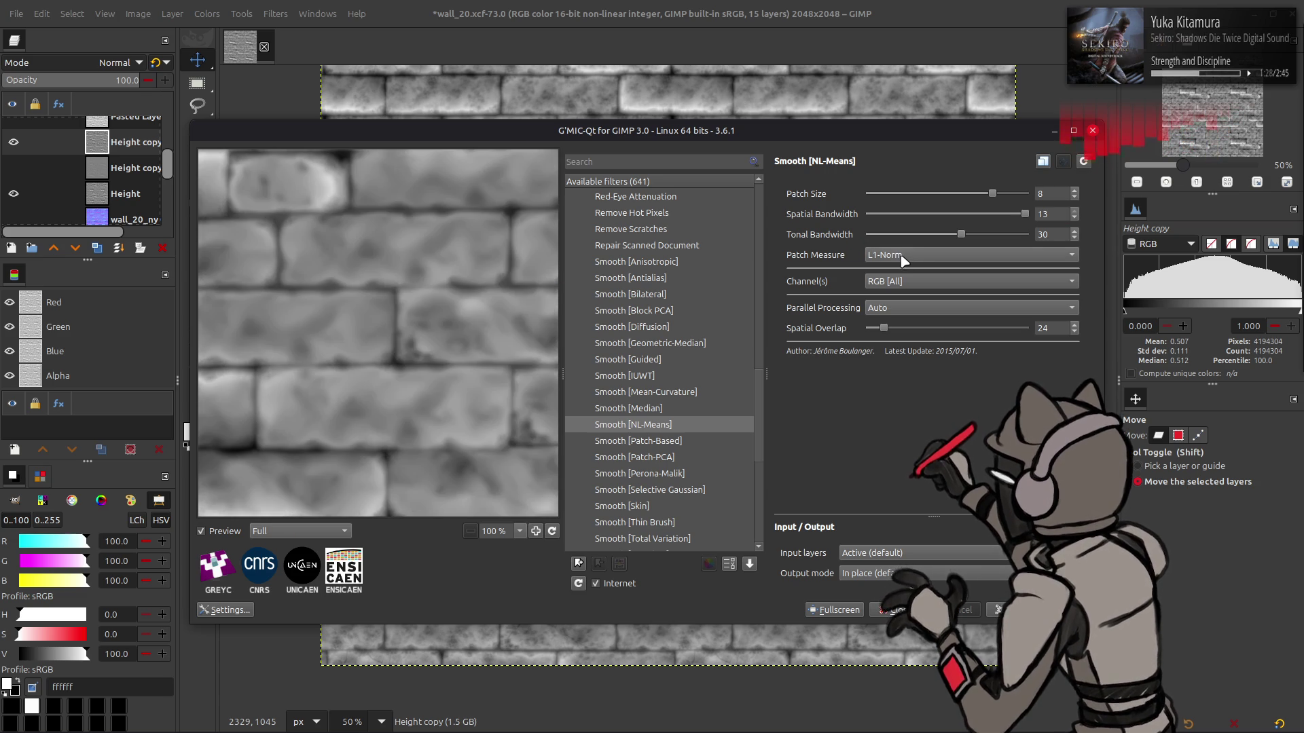
# Try Tonal Bandwidth values 20 and 10, then raise it to 15
pyautogui.doubleClick(1049, 235)
pyautogui.write('20')
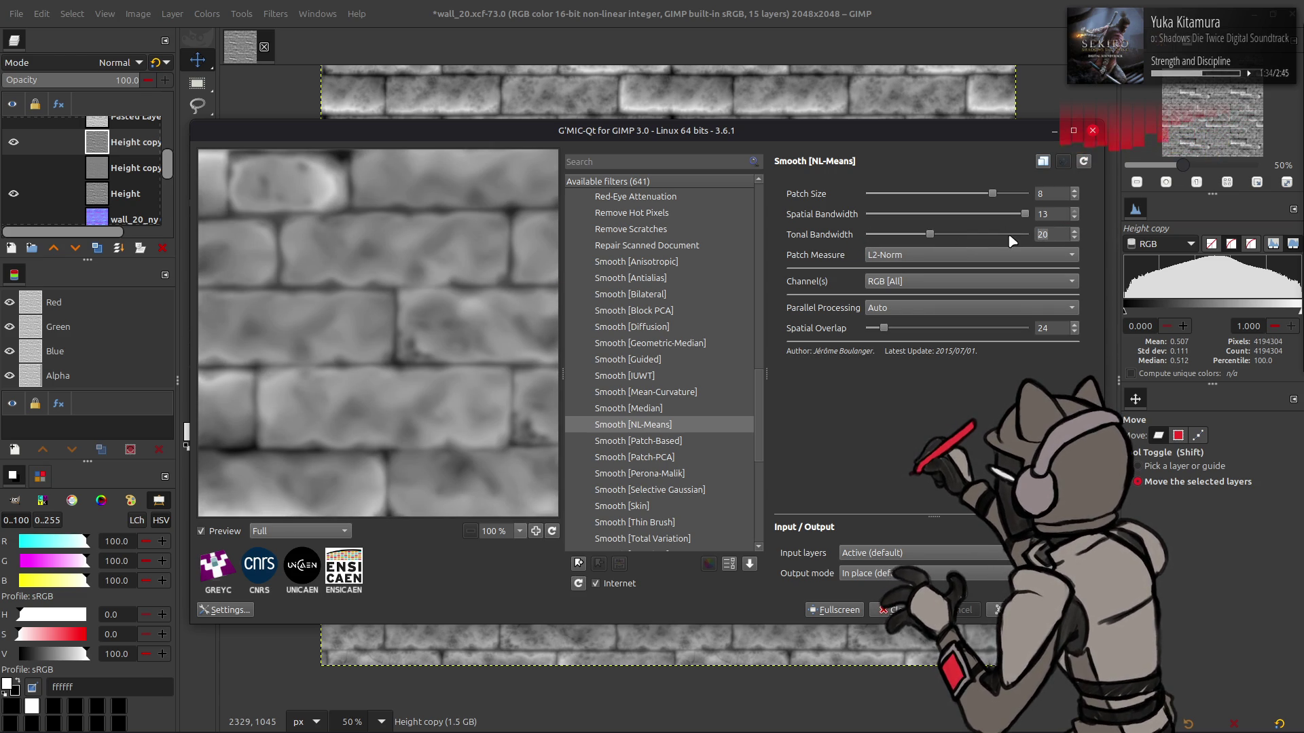
pyautogui.moveTo(421, 286); pyautogui.dragTo(451, 292)
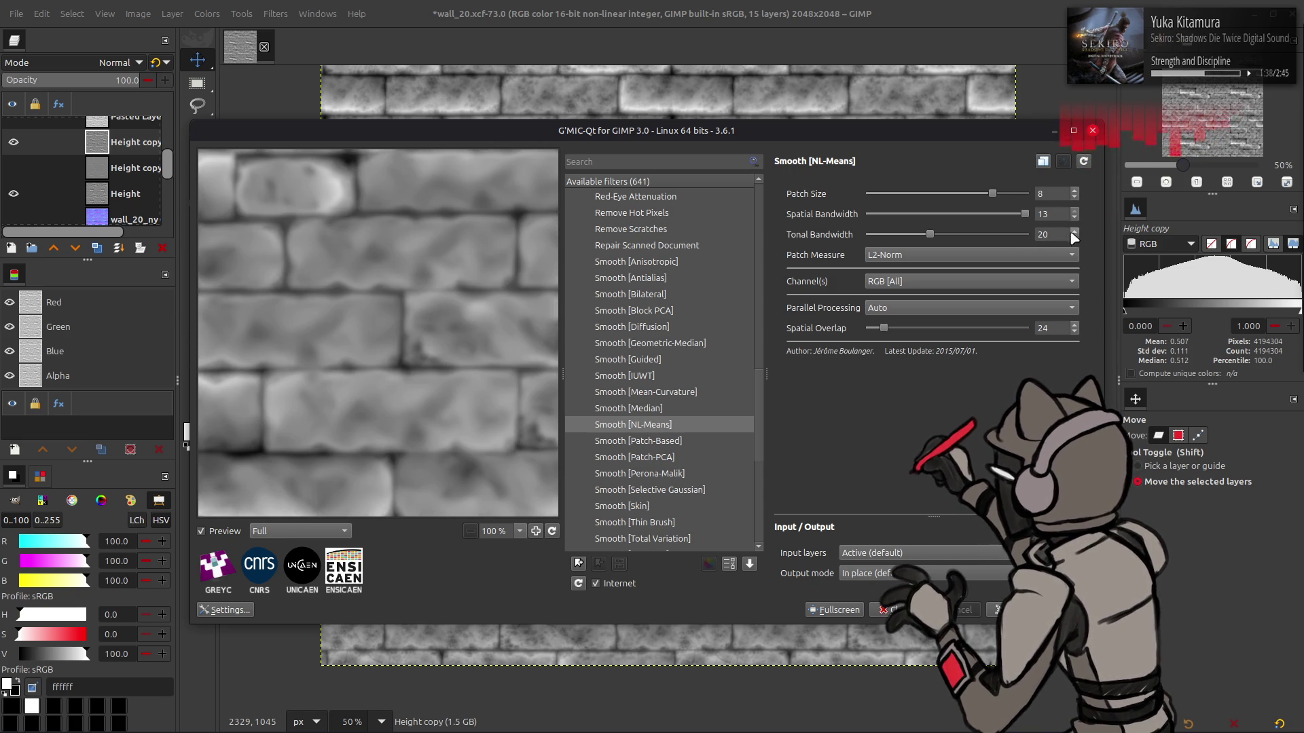
pyautogui.doubleClick(1046, 234)
pyautogui.write('10')
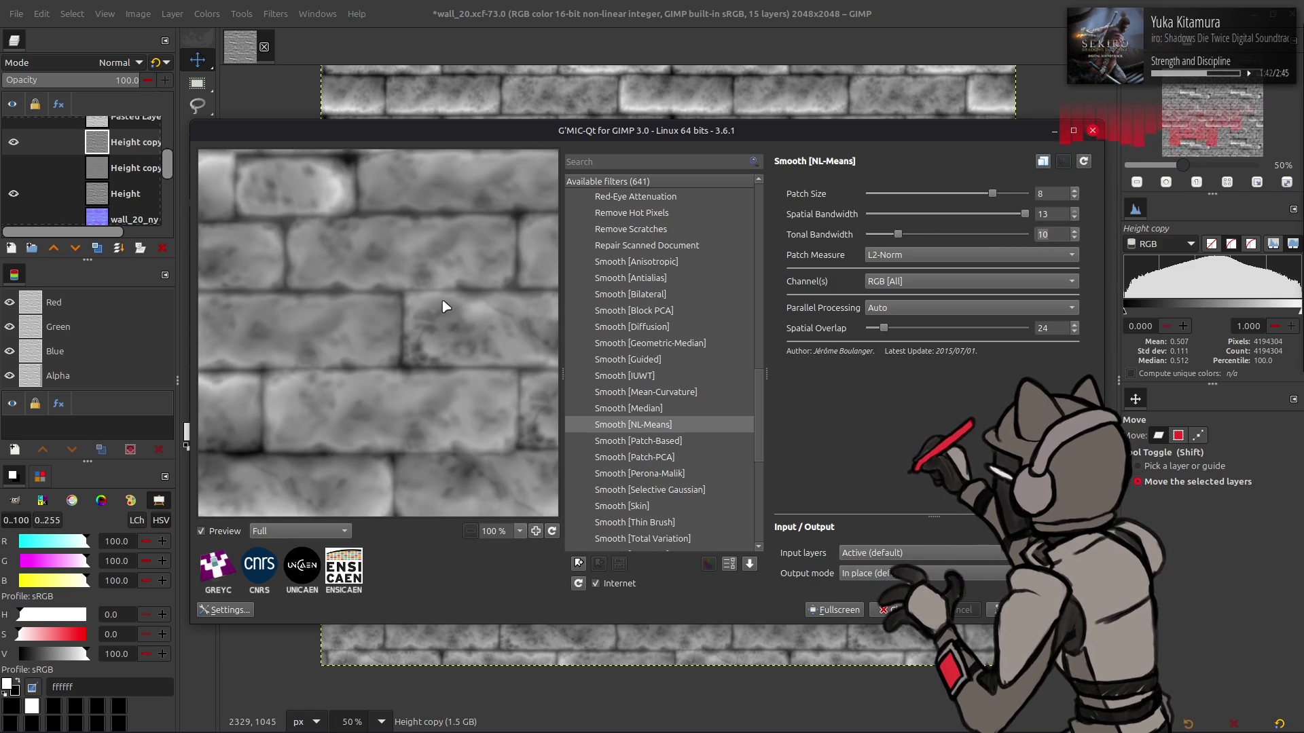
pyautogui.click(1021, 233)
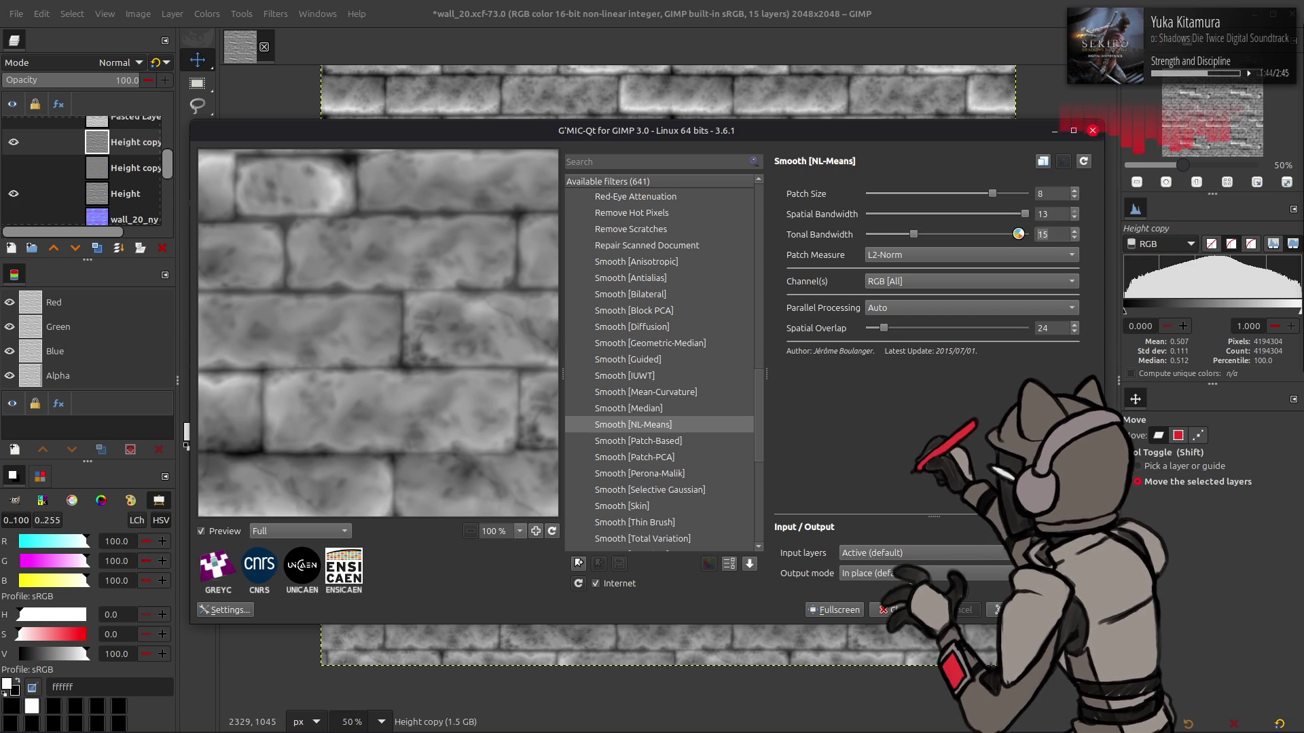
# Set Patch Measure to Lightness and compare the smoothed preview with the original bricks
pyautogui.click(968, 254)
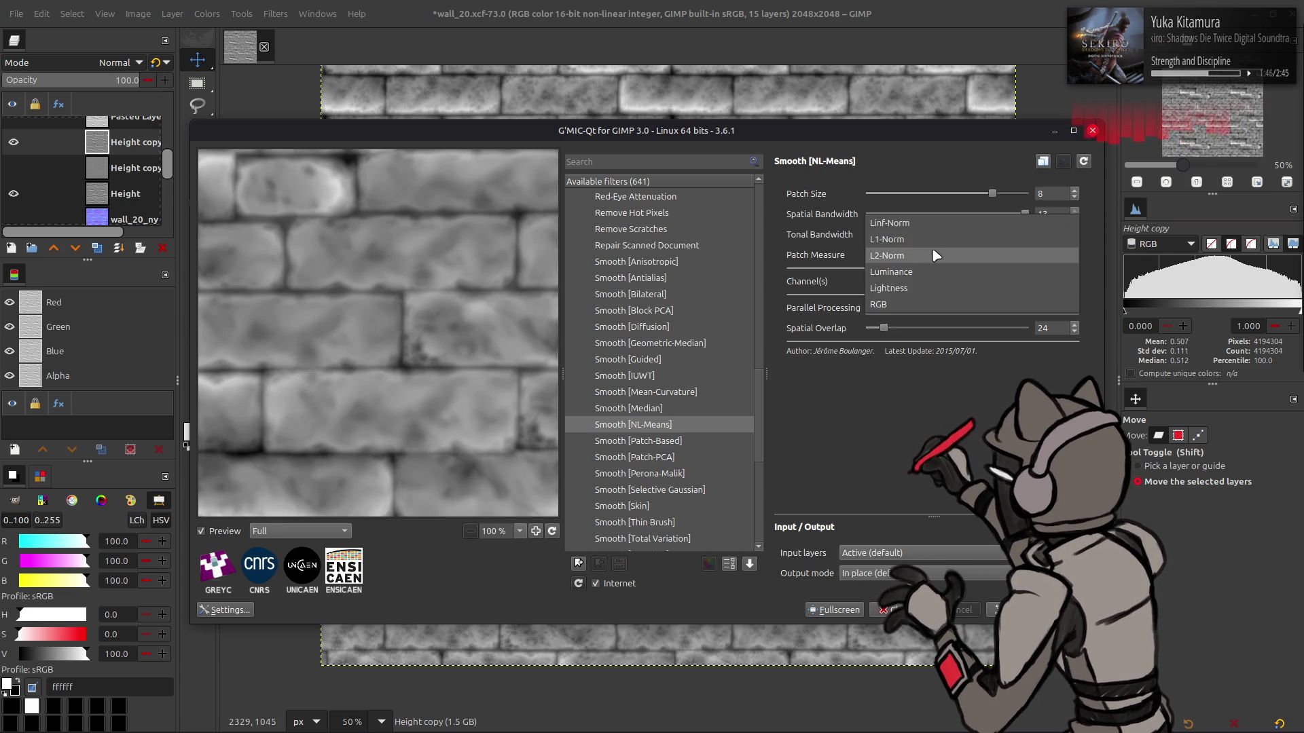
pyautogui.click(930, 288)
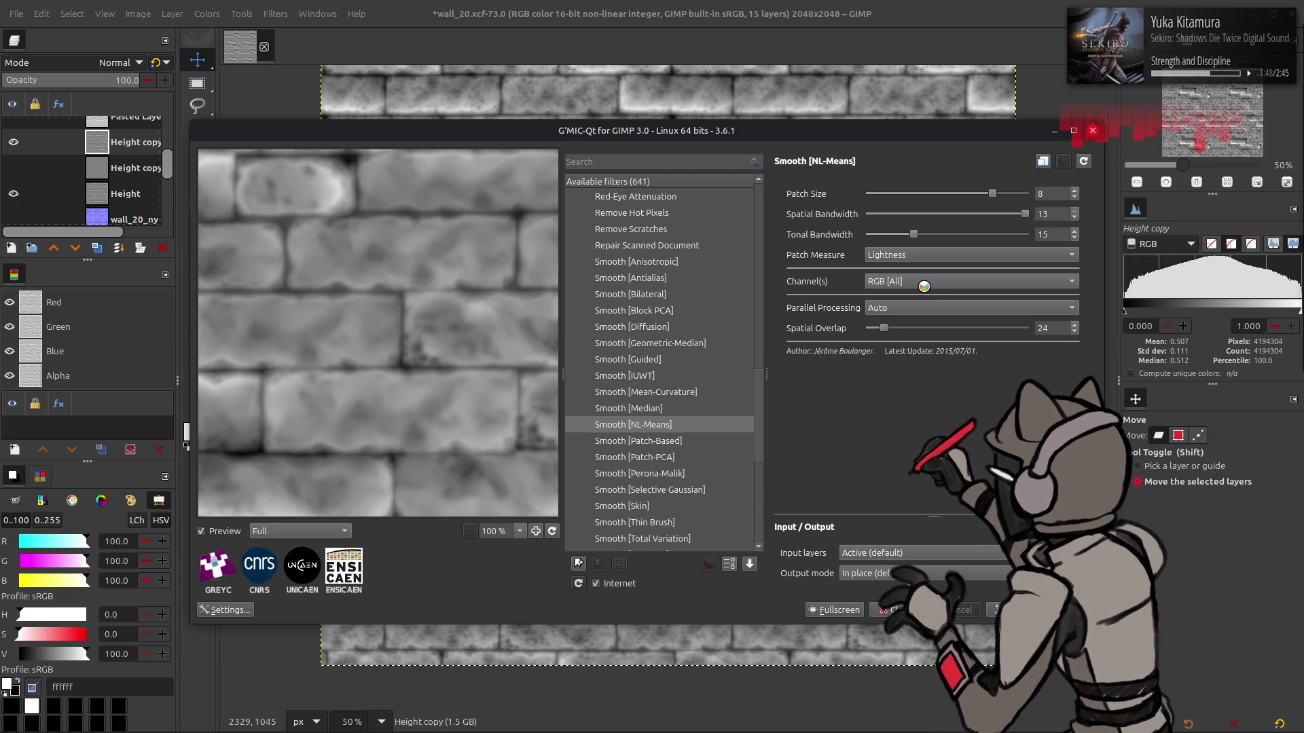
pyautogui.scroll(-10, 1043, 235)
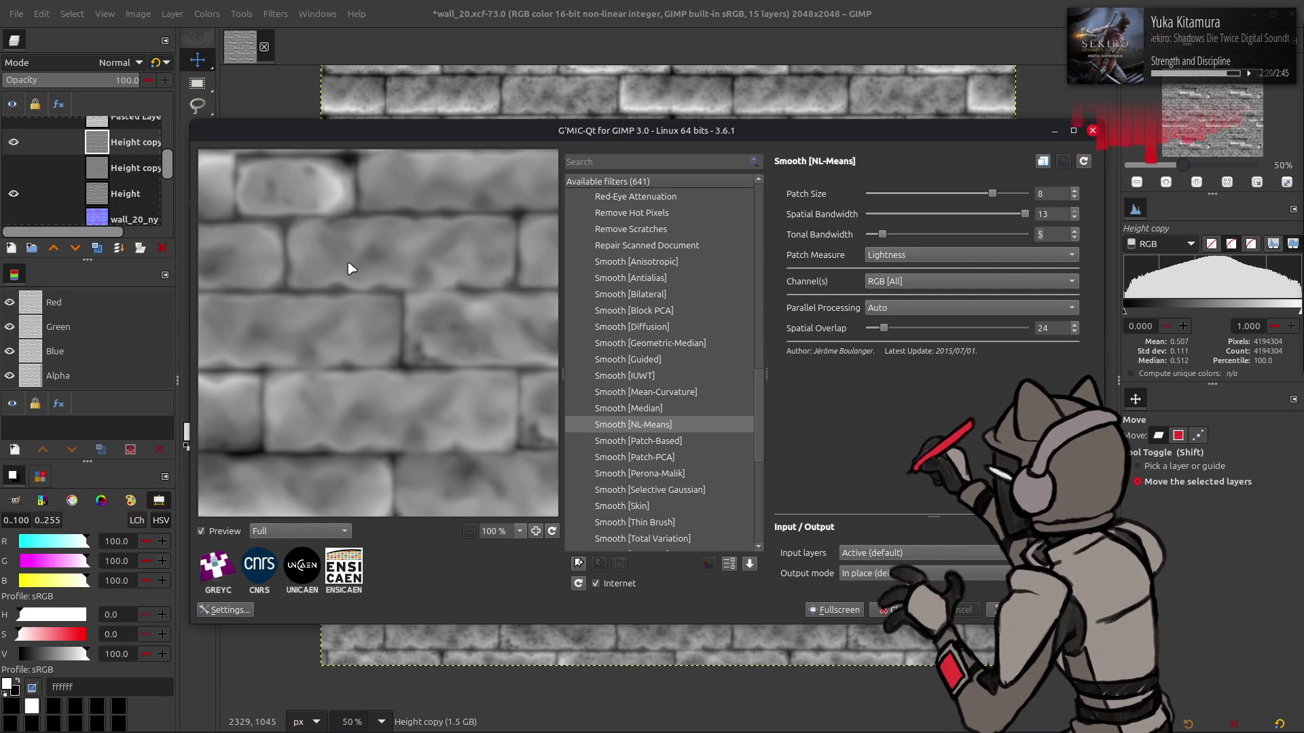
pyautogui.moveTo(428, 244); pyautogui.dragTo(436, 235)
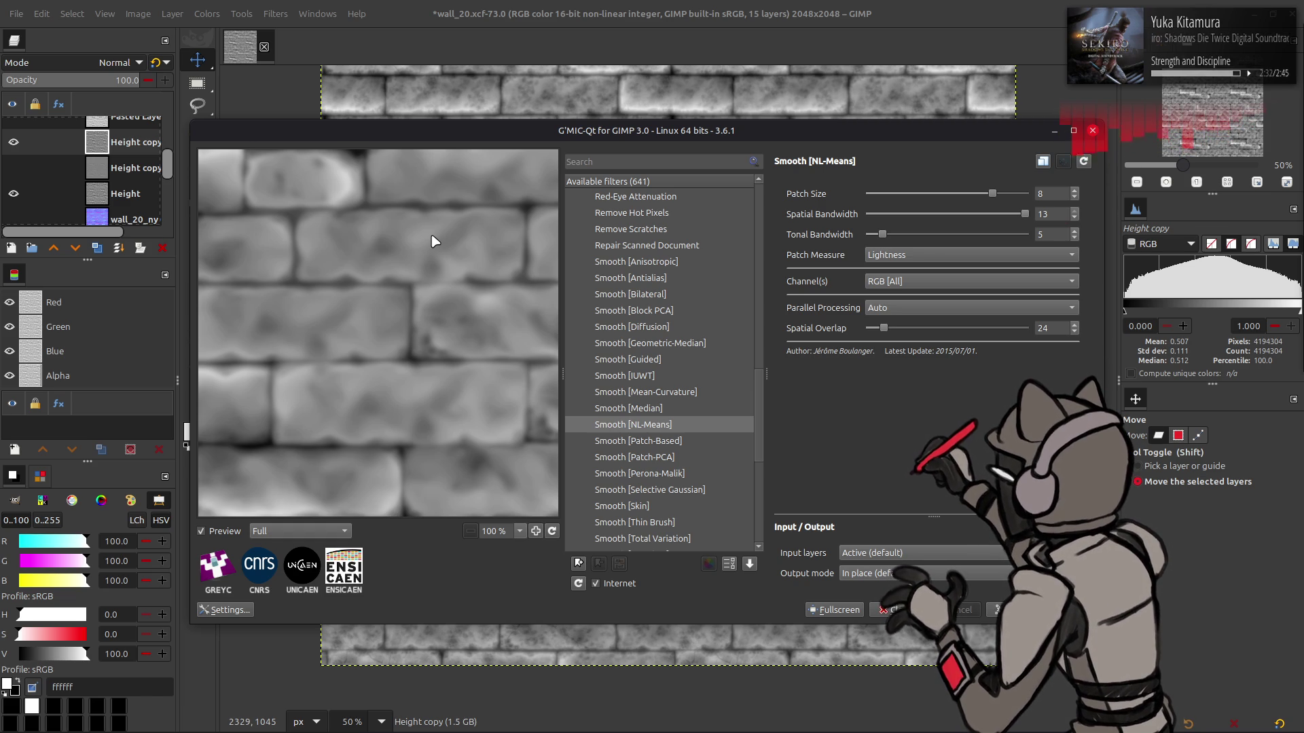
pyautogui.moveTo(428, 230); pyautogui.dragTo(448, 234)
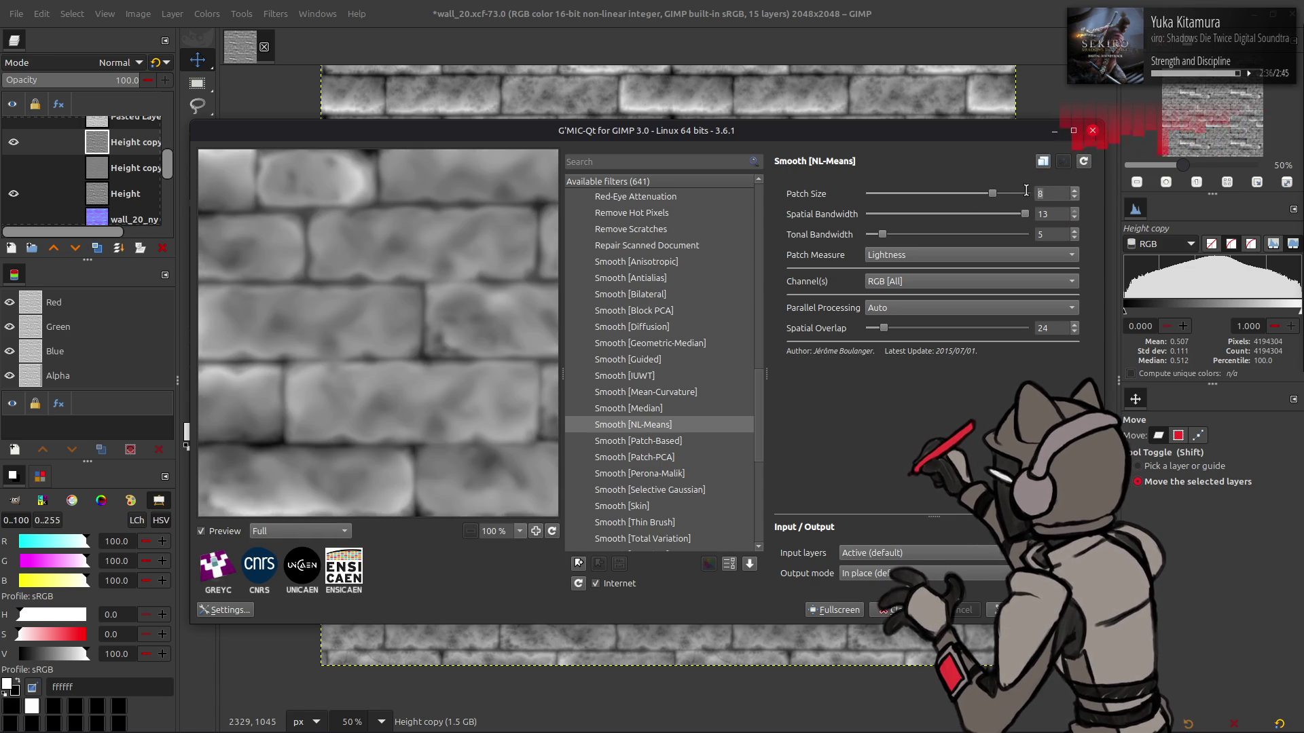
pyautogui.scroll(-4, 1020, 191)
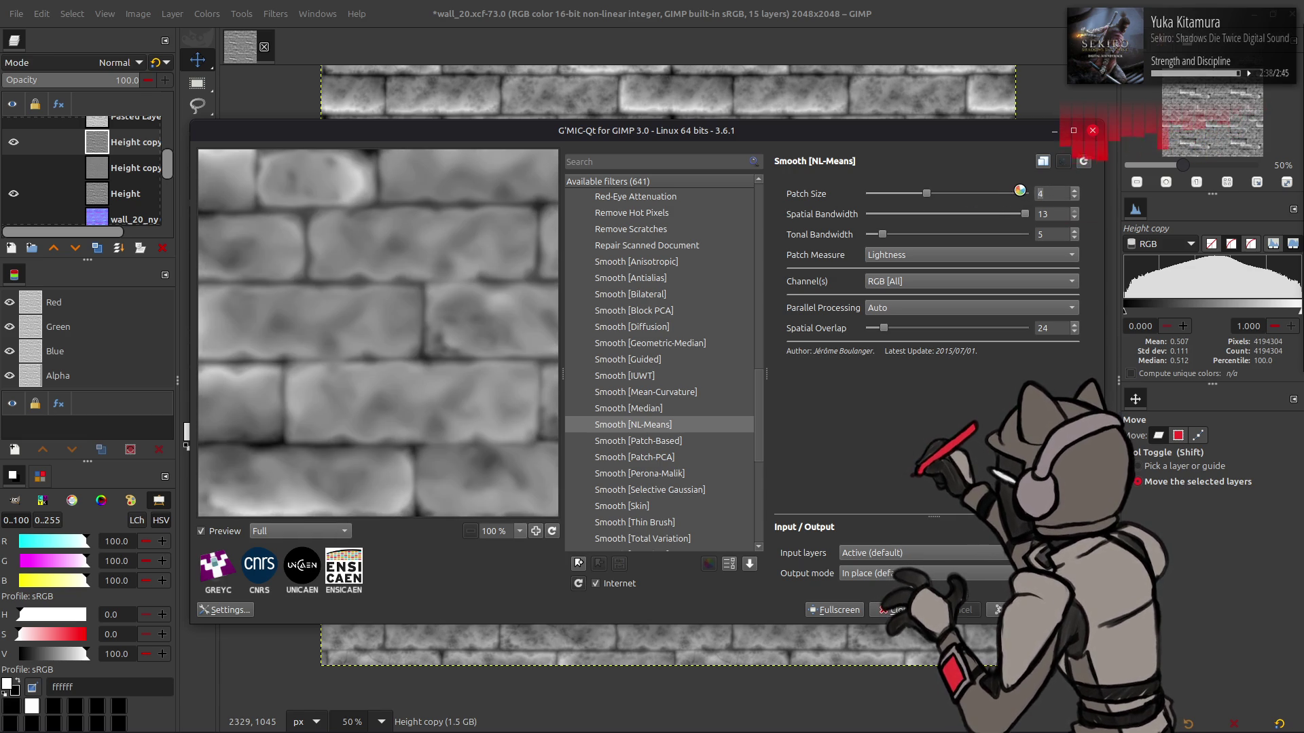
# Increase the Patch Size while comparing the preview with the original texture
pyautogui.click(459, 289)
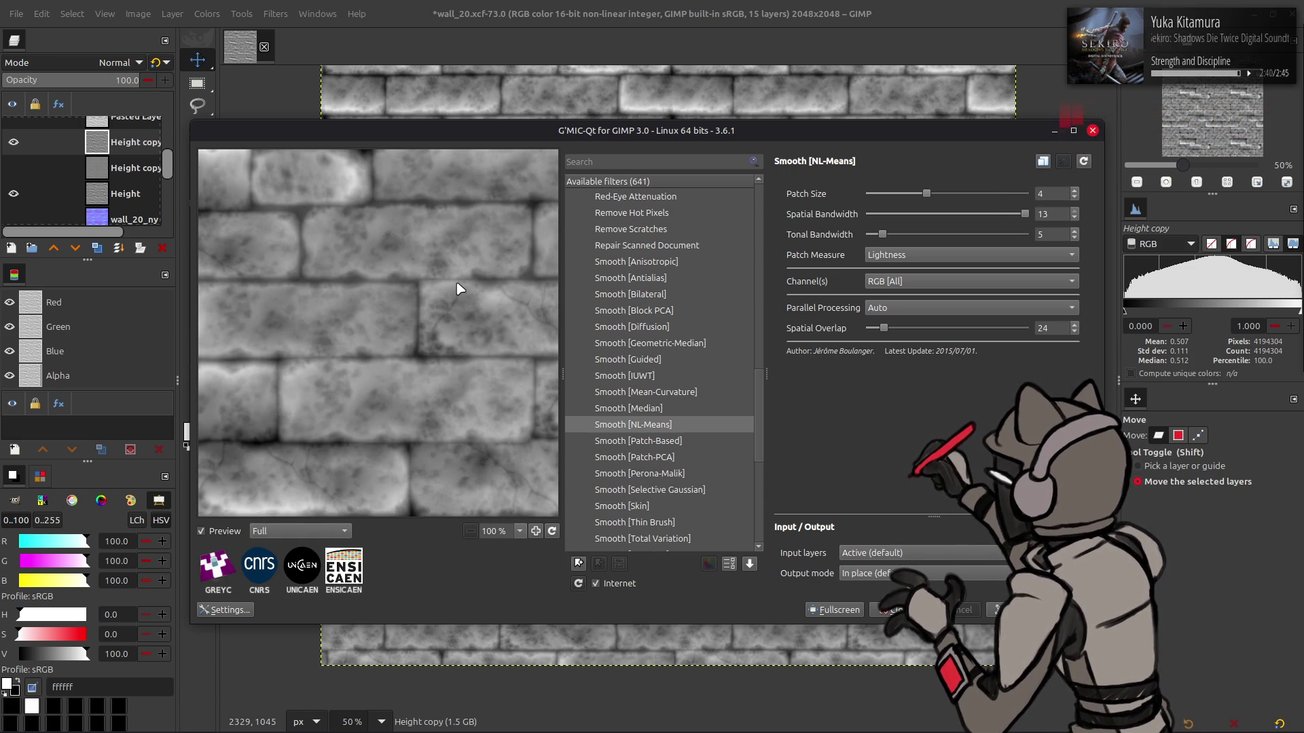
pyautogui.click(992, 201)
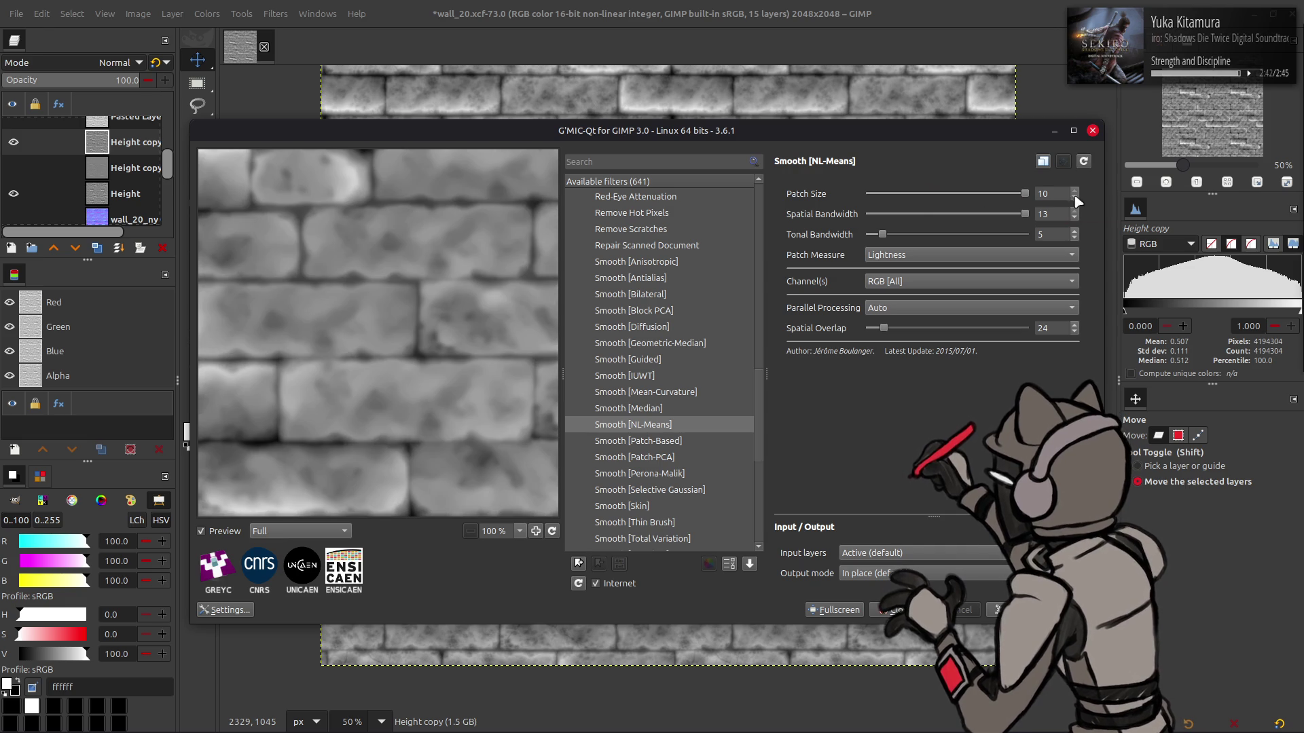
pyautogui.scroll(4, 993, 201)
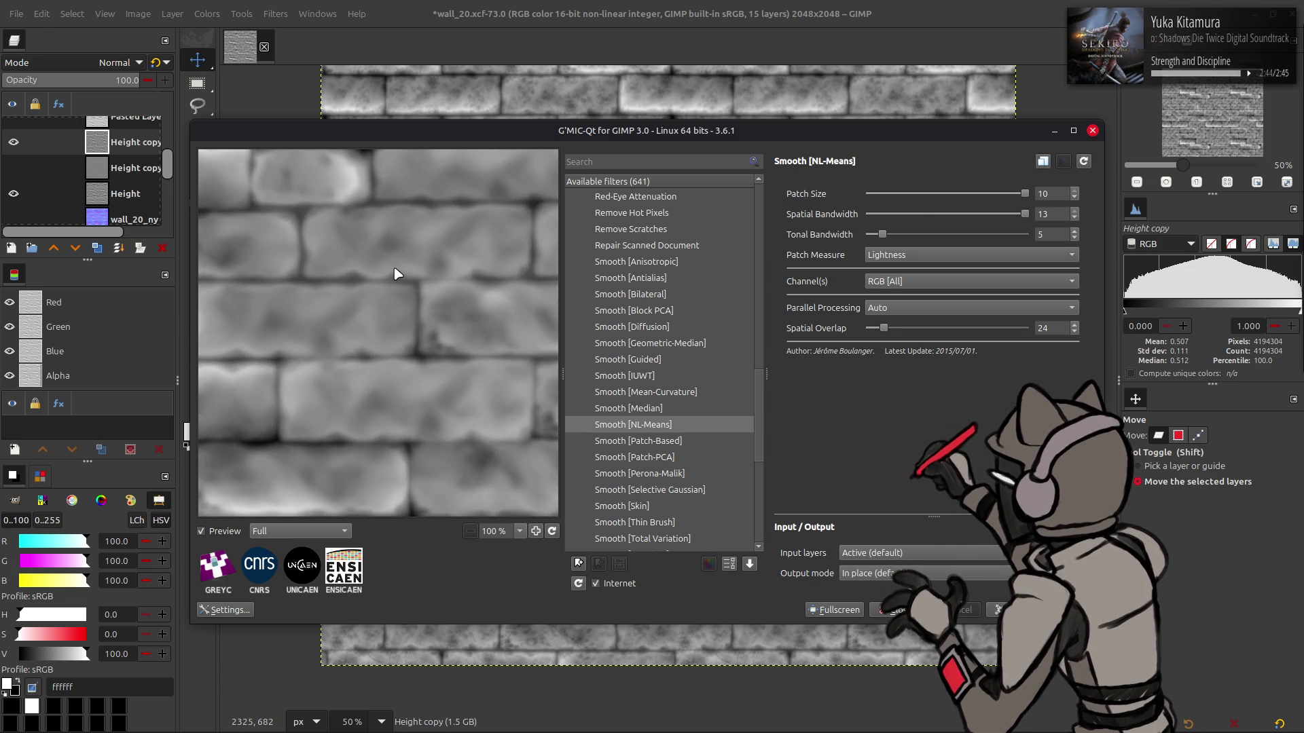
pyautogui.click(442, 251)
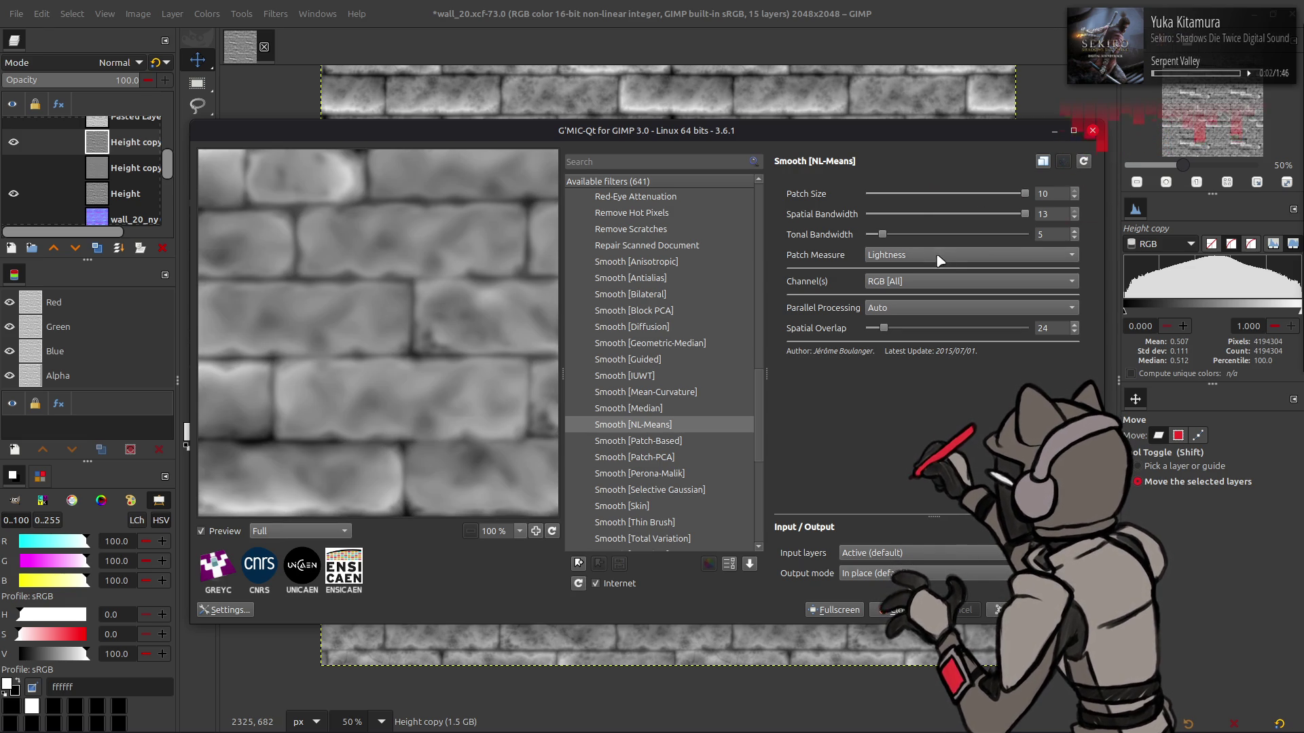
pyautogui.scroll(-2, 1008, 235)
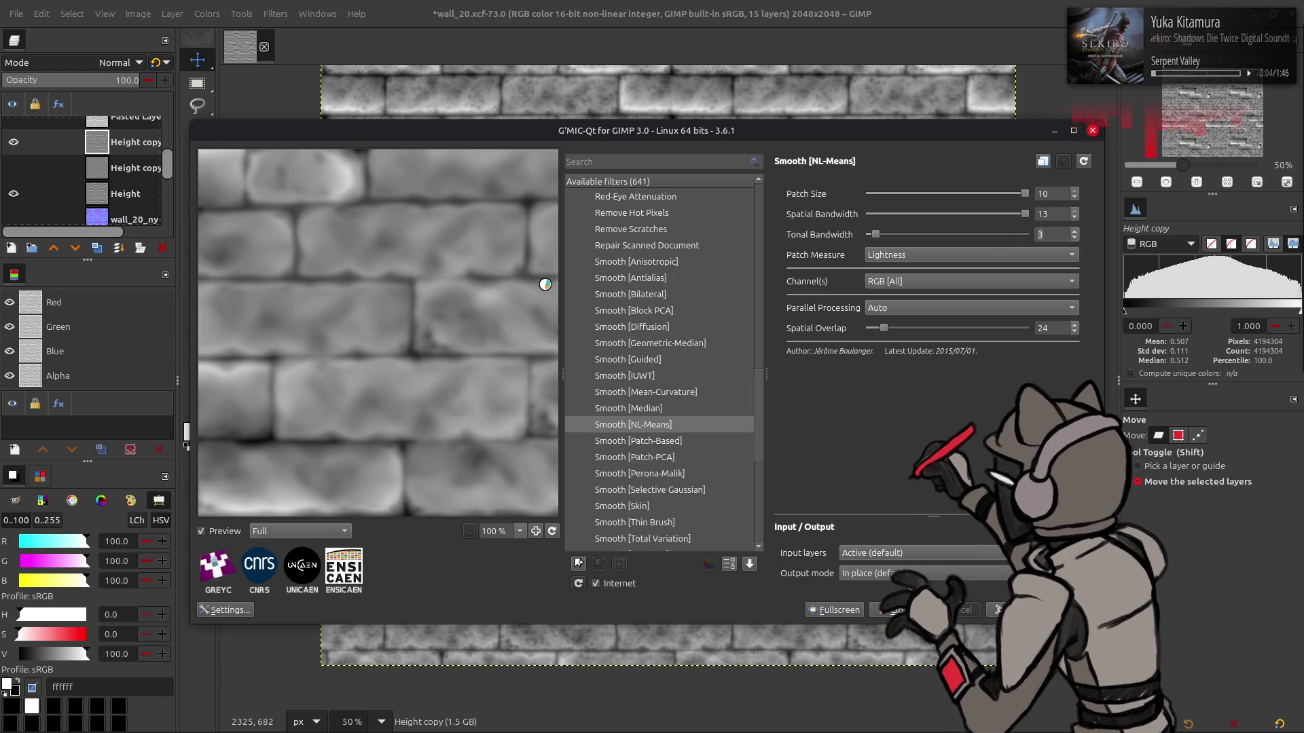
pyautogui.scroll(1, 1061, 236)
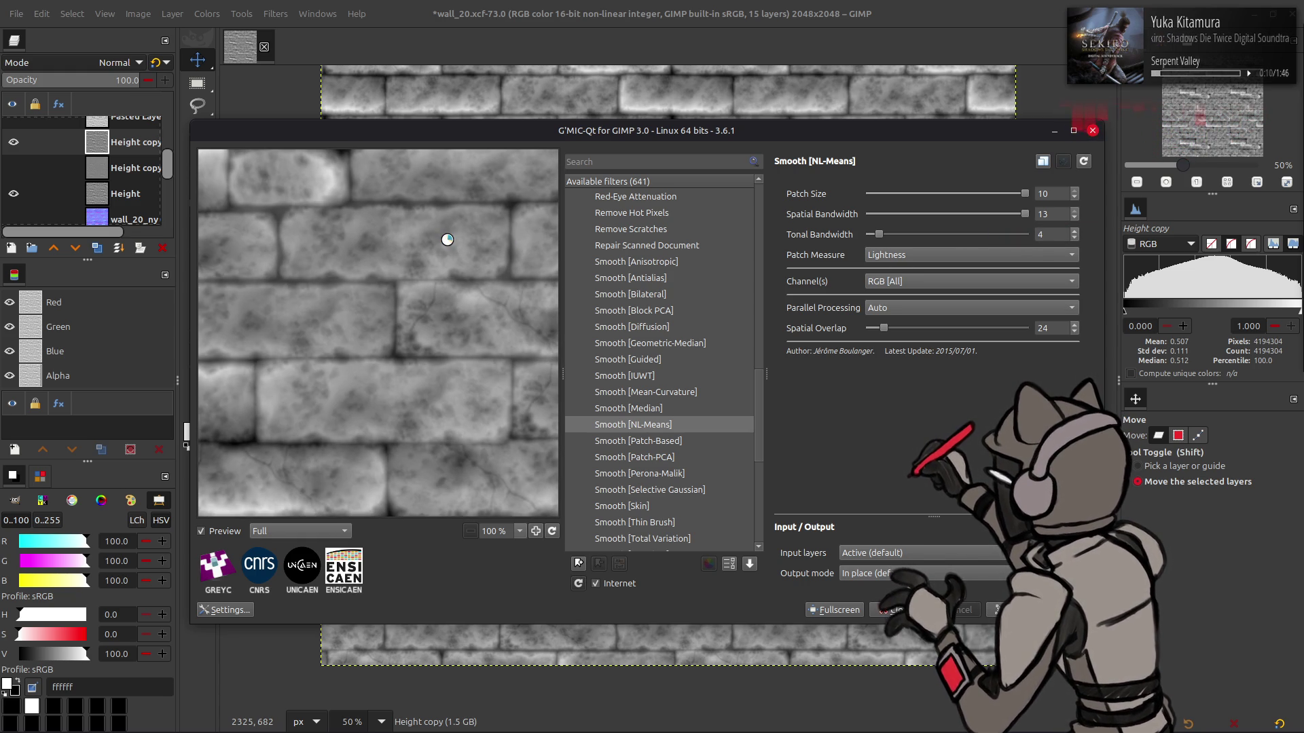
# Pan the preview to other bricks and switch Patch Measure to Luminance
pyautogui.moveTo(475, 213); pyautogui.dragTo(330, 343)
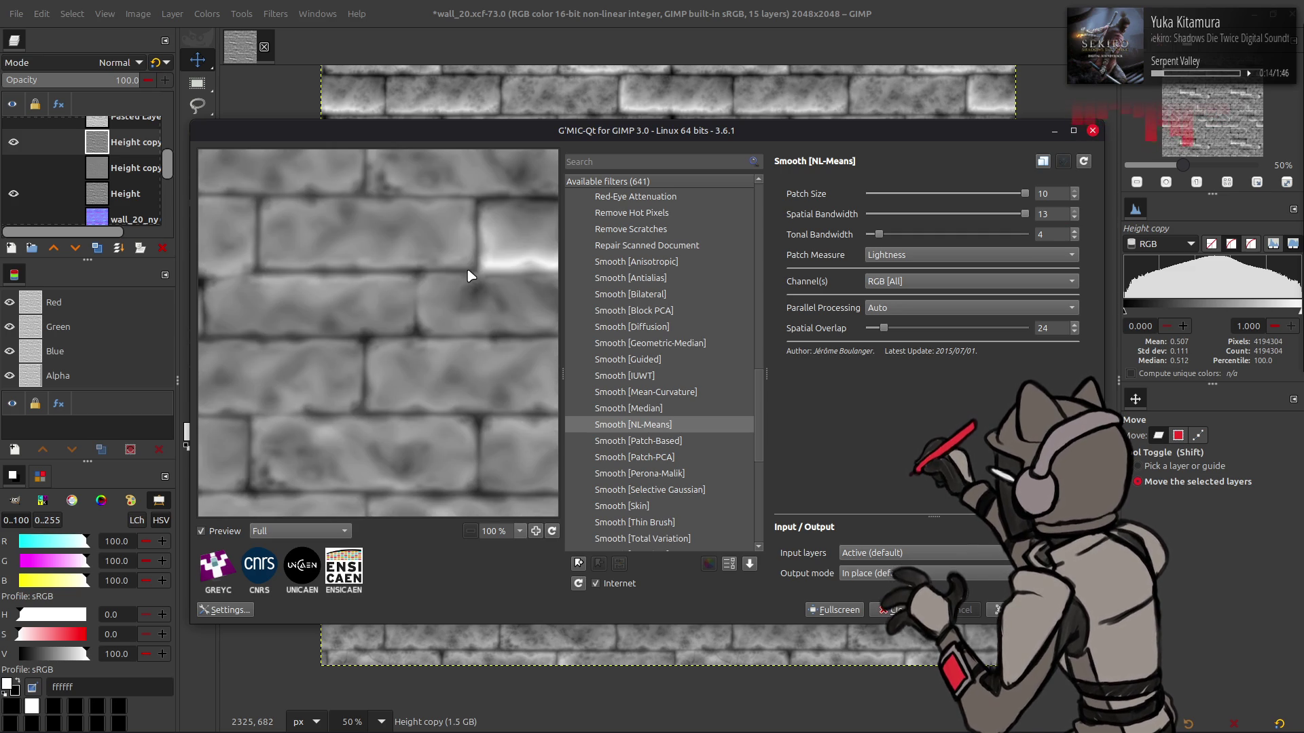
pyautogui.moveTo(469, 275); pyautogui.dragTo(399, 374)
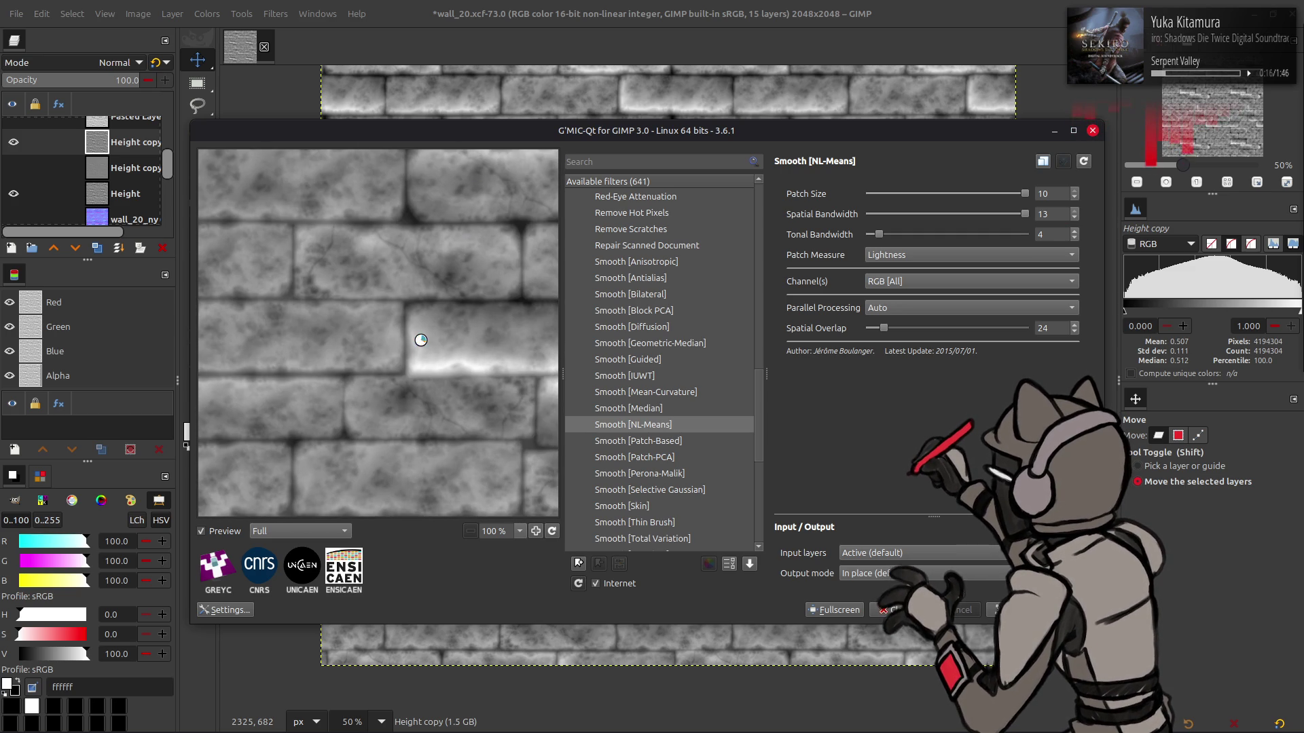
pyautogui.click(1071, 255)
pyautogui.click(1022, 241)
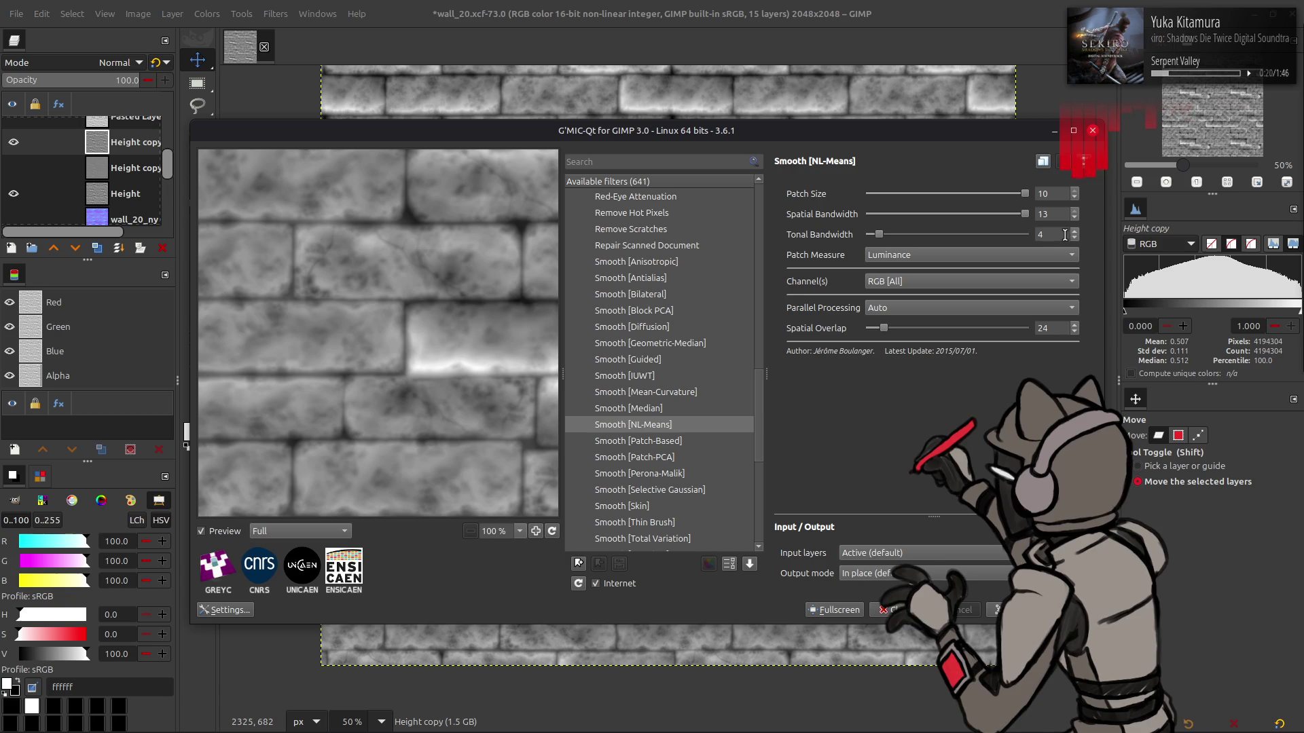
# Pan to the bright brick, choose the Linf-Norm patch measure, and scroll through the NL-Means settings
pyautogui.scroll(2, 1007, 237)
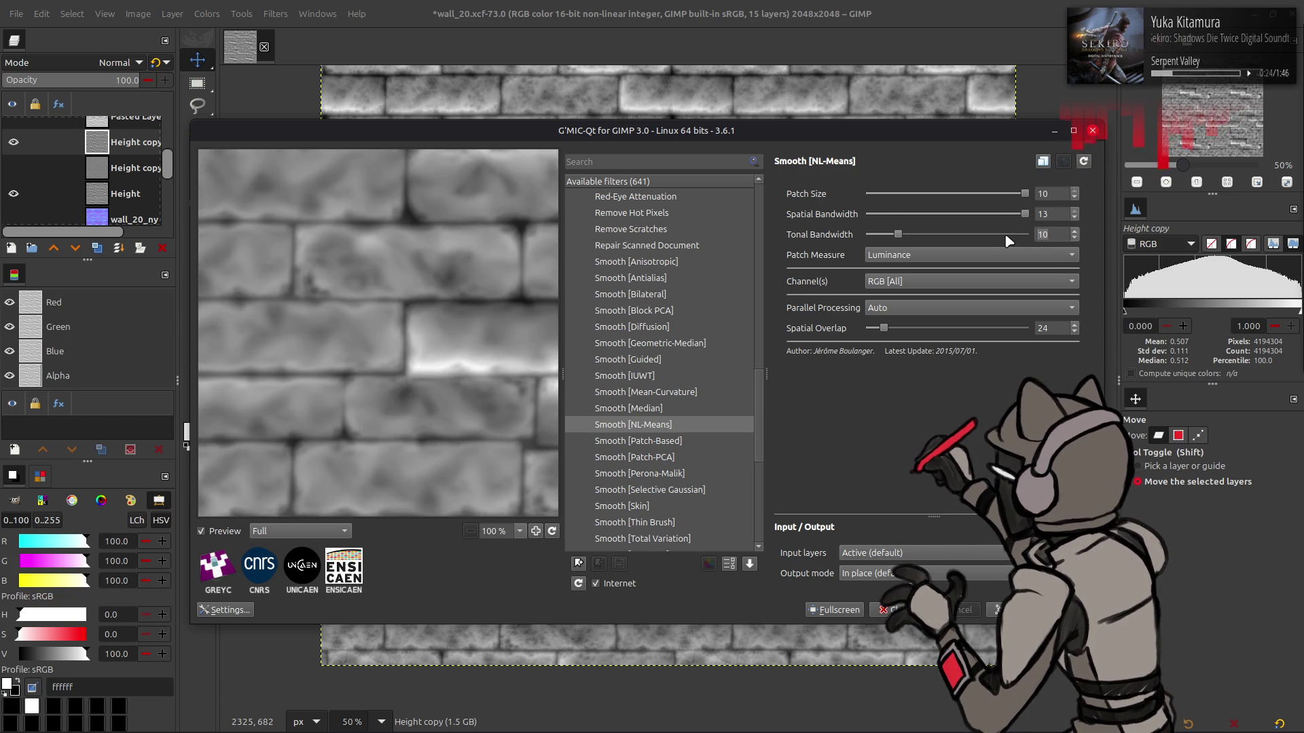
pyautogui.moveTo(416, 357); pyautogui.dragTo(494, 280)
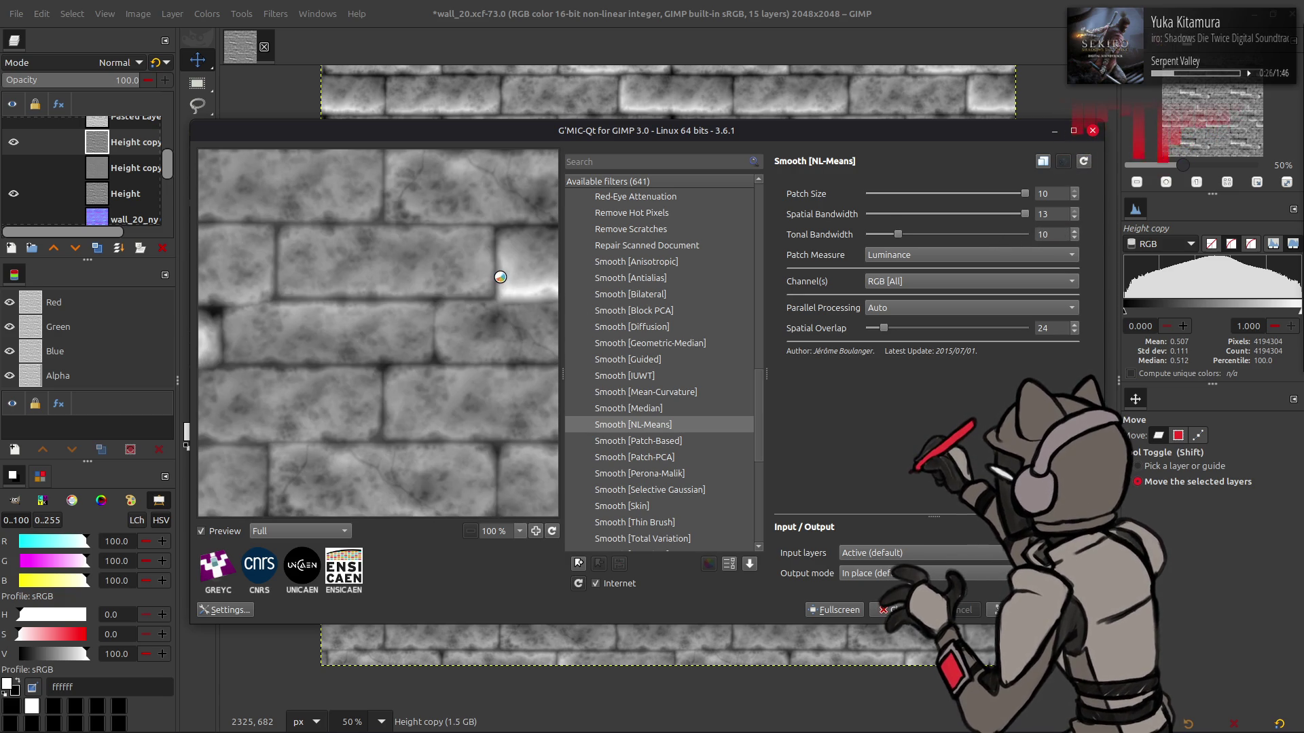
pyautogui.click(942, 255)
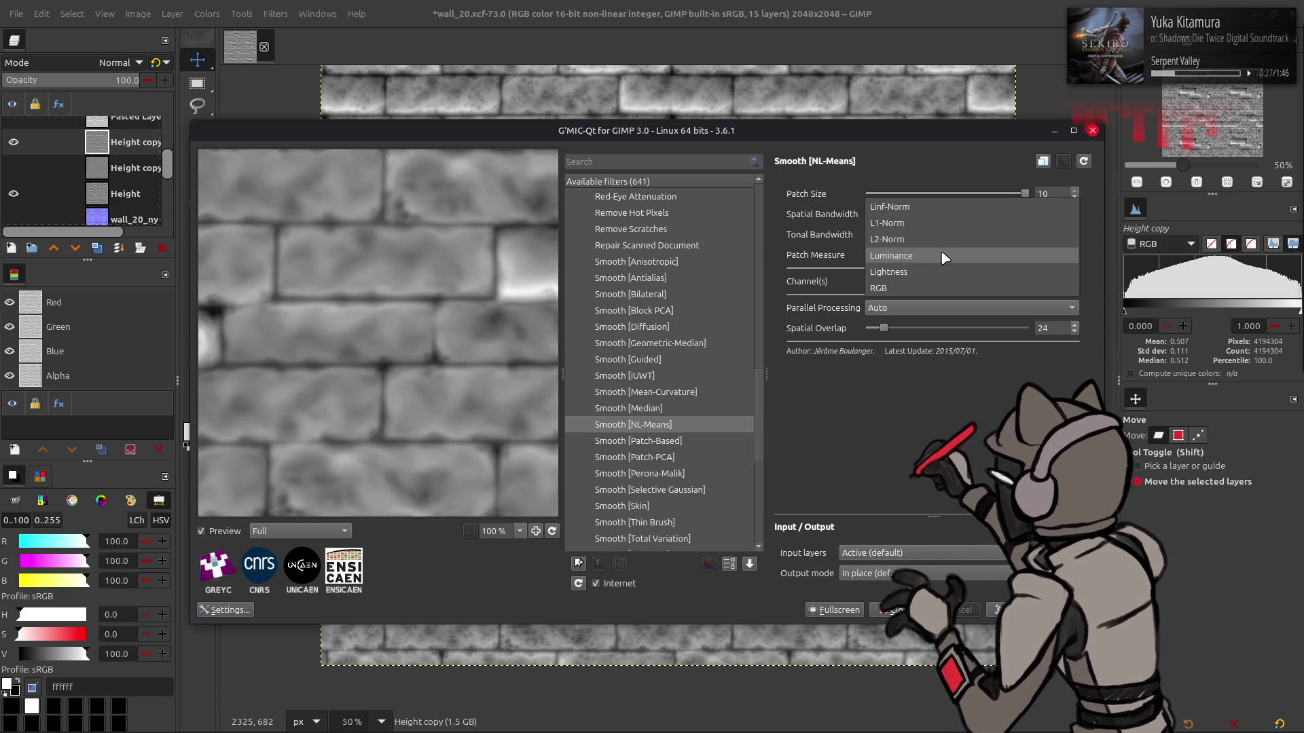
pyautogui.click(935, 211)
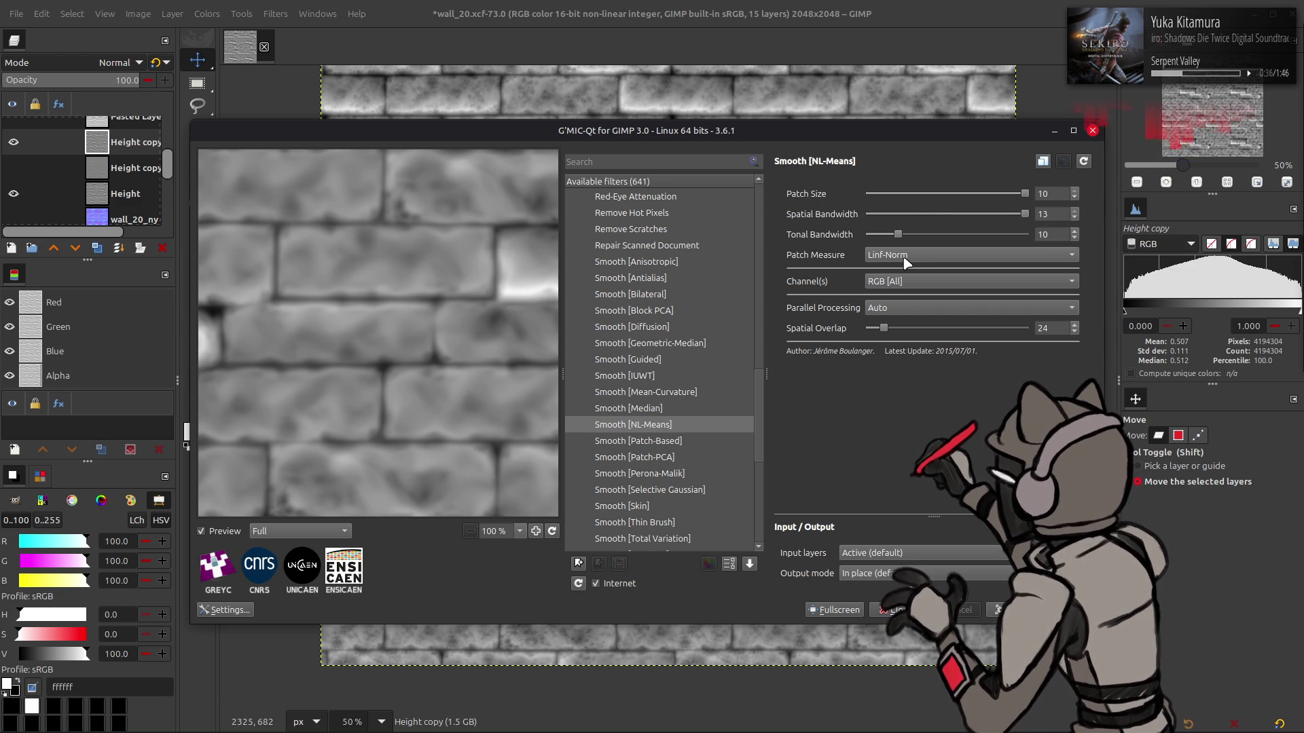
pyautogui.scroll(3, 903, 257)
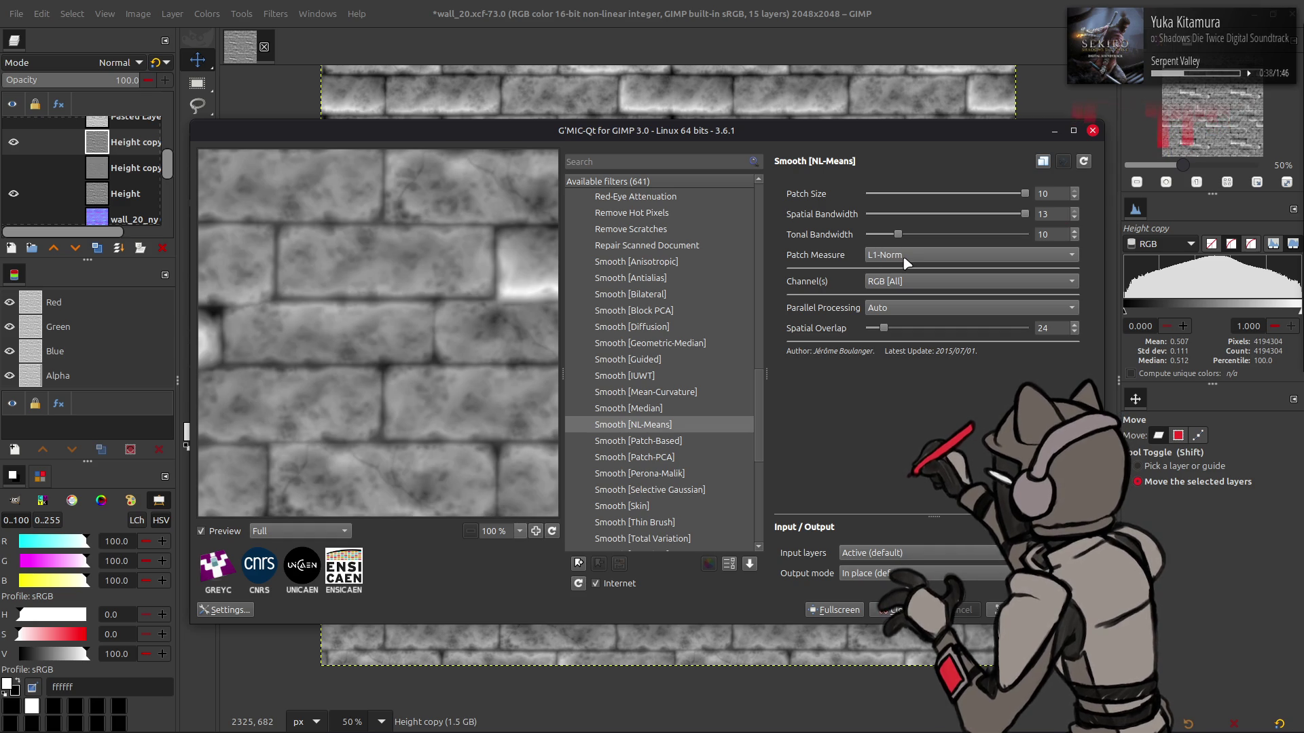
pyautogui.scroll(10, 1027, 241)
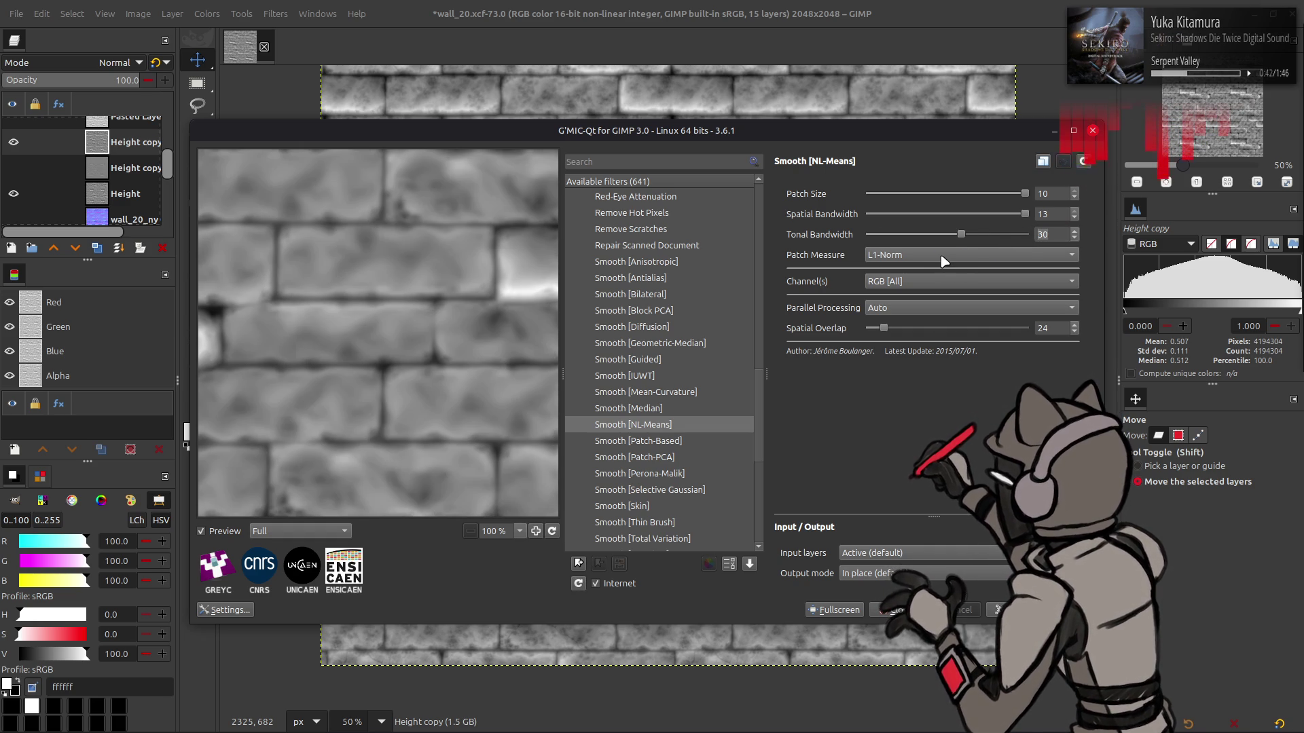
pyautogui.scroll(-1, 935, 257)
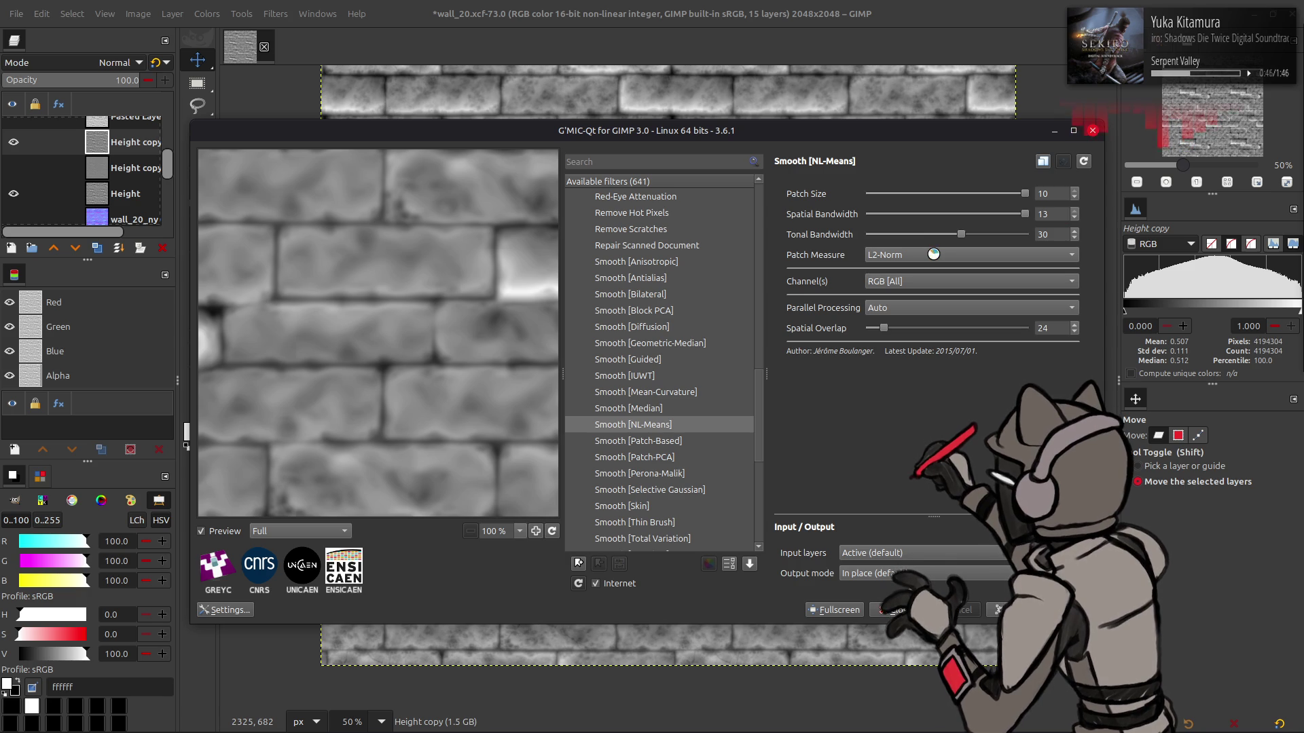
pyautogui.scroll(1, 937, 259)
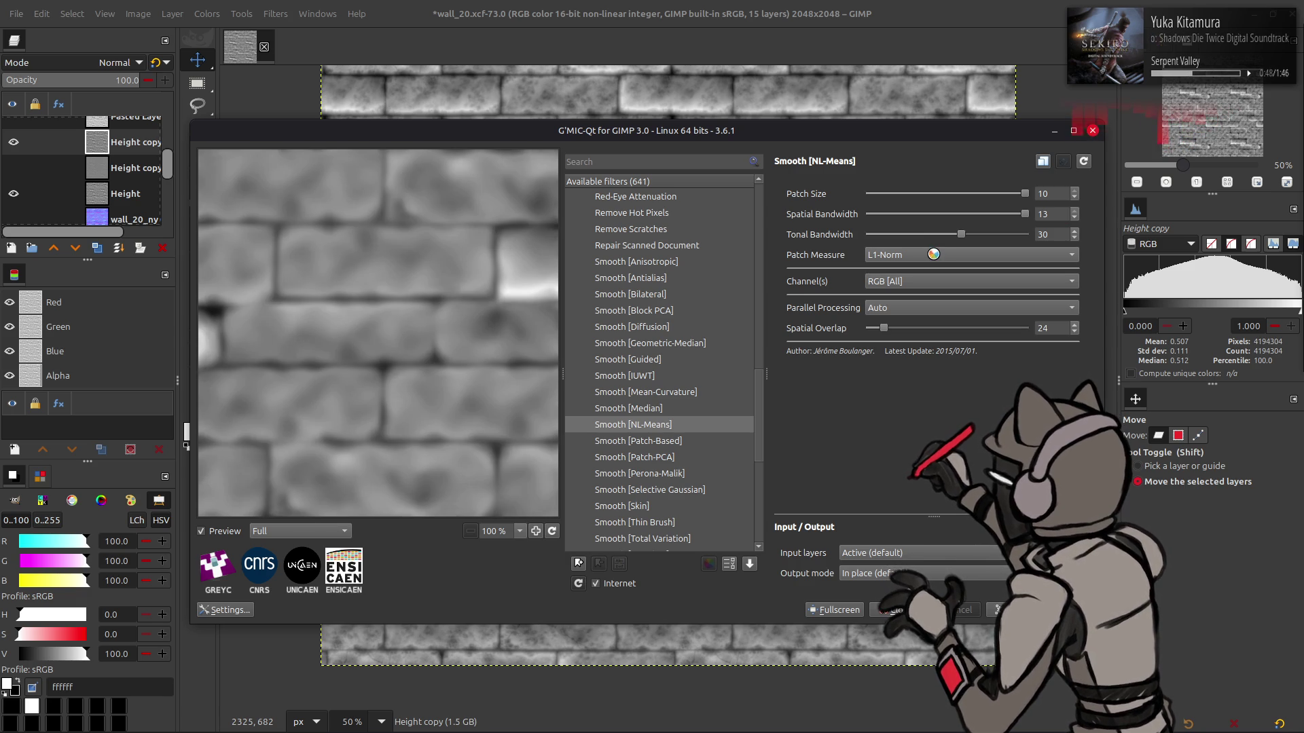
pyautogui.scroll(-1, 936, 260)
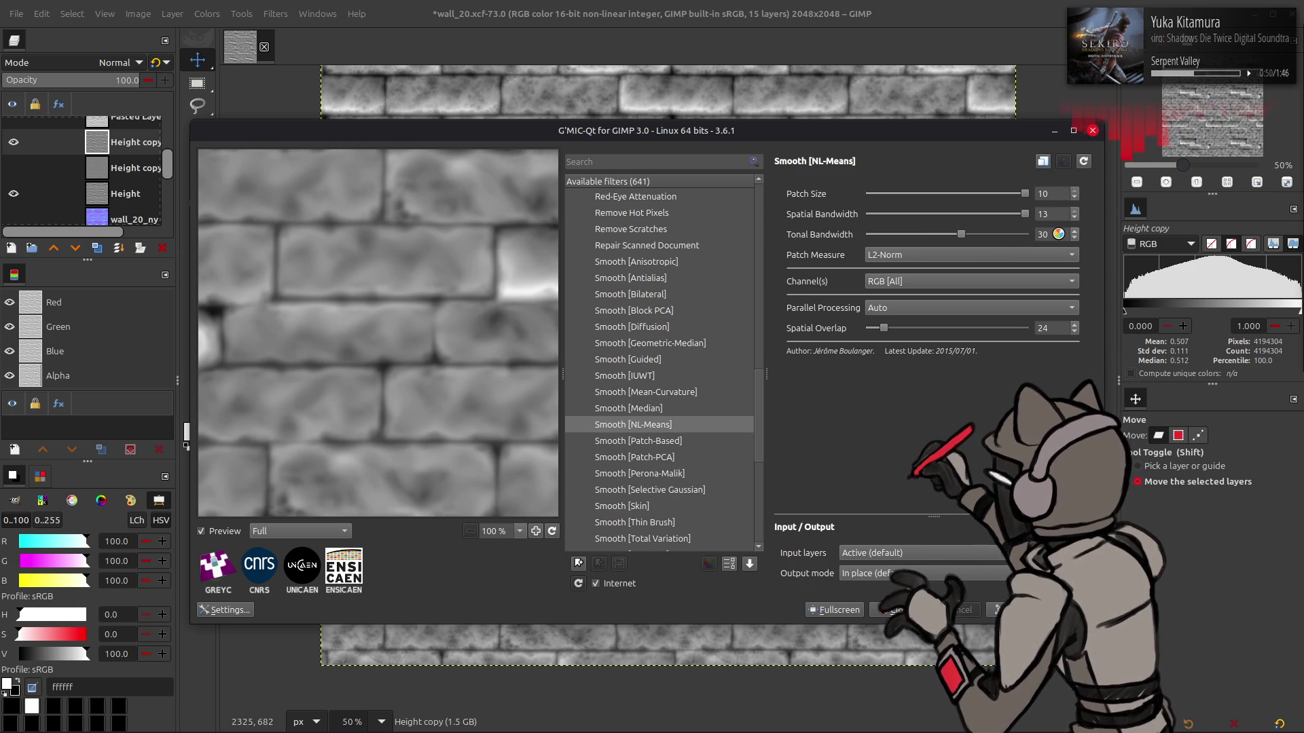
pyautogui.scroll(-5, 1018, 234)
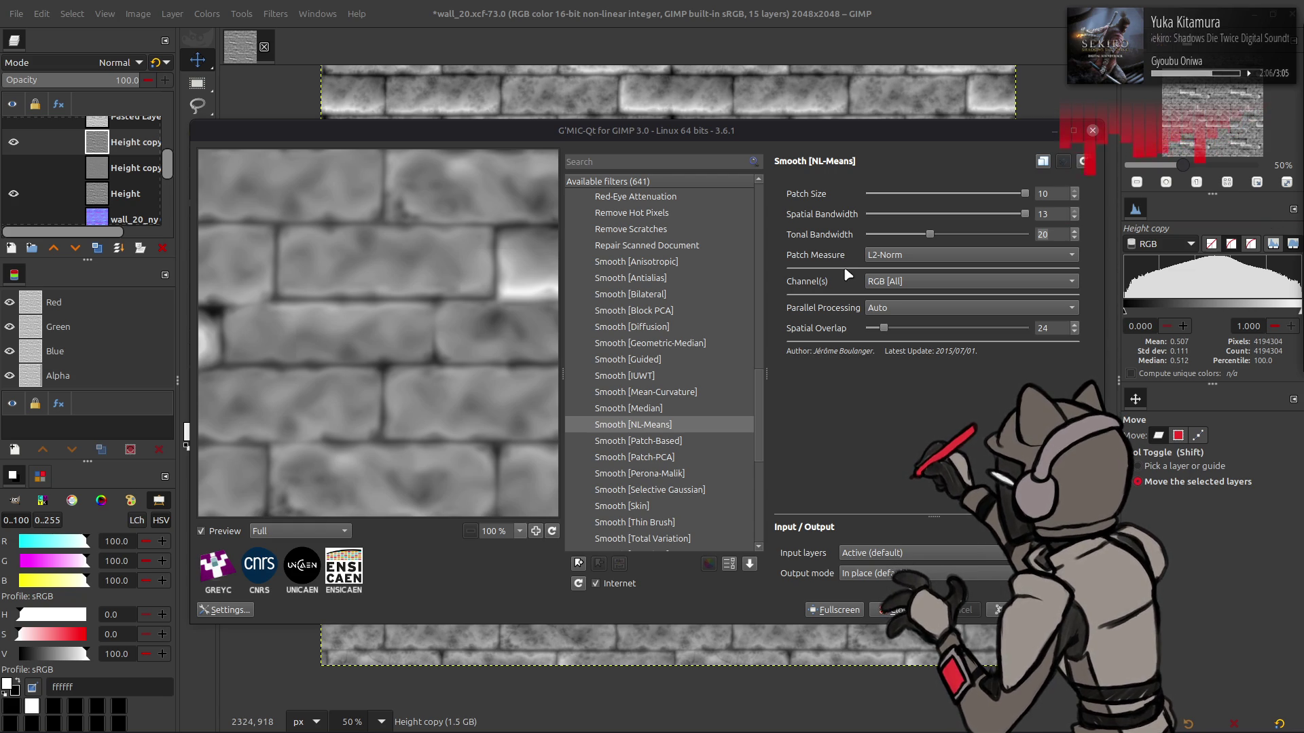
# Compare the smoothed preview against the original texture while panning the bricks
pyautogui.click(438, 381)
pyautogui.moveTo(438, 380); pyautogui.dragTo(437, 378)
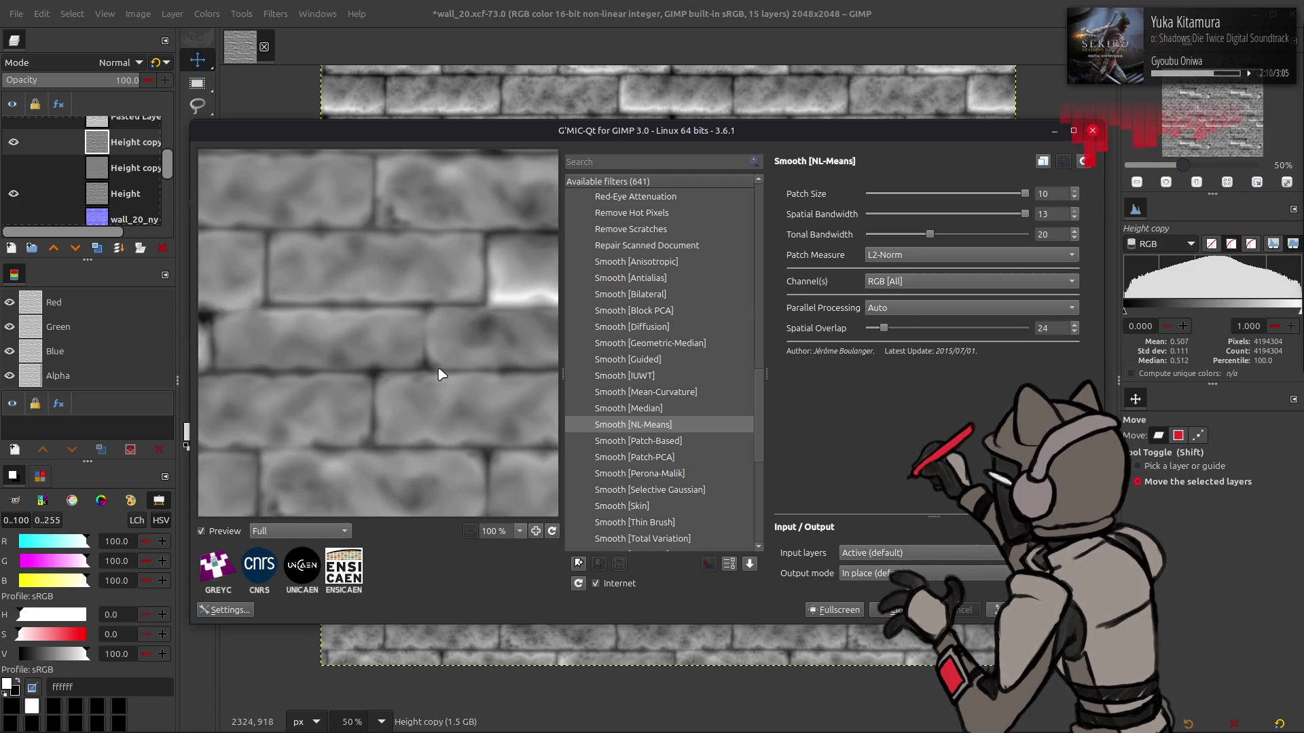
pyautogui.scroll(-5, 1035, 238)
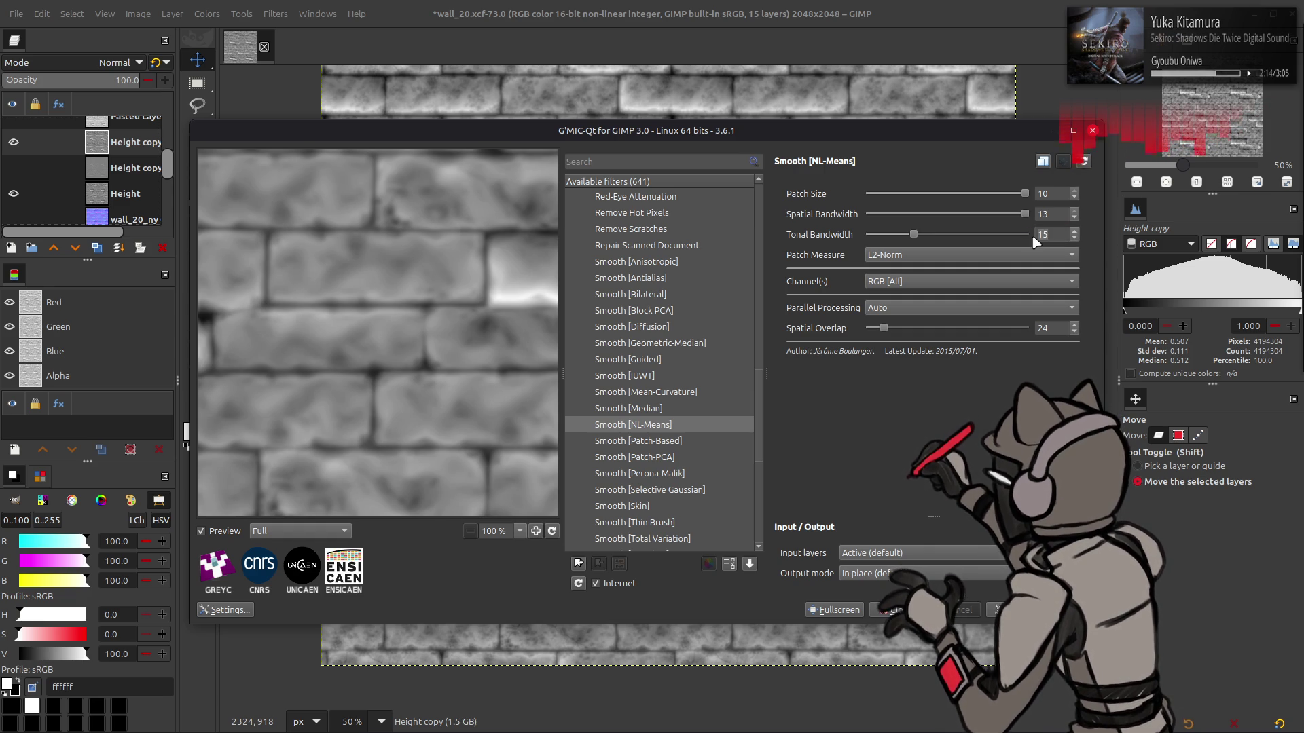
pyautogui.moveTo(435, 296); pyautogui.dragTo(400, 270)
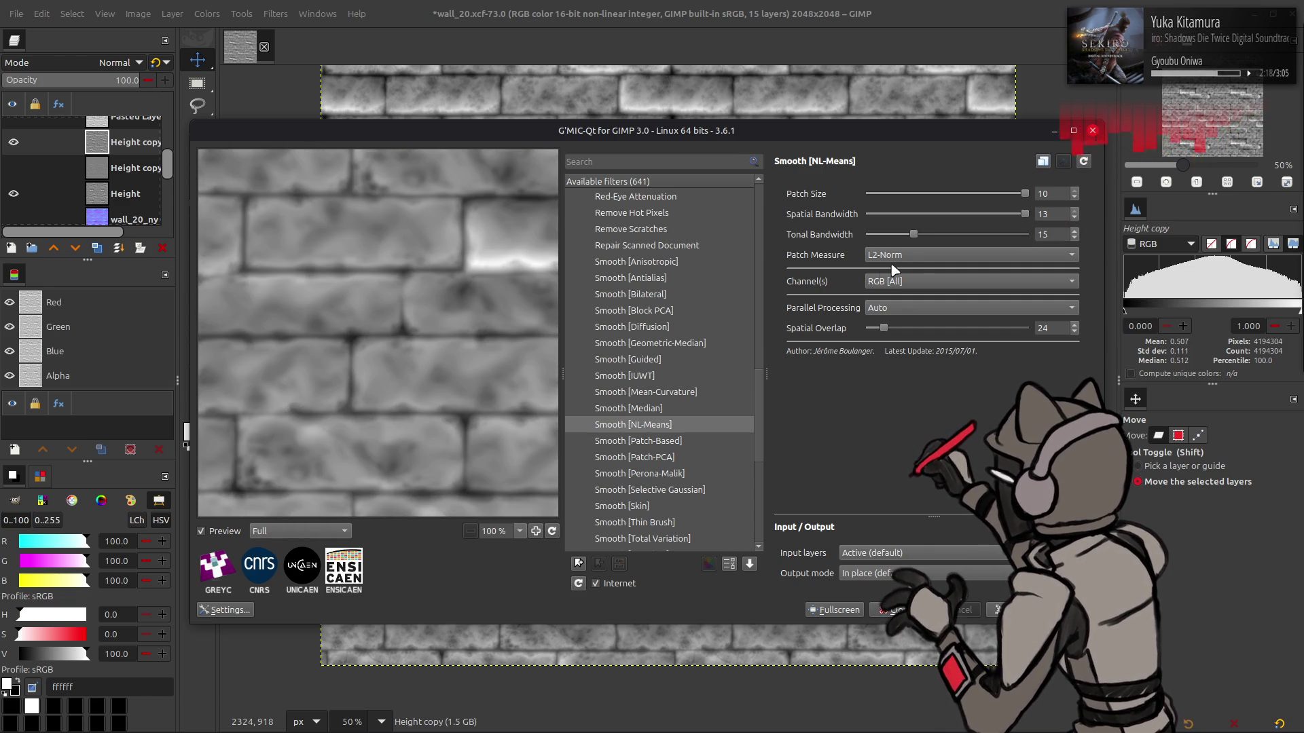
# Set Patch Measure to Lightness and Tonal Bandwidth to 5
pyautogui.click(918, 258)
pyautogui.click(920, 288)
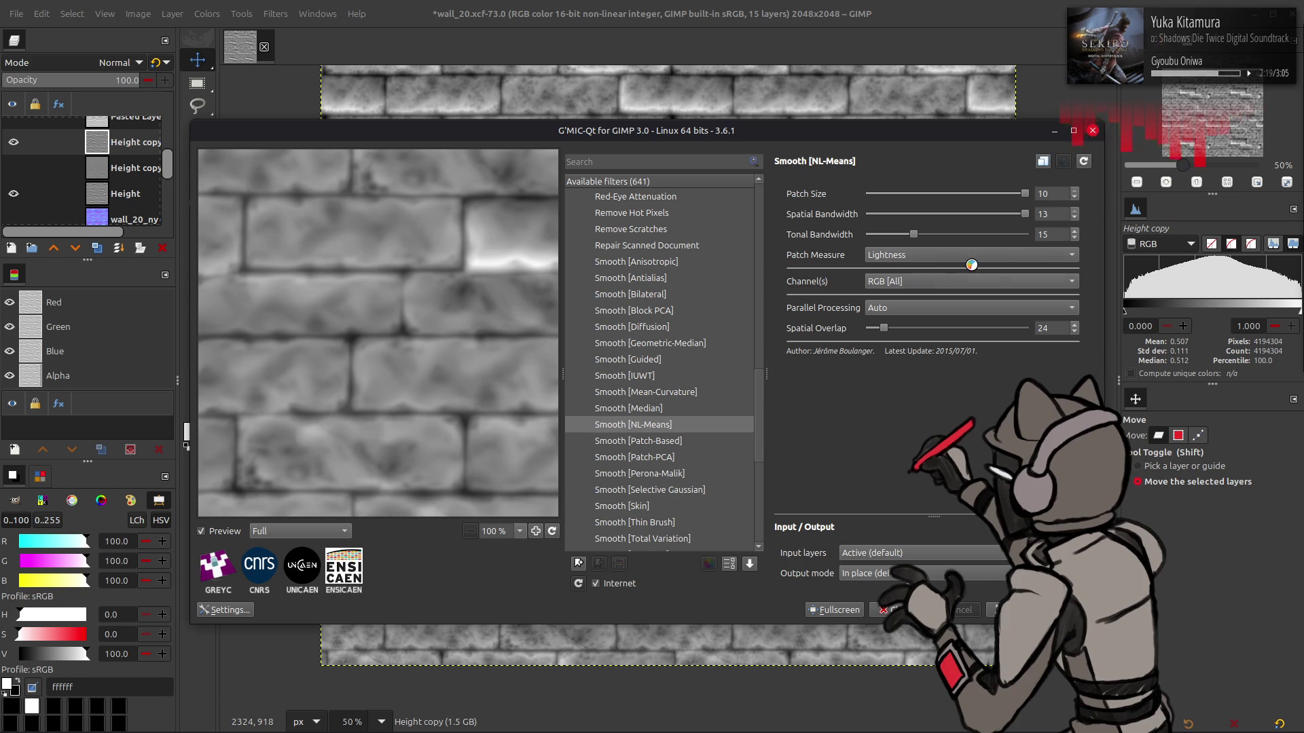
pyautogui.doubleClick(1050, 234)
pyautogui.write('5')
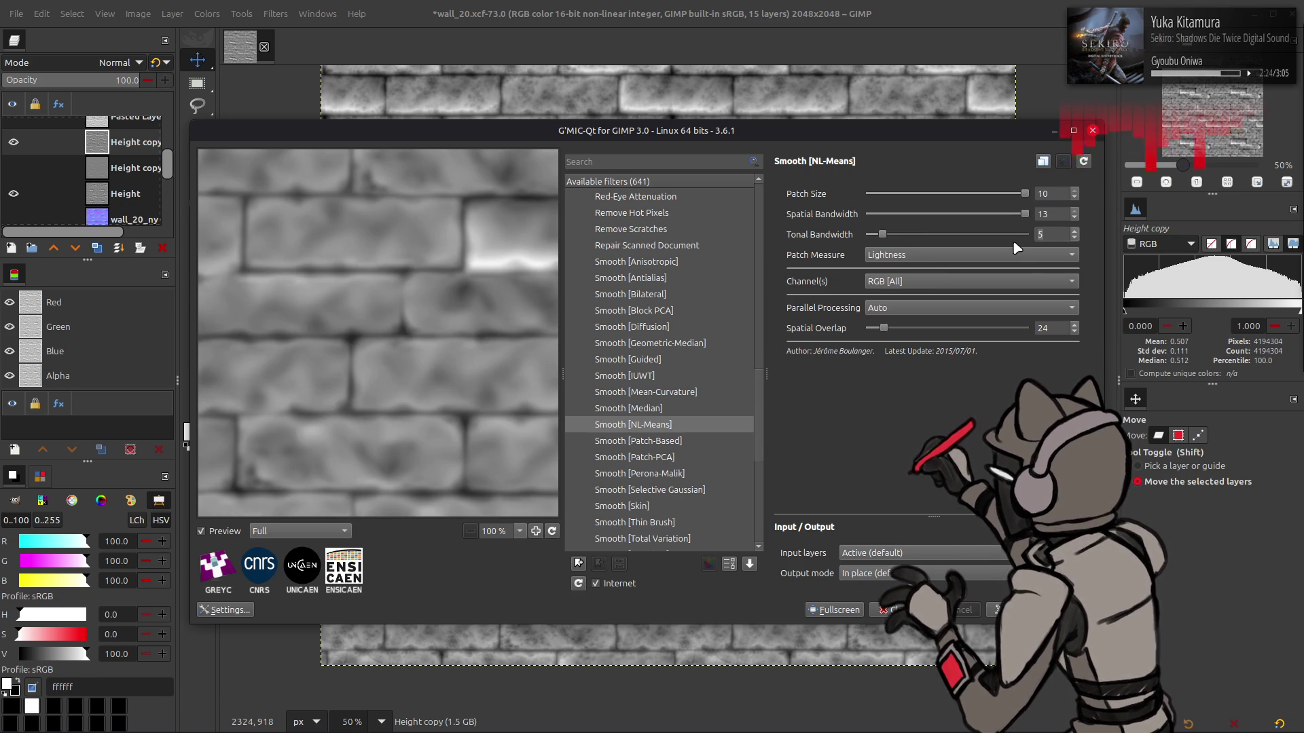
pyautogui.moveTo(425, 312); pyautogui.dragTo(435, 330)
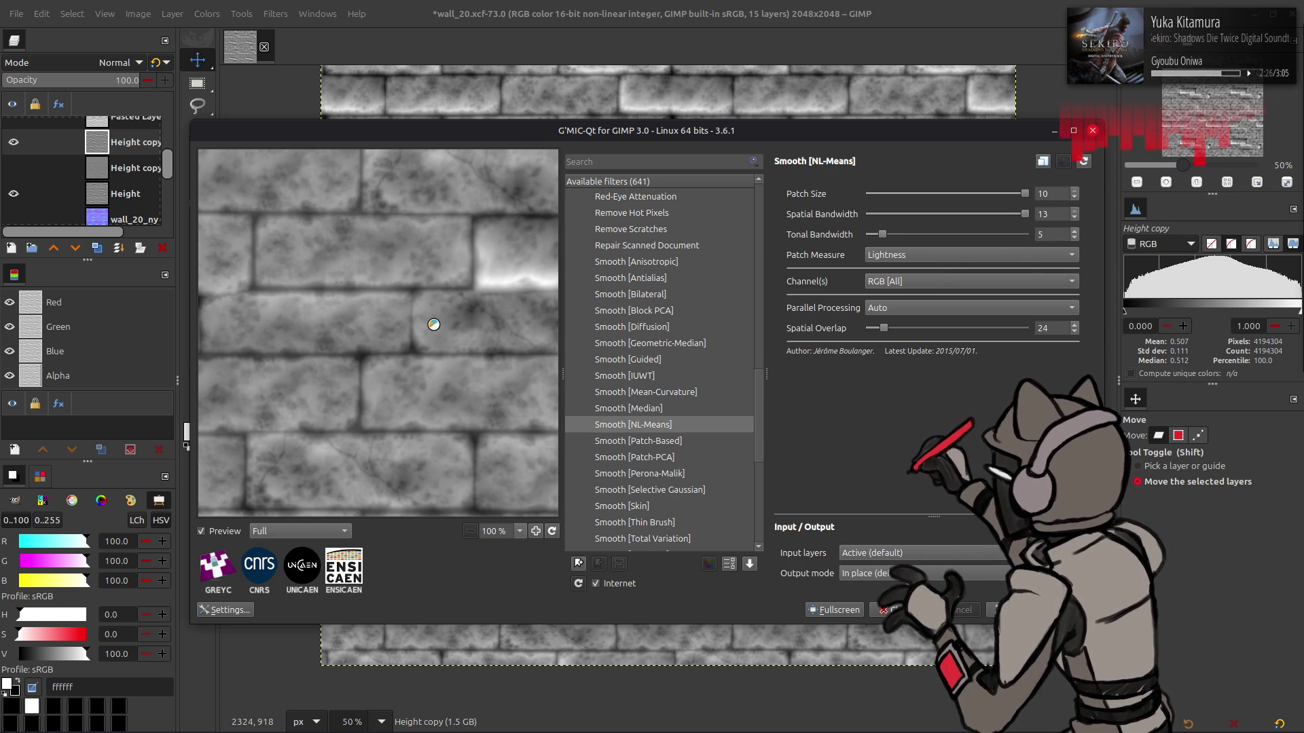
pyautogui.scroll(-1, 1049, 233)
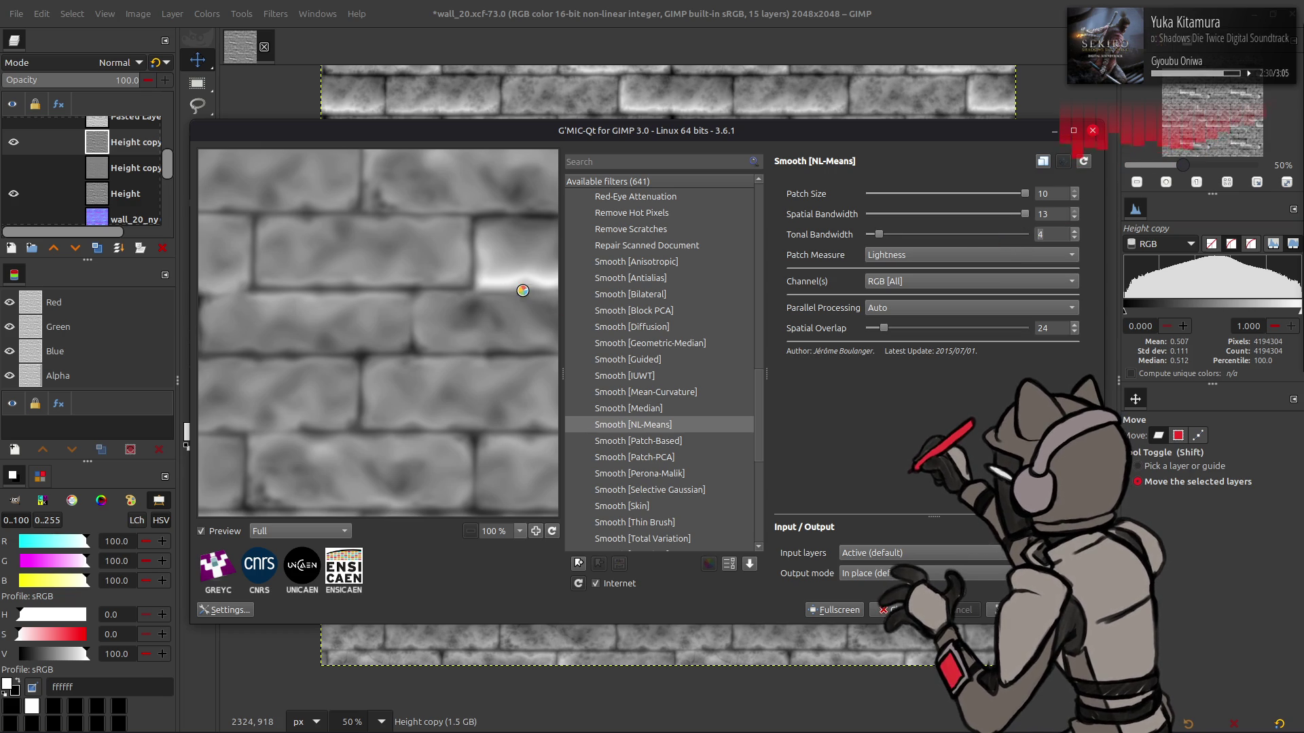